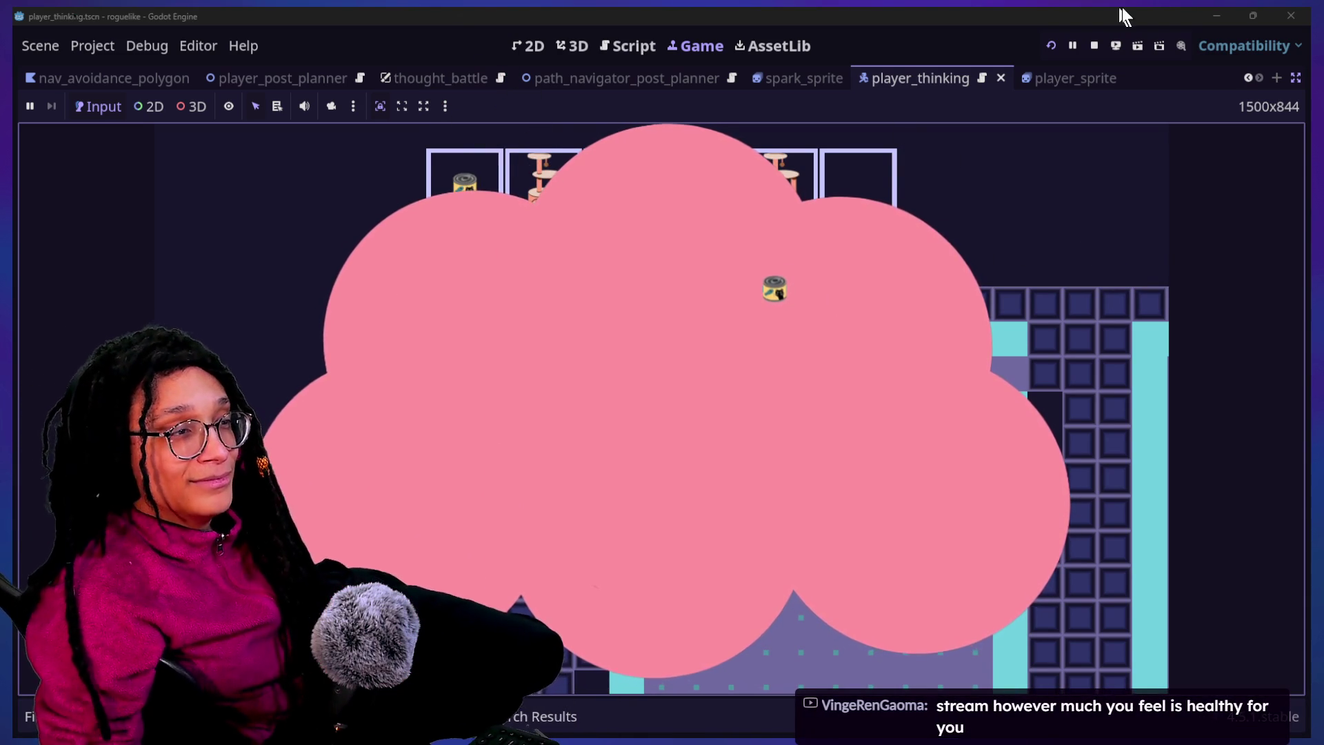
Refocus the editor and stop the running game test
{"action": "left_click", "coordinate": [1103, 40]}
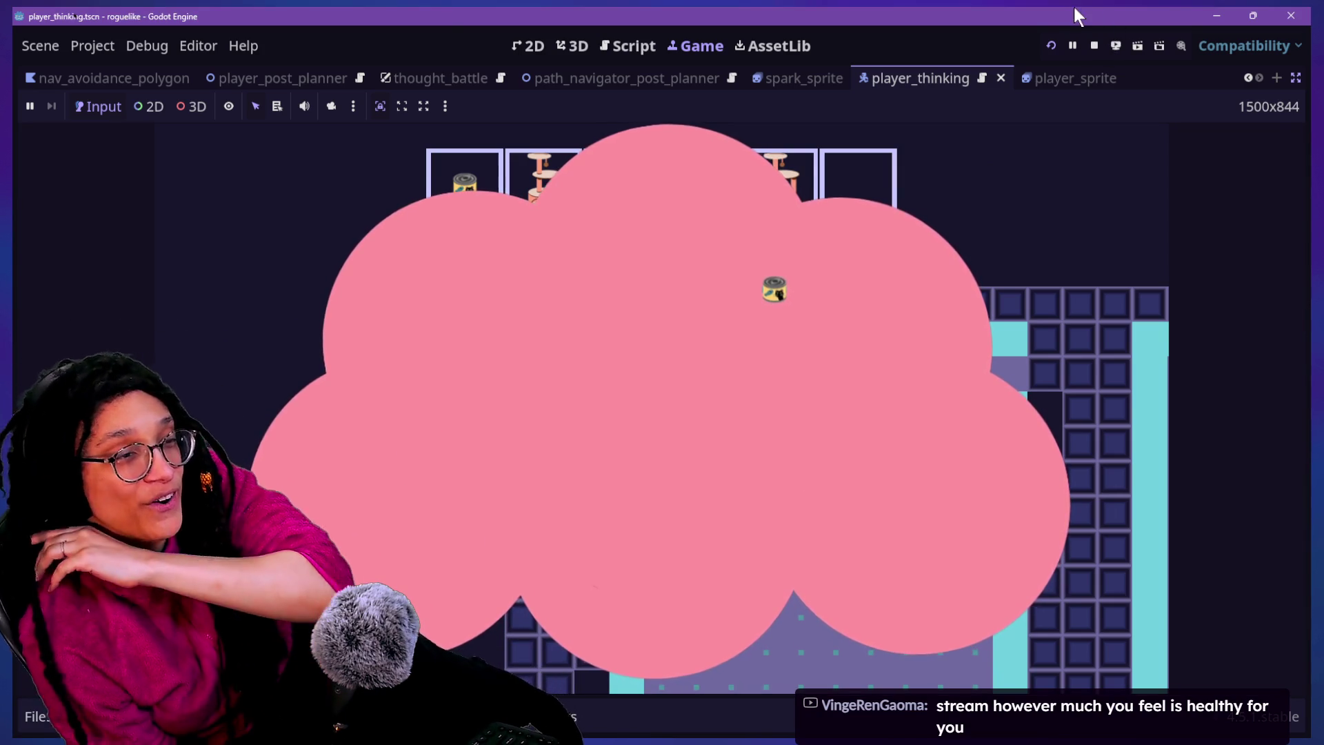
{"action": "left_click", "coordinate": [1093, 45]}
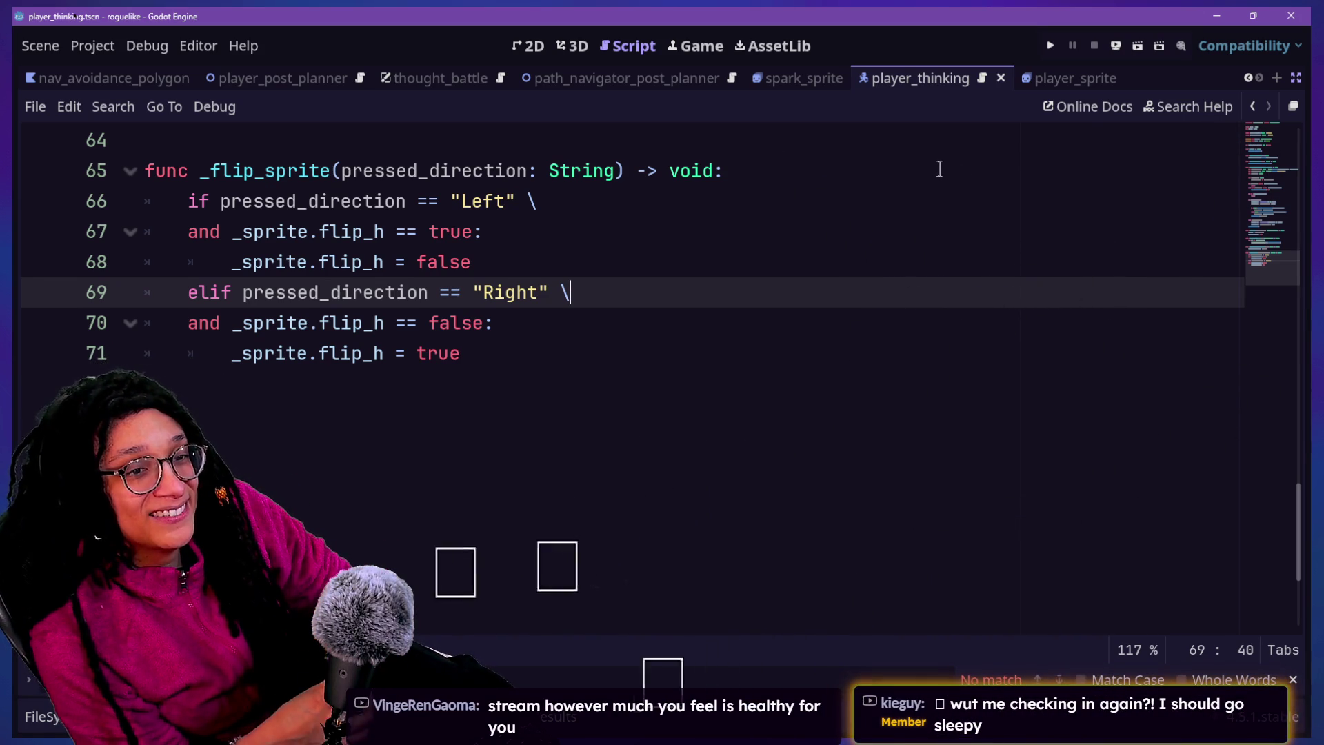
{"action": "left_click", "coordinate": [829, 377]}
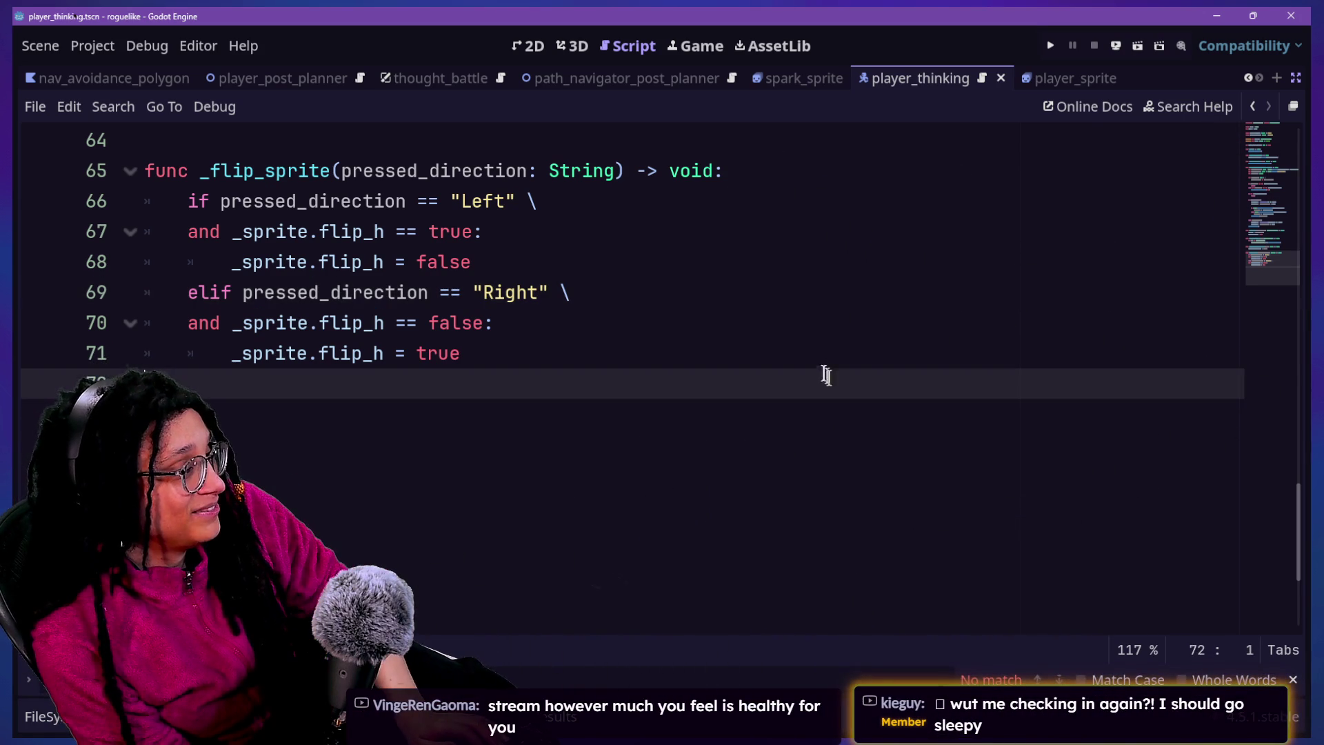
{"action": "scroll", "coordinate": [823, 368], "scroll_direction": "up", "scroll_amount": 20}
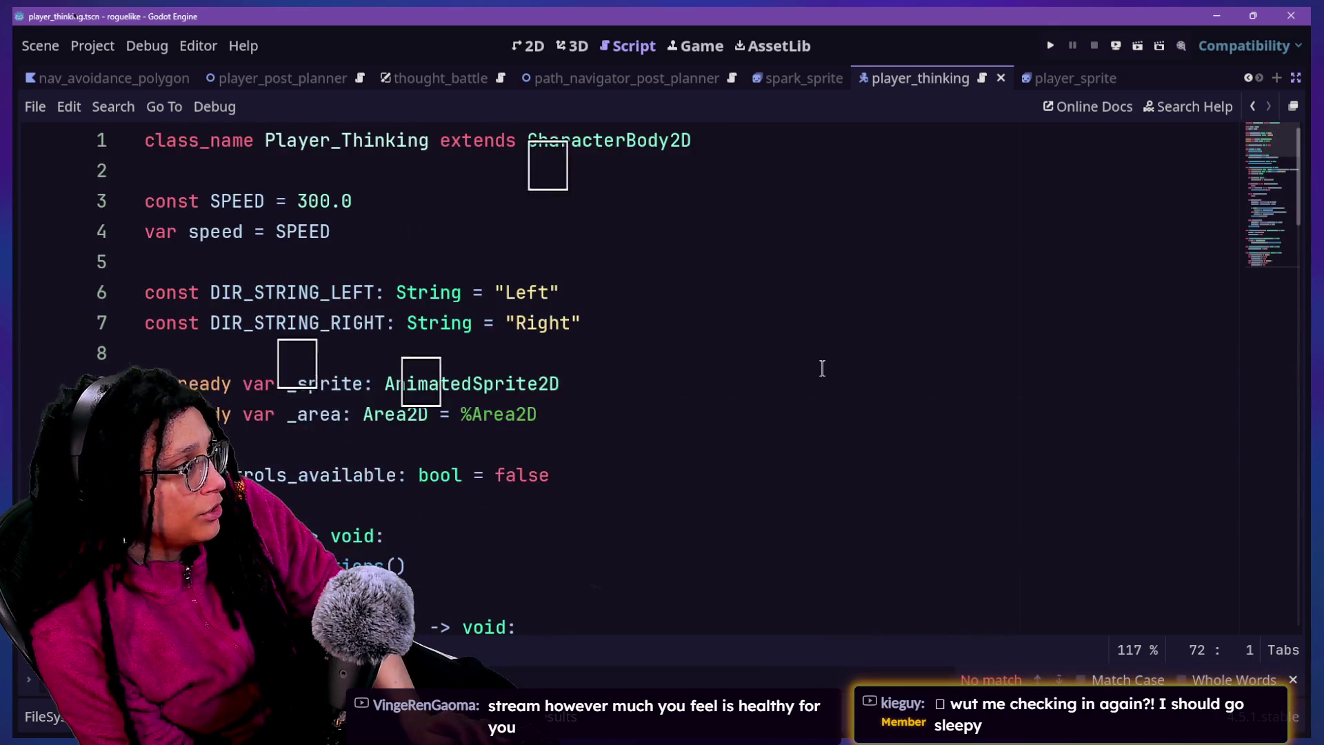
{"action": "key", "text": "shift+alt+o"}
{"action": "key", "text": "Escape"}
{"action": "scroll", "coordinate": [663, 436], "scroll_direction": "down", "scroll_amount": 2}
{"action": "scroll", "coordinate": [664, 436], "scroll_direction": "up", "scroll_amount": 2}
{"action": "scroll", "coordinate": [663, 436], "scroll_direction": "down", "scroll_amount": 8}
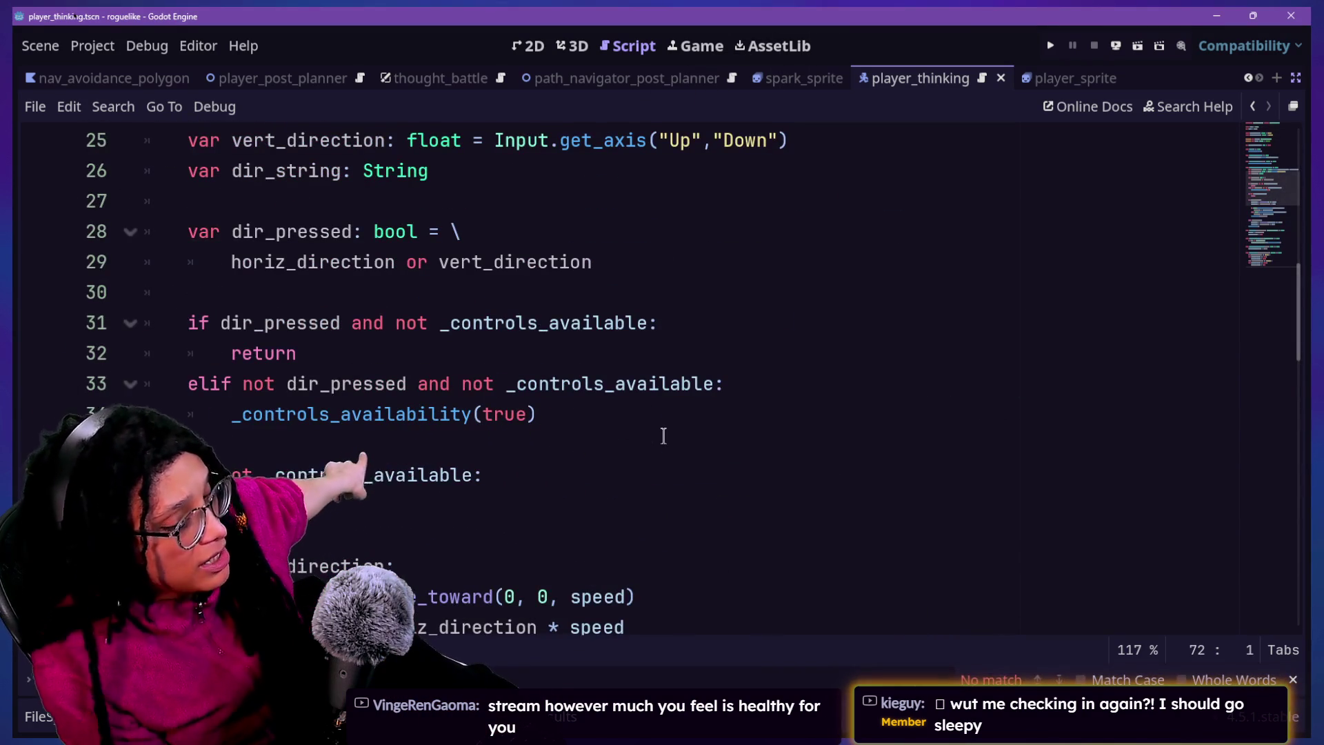
{"action": "scroll", "coordinate": [636, 409], "scroll_direction": "down", "scroll_amount": 5}
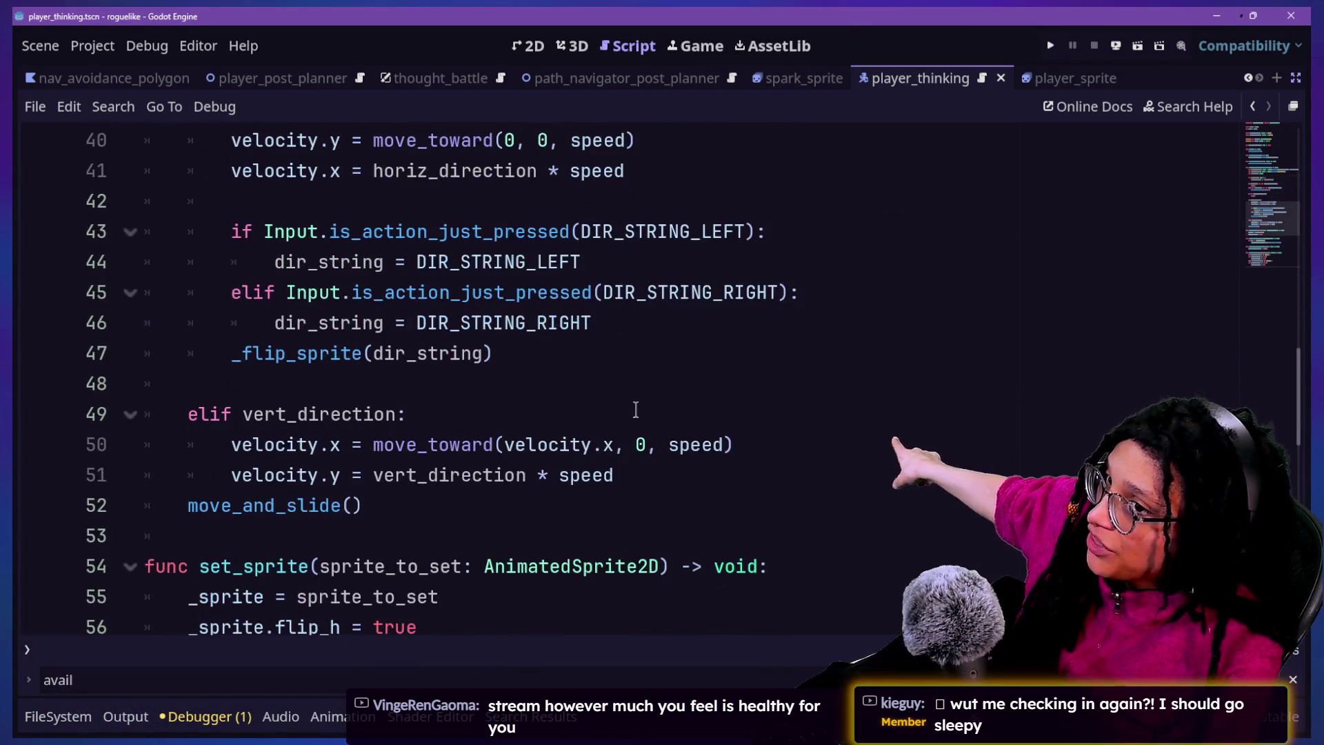
{"action": "right_click", "coordinate": [636, 411]}
{"action": "left_click", "coordinate": [636, 414]}
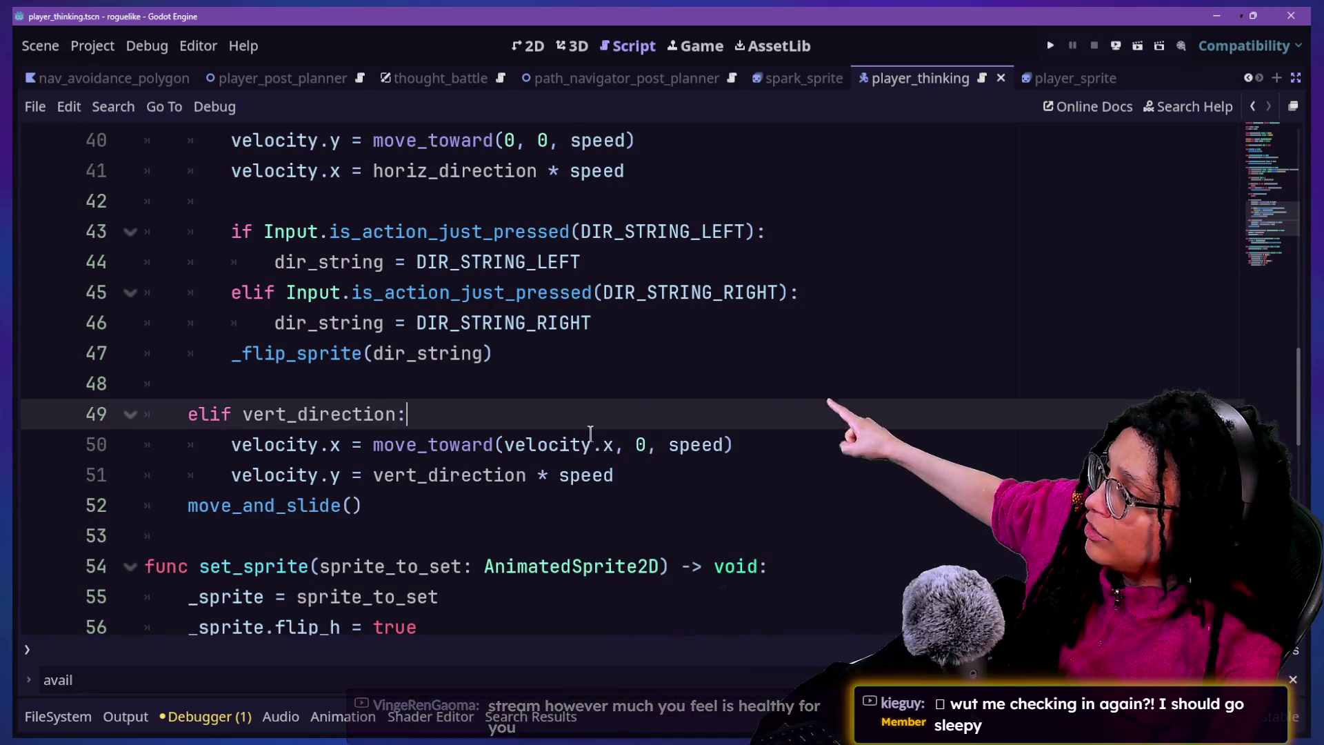
{"action": "scroll", "coordinate": [590, 433], "scroll_direction": "up", "scroll_amount": 7}
{"action": "scroll", "coordinate": [590, 433], "scroll_direction": "up", "scroll_amount": 5}
{"action": "left_click", "coordinate": [449, 232]}
{"action": "left_click", "coordinate": [498, 323]}
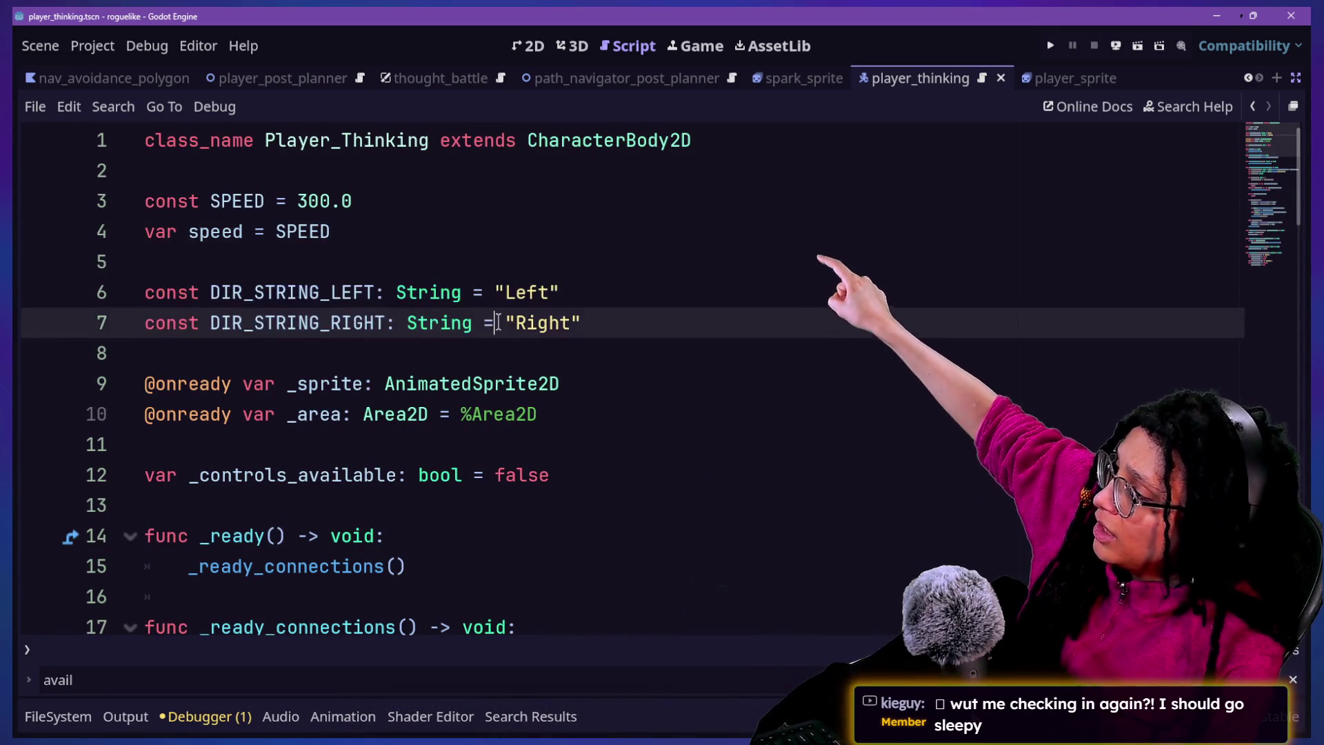
{"action": "scroll", "coordinate": [498, 322], "scroll_direction": "down", "scroll_amount": 20}
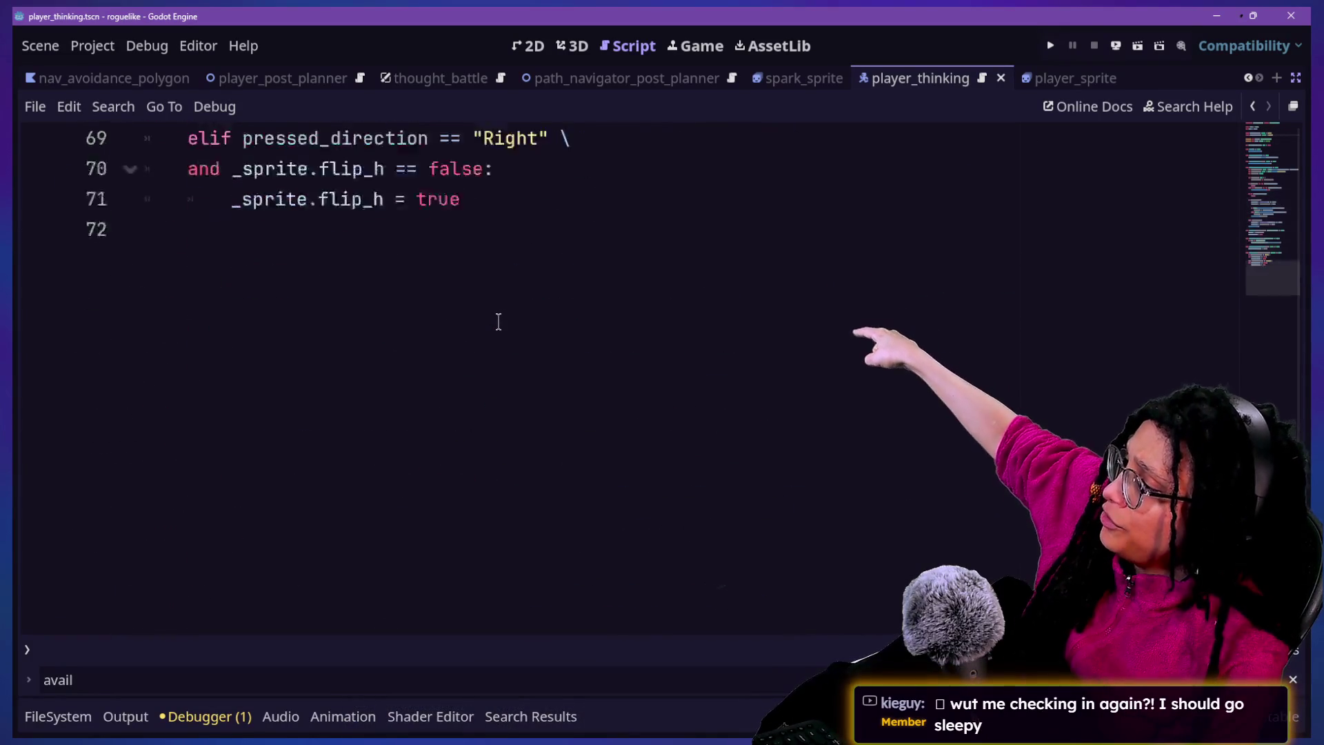
{"action": "scroll", "coordinate": [498, 322], "scroll_direction": "up", "scroll_amount": 2}
{"action": "left_click", "coordinate": [471, 324]}
{"action": "left_click_drag", "start_coordinate": [414, 232], "coordinate": [482, 287]}
{"action": "scroll", "coordinate": [502, 355], "scroll_direction": "up", "scroll_amount": 15}
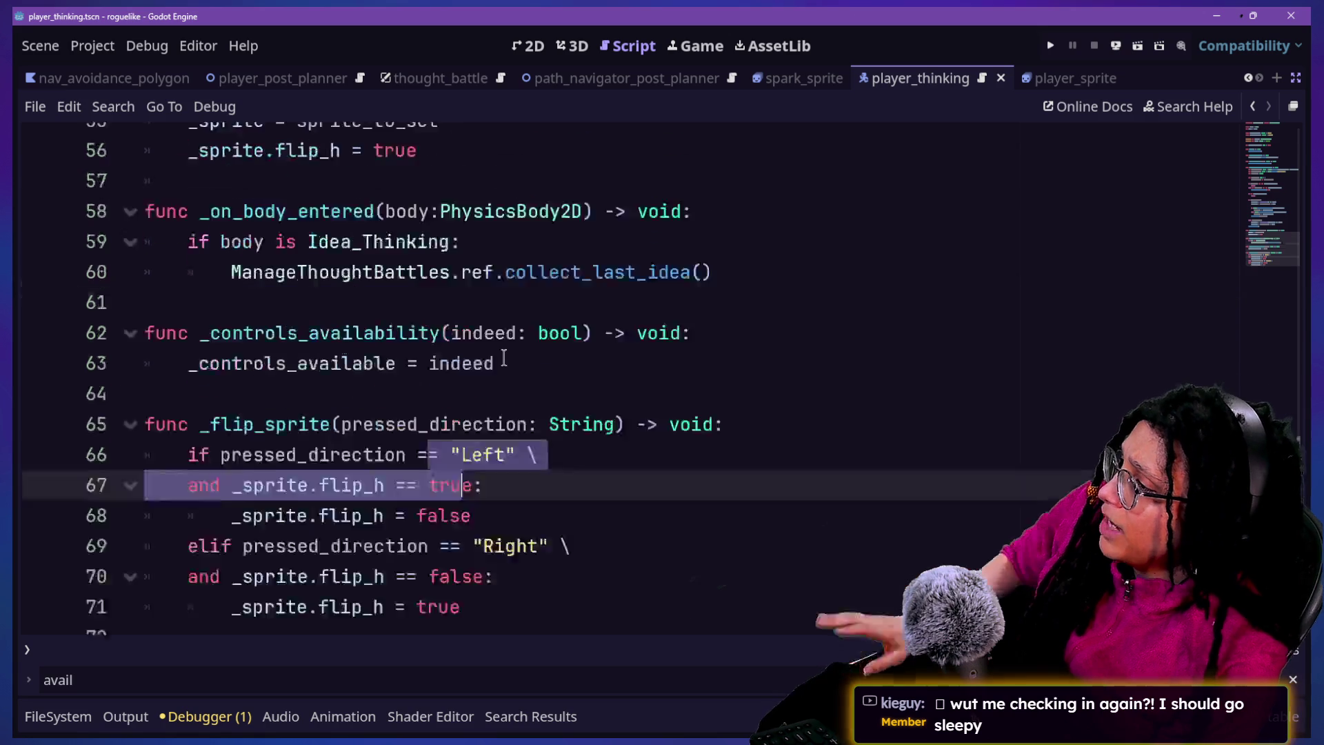
{"action": "scroll", "coordinate": [504, 357], "scroll_direction": "up", "scroll_amount": 5}
{"action": "key", "text": "alt+shift+o"}
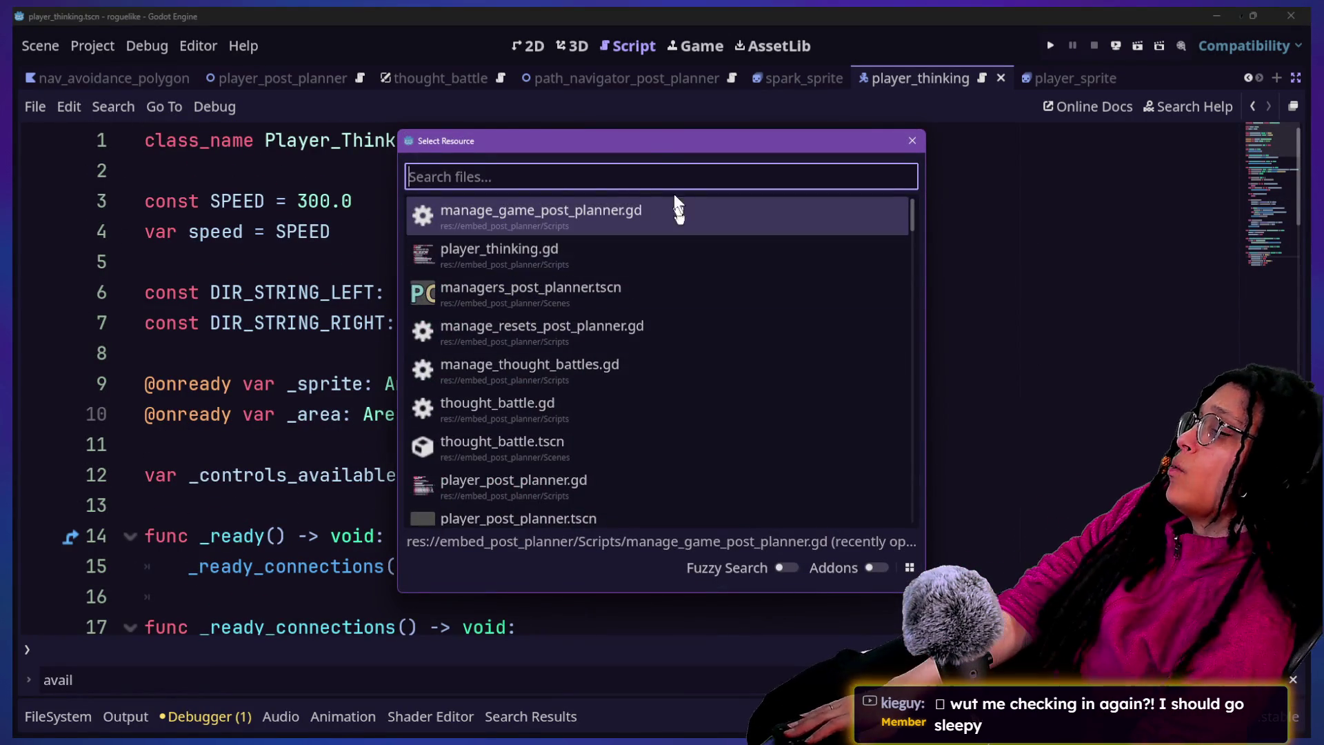
{"action": "key", "text": "Escape"}
Restore the scene and inspector docks and show the thought_battle scene in the 2D editor
{"action": "left_click", "coordinate": [1295, 78]}
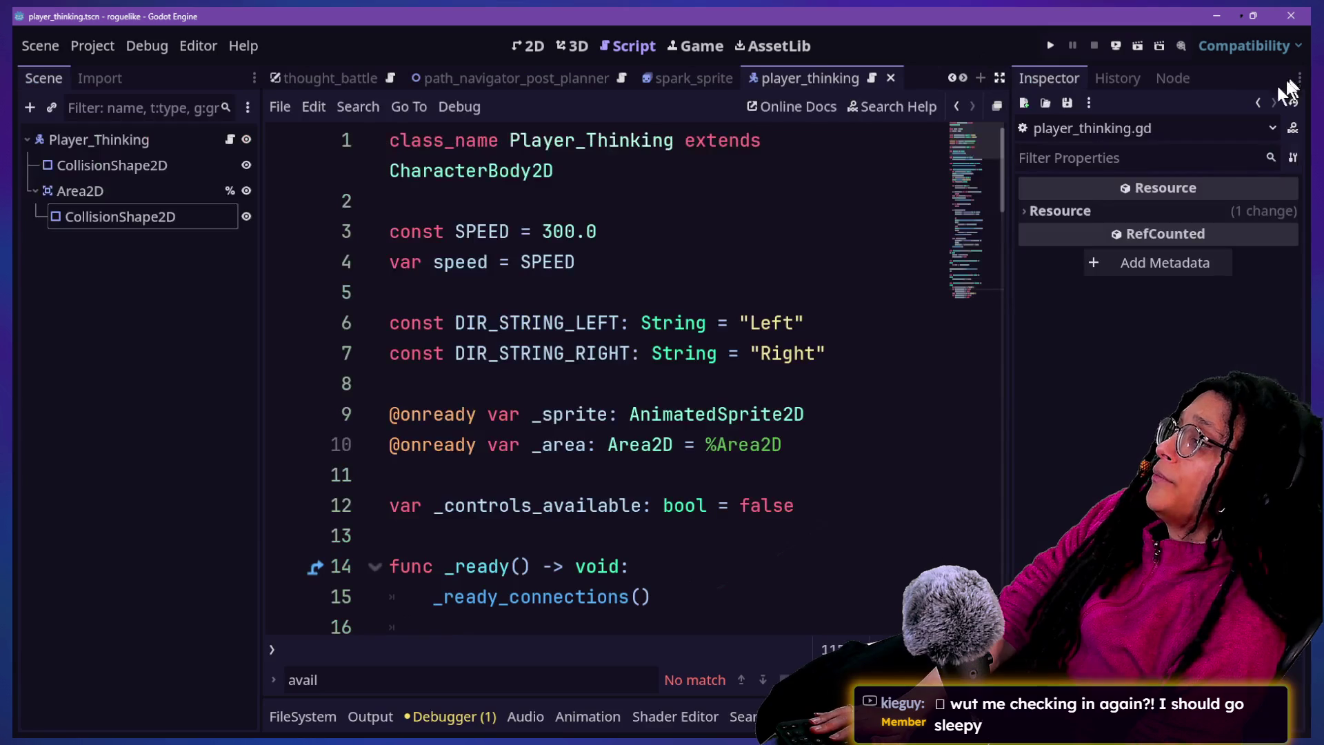
{"action": "left_click", "coordinate": [321, 78]}
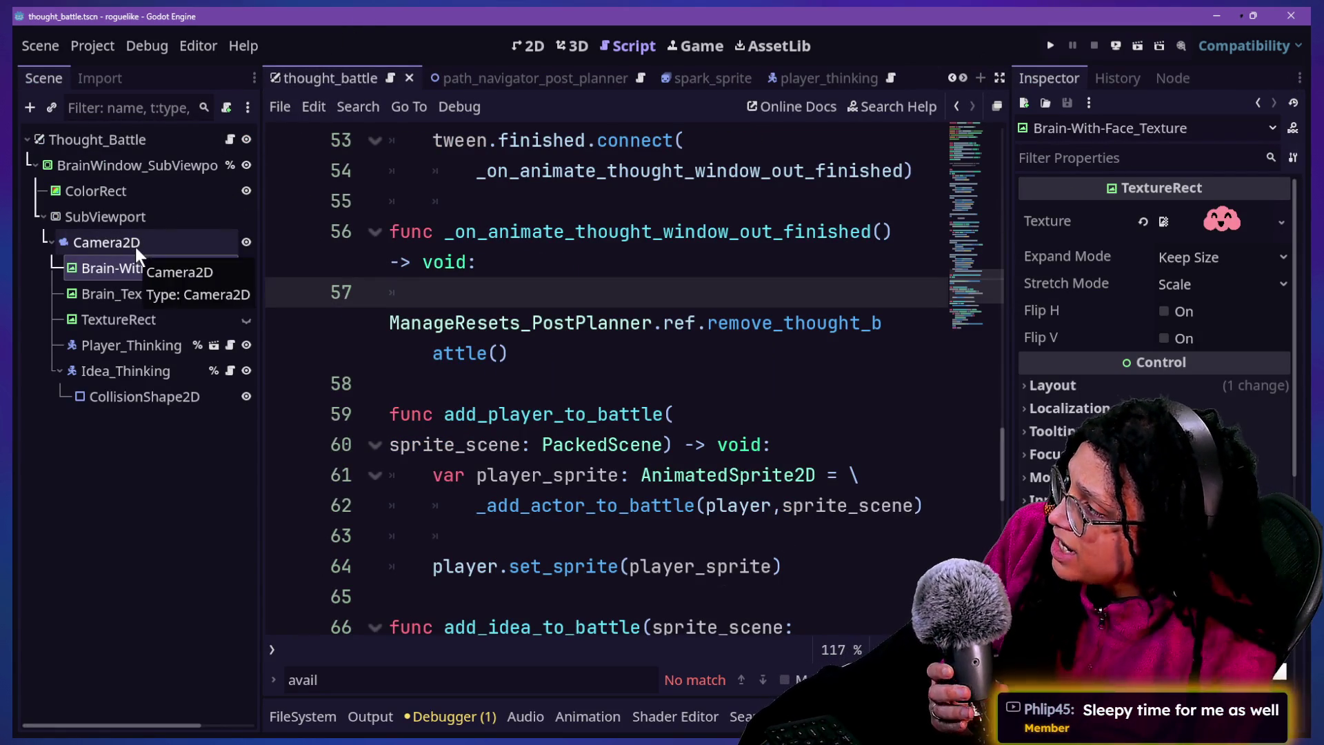
{"action": "left_click", "coordinate": [528, 46]}
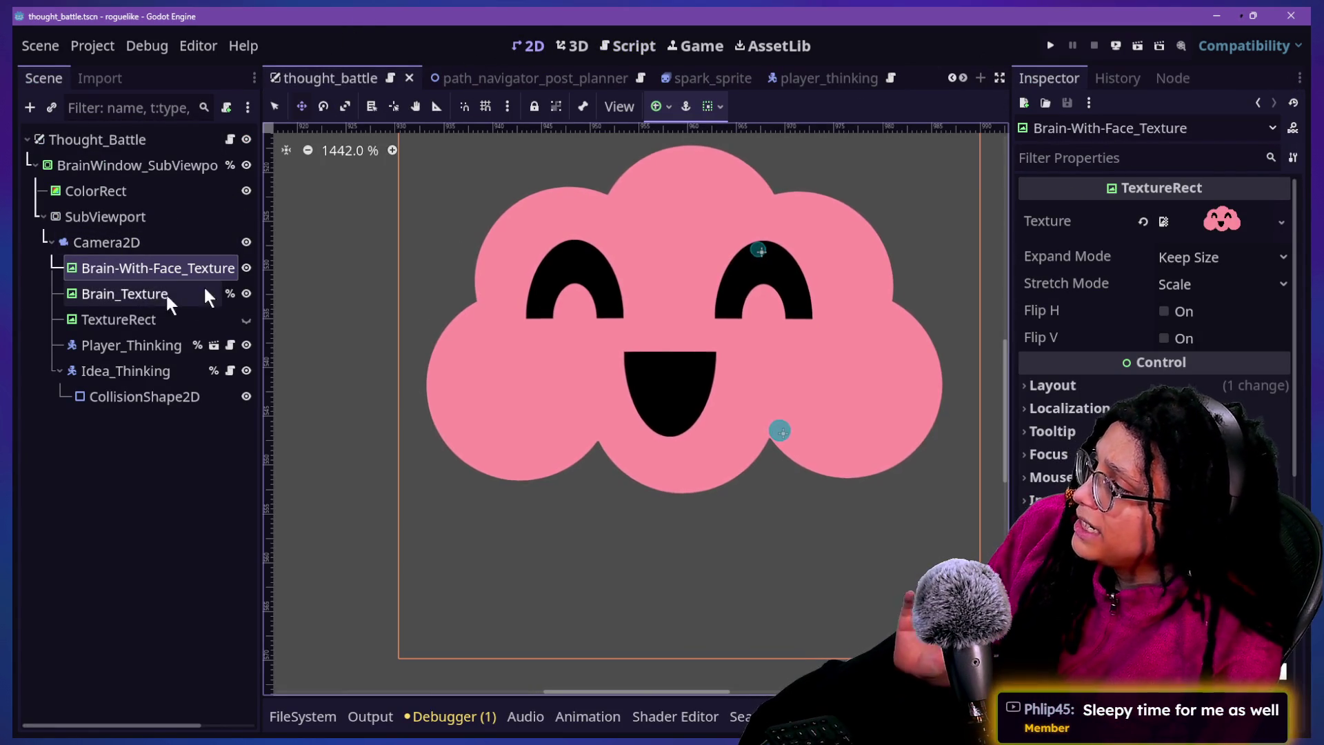
Browse the Project menu without choosing anything, then deselect all nodes
{"action": "left_click", "coordinate": [74, 48]}
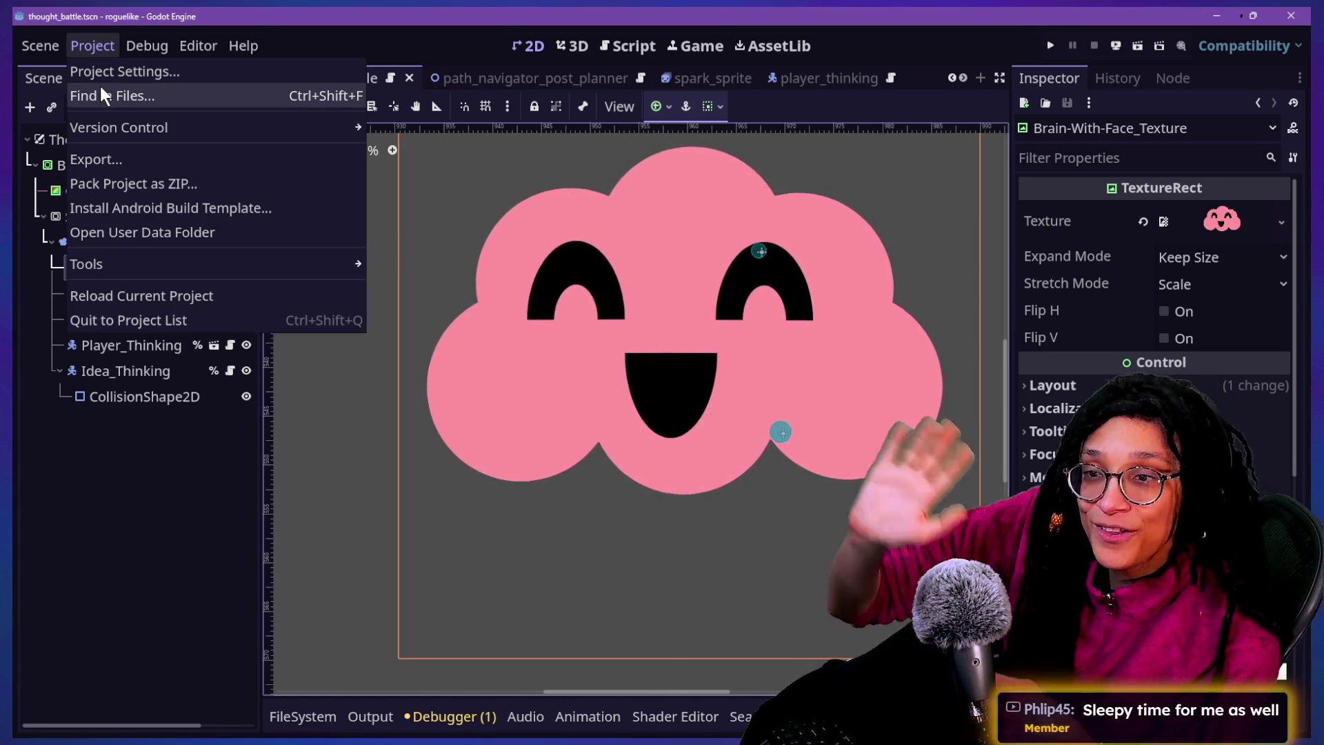
{"action": "key", "text": "Escape"}
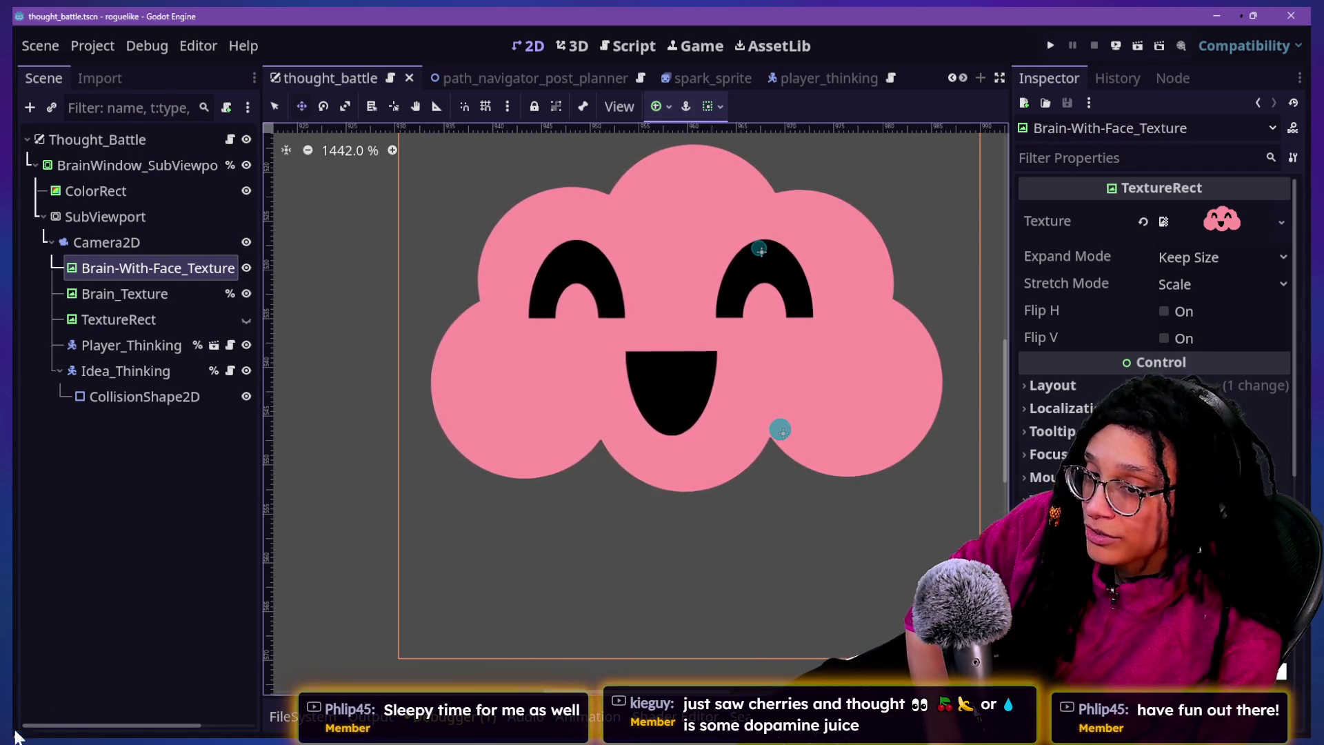
{"action": "left_click", "coordinate": [51, 667]}
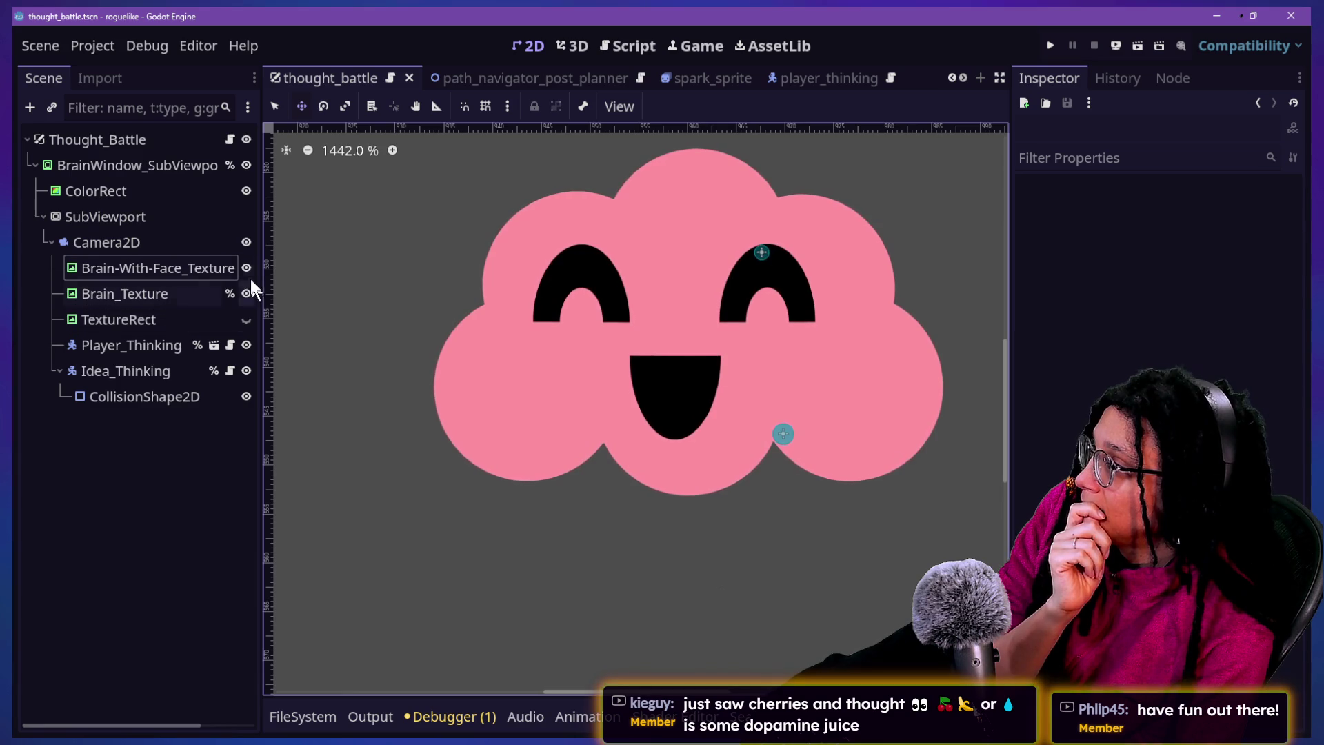
{"action": "left_click", "coordinate": [204, 267]}
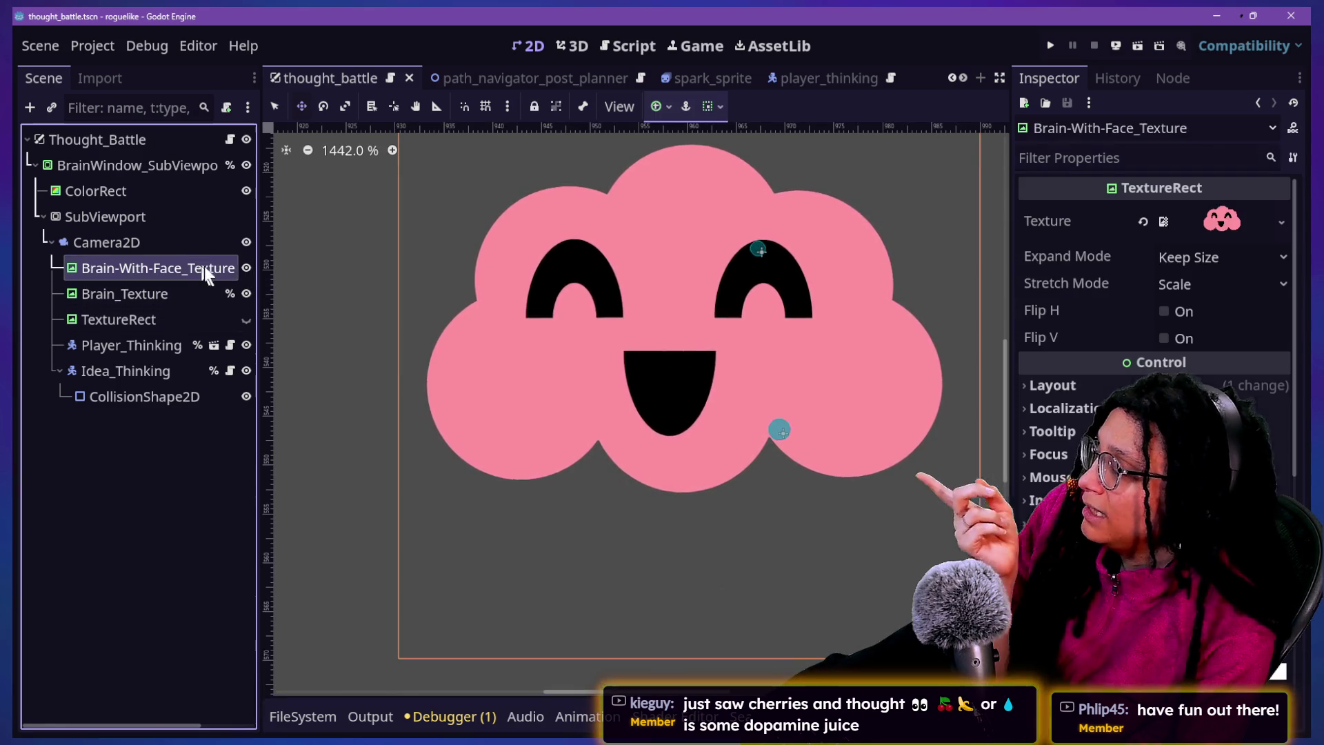
{"action": "left_click", "coordinate": [245, 269]}
{"action": "left_click", "coordinate": [245, 269]}
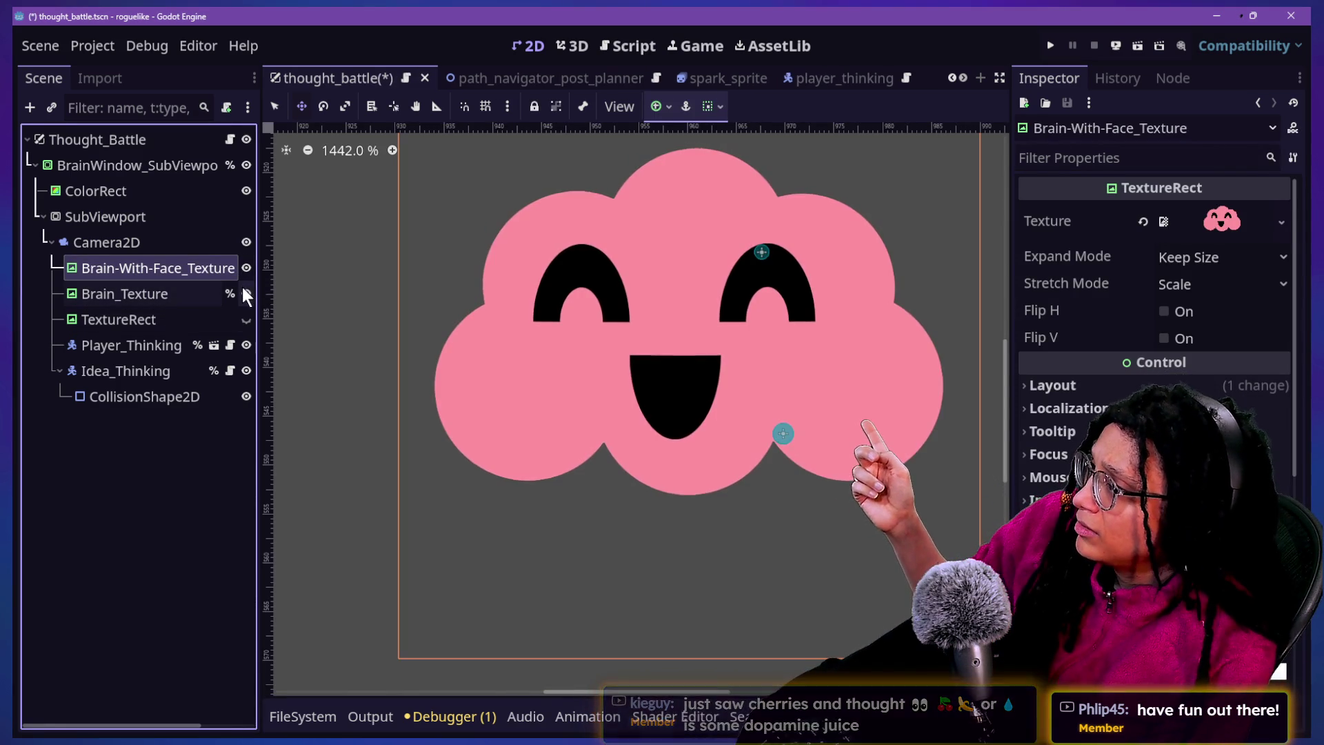
{"action": "left_click", "coordinate": [245, 269]}
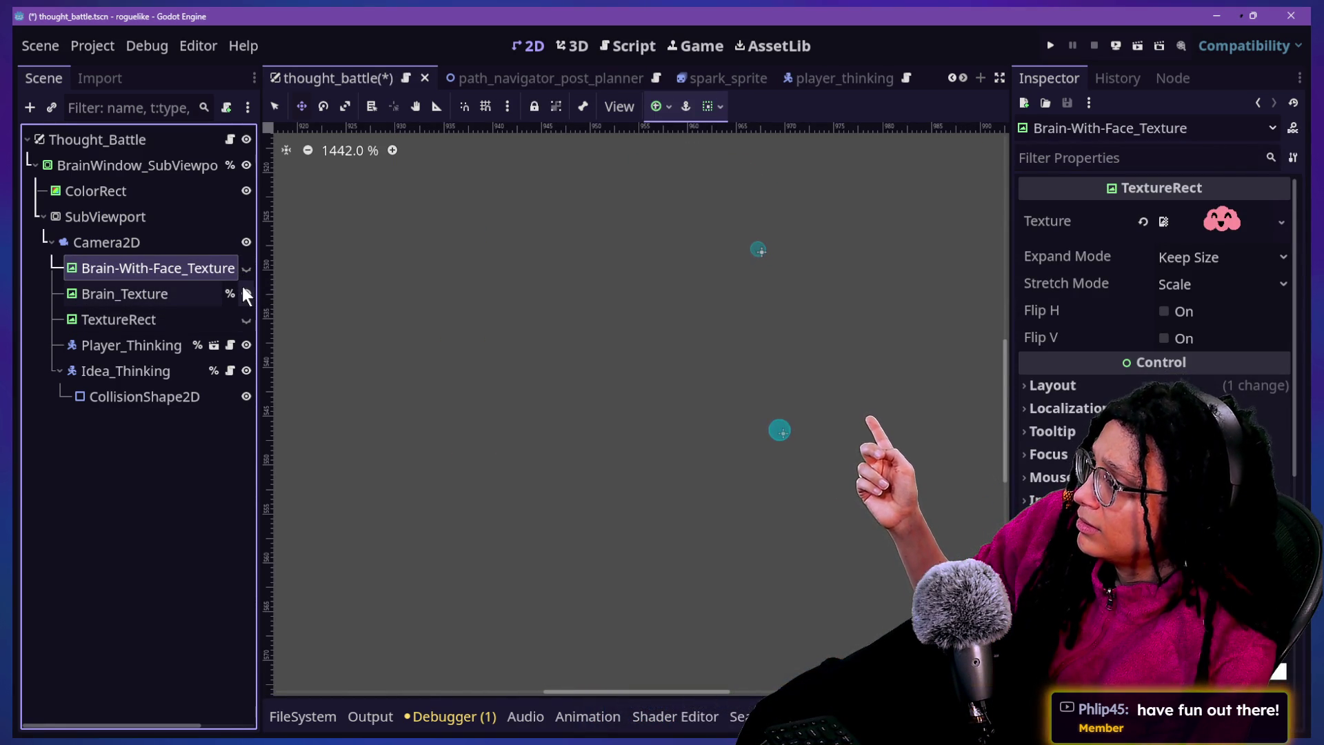
{"action": "left_click", "coordinate": [245, 272]}
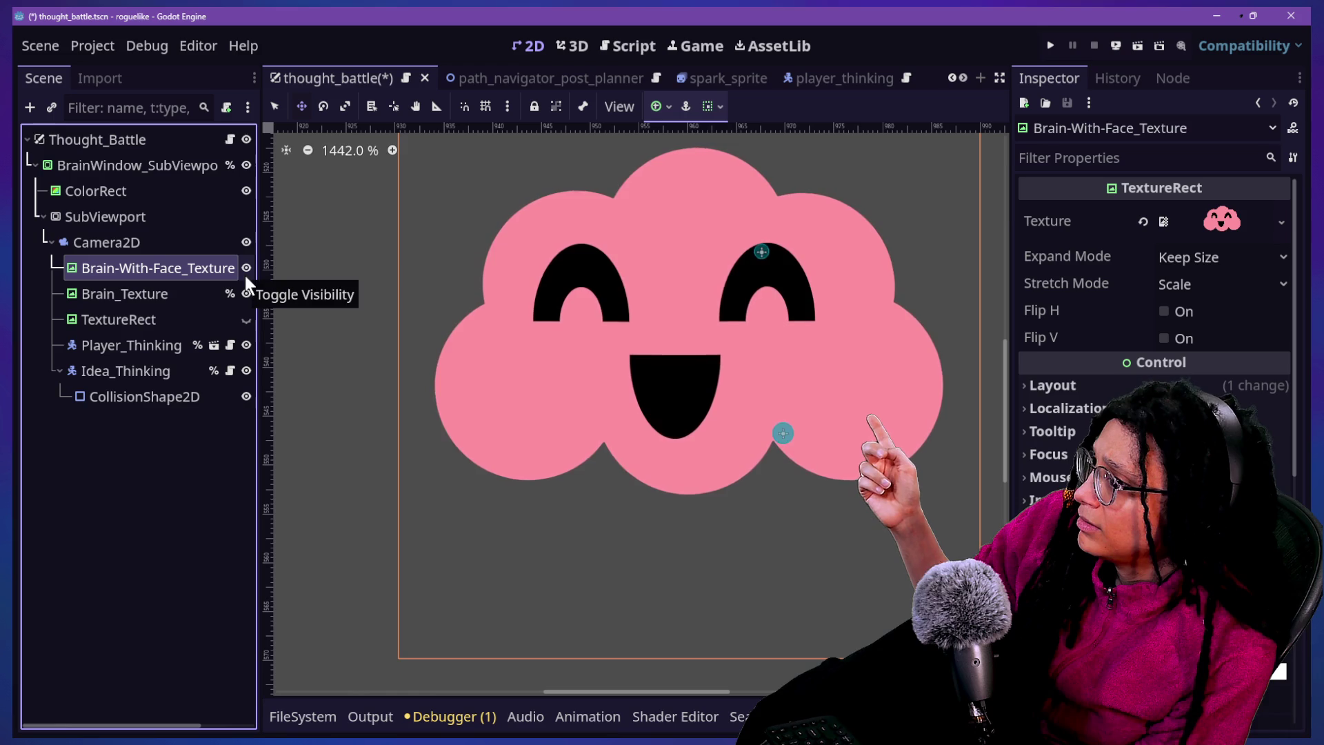
{"action": "scroll", "coordinate": [564, 354], "scroll_direction": "down", "scroll_amount": 5}
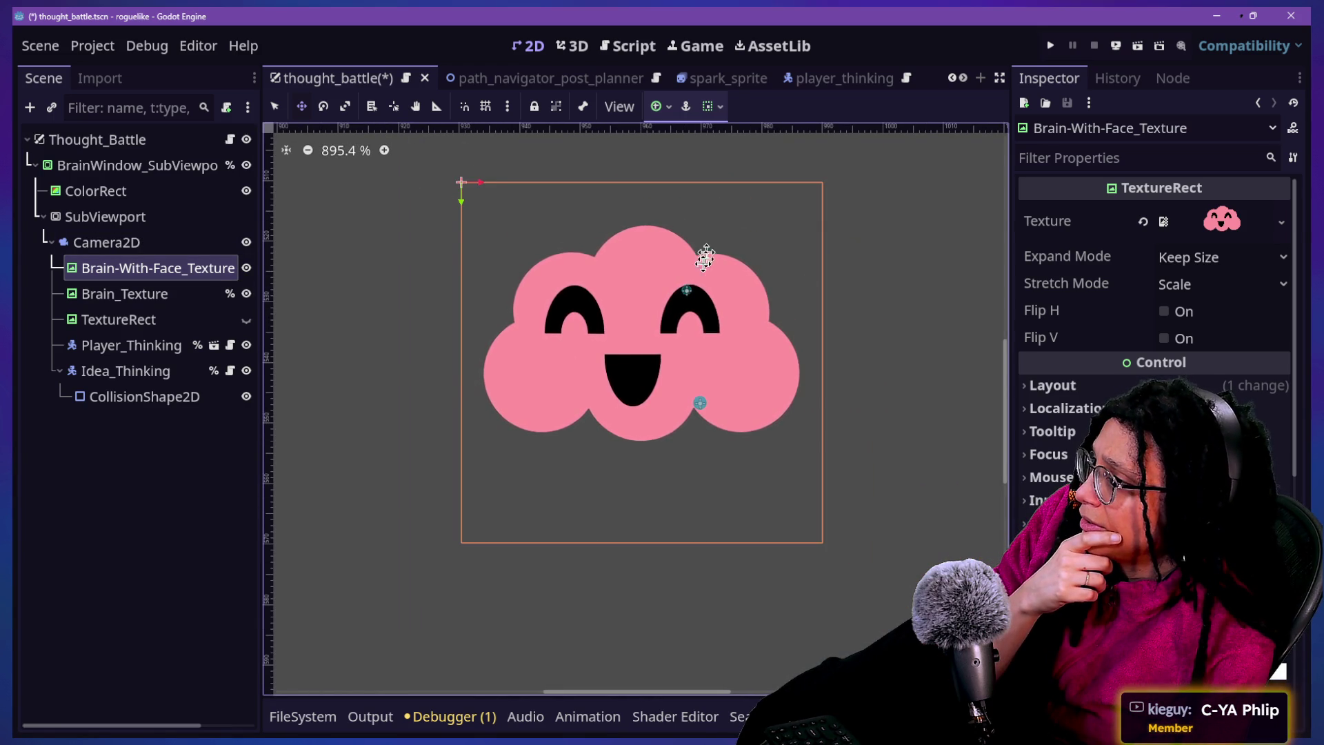
{"action": "scroll", "coordinate": [660, 292], "scroll_direction": "up", "scroll_amount": 6}
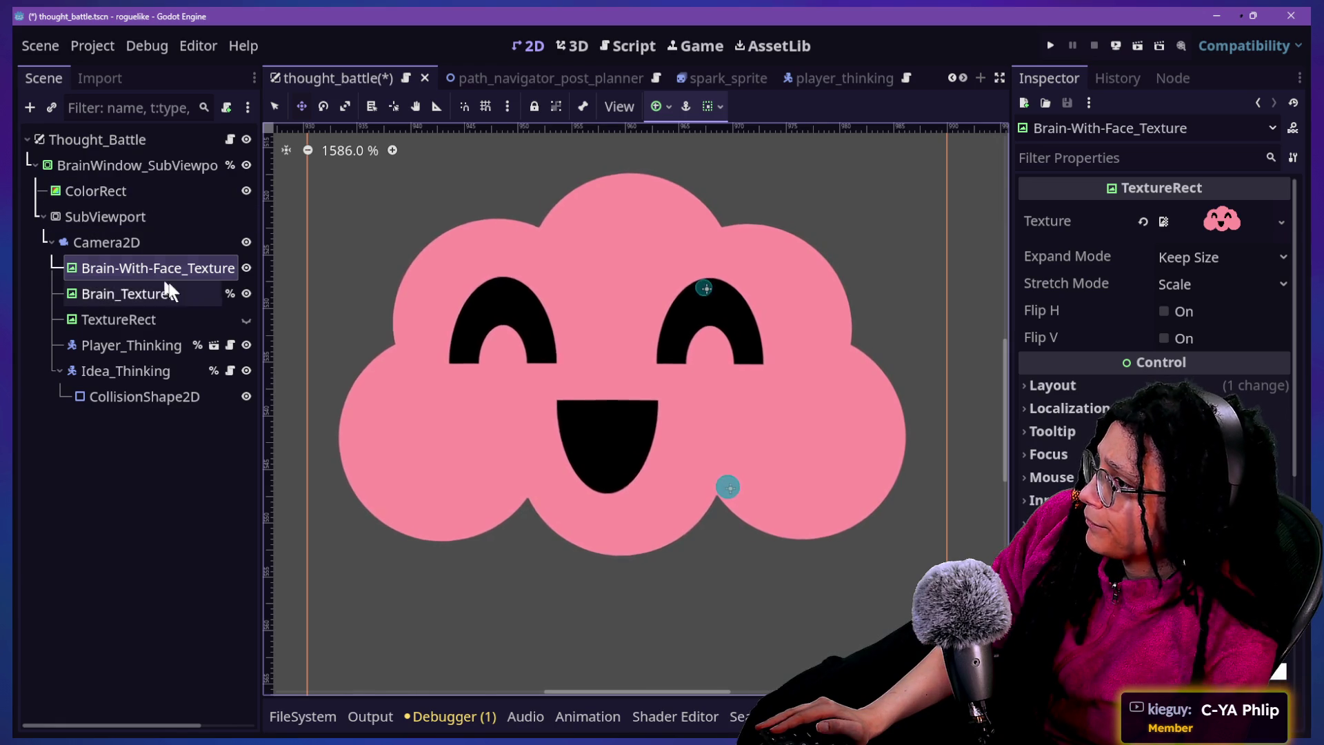
{"action": "scroll", "coordinate": [800, 424], "scroll_direction": "up", "scroll_amount": 10}
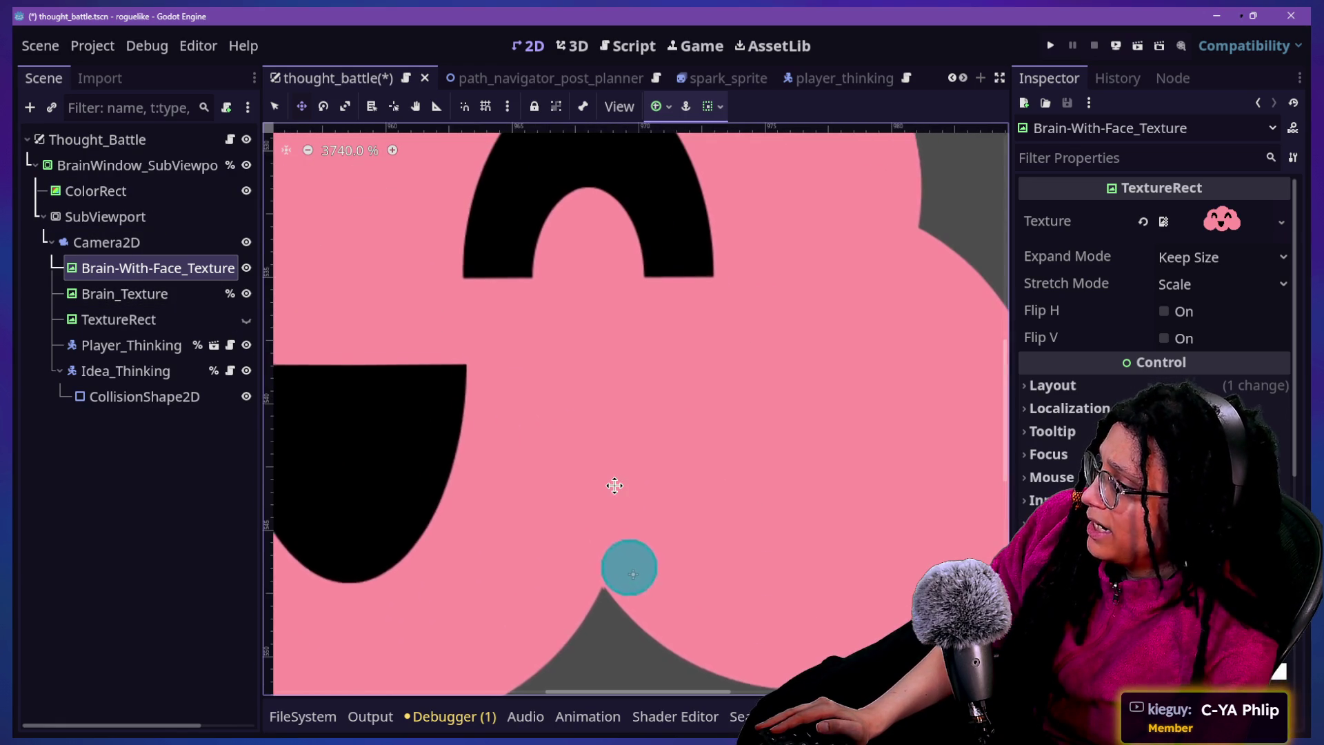
{"action": "scroll", "coordinate": [615, 485], "scroll_direction": "down", "scroll_amount": 10}
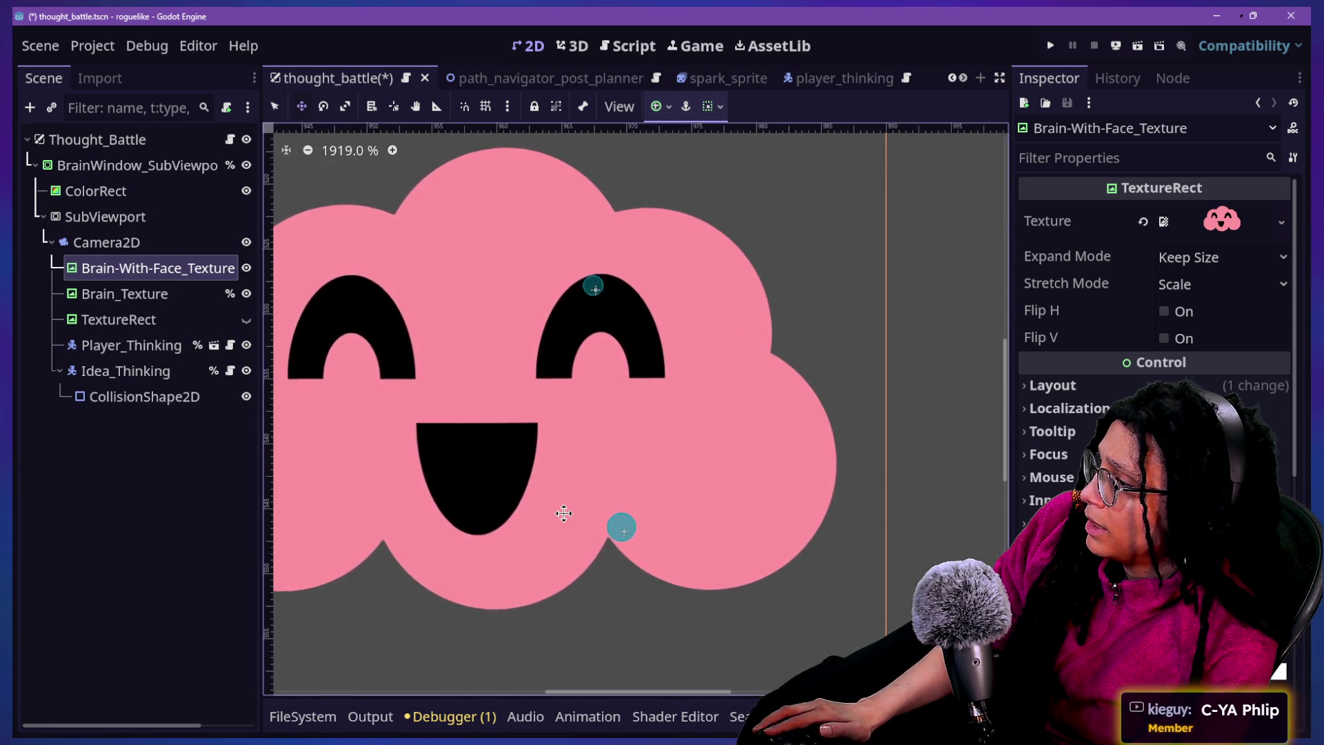
{"action": "scroll", "coordinate": [563, 513], "scroll_direction": "up", "scroll_amount": 4}
{"action": "scroll", "coordinate": [659, 537], "scroll_direction": "up", "scroll_amount": 1}
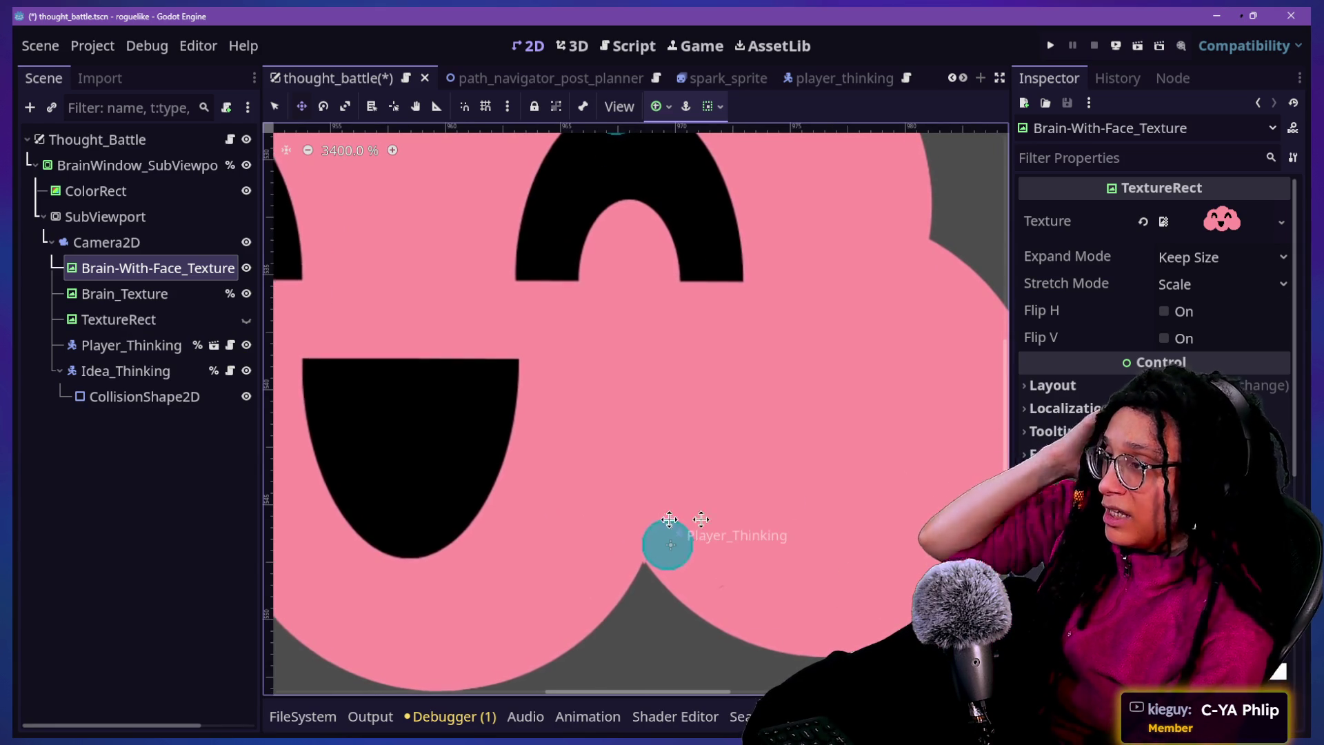
{"action": "scroll", "coordinate": [895, 473], "scroll_direction": "down", "scroll_amount": 5}
{"action": "scroll", "coordinate": [713, 246], "scroll_direction": "down", "scroll_amount": 6}
{"action": "left_click", "coordinate": [103, 165]}
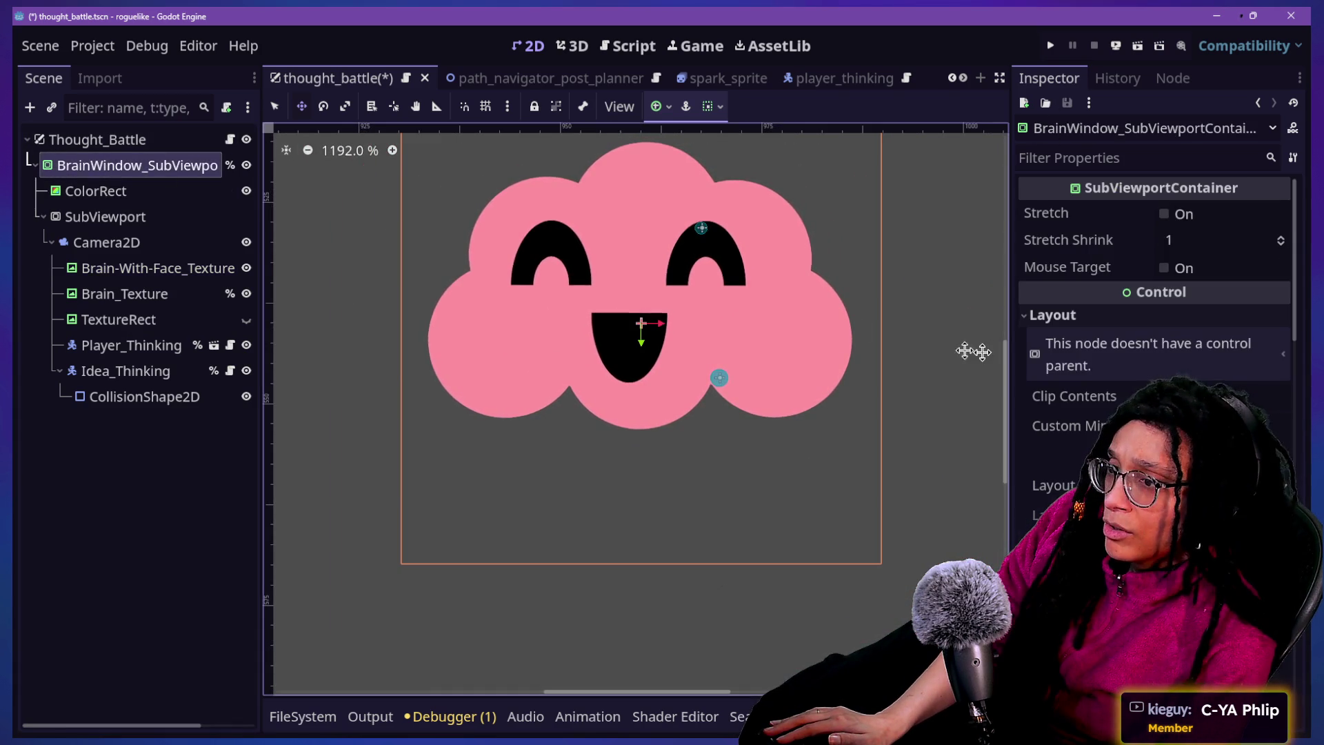
Zoom the 2D viewport out to frame the whole pink cloud, then select Player_Thinking
{"action": "scroll", "coordinate": [1159, 310], "scroll_direction": "down", "scroll_amount": 3}
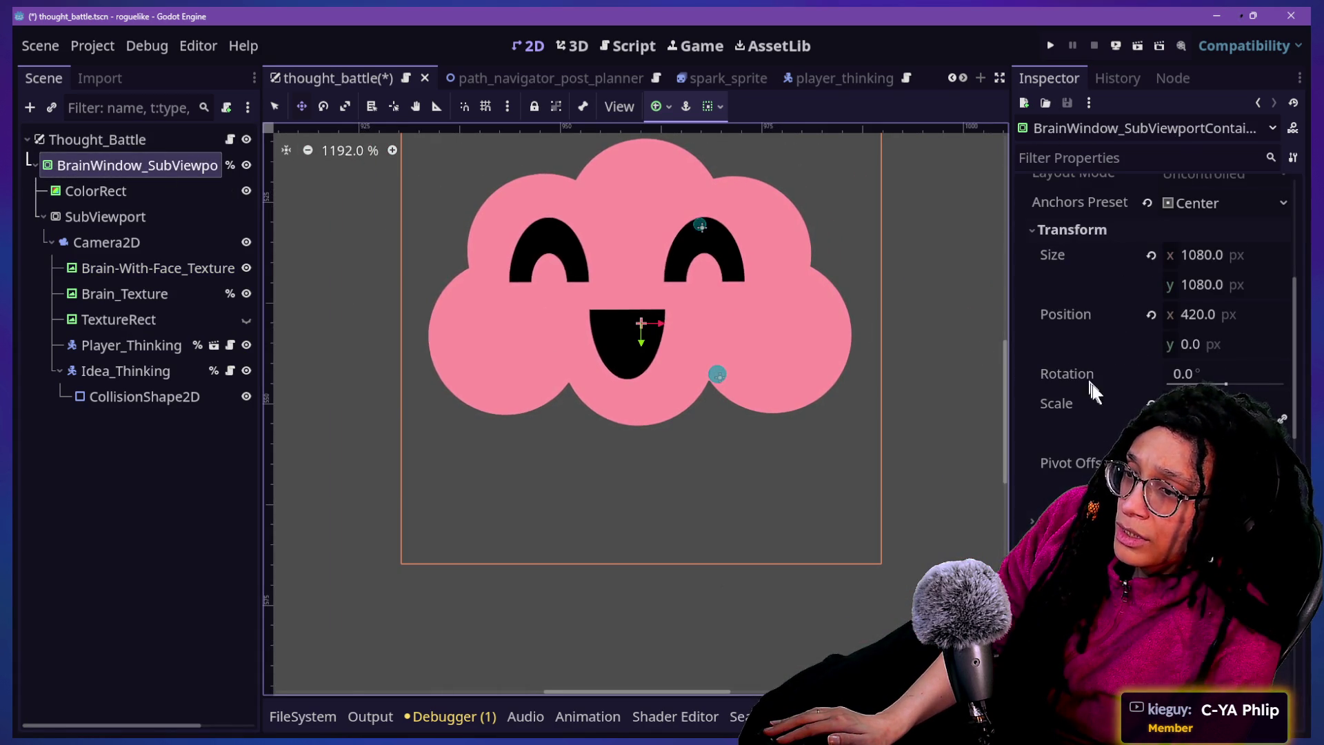
{"action": "scroll", "coordinate": [296, 225], "scroll_direction": "down", "scroll_amount": 15}
{"action": "scroll", "coordinate": [359, 244], "scroll_direction": "down", "scroll_amount": 8}
{"action": "scroll", "coordinate": [286, 186], "scroll_direction": "up", "scroll_amount": 14}
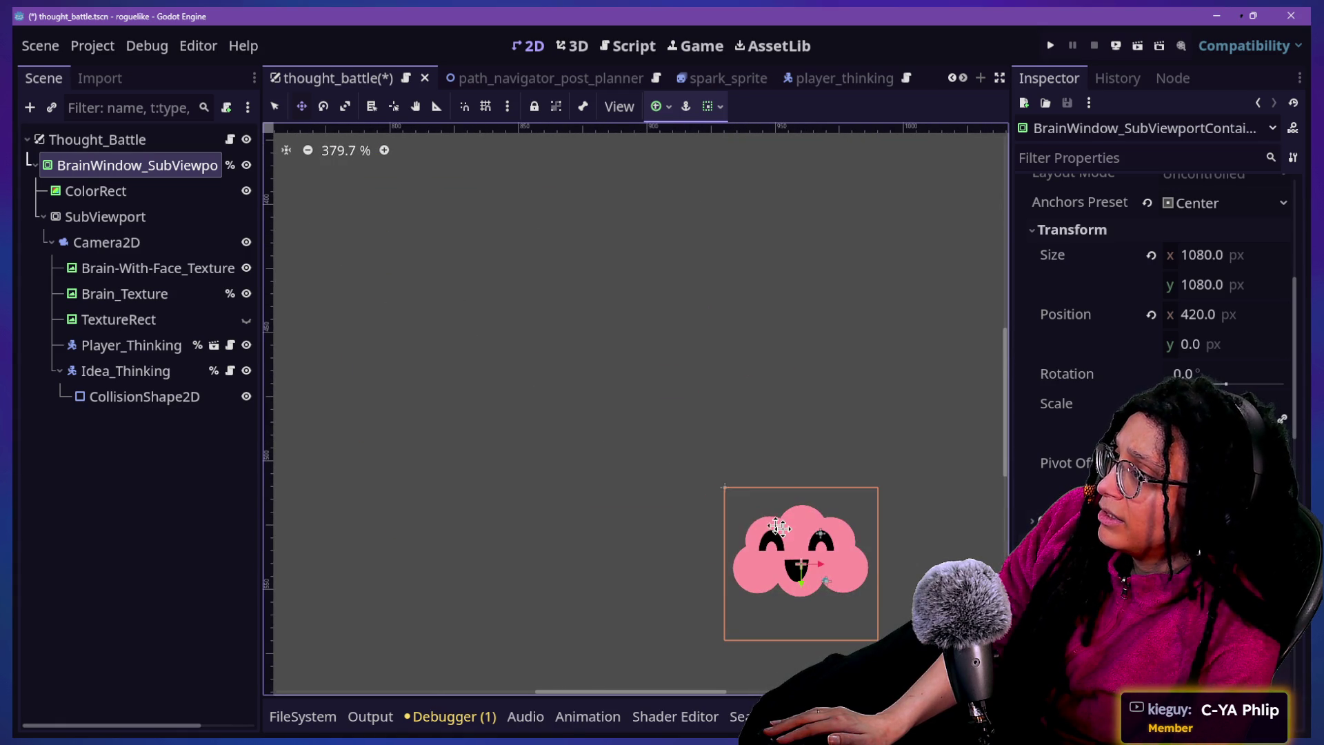
{"action": "scroll", "coordinate": [832, 584], "scroll_direction": "up", "scroll_amount": 9}
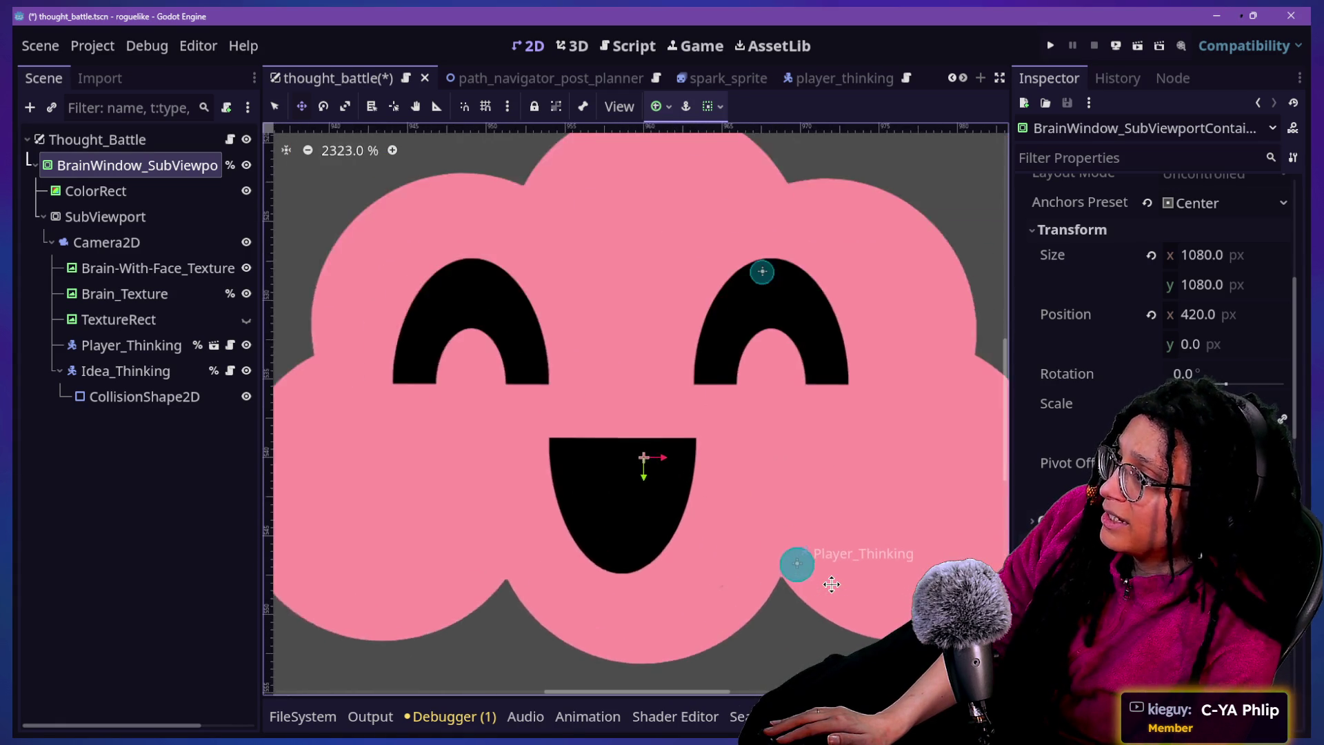
{"action": "scroll", "coordinate": [831, 583], "scroll_direction": "up", "scroll_amount": 1}
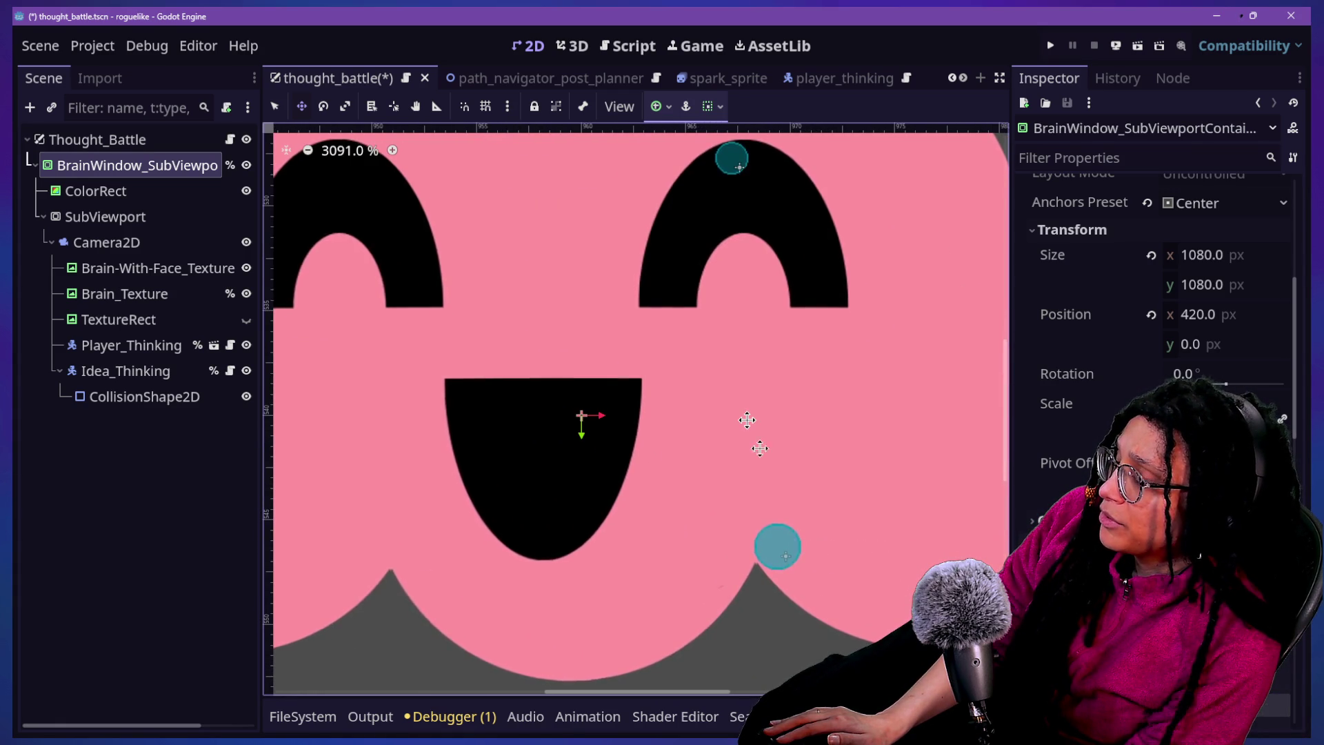
{"action": "scroll", "coordinate": [748, 424], "scroll_direction": "down", "scroll_amount": 1}
{"action": "scroll", "coordinate": [747, 420], "scroll_direction": "down", "scroll_amount": 2}
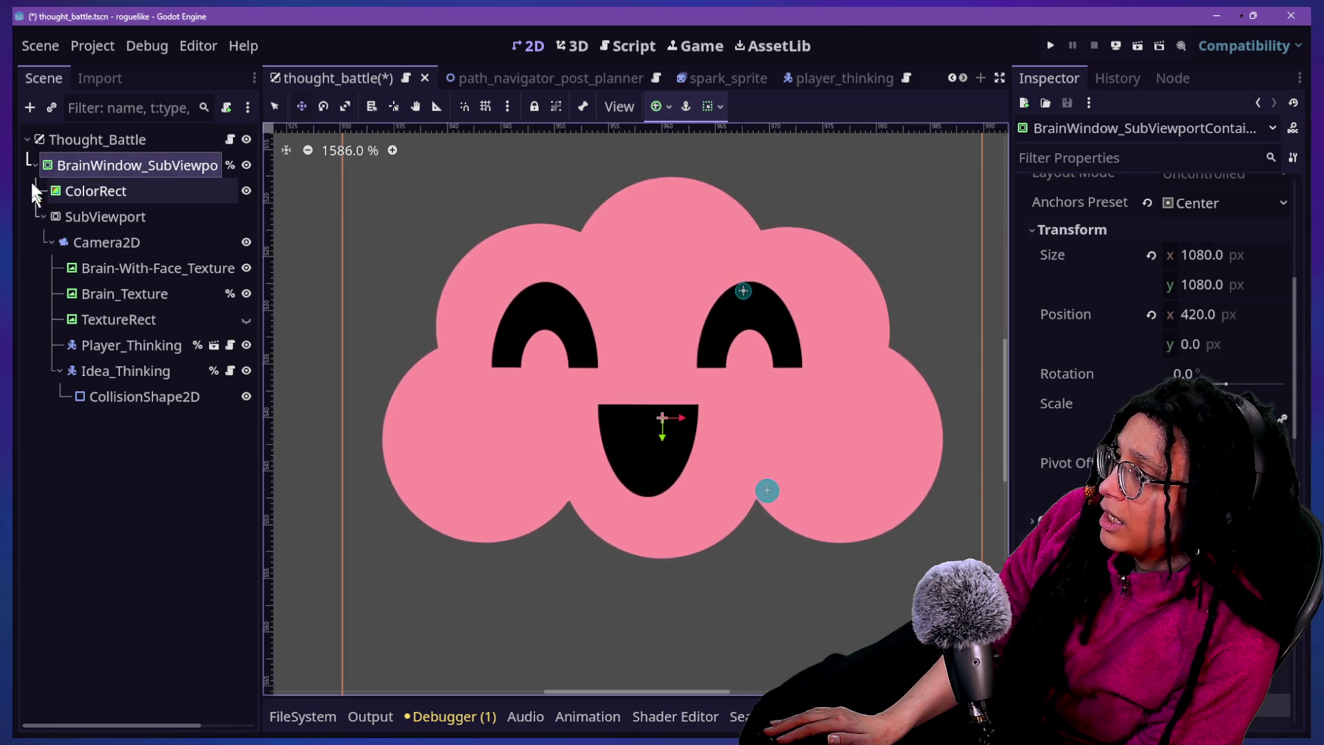
{"action": "scroll", "coordinate": [691, 457], "scroll_direction": "down", "scroll_amount": 1}
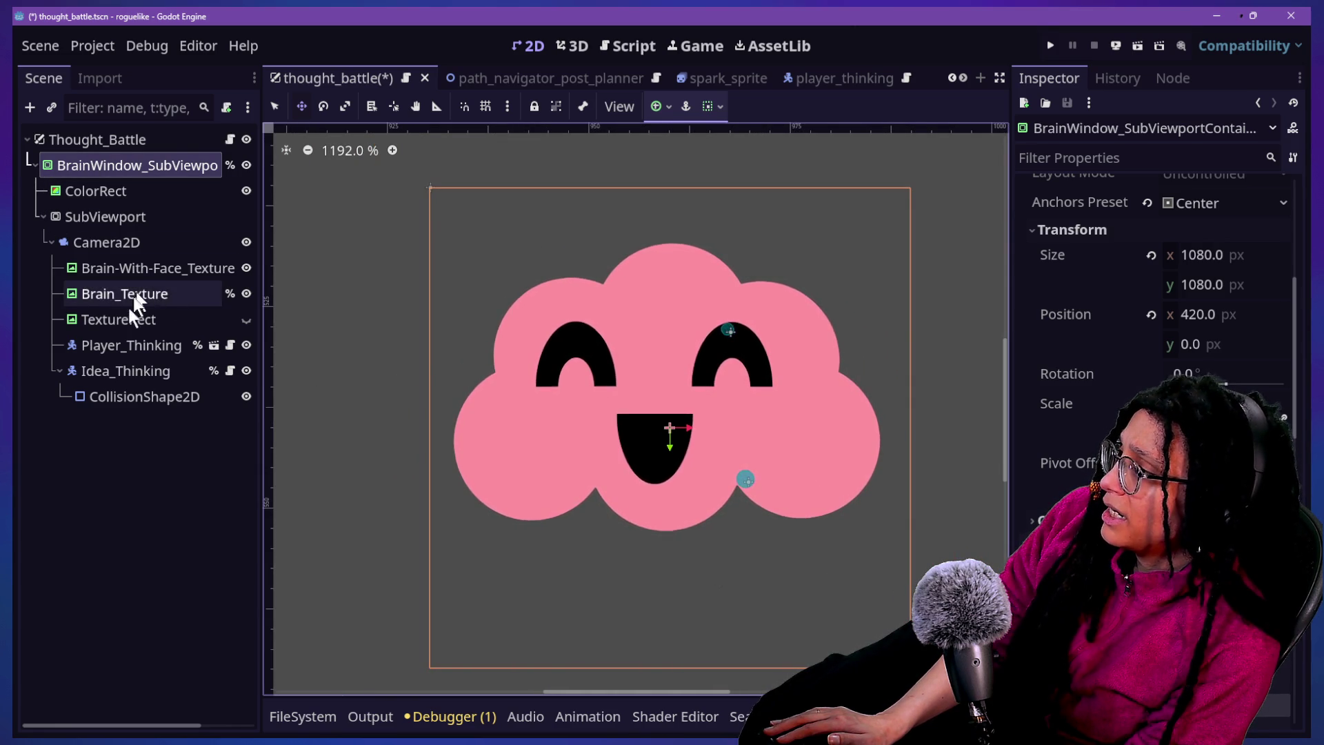
{"action": "left_click", "coordinate": [135, 345]}
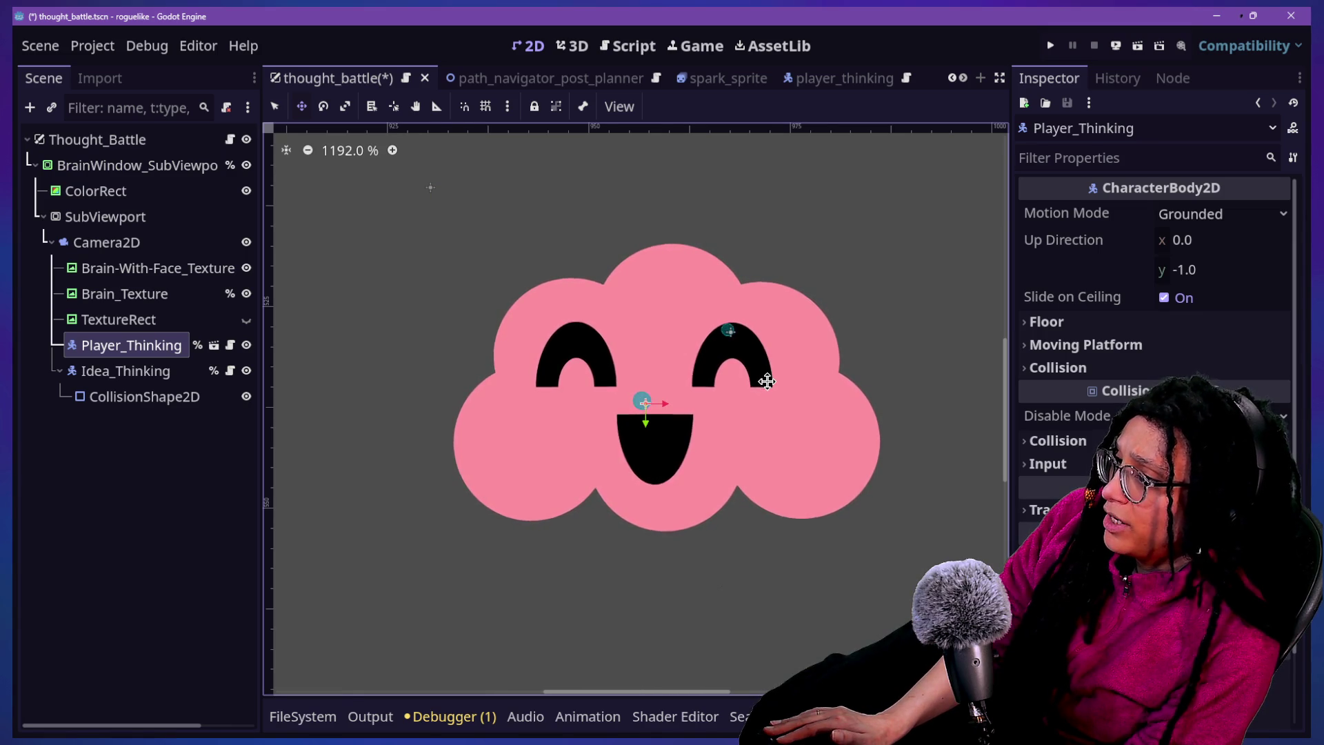
Save the thought_battle scene with Ctrl+S
{"action": "key", "text": "ctrl+s"}
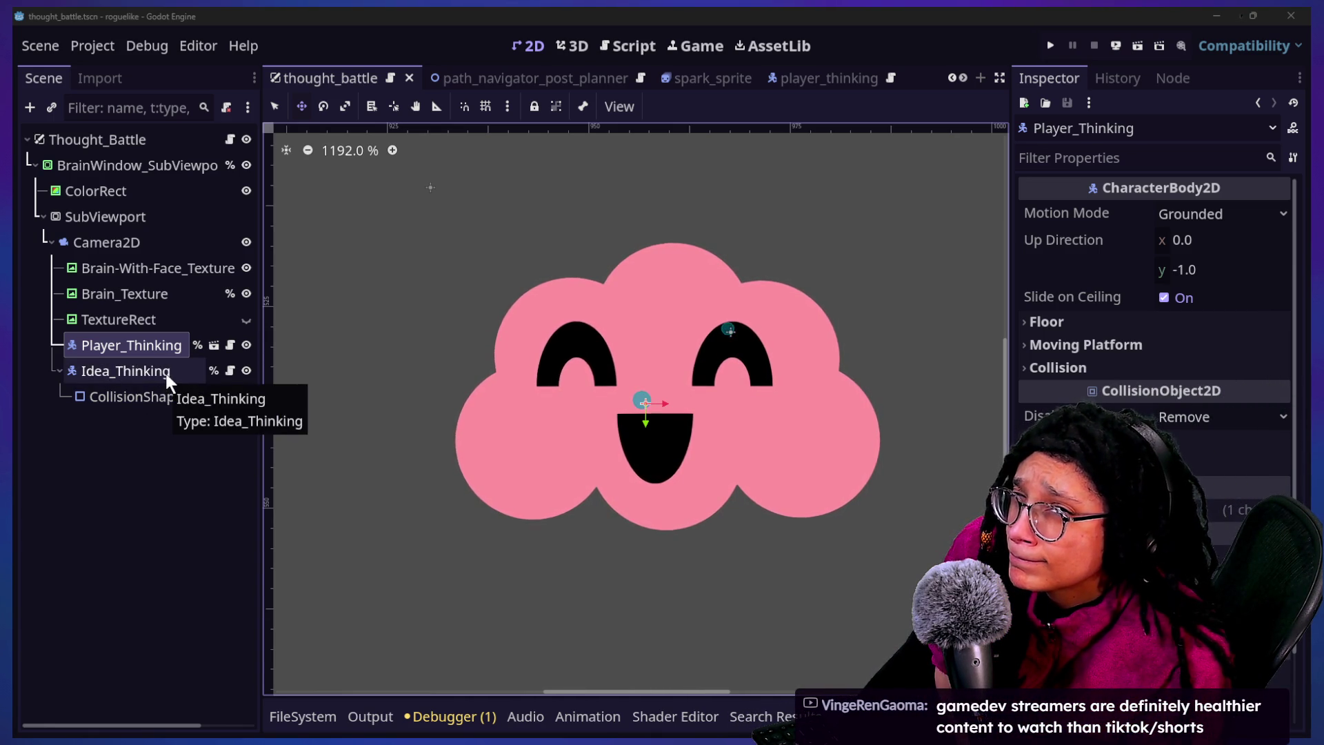
Click through SubViewport, Camera2D, the brain window container and Player_Thinking in the Scene tree
{"action": "right_click", "coordinate": [119, 235]}
{"action": "left_click", "coordinate": [106, 220]}
{"action": "left_click", "coordinate": [117, 223]}
{"action": "left_click", "coordinate": [118, 237]}
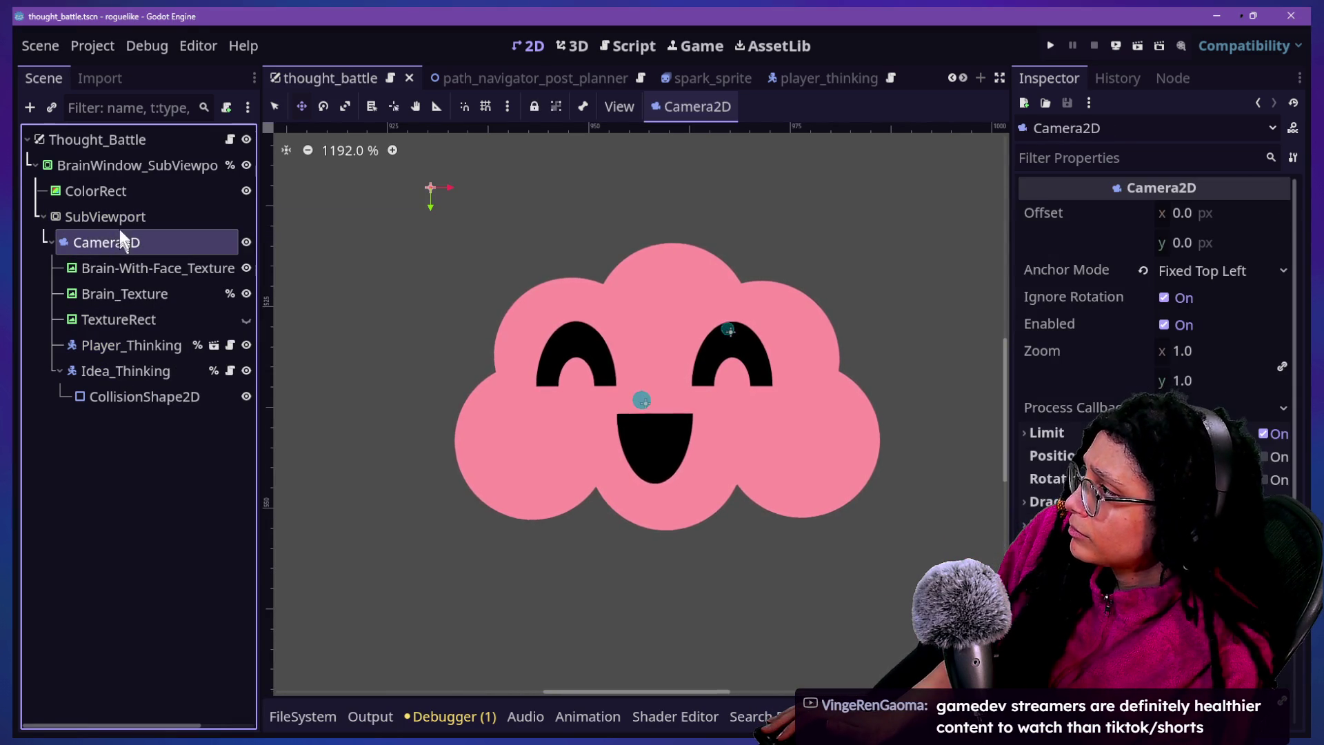
{"action": "left_click", "coordinate": [121, 168]}
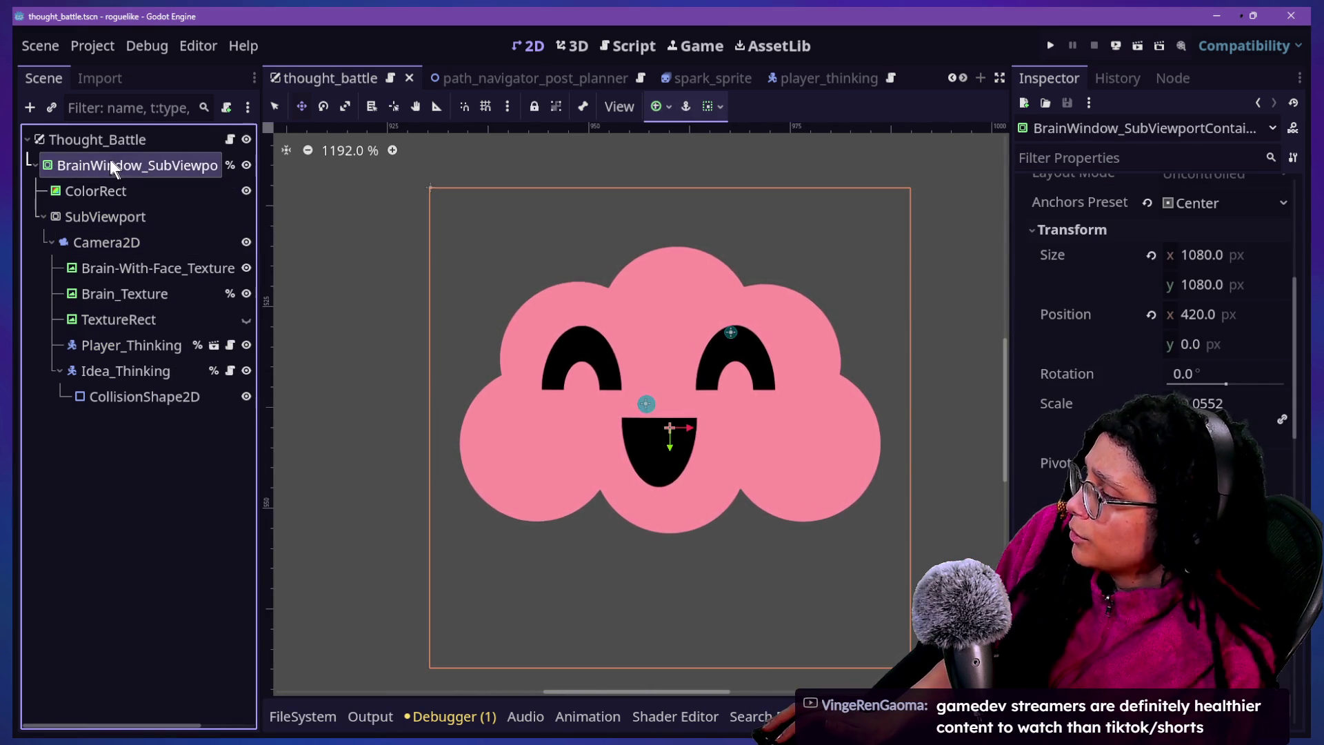
{"action": "left_click", "coordinate": [110, 345]}
{"action": "left_click", "coordinate": [77, 231]}
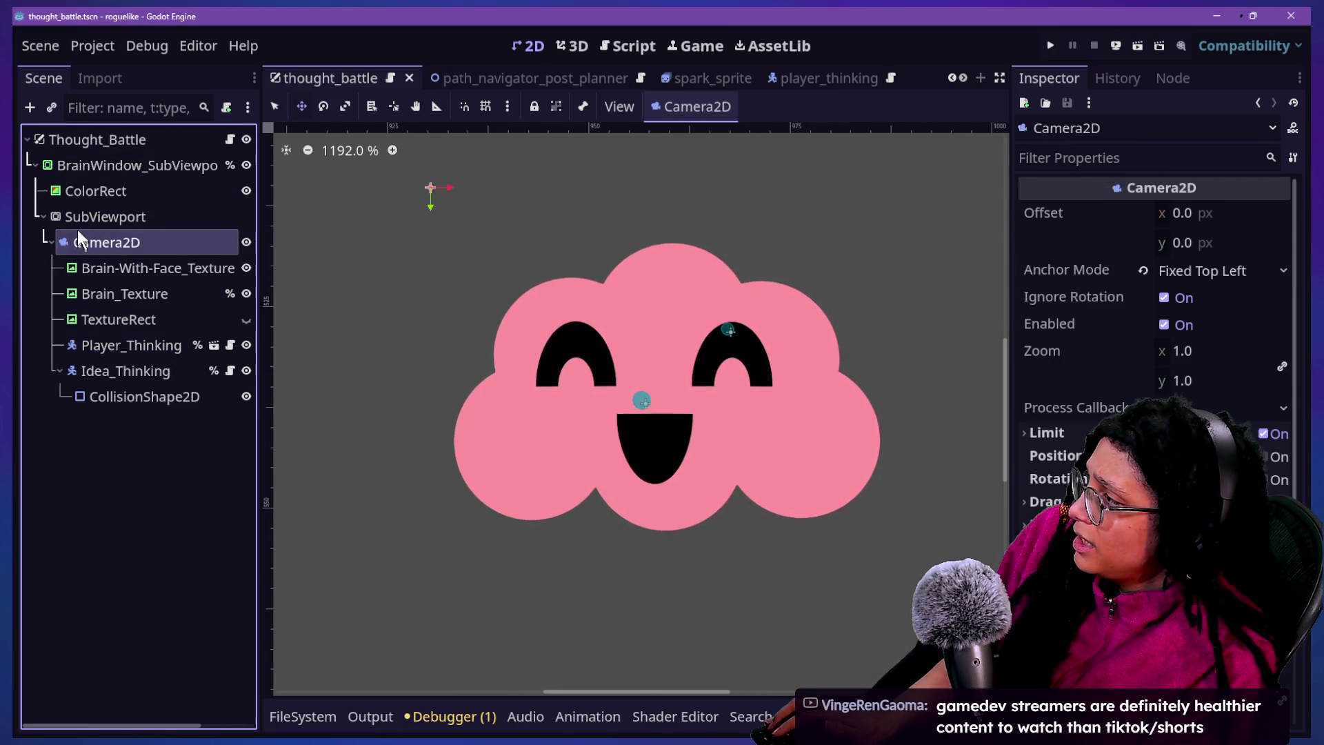
Start and cancel adding child nodes under SubViewport and Camera2D, then select Brain-With-Face_Texture through Idea_Thinking
{"action": "right_click", "coordinate": [79, 220]}
{"action": "left_click", "coordinate": [134, 228]}
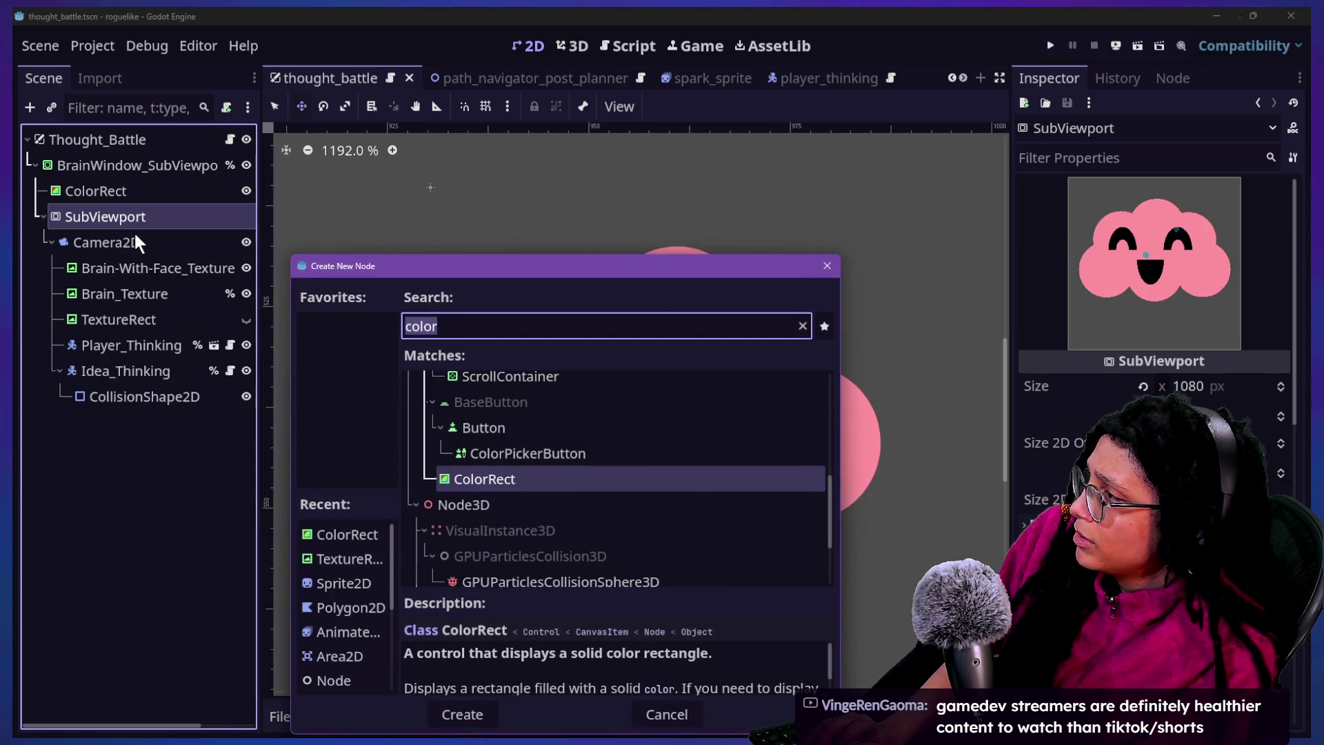
{"action": "key", "text": "Escape"}
{"action": "right_click", "coordinate": [113, 249]}
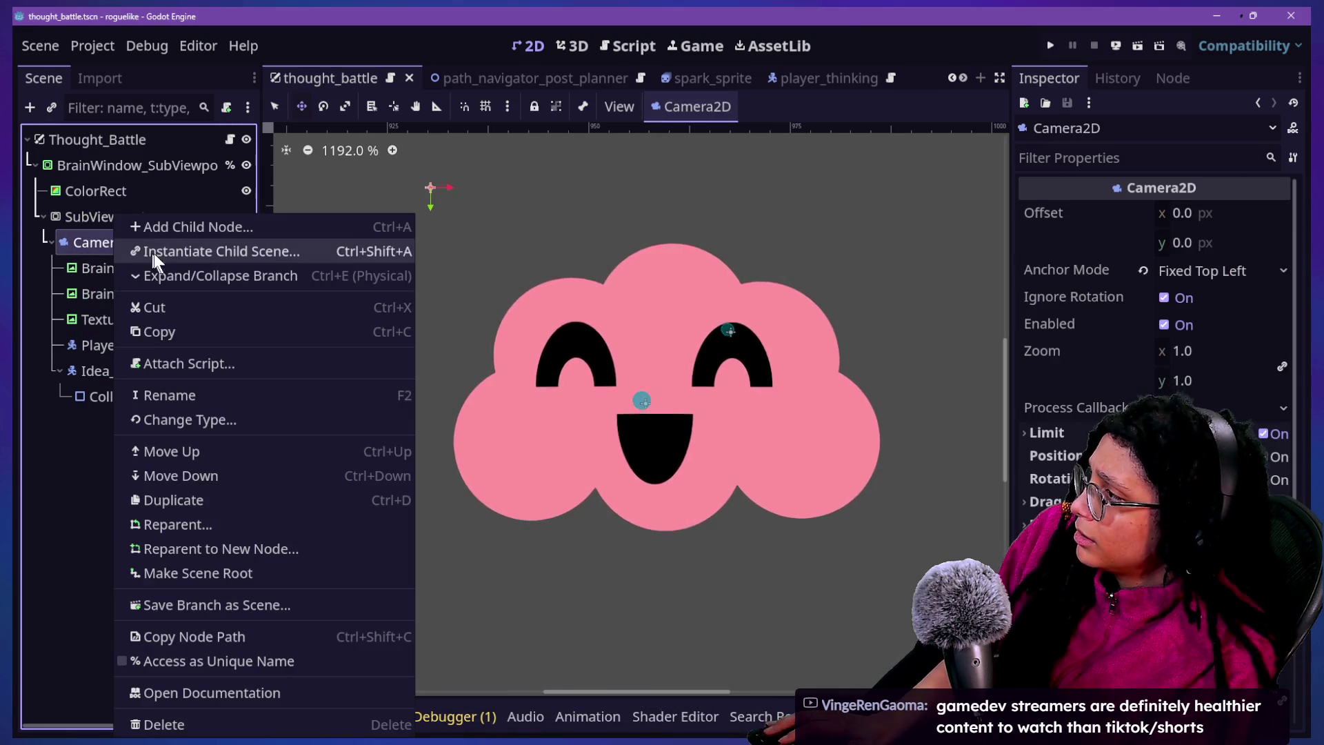
{"action": "left_click", "coordinate": [165, 226]}
{"action": "key", "text": "Escape"}
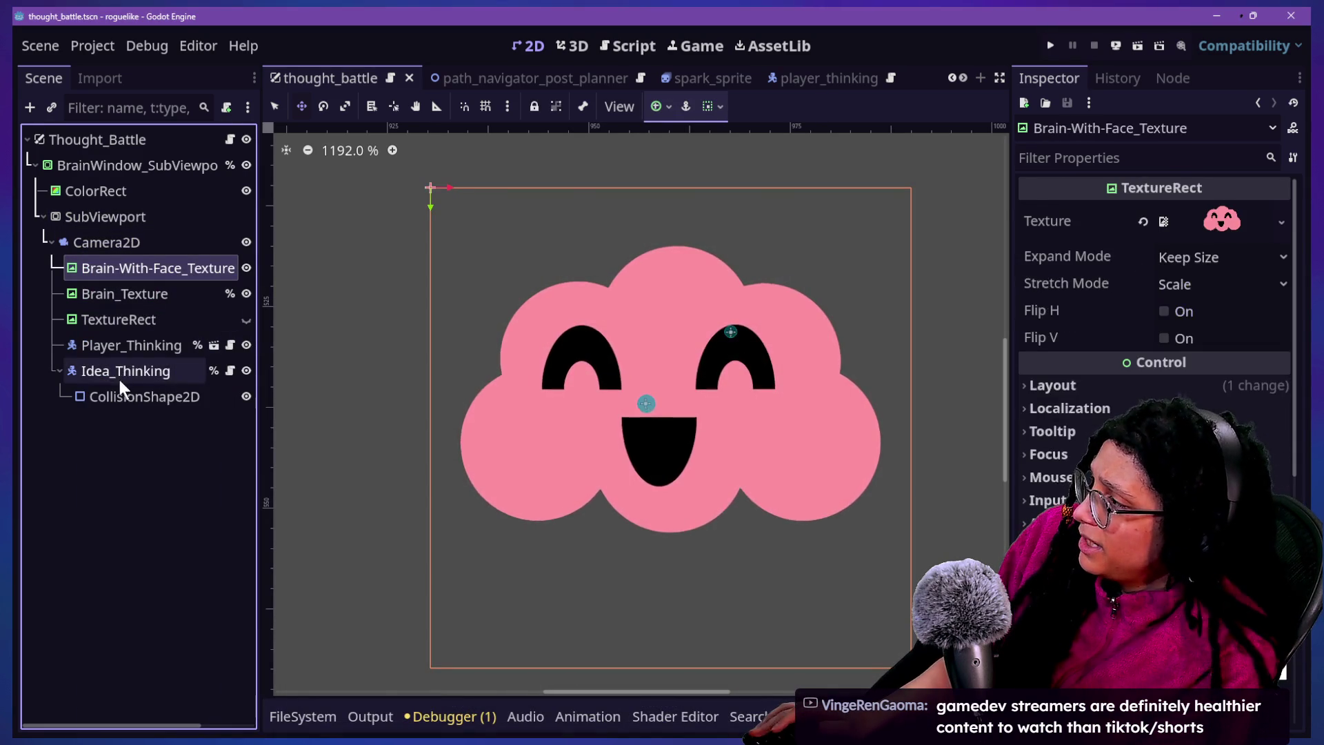
{"action": "left_click", "coordinate": [115, 387], "text": "shift"}
{"action": "left_click", "coordinate": [104, 247]}
Add a Sprite2D child under Camera2D by searching 'sprite', and drag it onto the face's left cheek
{"action": "right_click", "coordinate": [110, 249]}
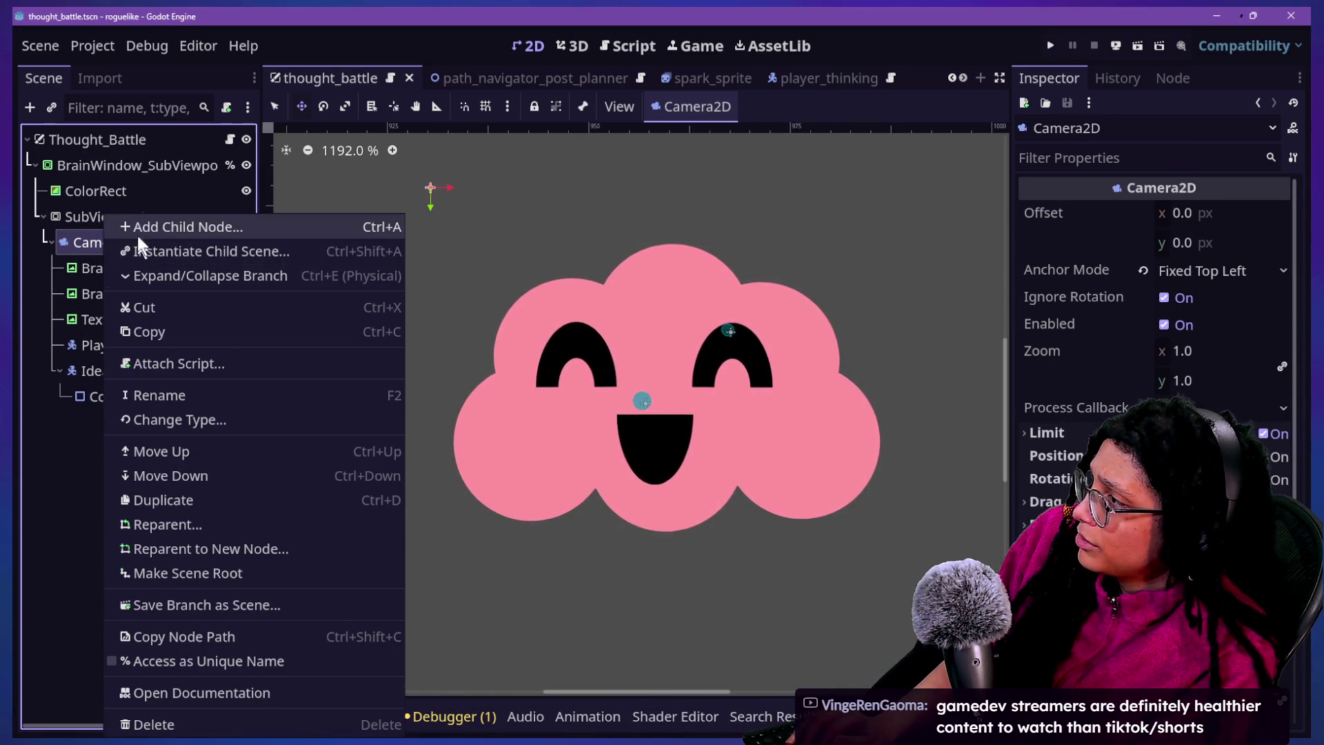
{"action": "left_click", "coordinate": [141, 227]}
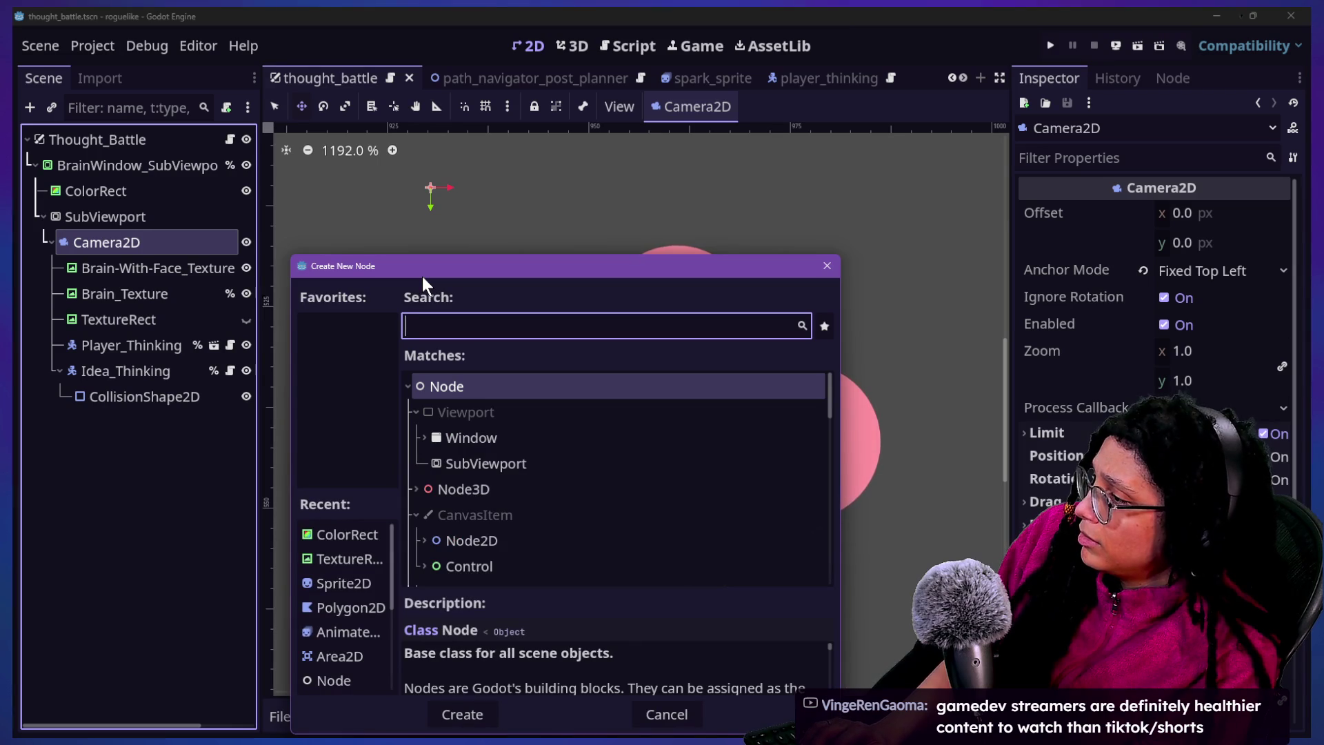
{"action": "type", "text": "node"}
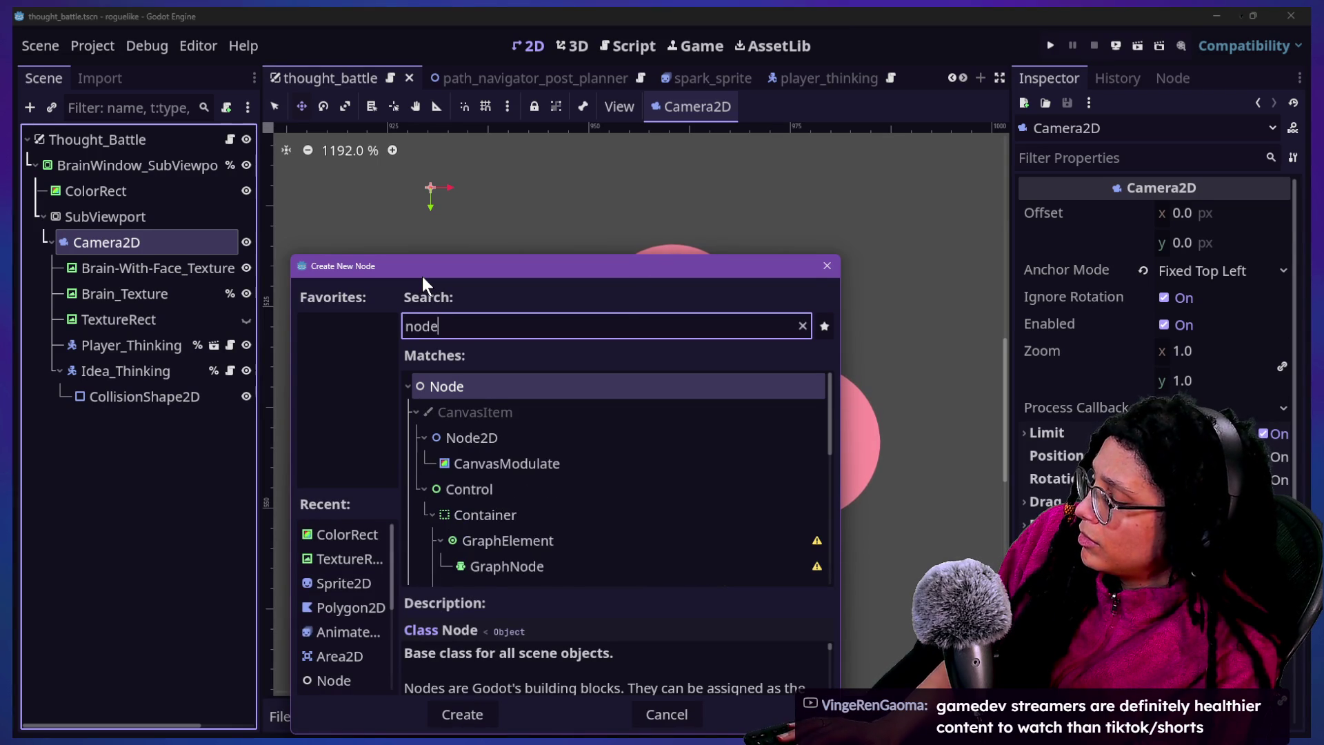
{"action": "key", "text": "BackSpace"}
{"action": "key", "text": "BackSpace"}
{"action": "key", "text": "BackSpace"}
{"action": "type", "text": "s"}
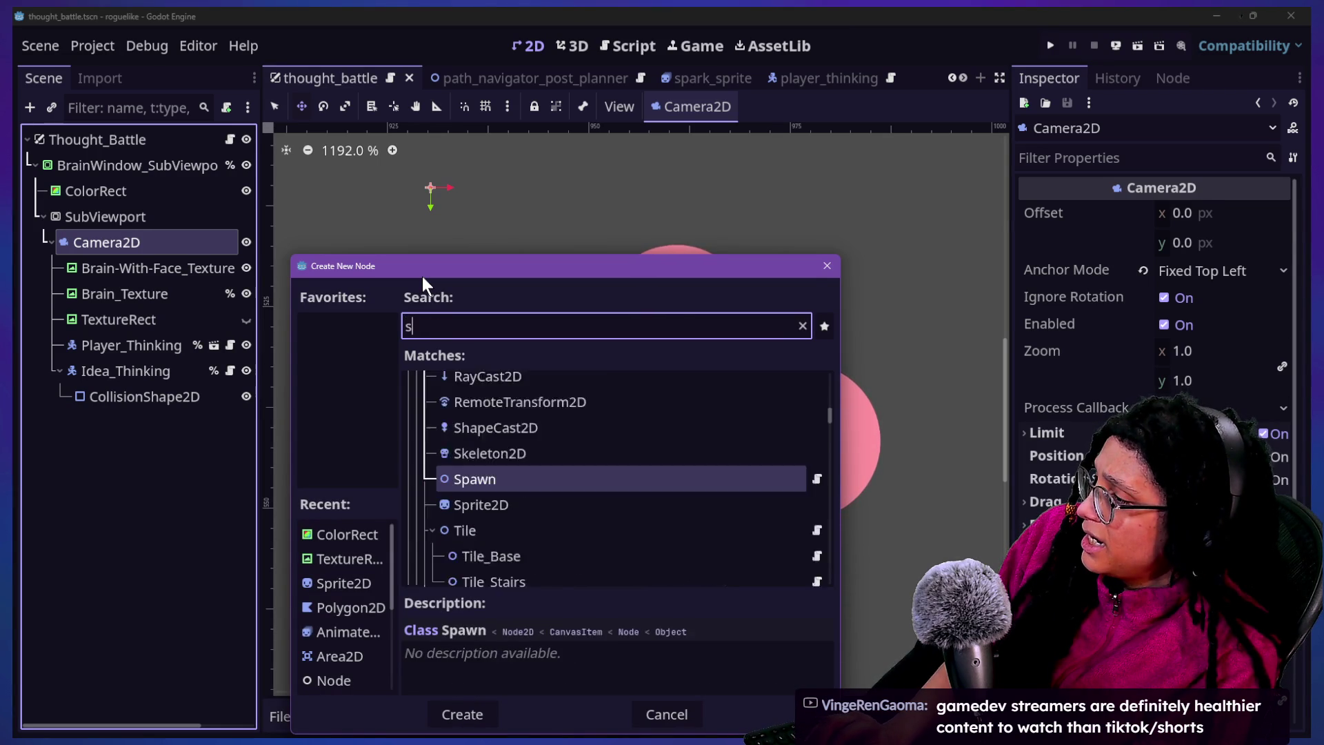
{"action": "type", "text": "prite"}
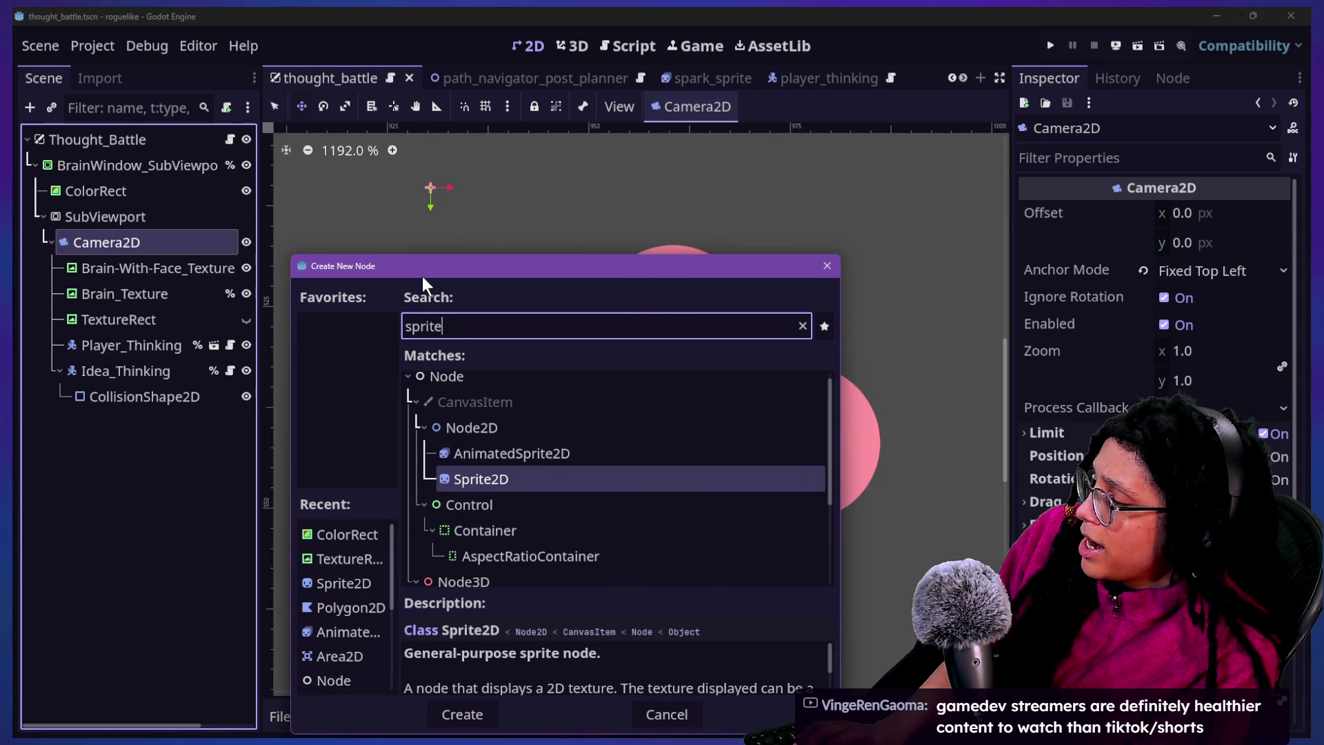
{"action": "key", "text": "Return"}
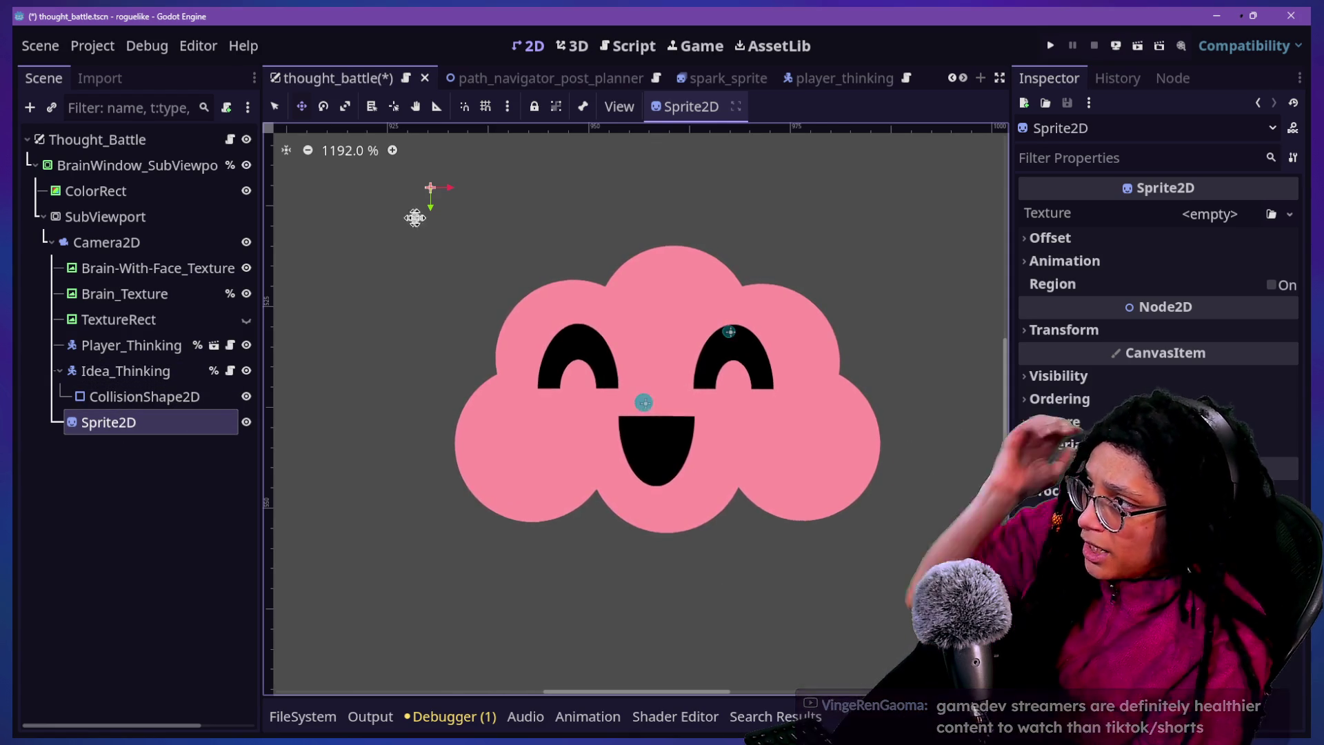
{"action": "mouse_move", "coordinate": [456, 256]}
{"action": "left_mouse_down"}
{"action": "mouse_move", "coordinate": [570, 379]}
{"action": "mouse_move", "coordinate": [594, 493]}
{"action": "left_mouse_up"}
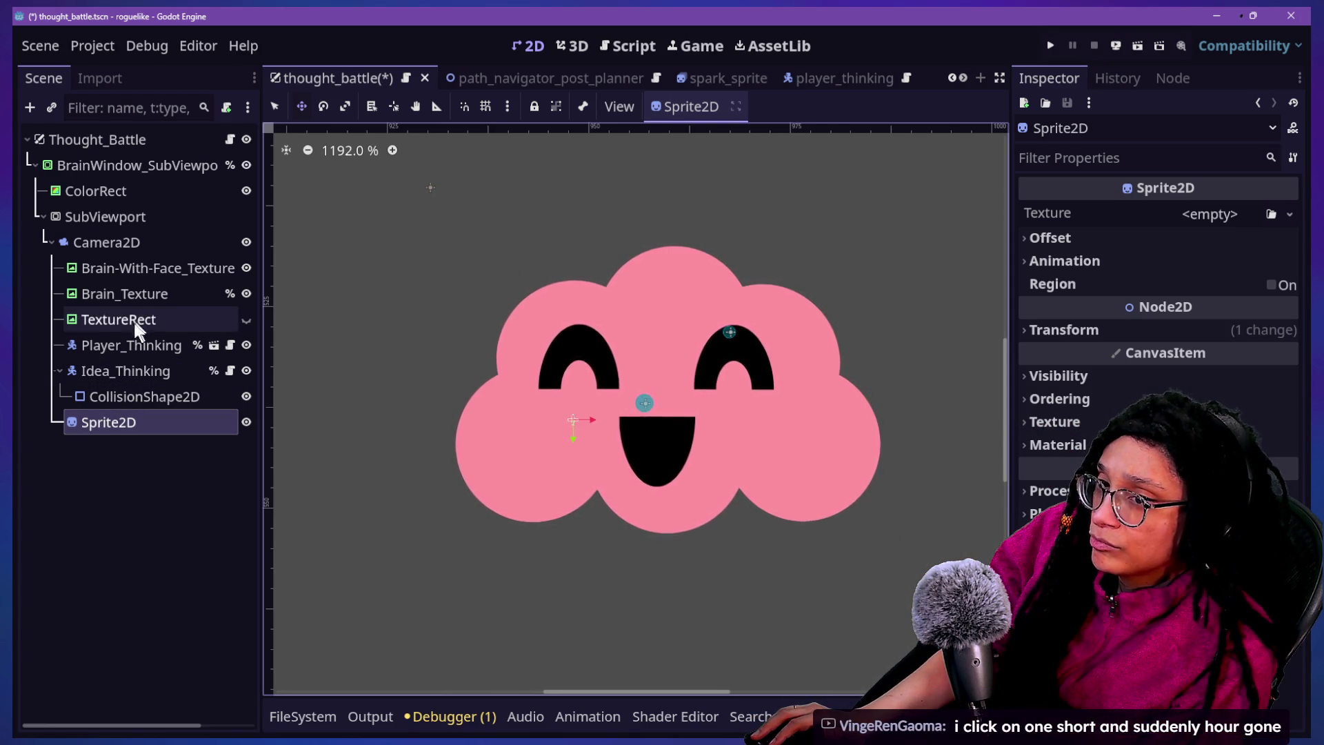
Click Player_Thinking and Idea_Thinking, then reselect Sprite2D in the Scene tree
{"action": "left_click", "coordinate": [147, 371]}
{"action": "left_click", "coordinate": [145, 344]}
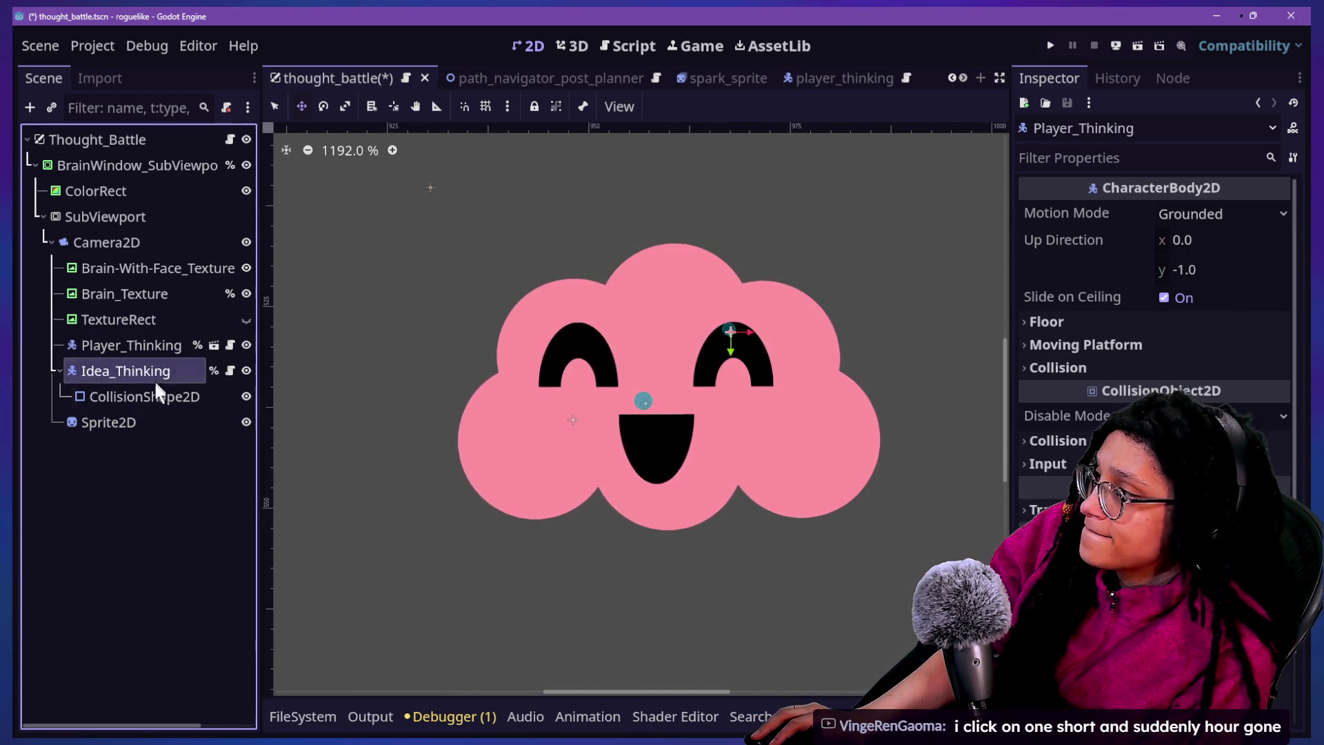
{"action": "left_click", "coordinate": [113, 419]}
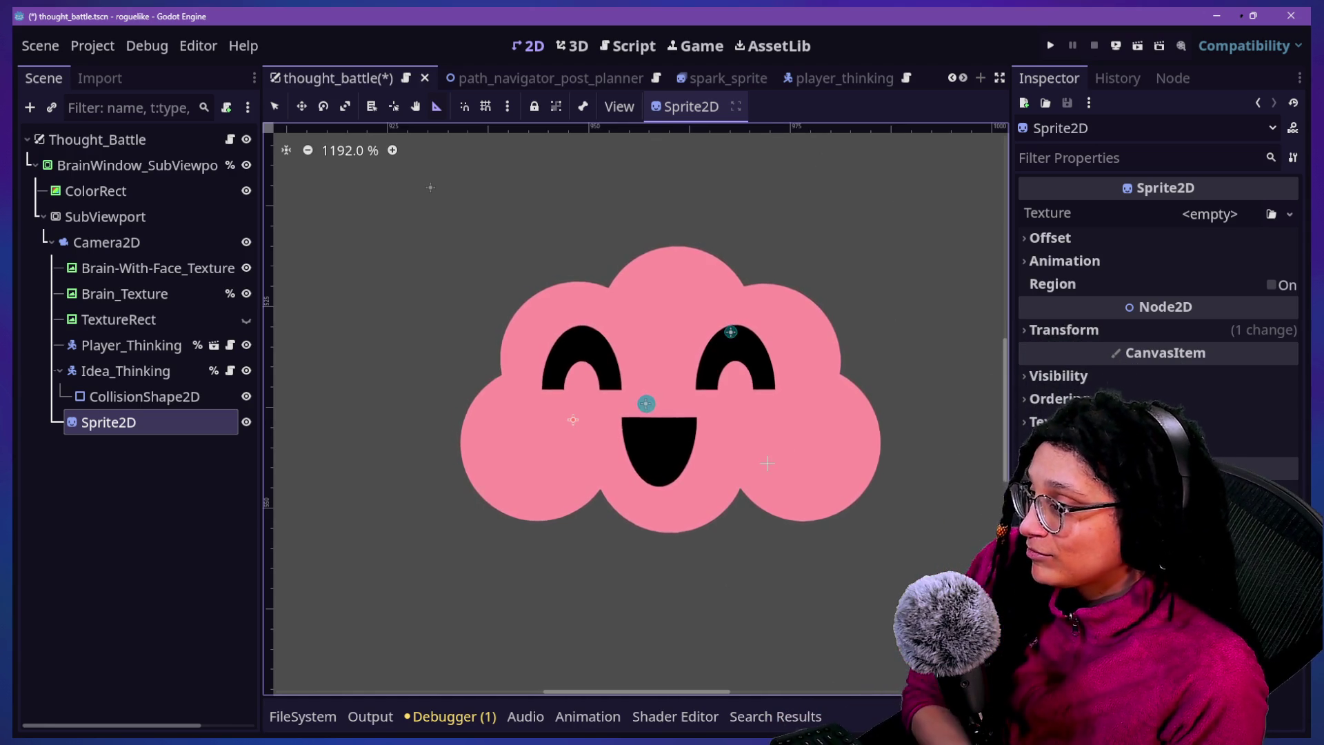
Assign a New GradientTexture2D to the Sprite2D's Texture property
{"action": "scroll", "coordinate": [767, 464], "scroll_direction": "up", "scroll_amount": 2}
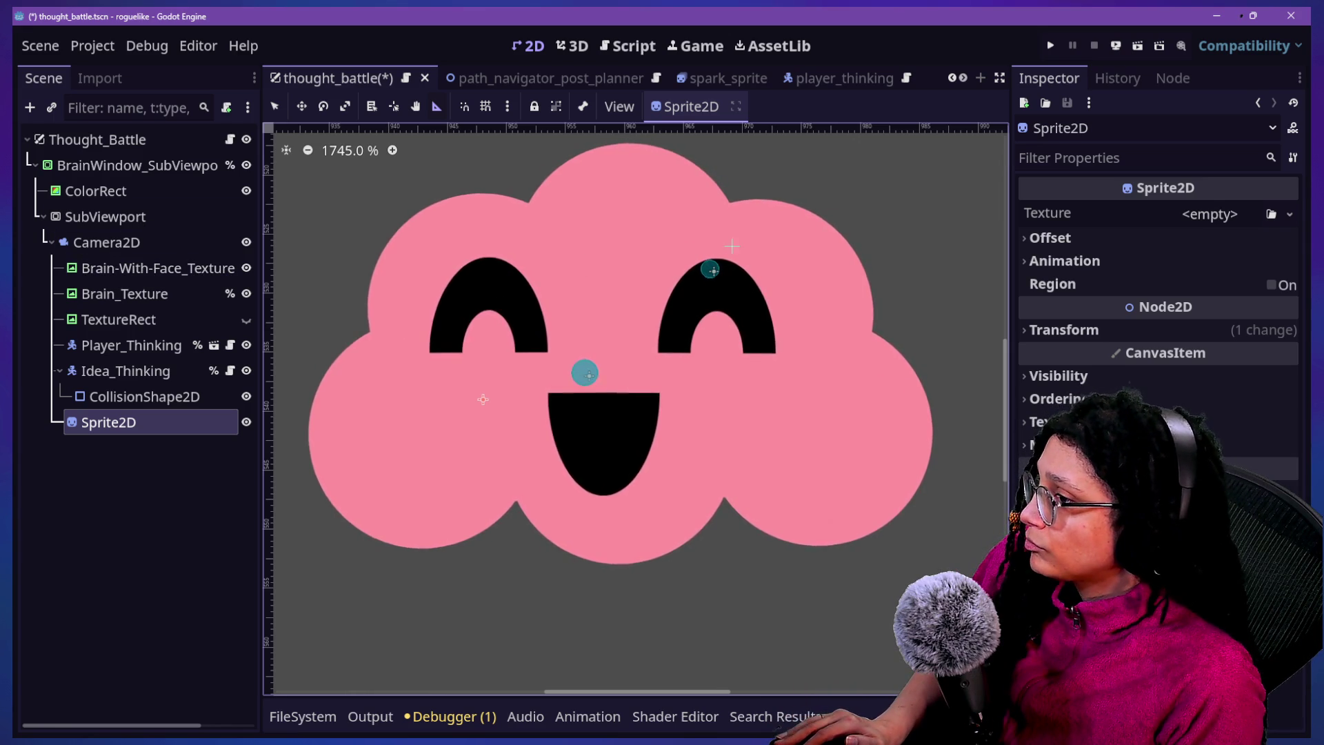
{"action": "left_click", "coordinate": [1277, 216]}
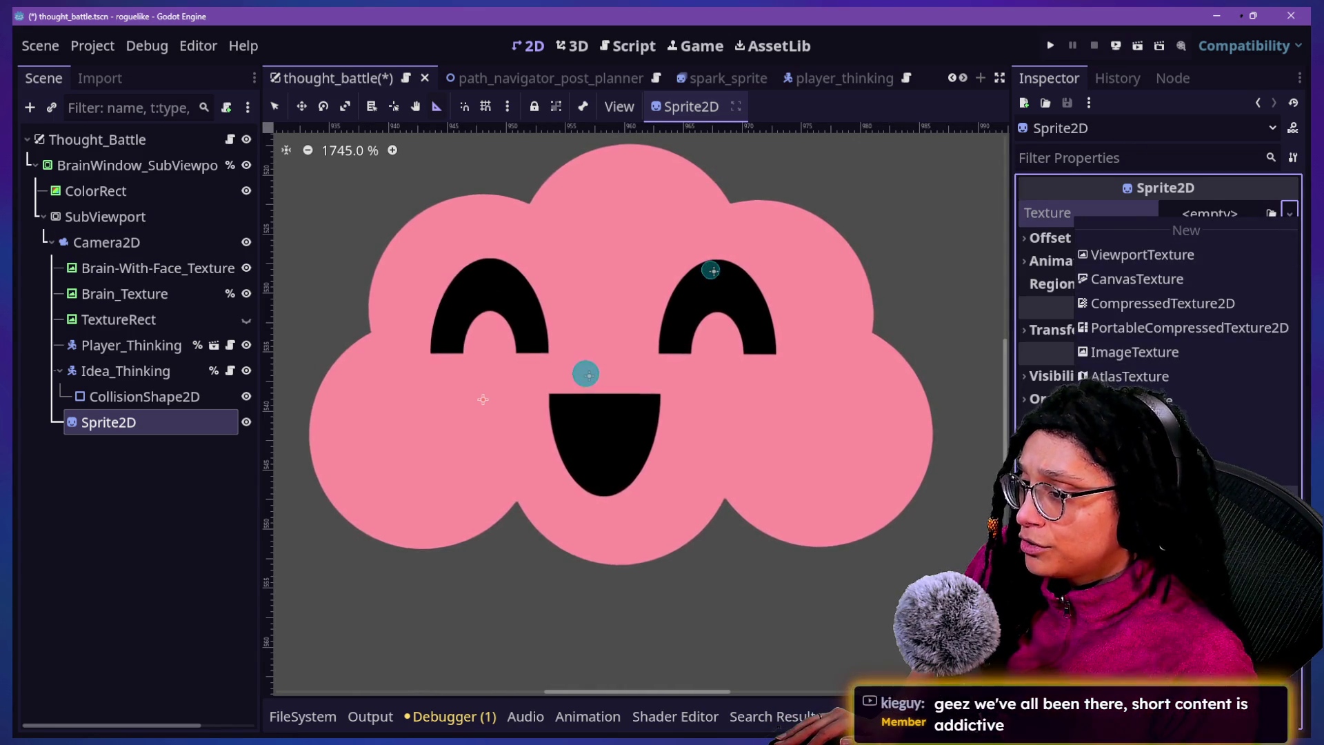
{"action": "left_click", "coordinate": [1173, 496]}
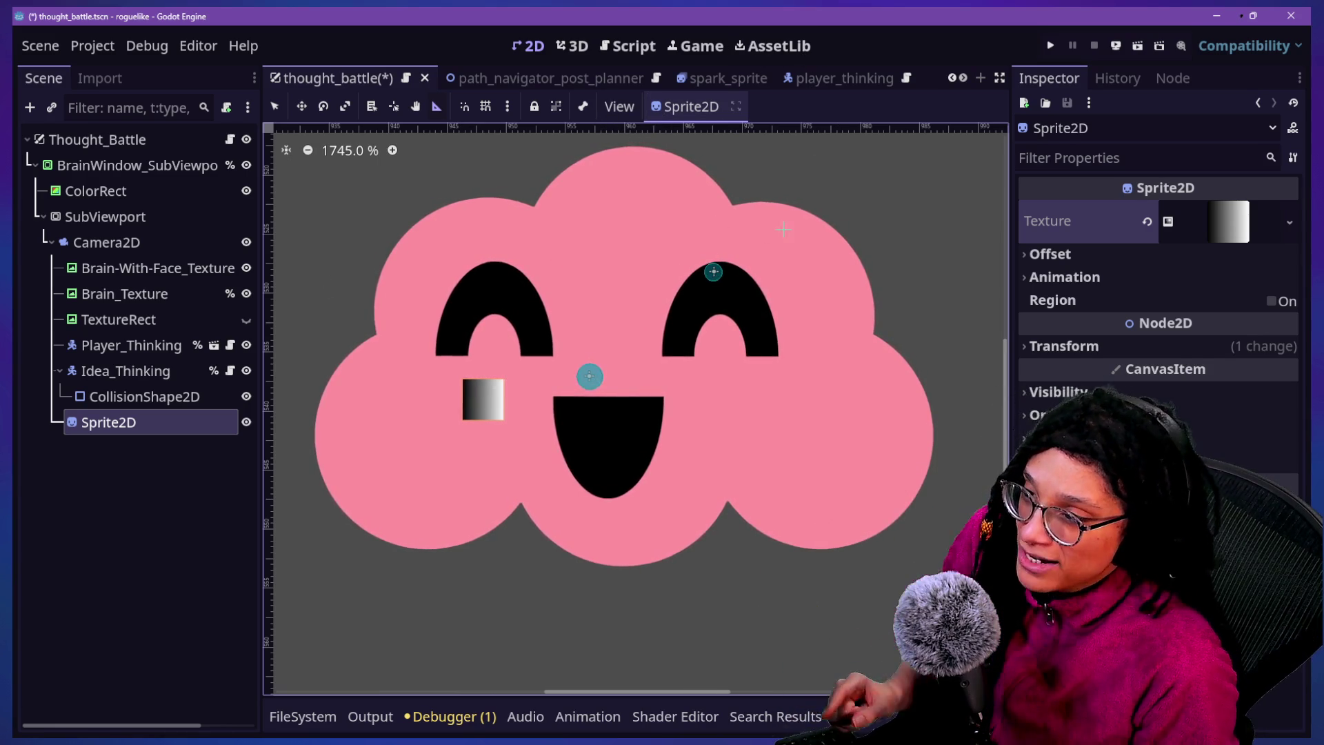
Expand the GradientTexture2D's Gradient and set its Interpolation Mode to Cubic
{"action": "left_click", "coordinate": [1218, 214]}
{"action": "left_click", "coordinate": [1217, 219]}
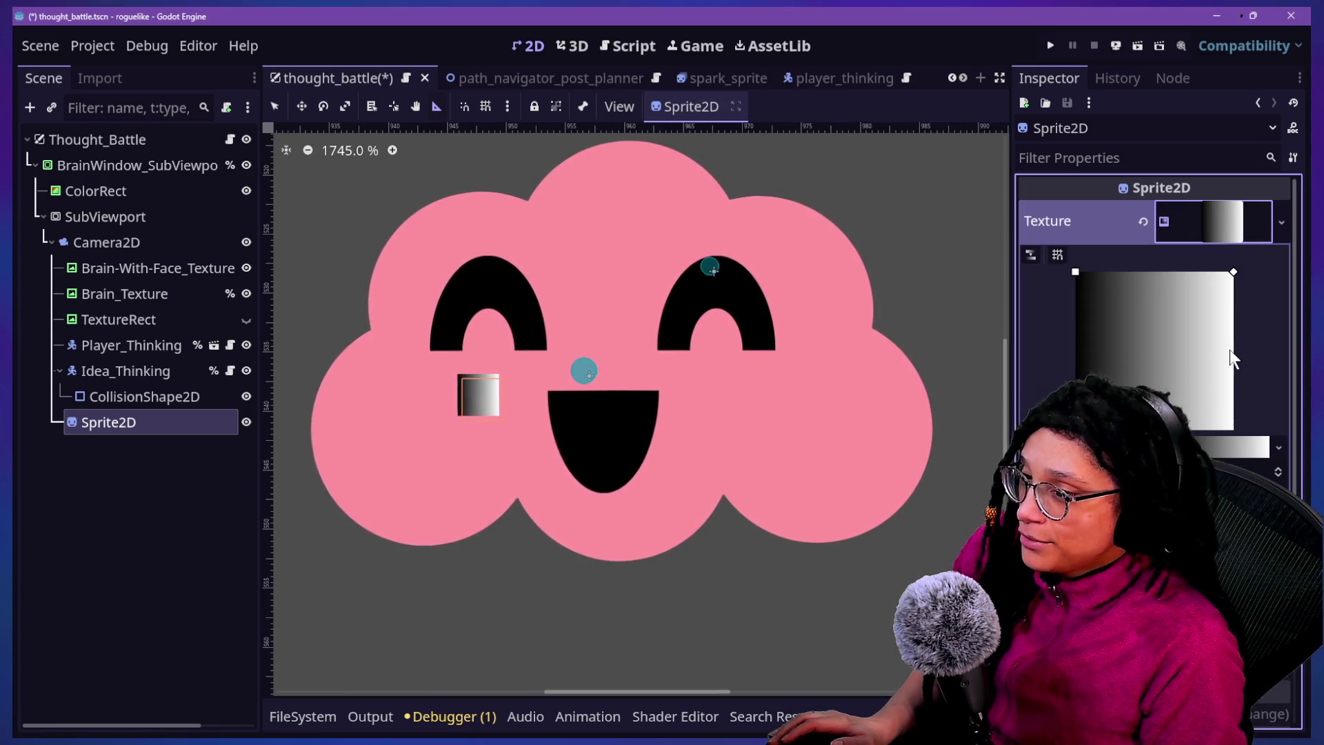
{"action": "scroll", "coordinate": [1158, 310], "scroll_direction": "down", "scroll_amount": 3}
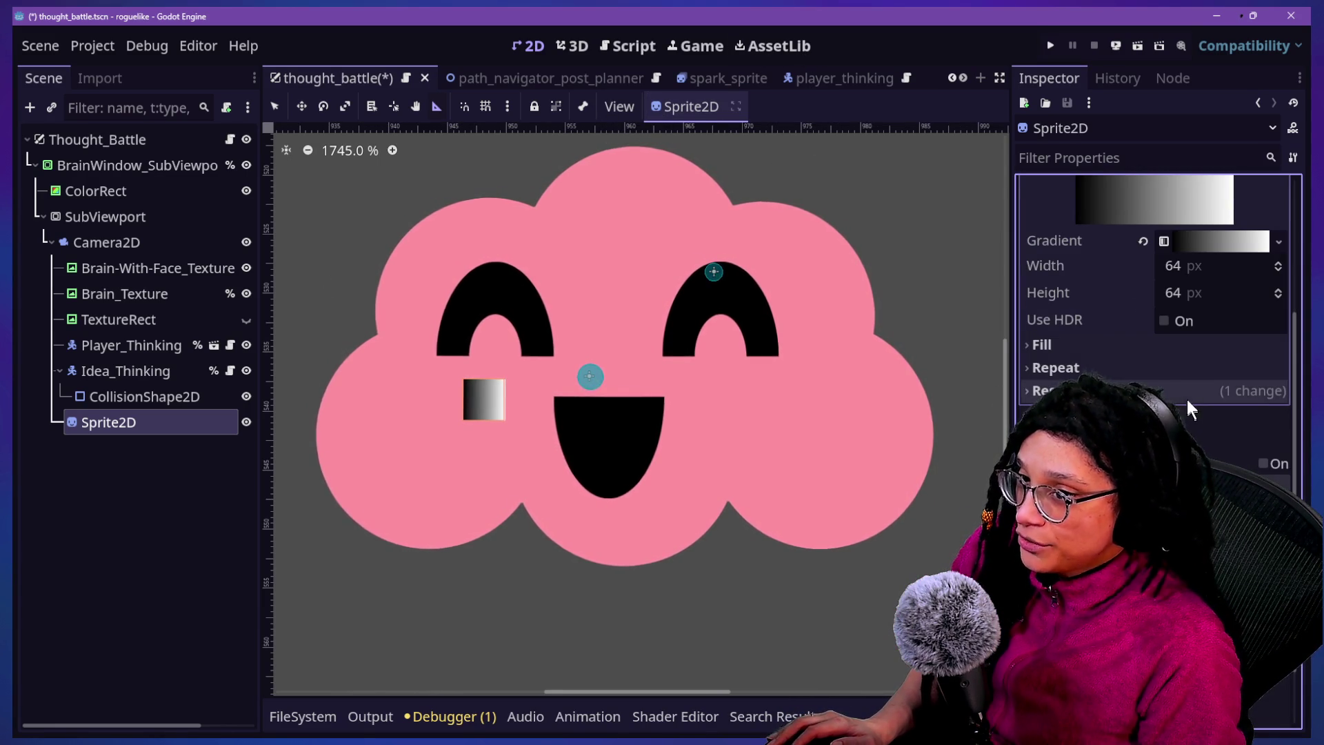
{"action": "left_click", "coordinate": [1193, 247]}
{"action": "left_click", "coordinate": [1182, 354]}
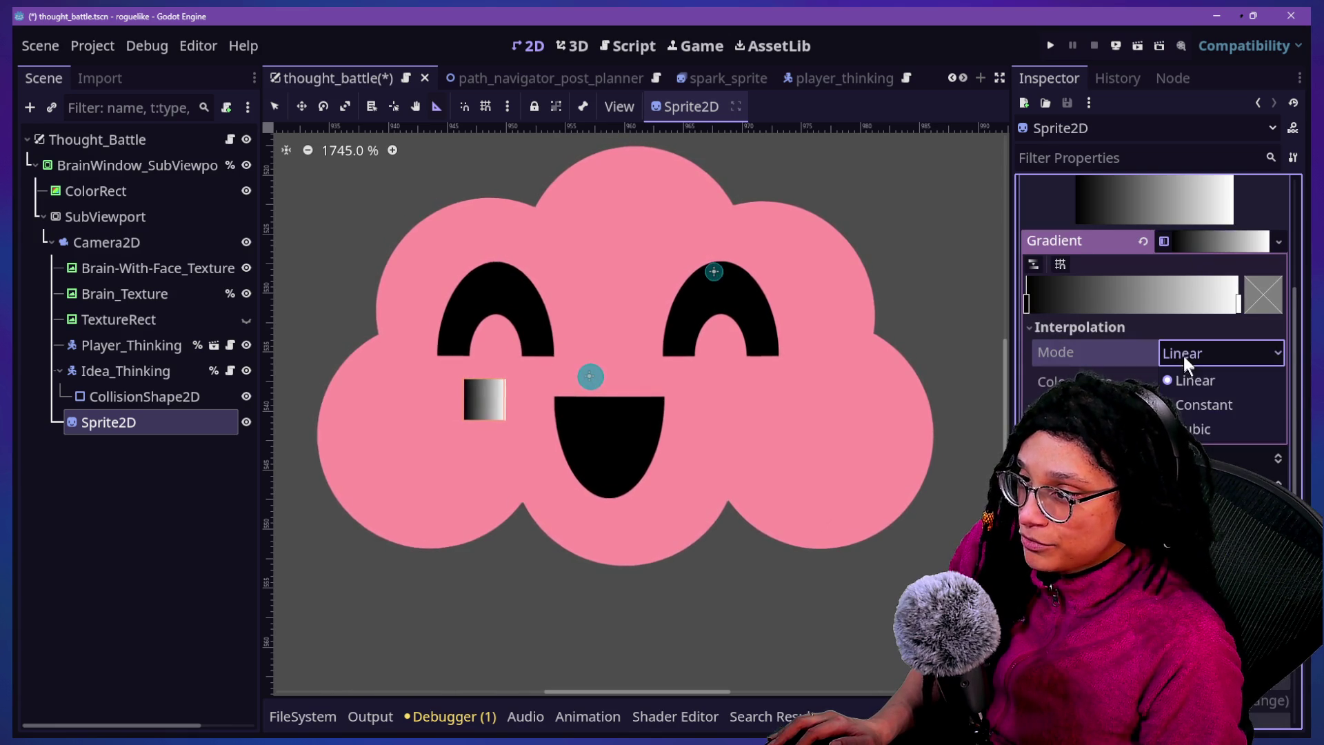
{"action": "left_click", "coordinate": [1204, 420]}
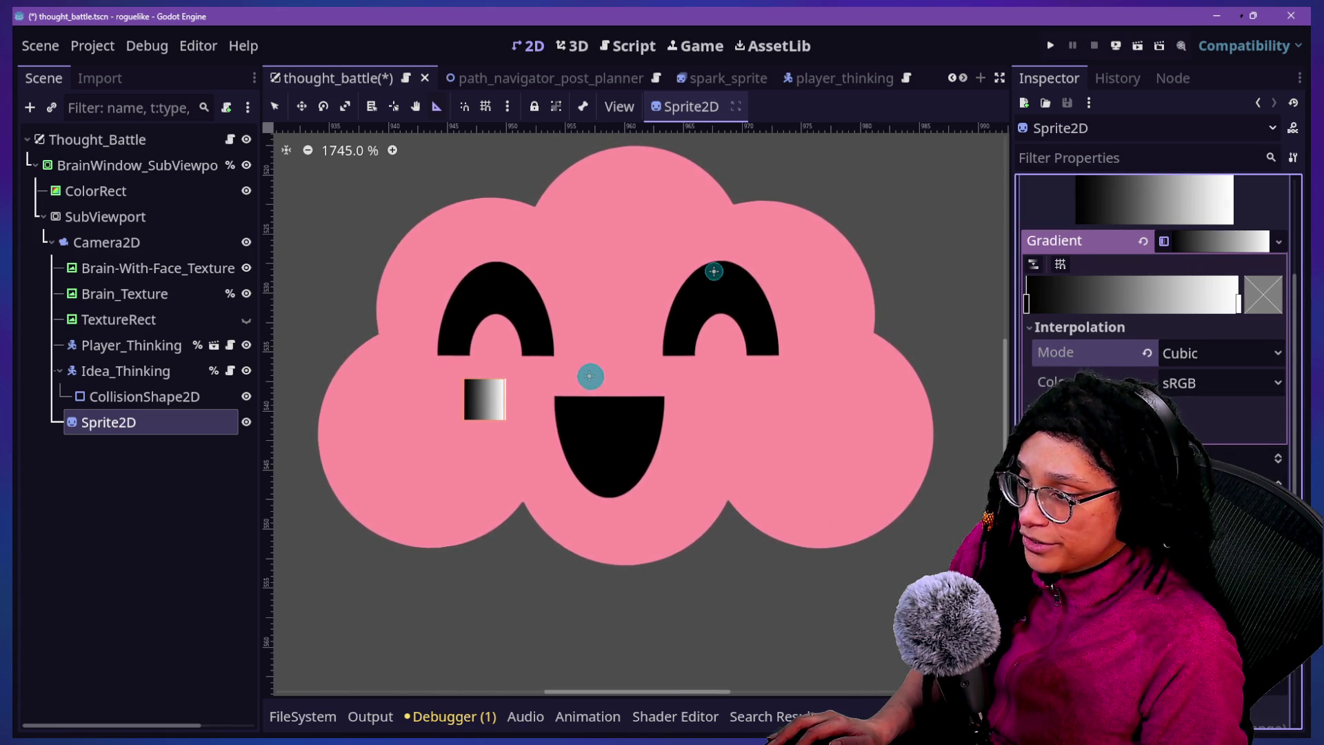
Reverse the gradient and drag the white stop right so the square's centre is bright
{"action": "scroll", "coordinate": [1155, 310], "scroll_direction": "down", "scroll_amount": 2}
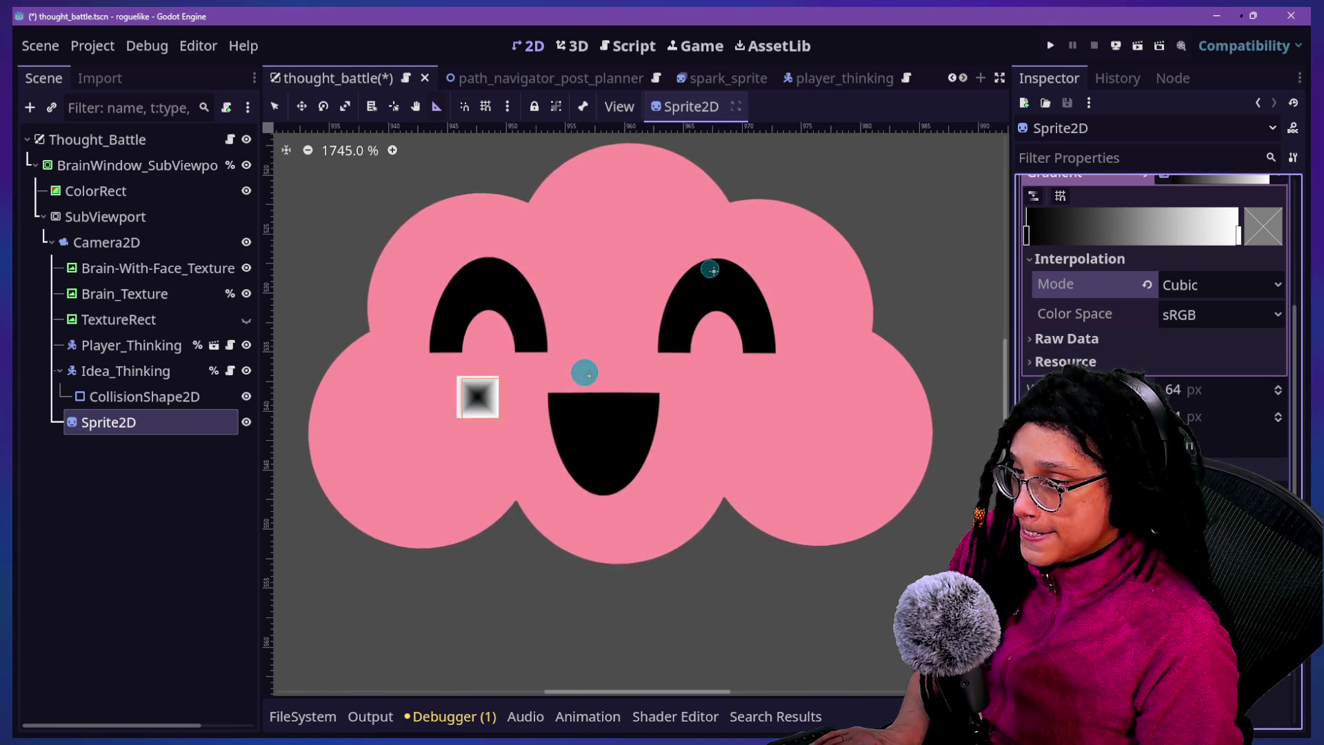
{"action": "scroll", "coordinate": [1034, 333], "scroll_direction": "up", "scroll_amount": 5}
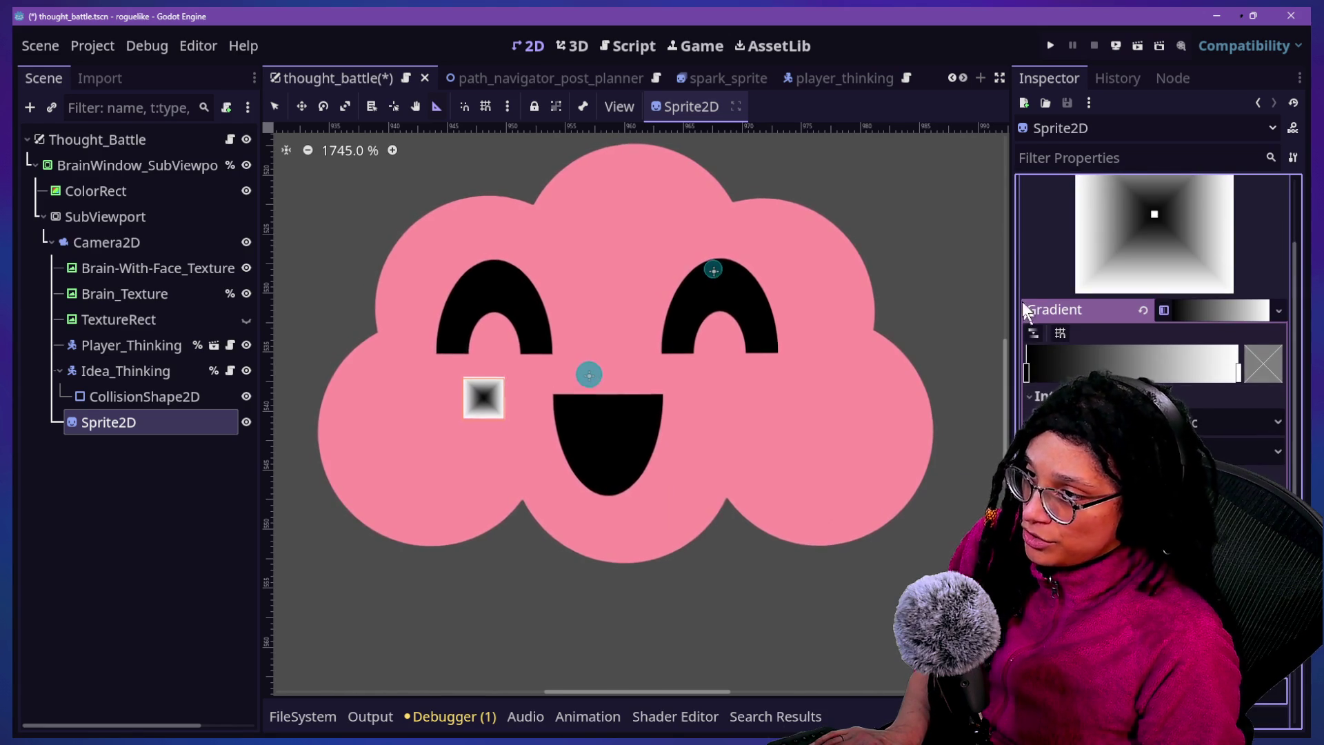
{"action": "left_click", "coordinate": [1033, 333]}
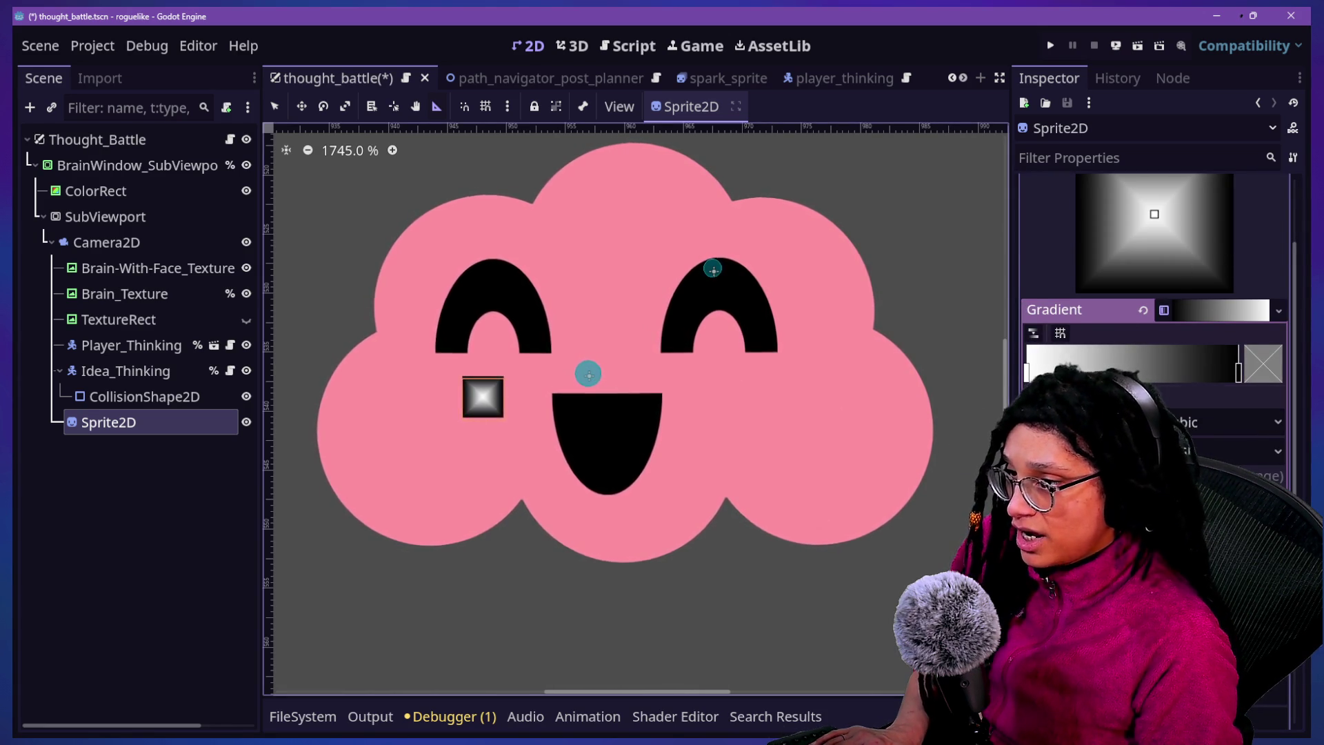
{"action": "mouse_move", "coordinate": [1027, 372]}
{"action": "left_mouse_down"}
{"action": "mouse_move", "coordinate": [1173, 372]}
{"action": "mouse_move", "coordinate": [1142, 372]}
{"action": "left_mouse_up"}
{"action": "scroll", "coordinate": [1158, 345], "scroll_direction": "up", "scroll_amount": 2}
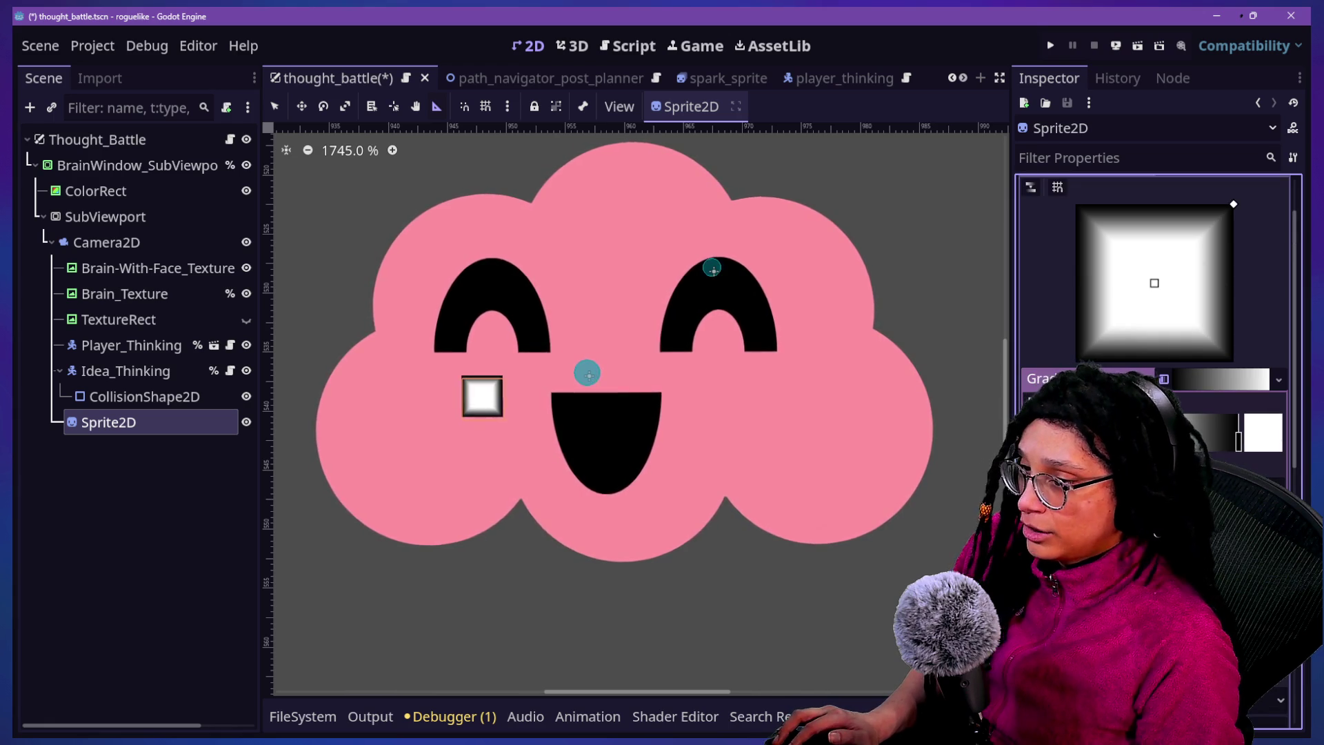
{"action": "double_click", "coordinate": [1236, 434]}
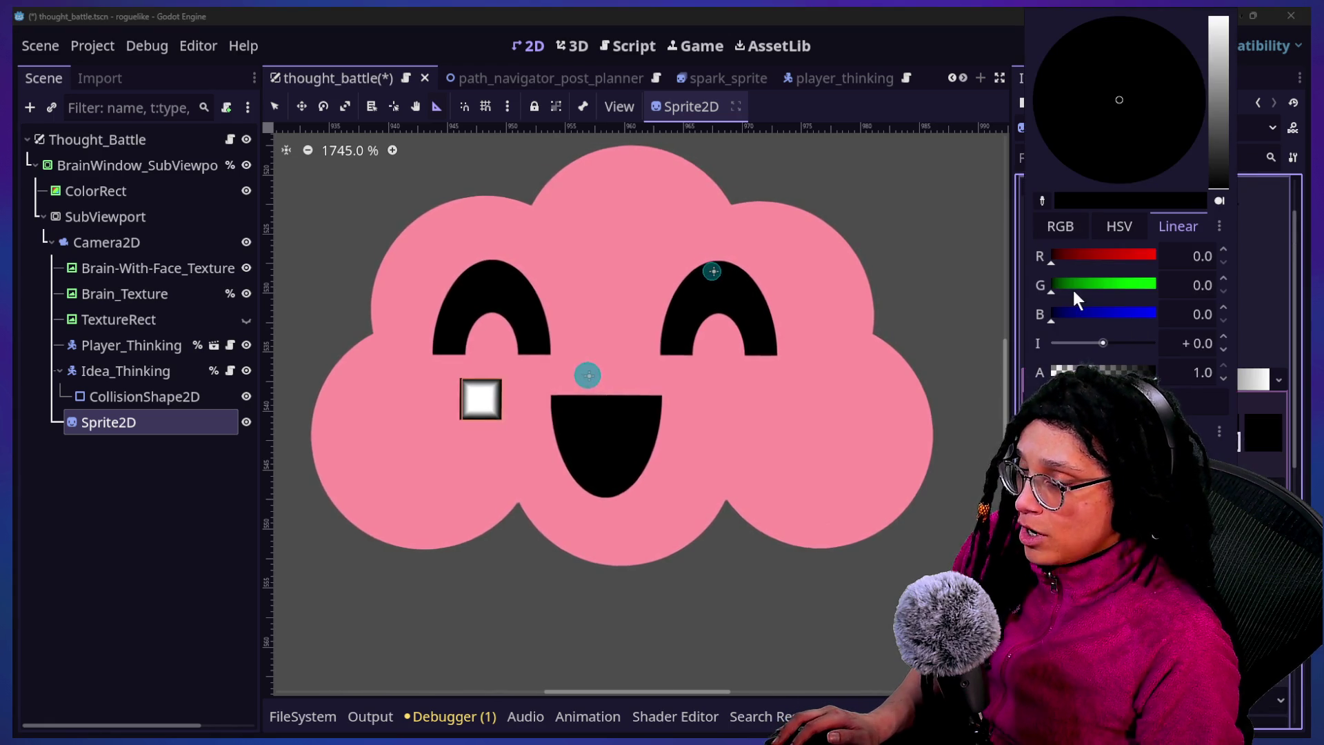
{"action": "key", "text": "Escape"}
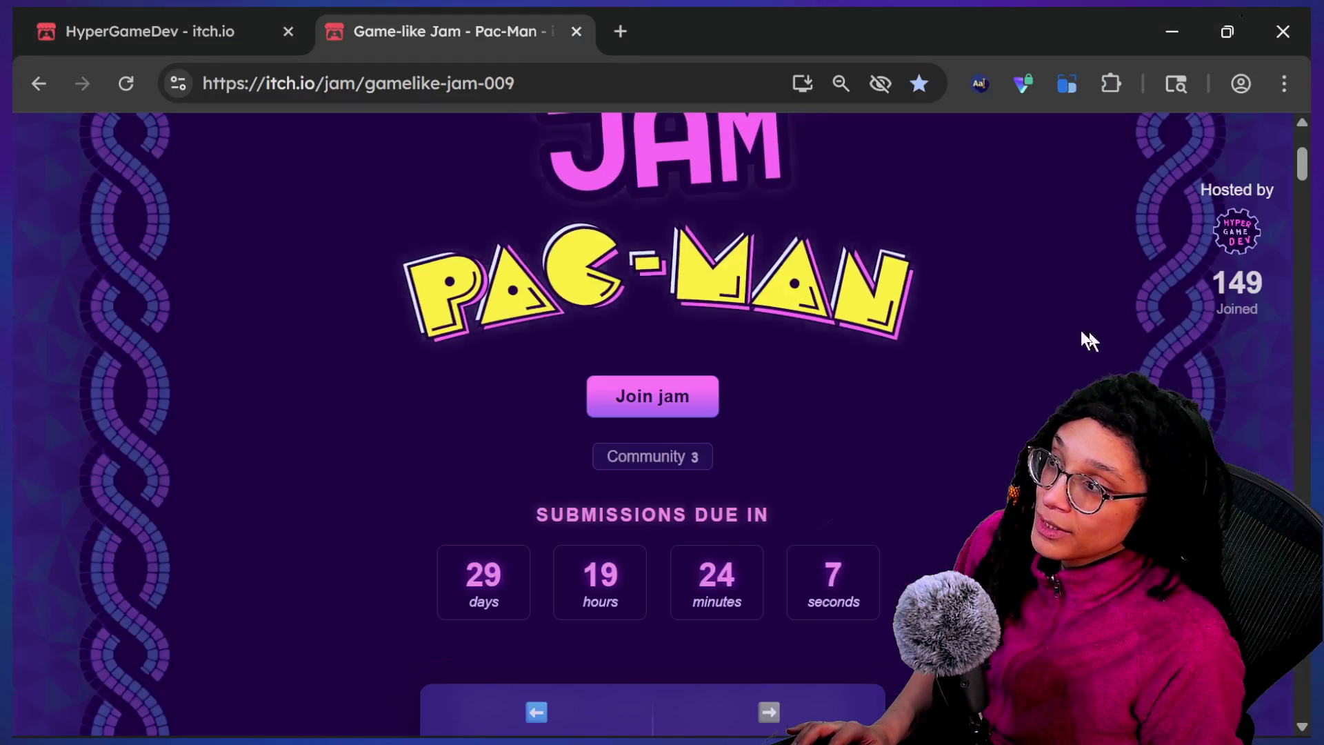
Scroll the itch.io jam page down to the game preview, then switch back to Godot
{"action": "scroll", "coordinate": [651, 414], "scroll_direction": "down", "scroll_amount": 5}
{"action": "scroll", "coordinate": [828, 297], "scroll_direction": "down", "scroll_amount": 5}
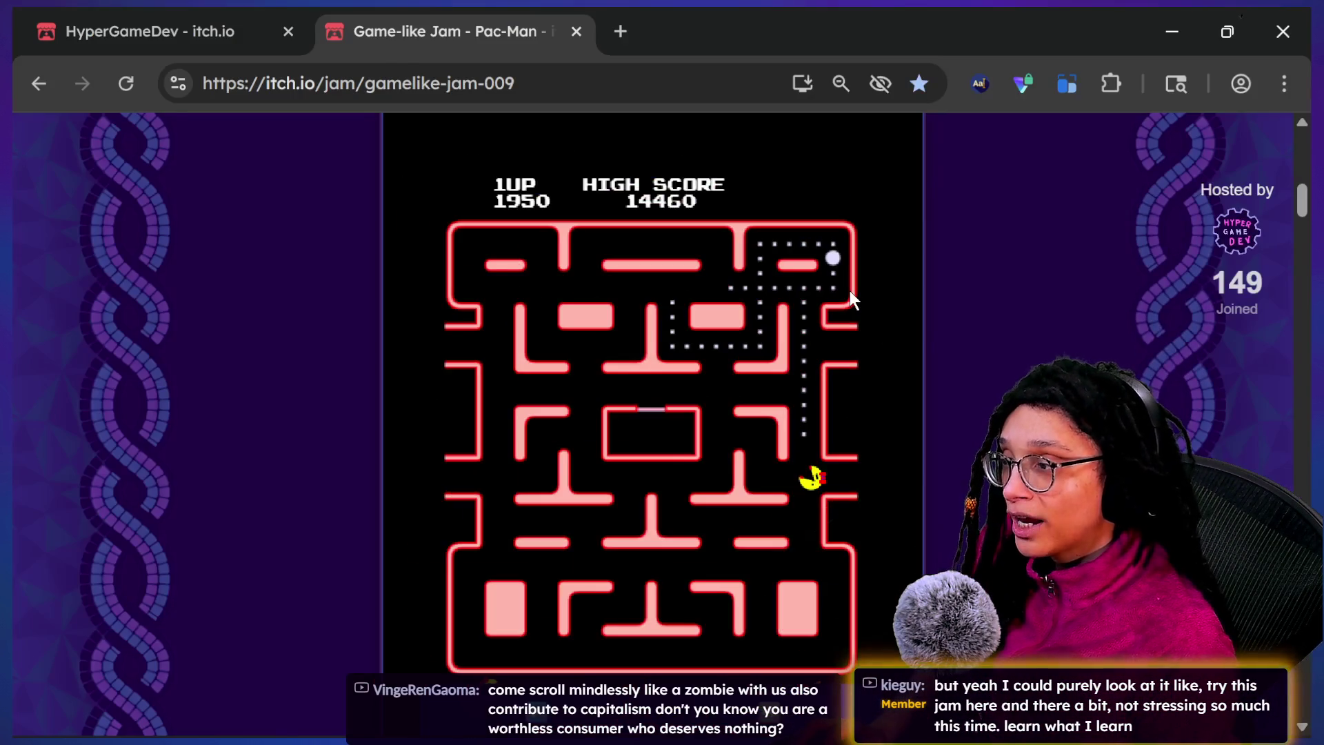
{"action": "key", "text": "alt+Tab"}
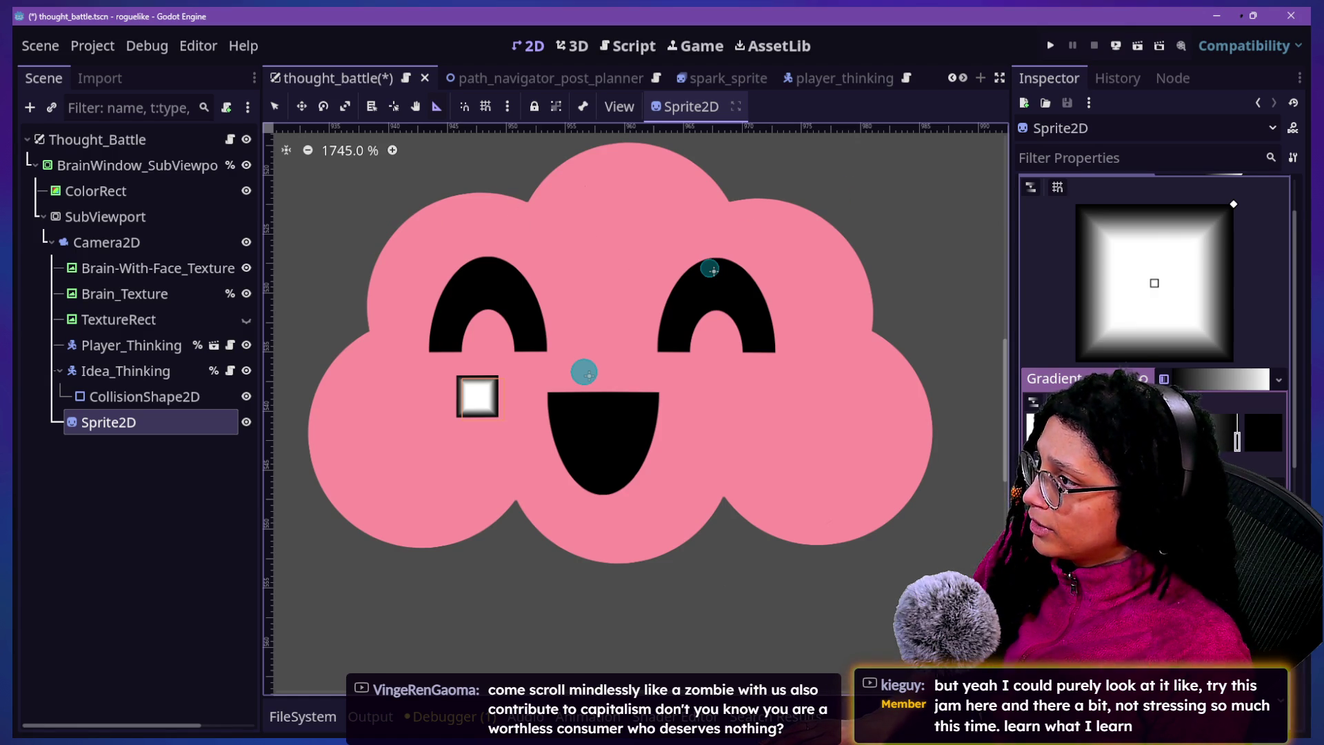
Toggle the face cloud's visibility, duplicate Brain_Texture, then delete that first duplicate
{"action": "left_click", "coordinate": [171, 298]}
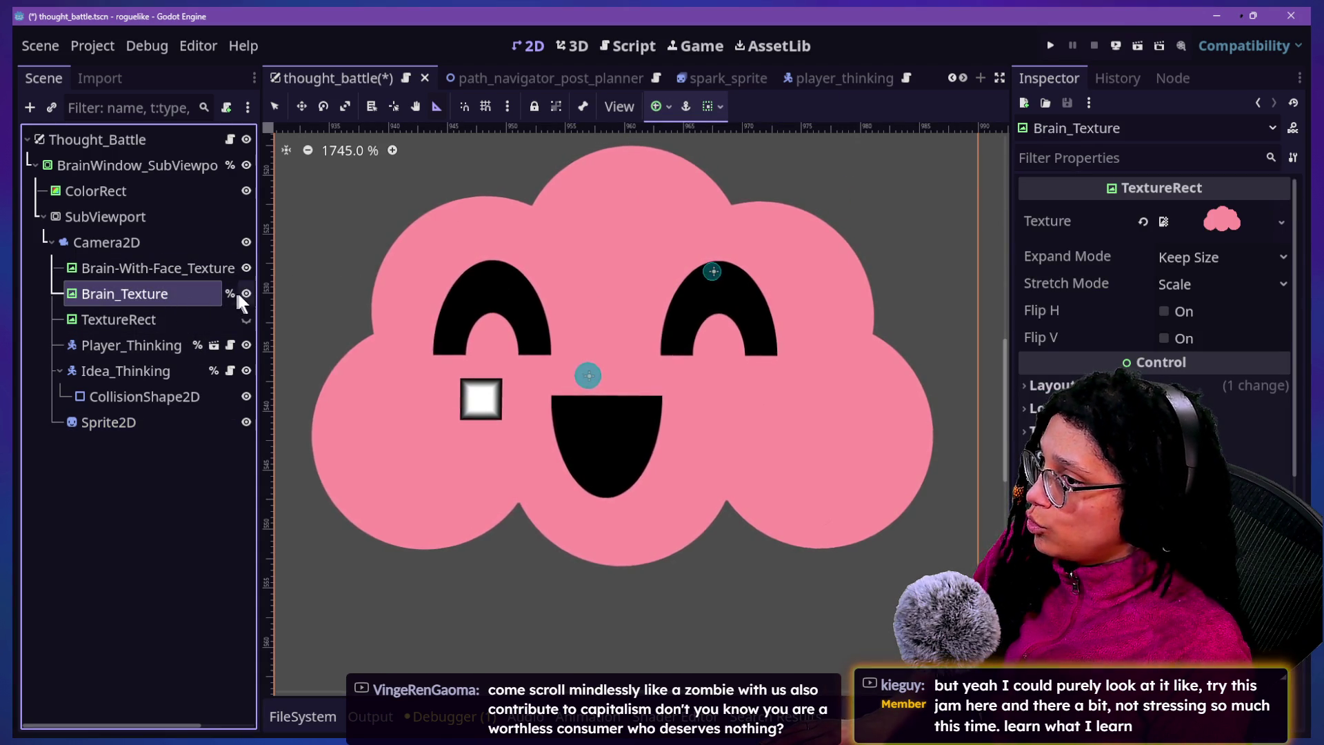
{"action": "left_click", "coordinate": [246, 269]}
{"action": "left_click", "coordinate": [245, 269]}
{"action": "left_click", "coordinate": [167, 318]}
{"action": "left_click", "coordinate": [168, 294]}
{"action": "left_click", "coordinate": [169, 274]}
{"action": "left_click", "coordinate": [168, 295]}
{"action": "key", "text": "ctrl+d"}
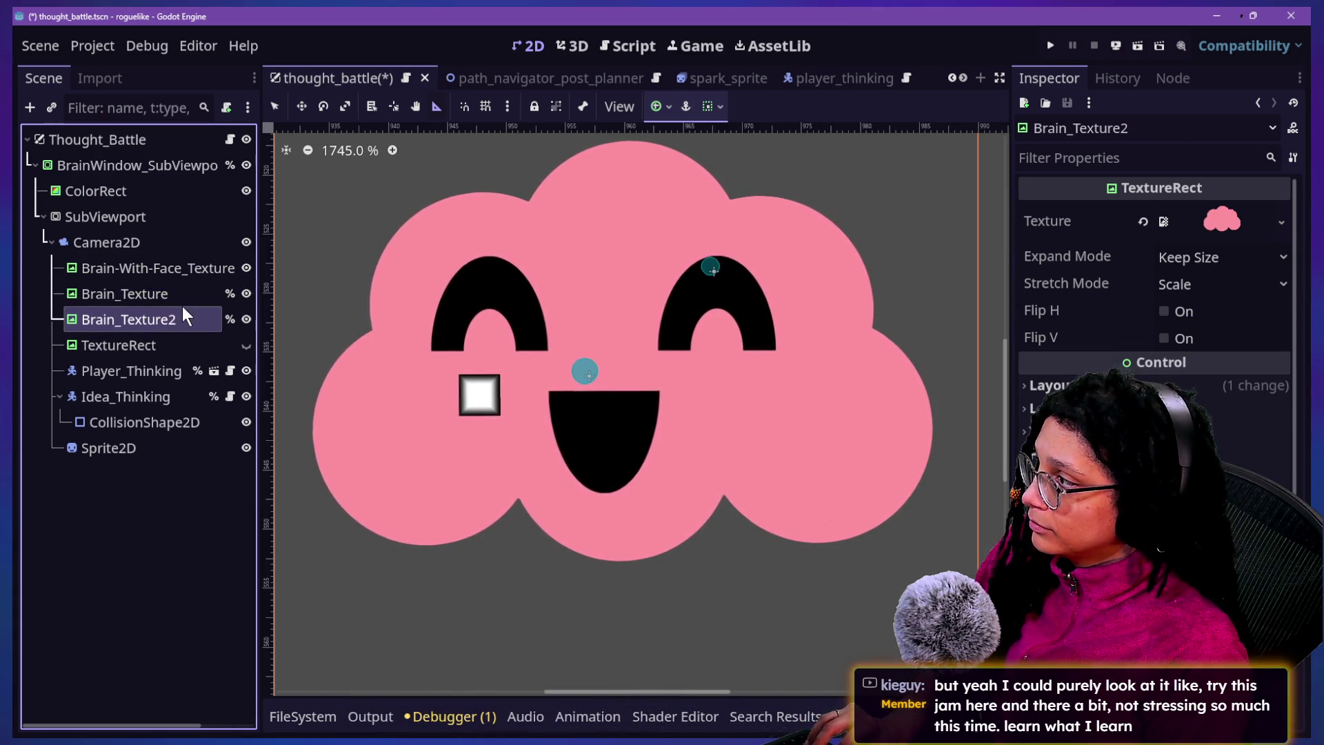
{"action": "left_click_drag", "start_coordinate": [165, 321], "coordinate": [169, 255]}
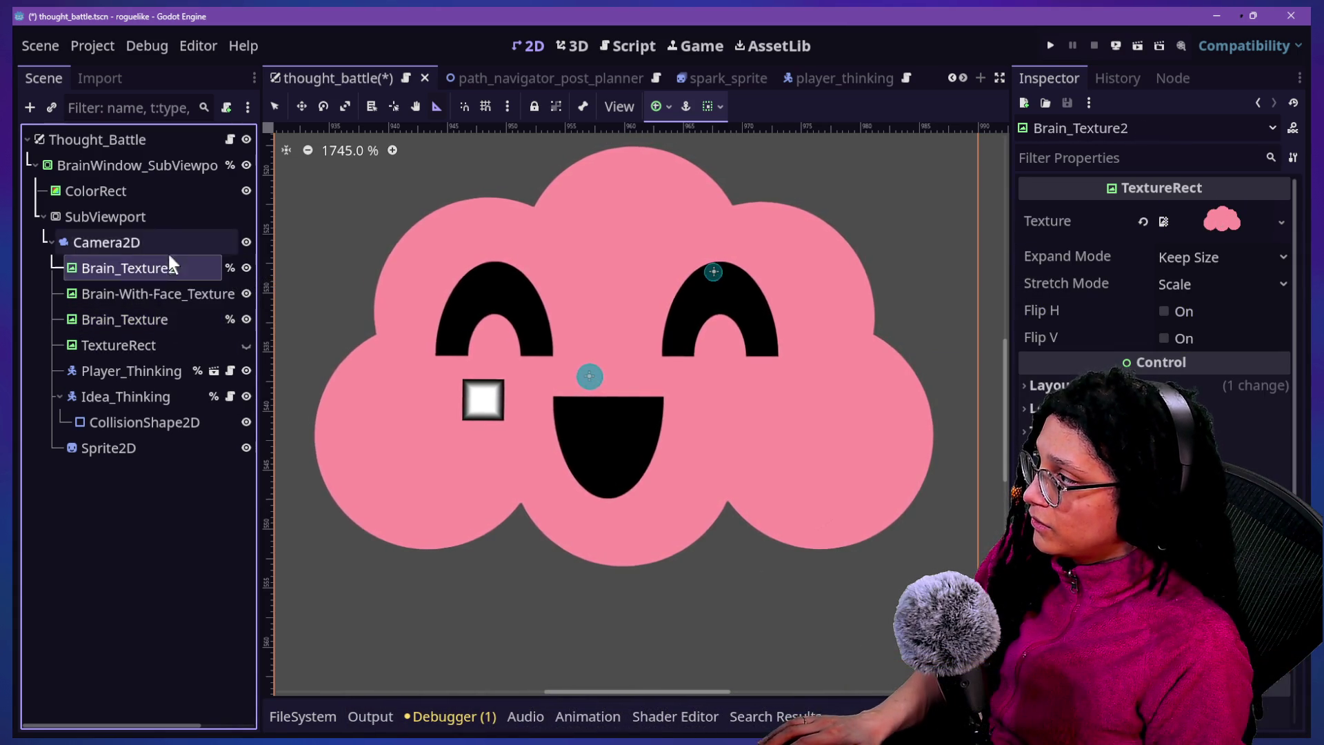
{"action": "key", "text": "Delete"}
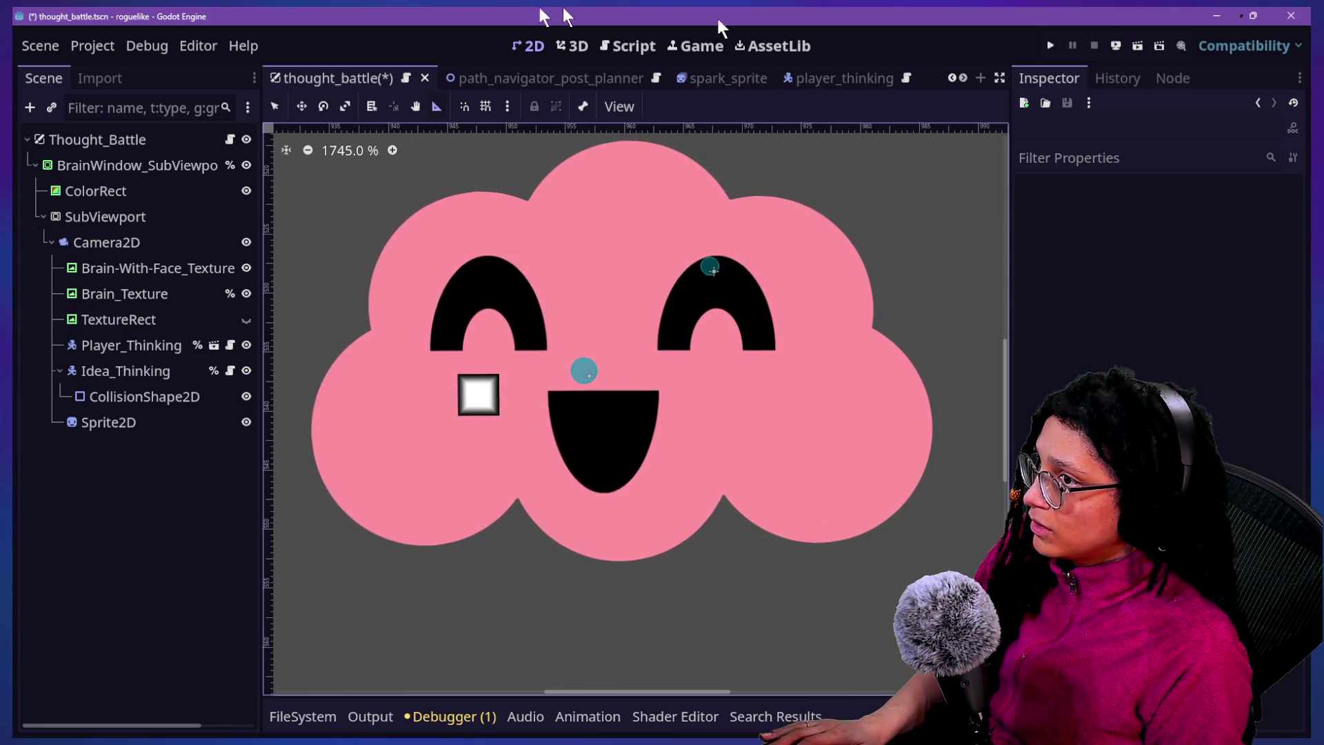
Hide both brain cloud textures, then show them again to compare the layers
{"action": "left_click", "coordinate": [244, 293]}
{"action": "left_click", "coordinate": [244, 269]}
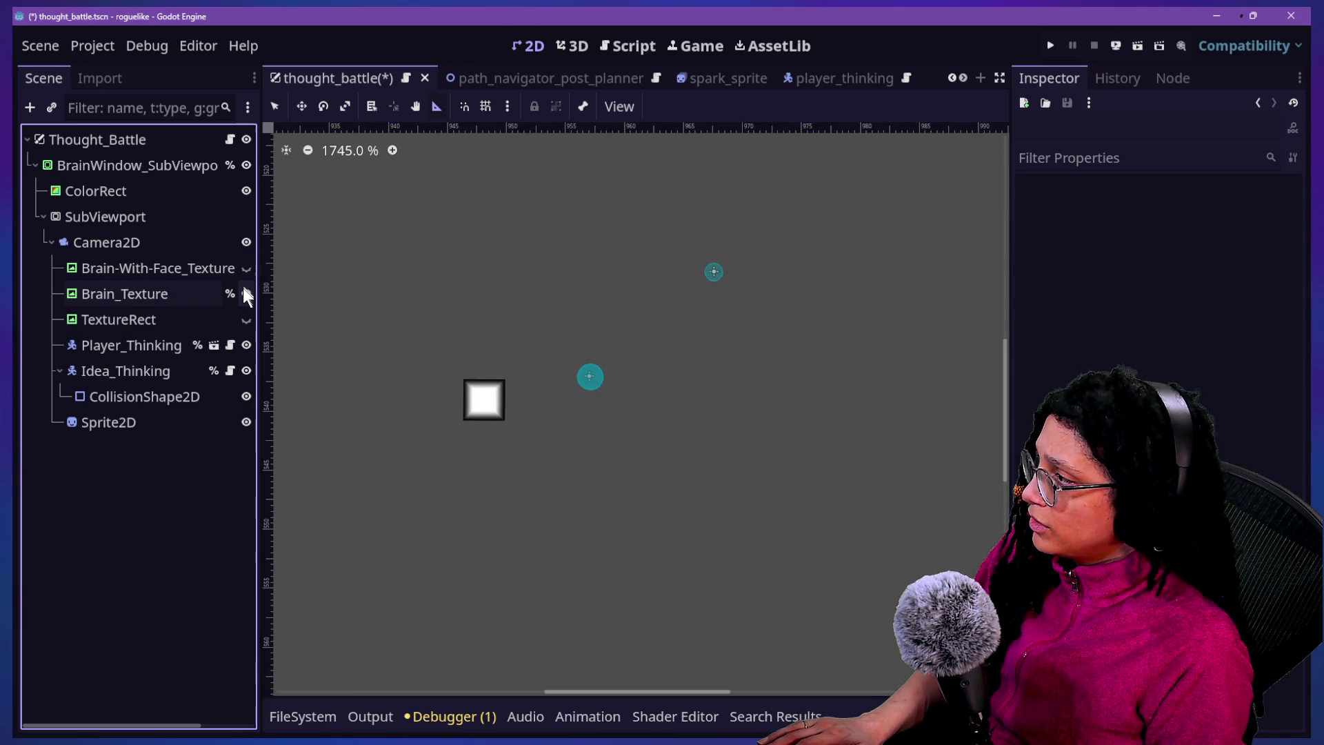
{"action": "left_click", "coordinate": [246, 269]}
{"action": "left_click", "coordinate": [245, 293]}
Duplicate Brain_Texture again and move Brain_Texture2 to the top of Camera2D's children
{"action": "left_click", "coordinate": [191, 293]}
{"action": "scroll", "coordinate": [1155, 289], "scroll_direction": "down", "scroll_amount": 4}
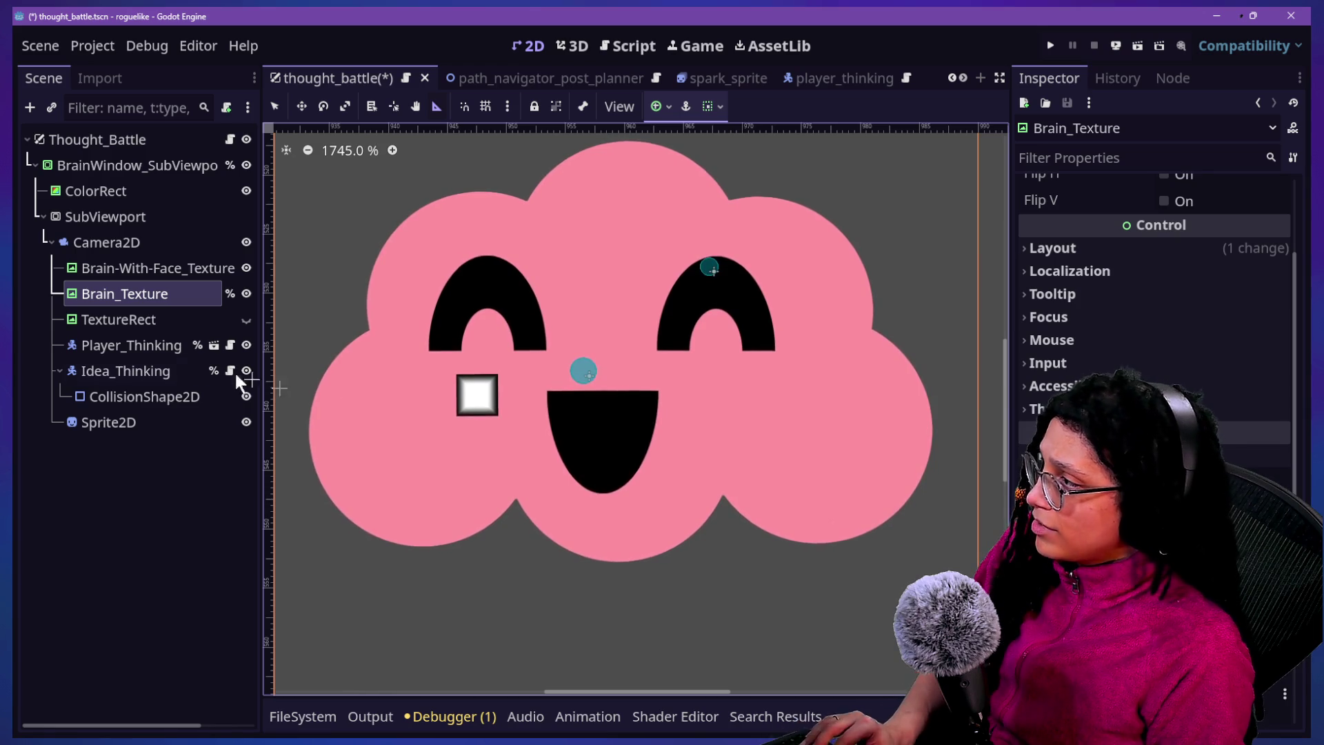
{"action": "left_click", "coordinate": [182, 341]}
{"action": "left_click", "coordinate": [173, 292]}
{"action": "key", "text": "ctrl+d"}
{"action": "left_click_drag", "start_coordinate": [184, 304], "coordinate": [190, 259]}
Revoke Brain_Texture2's unique name and move it below Brain-With-Face_Texture in the Scene dock
{"action": "left_click", "coordinate": [230, 266]}
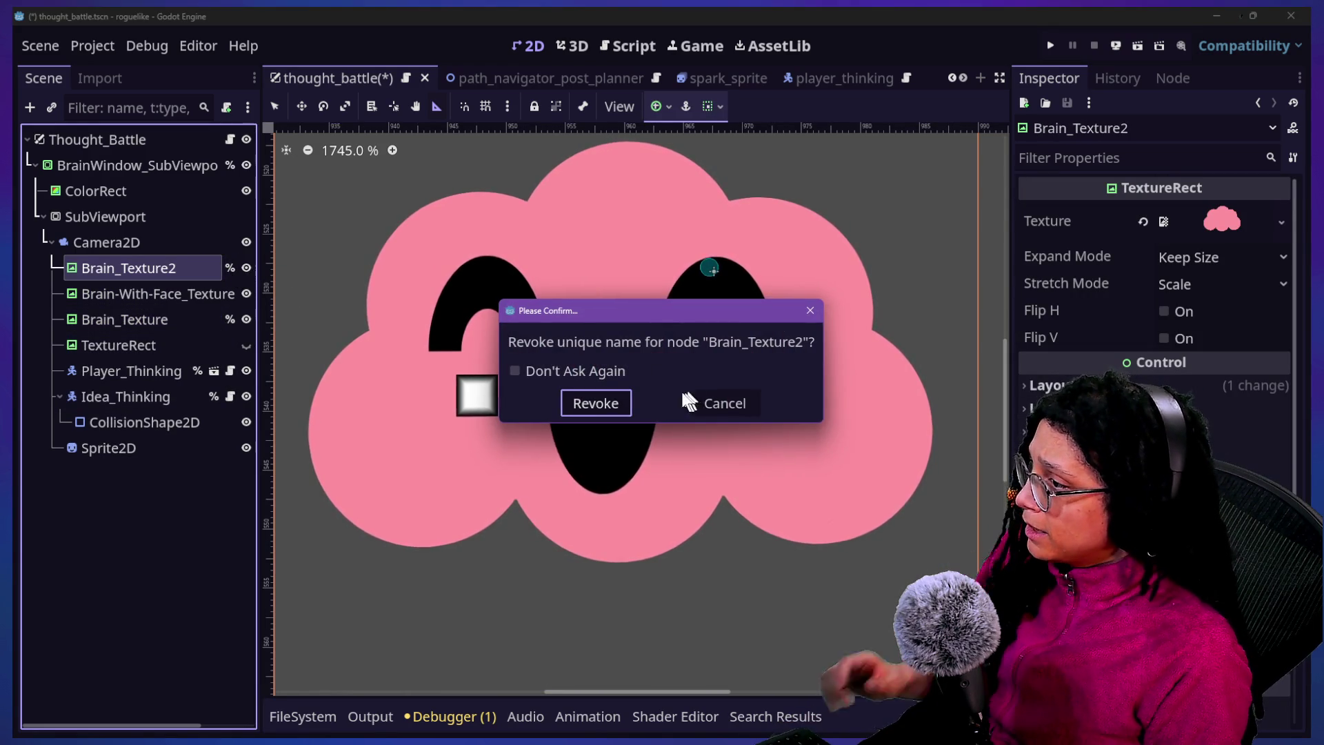
{"action": "left_click", "coordinate": [613, 403]}
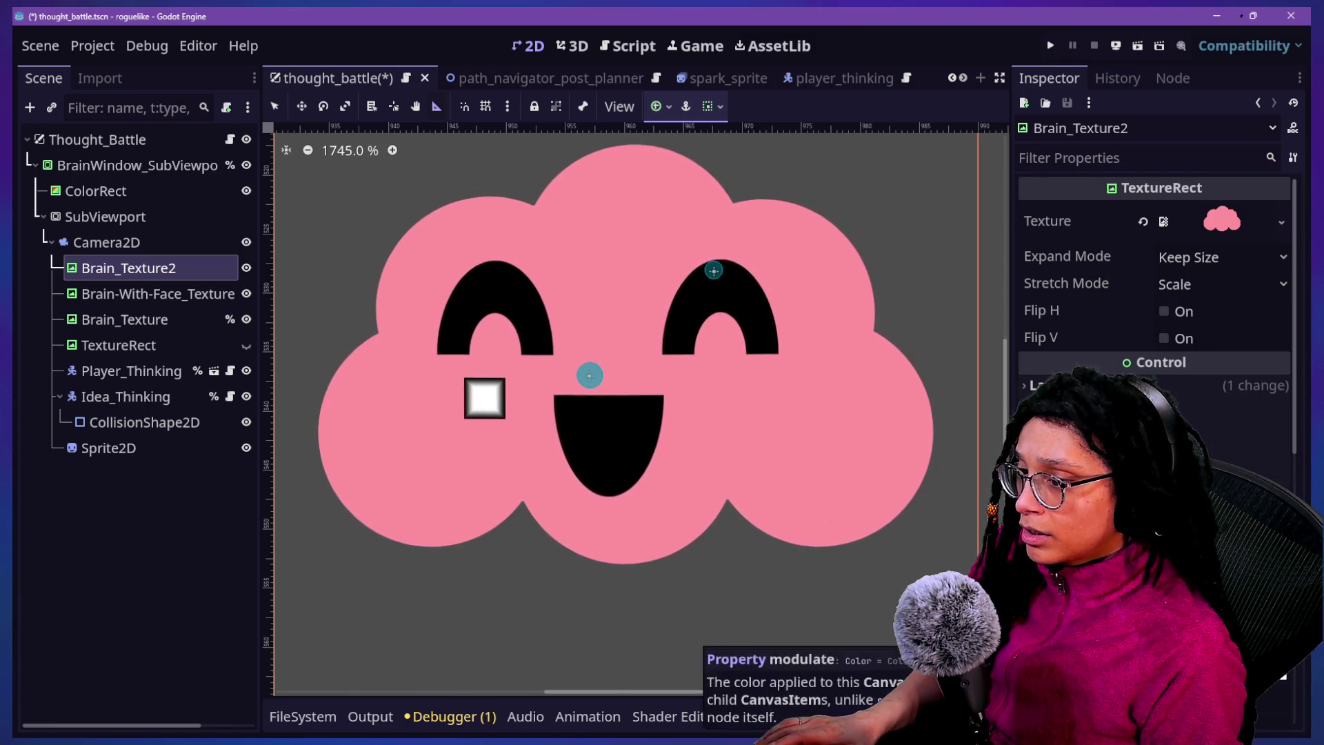
{"action": "left_click_drag", "start_coordinate": [224, 270], "coordinate": [231, 310]}
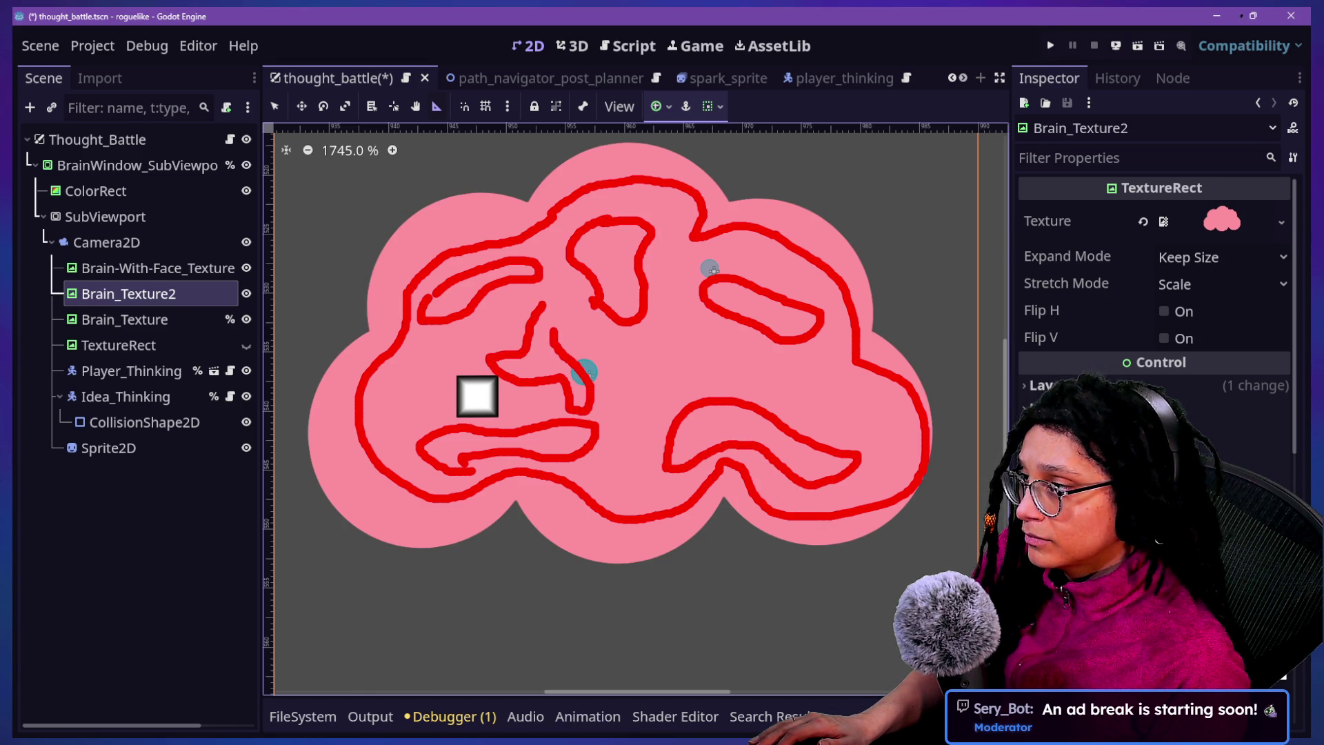
Paint red brain-fold strokes on the cloud's right side, left lobe and lower centre
{"action": "left_click_drag", "start_coordinate": [682, 298], "coordinate": [667, 383]}
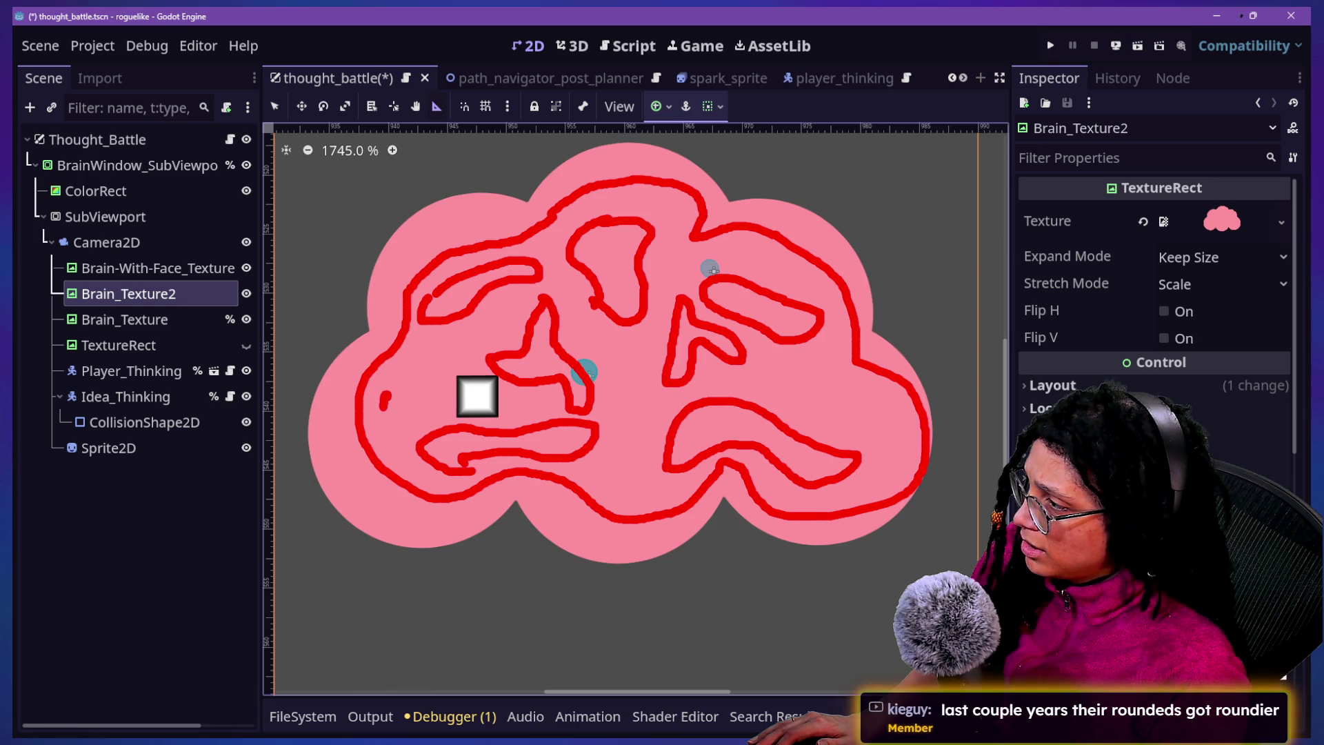
{"action": "left_click_drag", "start_coordinate": [384, 398], "coordinate": [418, 406]}
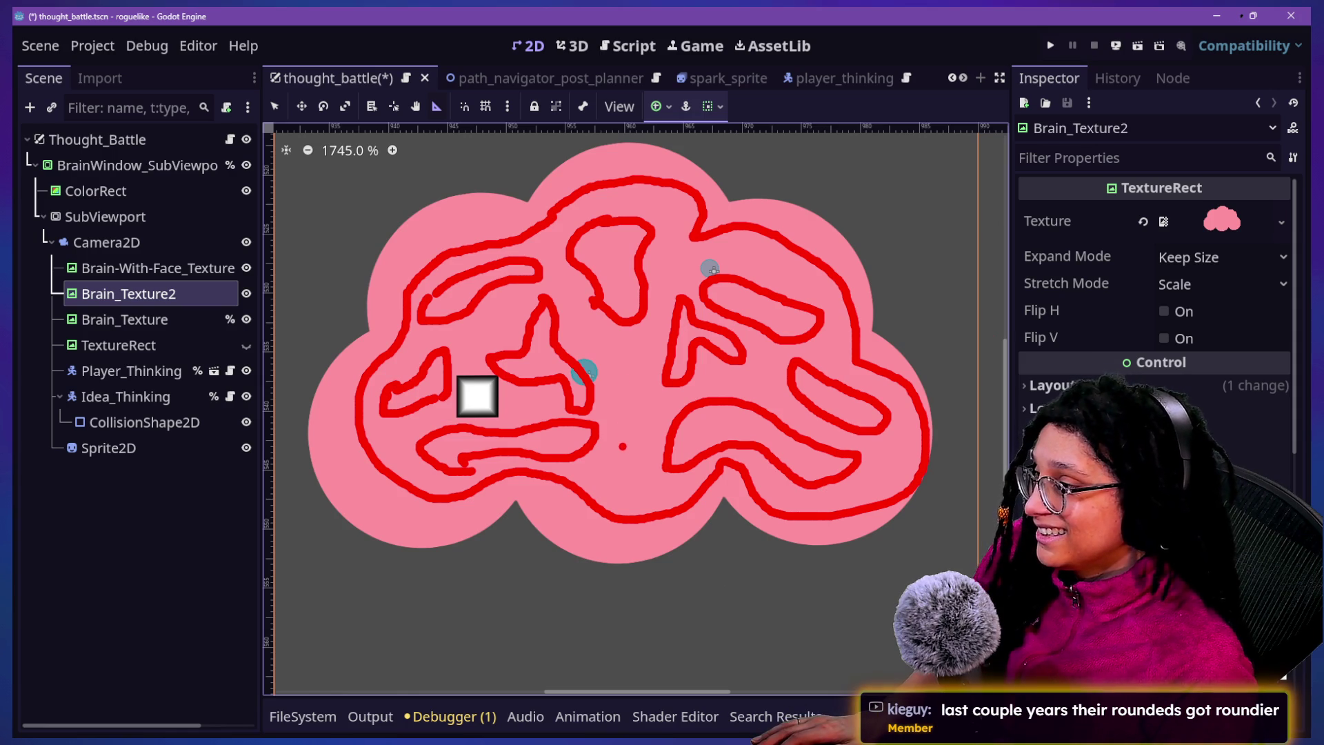
{"action": "left_click_drag", "start_coordinate": [623, 439], "coordinate": [631, 449]}
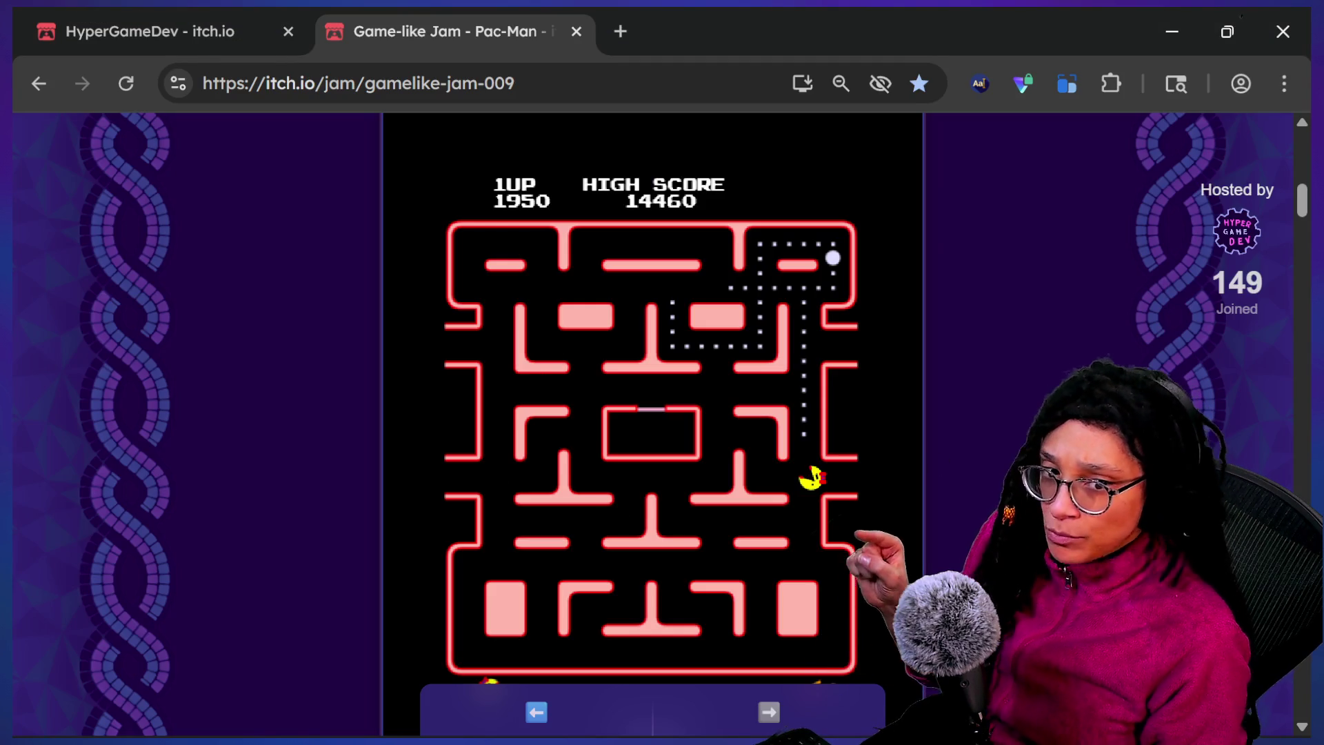
Skim the HyperGameDev Game-like jam list, then go back to the Pac-Man jam game page
{"action": "left_click", "coordinate": [280, 22]}
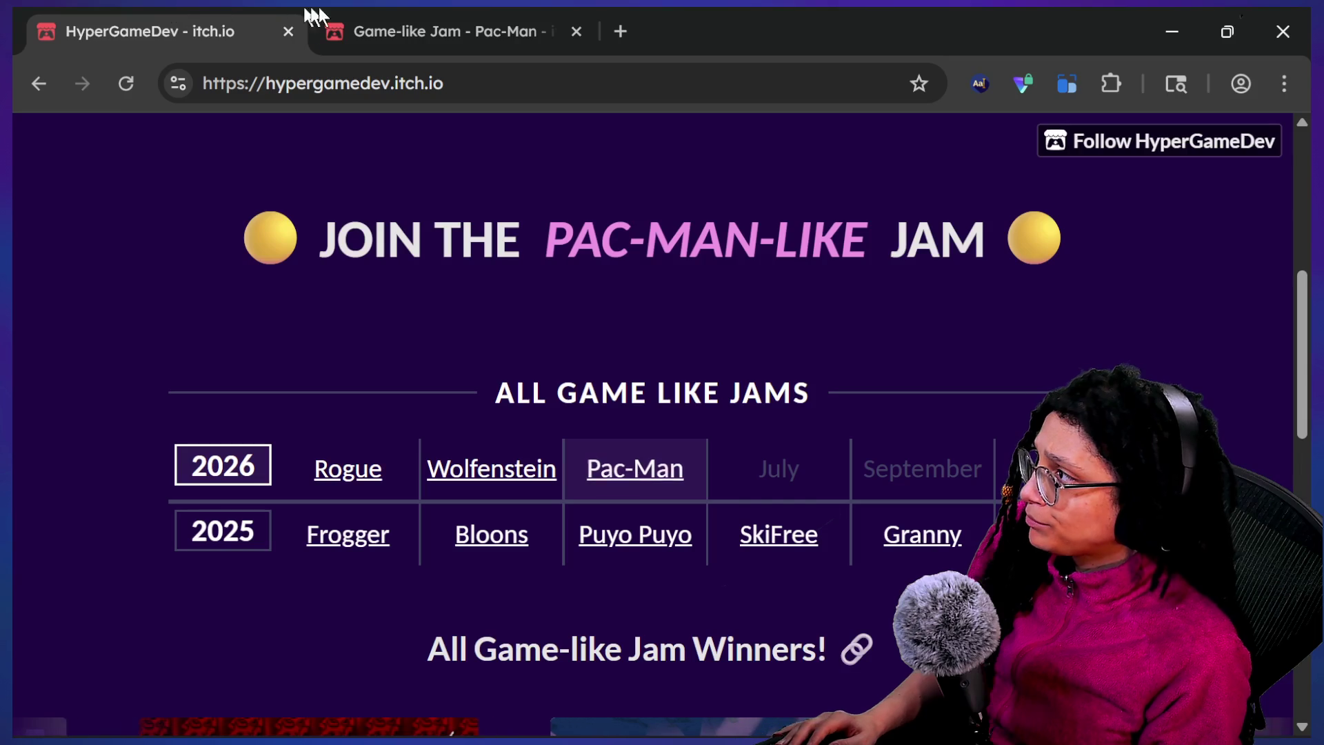
{"action": "scroll", "coordinate": [616, 338], "scroll_direction": "down", "scroll_amount": 1}
{"action": "scroll", "coordinate": [616, 338], "scroll_direction": "up", "scroll_amount": 2}
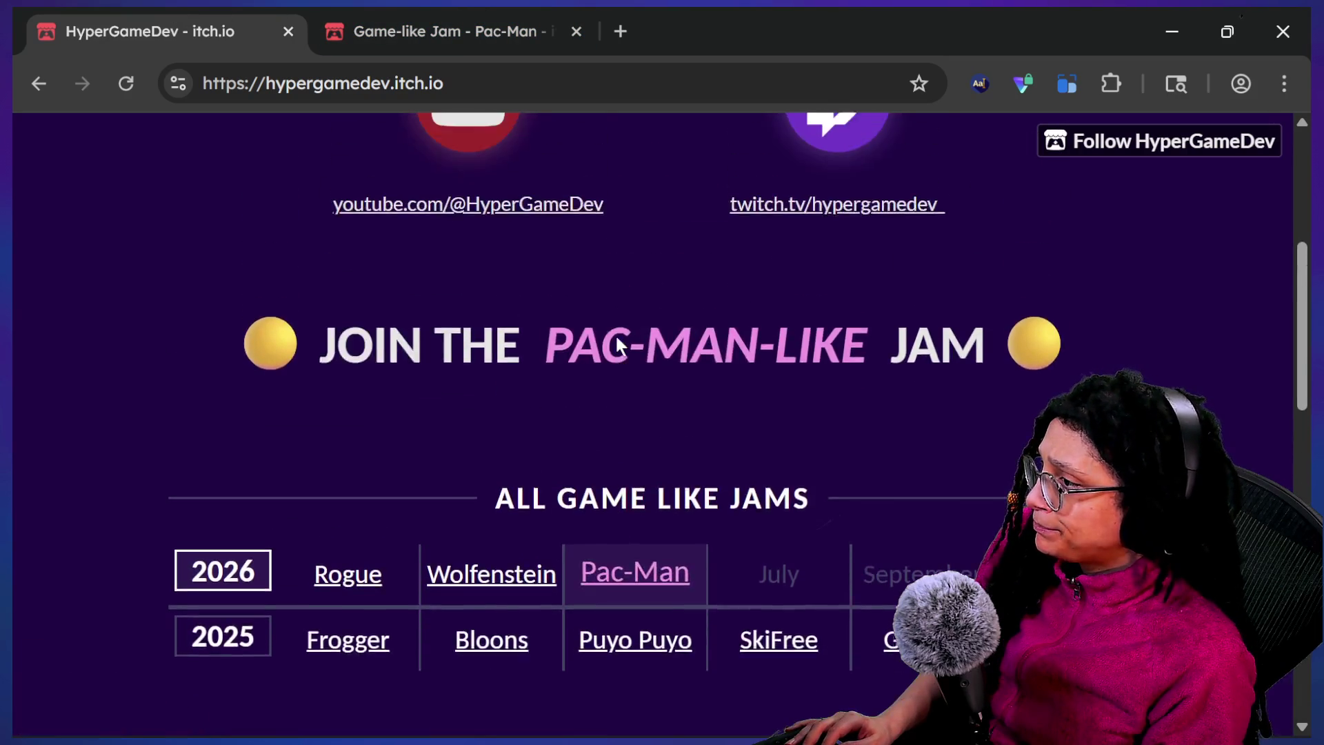
{"action": "left_click", "coordinate": [528, 35]}
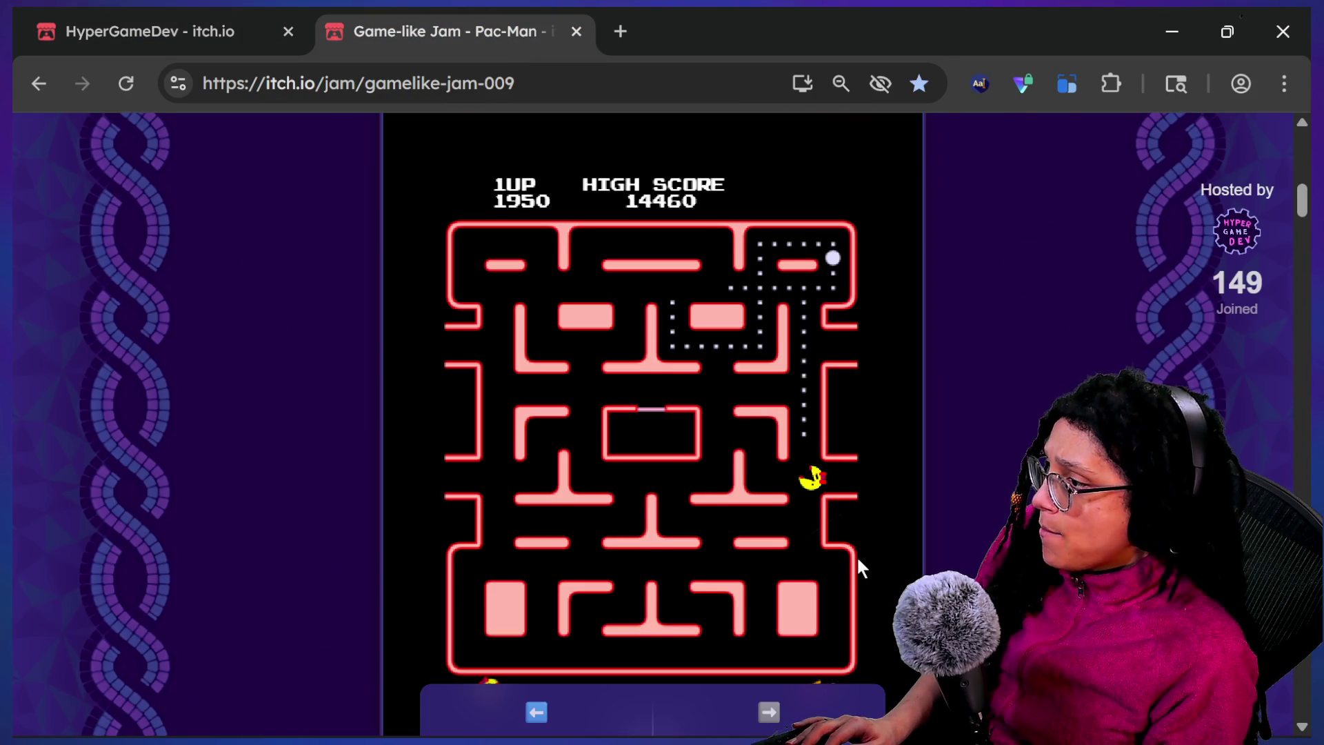
{"action": "scroll", "coordinate": [862, 569], "scroll_direction": "down", "scroll_amount": 1}
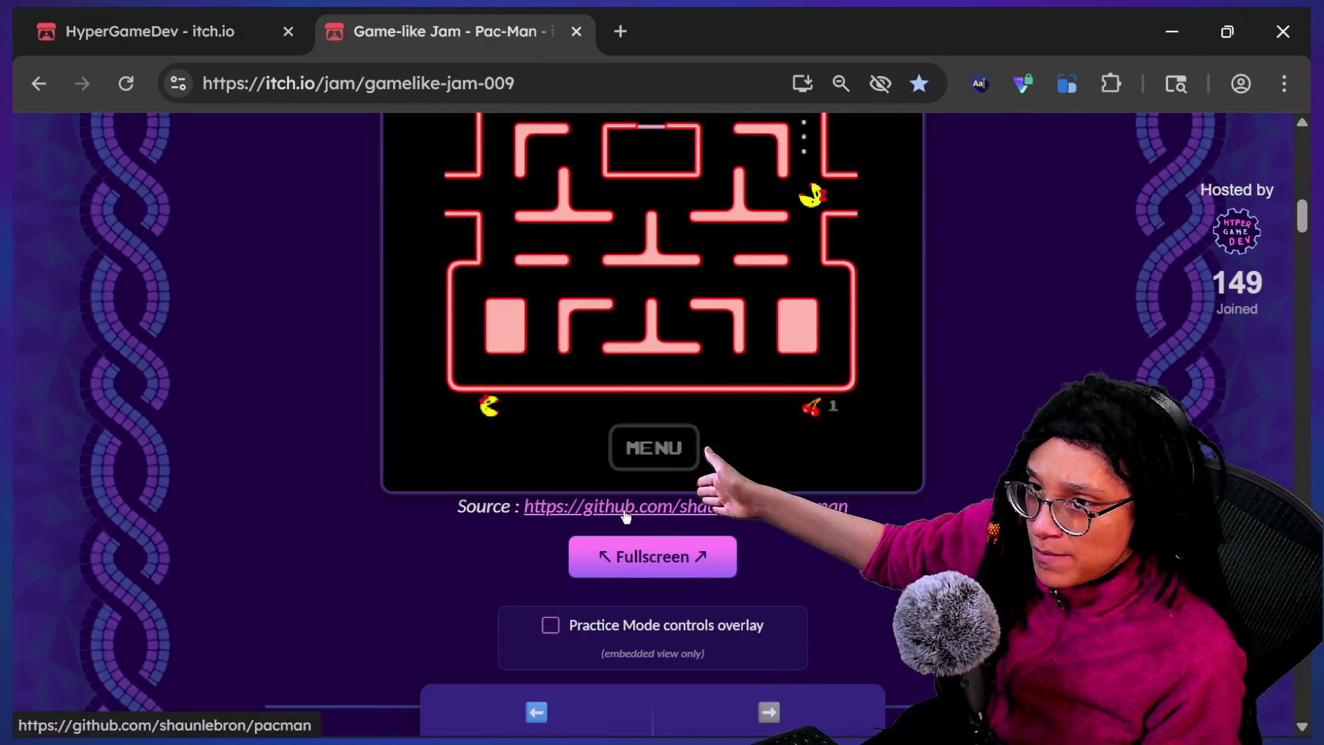
Open the game's GitHub source repository and scroll through its README
{"action": "left_click", "coordinate": [707, 509]}
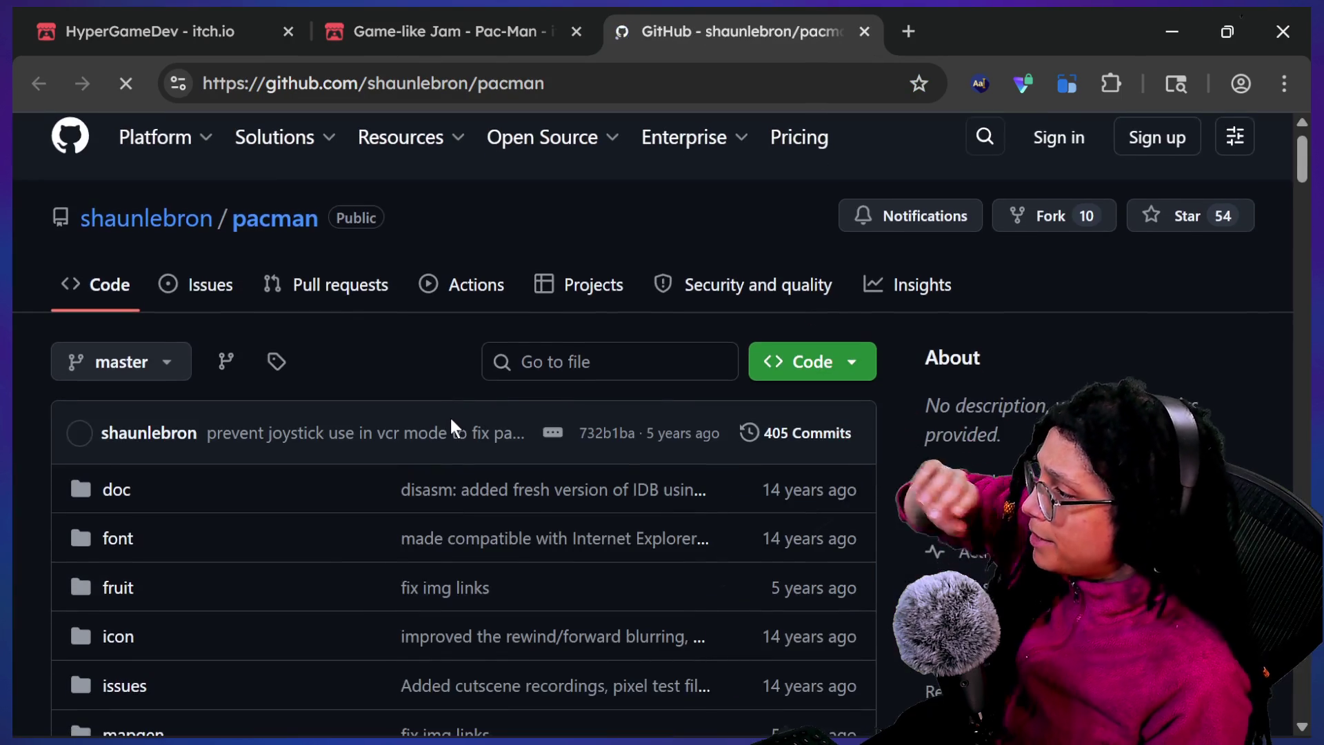
{"action": "scroll", "coordinate": [449, 415], "scroll_direction": "down", "scroll_amount": 10}
{"action": "scroll", "coordinate": [451, 421], "scroll_direction": "down", "scroll_amount": 10}
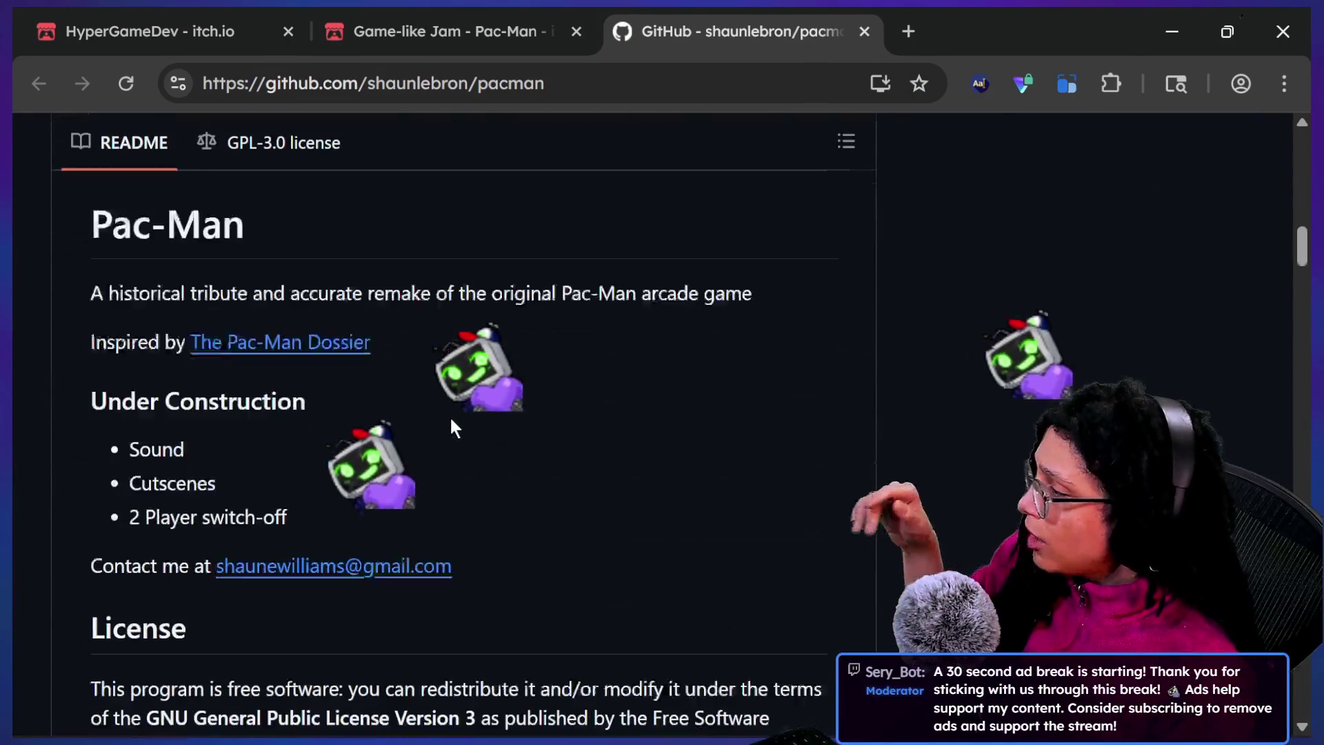
{"action": "scroll", "coordinate": [451, 418], "scroll_direction": "down", "scroll_amount": 10}
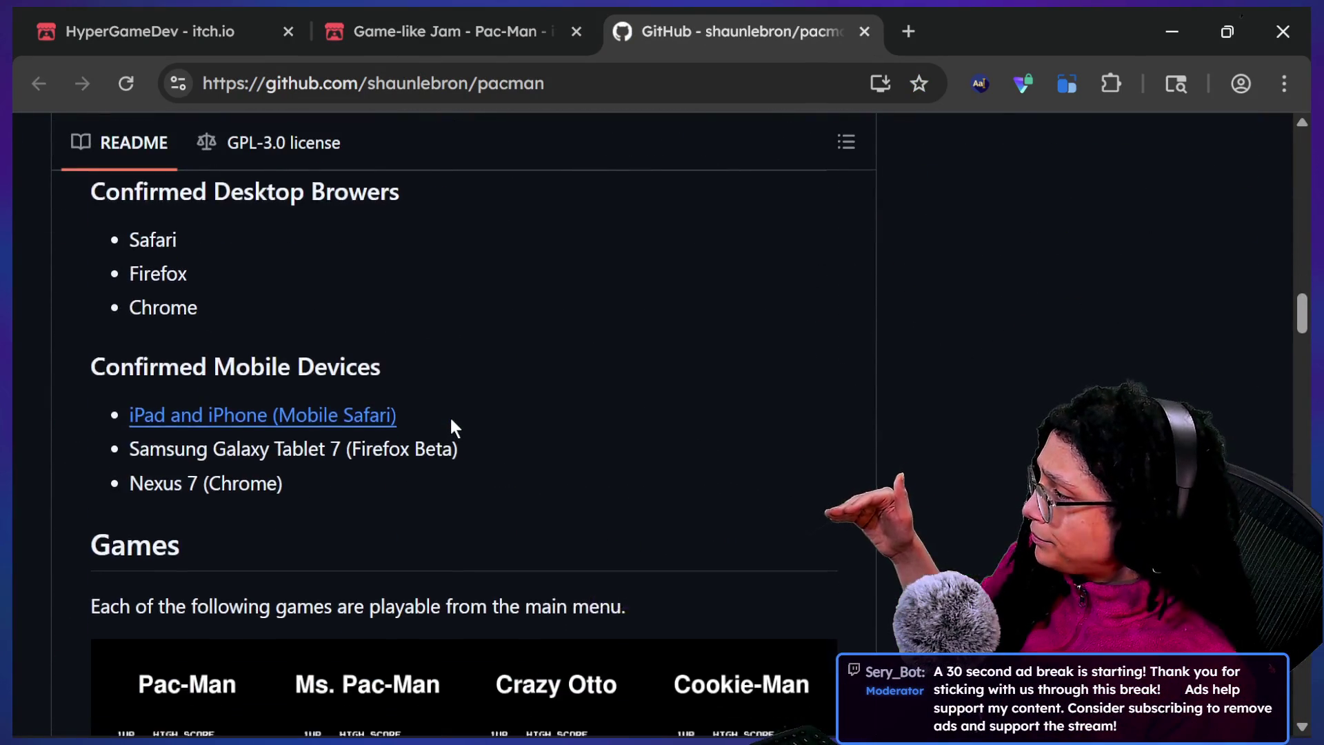
{"action": "scroll", "coordinate": [452, 422], "scroll_direction": "down", "scroll_amount": 5}
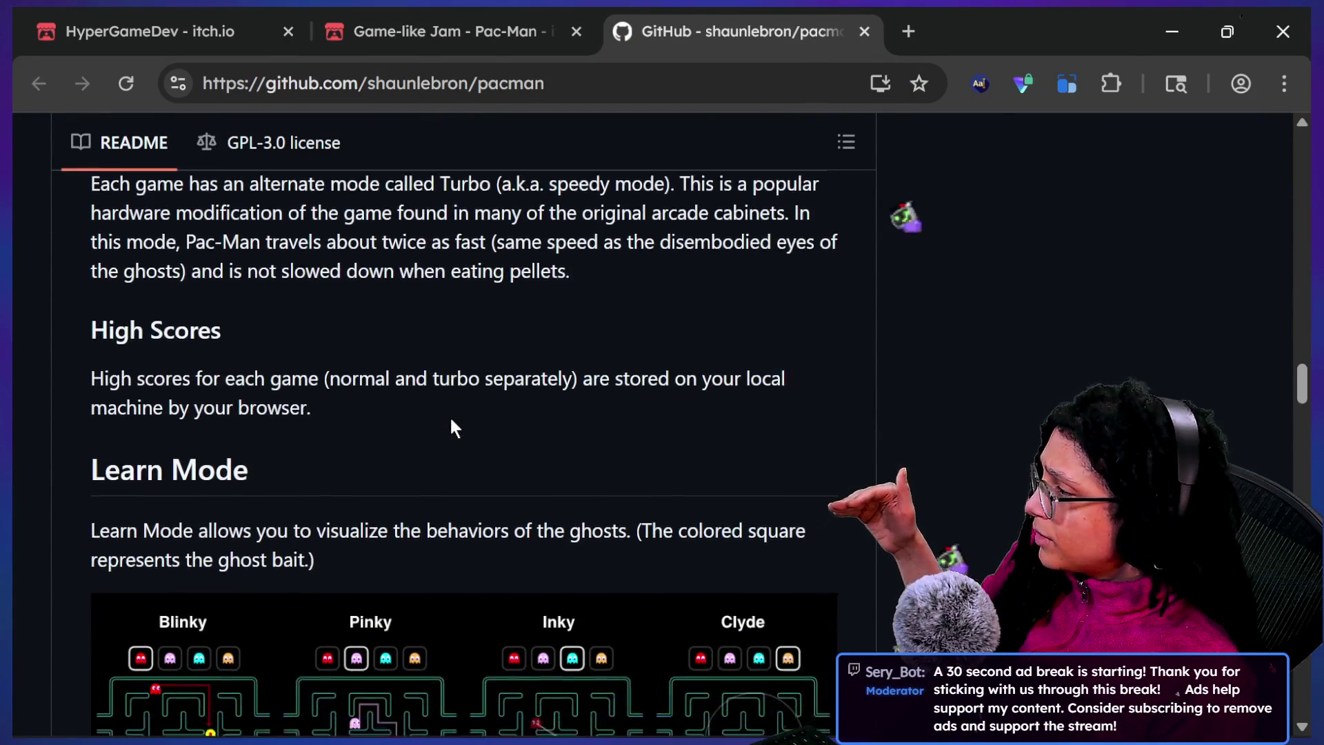
Find 'generate' in the README to reach the Procedurally-Generated Maps section
{"action": "key", "text": "ctrl+f"}
{"action": "type", "text": "generate"}
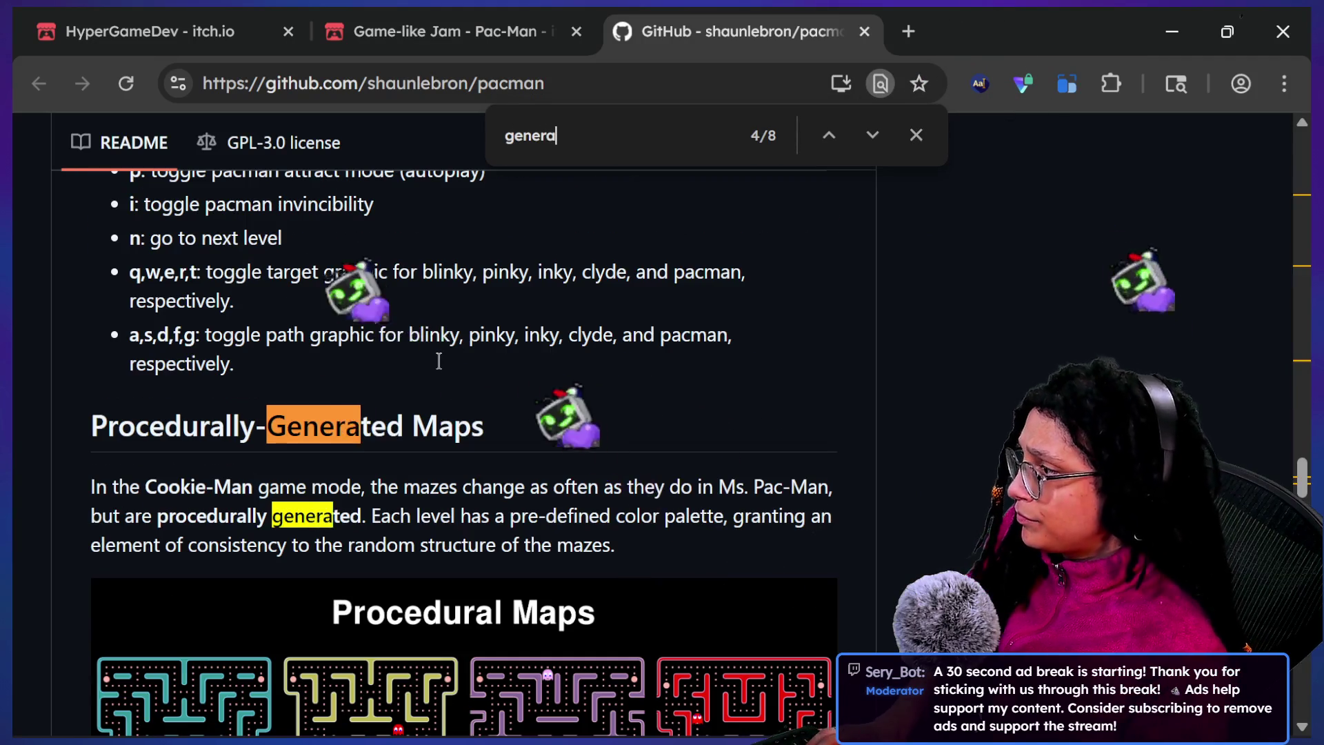
{"action": "scroll", "coordinate": [435, 441], "scroll_direction": "down", "scroll_amount": 7}
{"action": "scroll", "coordinate": [431, 518], "scroll_direction": "down", "scroll_amount": 10}
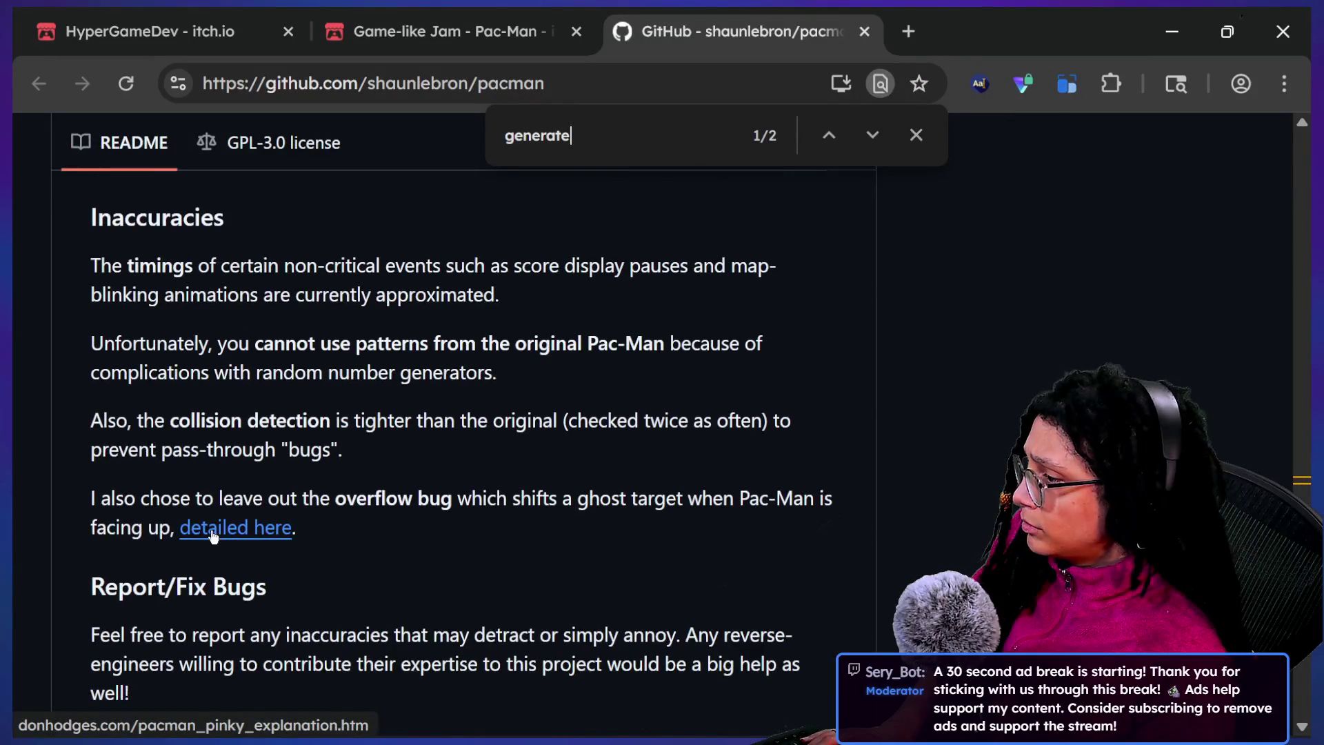
{"action": "scroll", "coordinate": [213, 538], "scroll_direction": "down", "scroll_amount": 10}
{"action": "key", "text": "Return"}
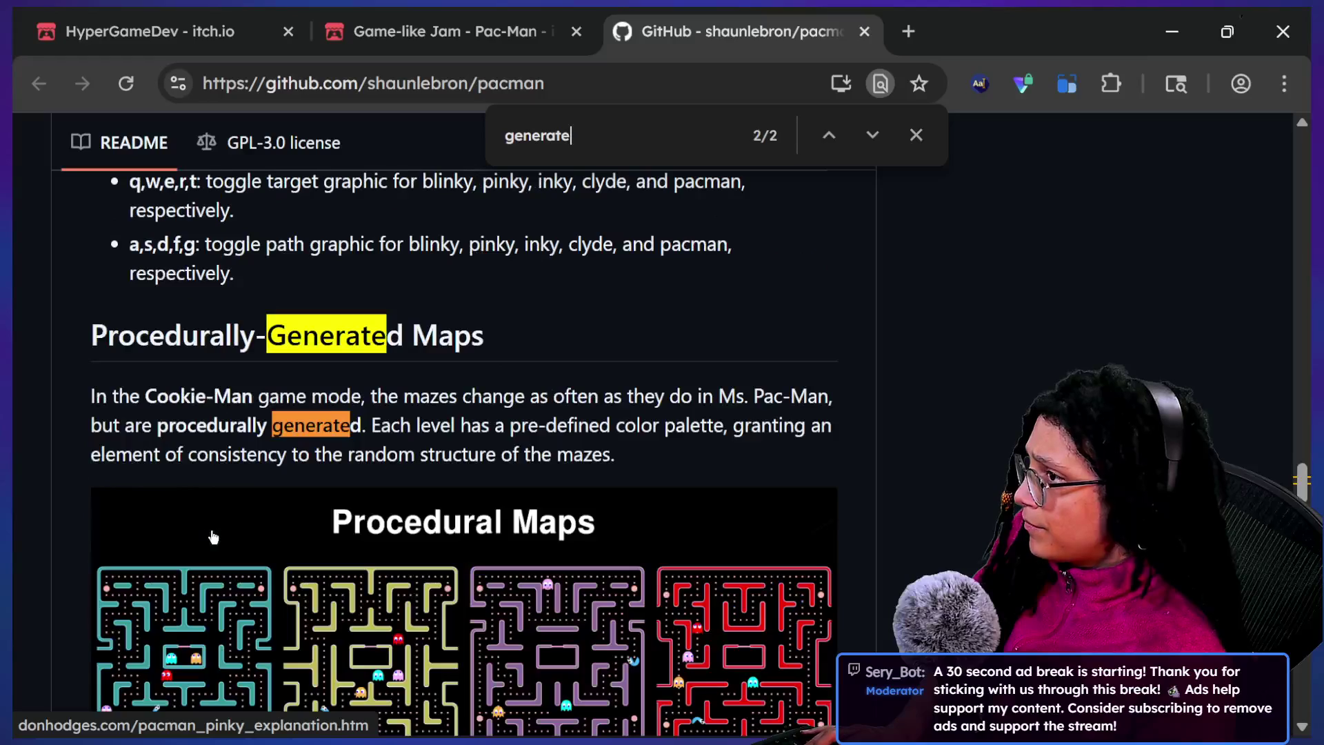
{"action": "left_click", "coordinate": [634, 88]}
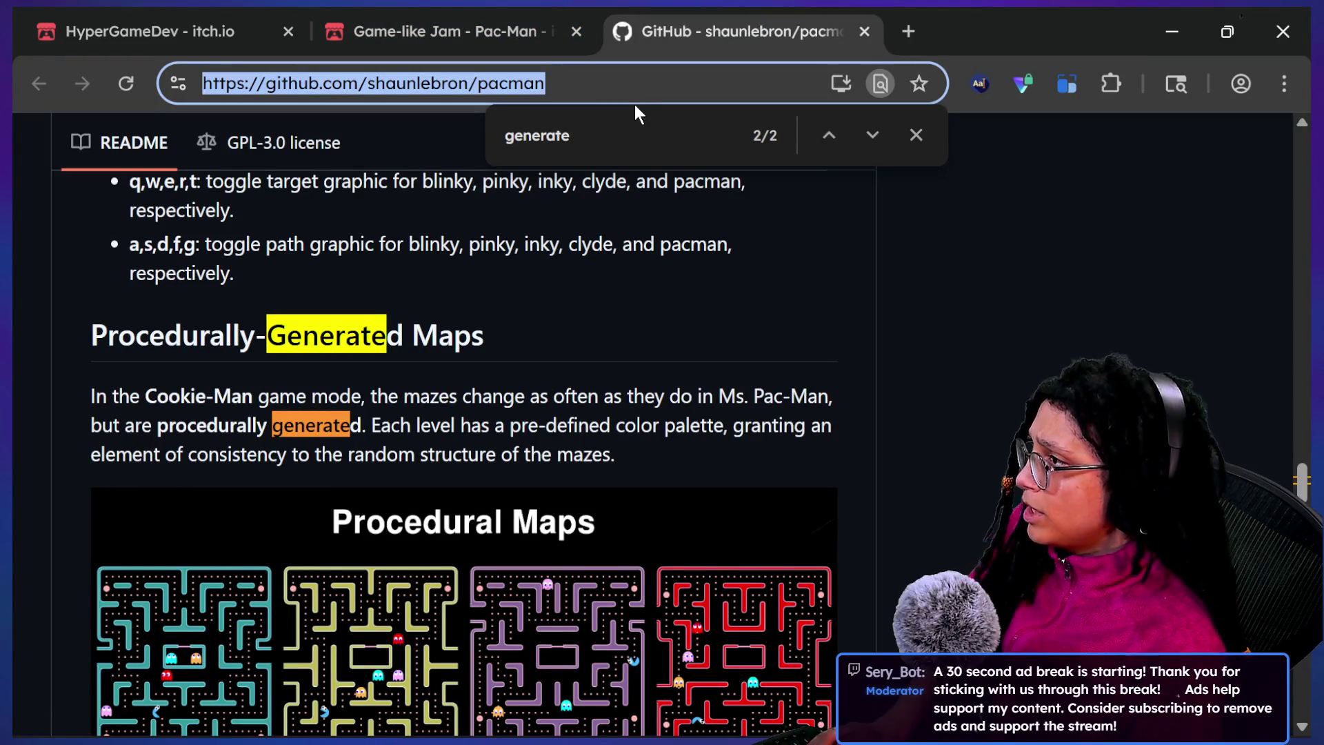
Search 'shaunlebron maze generator' and open the Pac-Man Maze Generation result
{"action": "type", "text": "shaunlebron"}
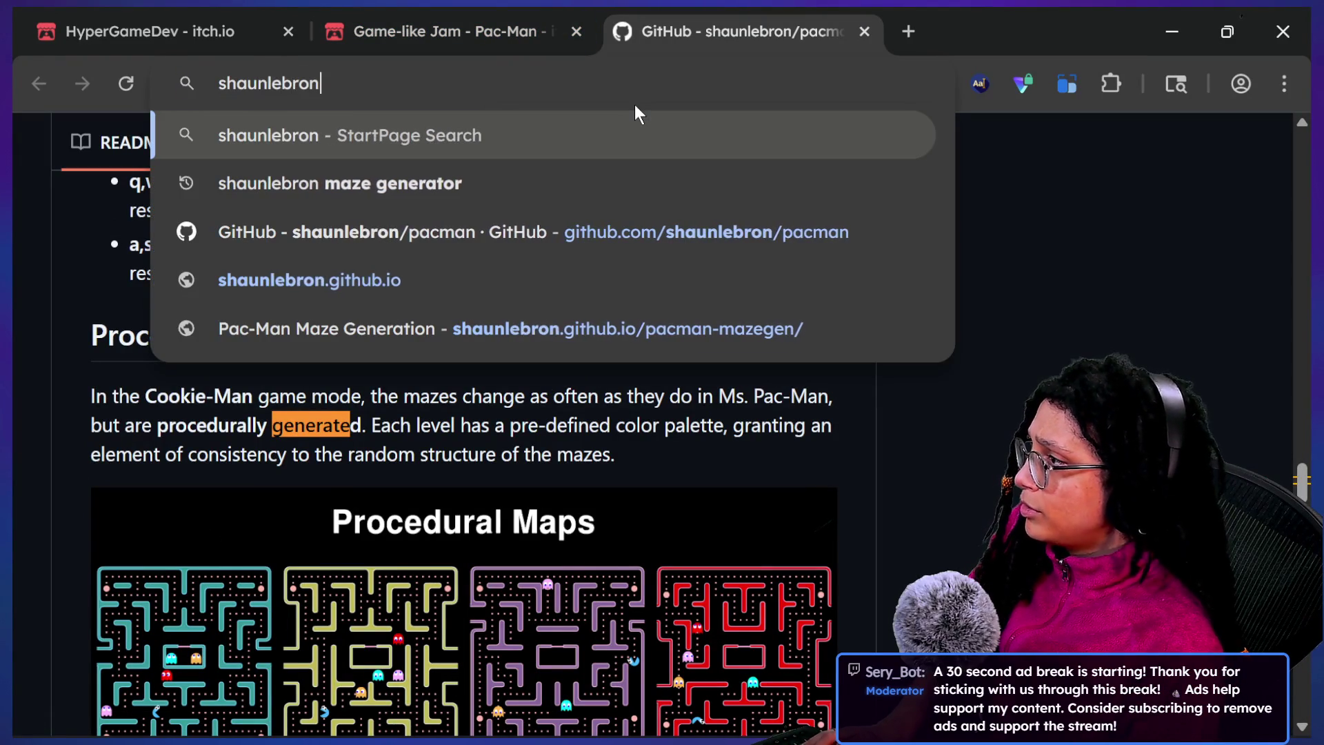
{"action": "key", "text": "Down"}
{"action": "key", "text": "Return"}
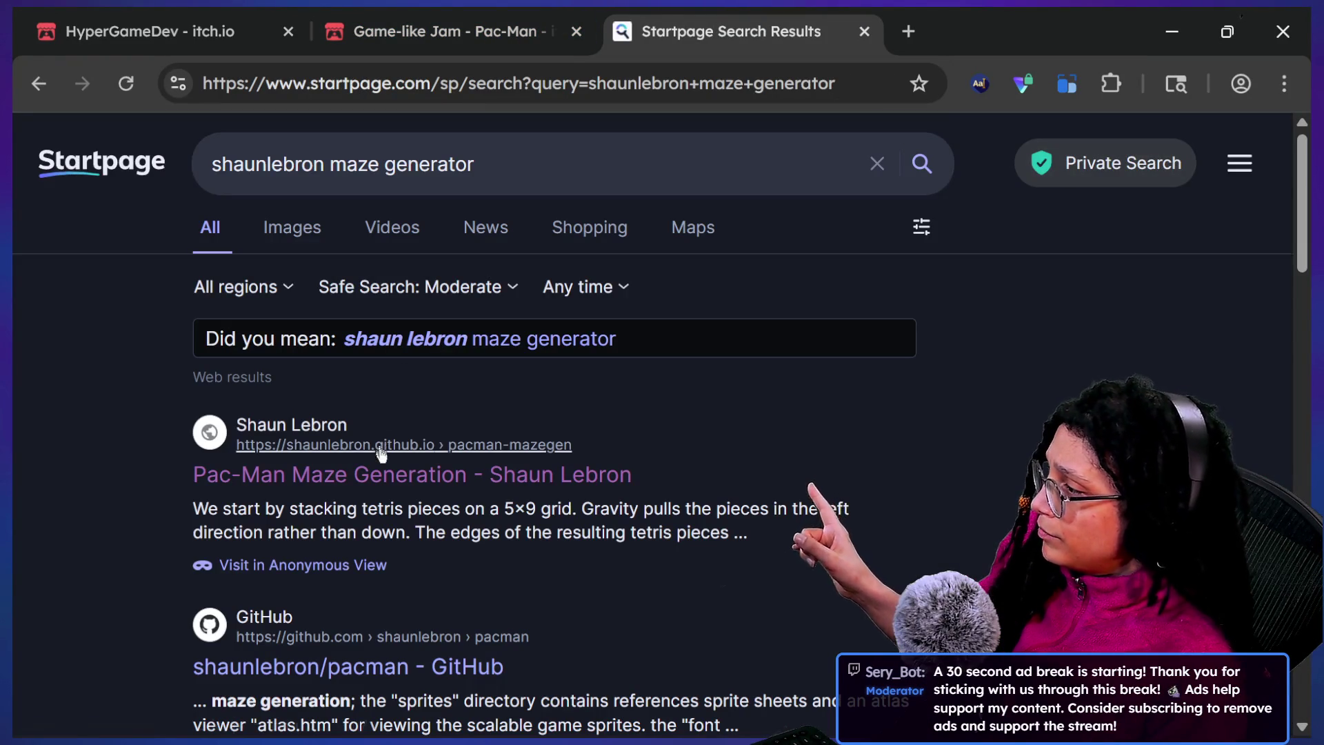
{"action": "left_click", "coordinate": [381, 452]}
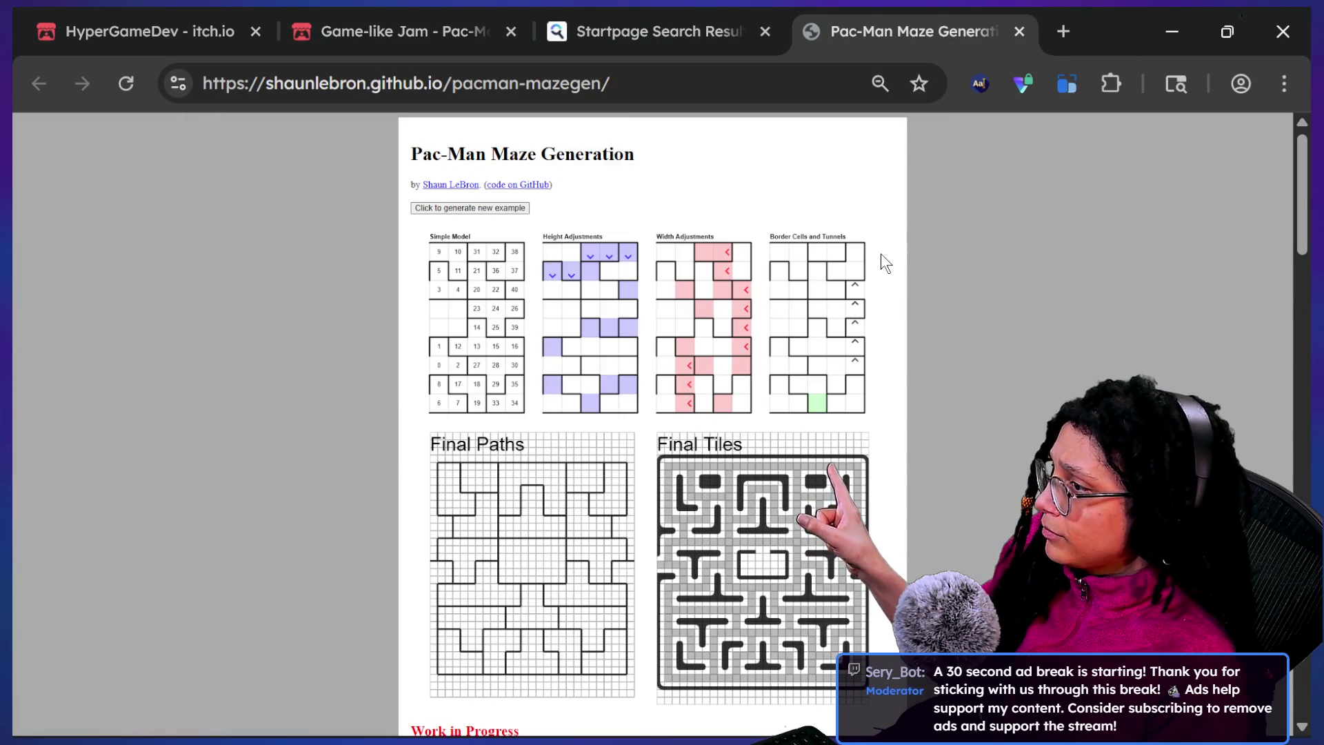
Zoom the maze page to 67%, generate new example mazes, and enter full-screen mode
{"action": "left_click", "coordinate": [482, 206]}
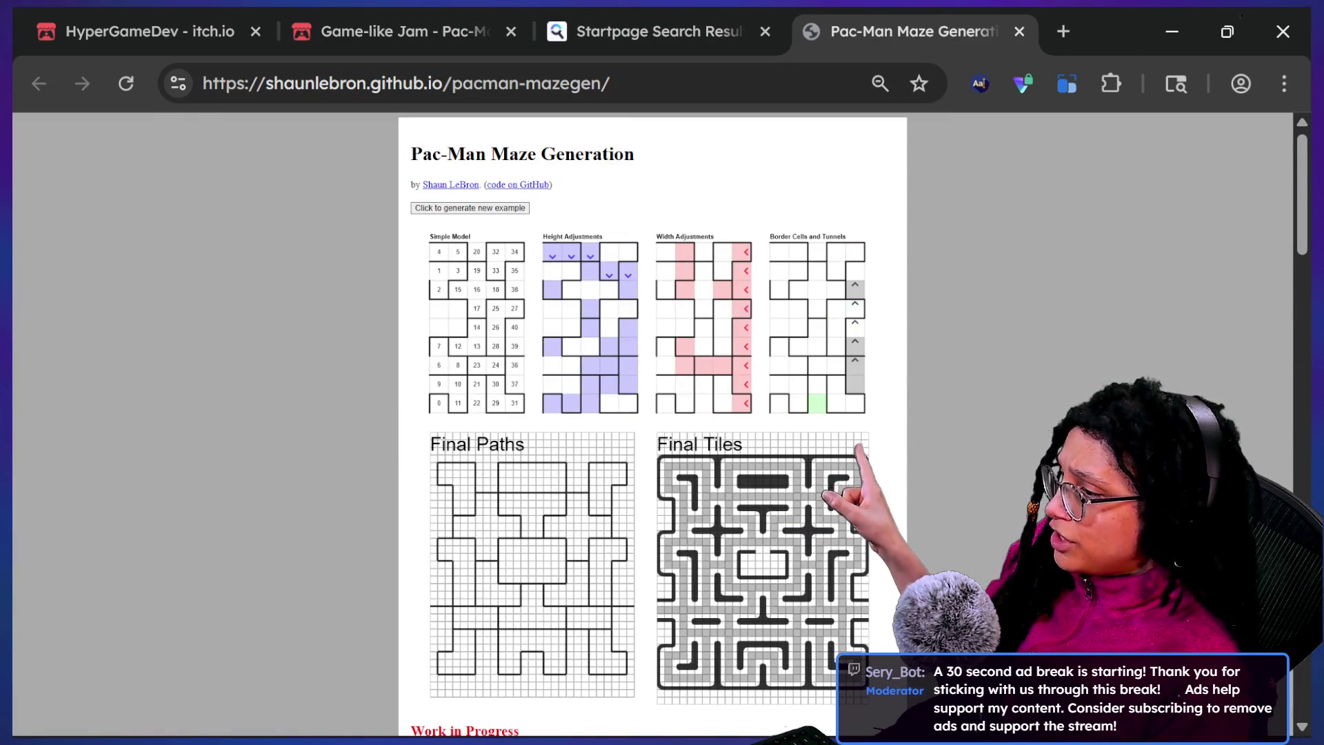
{"action": "scroll", "coordinate": [1048, 433], "scroll_direction": "down", "scroll_amount": 1}
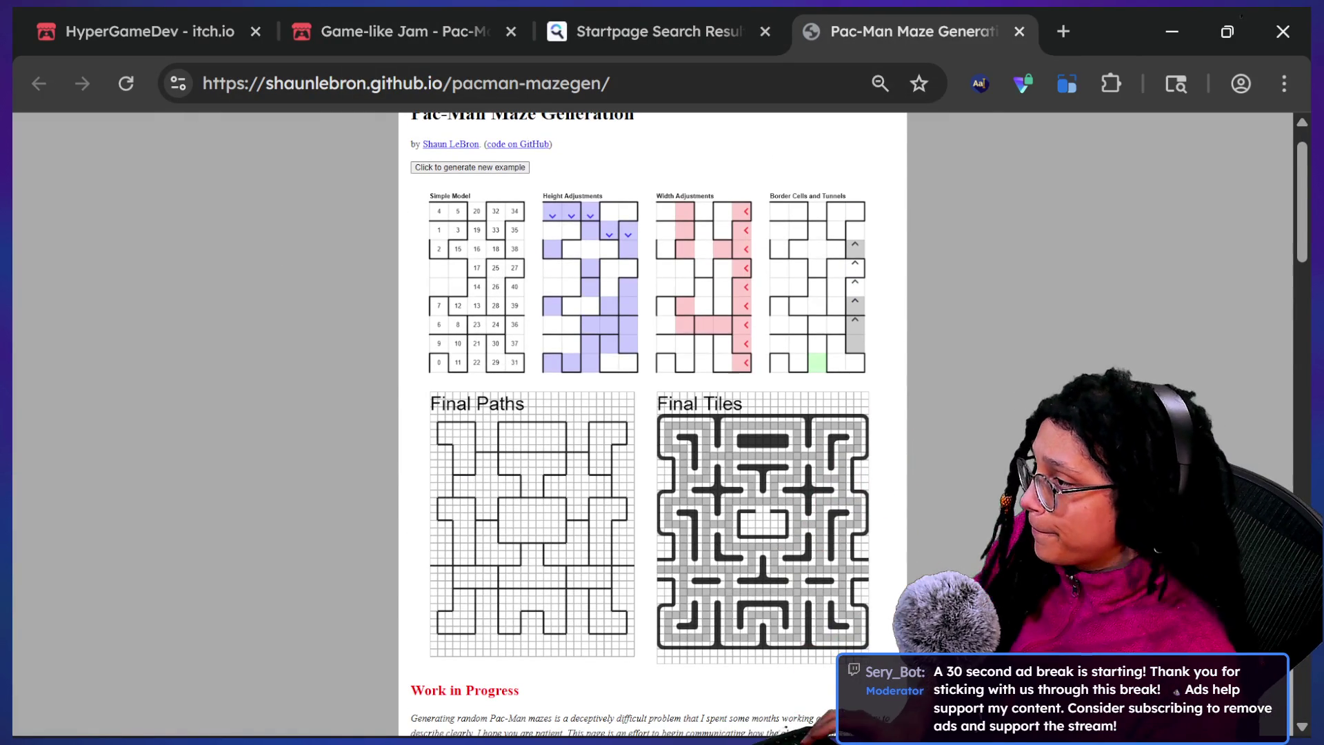
{"action": "key", "text": "ctrl+plus"}
{"action": "scroll", "coordinate": [901, 408], "scroll_direction": "down", "scroll_amount": 1}
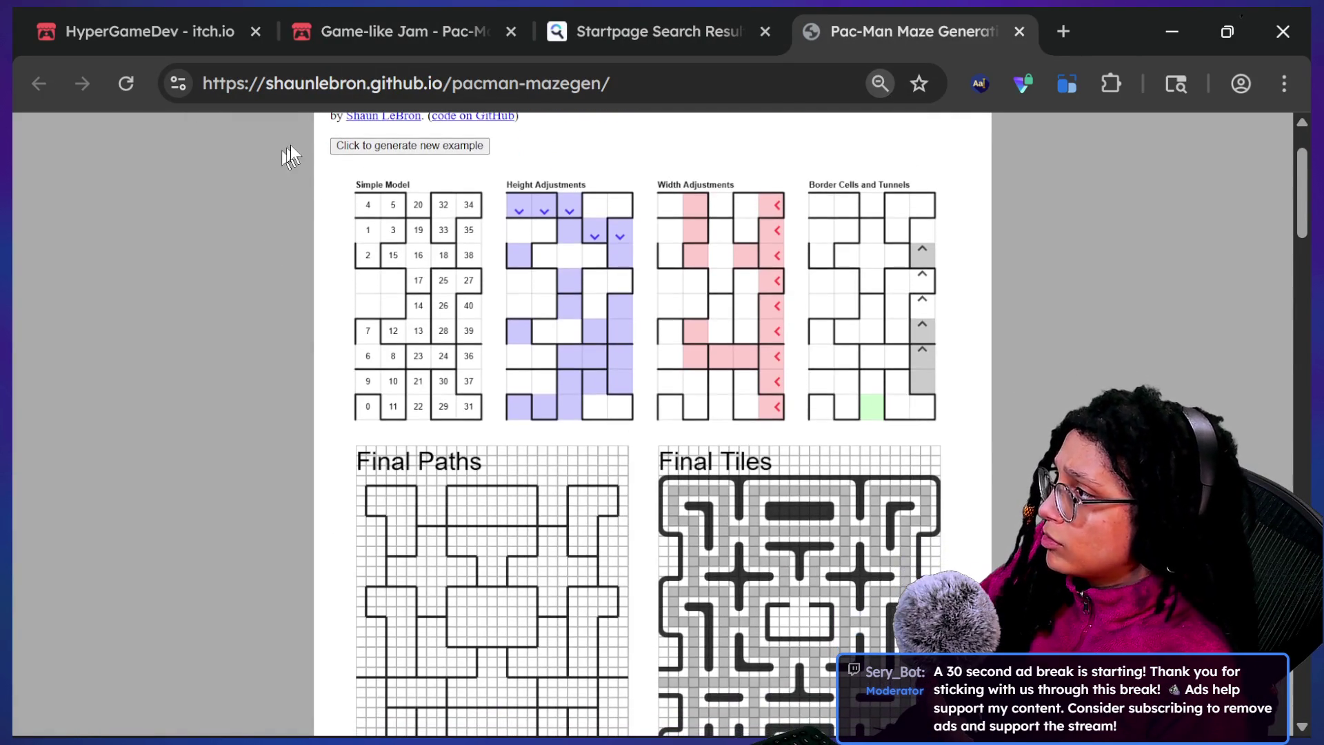
{"action": "left_click", "coordinate": [350, 151]}
{"action": "scroll", "coordinate": [370, 195], "scroll_direction": "down", "scroll_amount": 2}
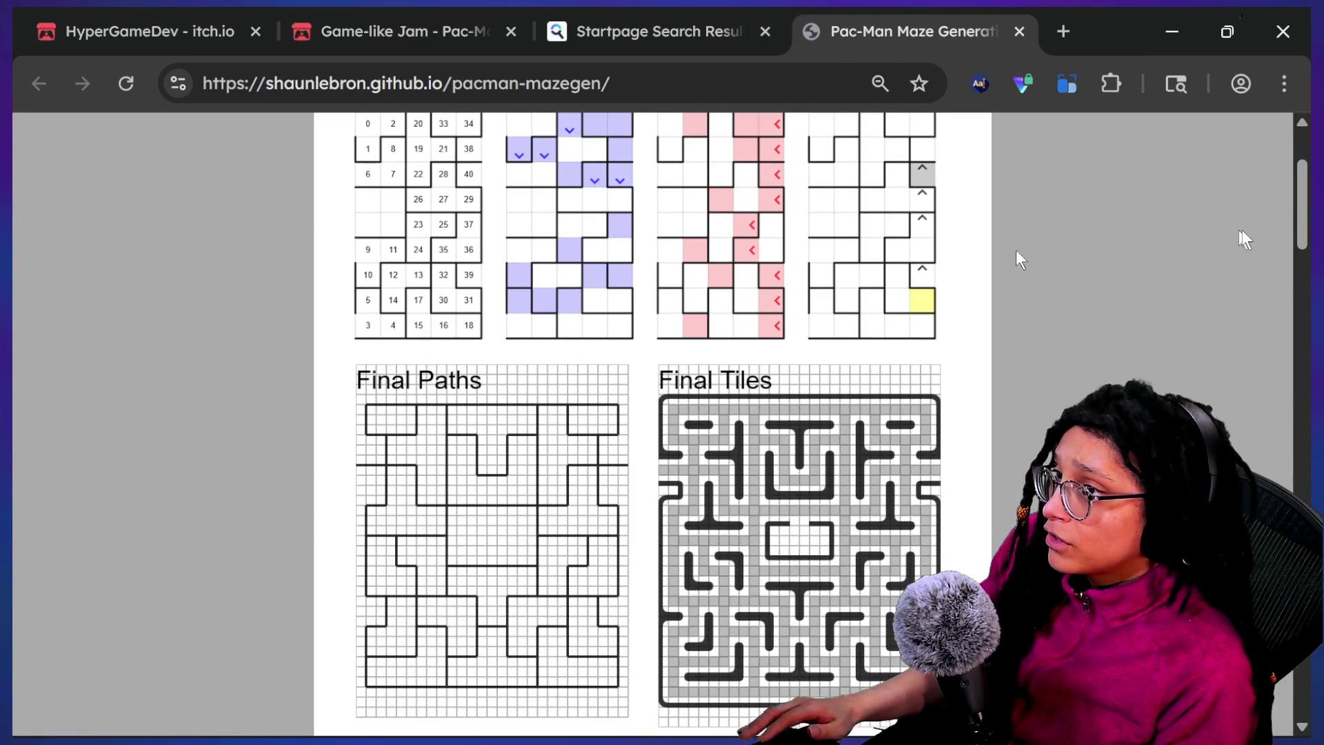
{"action": "left_click", "coordinate": [1068, 83]}
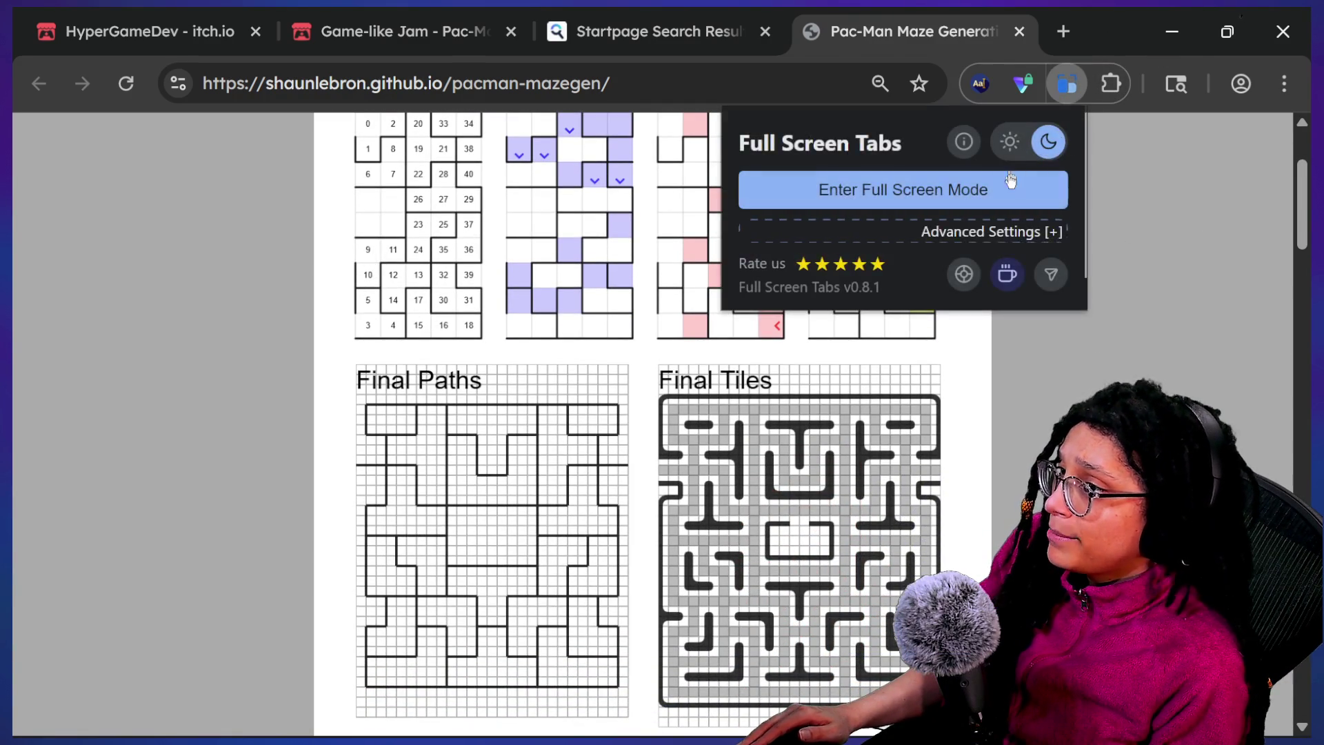
{"action": "left_click", "coordinate": [862, 181]}
Generate a rapid series of new example mazes to compare layouts
{"action": "scroll", "coordinate": [399, 203], "scroll_direction": "up", "scroll_amount": 2}
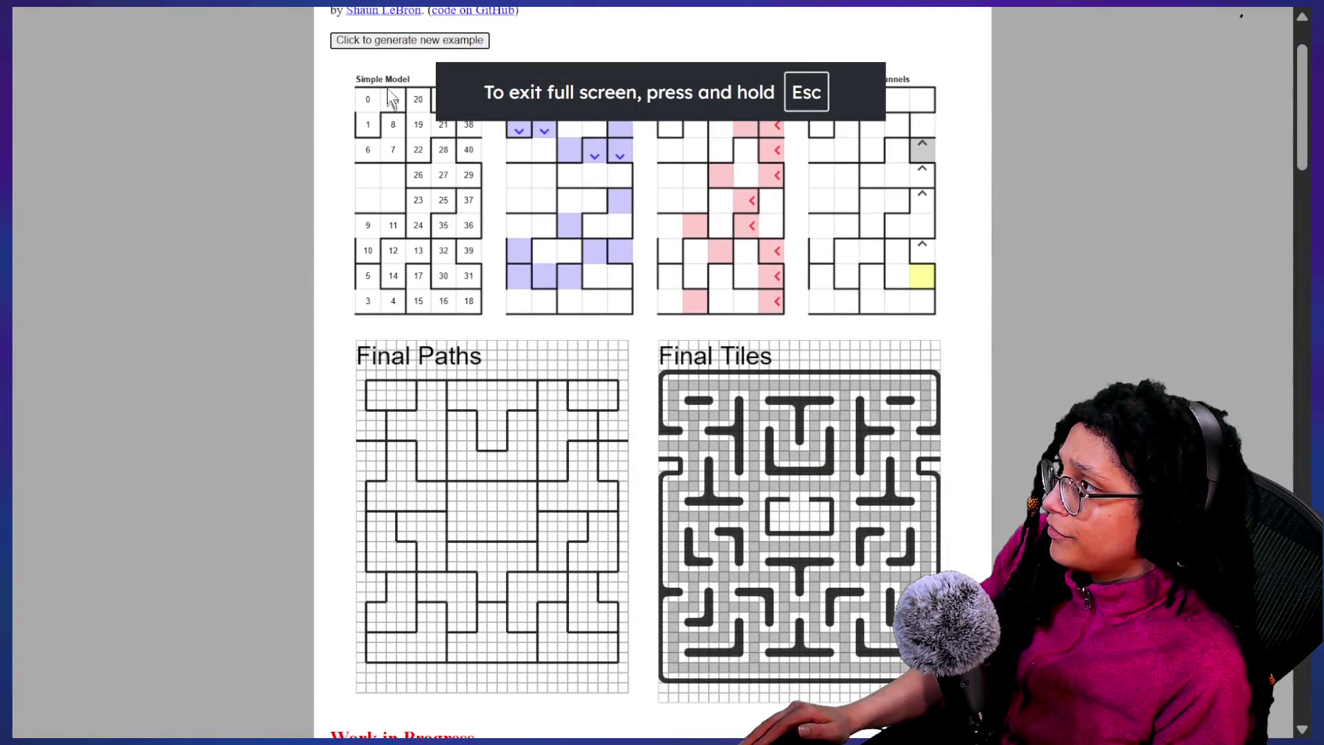
{"action": "left_click", "coordinate": [379, 46]}
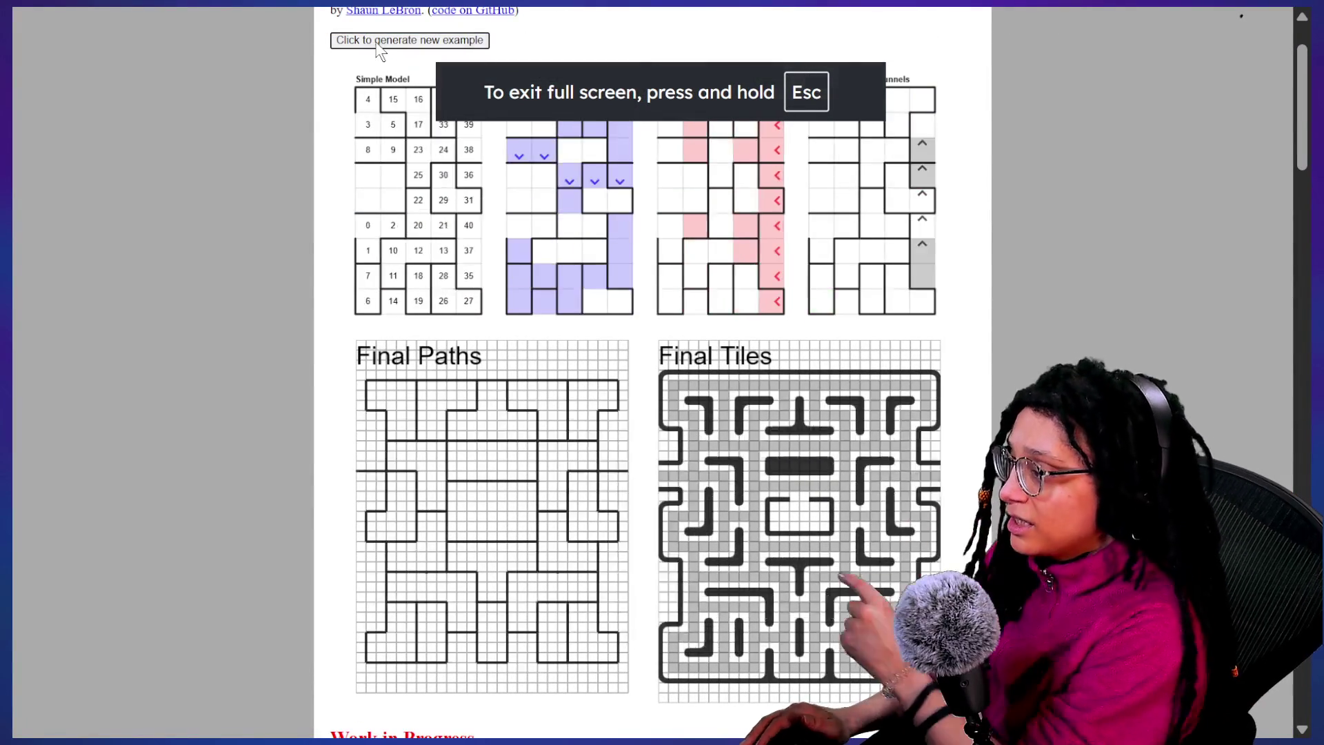
{"action": "left_click", "coordinate": [379, 46]}
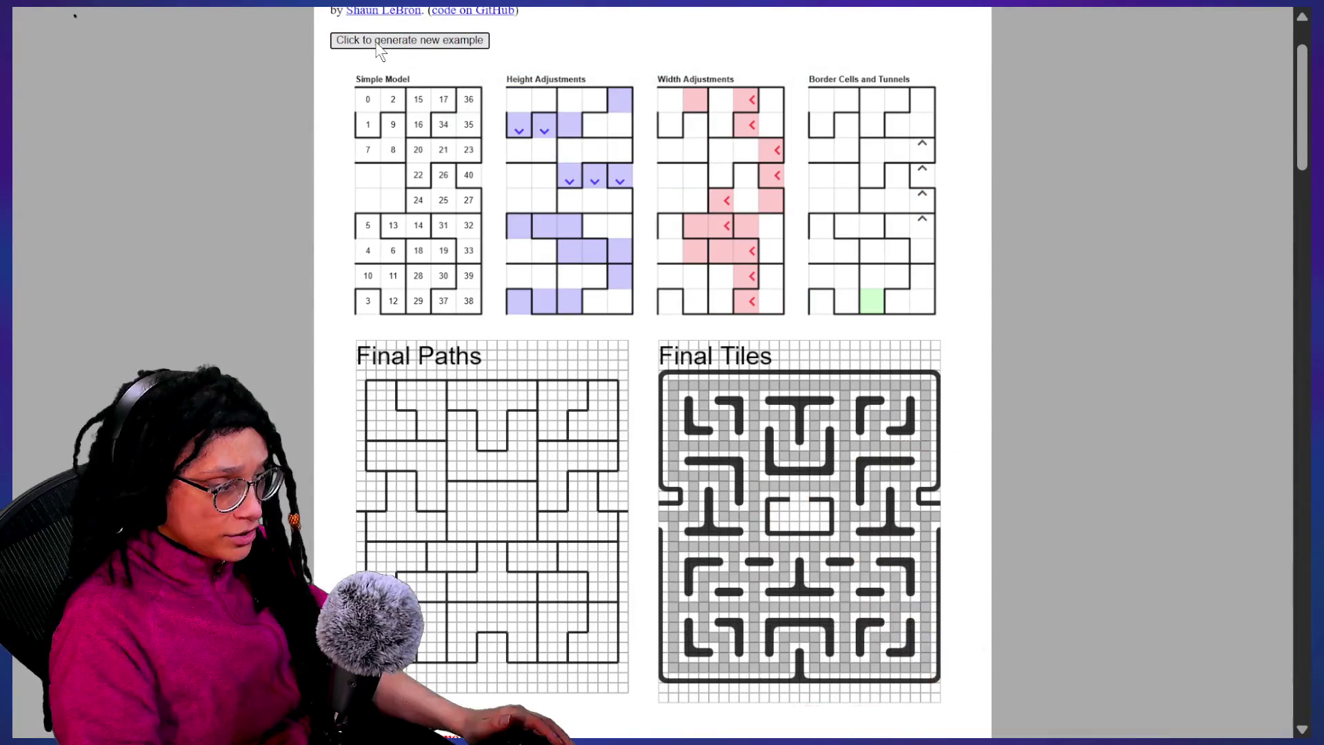
{"action": "left_click", "coordinate": [379, 46]}
{"action": "left_click", "coordinate": [380, 45]}
{"action": "left_click", "coordinate": [379, 46]}
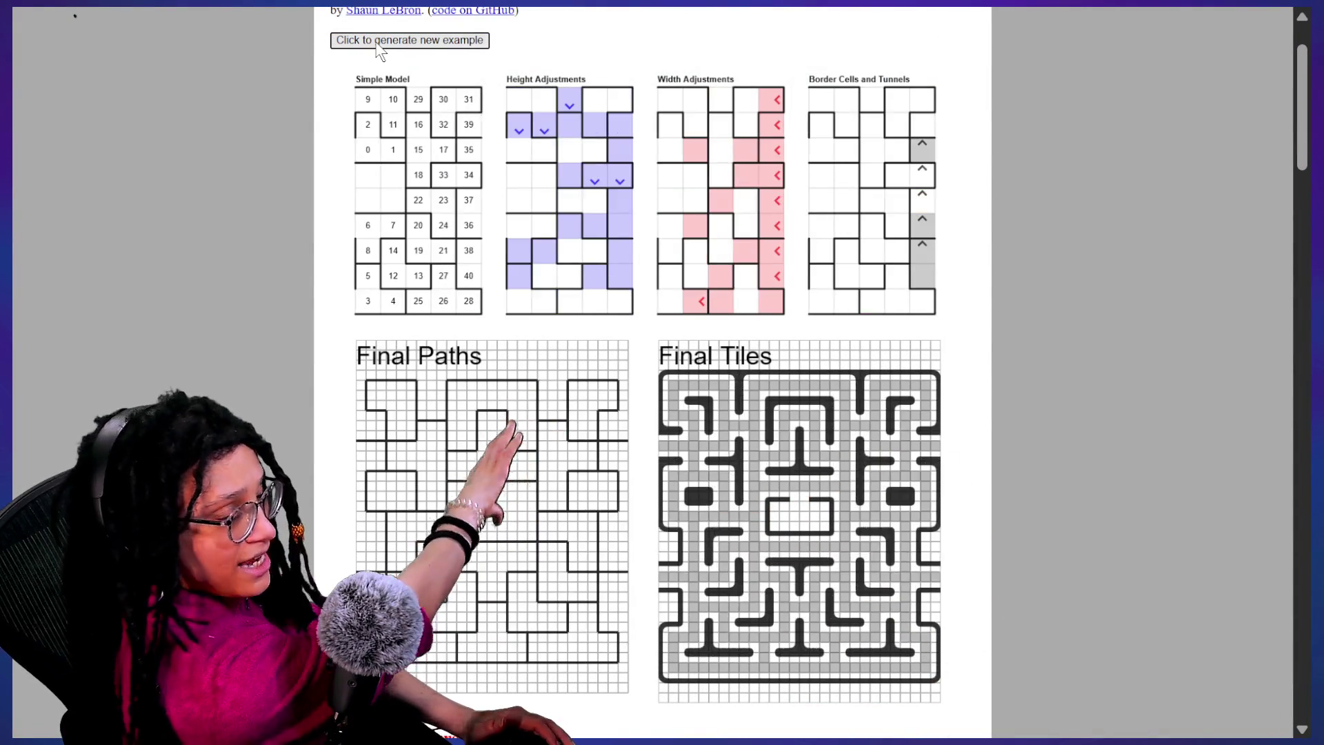
{"action": "left_click", "coordinate": [379, 46]}
{"action": "left_click", "coordinate": [379, 45]}
{"action": "left_click", "coordinate": [379, 46]}
{"action": "left_click", "coordinate": [380, 45]}
{"action": "left_click", "coordinate": [378, 44]}
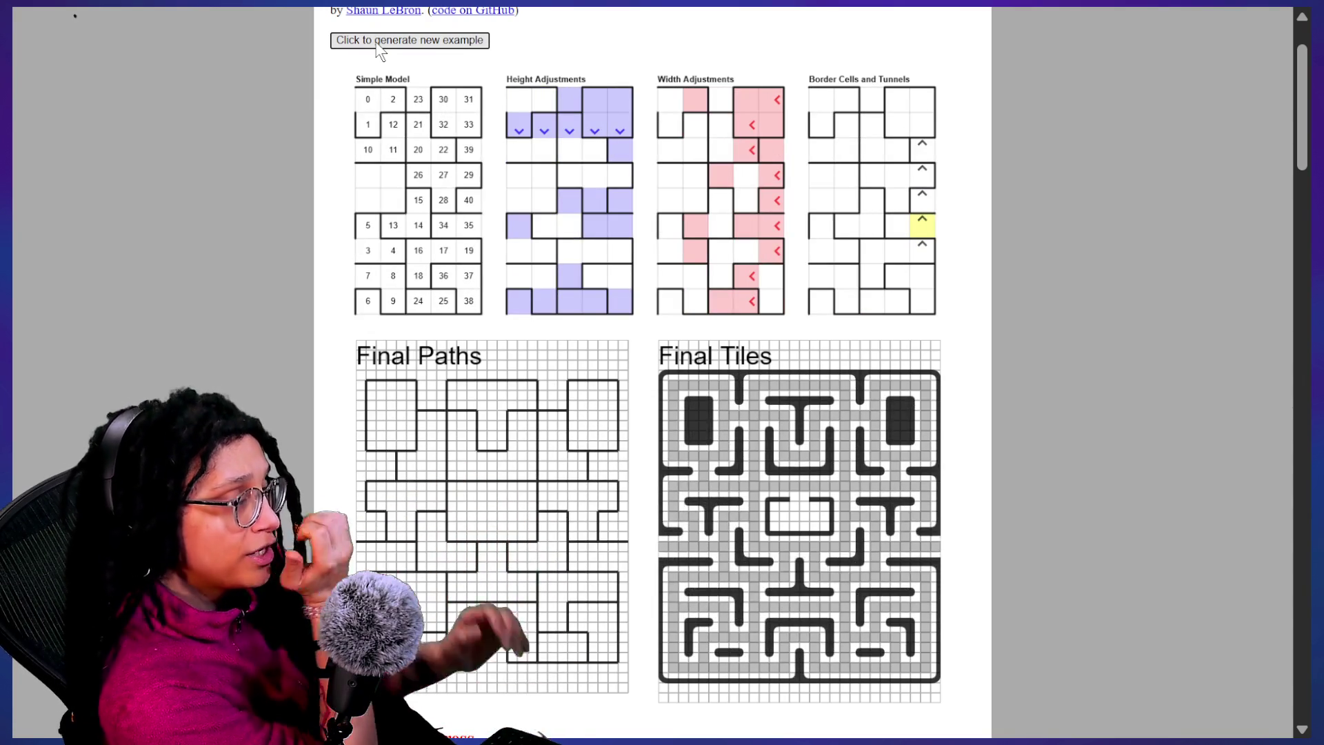
{"action": "left_click", "coordinate": [379, 45]}
{"action": "left_click", "coordinate": [380, 45]}
{"action": "left_click", "coordinate": [379, 46]}
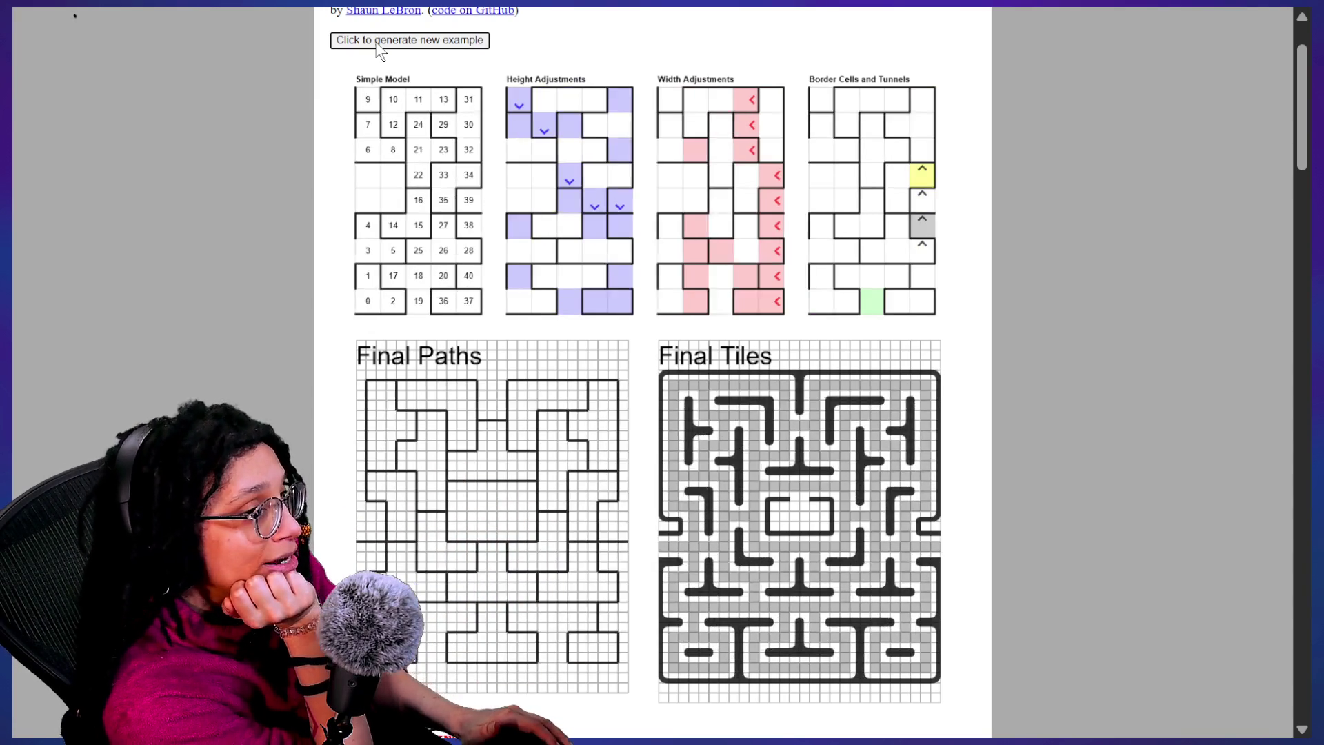
{"action": "left_click", "coordinate": [379, 45]}
{"action": "left_click", "coordinate": [378, 44]}
{"action": "left_click", "coordinate": [378, 44]}
{"action": "left_click", "coordinate": [378, 44]}
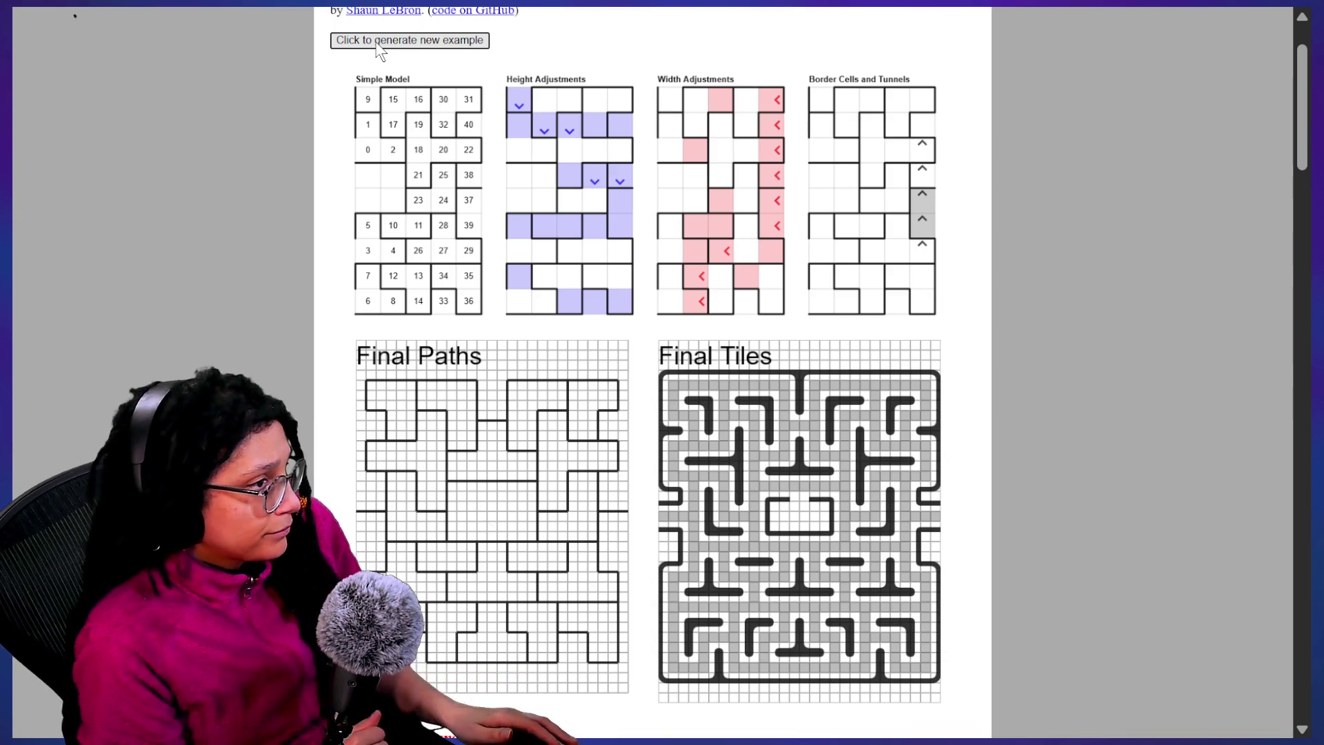
Generate more fresh maze examples, then return to the Godot editor
{"action": "left_click", "coordinate": [377, 44]}
{"action": "left_click", "coordinate": [378, 44]}
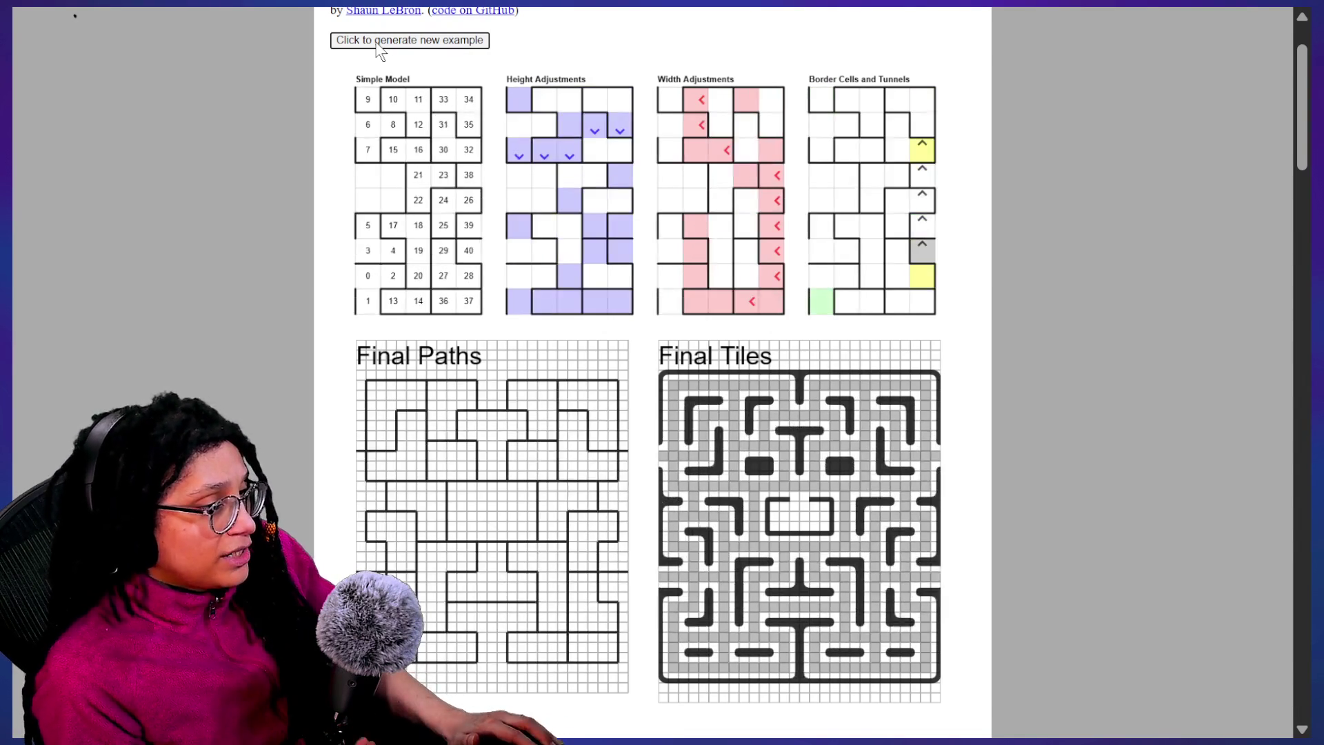
{"action": "left_click", "coordinate": [380, 41]}
{"action": "left_click", "coordinate": [380, 41]}
{"action": "left_click", "coordinate": [380, 42]}
{"action": "left_click", "coordinate": [380, 41]}
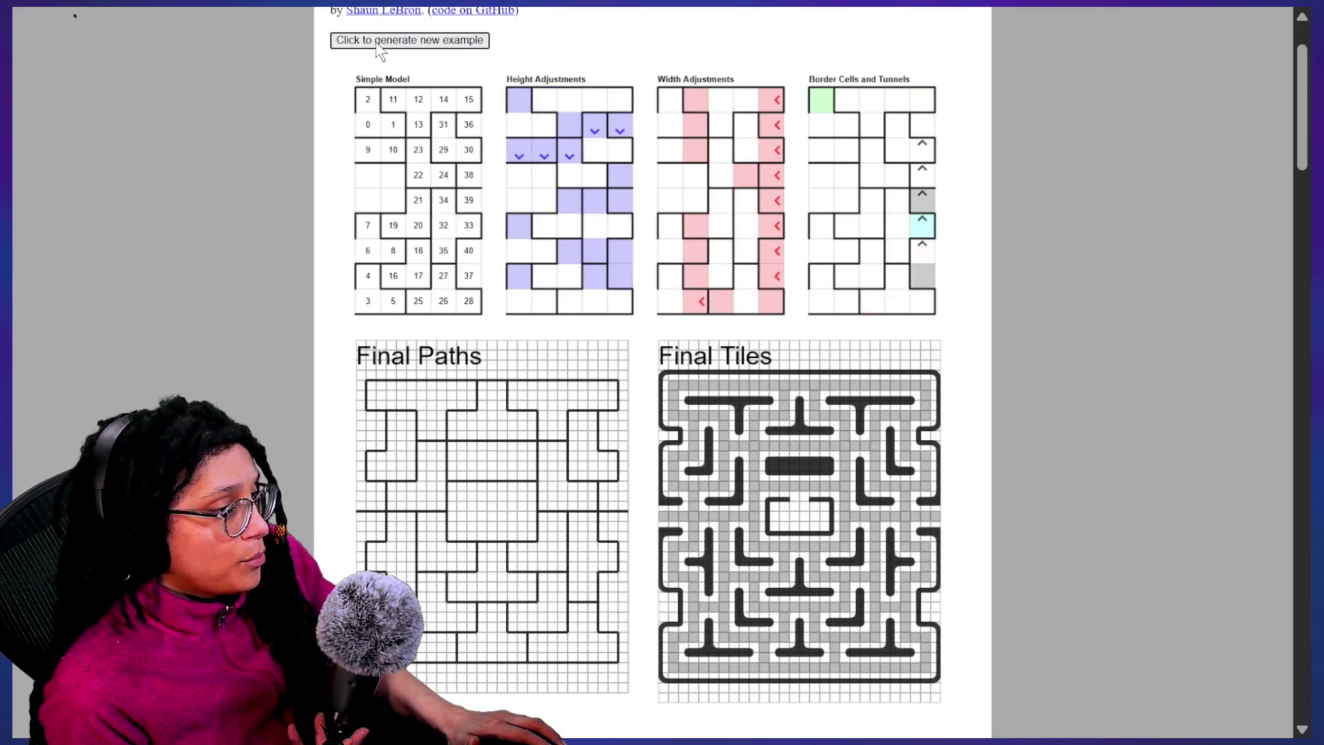
{"action": "left_click", "coordinate": [379, 41]}
{"action": "left_click", "coordinate": [379, 41]}
{"action": "left_click", "coordinate": [379, 41]}
{"action": "left_click", "coordinate": [379, 41]}
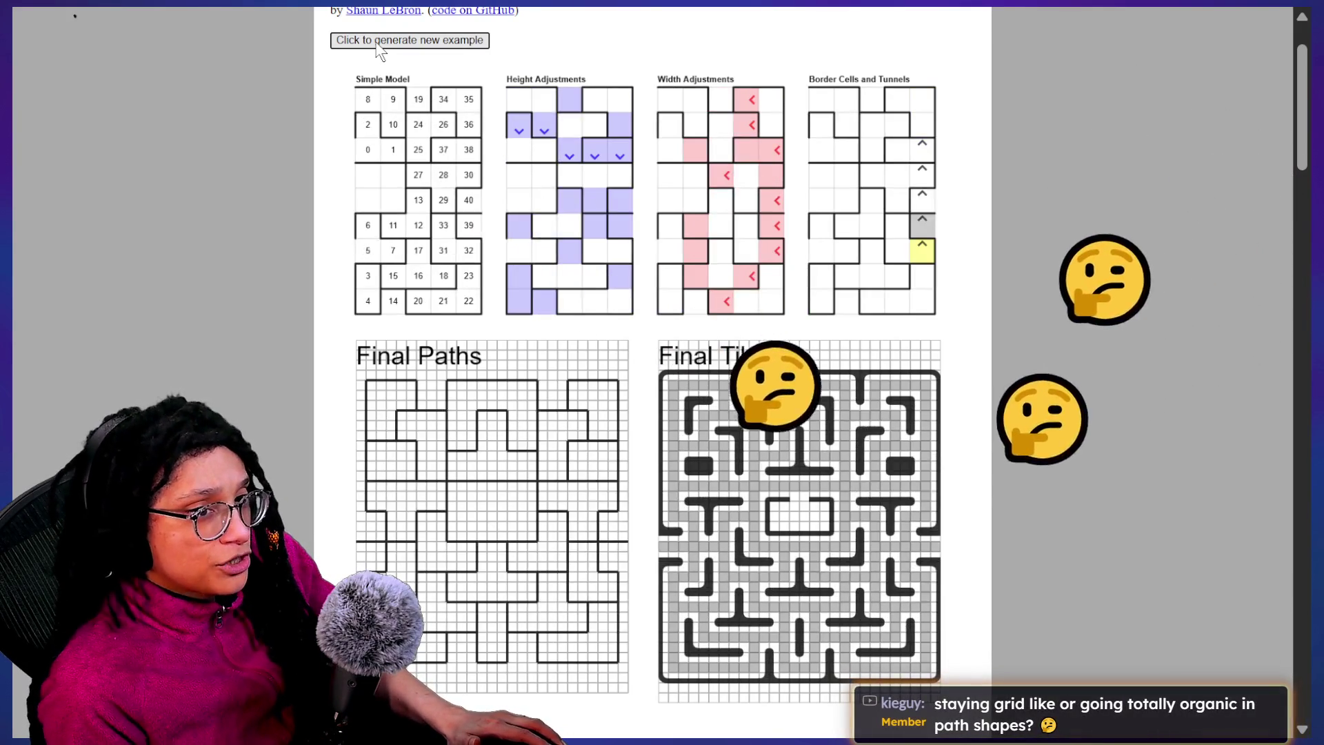
{"action": "left_click", "coordinate": [380, 41]}
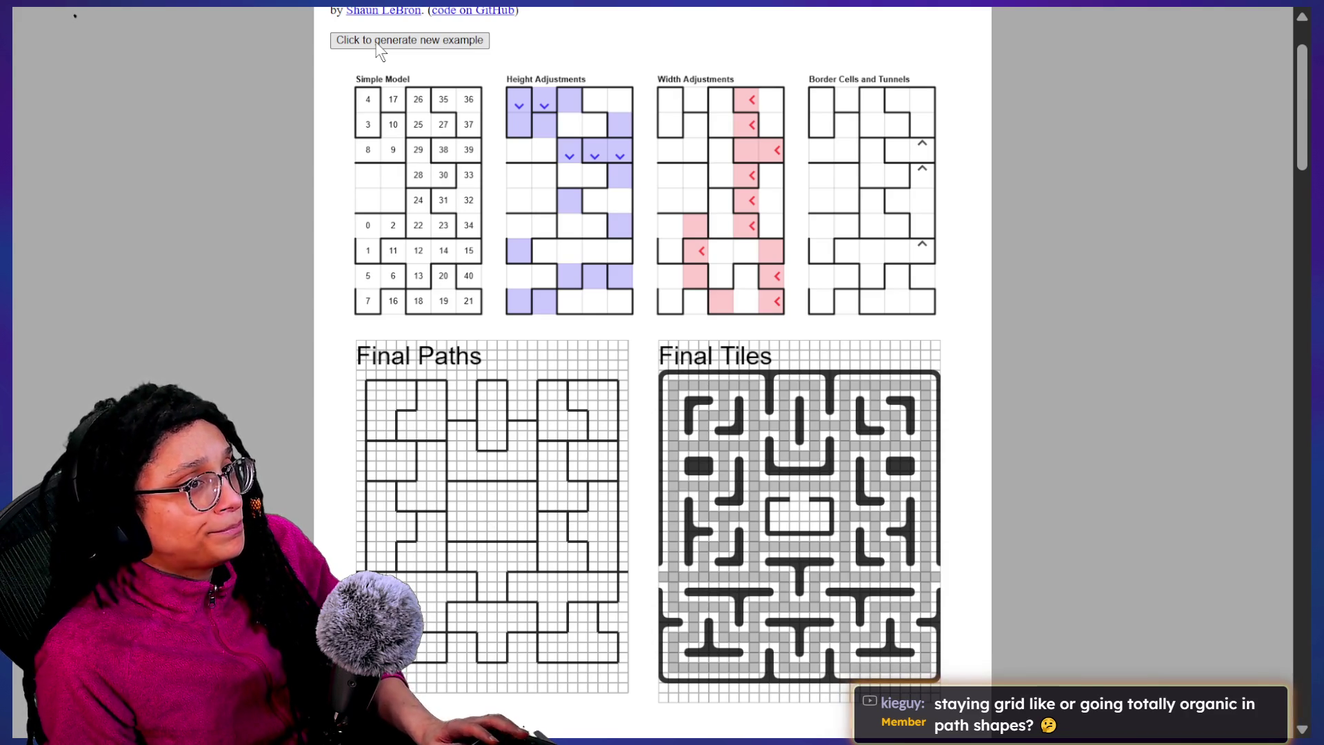
{"action": "key", "text": "alt+Tab"}
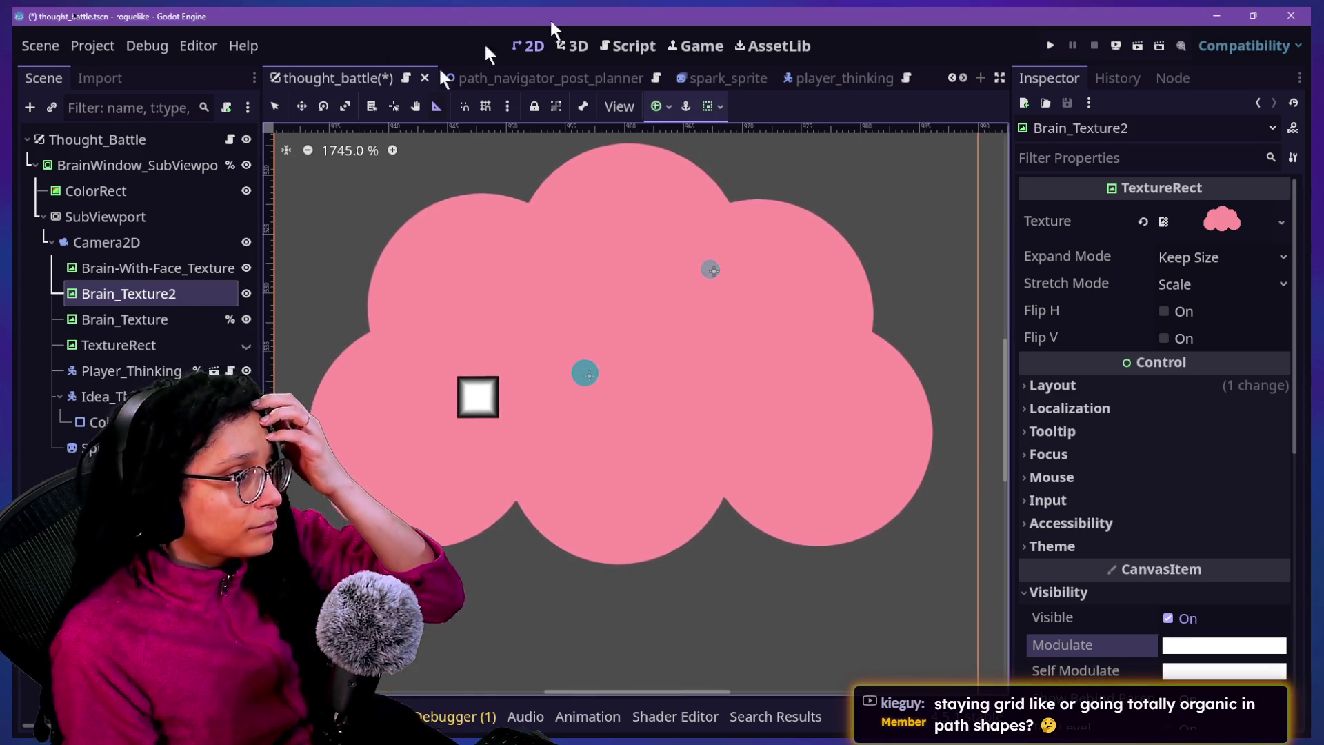
Run the project, hide Brain-With-Face_Texture, and start planning with Catstagram as the platform
{"action": "left_click", "coordinate": [1049, 45]}
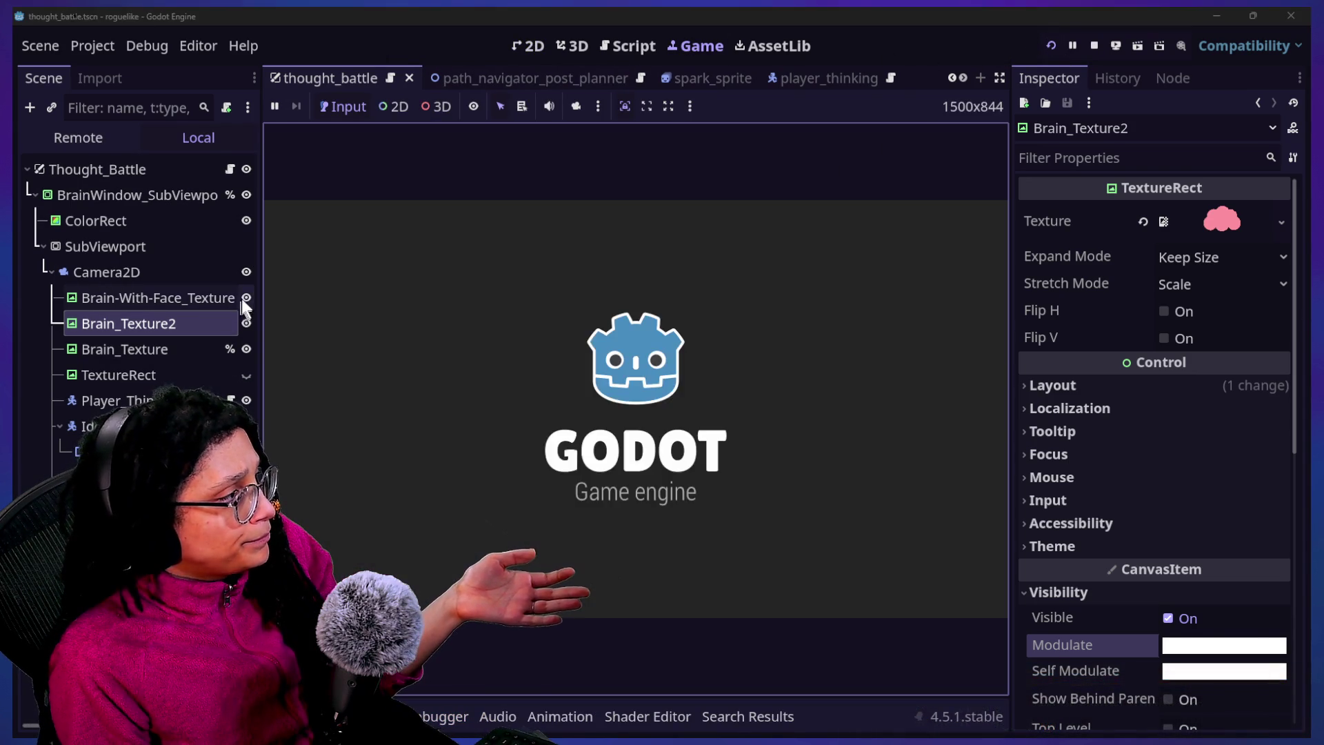
{"action": "left_click", "coordinate": [245, 297]}
{"action": "left_click", "coordinate": [566, 404]}
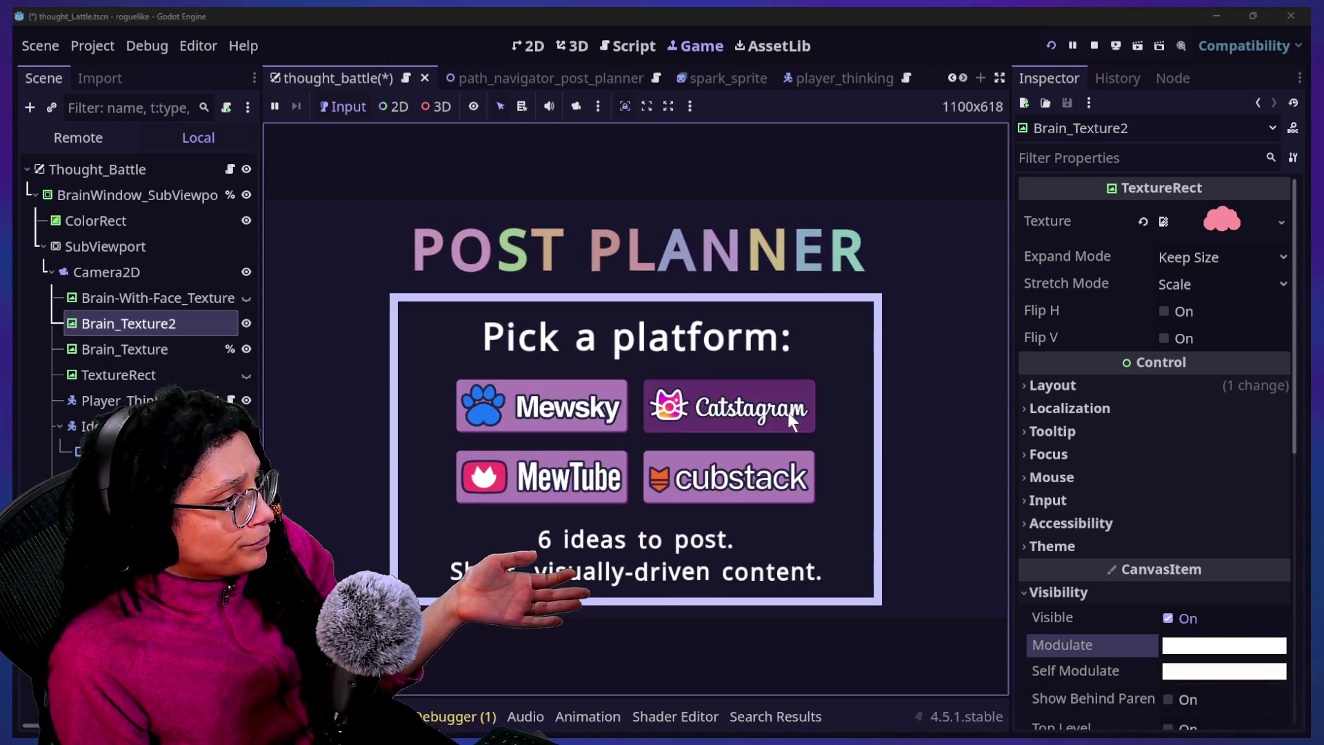
{"action": "left_click", "coordinate": [658, 421]}
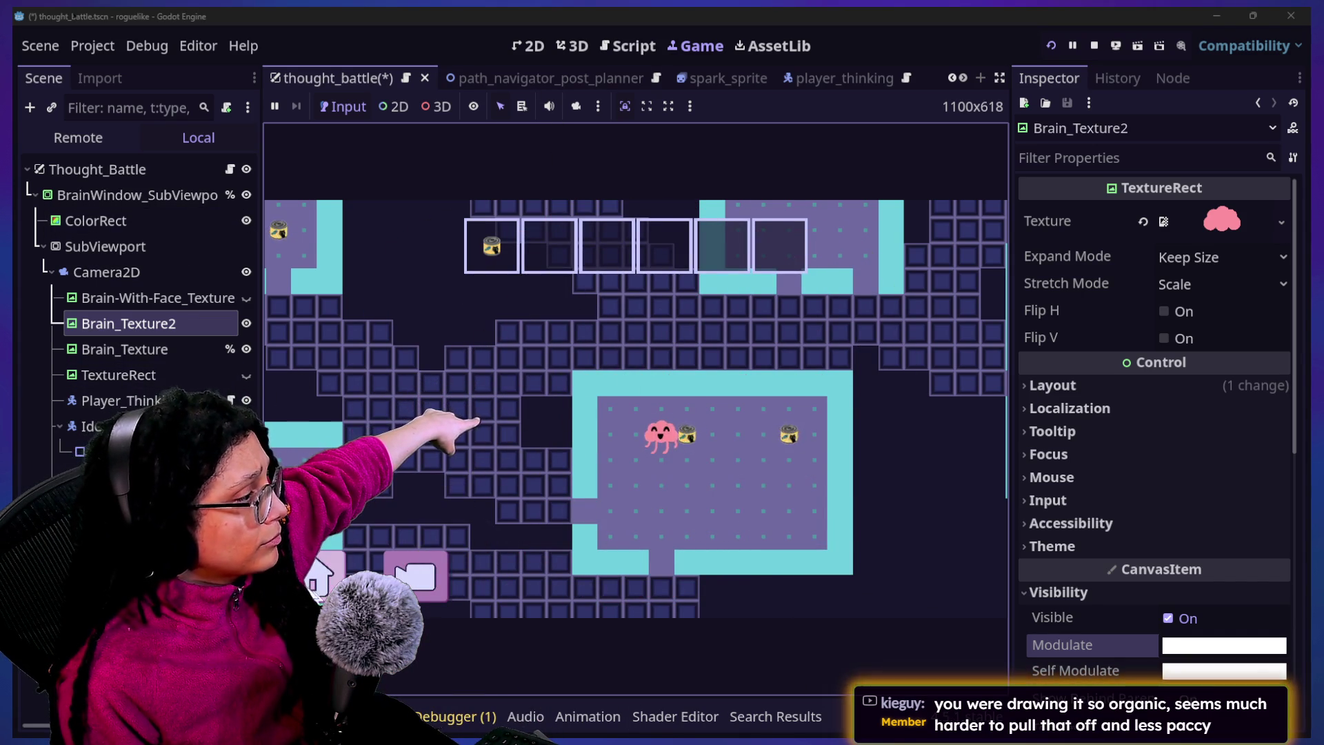
Restart the game from the pause menu, start planning, then restart the project from the toolbar
{"action": "key", "text": "Escape"}
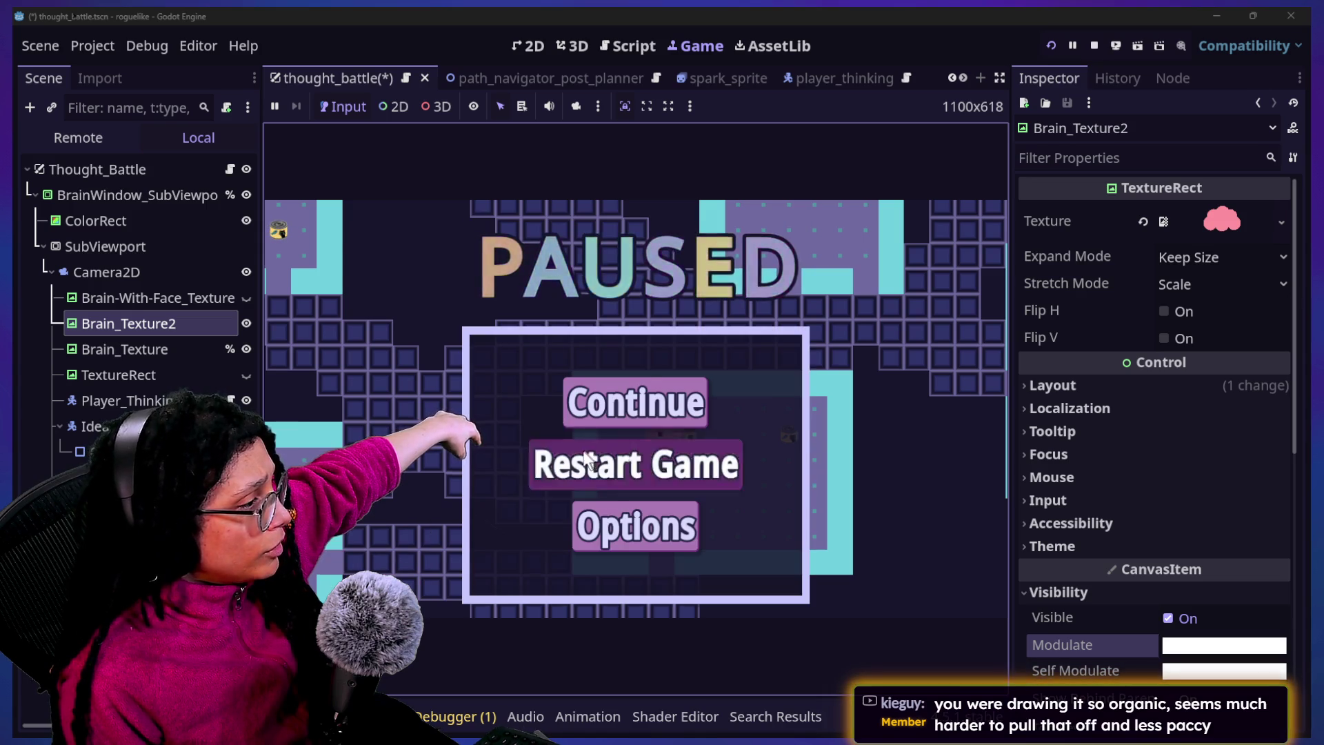
{"action": "left_click", "coordinate": [586, 458]}
{"action": "left_click", "coordinate": [668, 406]}
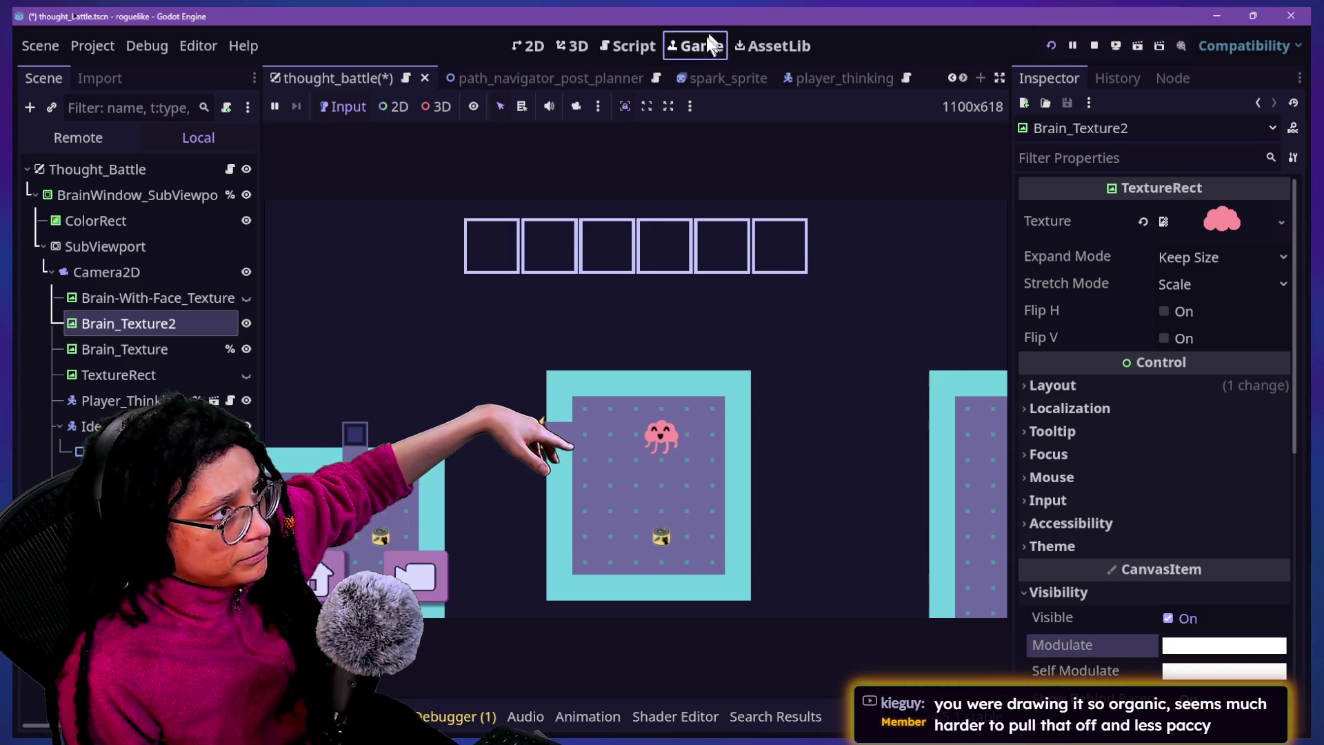
{"action": "left_click", "coordinate": [683, 45]}
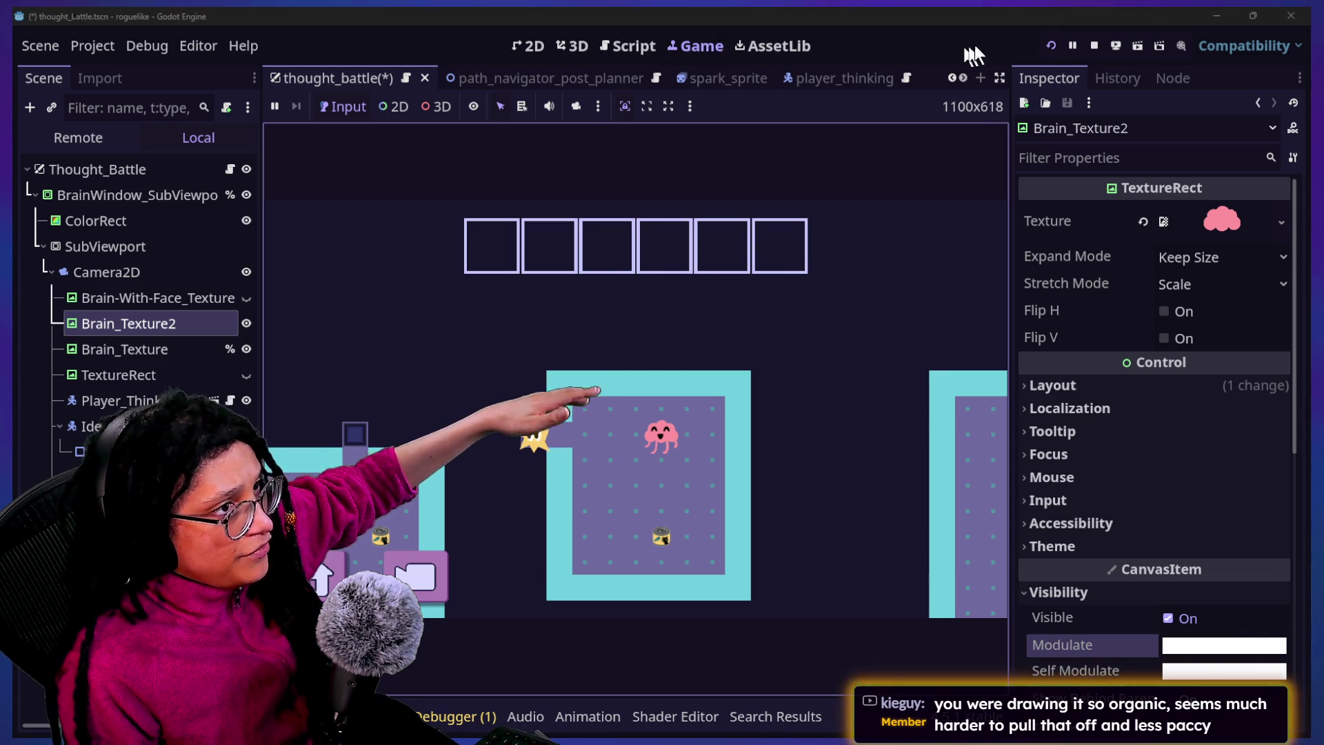
{"action": "left_click", "coordinate": [1051, 46]}
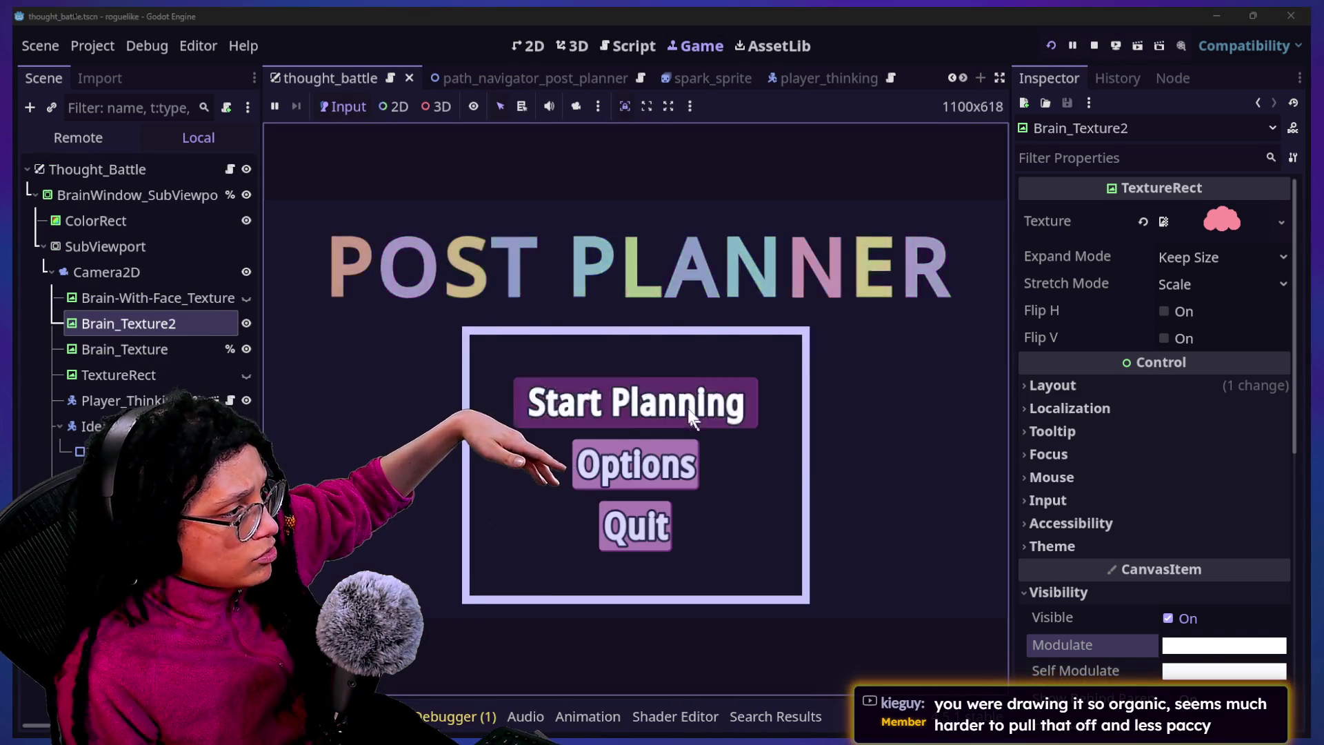
Start planning, pick a platform to enter the tile level, then stop the game
{"action": "left_click", "coordinate": [755, 417]}
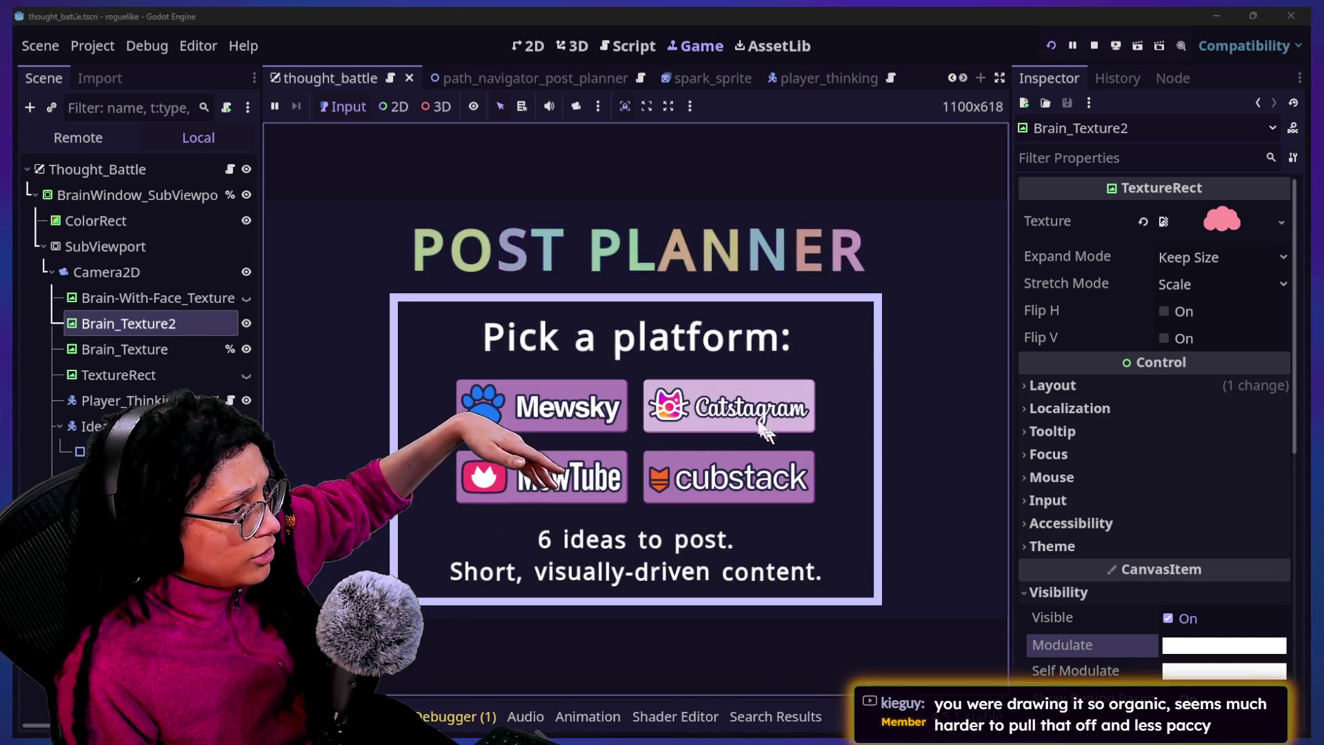
{"action": "left_click", "coordinate": [772, 433]}
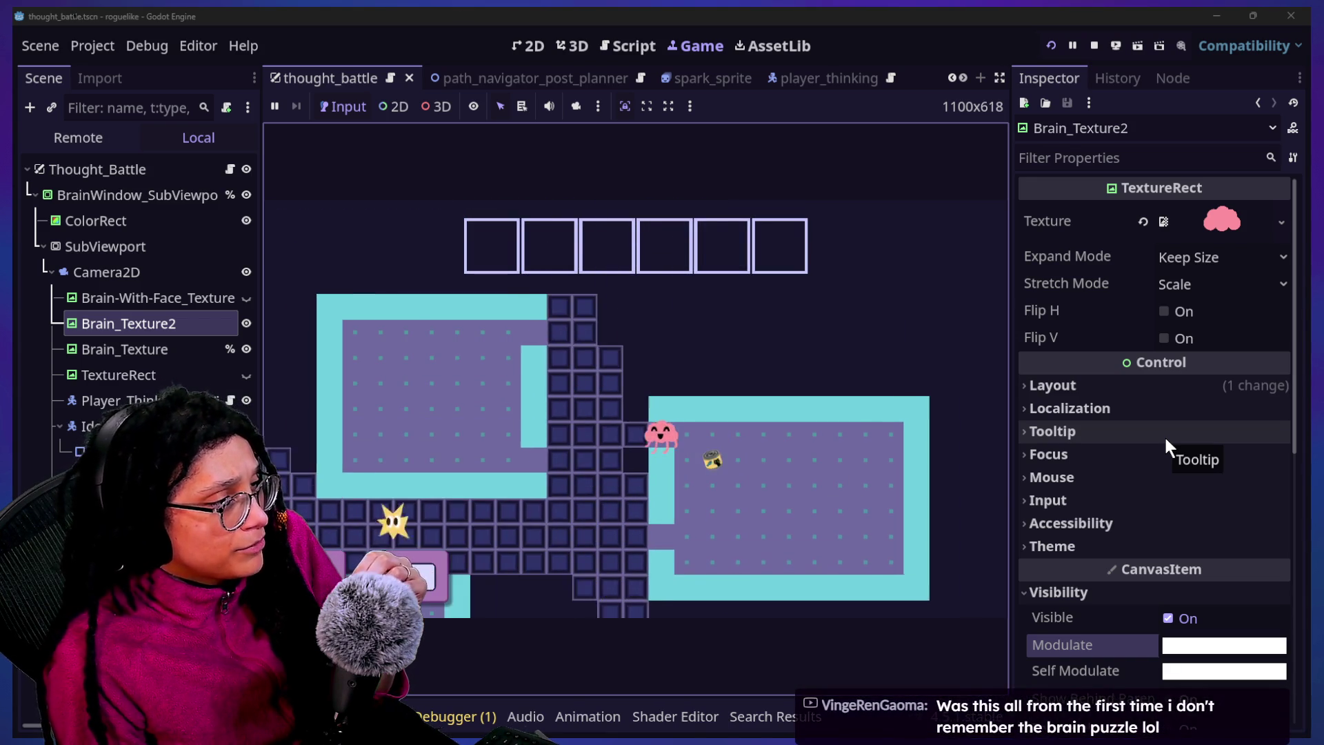
{"action": "left_click", "coordinate": [1094, 43]}
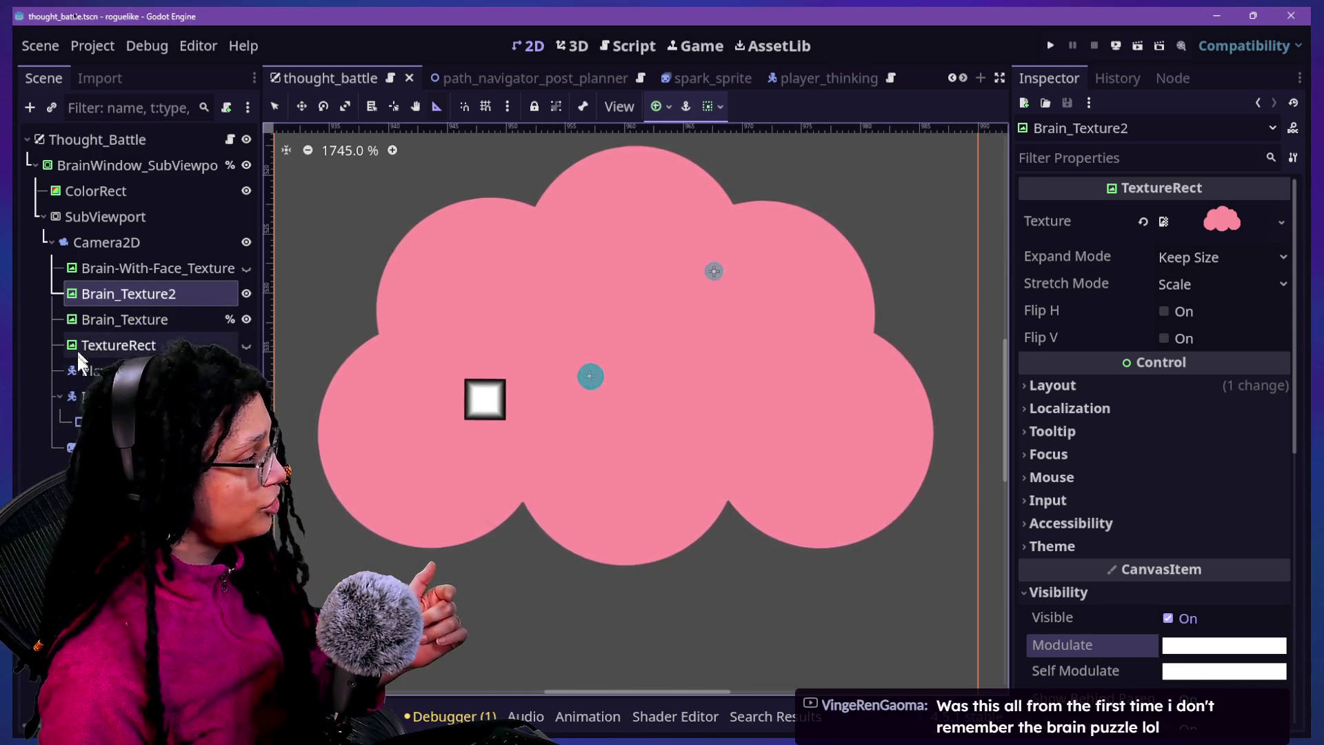
Select the gradient Sprite2D and tint its white gradient stop toward magenta pink
{"action": "left_click", "coordinate": [124, 447]}
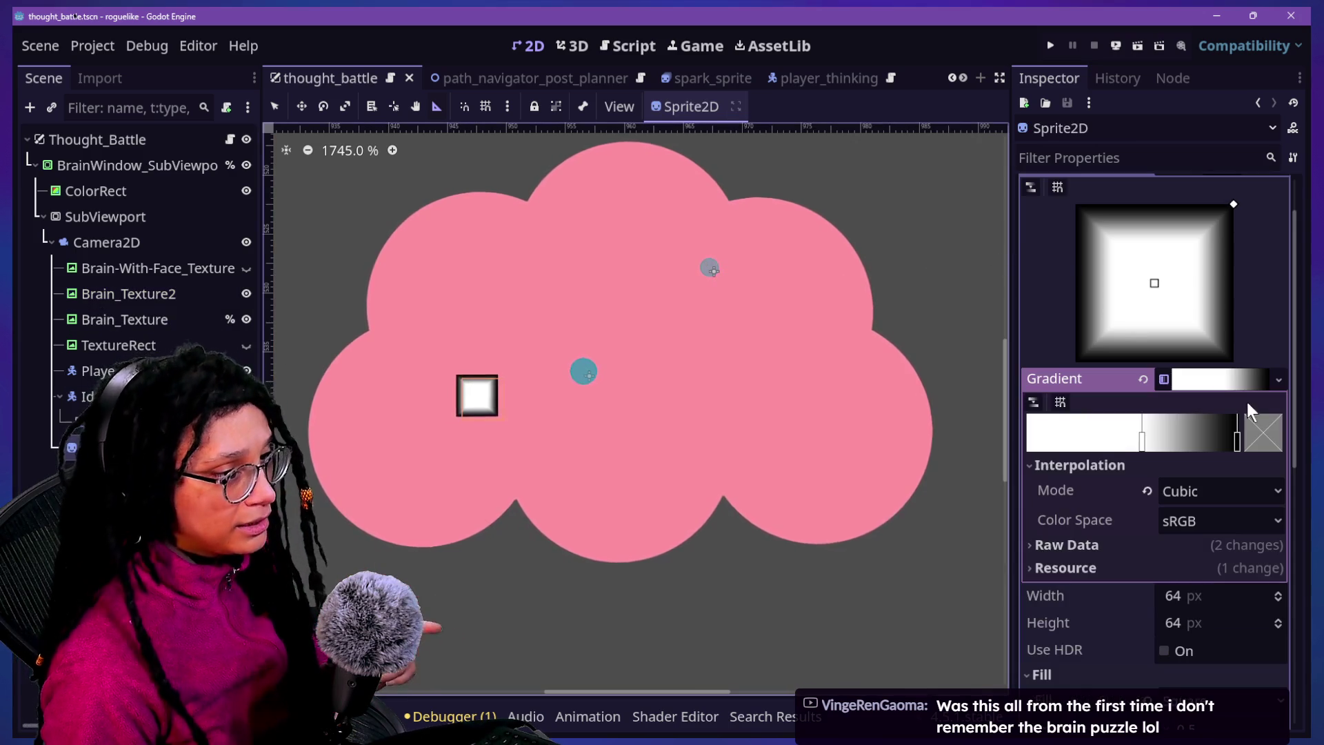
{"action": "double_click", "coordinate": [1156, 442]}
{"action": "left_click", "coordinate": [1053, 283]}
{"action": "left_click", "coordinate": [1090, 312]}
{"action": "left_click", "coordinate": [1062, 315]}
{"action": "left_click_drag", "start_coordinate": [1062, 314], "coordinate": [1077, 317]}
{"action": "left_click", "coordinate": [1116, 482]}
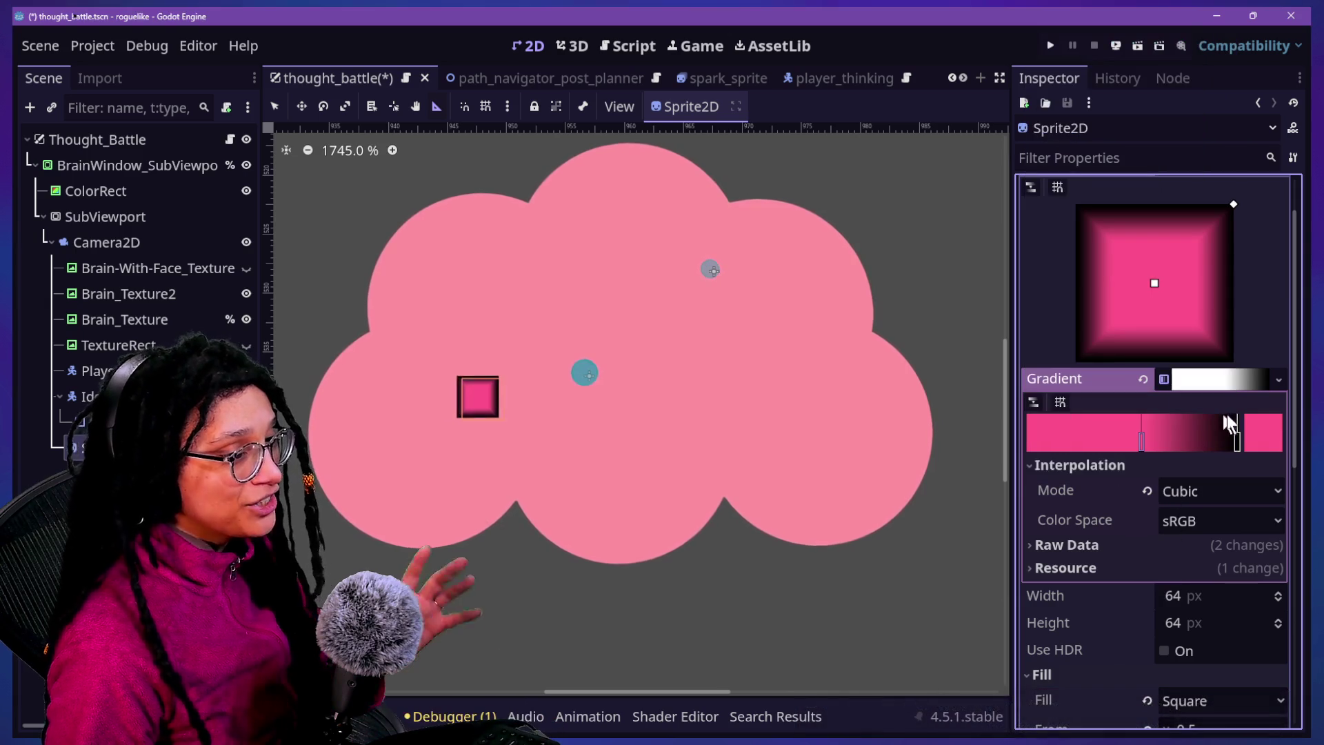
Tint the black gradient stop dark red, shifted toward magenta
{"action": "left_click", "coordinate": [1236, 429]}
{"action": "left_click", "coordinate": [1263, 429]}
{"action": "mouse_move", "coordinate": [1113, 259]}
{"action": "left_mouse_down"}
{"action": "mouse_move", "coordinate": [1091, 257]}
{"action": "mouse_move", "coordinate": [1057, 287]}
{"action": "left_mouse_up"}
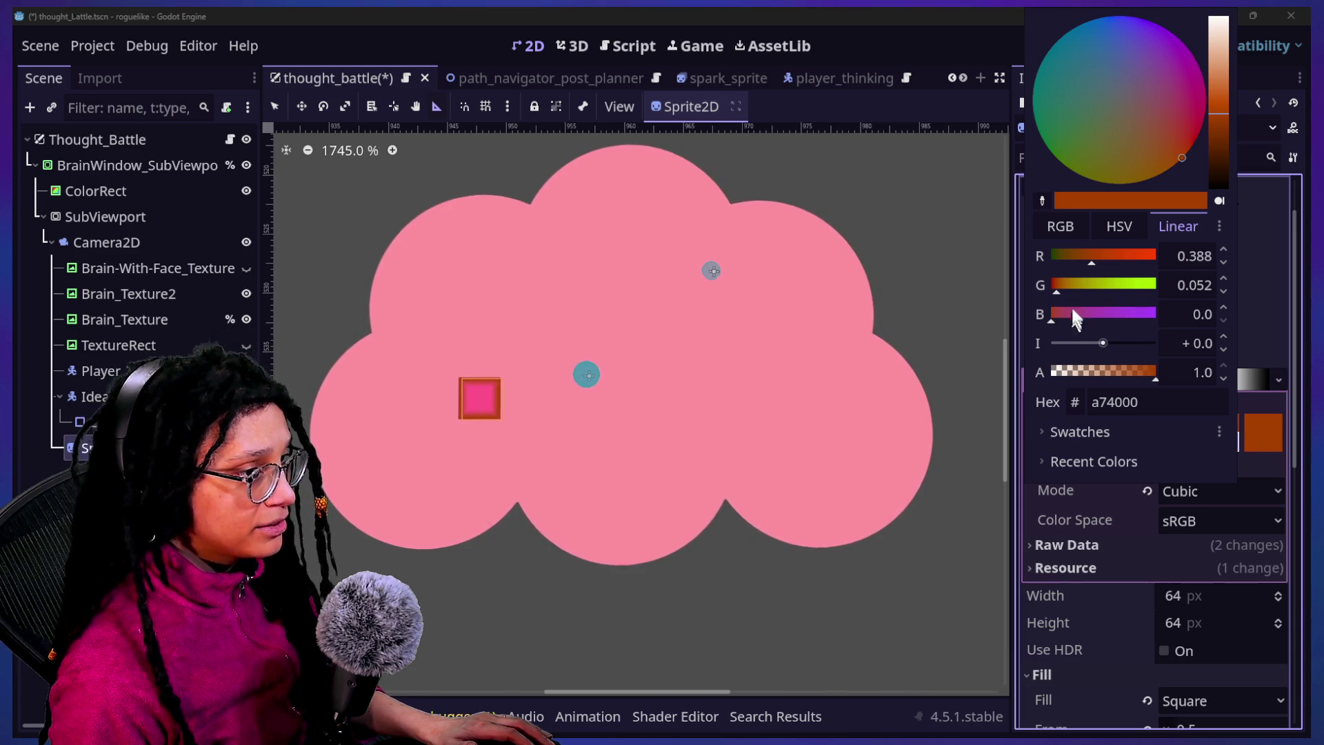
{"action": "left_click_drag", "start_coordinate": [1076, 319], "coordinate": [1073, 308]}
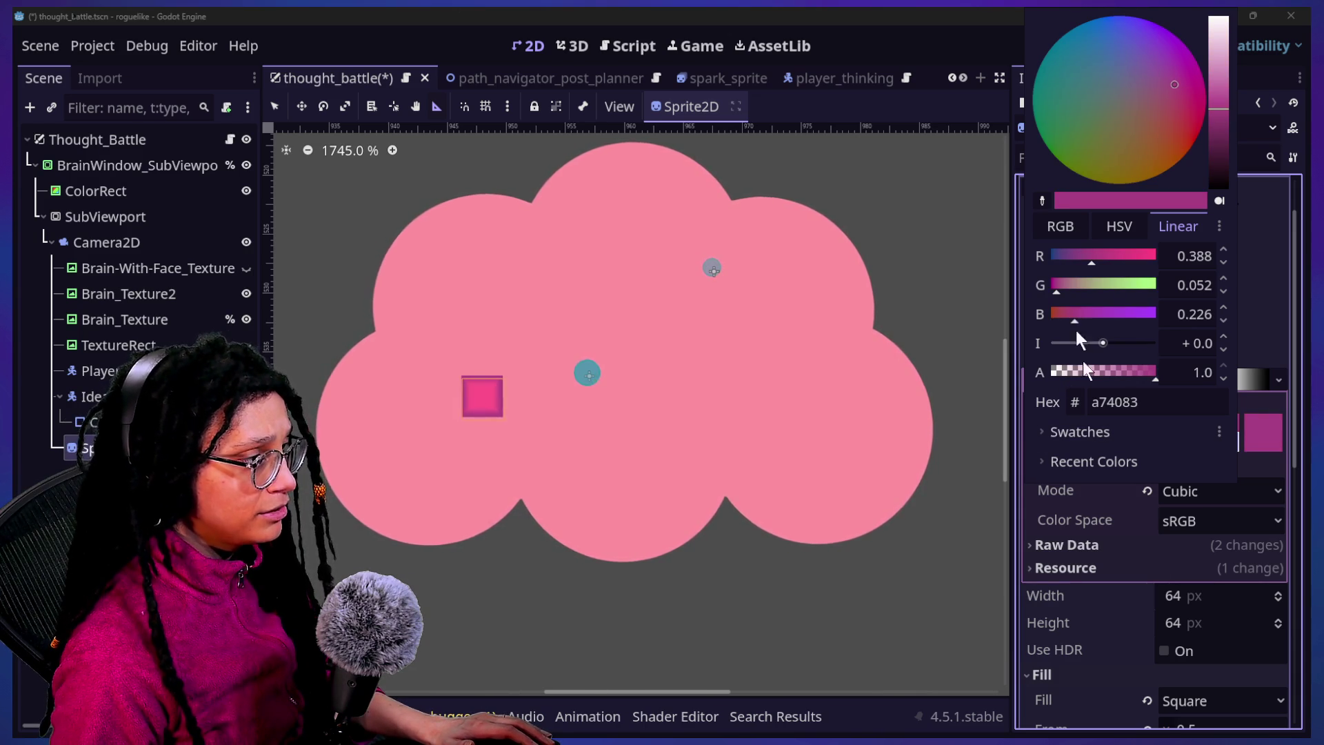
{"action": "left_click", "coordinate": [1065, 562]}
{"action": "left_click", "coordinate": [1135, 441]}
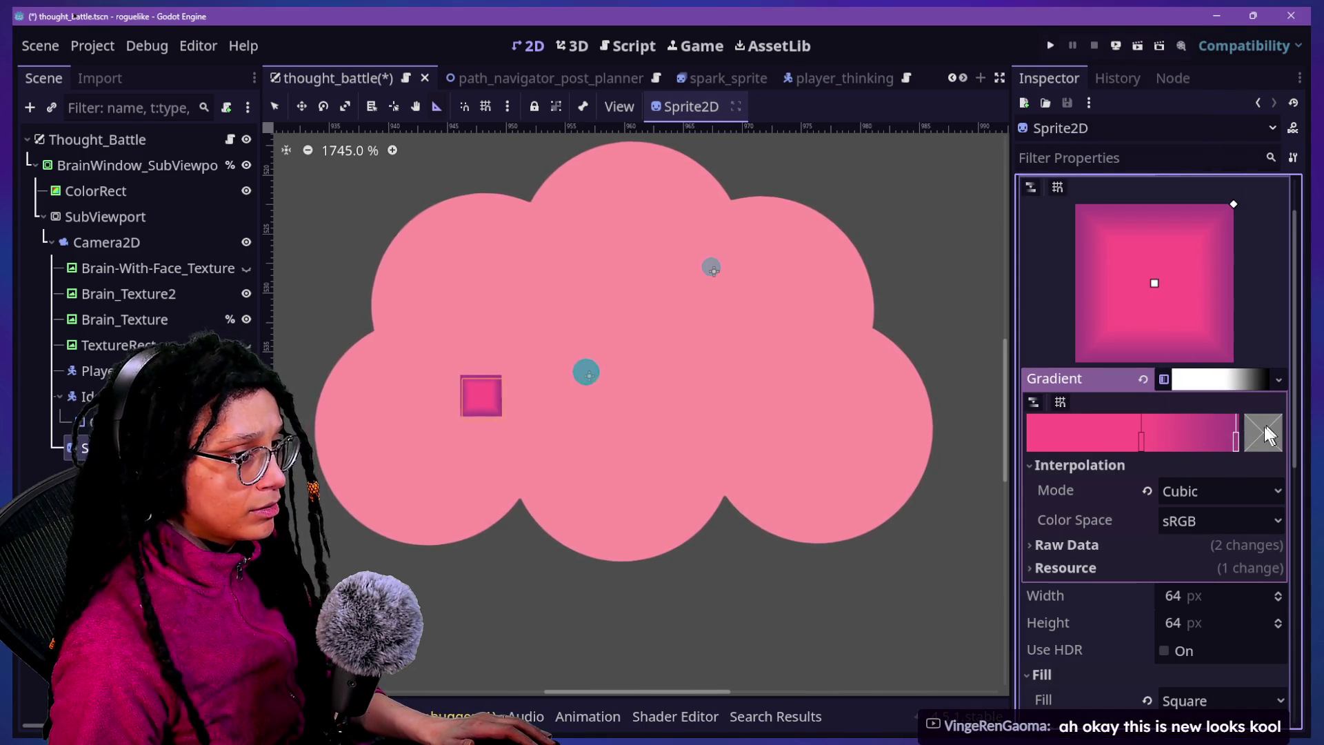
Raise the gradient stop's red to about 0.8 for a stronger magenta-pink square
{"action": "double_click", "coordinate": [1141, 436]}
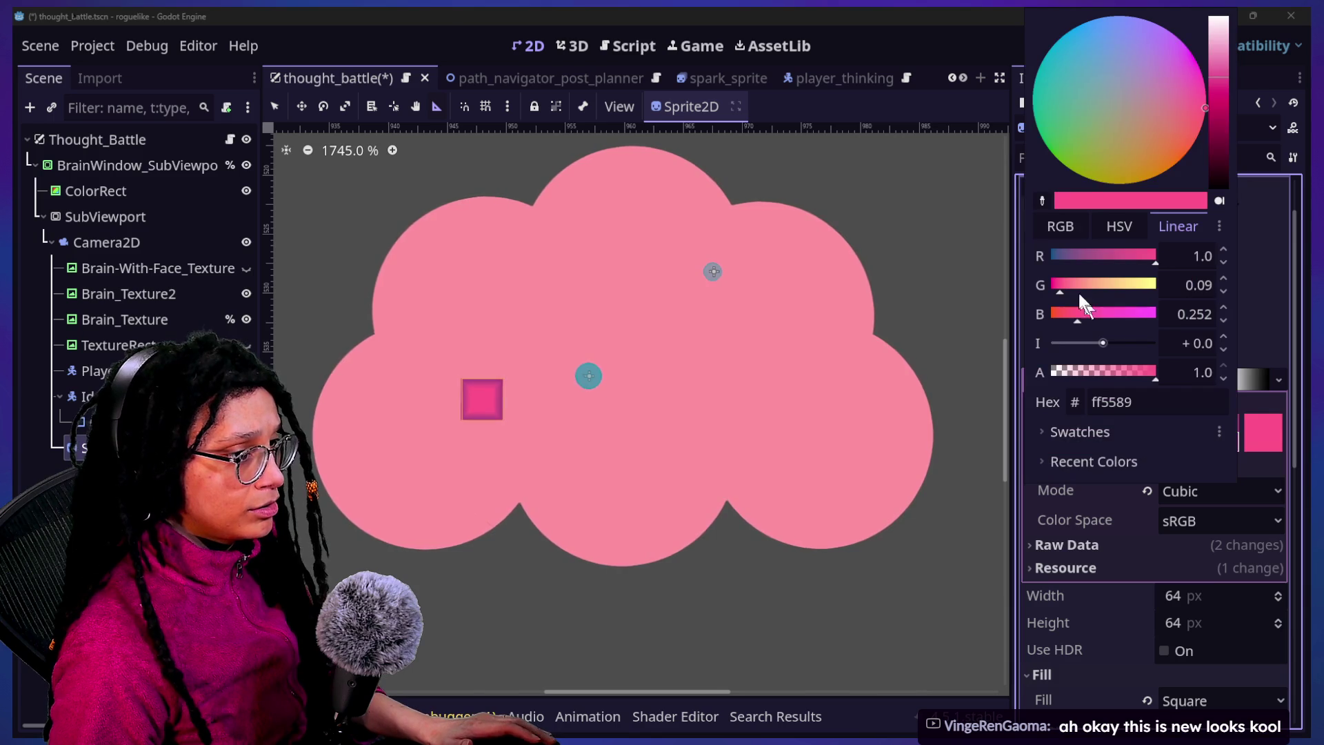
{"action": "left_click", "coordinate": [1080, 255]}
{"action": "mouse_move", "coordinate": [1080, 254]}
{"action": "left_mouse_down"}
{"action": "mouse_move", "coordinate": [1144, 253]}
{"action": "mouse_move", "coordinate": [1123, 261]}
{"action": "left_mouse_up"}
{"action": "left_click", "coordinate": [1063, 533]}
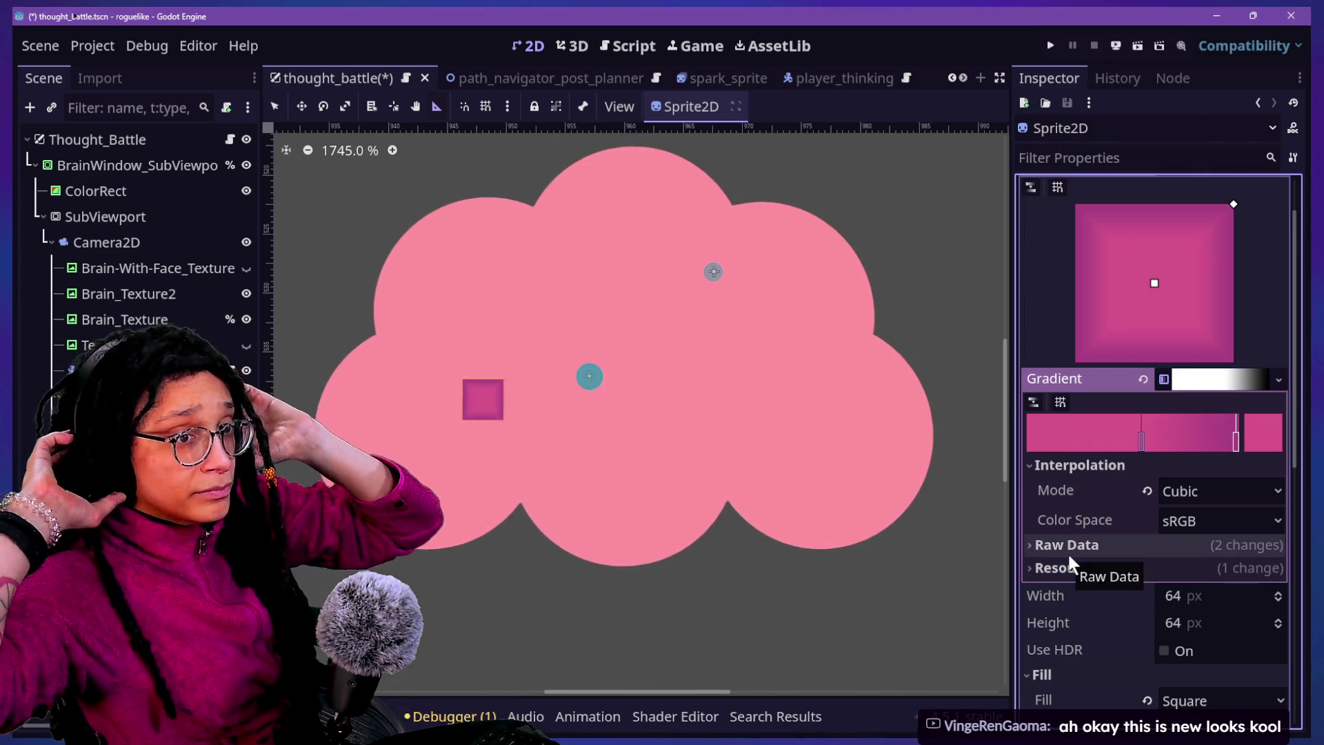
{"action": "key", "text": "alt+Tab"}
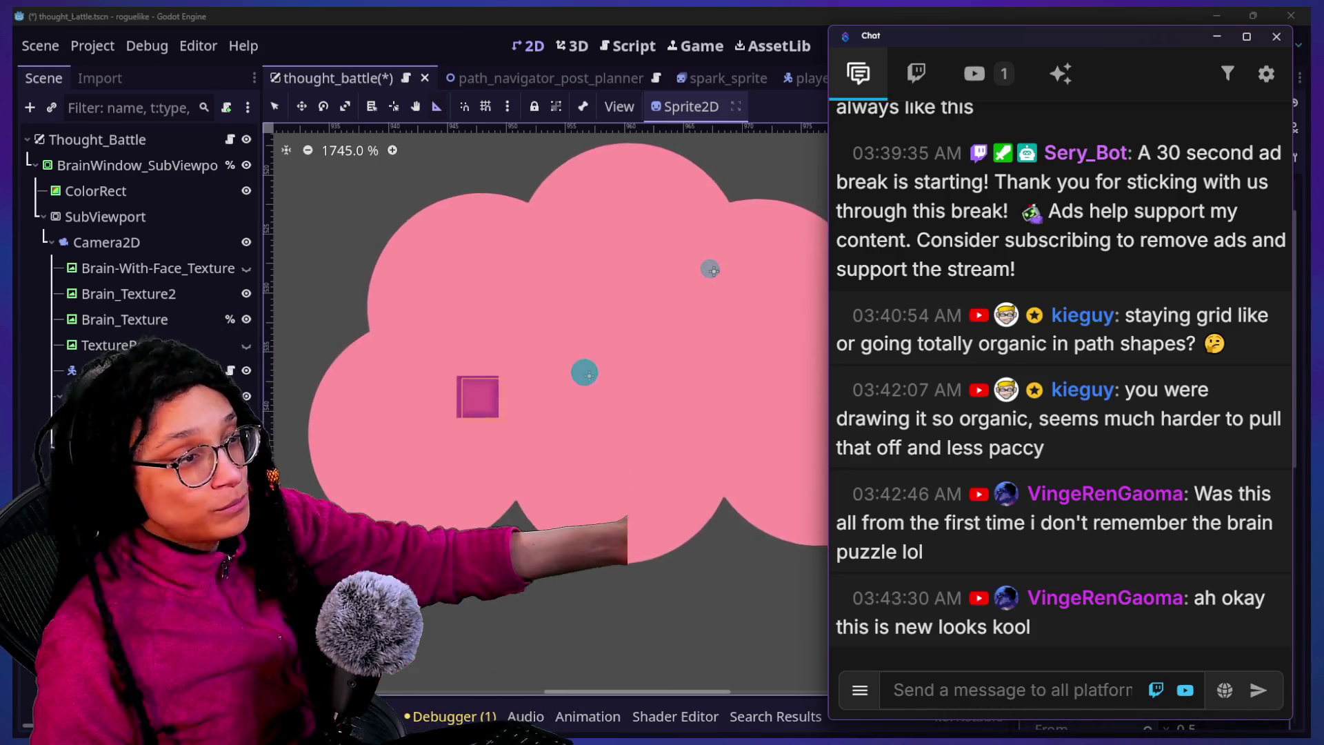
Return to the editor and run the project, saving thought_battle before the game launches
{"action": "left_click", "coordinate": [656, 17]}
{"action": "left_click", "coordinate": [1051, 46]}
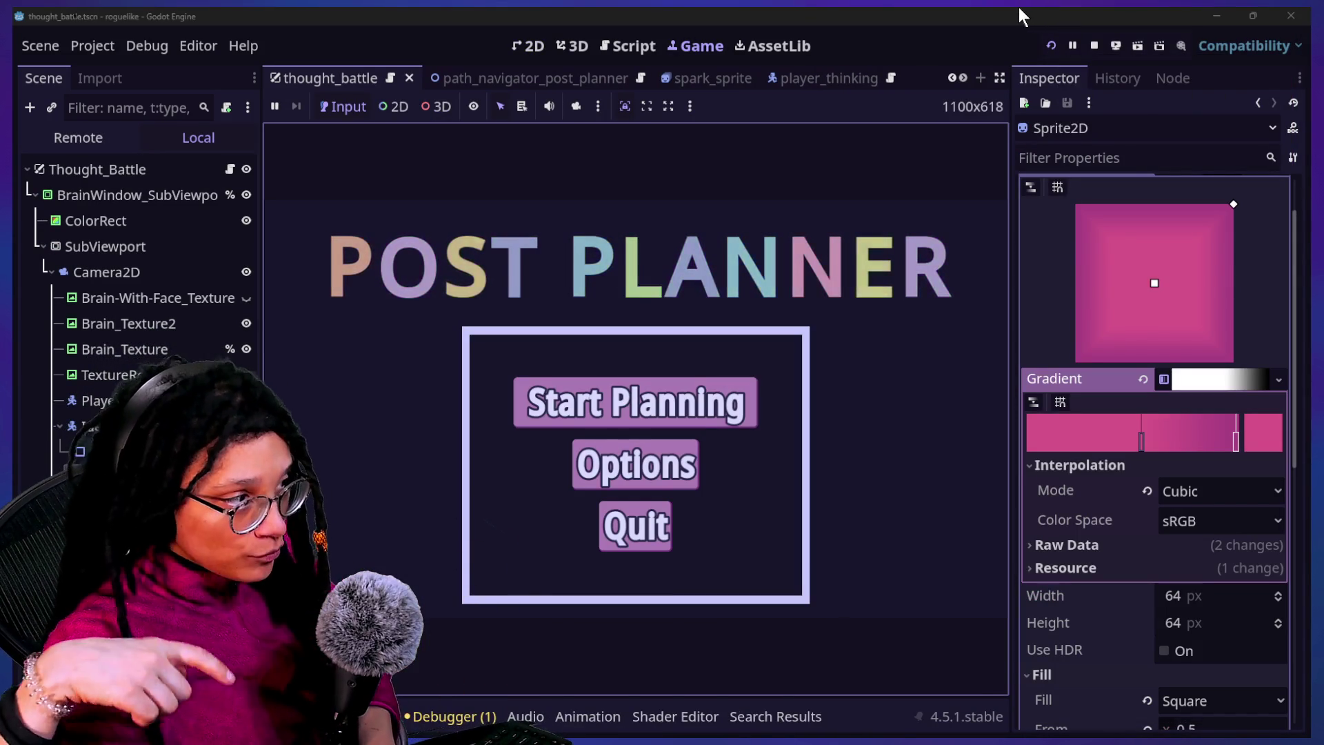
In the running game pick Start Planning and Catstagram, watch the battle, then stop the run
{"action": "left_click", "coordinate": [549, 422]}
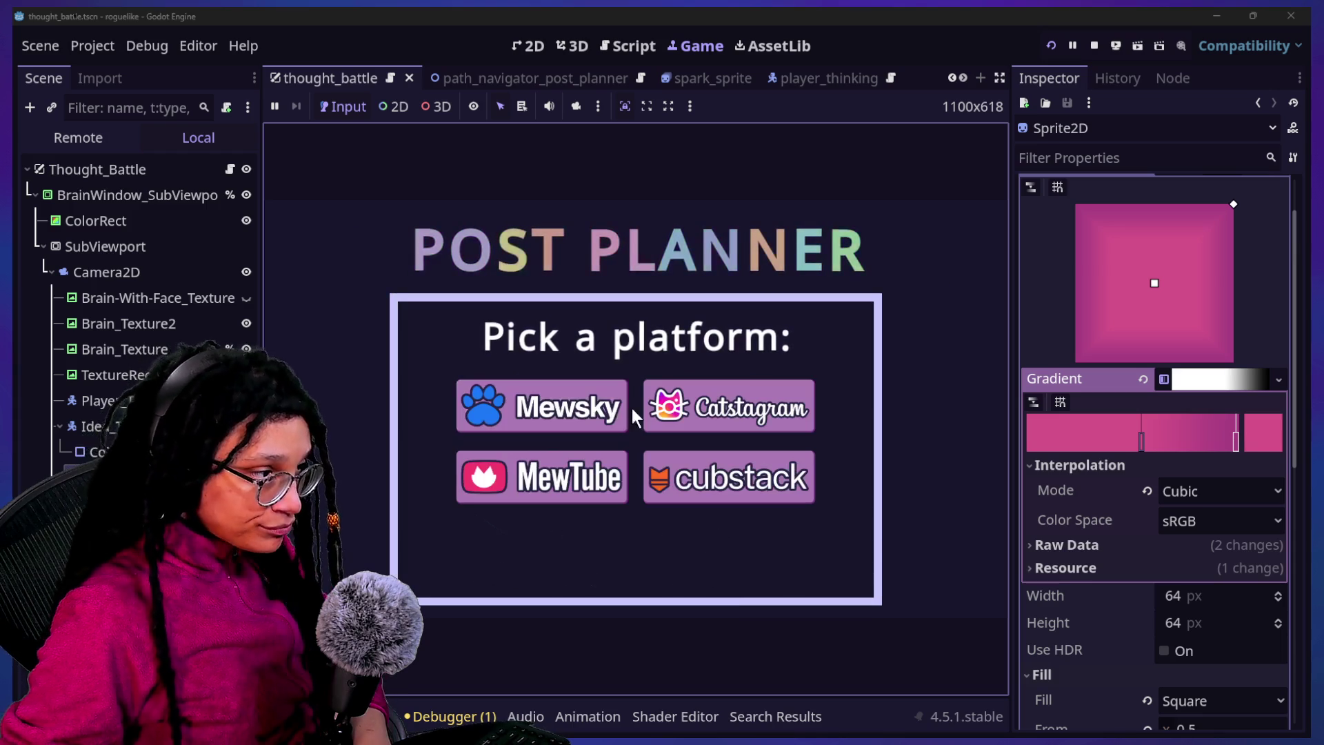
{"action": "left_click", "coordinate": [662, 400]}
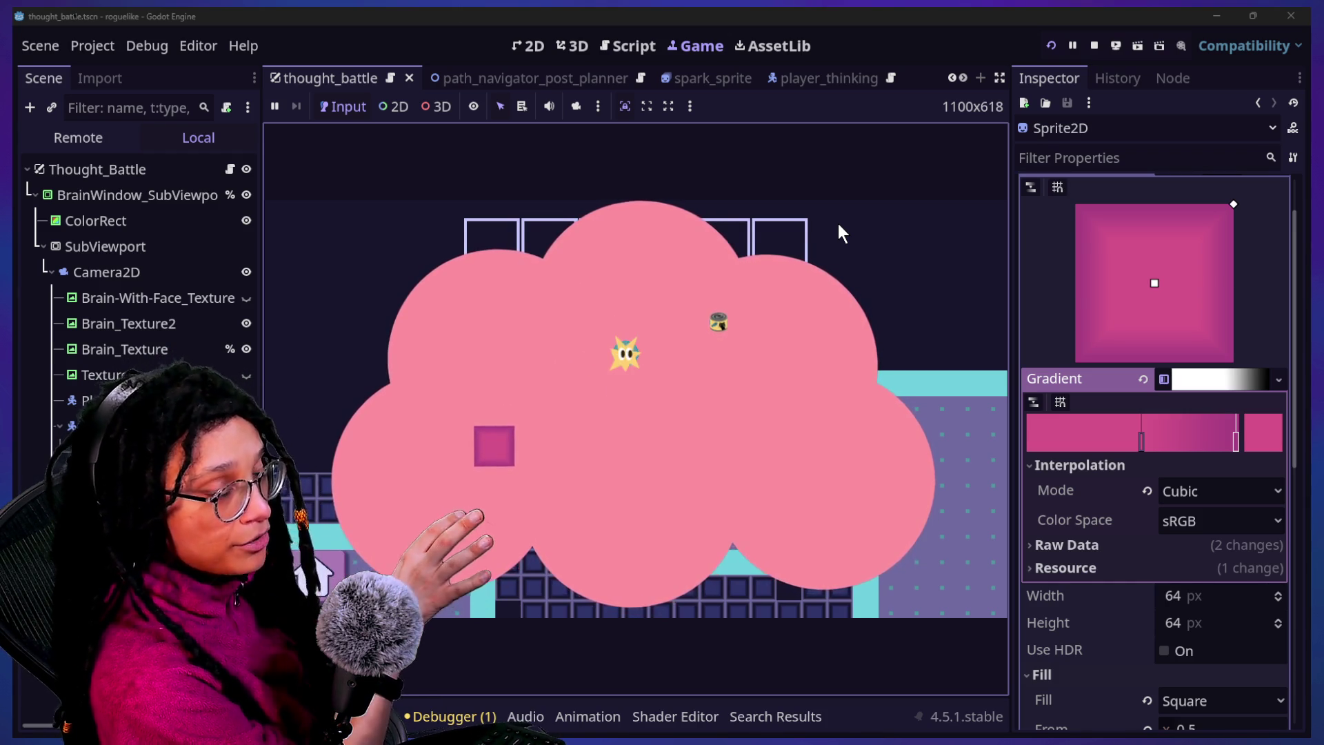
{"action": "left_click", "coordinate": [1094, 45]}
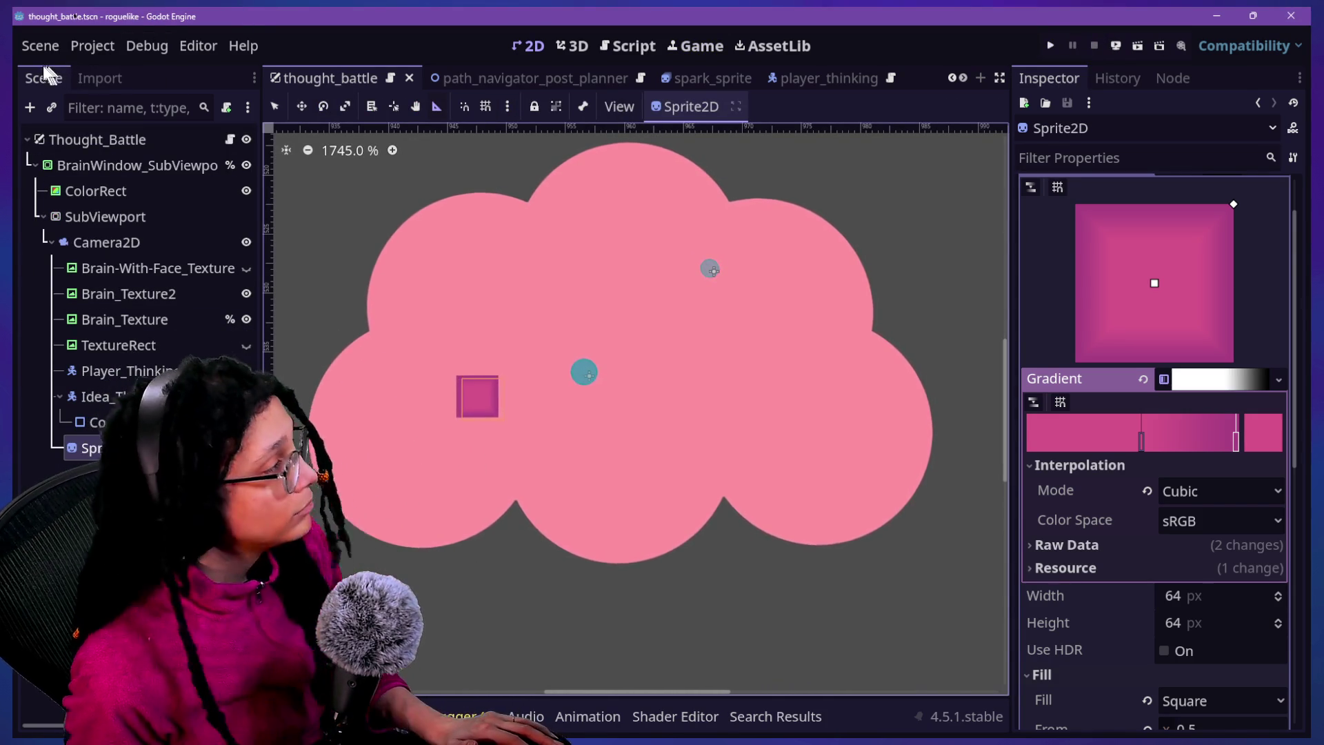
Look through the Project and Debug menus, then set the GradientTexture2D size to 40
{"action": "left_click", "coordinate": [90, 47]}
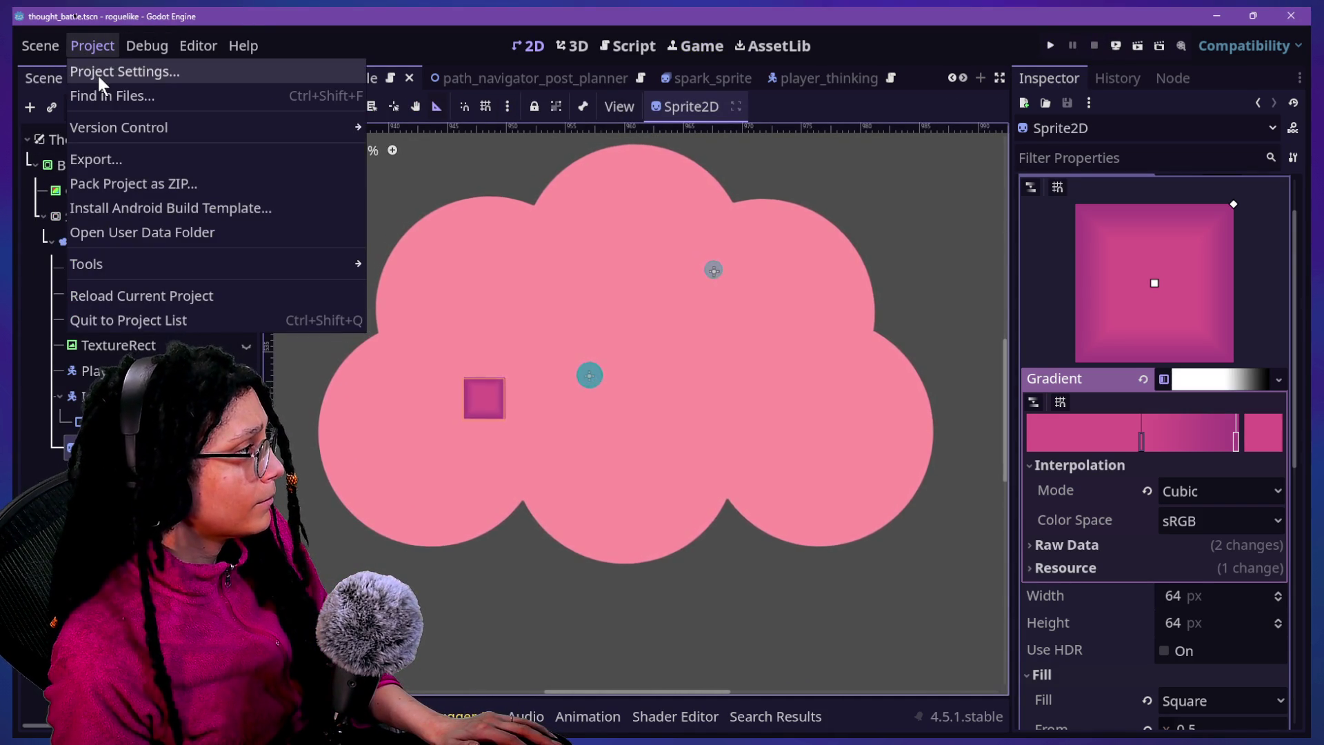
{"action": "mouse_move", "coordinate": [160, 44]}
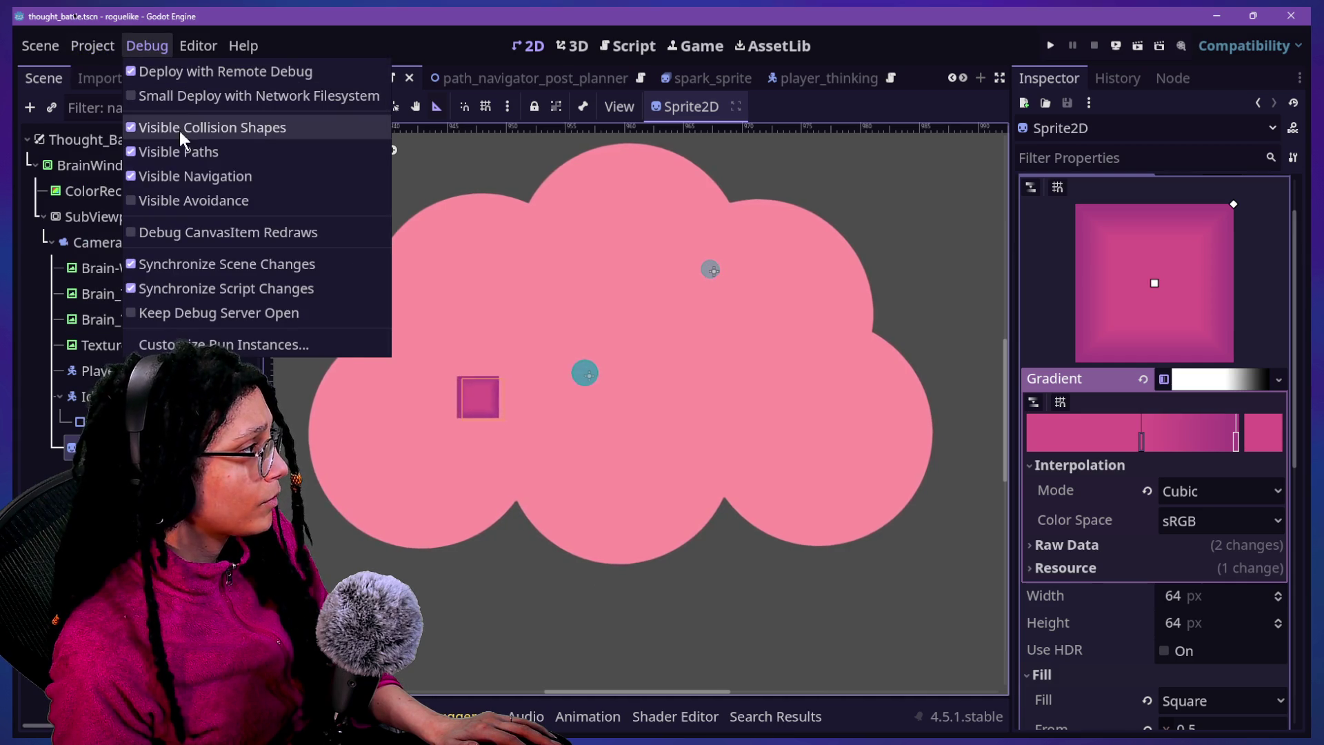
{"action": "left_click", "coordinate": [15, 412]}
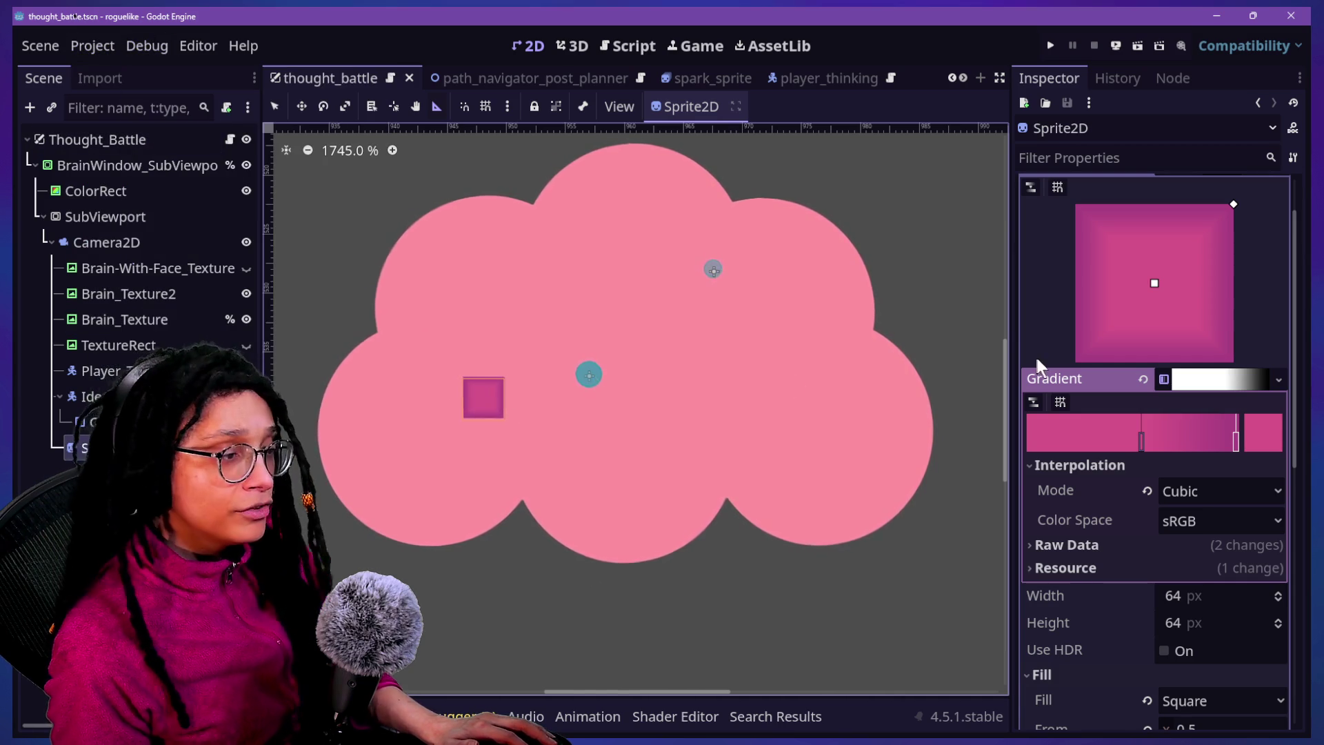
{"action": "scroll", "coordinate": [1036, 604], "scroll_direction": "down", "scroll_amount": 2}
{"action": "left_click", "coordinate": [1198, 527]}
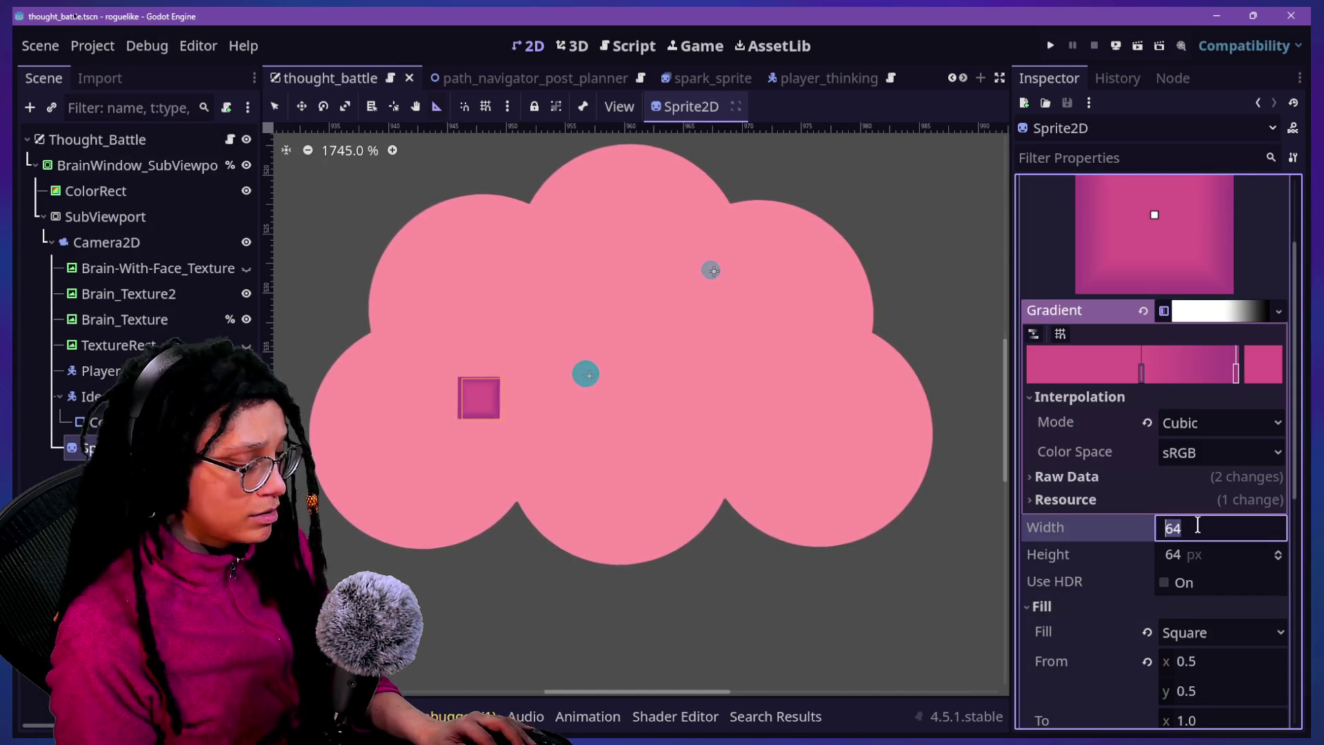
{"action": "type", "text": "40"}
{"action": "key", "text": "Return"}
{"action": "key", "text": "Return"}
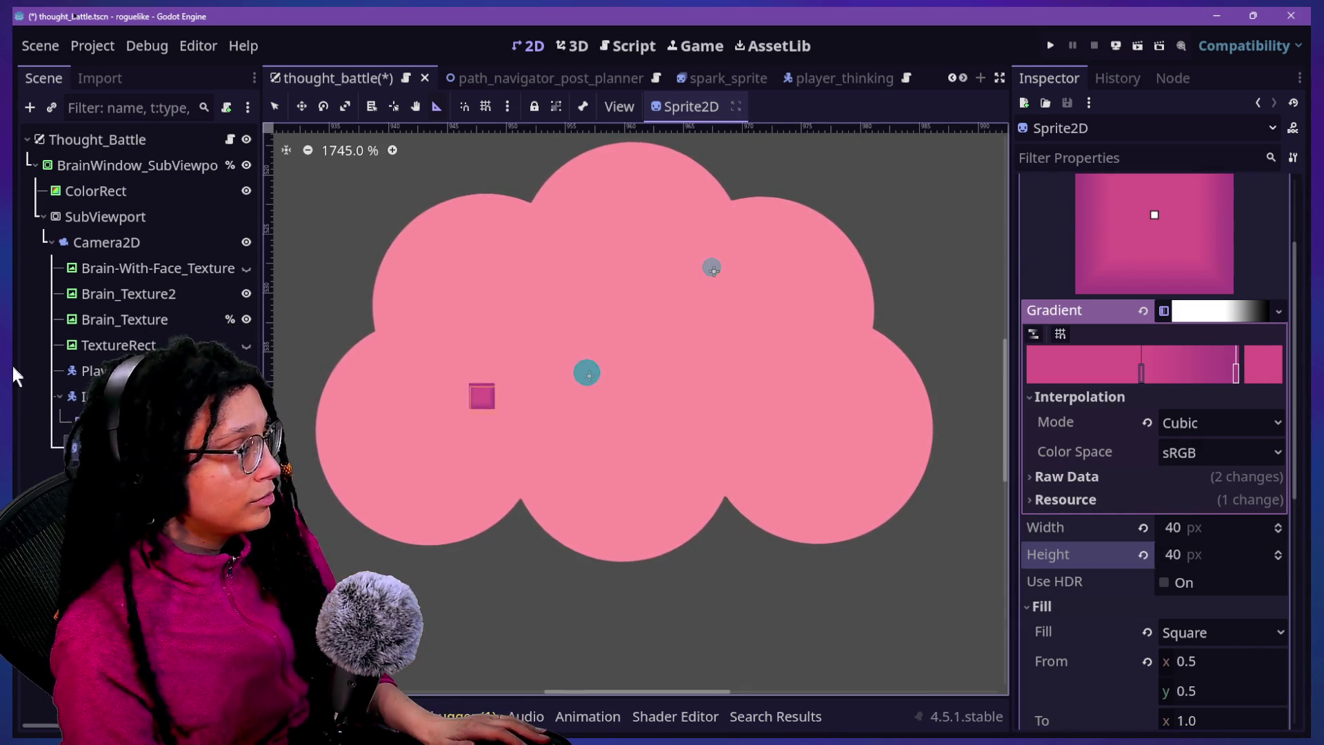
{"action": "left_click", "coordinate": [75, 420]}
{"action": "left_click", "coordinate": [76, 445]}
{"action": "left_click", "coordinate": [96, 396]}
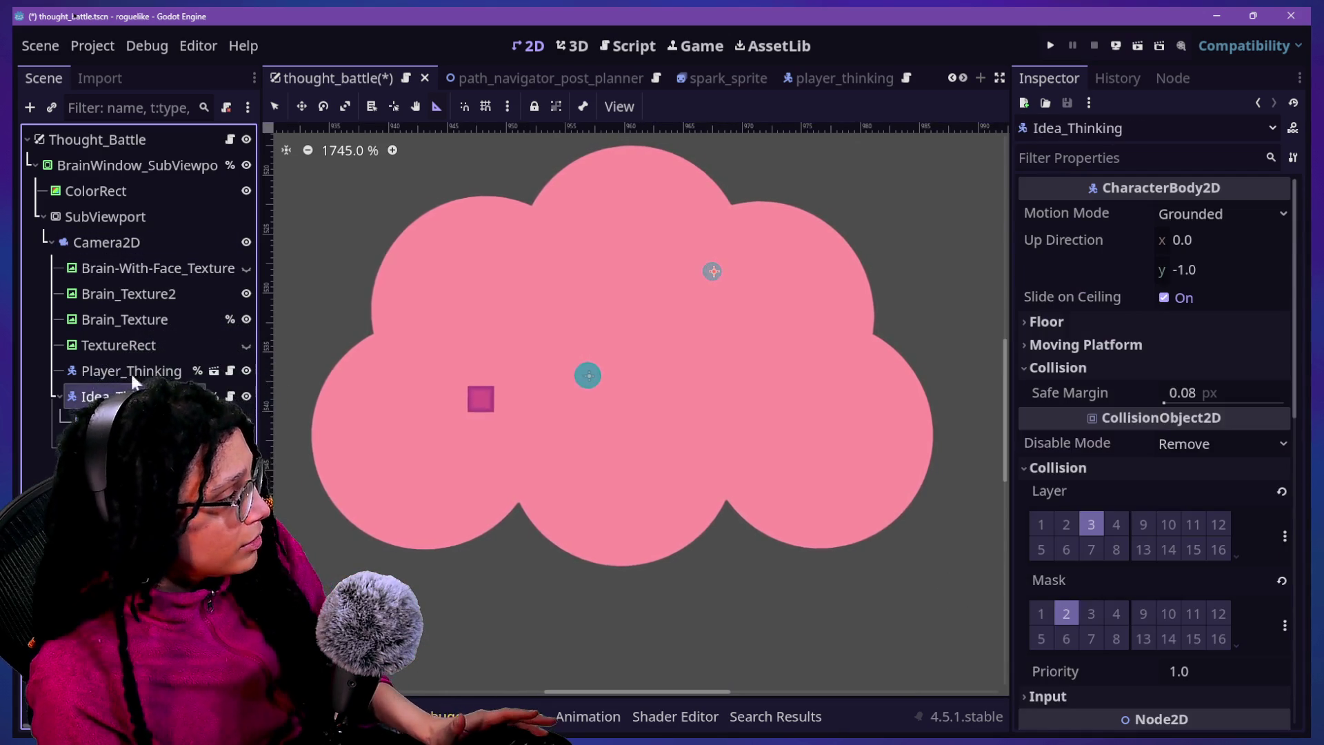
{"action": "left_click", "coordinate": [76, 445]}
{"action": "scroll", "coordinate": [1148, 452], "scroll_direction": "down", "scroll_amount": 2}
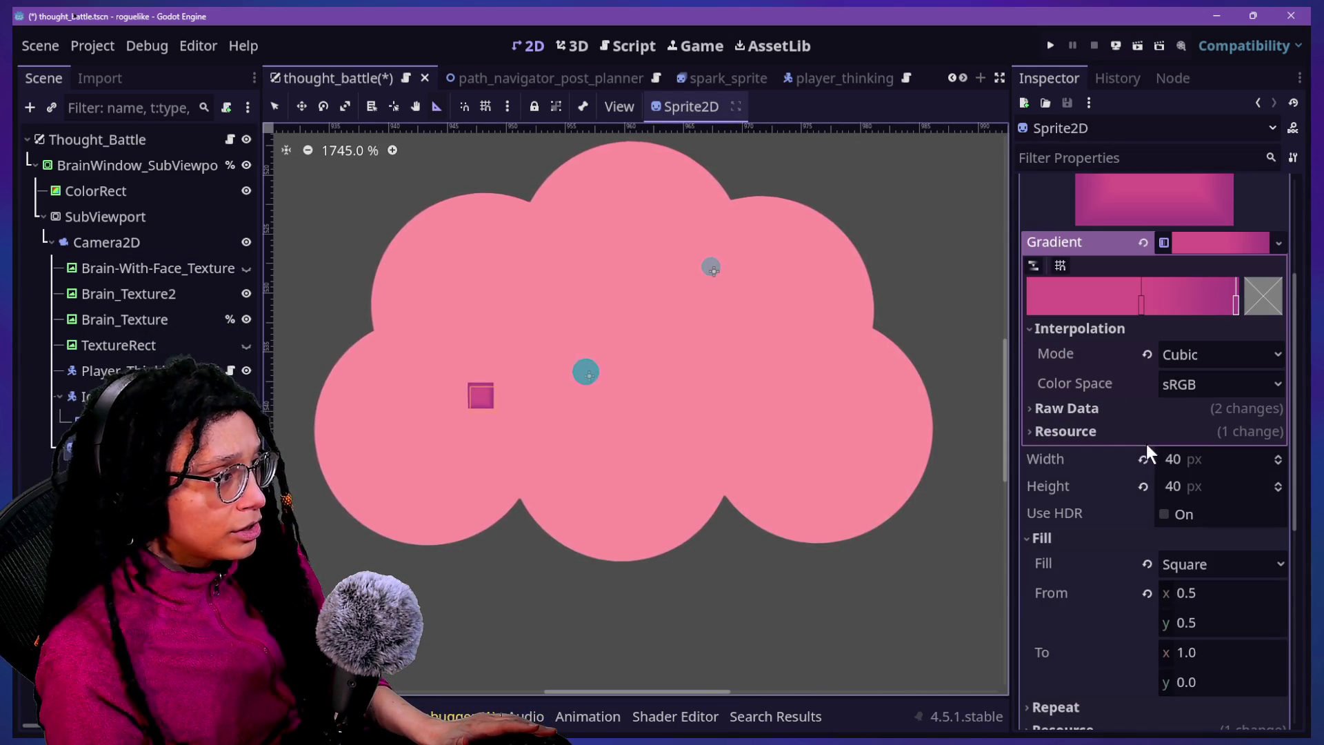
{"action": "left_click", "coordinate": [90, 371]}
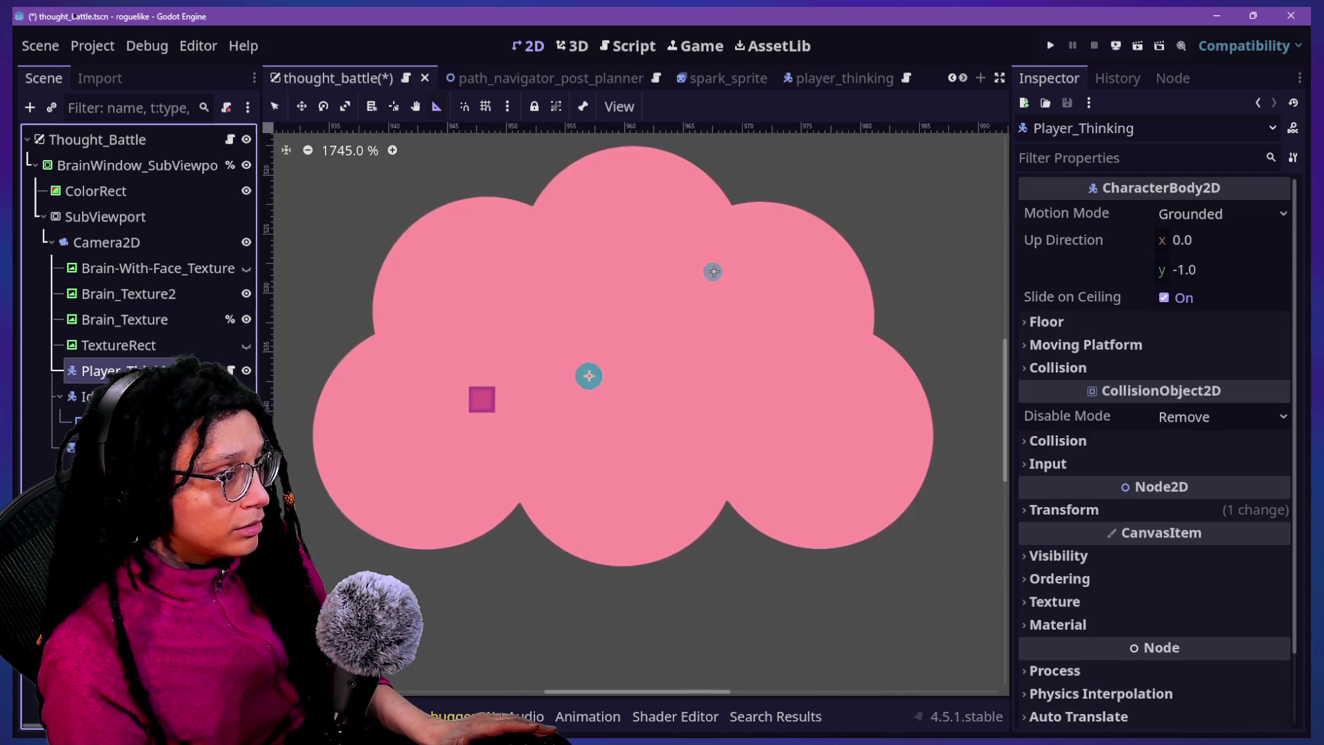
{"action": "left_click", "coordinate": [230, 371]}
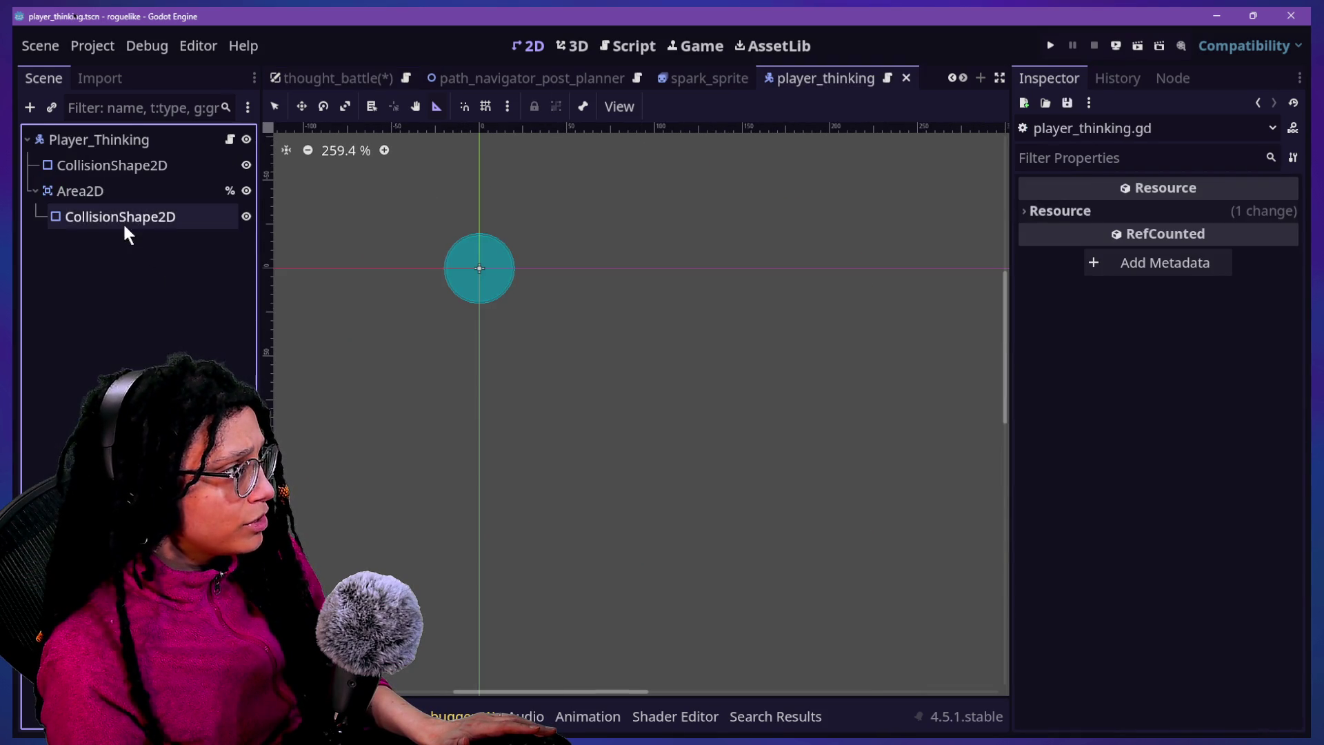
{"action": "left_click", "coordinate": [97, 140]}
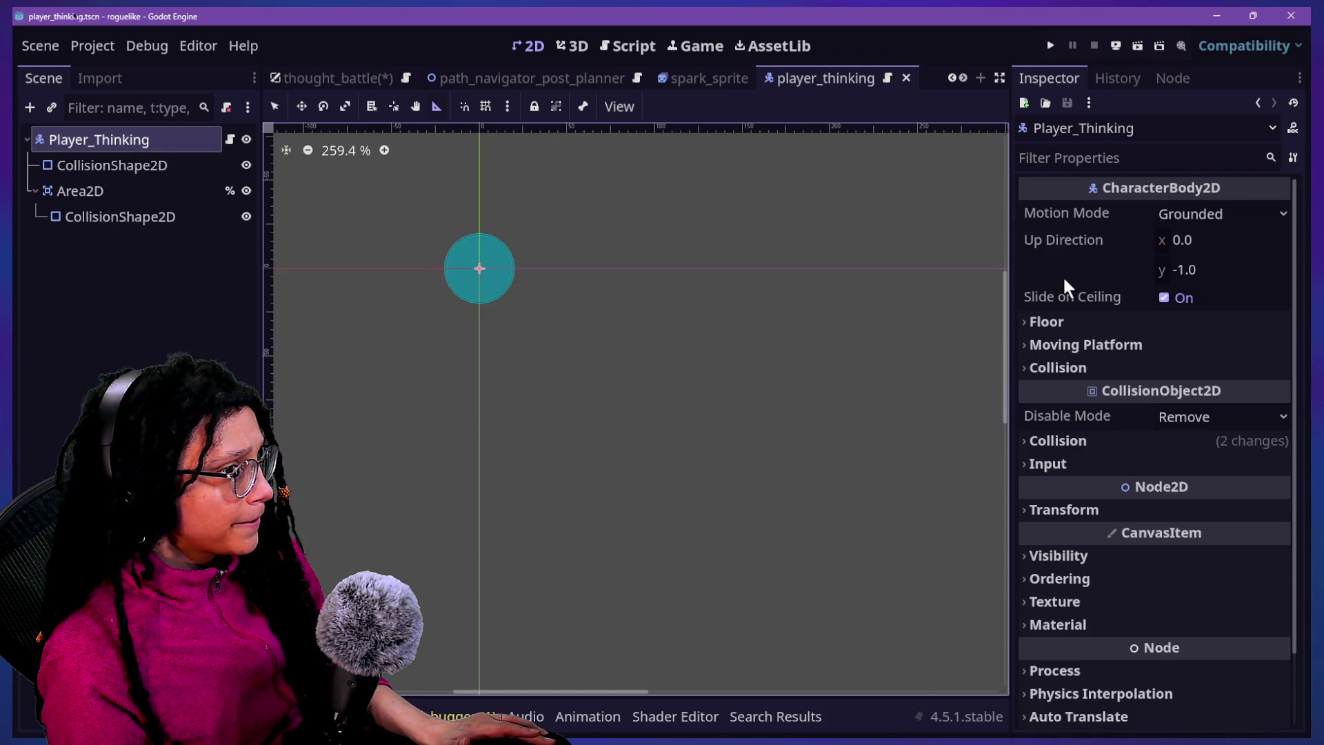
{"action": "scroll", "coordinate": [1014, 361], "scroll_direction": "down", "scroll_amount": 3}
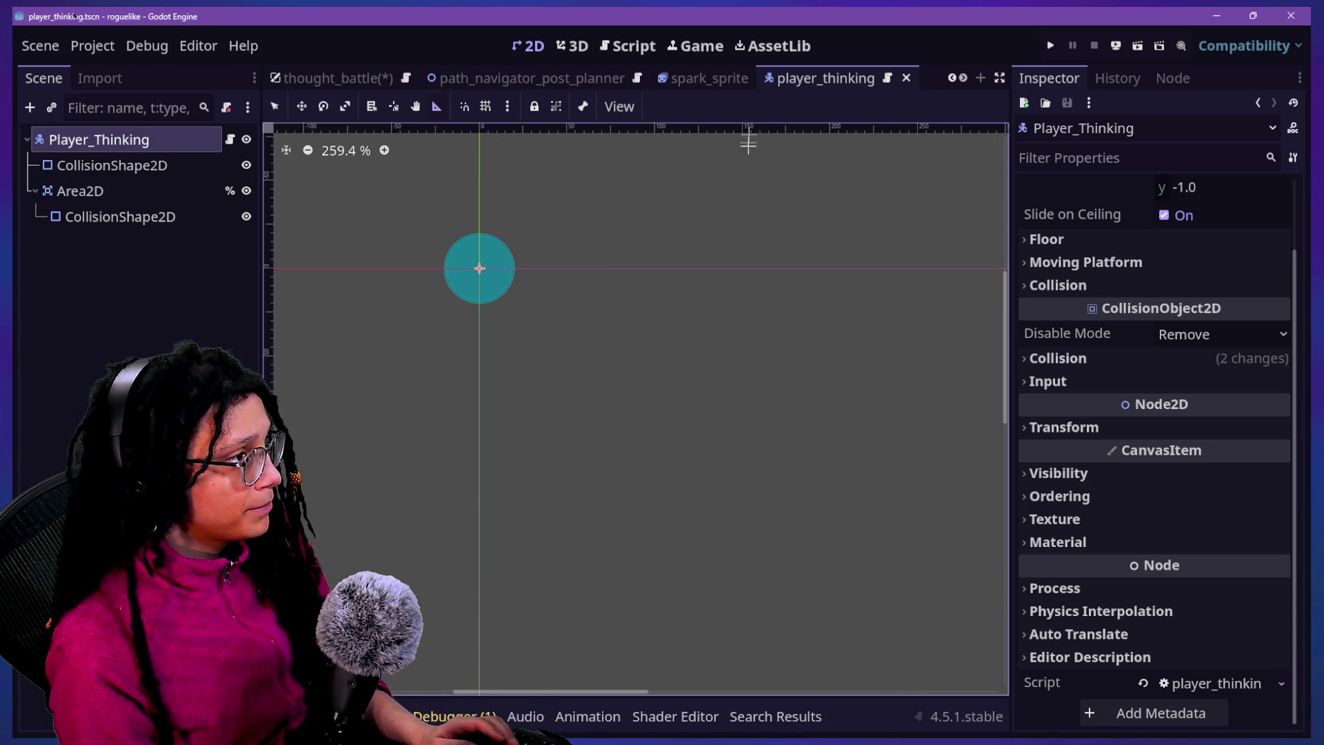
{"action": "key", "text": "shift+alt+o"}
{"action": "key", "text": "Down"}
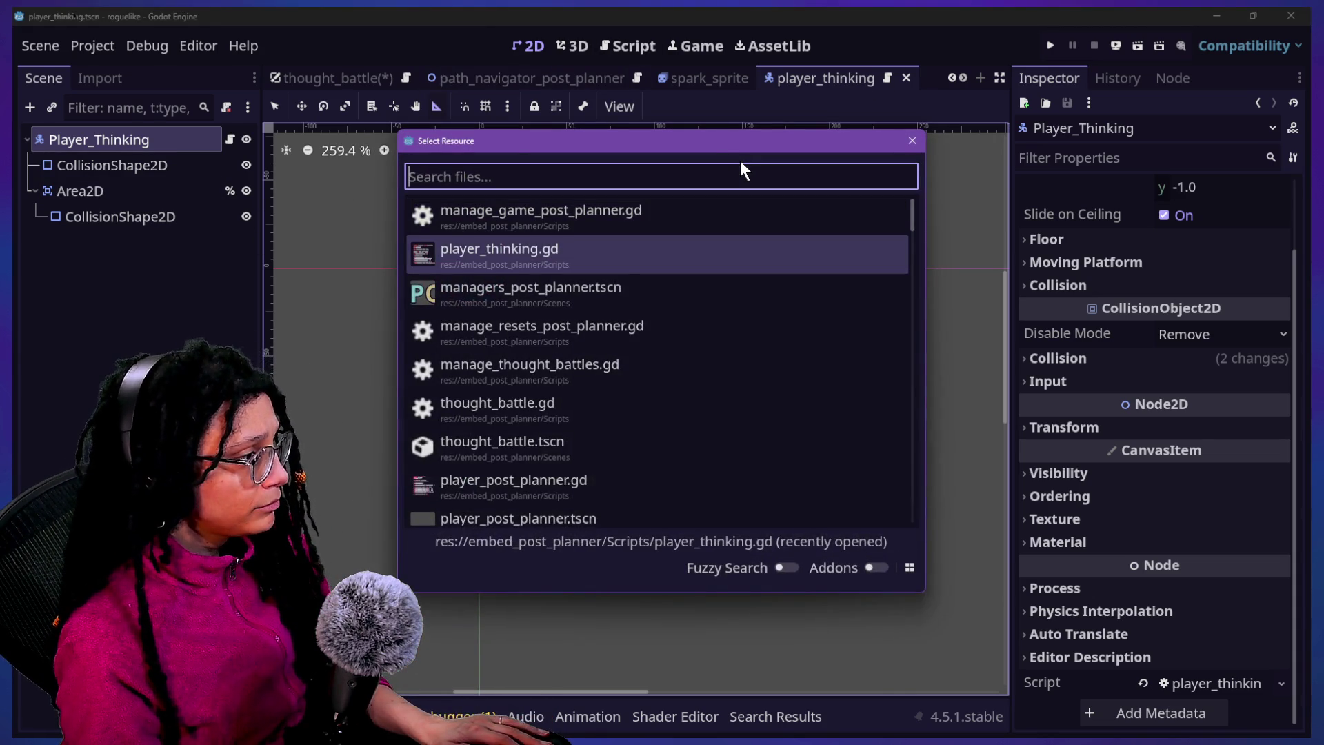
{"action": "type", "text": "thought"}
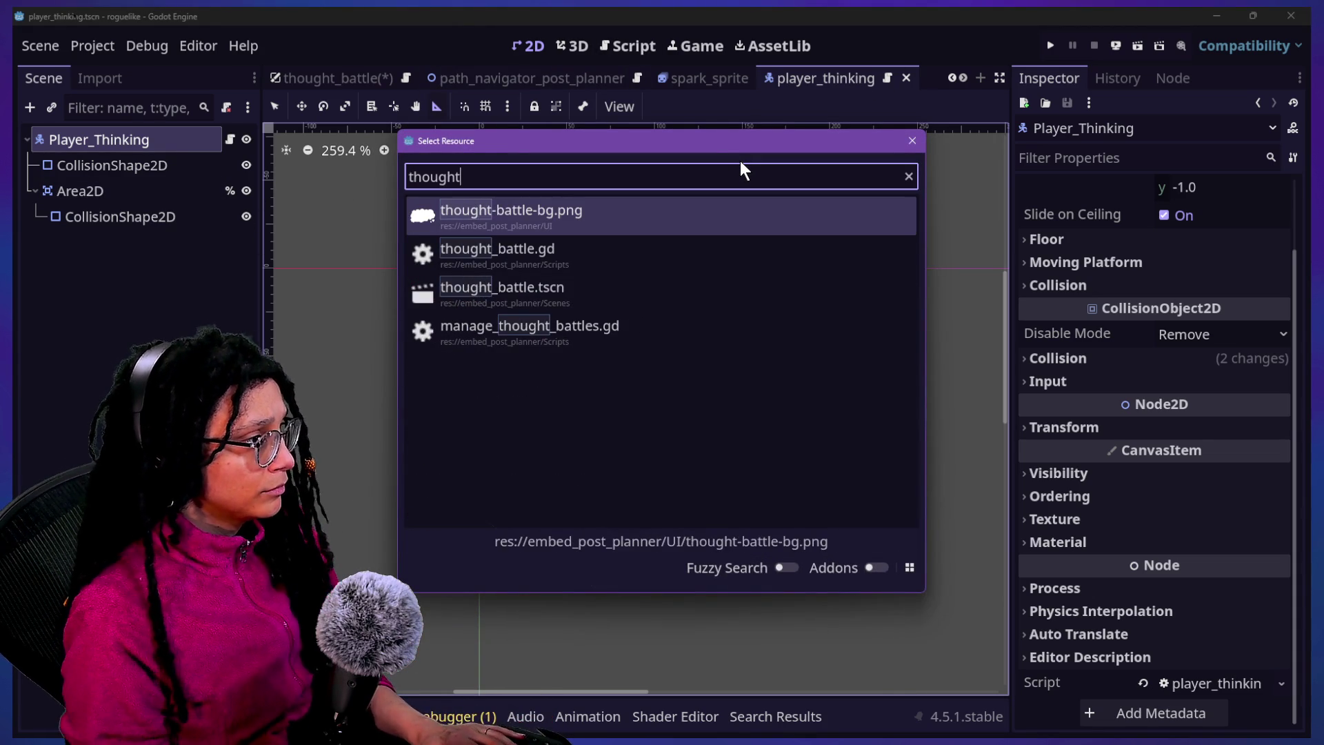
{"action": "key", "text": "Down"}
{"action": "key", "text": "Down"}
{"action": "key", "text": "Return"}
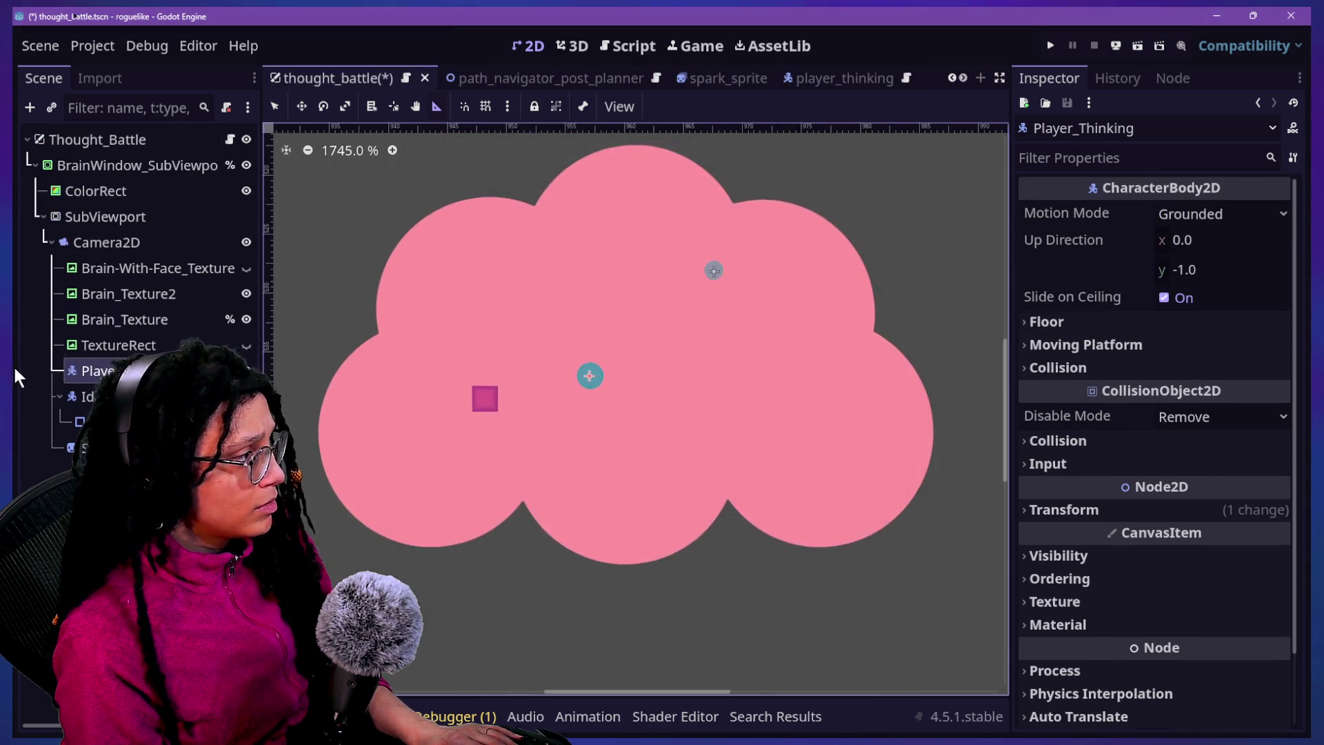
{"action": "left_click", "coordinate": [108, 447]}
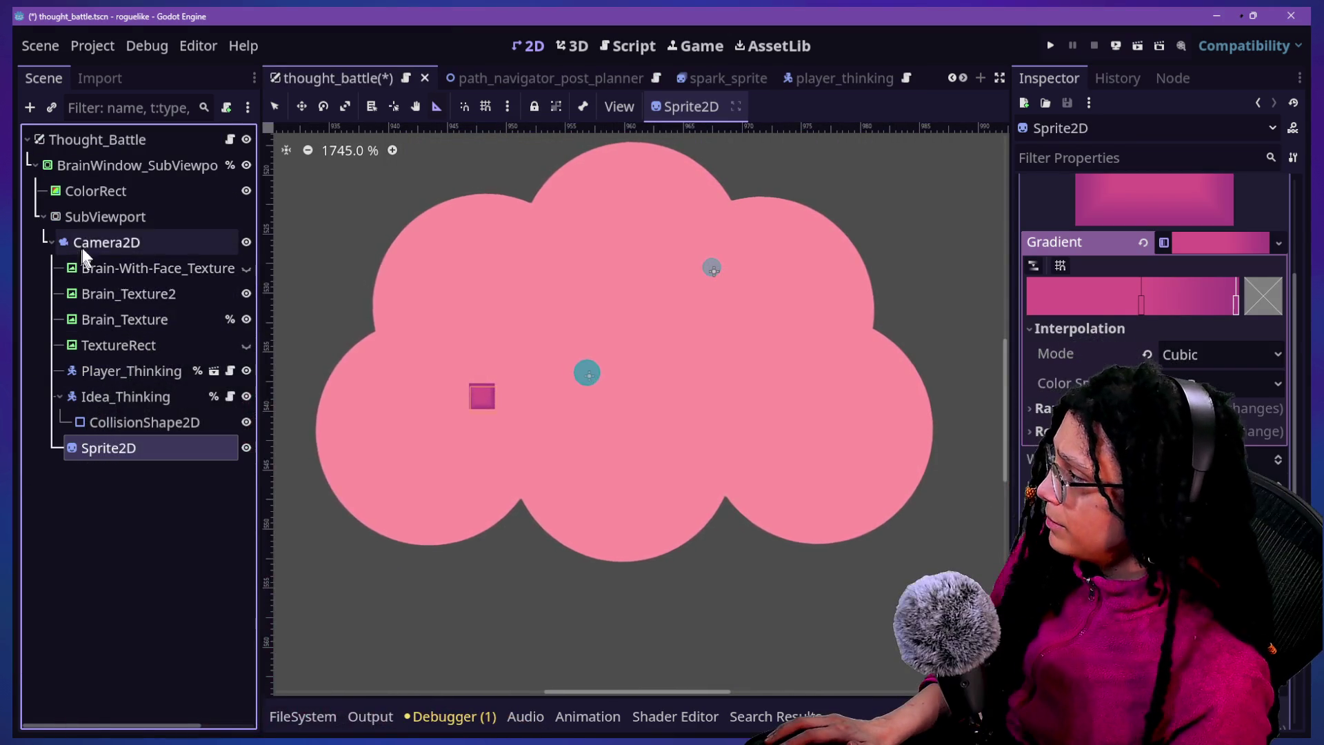
Add a Node2D child under Camera2D and give it a level name
{"action": "right_click", "coordinate": [94, 247]}
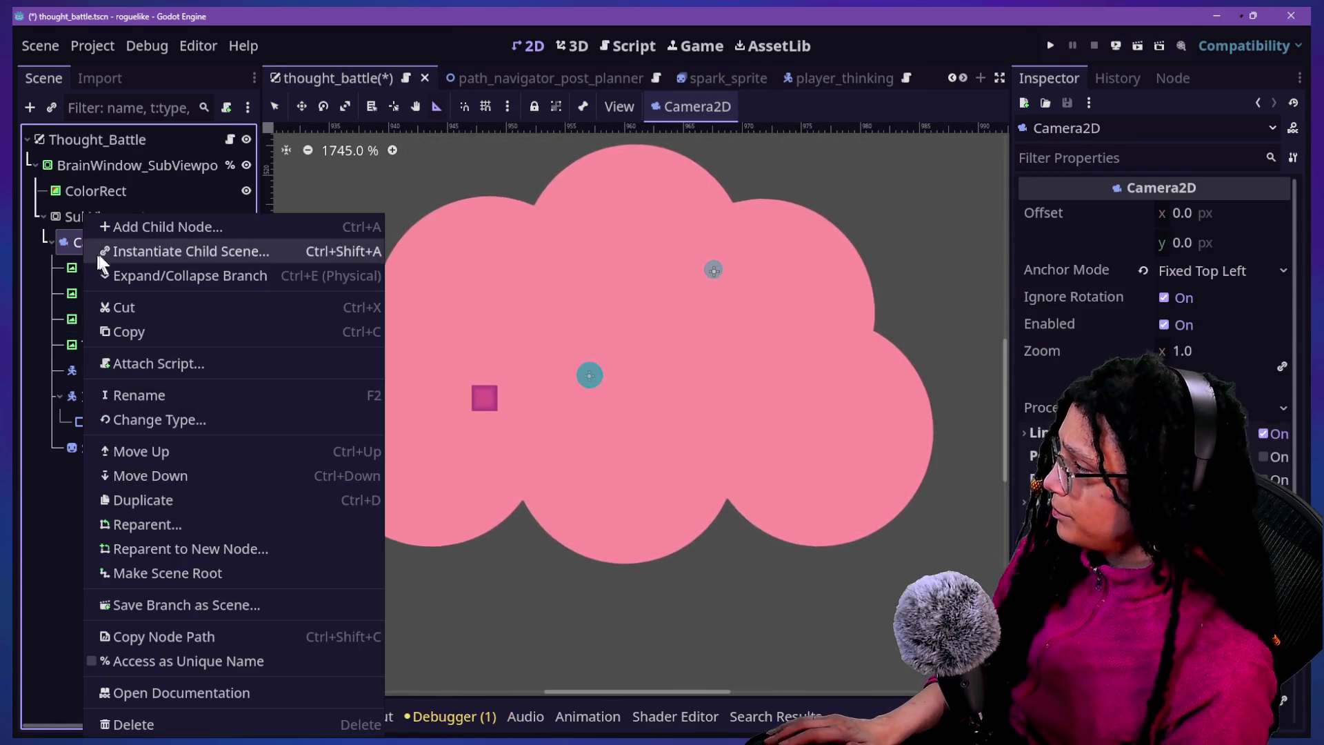
{"action": "left_click", "coordinate": [119, 225]}
{"action": "type", "text": "node2d"}
{"action": "key", "text": "Return"}
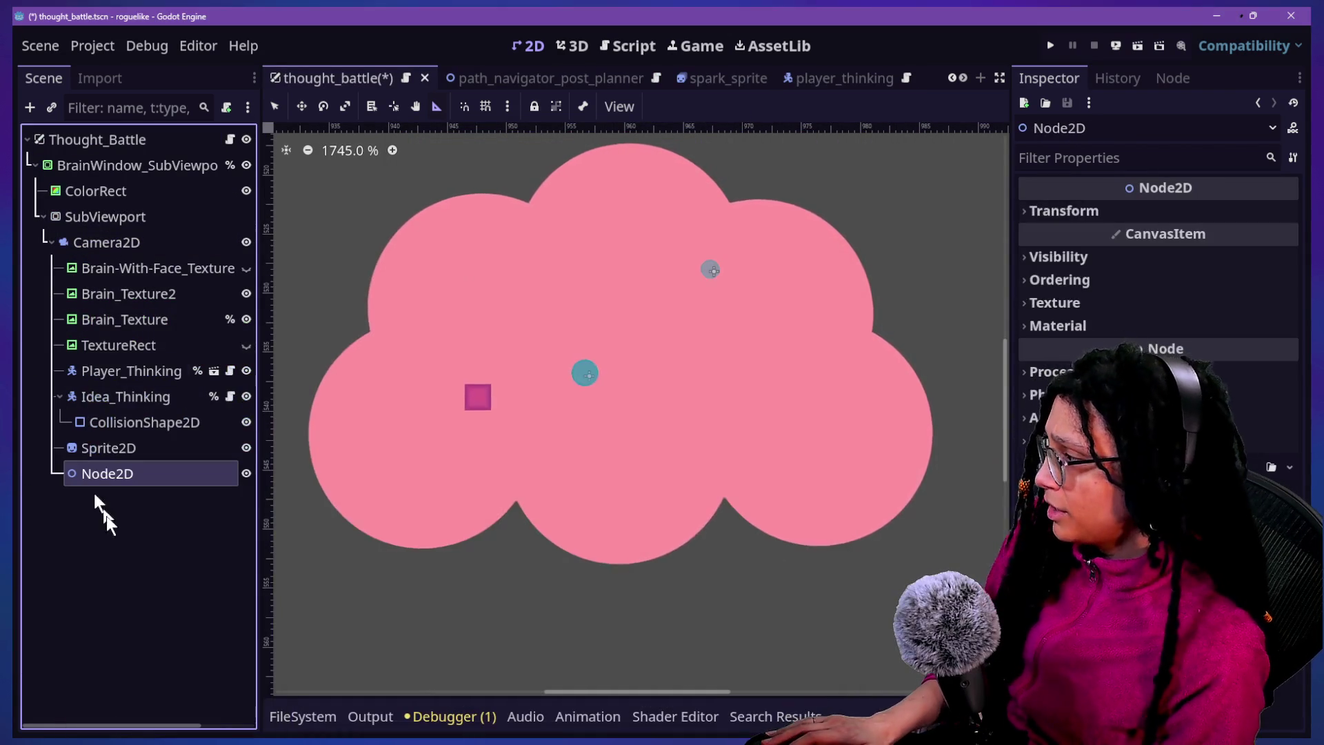
{"action": "double_click", "coordinate": [112, 475]}
{"action": "type", "text": "Level-0"}
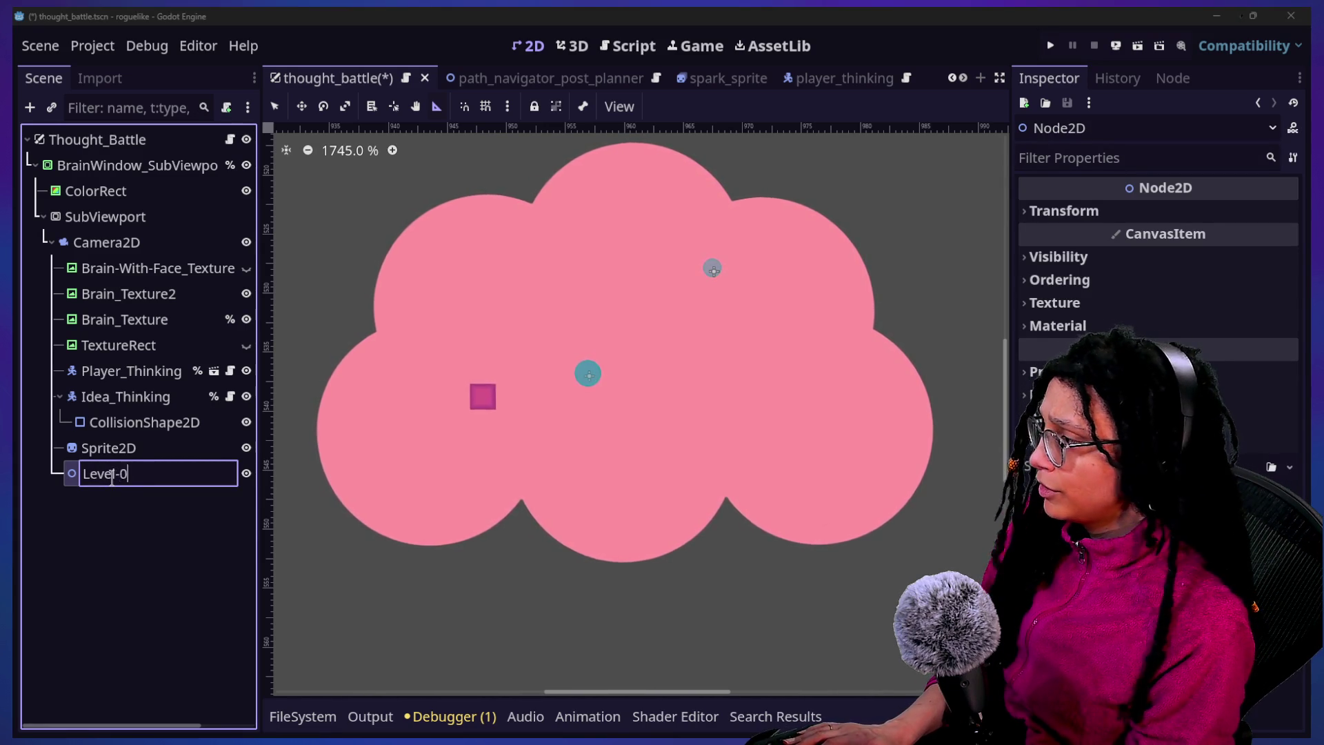
{"action": "type", "text": "1"}
{"action": "key", "text": "Return"}
Move the square Sprite2D inside the new node and rename the node TB_Level-01
{"action": "left_click_drag", "start_coordinate": [105, 449], "coordinate": [115, 476]}
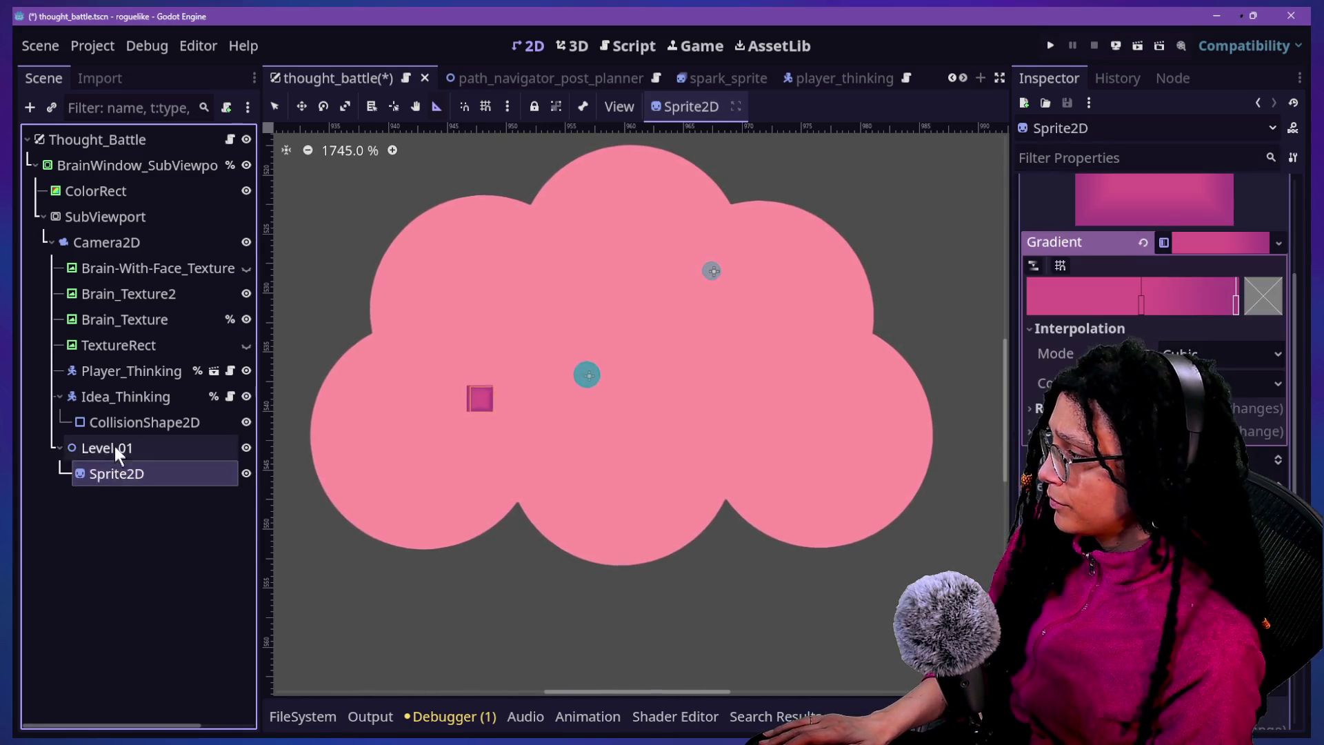
{"action": "left_click", "coordinate": [116, 452]}
{"action": "left_click", "coordinate": [105, 447]}
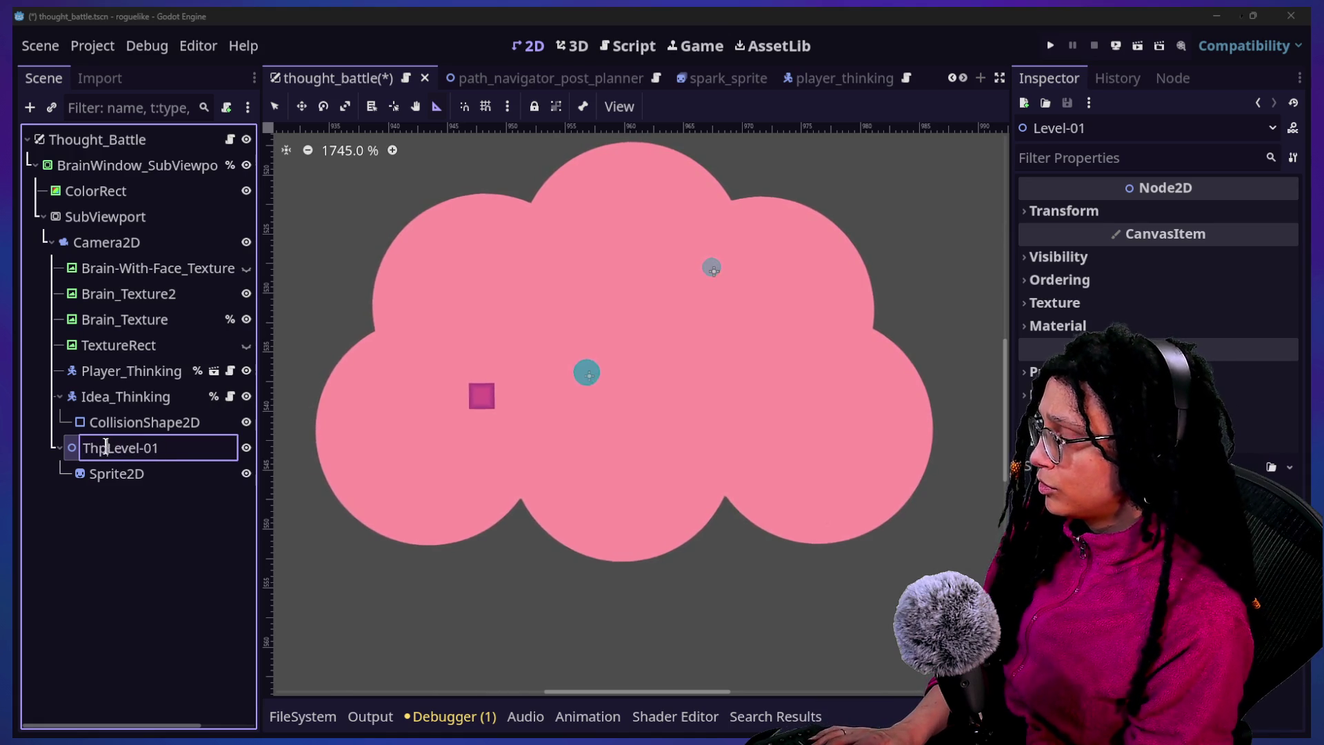
{"action": "key", "text": "Return"}
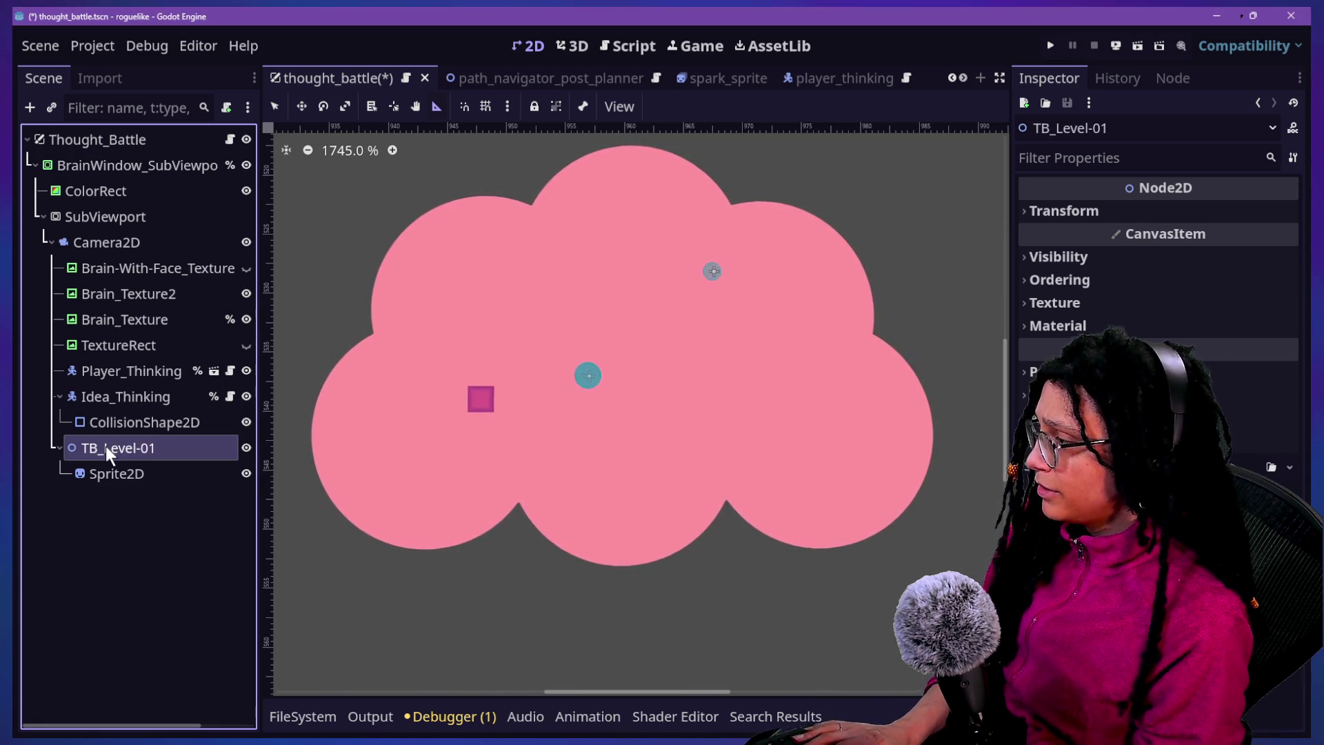
{"action": "left_click", "coordinate": [113, 473]}
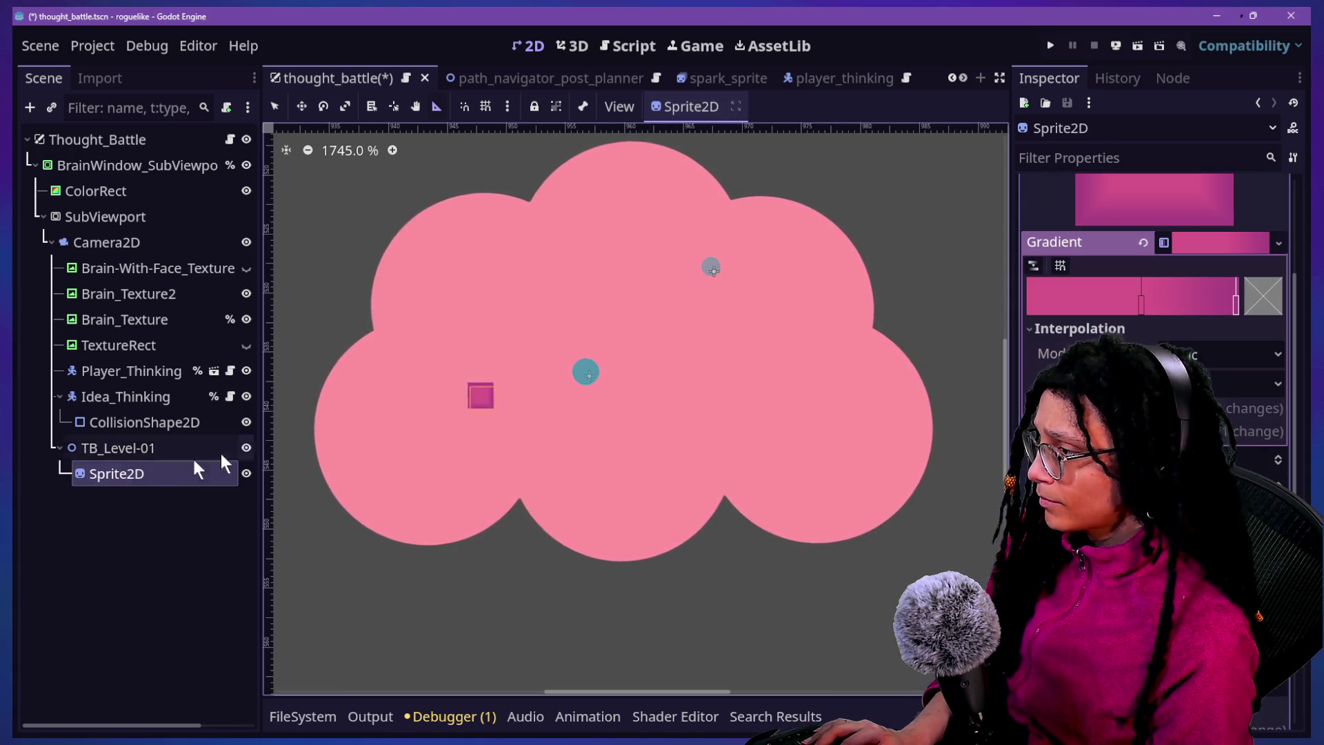
Duplicate the square into Sprite2D2 and move both tiles up side by side
{"action": "key", "text": "ctrl+d"}
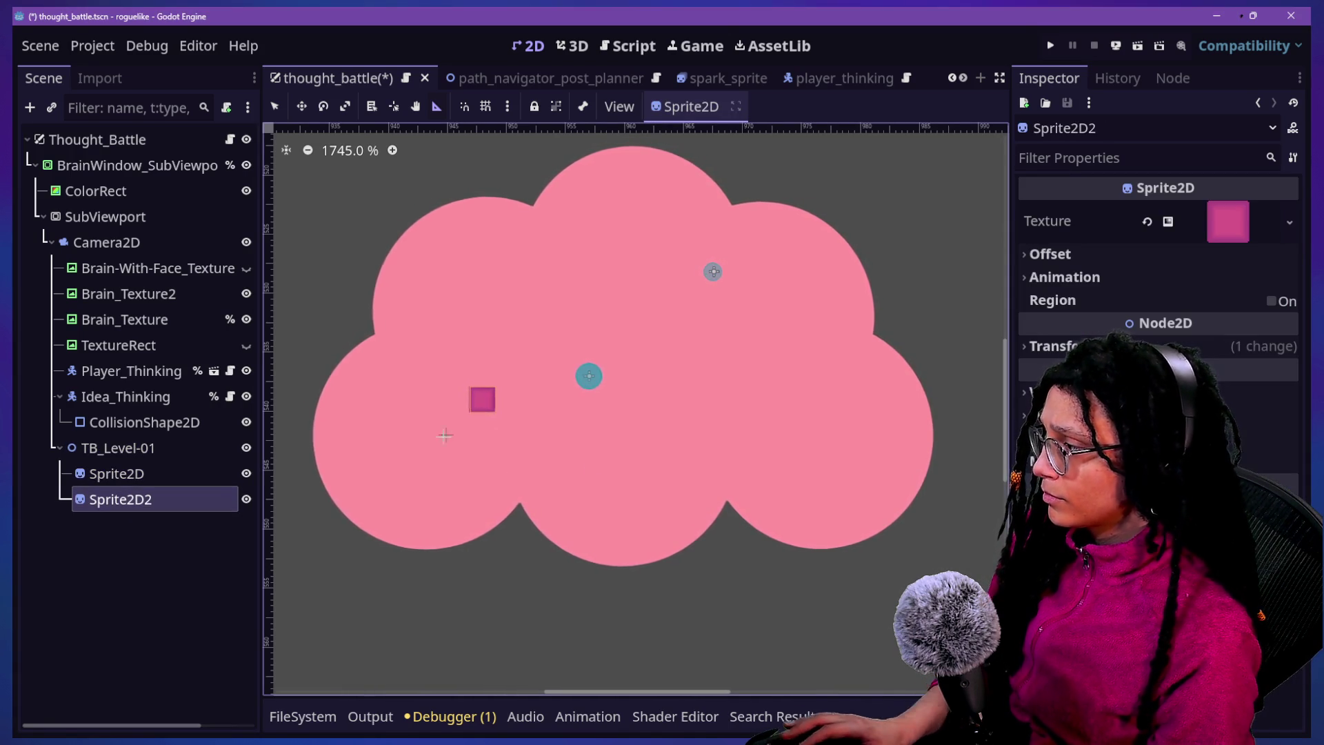
{"action": "left_click", "coordinate": [103, 473]}
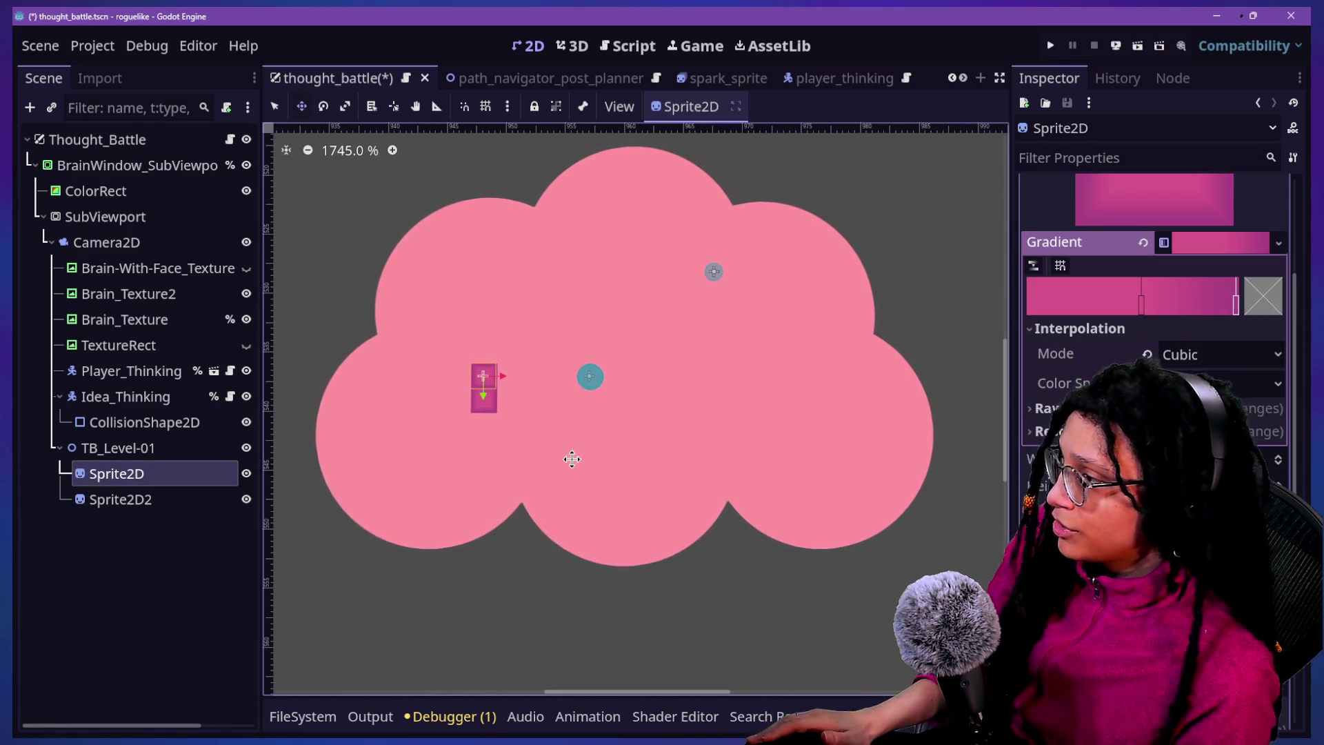
{"action": "left_click_drag", "start_coordinate": [573, 458], "coordinate": [580, 320]}
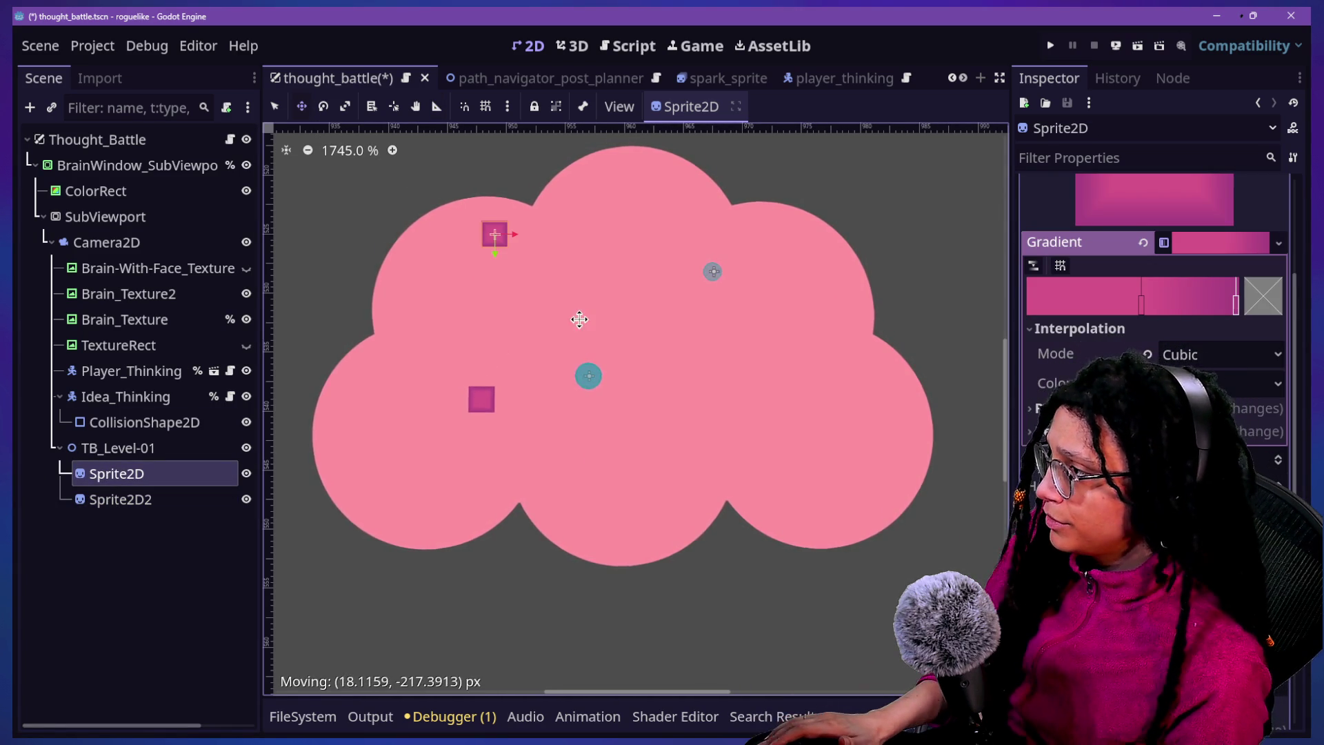
{"action": "left_click", "coordinate": [201, 499]}
{"action": "left_click_drag", "start_coordinate": [547, 423], "coordinate": [557, 285]}
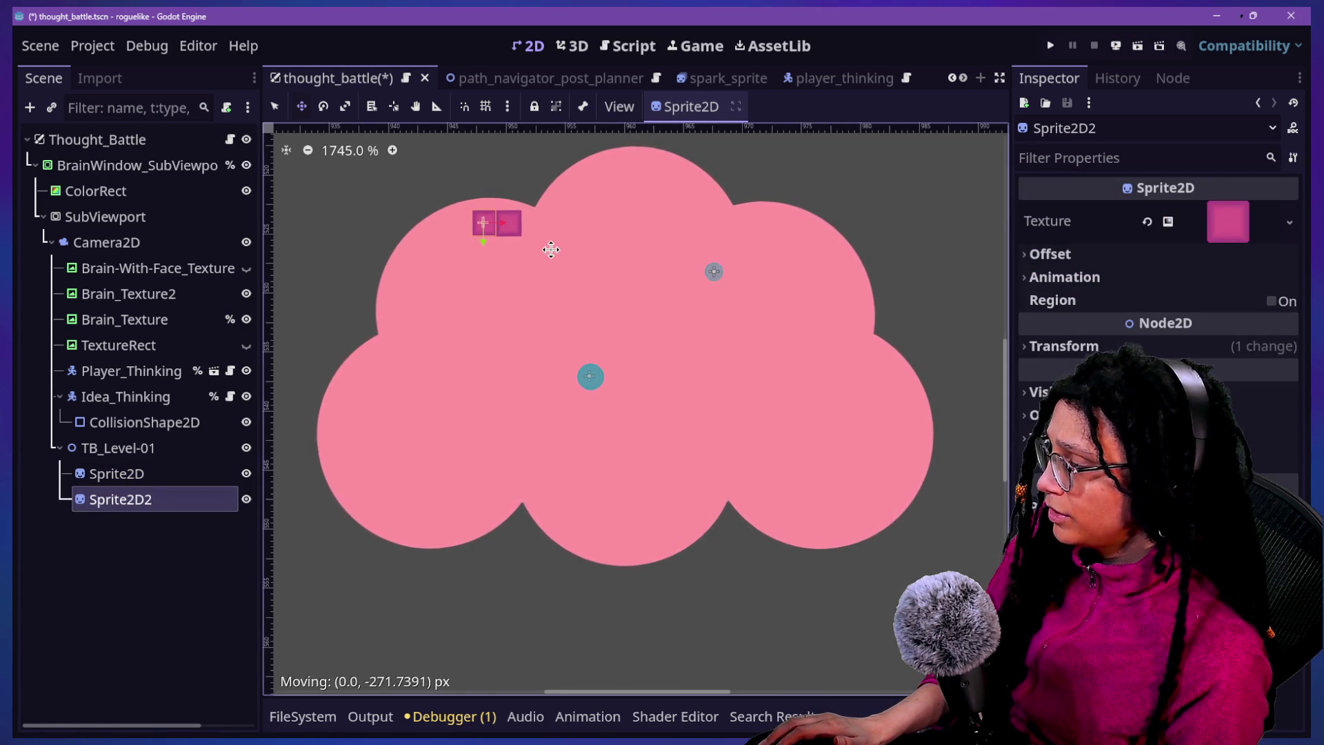
Duplicate into Sprite2D3 and Sprite2D4, nudging Sprite2D3 left and Sprite2D4 left and down
{"action": "key", "text": "ctrl+d"}
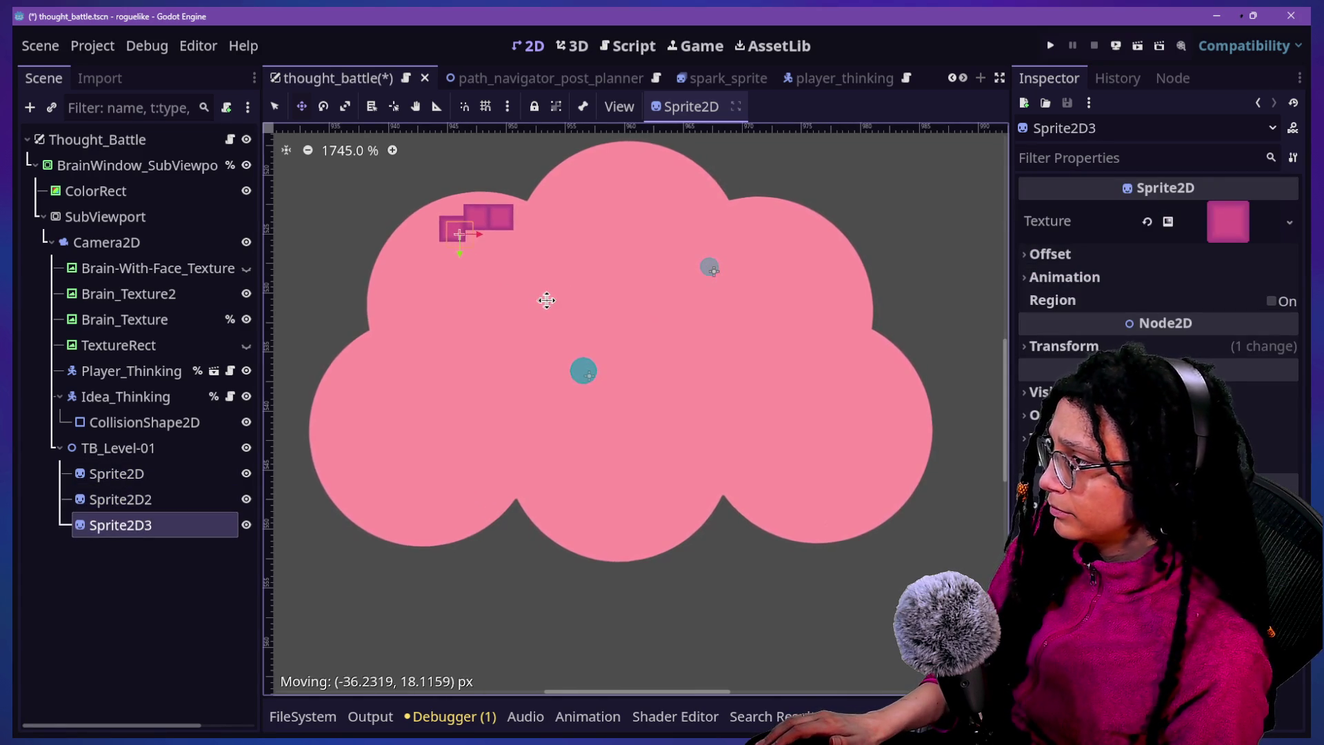
{"action": "key", "text": "Left"}
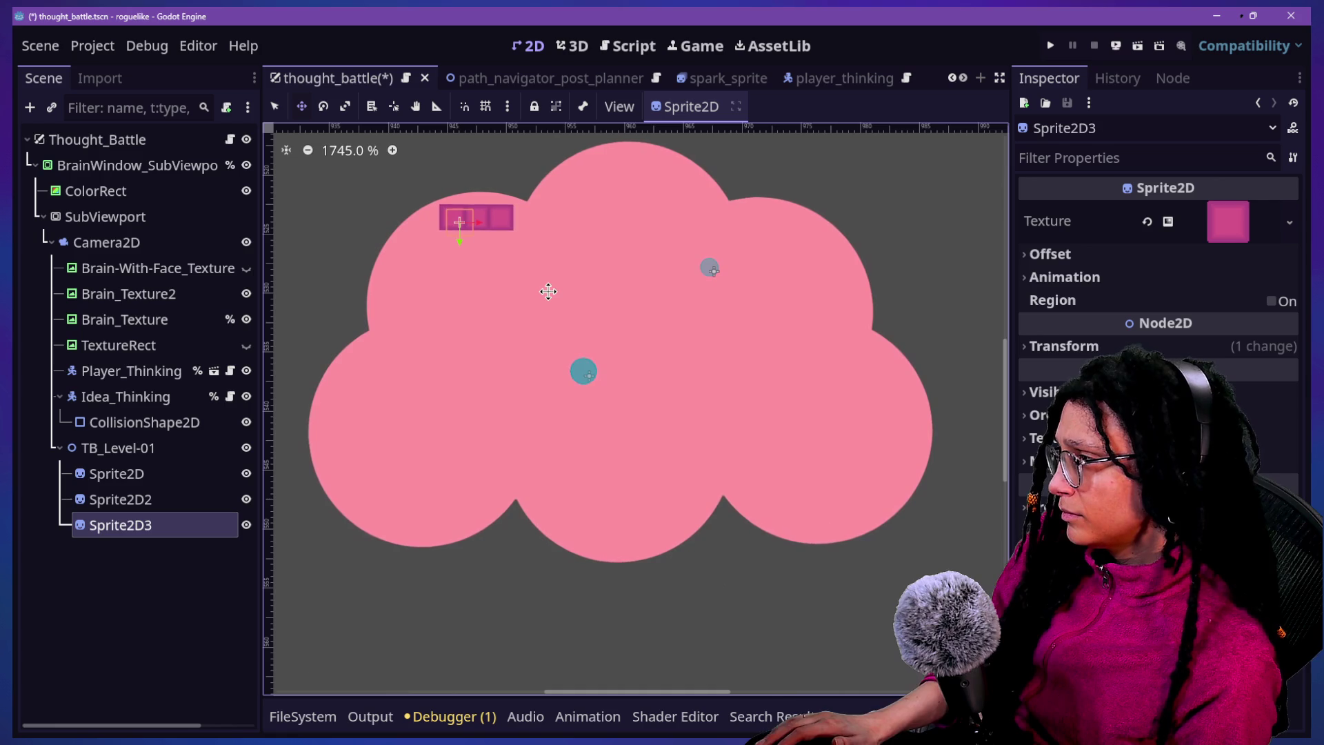
{"action": "key", "text": "ctrl+d"}
{"action": "key", "text": "Left"}
{"action": "key", "text": "Left"}
{"action": "key", "text": "Left"}
{"action": "key", "text": "Down"}
{"action": "key", "text": "Down"}
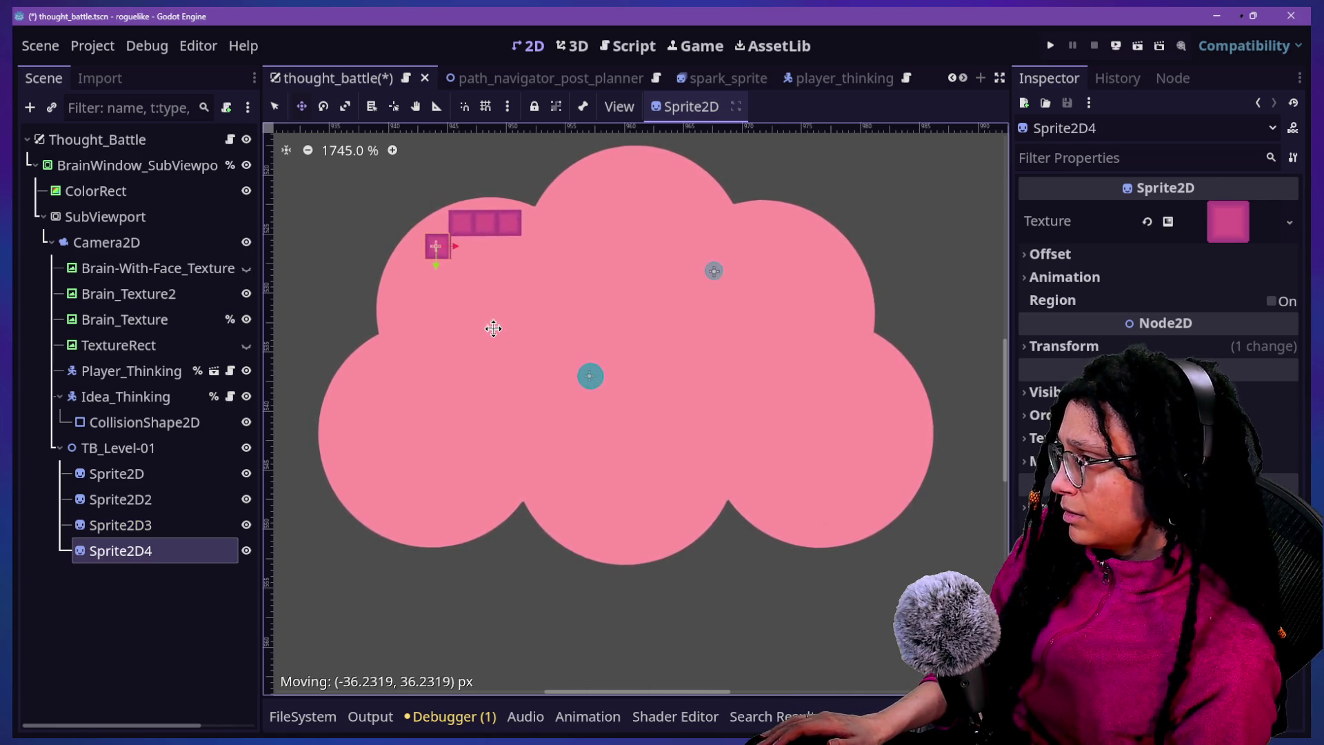
{"action": "right_click", "coordinate": [165, 474]}
{"action": "left_click", "coordinate": [270, 229]}
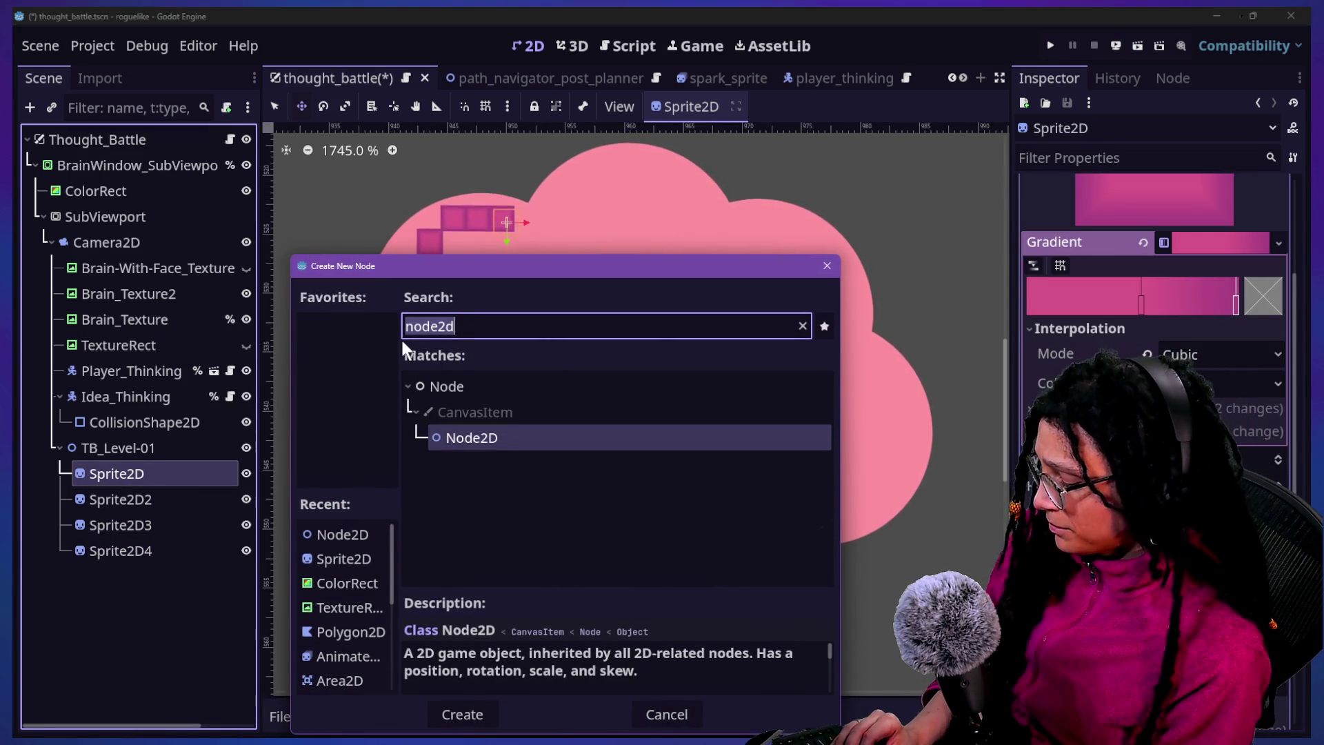
Add a StaticBody2D and make it the parent of the first Sprite2D tile
{"action": "type", "text": "static"}
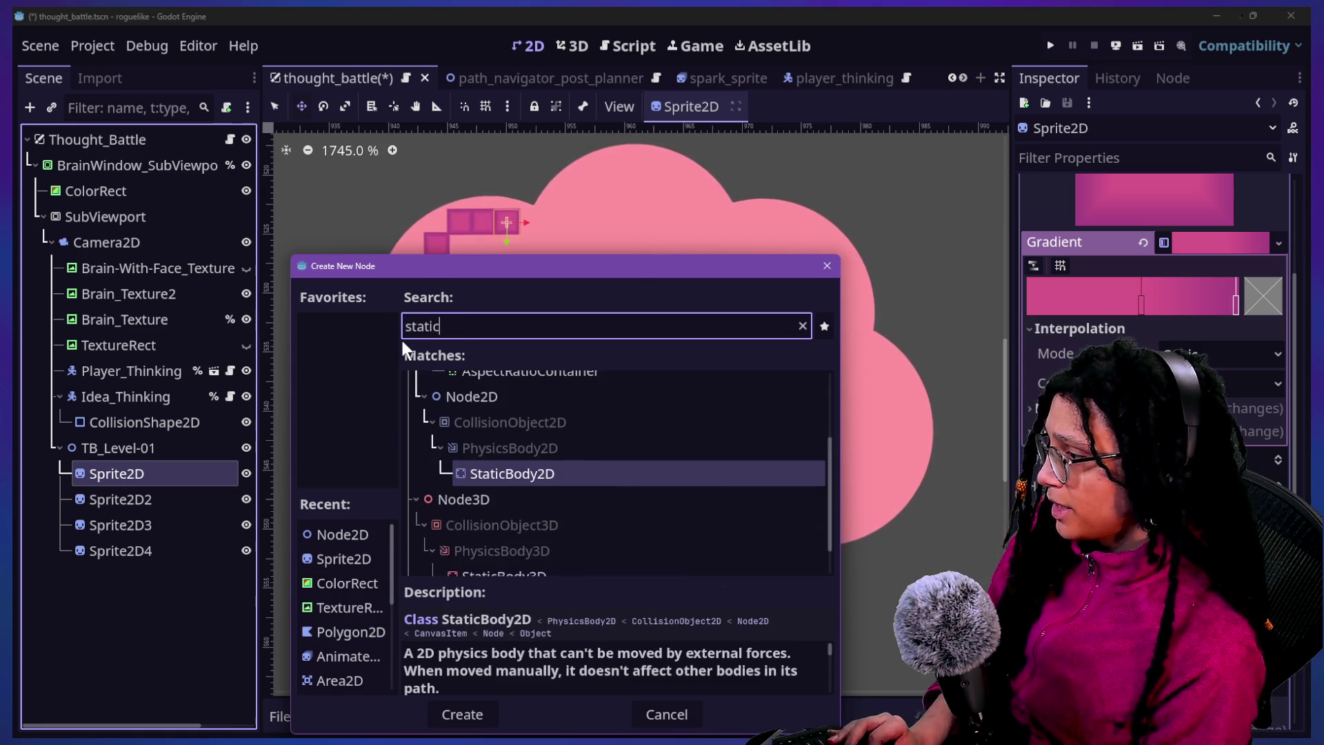
{"action": "key", "text": "Return"}
{"action": "left_click", "coordinate": [160, 501]}
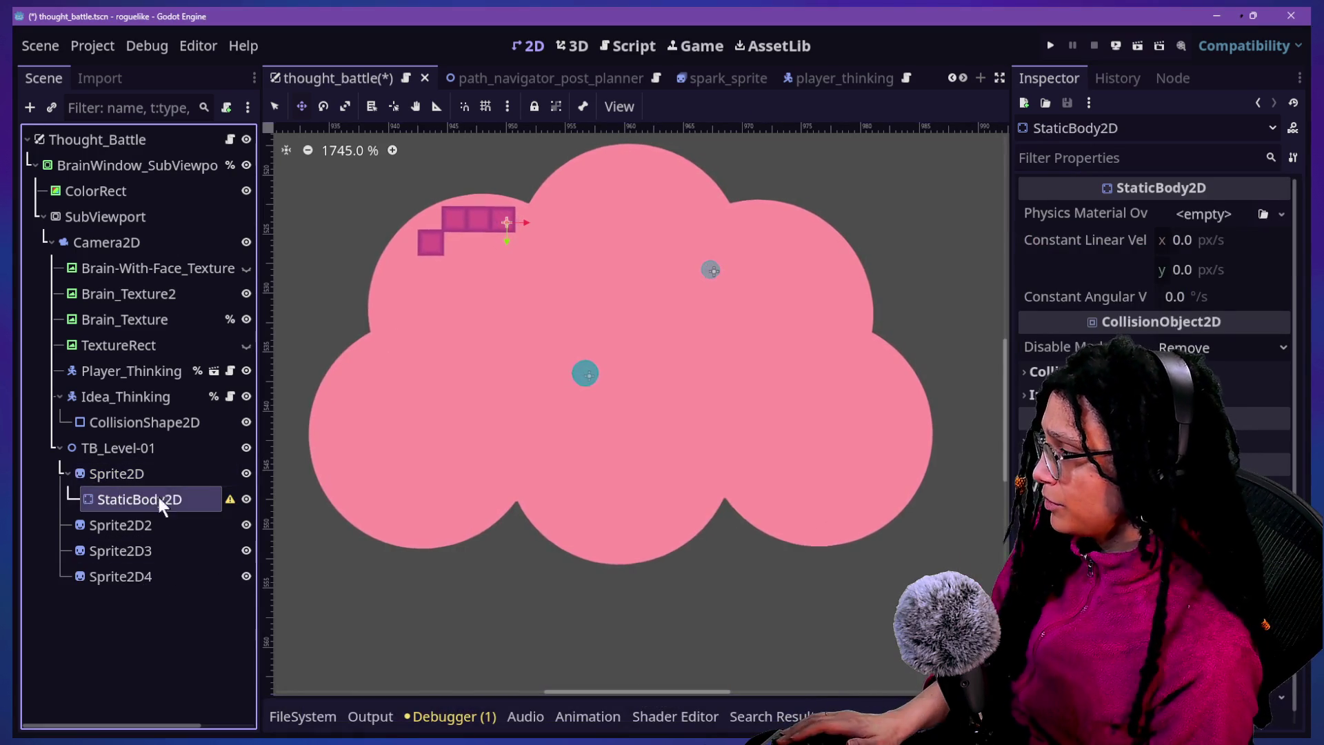
{"action": "left_click_drag", "start_coordinate": [158, 474], "coordinate": [158, 474]}
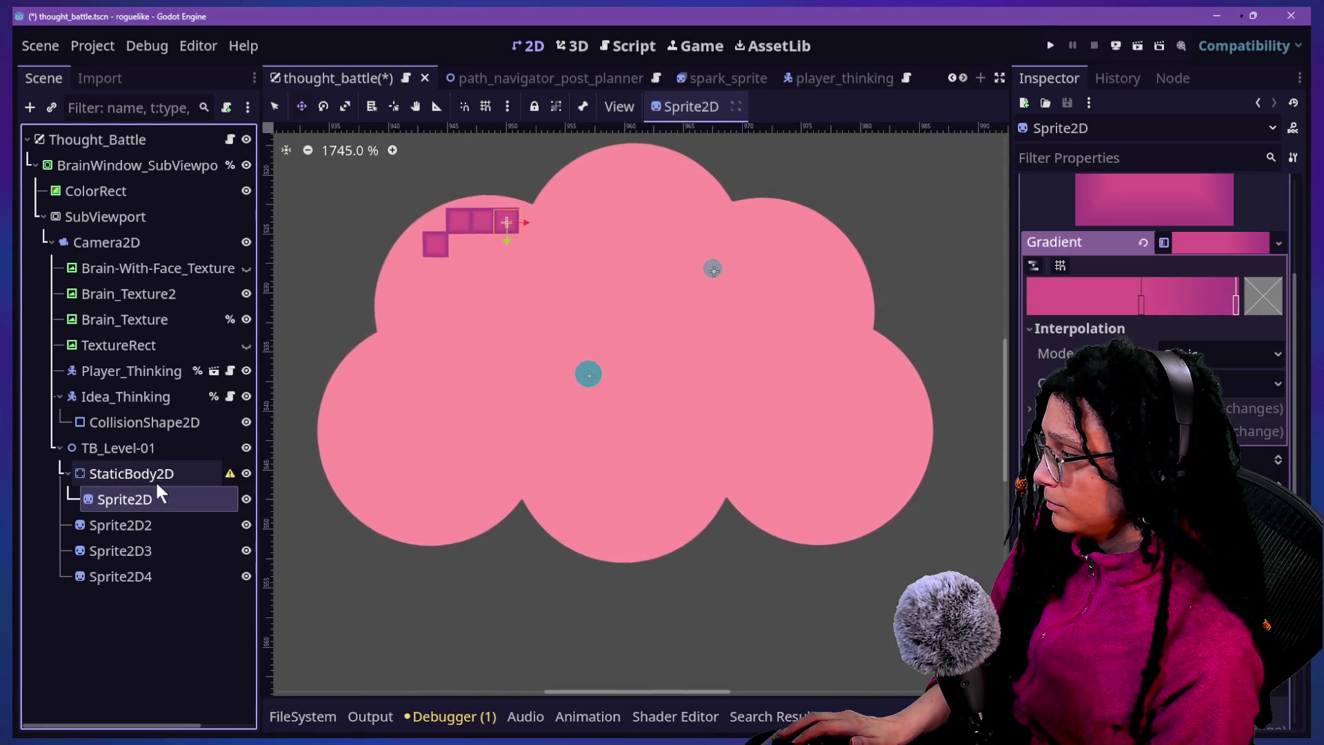
Add a CollisionShape2D under the StaticBody2D with a new RectangleShape2D shape
{"action": "right_click", "coordinate": [156, 477]}
{"action": "left_click", "coordinate": [224, 226]}
{"action": "type", "text": "colli"}
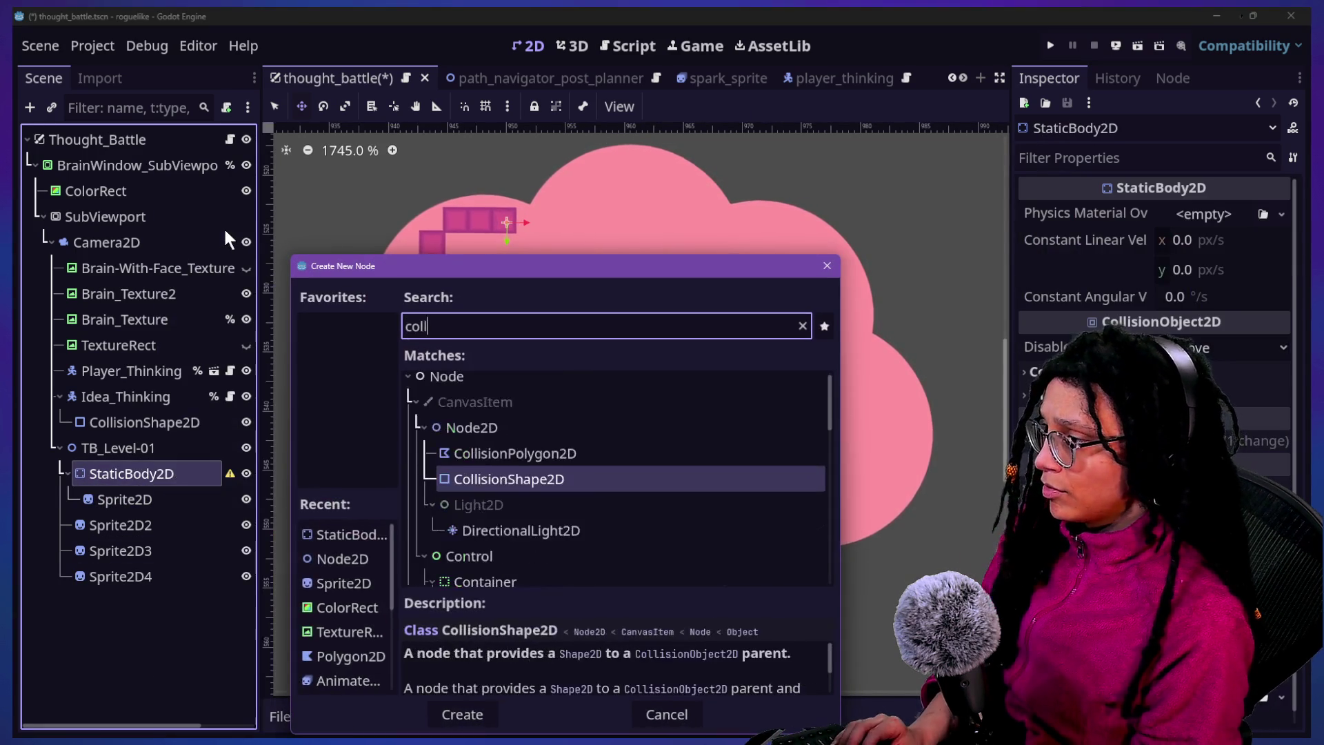
{"action": "key", "text": "Return"}
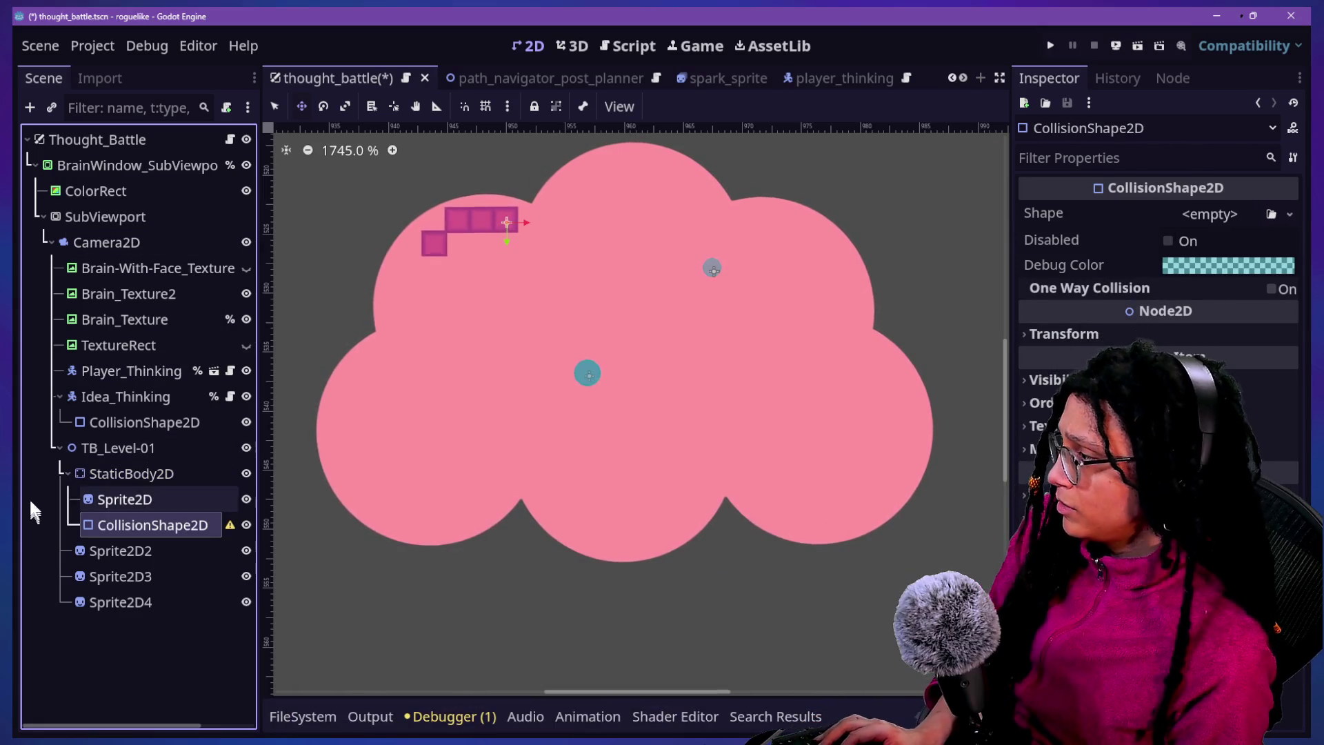
{"action": "left_click", "coordinate": [1247, 214]}
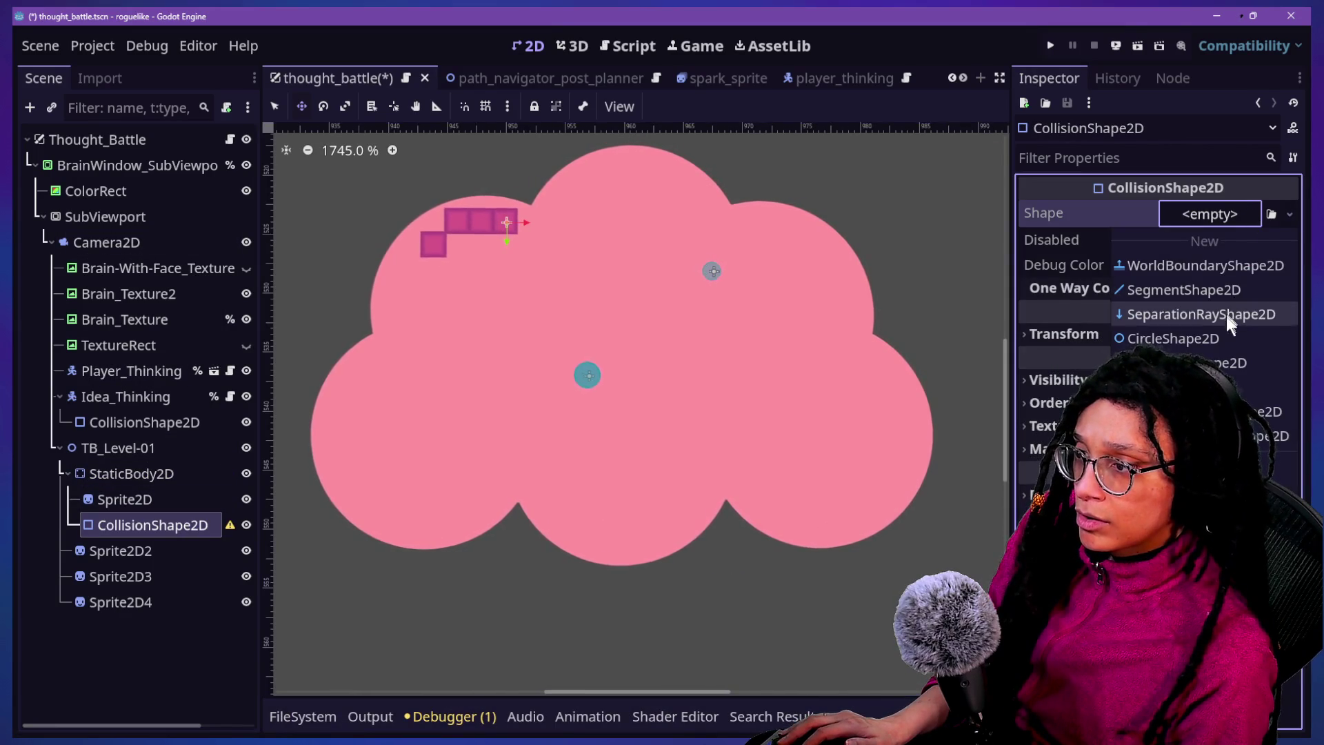
{"action": "left_click", "coordinate": [1204, 362]}
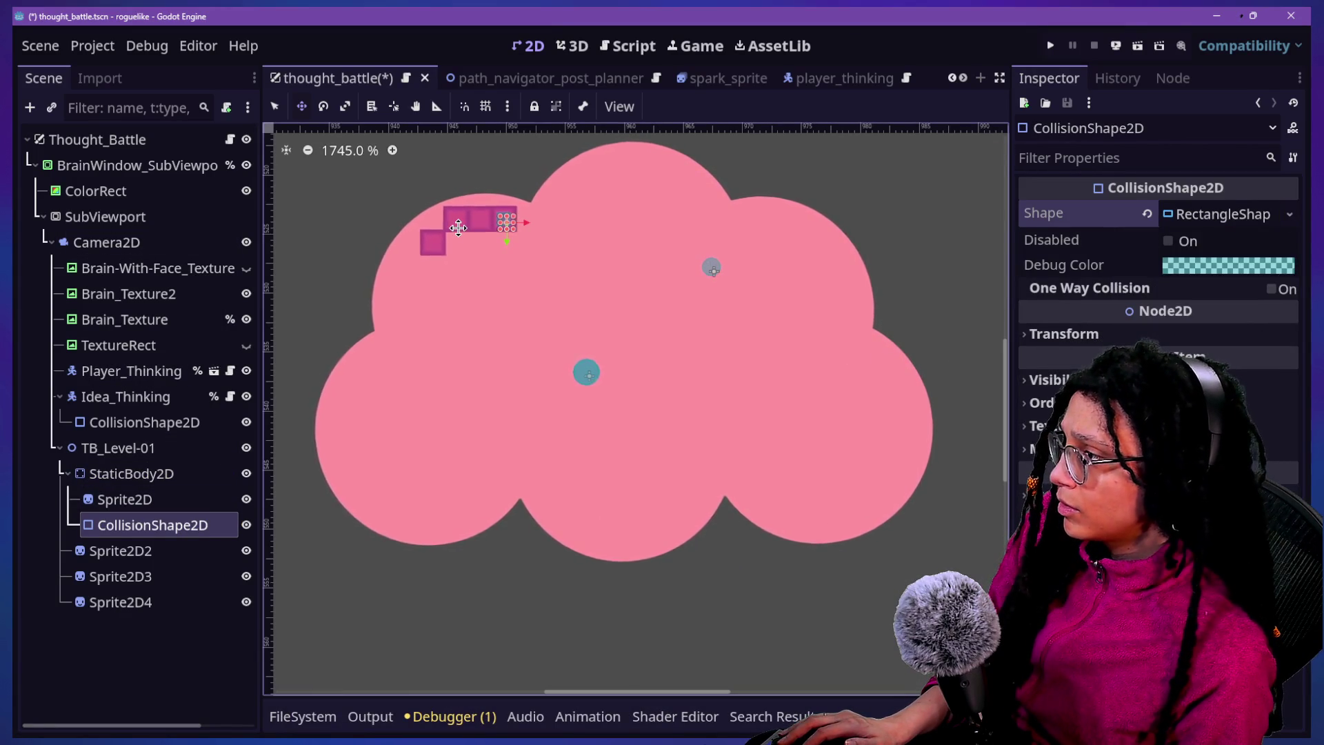
Set the rectangle shape's size to 40 × 40
{"action": "scroll", "coordinate": [459, 228], "scroll_direction": "up", "scroll_amount": 5}
{"action": "scroll", "coordinate": [459, 227], "scroll_direction": "up", "scroll_amount": 3}
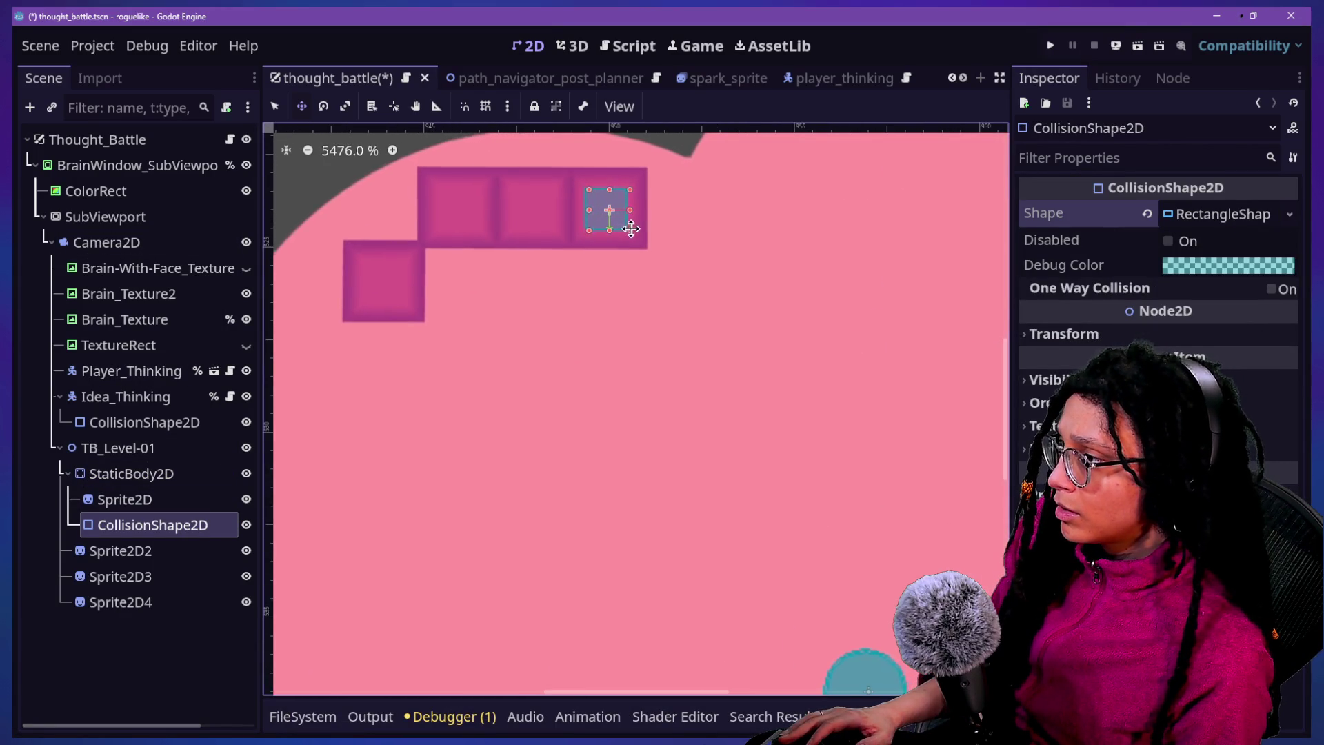
{"action": "left_click", "coordinate": [1227, 218]}
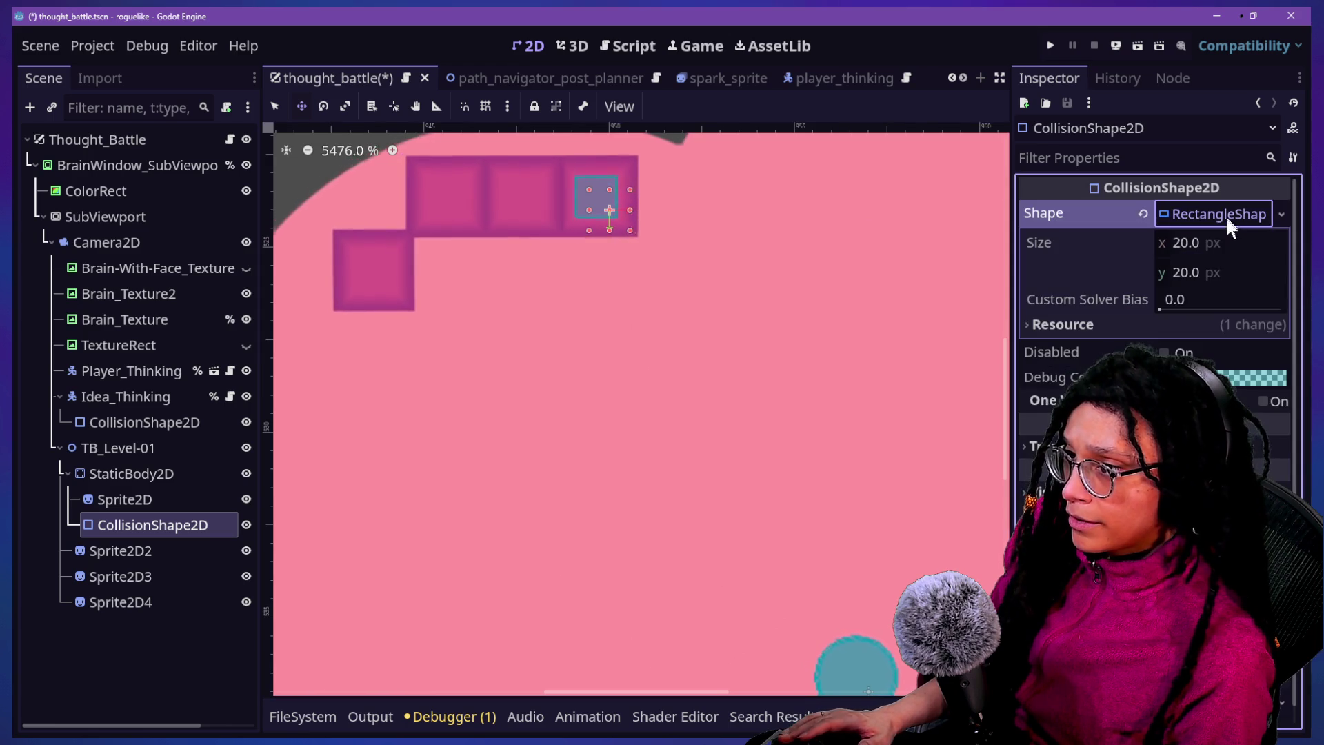
{"action": "left_click", "coordinate": [1210, 243]}
{"action": "type", "text": "40"}
{"action": "key", "text": "Tab"}
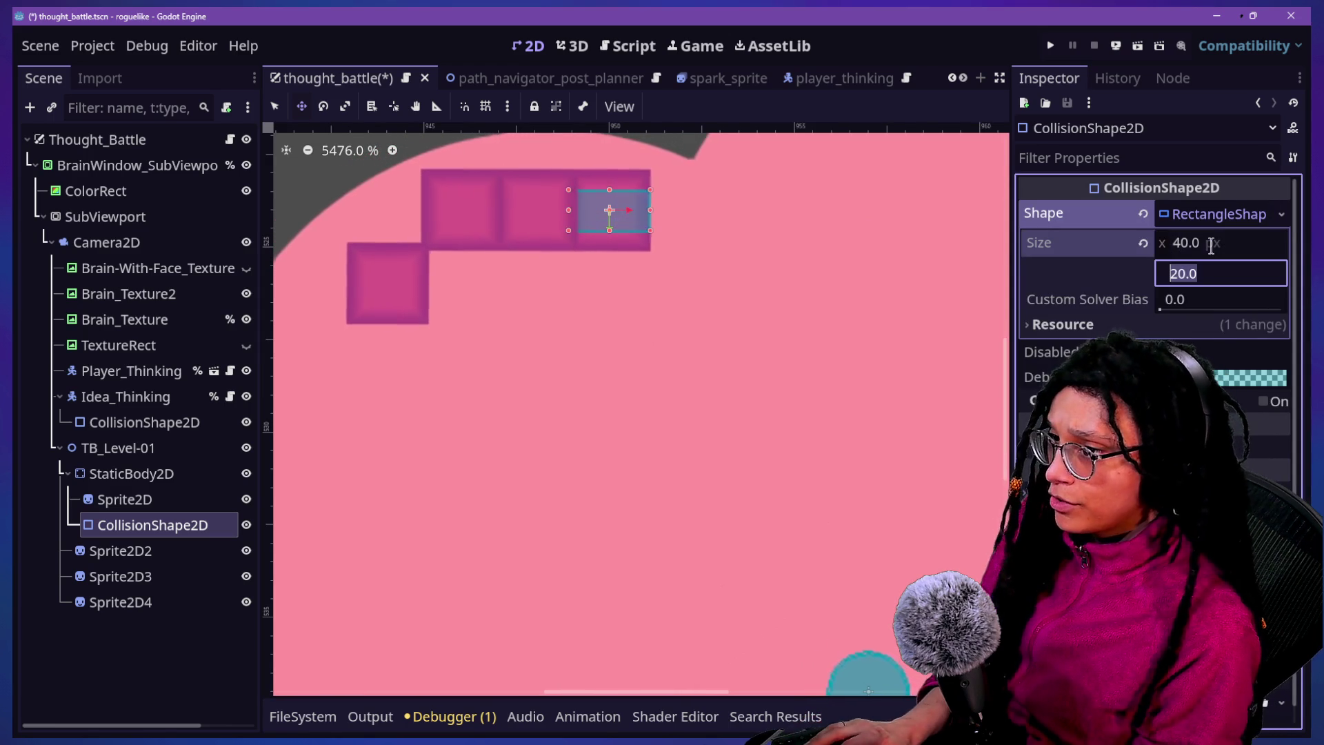
{"action": "type", "text": "40"}
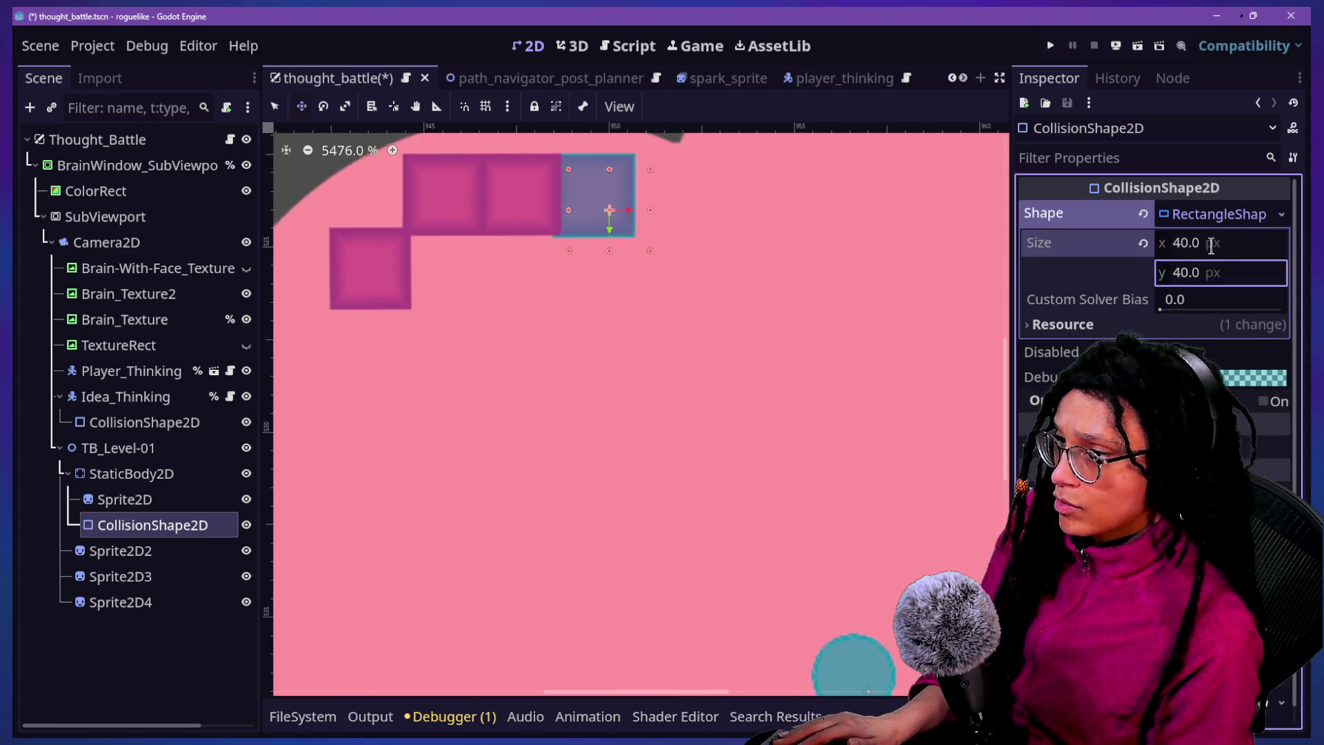
{"action": "scroll", "coordinate": [487, 285], "scroll_direction": "down", "scroll_amount": 6}
{"action": "scroll", "coordinate": [487, 285], "scroll_direction": "up", "scroll_amount": 2}
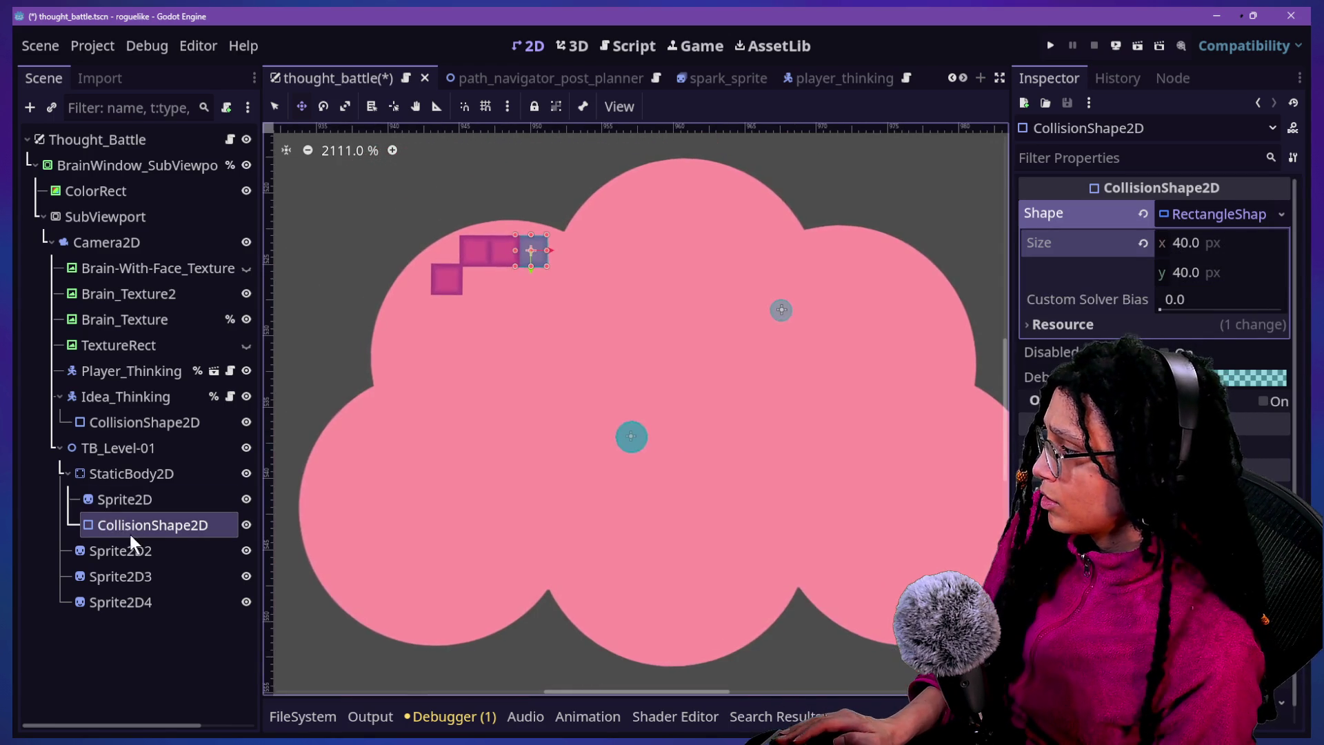
{"action": "left_click", "coordinate": [127, 483]}
Delete the extra tiles Sprite2D2, Sprite2D3 and Sprite2D4
{"action": "left_click", "coordinate": [120, 572]}
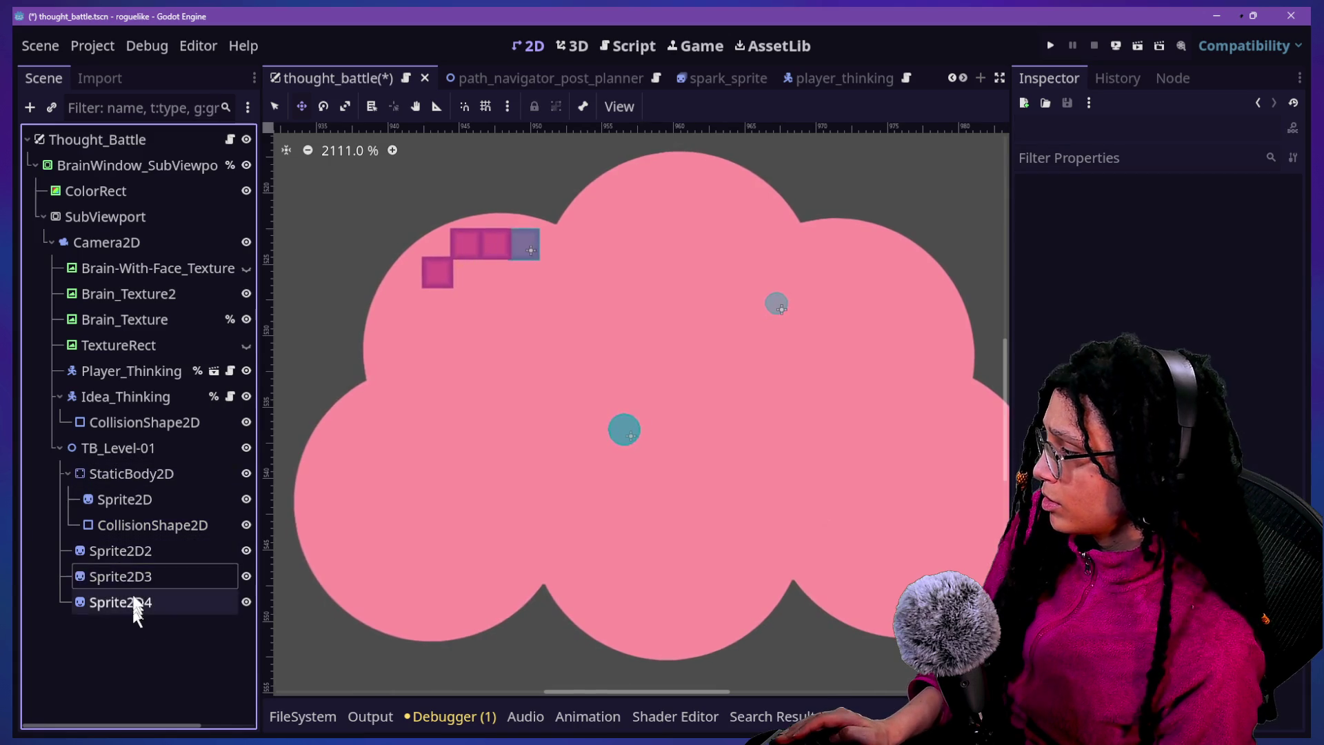
{"action": "left_click", "coordinate": [132, 558], "text": "ctrl"}
{"action": "left_click", "coordinate": [146, 602], "text": "ctrl"}
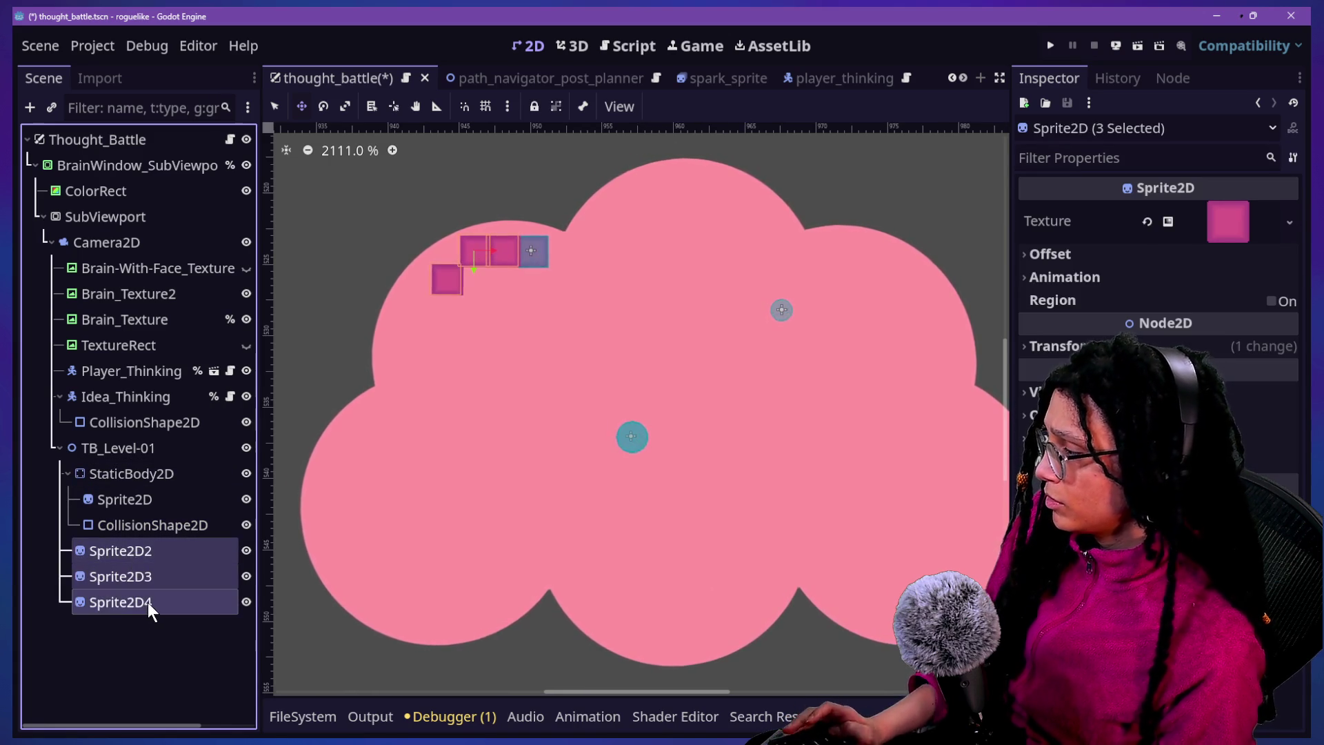
{"action": "key", "text": "Delete"}
{"action": "key", "text": "Return"}
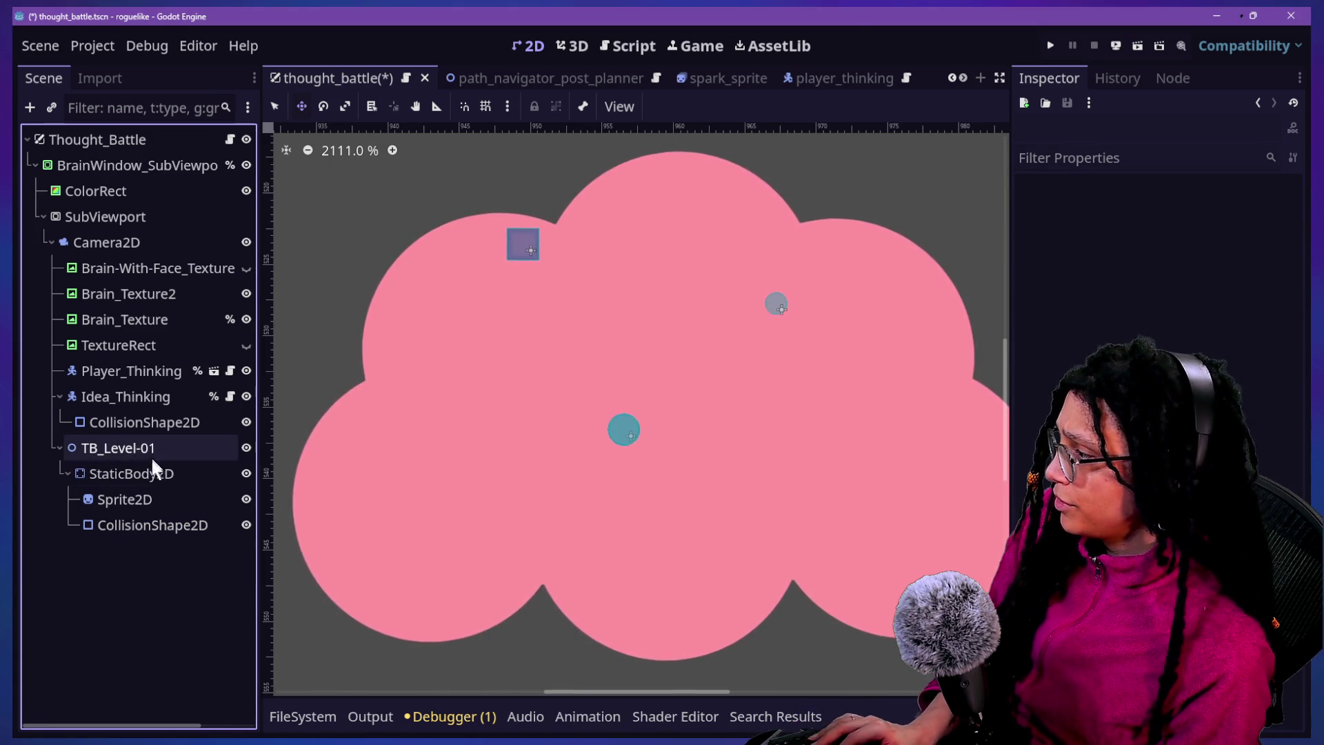
Rename the StaticBody2D to BRAIN-BLOCK-01, then undo a trial duplicate of it
{"action": "left_click", "coordinate": [155, 474]}
{"action": "double_click", "coordinate": [148, 474]}
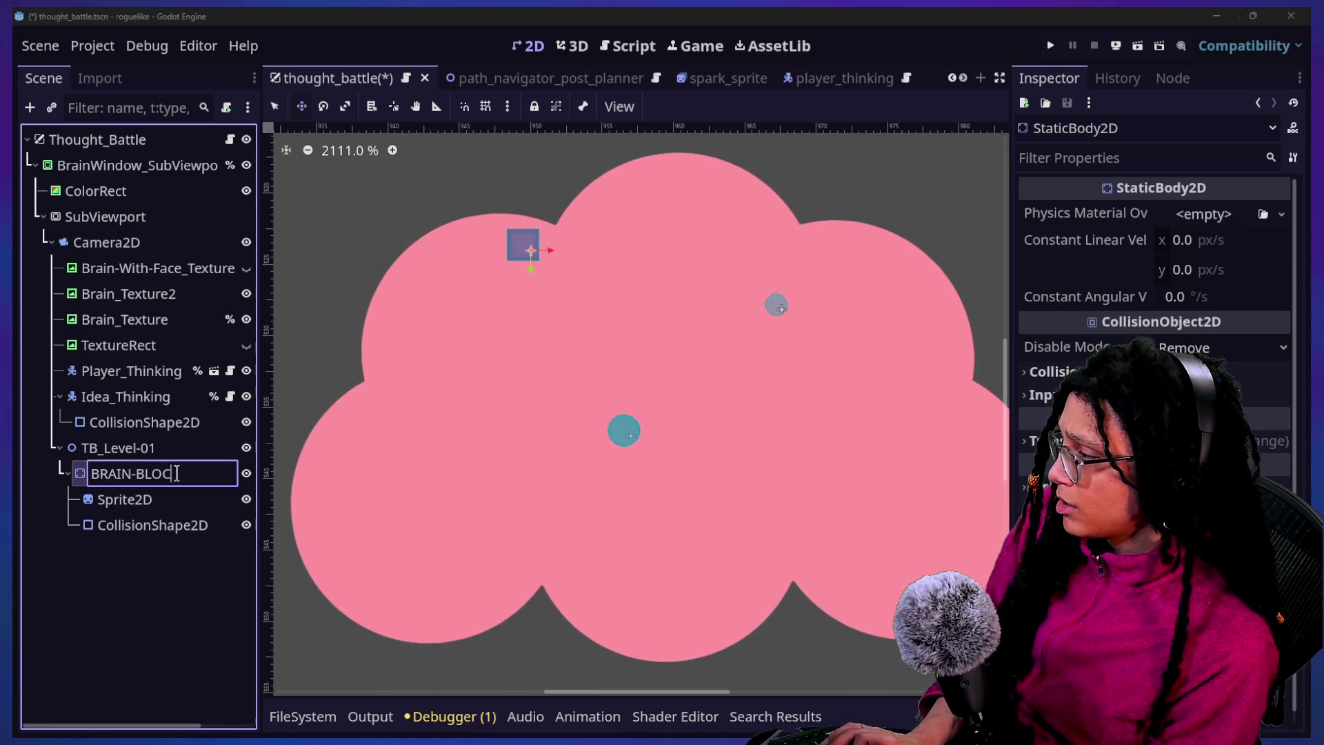
{"action": "key", "text": "Return"}
{"action": "left_click", "coordinate": [176, 473]}
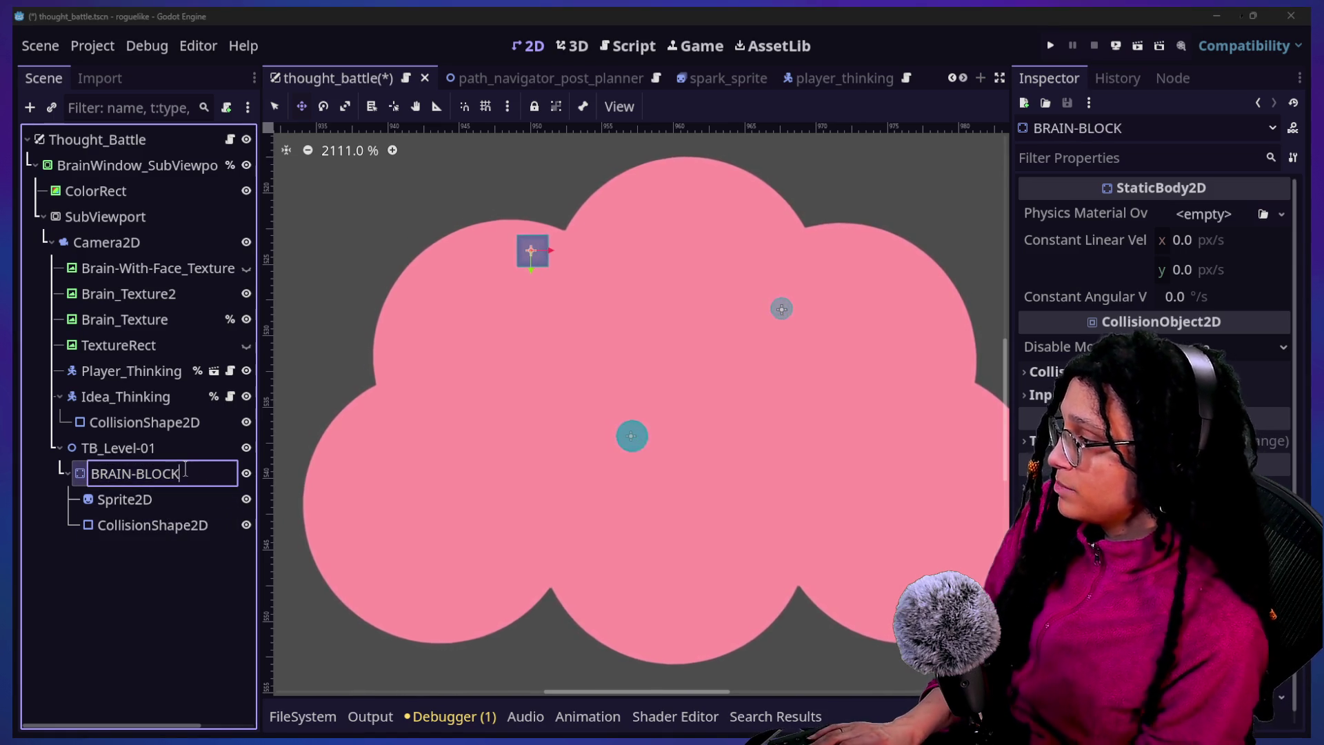
{"action": "type", "text": "-01"}
{"action": "key", "text": "Return"}
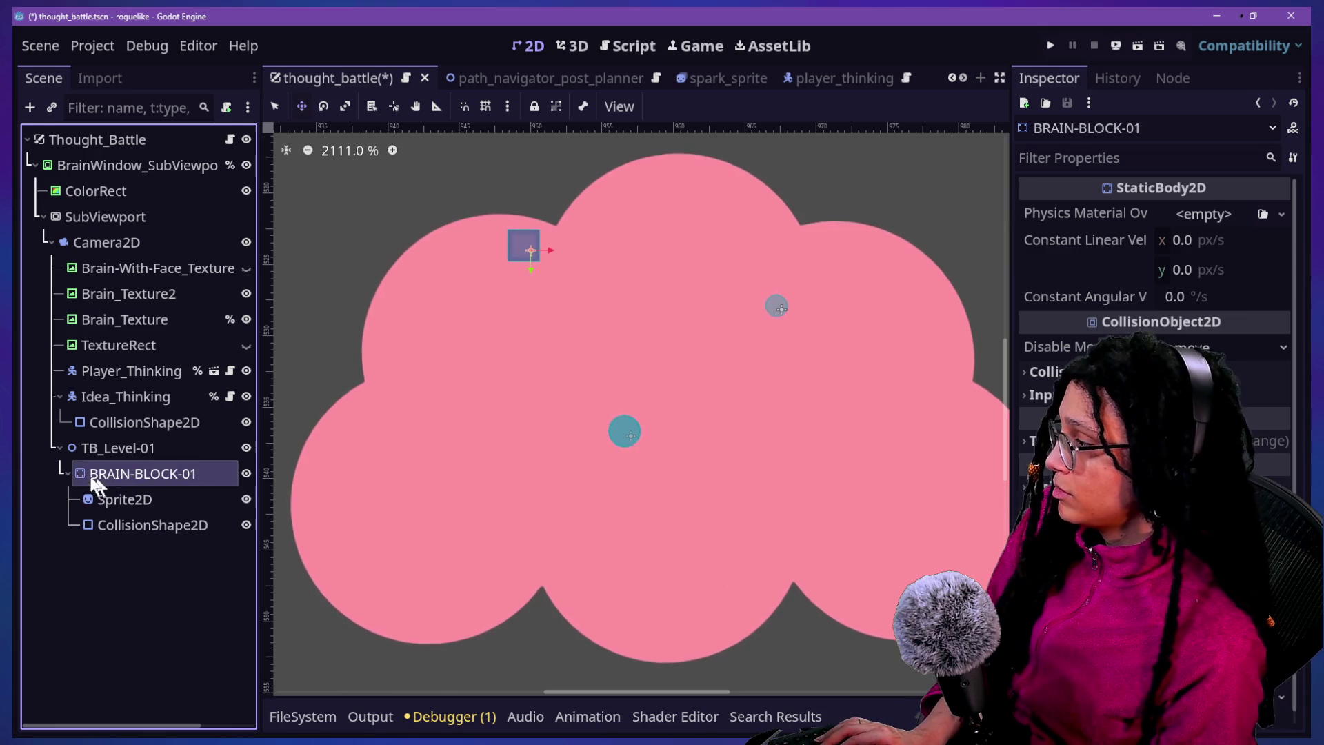
{"action": "key", "text": "ctrl+d"}
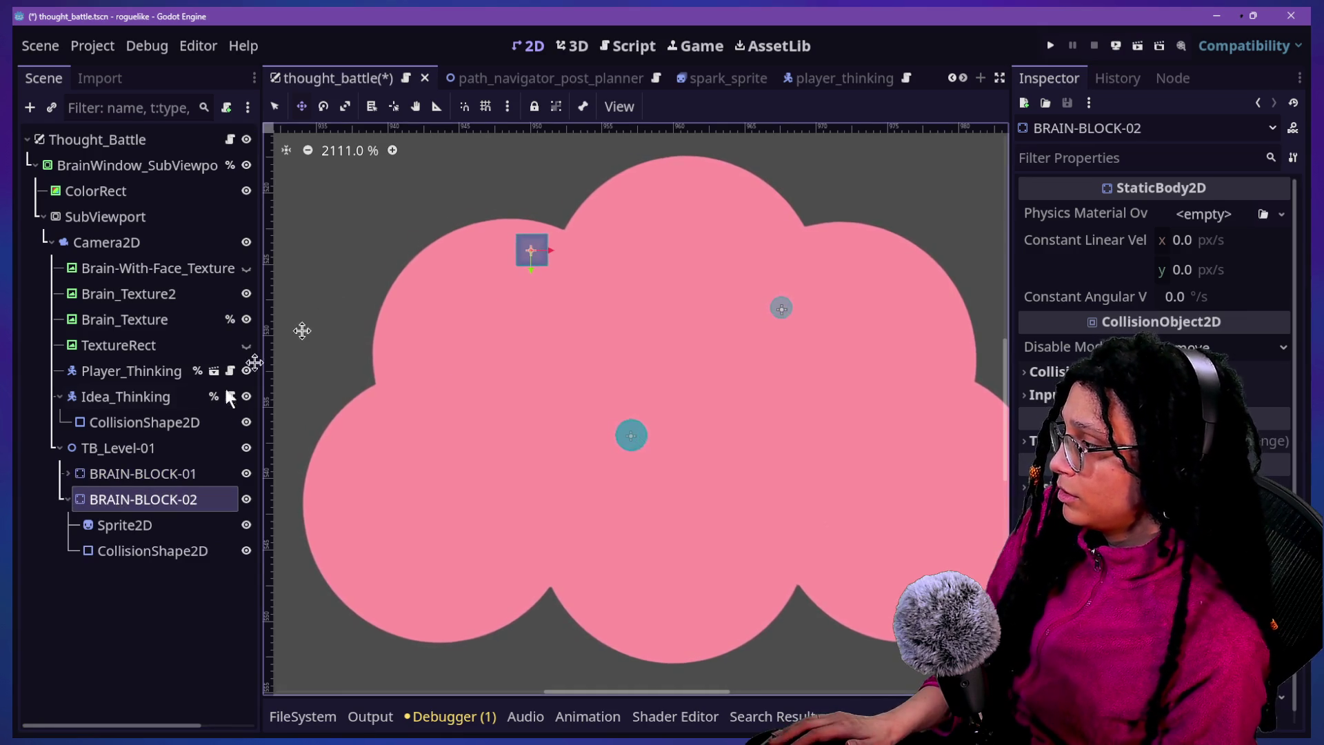
{"action": "key", "text": "ctrl+z"}
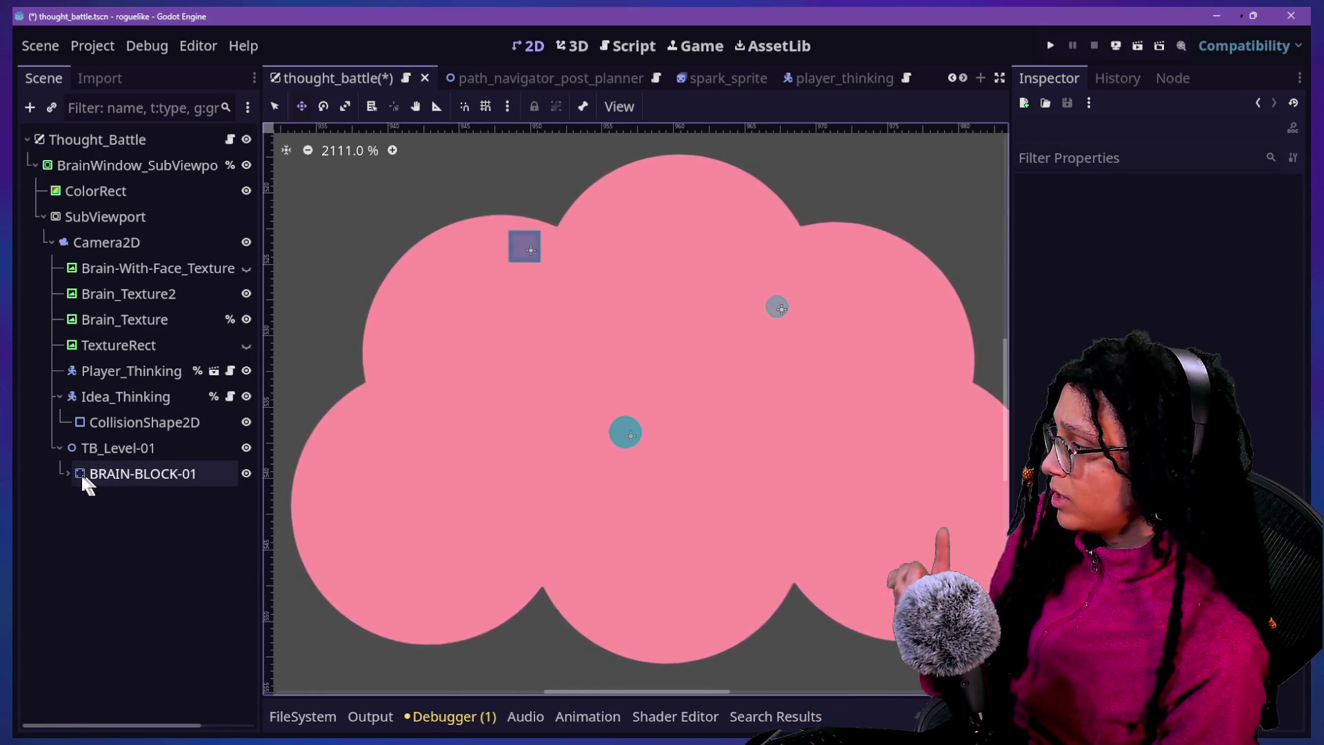
Rename BRAIN-BLOCK-01 to TB_Wall
{"action": "left_click", "coordinate": [68, 474]}
{"action": "right_click", "coordinate": [105, 473]}
{"action": "left_click", "coordinate": [96, 479]}
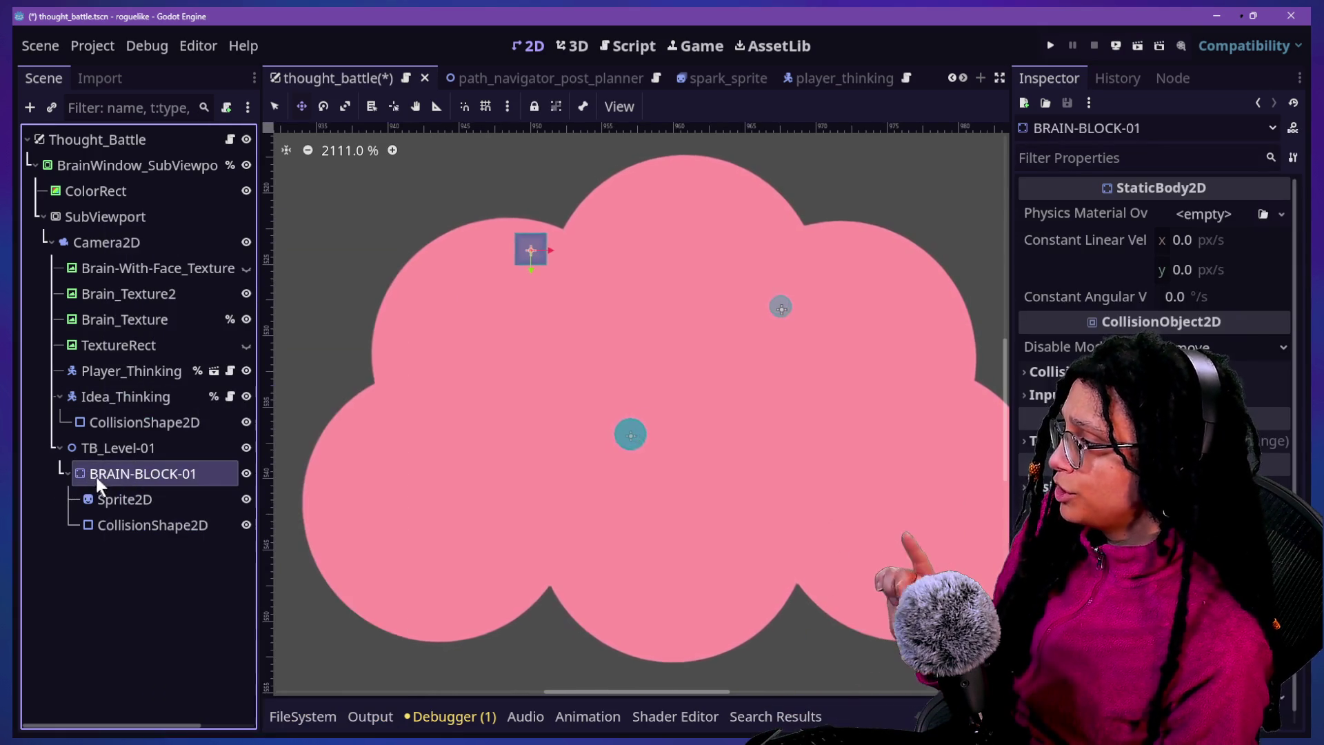
{"action": "right_click", "coordinate": [113, 471]}
{"action": "left_click", "coordinate": [105, 473]}
{"action": "left_click", "coordinate": [104, 473]}
{"action": "type", "text": "Bra"}
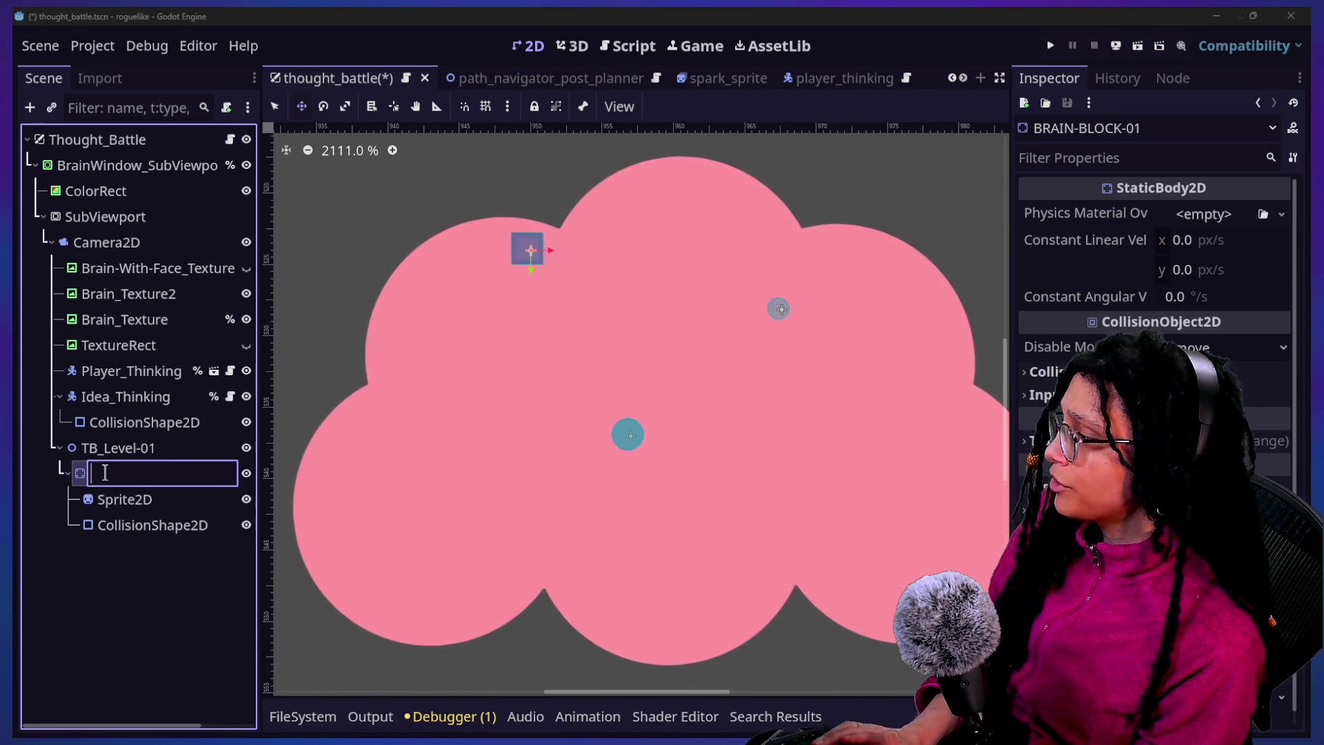
{"action": "key", "text": "BackSpace"}
{"action": "key", "text": "BackSpace"}
{"action": "key", "text": "BackSpace"}
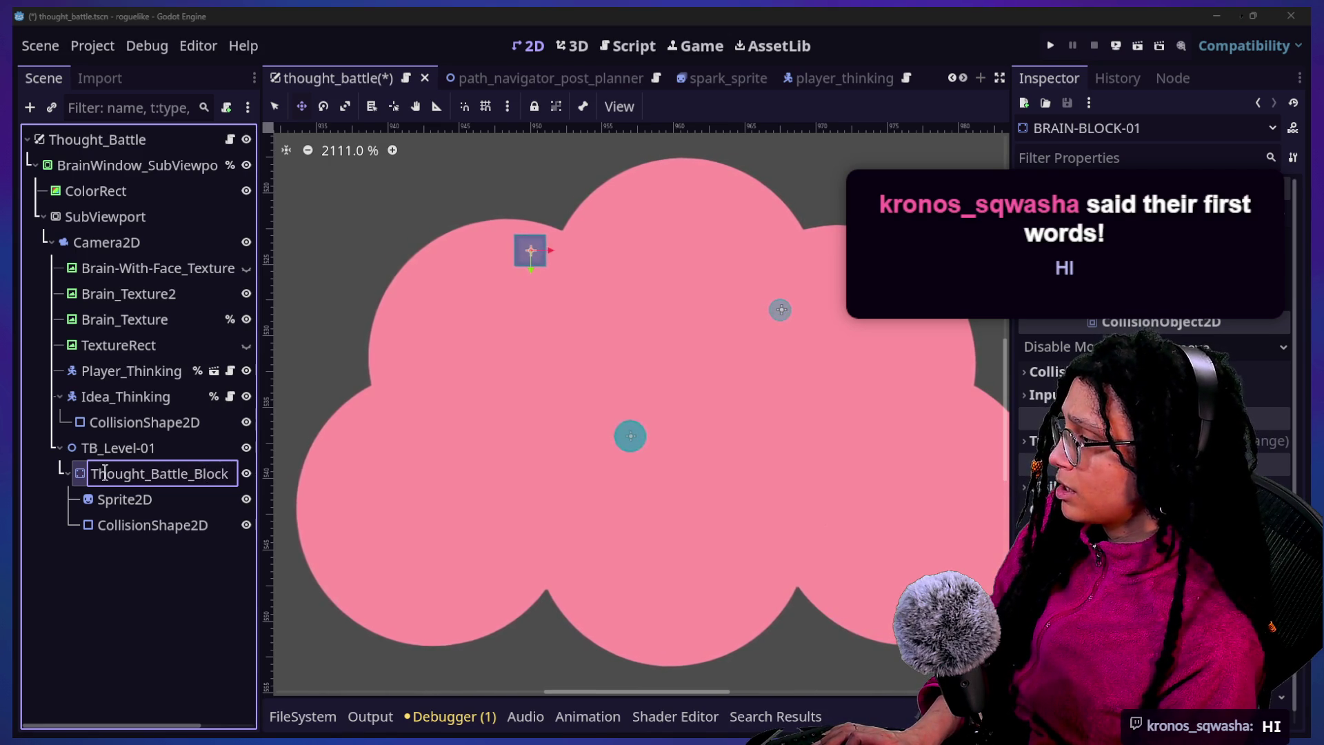
{"action": "key", "text": "BackSpace"}
{"action": "key", "text": "BackSpace"}
{"action": "type", "text": "Wall"}
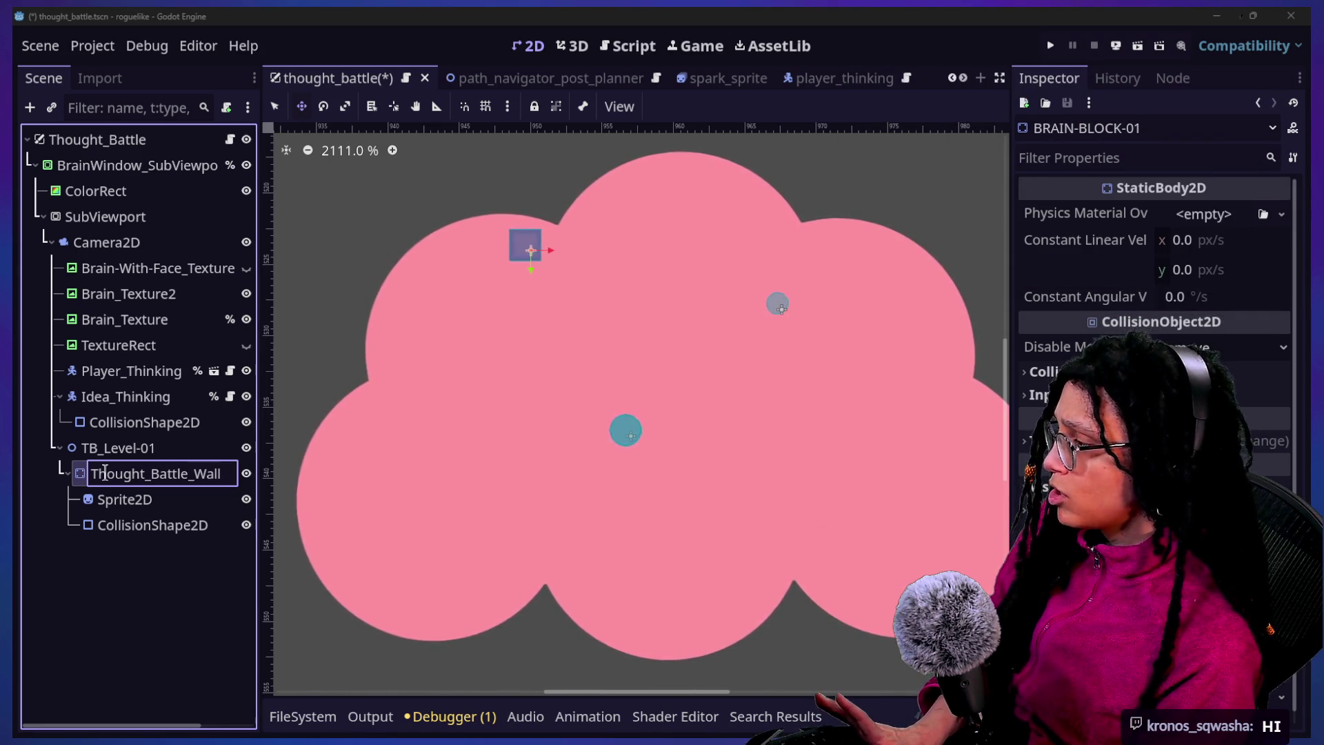
{"action": "key", "text": "ctrl+z"}
{"action": "type", "text": "TB_Wall"}
{"action": "key", "text": "Return"}
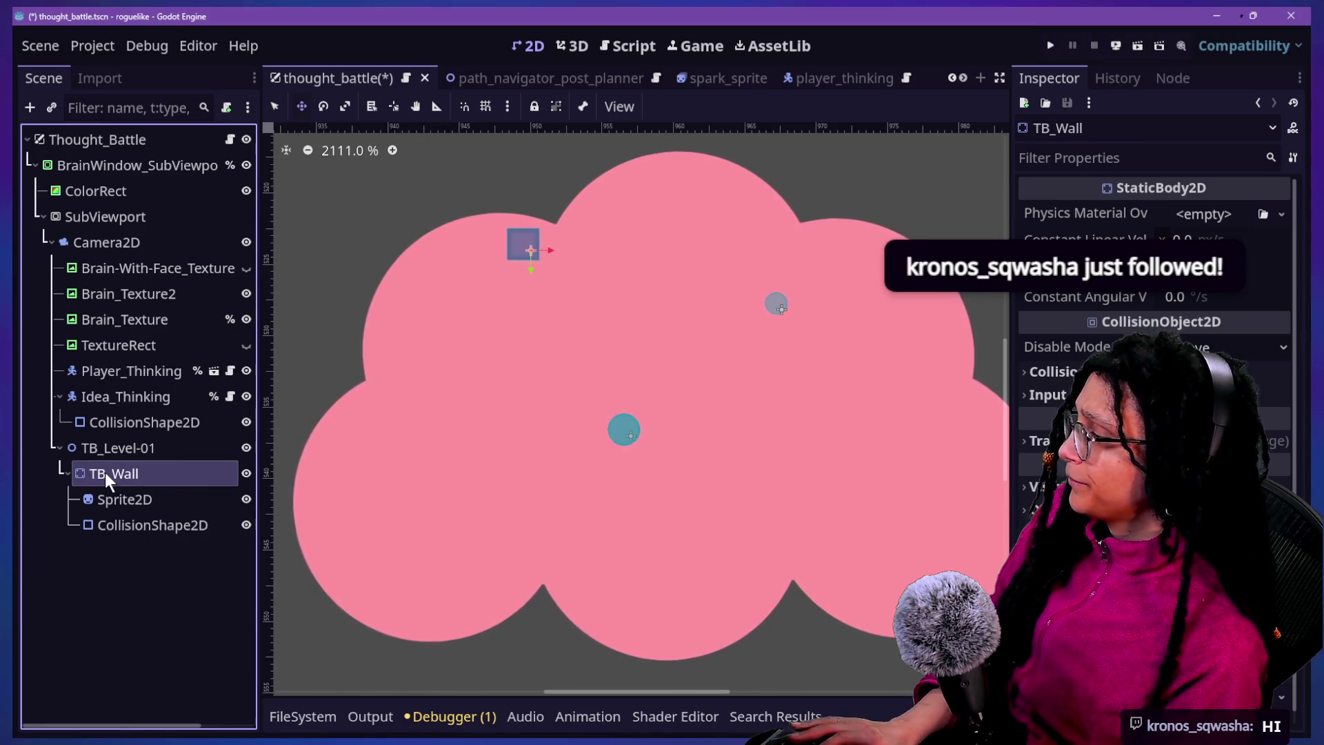
{"action": "right_click", "coordinate": [105, 473]}
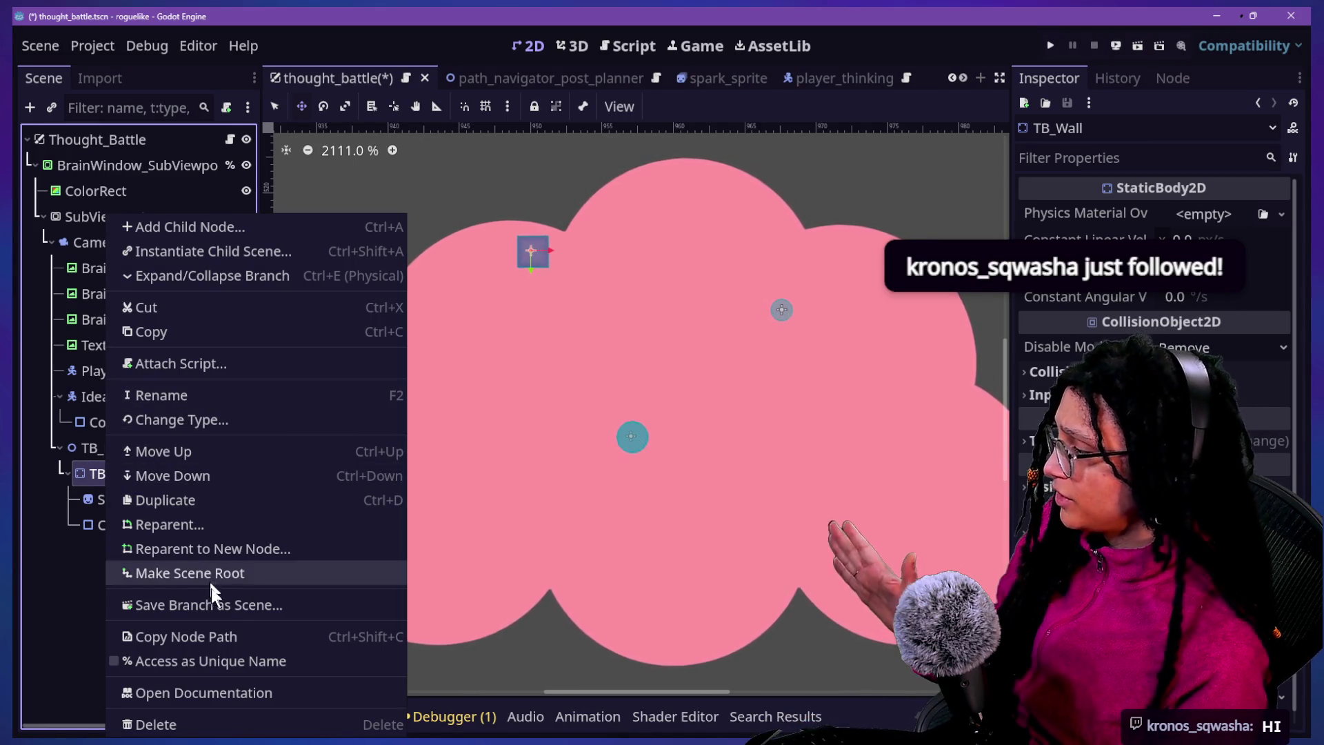
Save the TB_Wall branch as tb_wall.tscn in the project's Scenes folder
{"action": "left_click", "coordinate": [220, 605]}
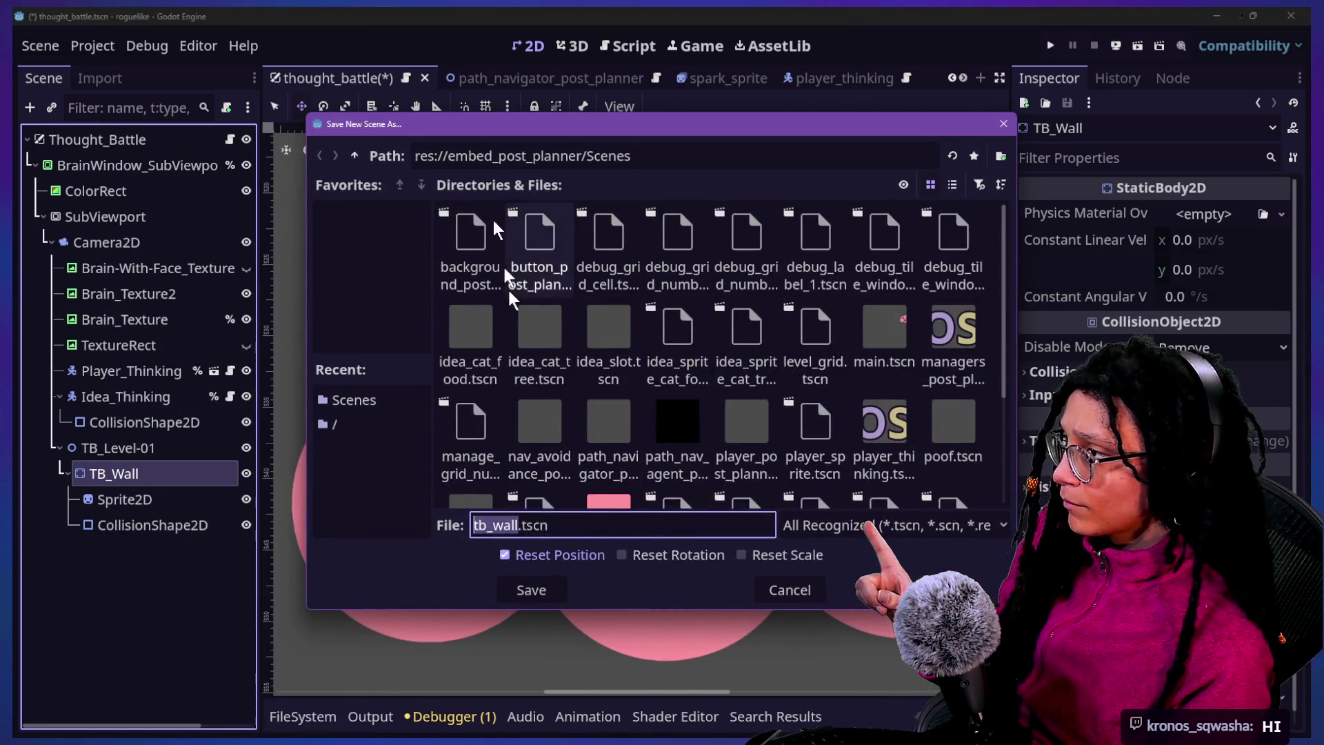
{"action": "left_click", "coordinate": [354, 157]}
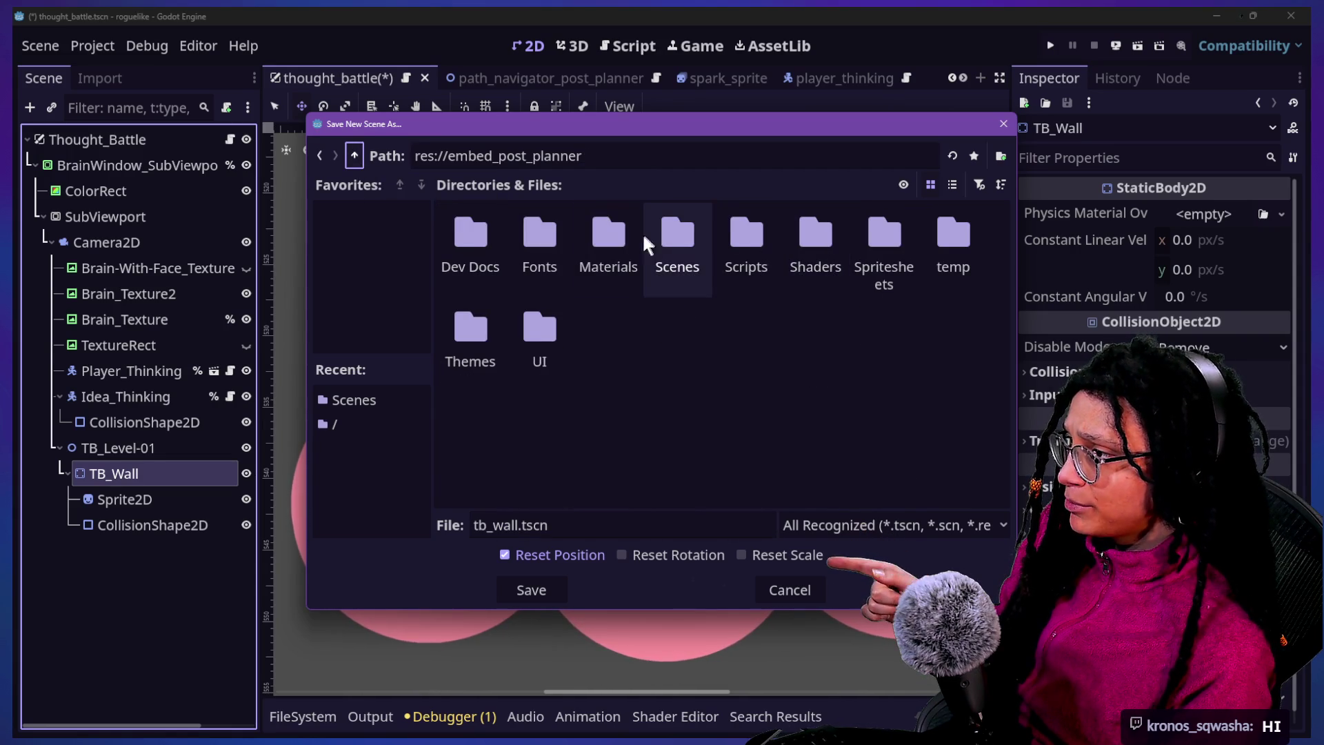
{"action": "double_click", "coordinate": [693, 238]}
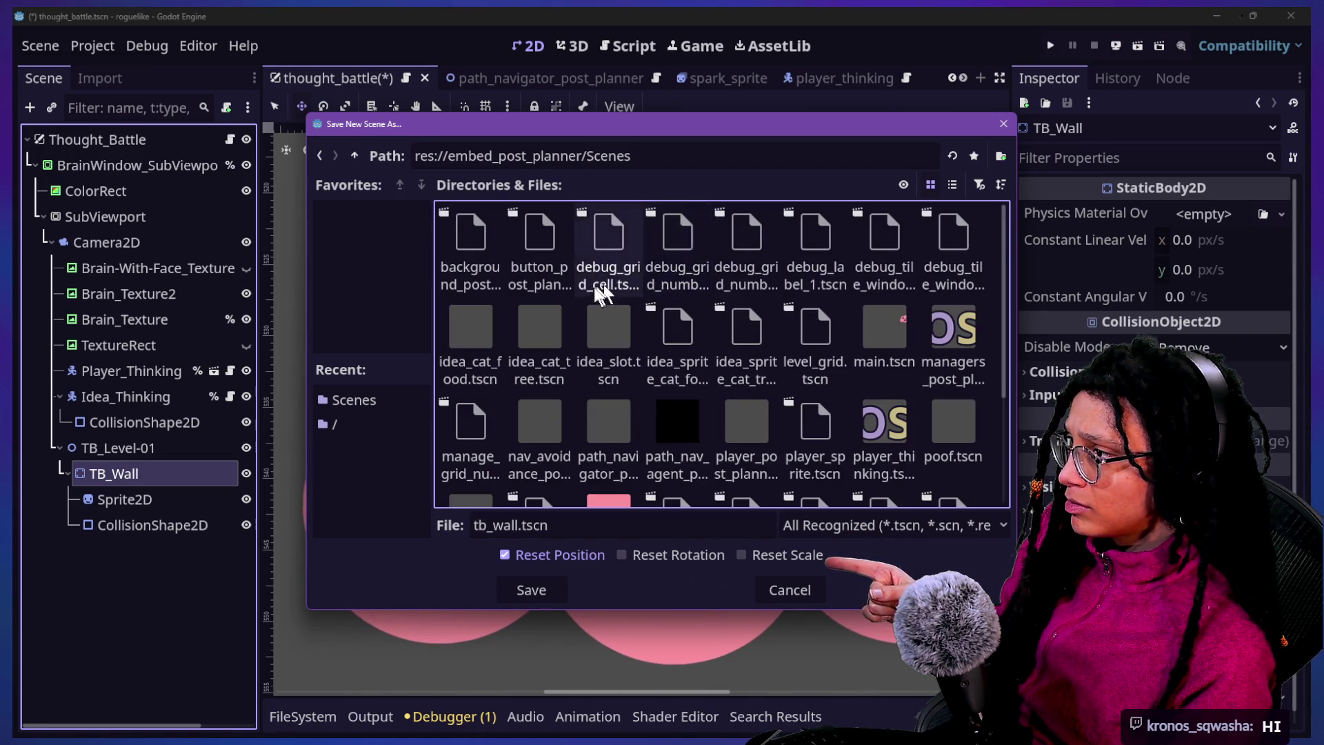
{"action": "scroll", "coordinate": [589, 293], "scroll_direction": "down", "scroll_amount": 5}
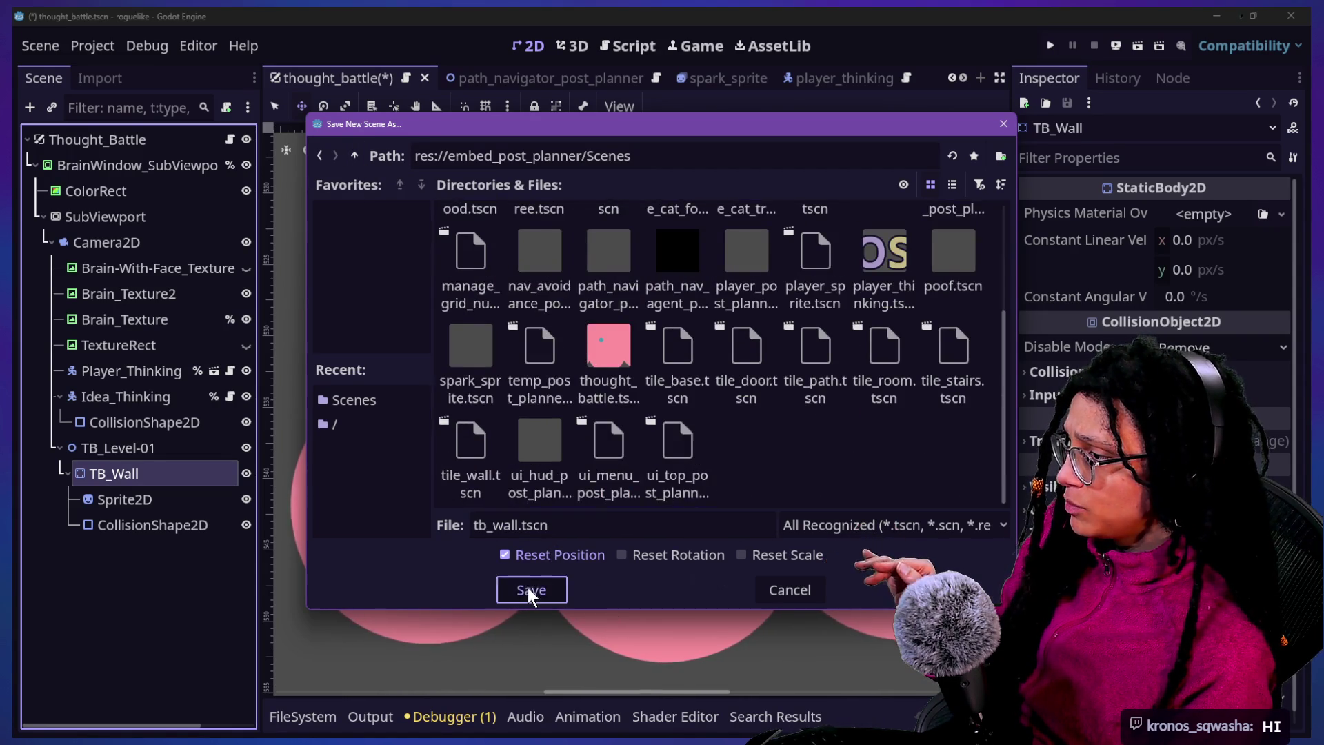
{"action": "left_click", "coordinate": [529, 589]}
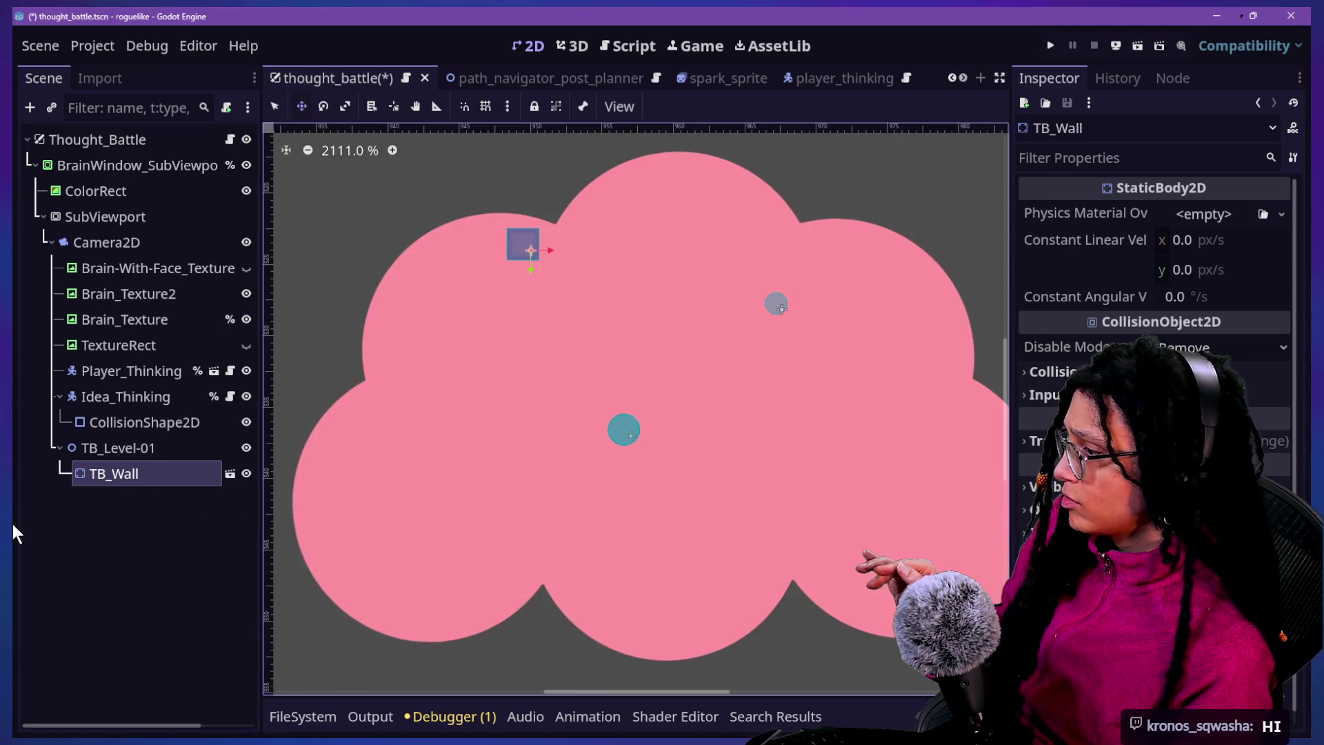
{"action": "left_click", "coordinate": [158, 445]}
{"action": "left_click", "coordinate": [166, 474]}
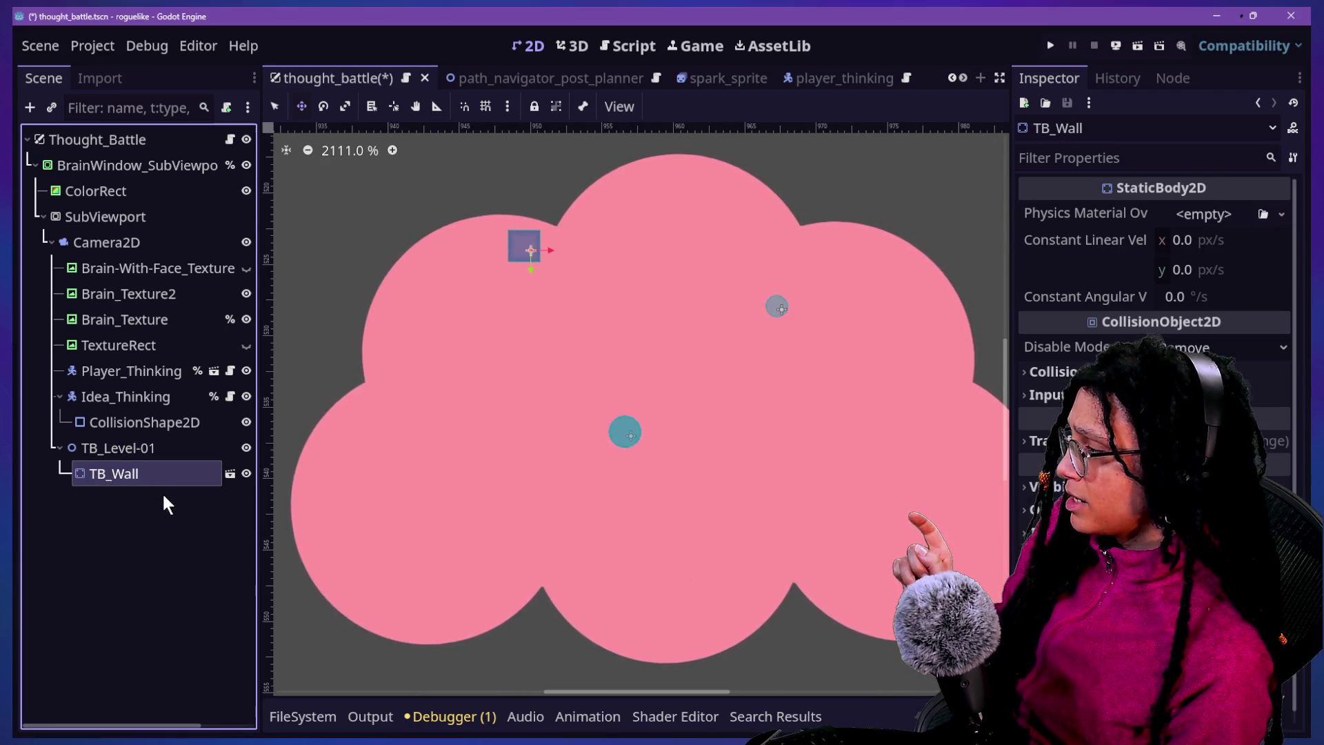
Open tb_wall.tscn and inspect its Sprite2D and the TB_Wall collision settings
{"action": "left_click", "coordinate": [230, 474]}
{"action": "left_click", "coordinate": [150, 141]}
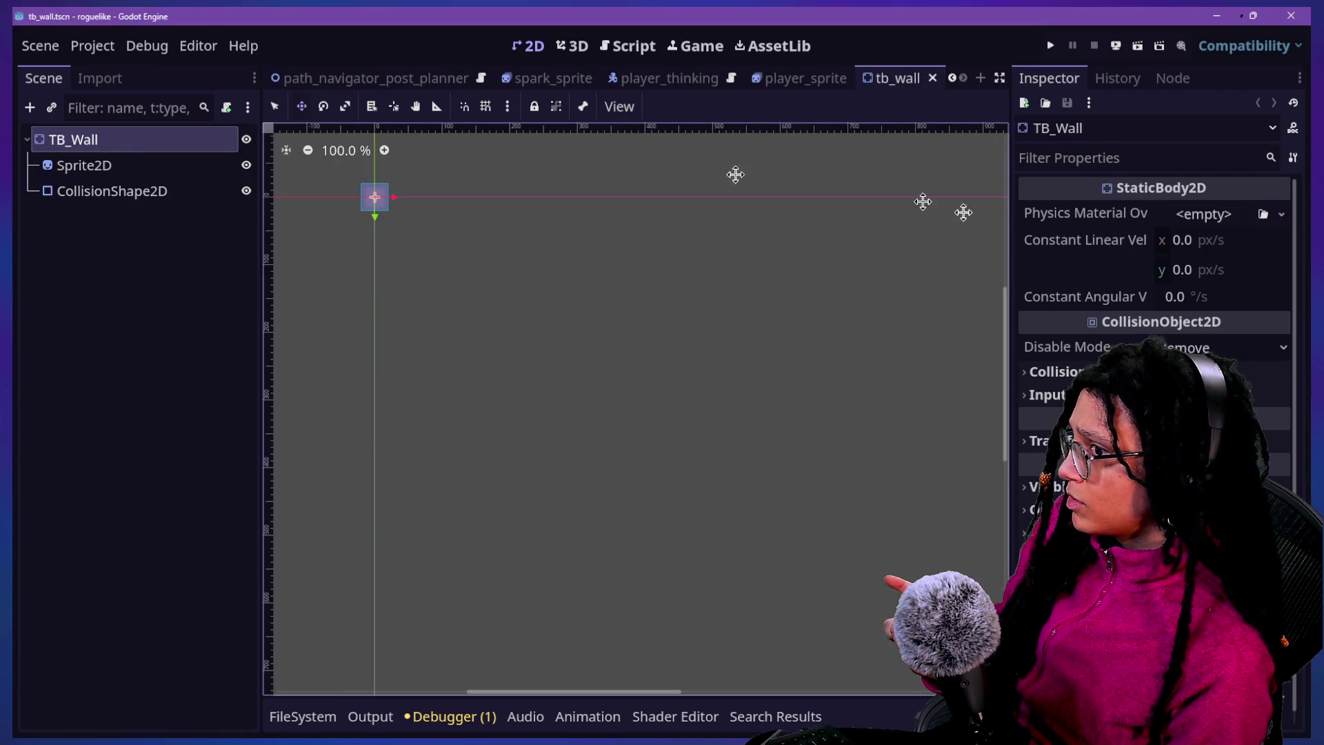
{"action": "left_click", "coordinate": [101, 165]}
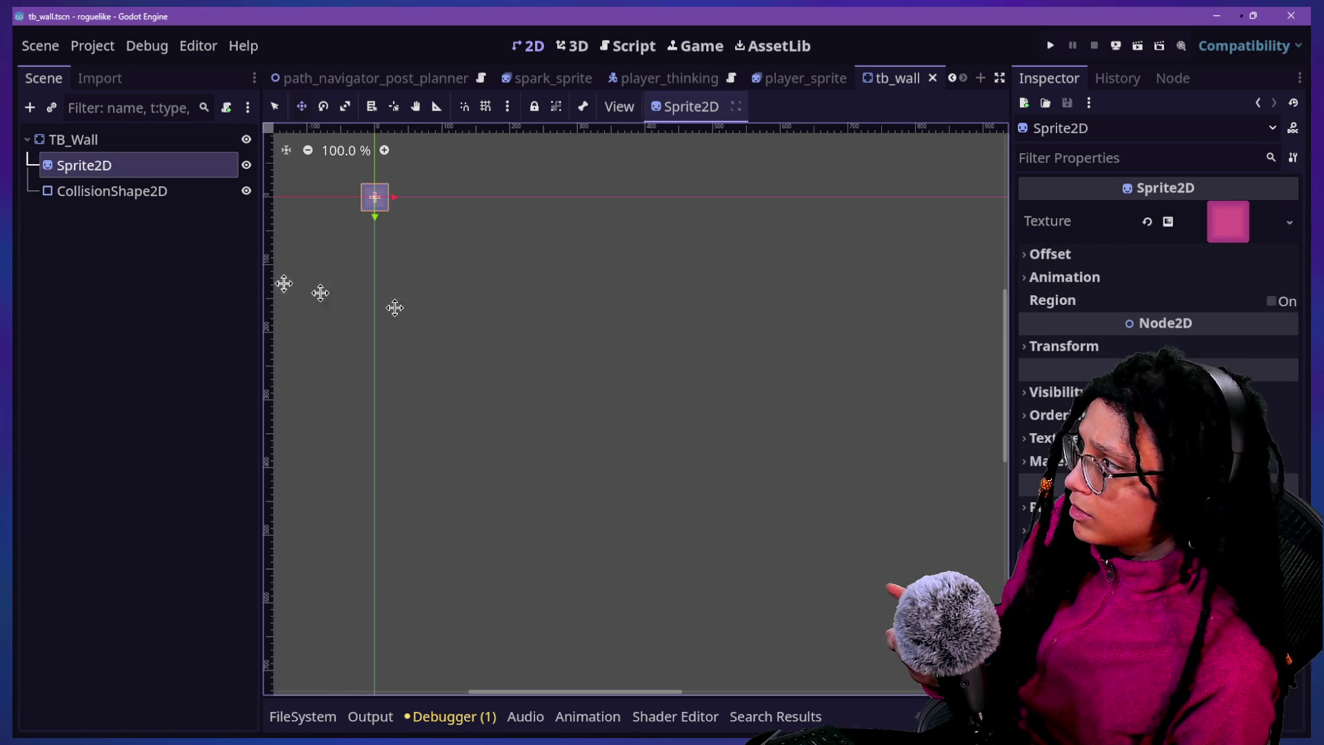
{"action": "left_click", "coordinate": [186, 142]}
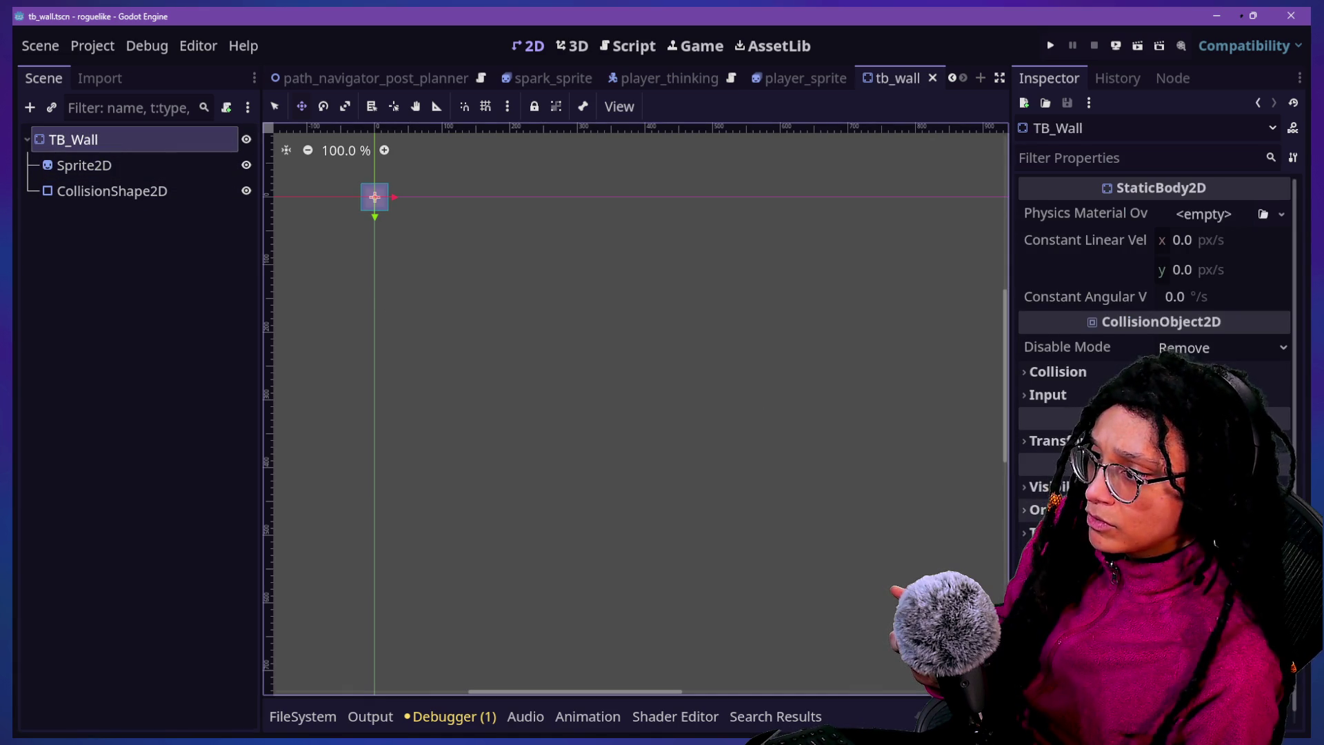
{"action": "scroll", "coordinate": [1155, 345], "scroll_direction": "down", "scroll_amount": 1}
{"action": "left_click", "coordinate": [1055, 358]}
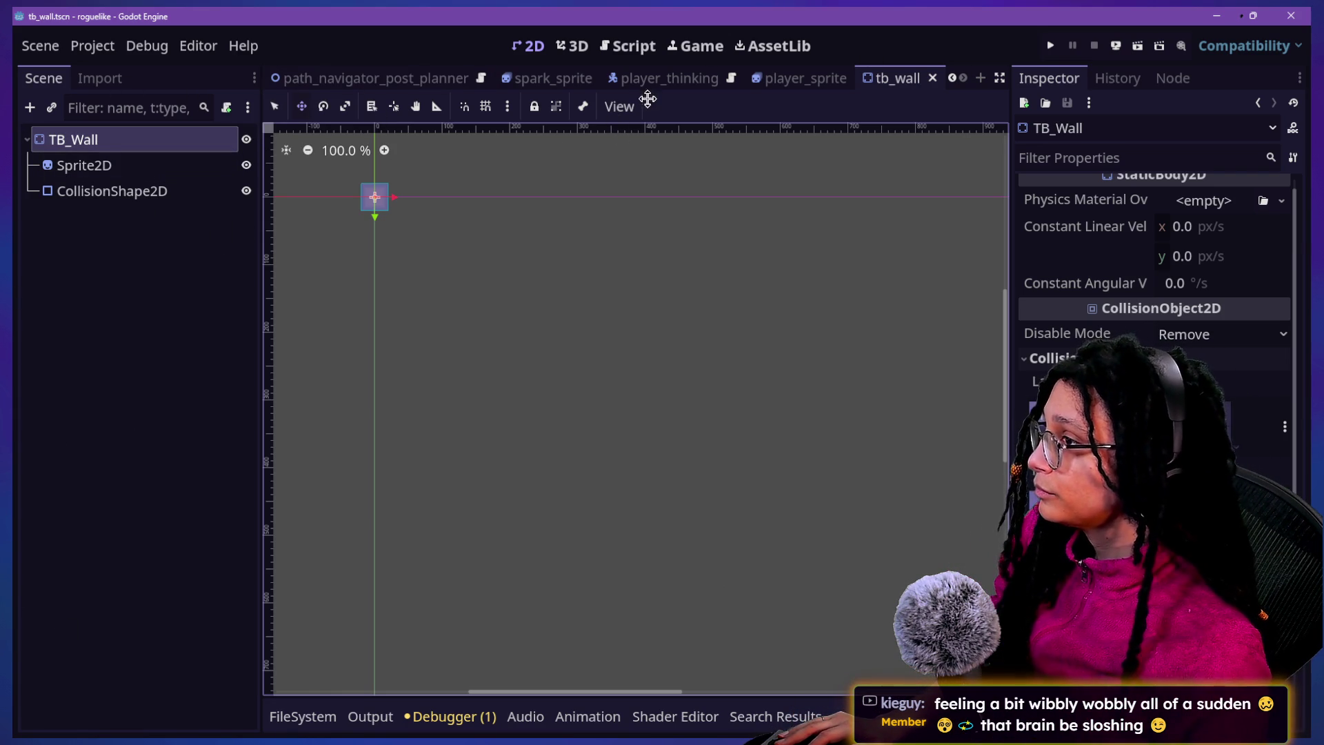
{"action": "scroll", "coordinate": [733, 74], "scroll_direction": "up", "scroll_amount": 5}
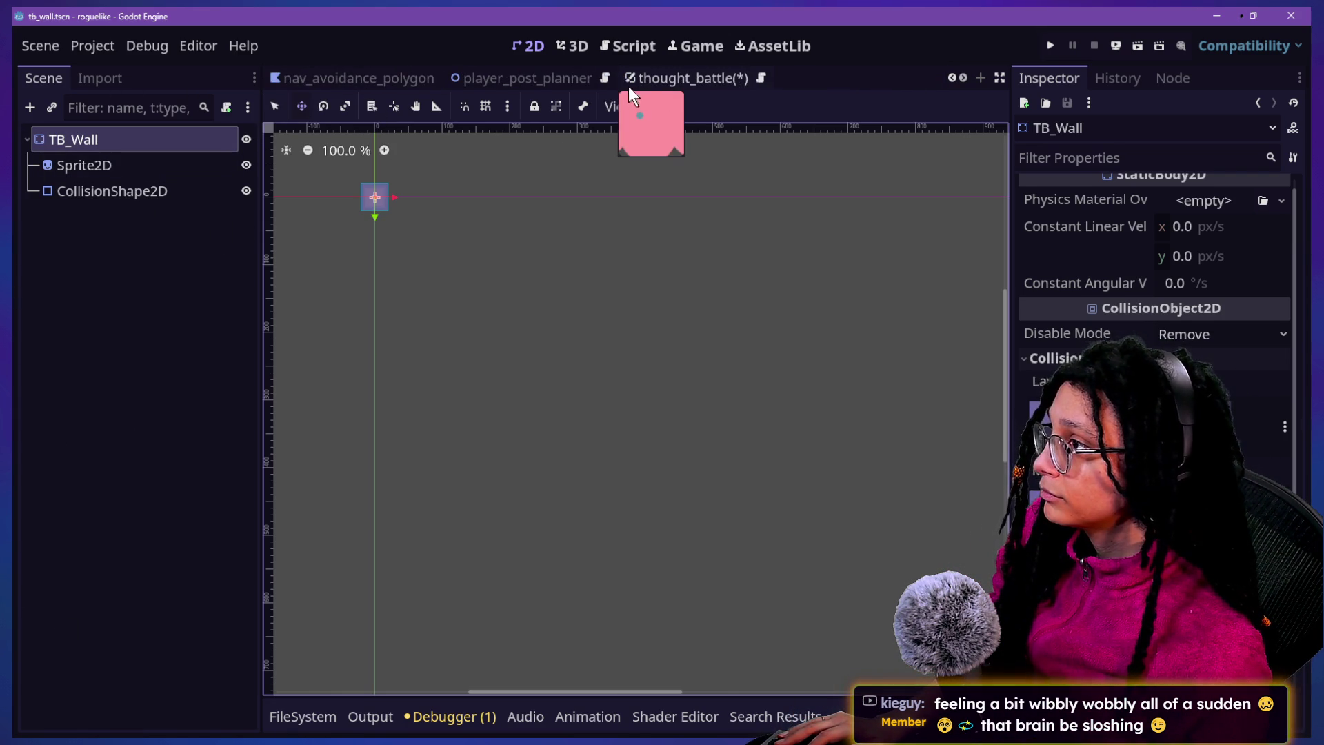
Back in thought_battle, duplicate TB_Wall into TB_Wall2 and TB_Wall3, placing the copy beside the others
{"action": "left_click", "coordinate": [627, 84]}
{"action": "left_click", "coordinate": [124, 448]}
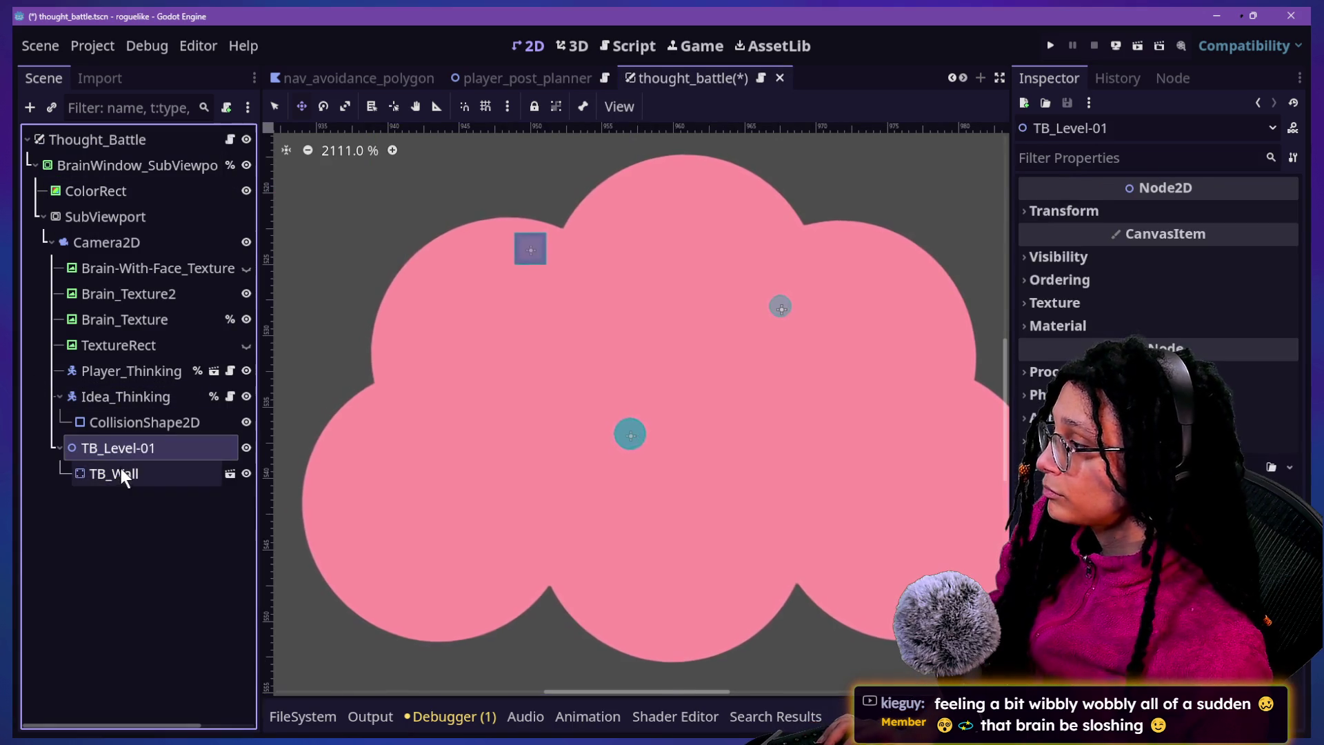
{"action": "left_click", "coordinate": [121, 472]}
{"action": "left_click", "coordinate": [126, 514]}
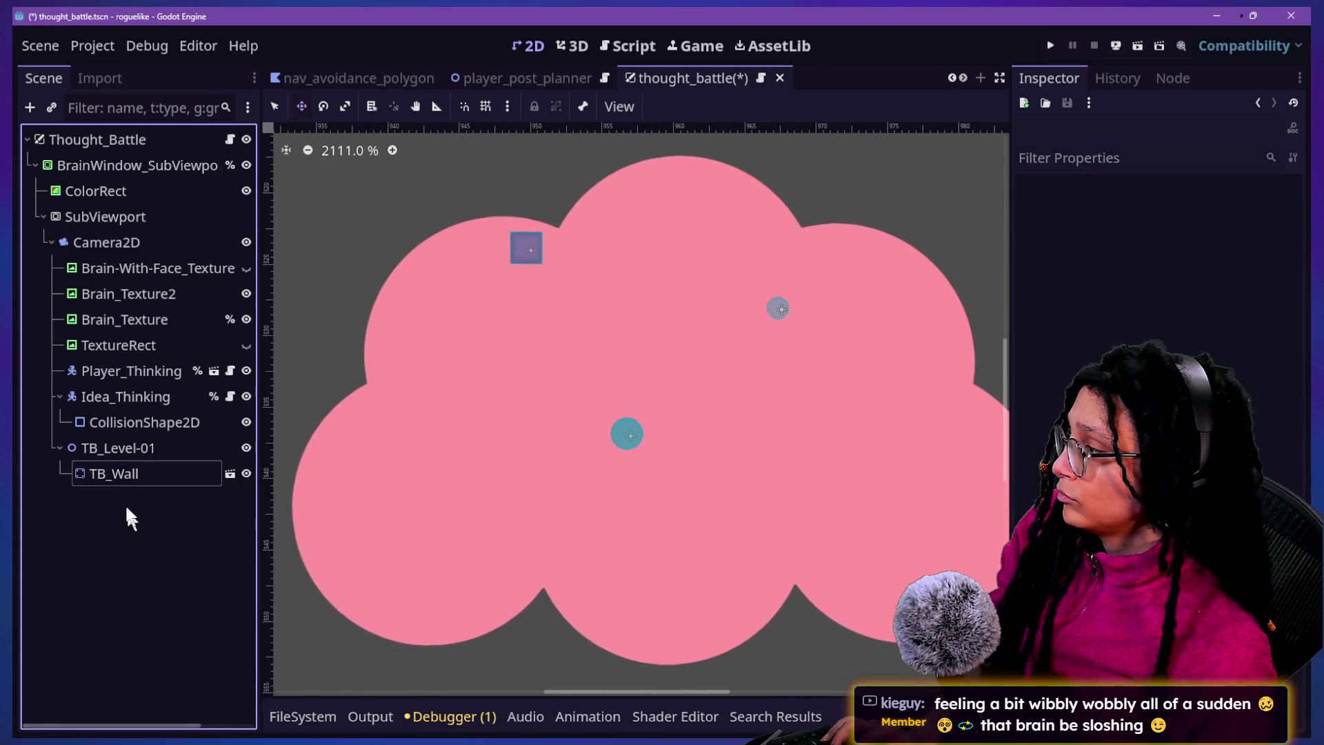
{"action": "left_click", "coordinate": [163, 483]}
{"action": "key", "text": "ctrl+d"}
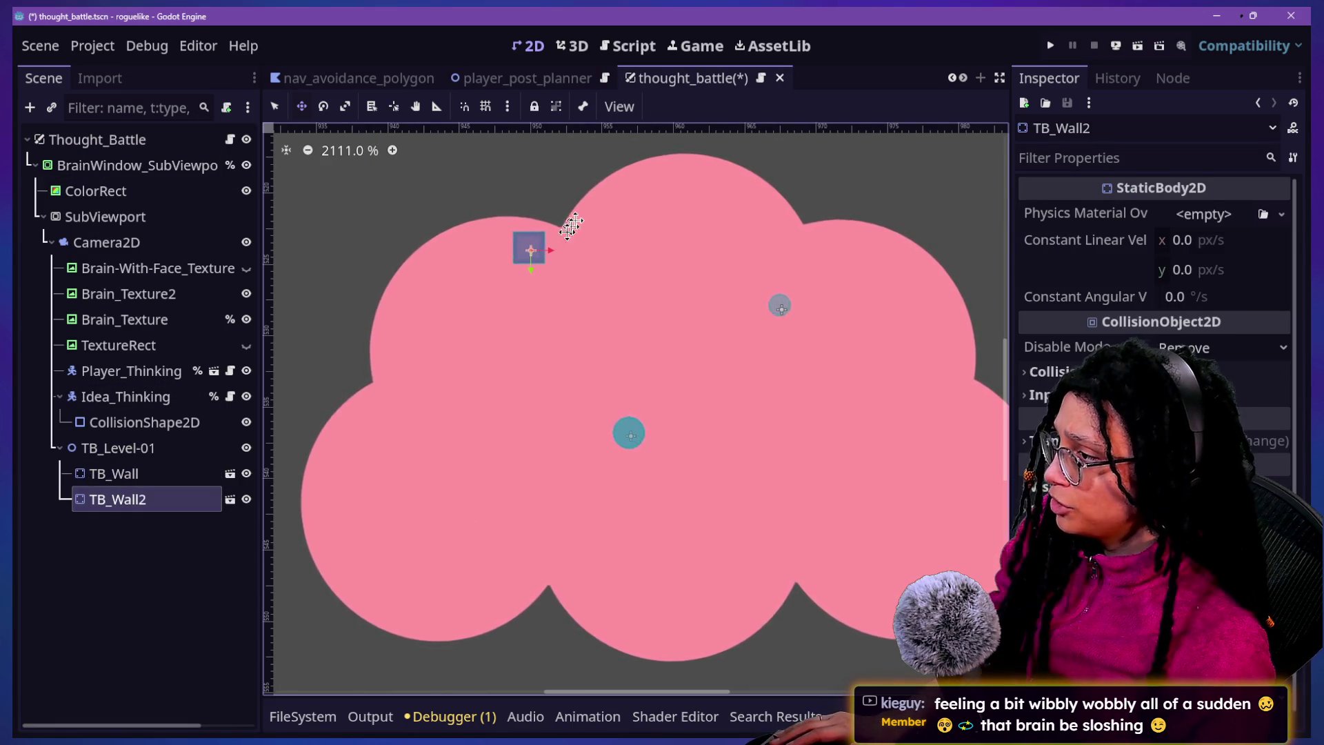
{"action": "key", "text": "ctrl+d"}
{"action": "mouse_move", "coordinate": [559, 269]}
{"action": "left_mouse_down"}
{"action": "mouse_move", "coordinate": [530, 290]}
{"action": "mouse_move", "coordinate": [519, 327]}
{"action": "left_mouse_up"}
Duplicate TB_Wall4 through TB_Wall6, lining TB_Wall6 up below the row's left end
{"action": "key", "text": "ctrl+d"}
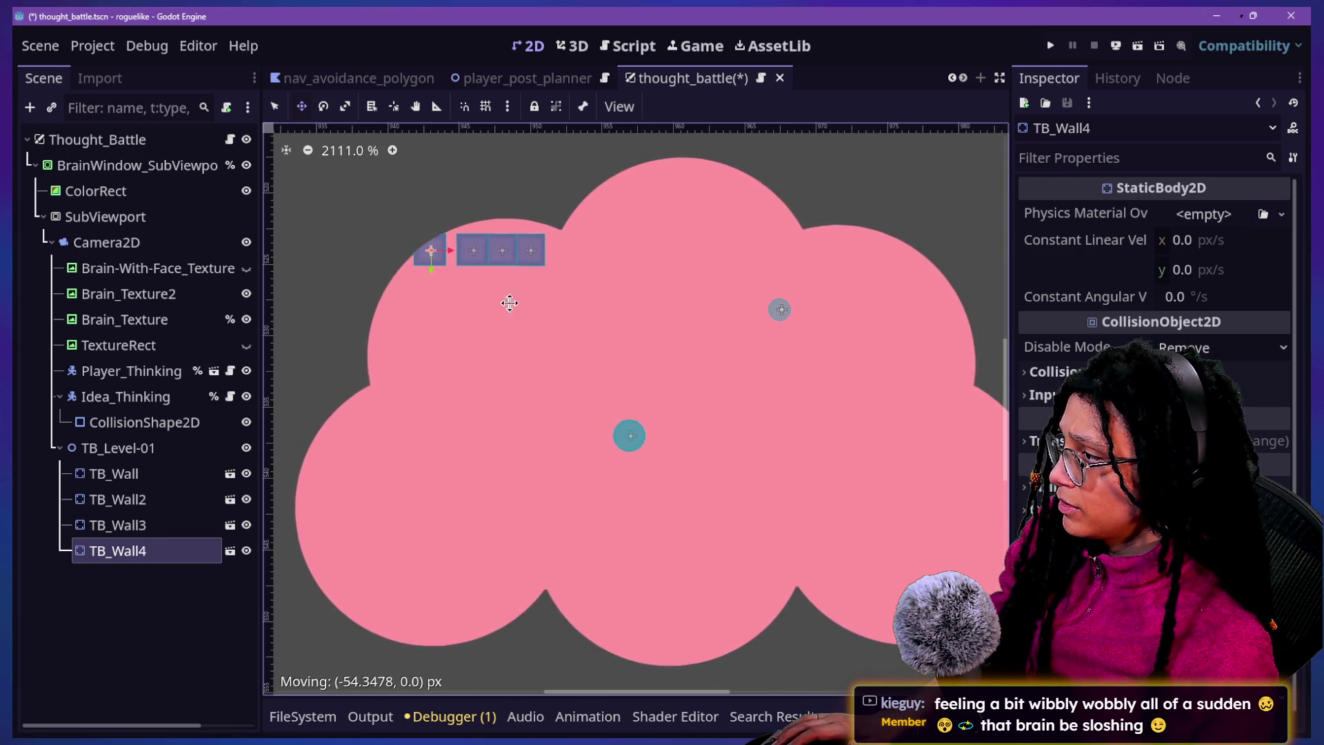
{"action": "key", "text": "ctrl+d"}
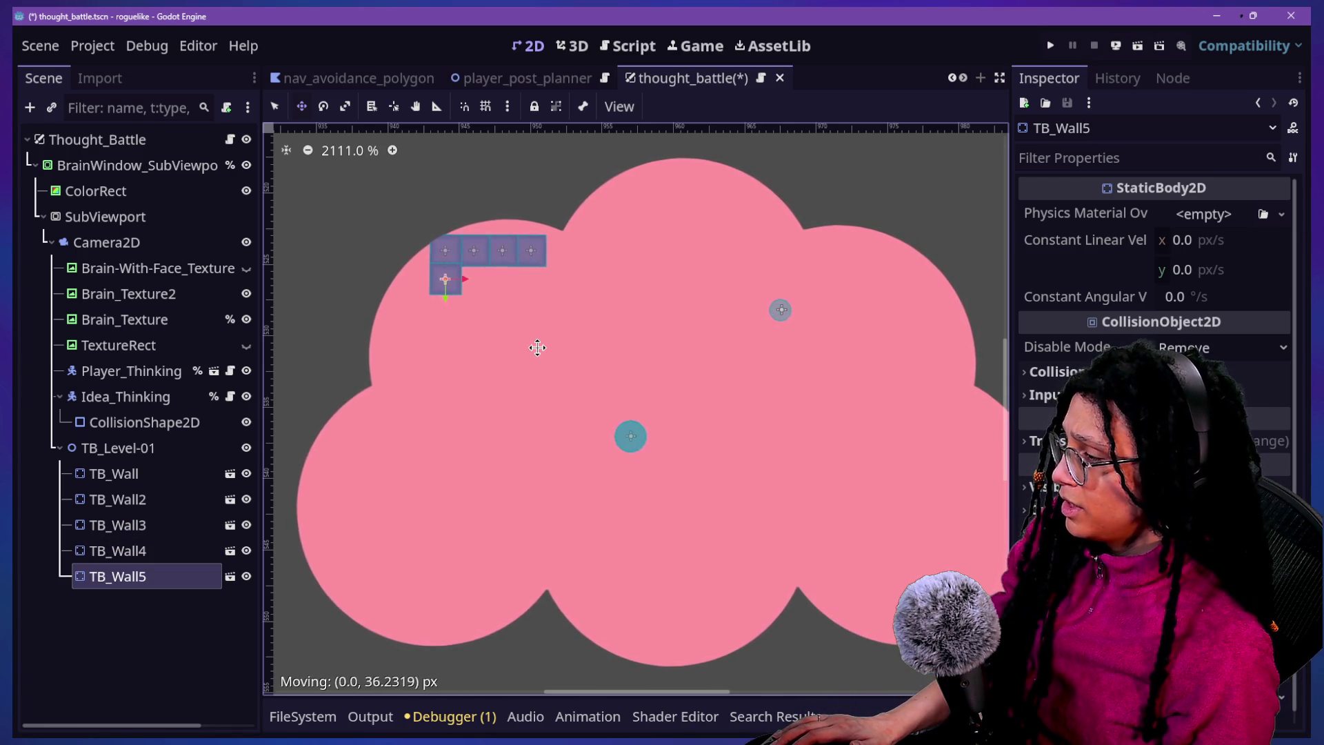
{"action": "key", "text": "ctrl+d"}
{"action": "left_click_drag", "start_coordinate": [554, 342], "coordinate": [547, 373]}
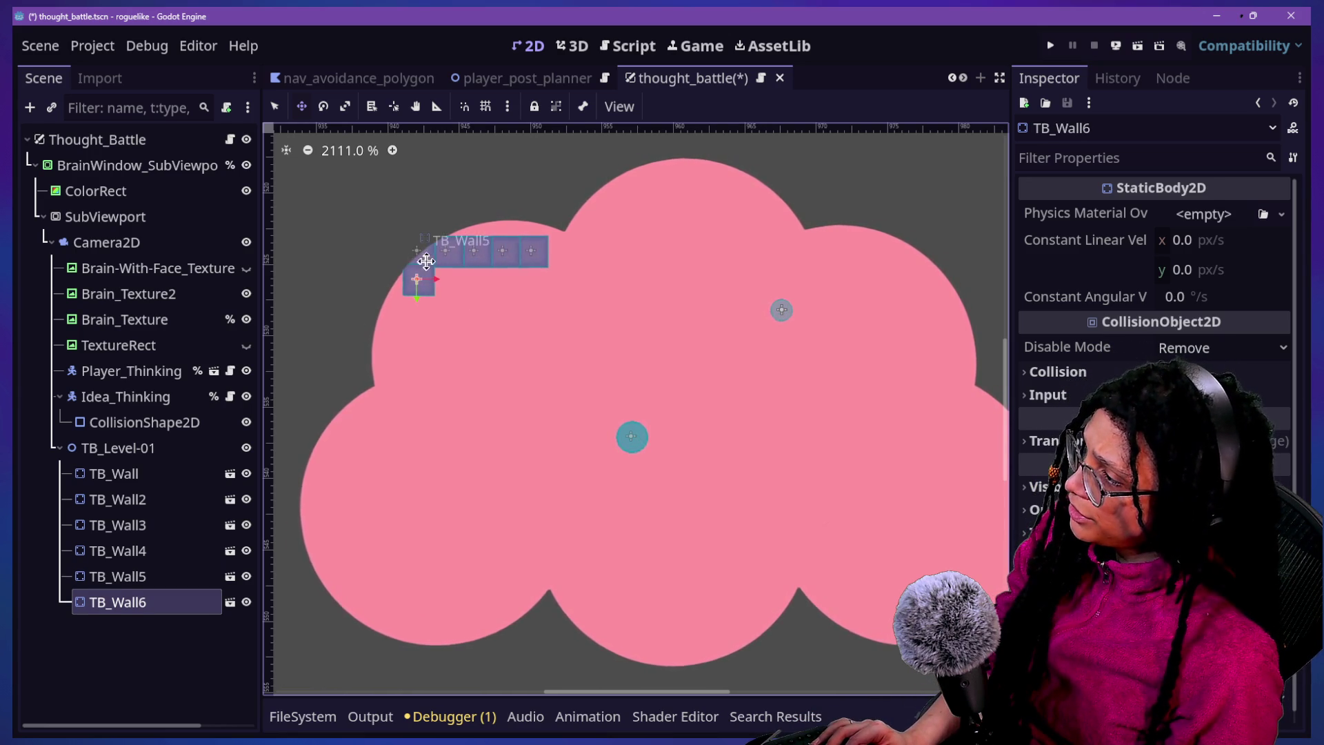
{"action": "mouse_move", "coordinate": [424, 304]}
{"action": "left_mouse_down"}
{"action": "mouse_move", "coordinate": [443, 304]}
{"action": "mouse_move", "coordinate": [409, 299]}
{"action": "left_mouse_up"}
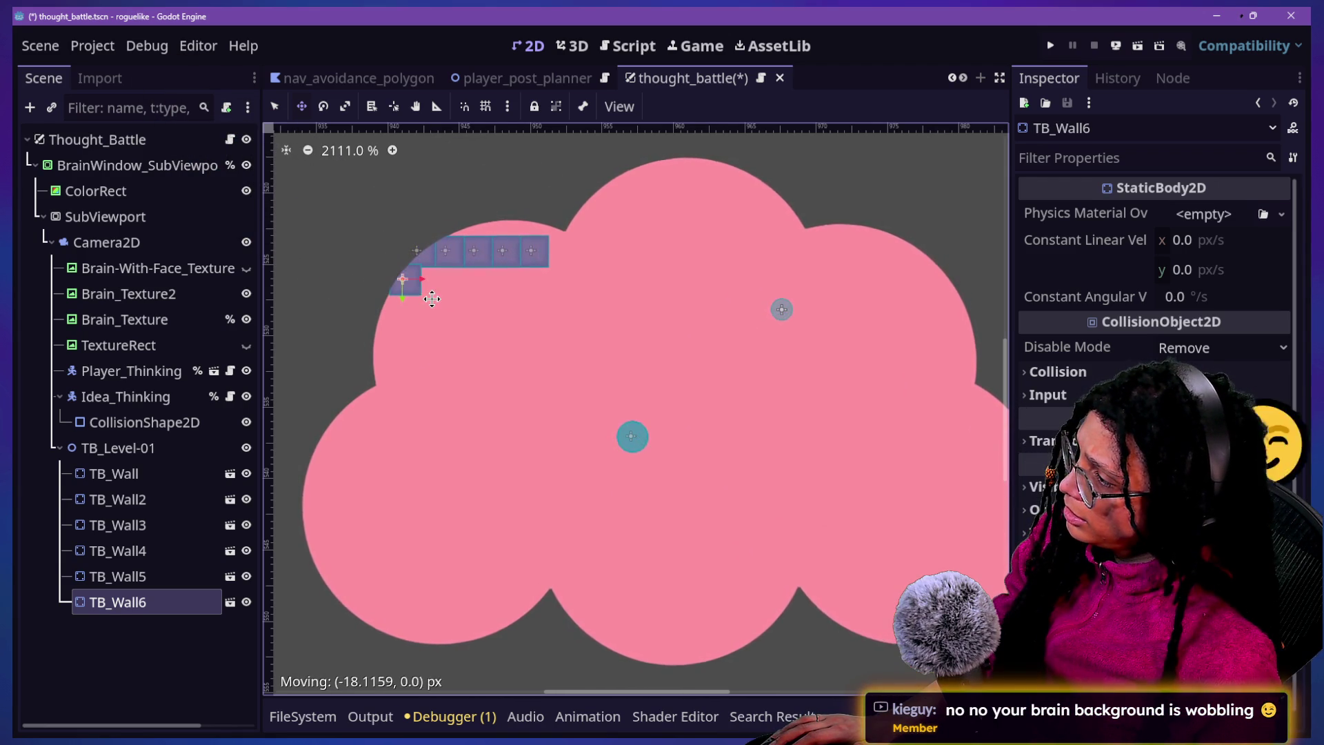
{"action": "left_click_drag", "start_coordinate": [435, 299], "coordinate": [410, 300]}
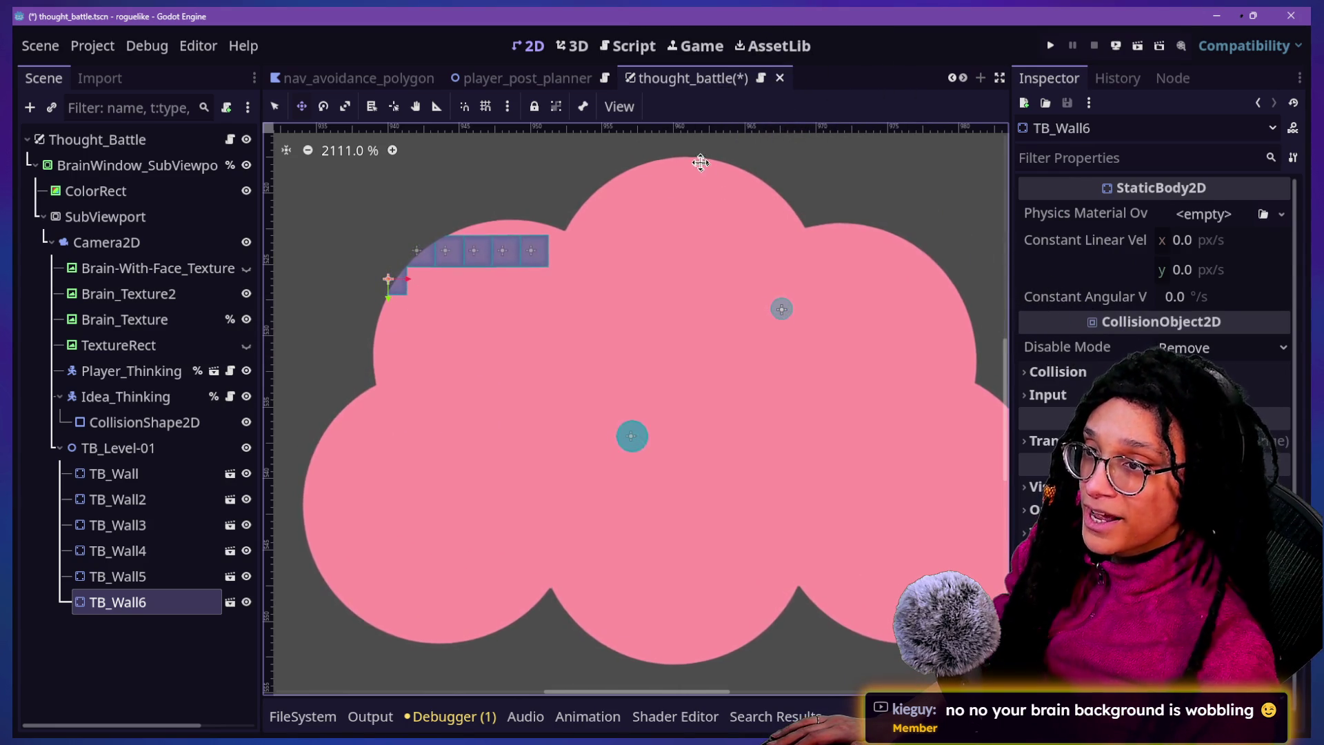
{"action": "left_click", "coordinate": [609, 110]}
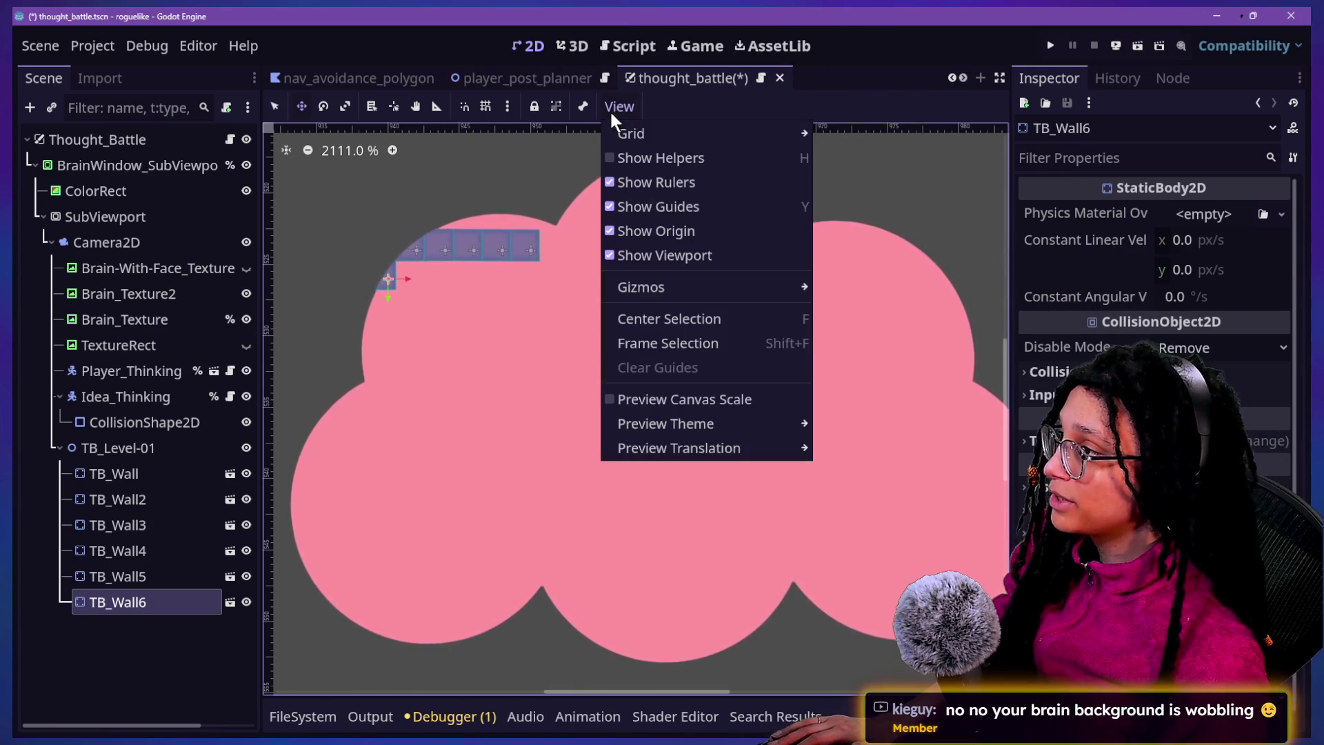
{"action": "left_click", "coordinate": [609, 110]}
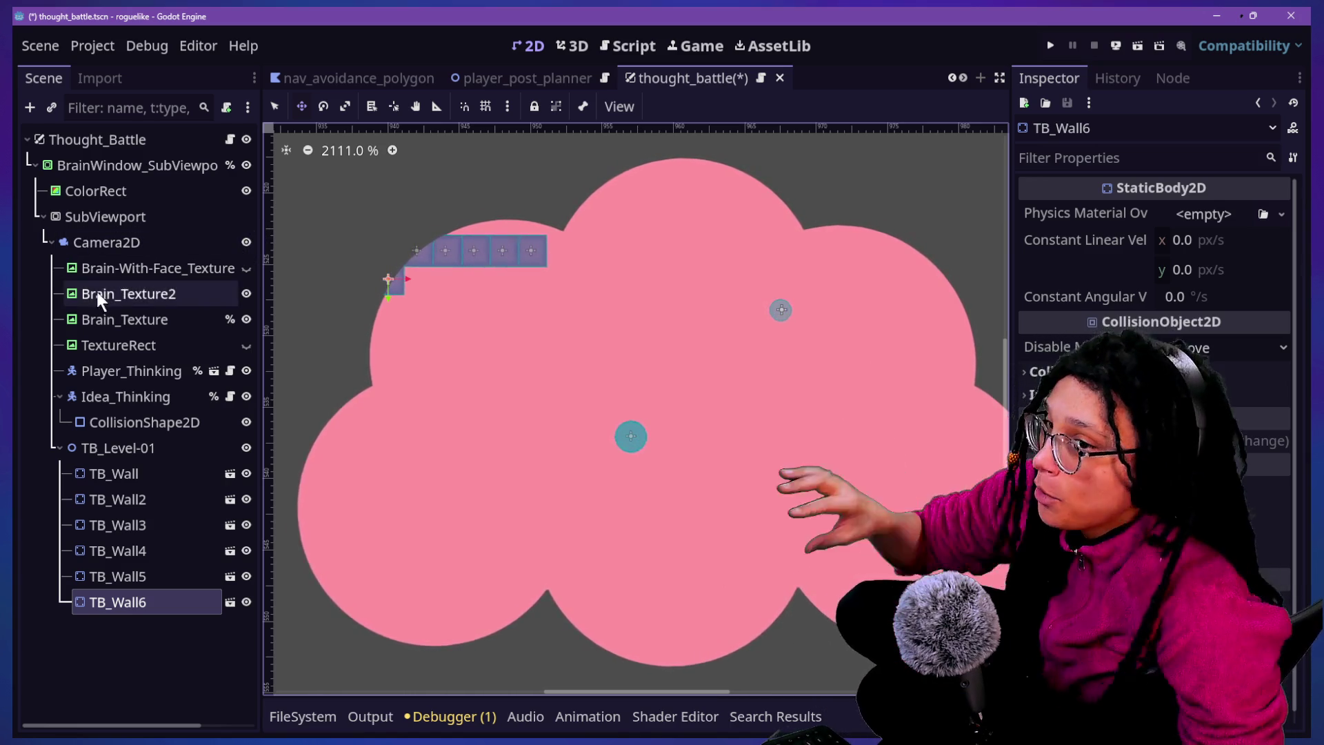
{"action": "left_click", "coordinate": [160, 294]}
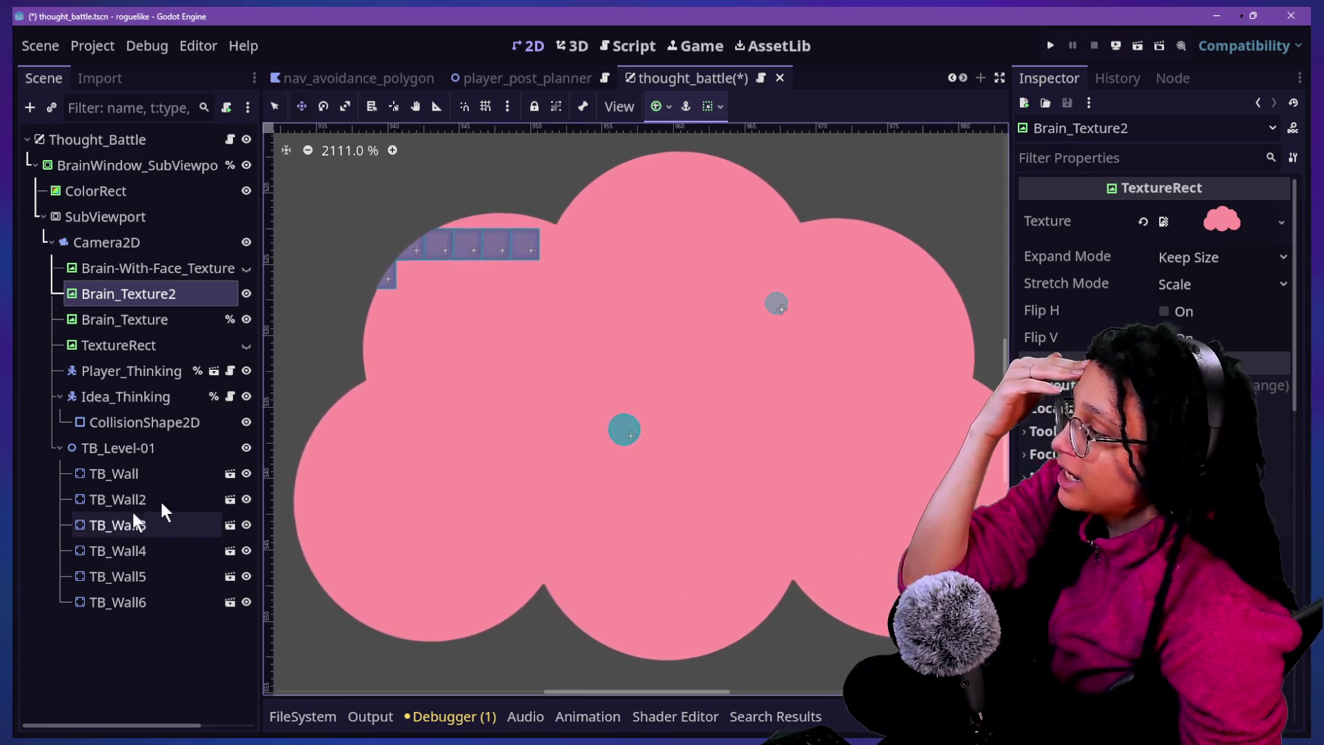
{"action": "left_click", "coordinate": [88, 269]}
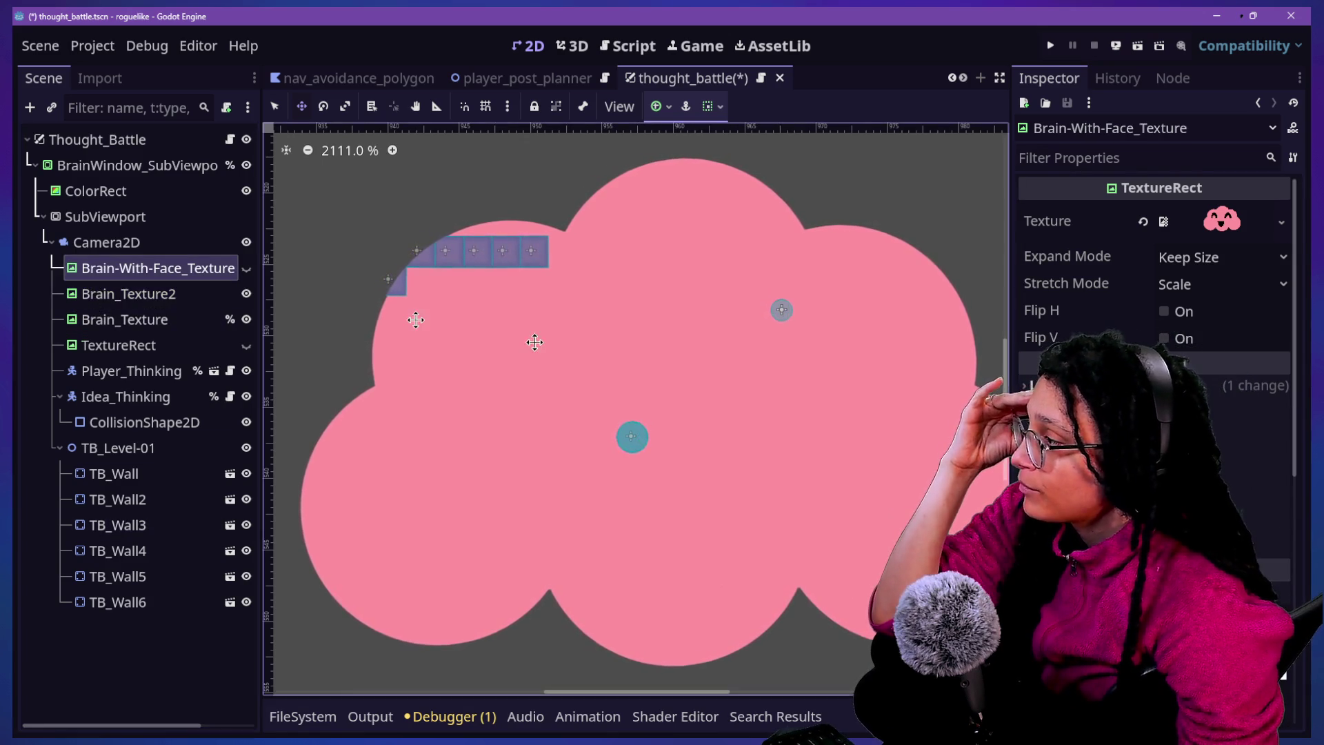
{"action": "scroll", "coordinate": [1193, 344], "scroll_direction": "down", "scroll_amount": 5}
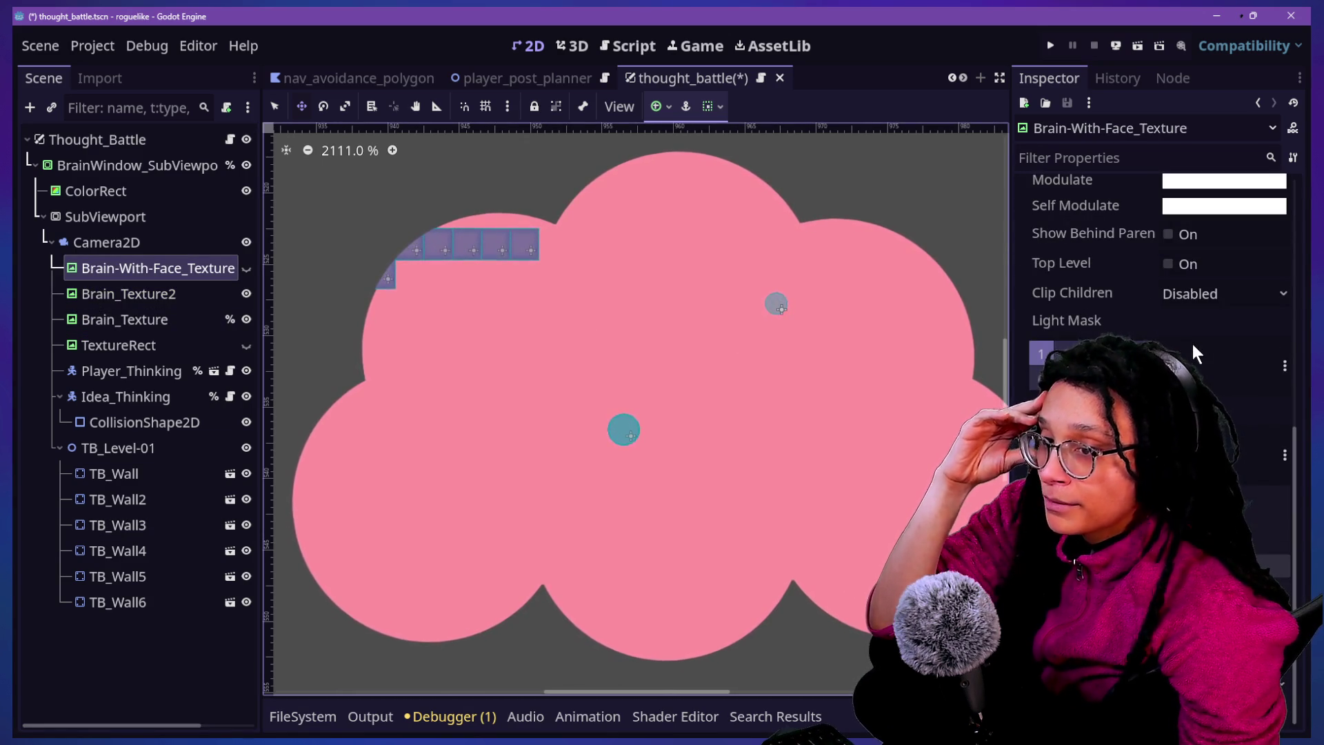
{"action": "left_click", "coordinate": [107, 294]}
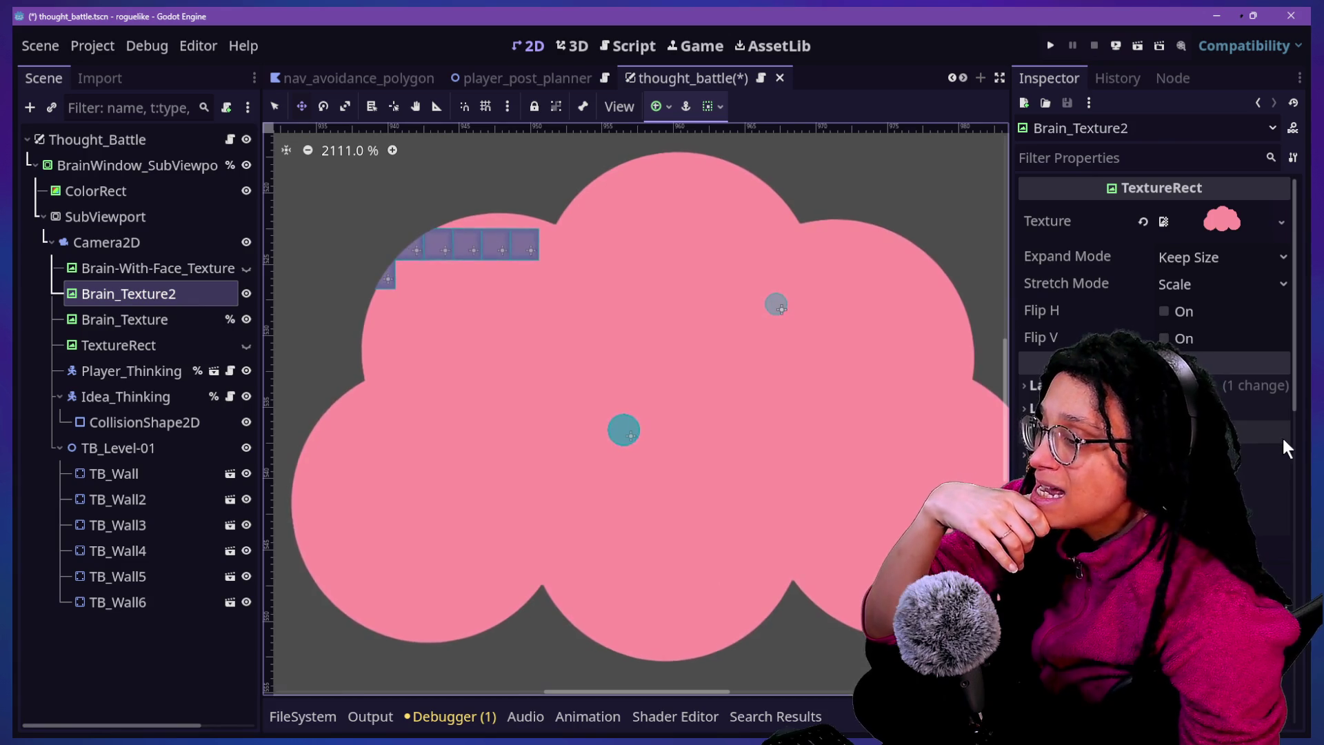
{"action": "scroll", "coordinate": [1282, 436], "scroll_direction": "down", "scroll_amount": 6}
{"action": "scroll", "coordinate": [1283, 439], "scroll_direction": "down", "scroll_amount": 5}
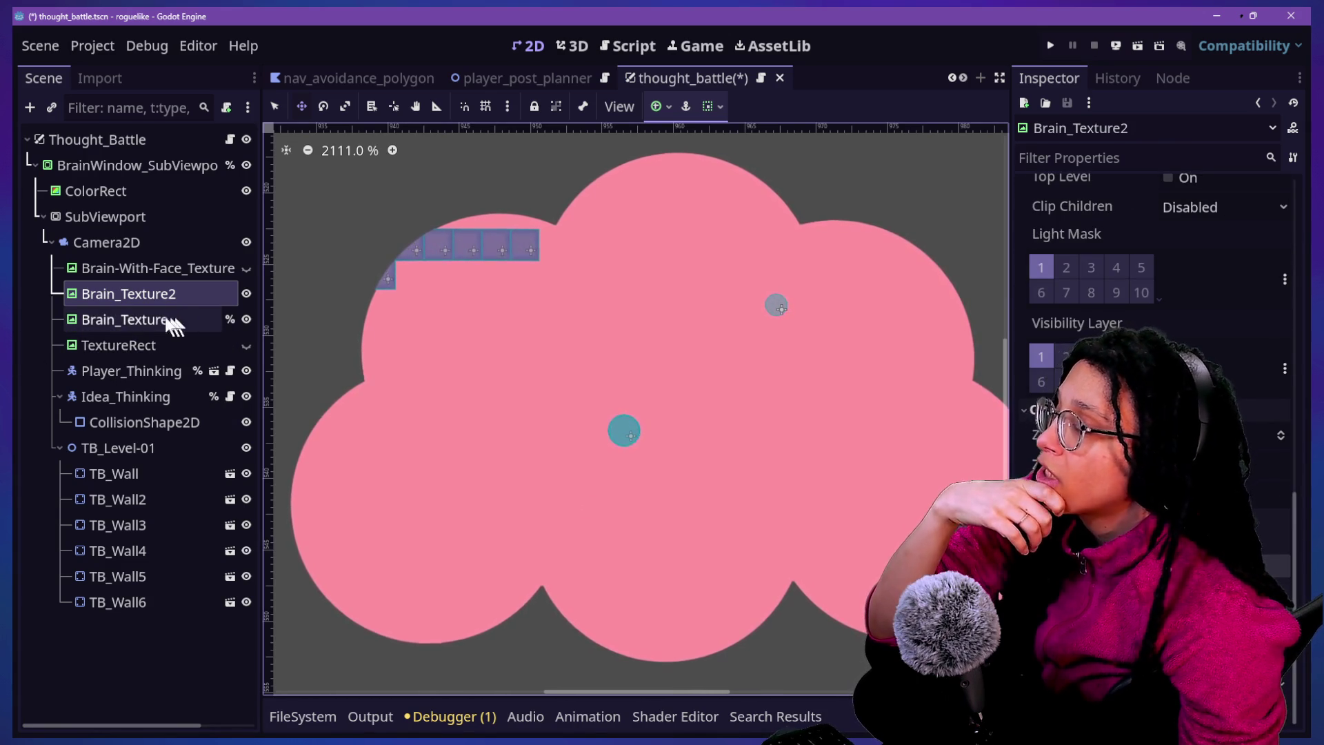
{"action": "left_click", "coordinate": [127, 270]}
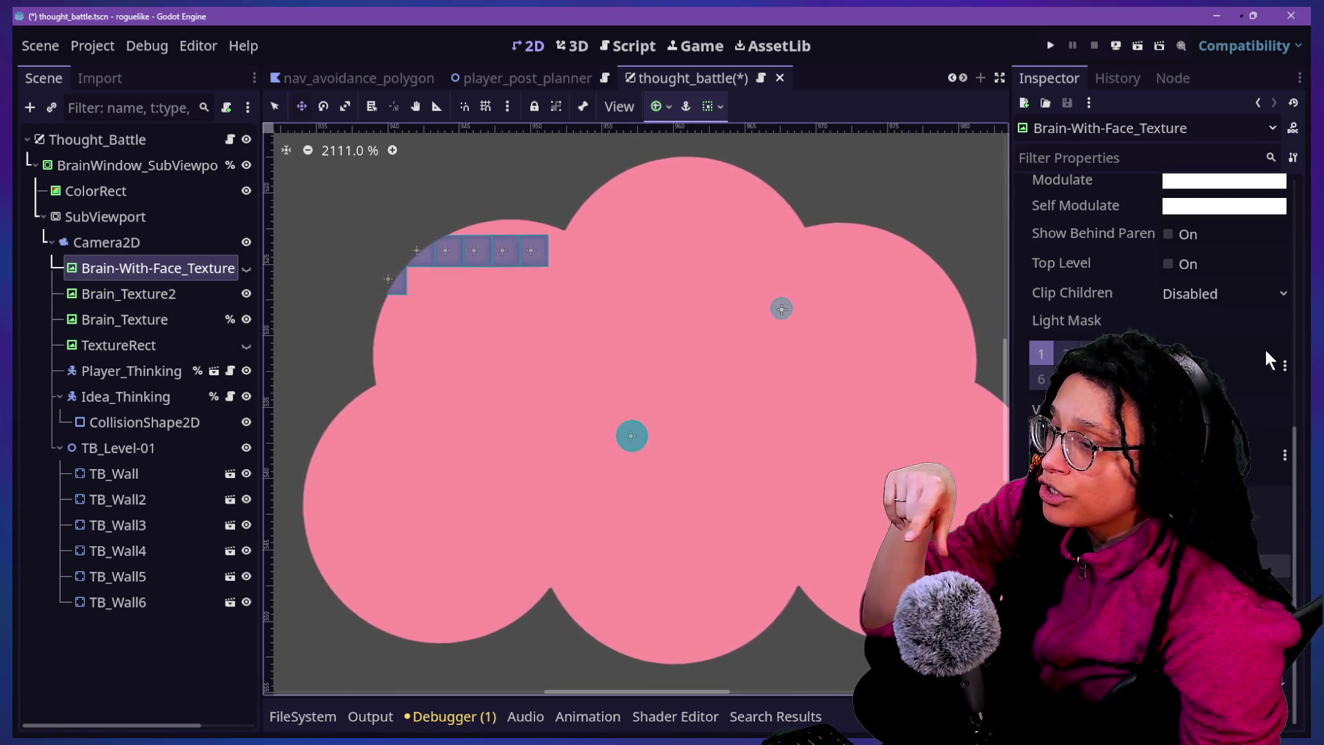
{"action": "scroll", "coordinate": [1264, 346], "scroll_direction": "up", "scroll_amount": 10}
{"action": "scroll", "coordinate": [1264, 350], "scroll_direction": "down", "scroll_amount": 10}
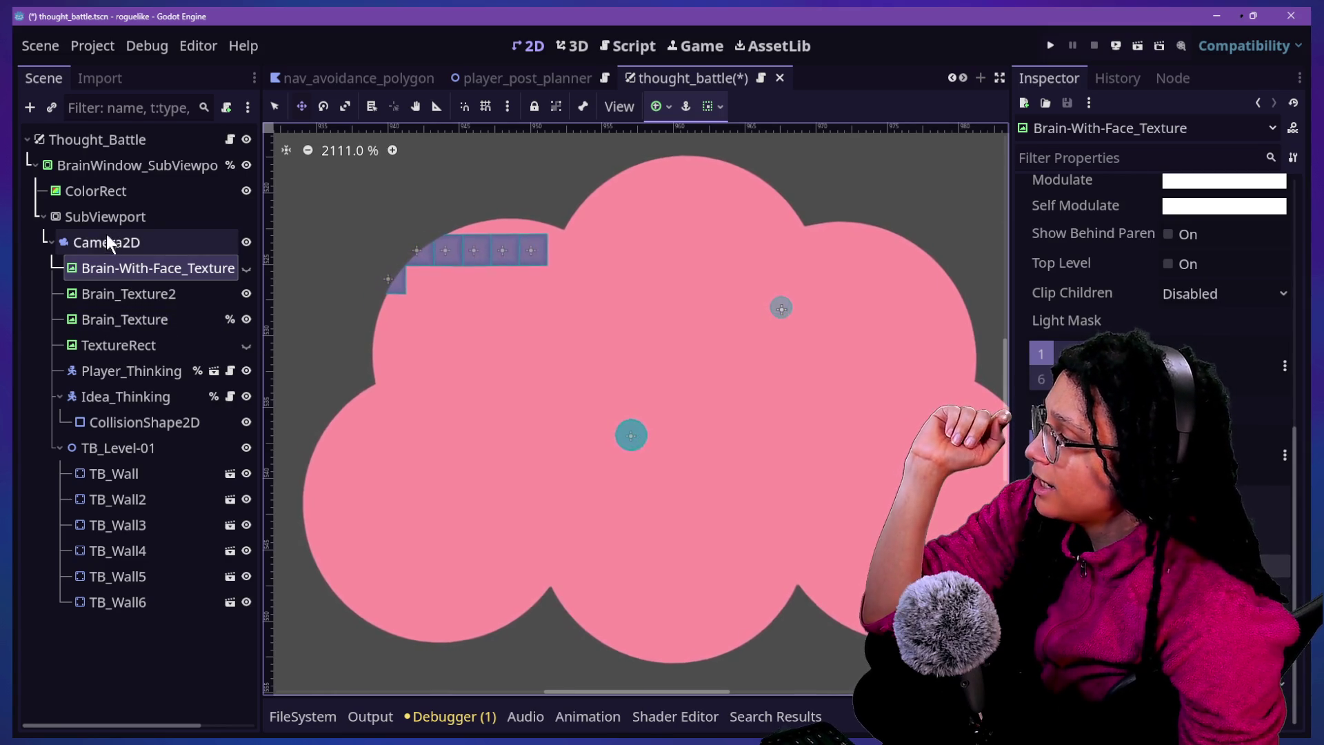
{"action": "left_click", "coordinate": [105, 165]}
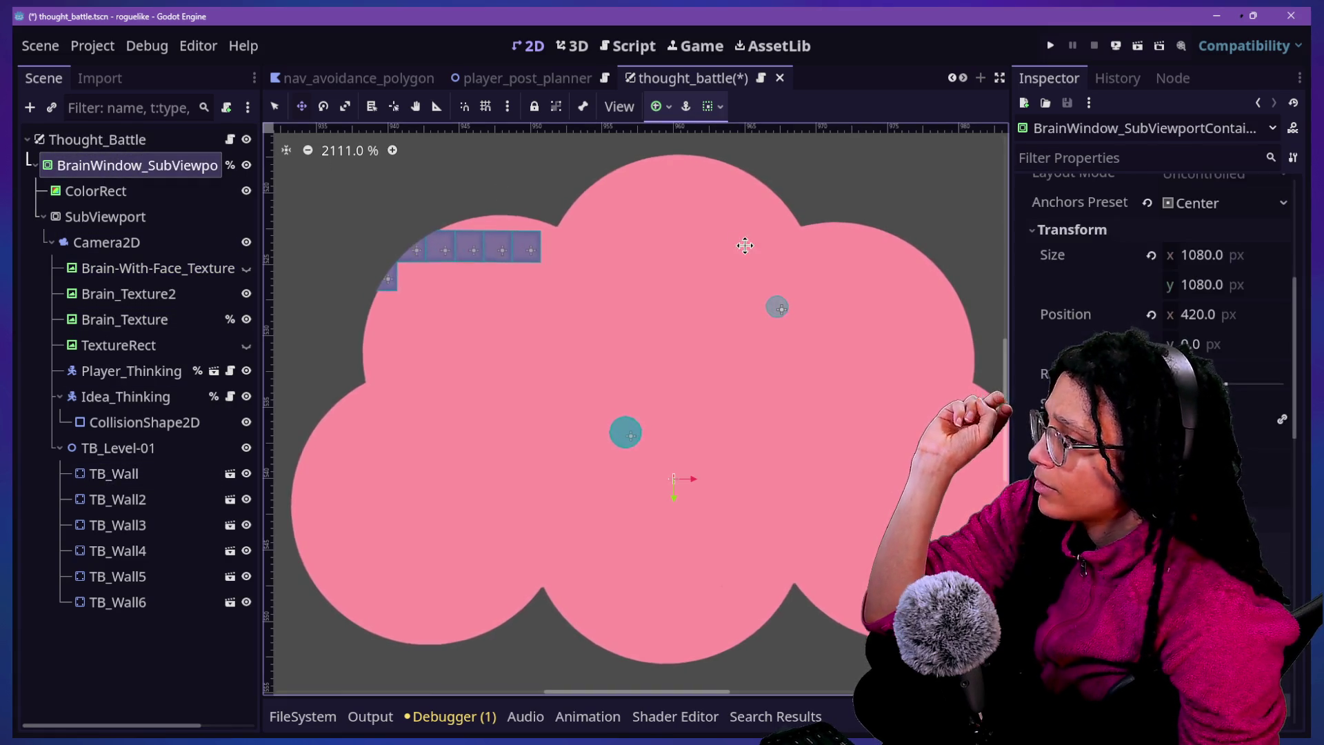
Drag the BrainWindow container back to offset (0,0) so the cloud and walls align, then zoom in
{"action": "scroll", "coordinate": [1289, 424], "scroll_direction": "down", "scroll_amount": 15}
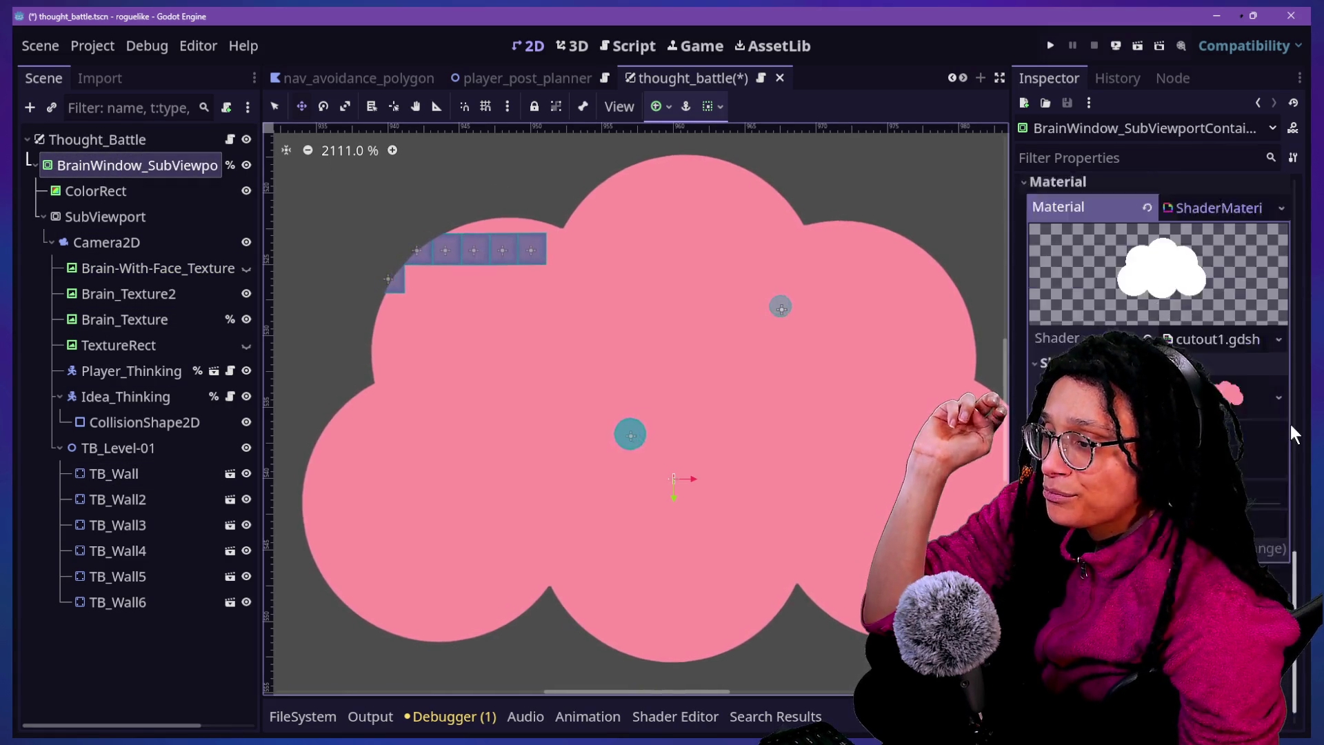
{"action": "left_click", "coordinate": [1182, 334]}
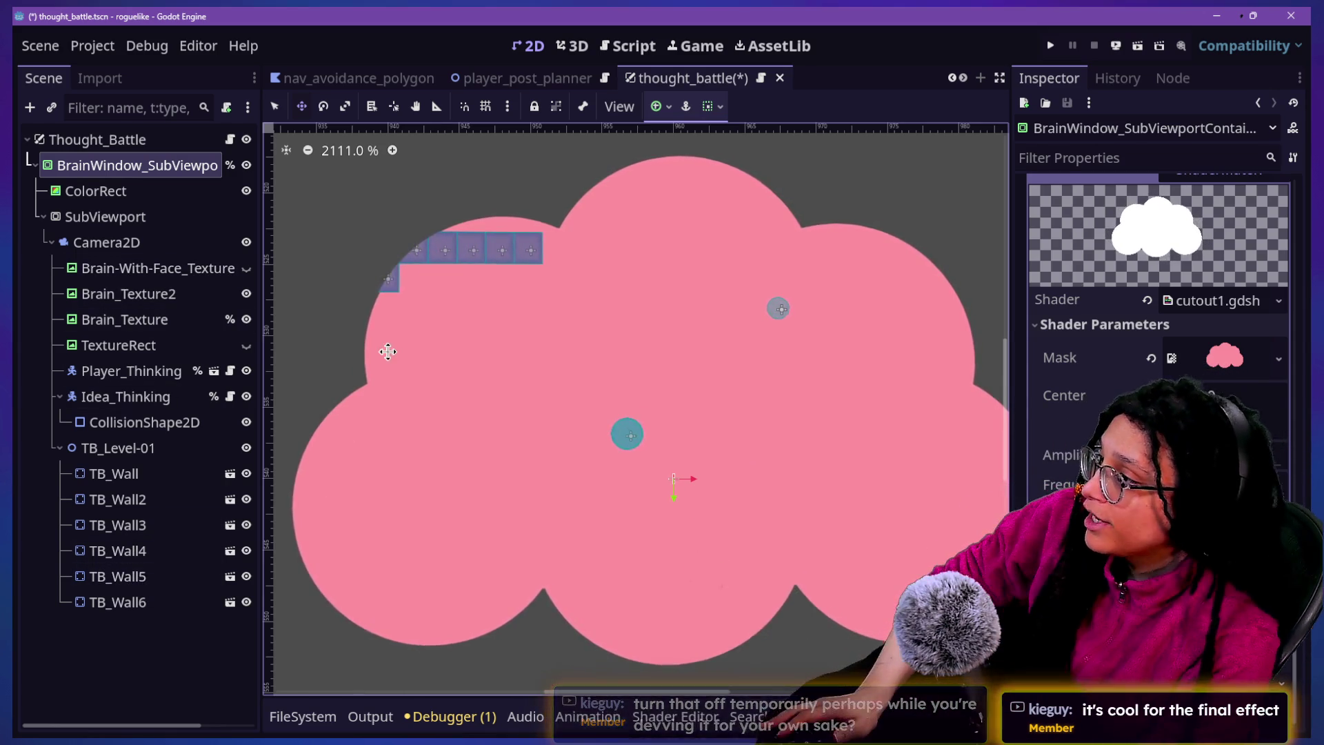
{"action": "left_click_drag", "start_coordinate": [384, 343], "coordinate": [384, 321]}
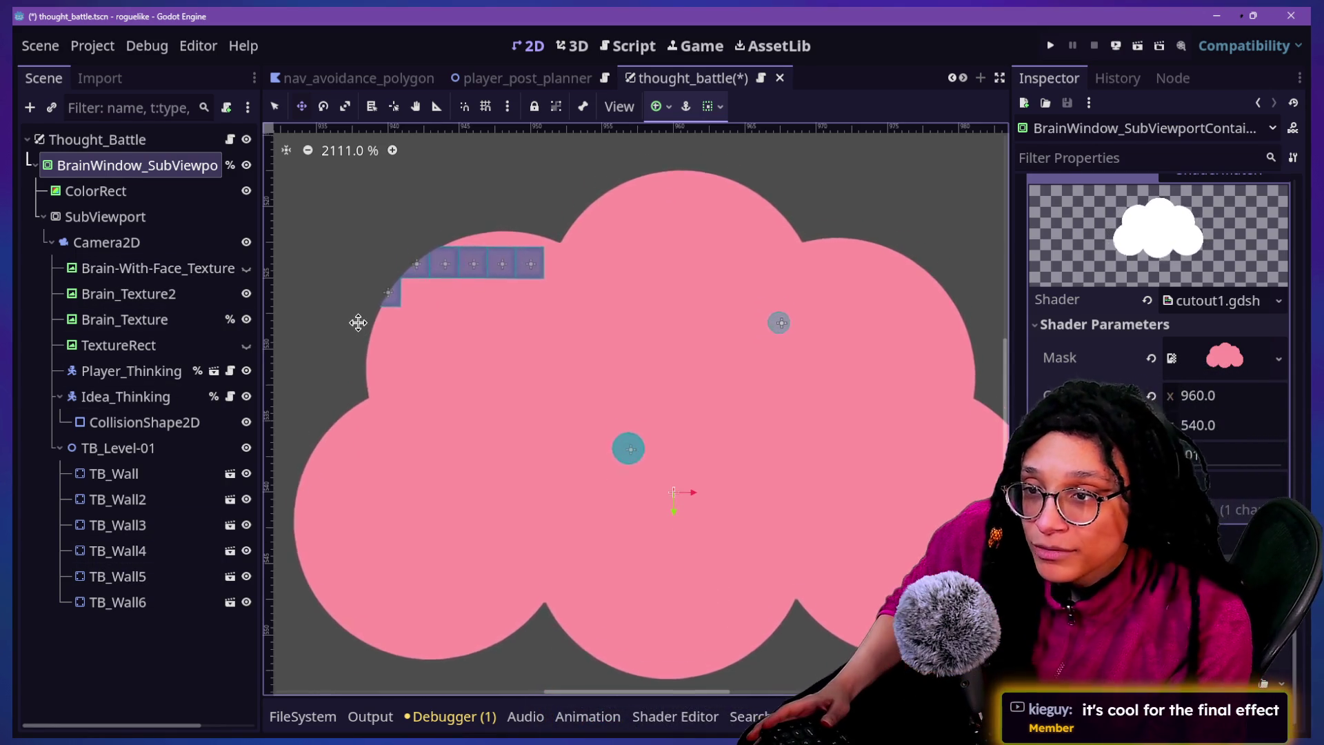
{"action": "scroll", "coordinate": [358, 322], "scroll_direction": "up", "scroll_amount": 3}
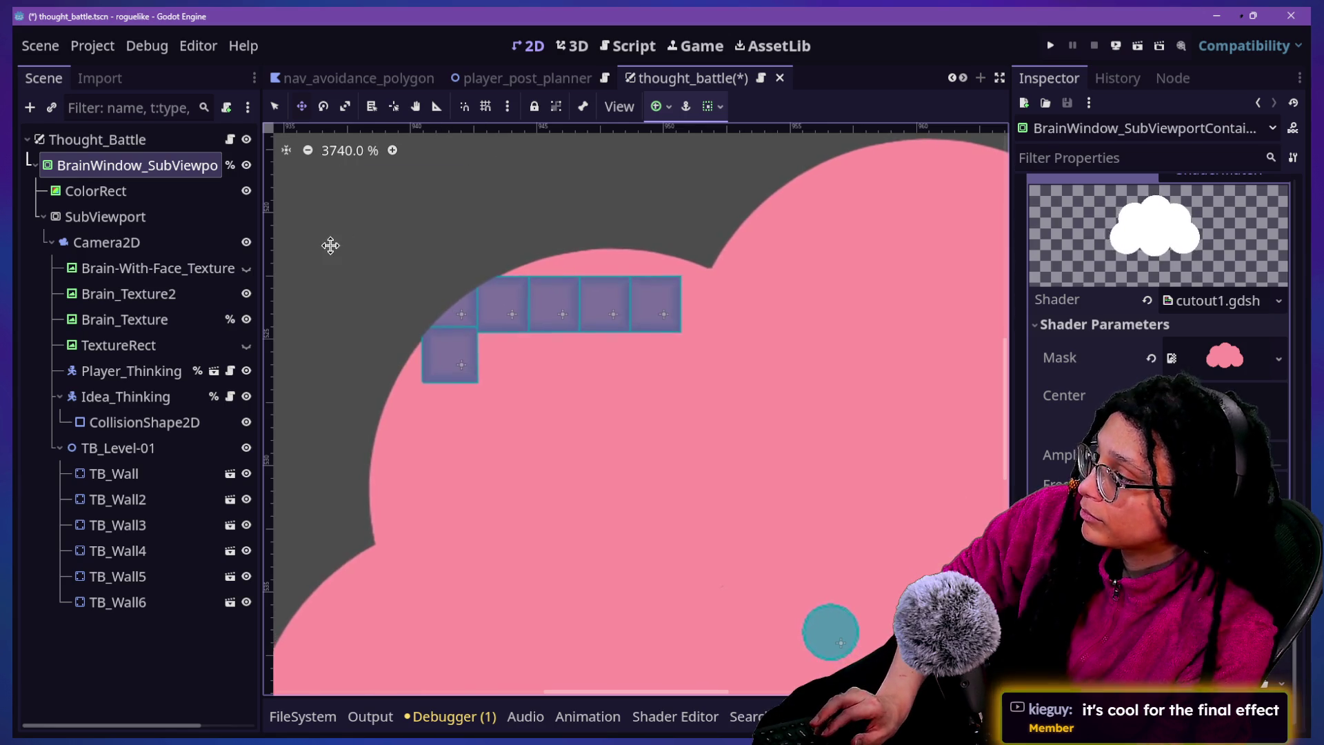
Slide TB_Wall flush against the other blocks and shift all six wall tiles together
{"action": "left_click", "coordinate": [142, 474]}
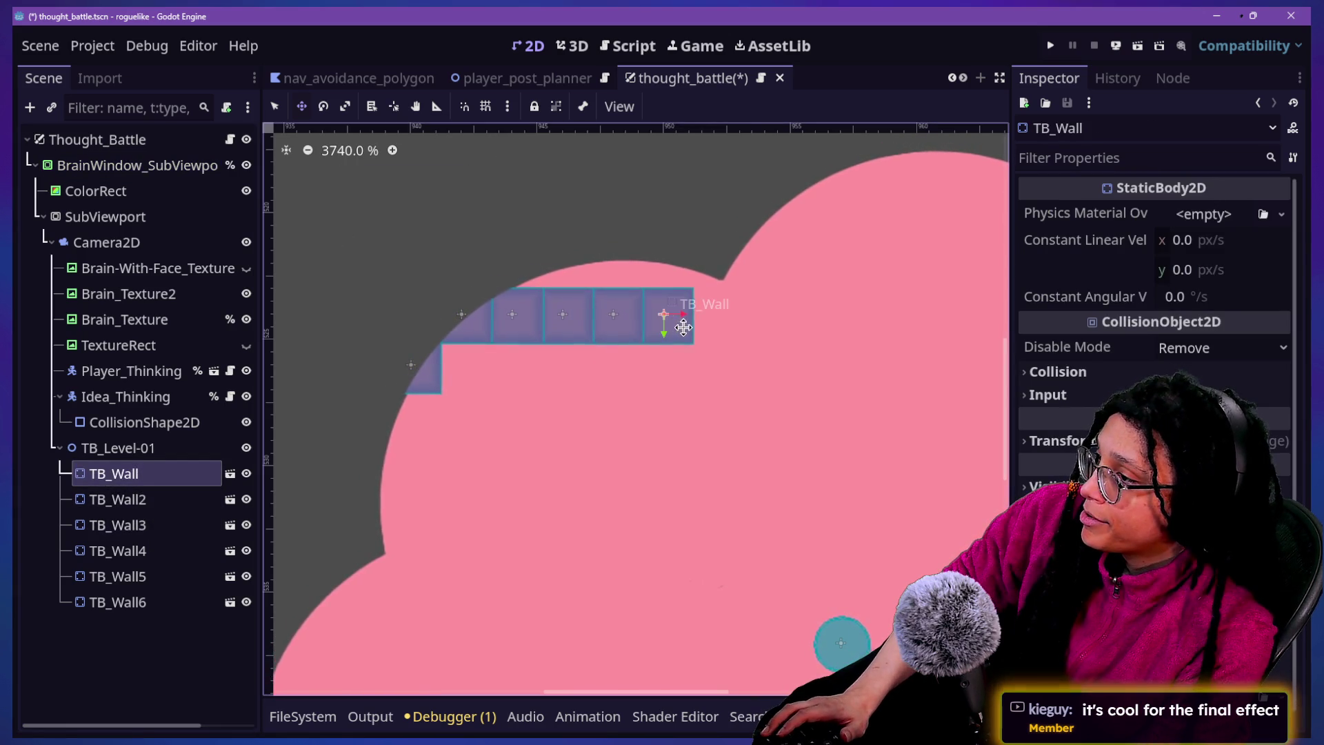
{"action": "left_click_drag", "start_coordinate": [669, 333], "coordinate": [643, 333]}
{"action": "left_click", "coordinate": [100, 499]}
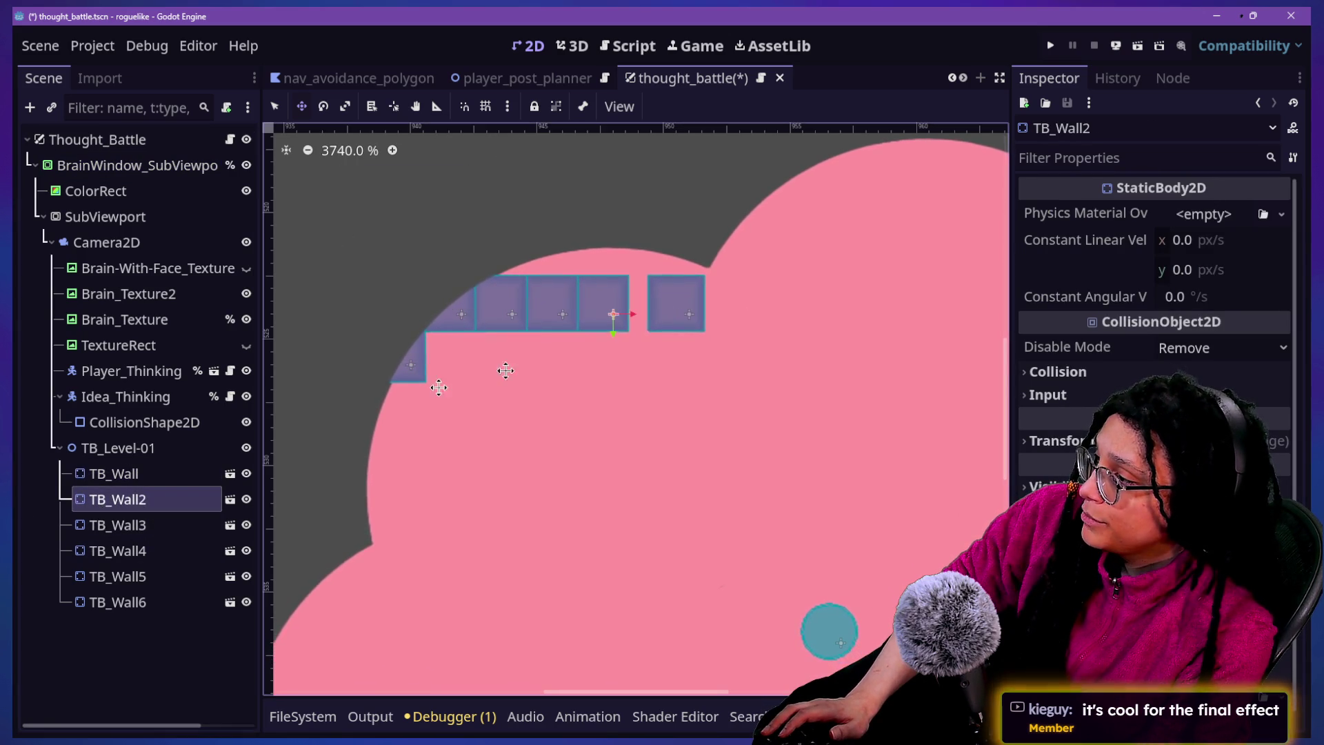
{"action": "left_click", "coordinate": [151, 476]}
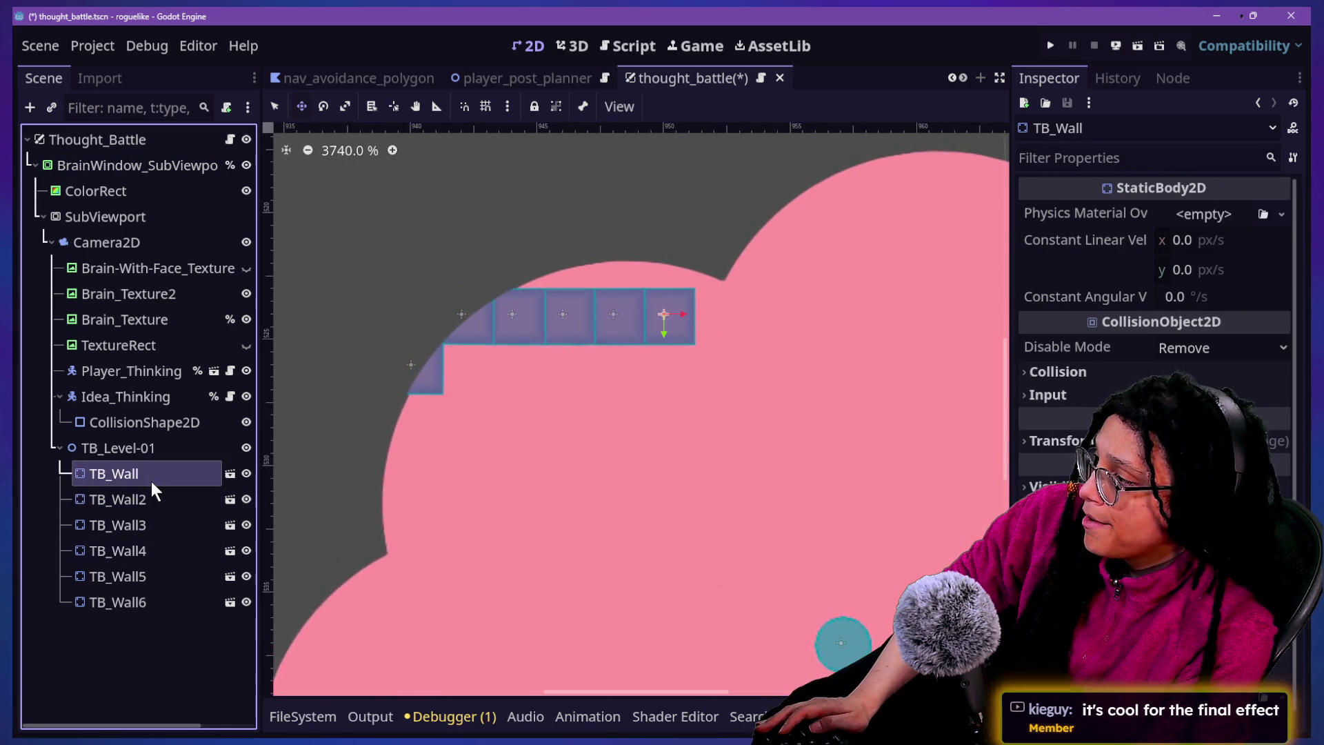
{"action": "left_click", "coordinate": [152, 597], "text": "shift"}
{"action": "mouse_move", "coordinate": [515, 403]}
{"action": "left_mouse_down"}
{"action": "mouse_move", "coordinate": [541, 352]}
{"action": "mouse_move", "coordinate": [562, 371]}
{"action": "mouse_move", "coordinate": [572, 358]}
{"action": "left_mouse_up"}
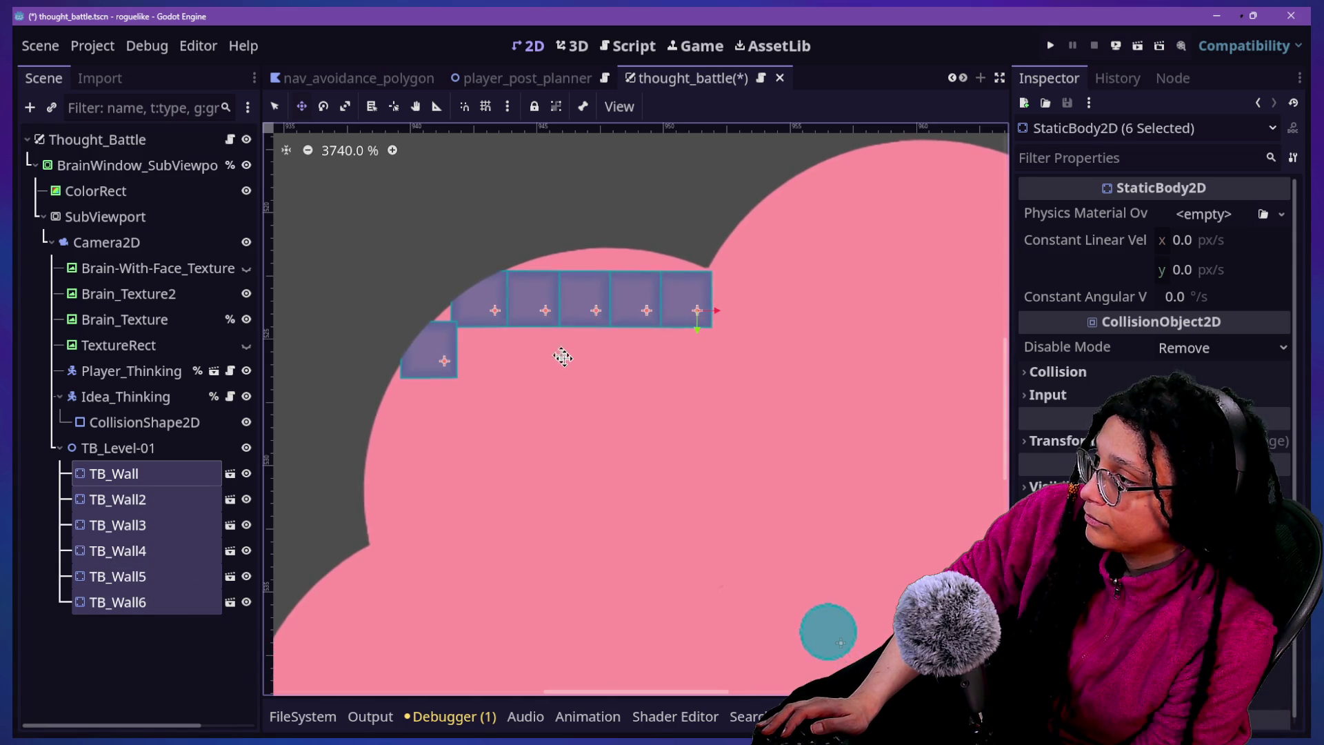
Try deleting TB_Wall6, undo the deletion, and reposition TB_Wall6 on the canvas
{"action": "left_click", "coordinate": [124, 423]}
{"action": "left_click", "coordinate": [104, 627]}
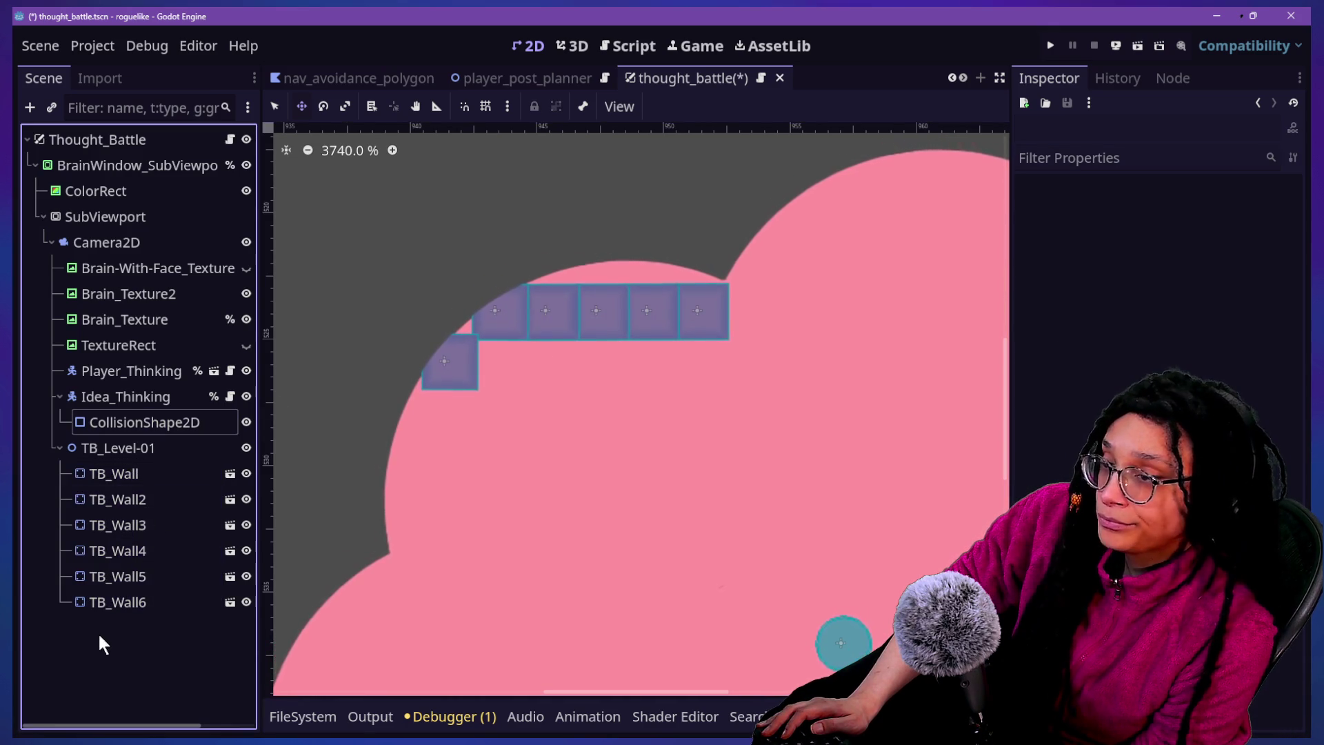
{"action": "left_click", "coordinate": [103, 603]}
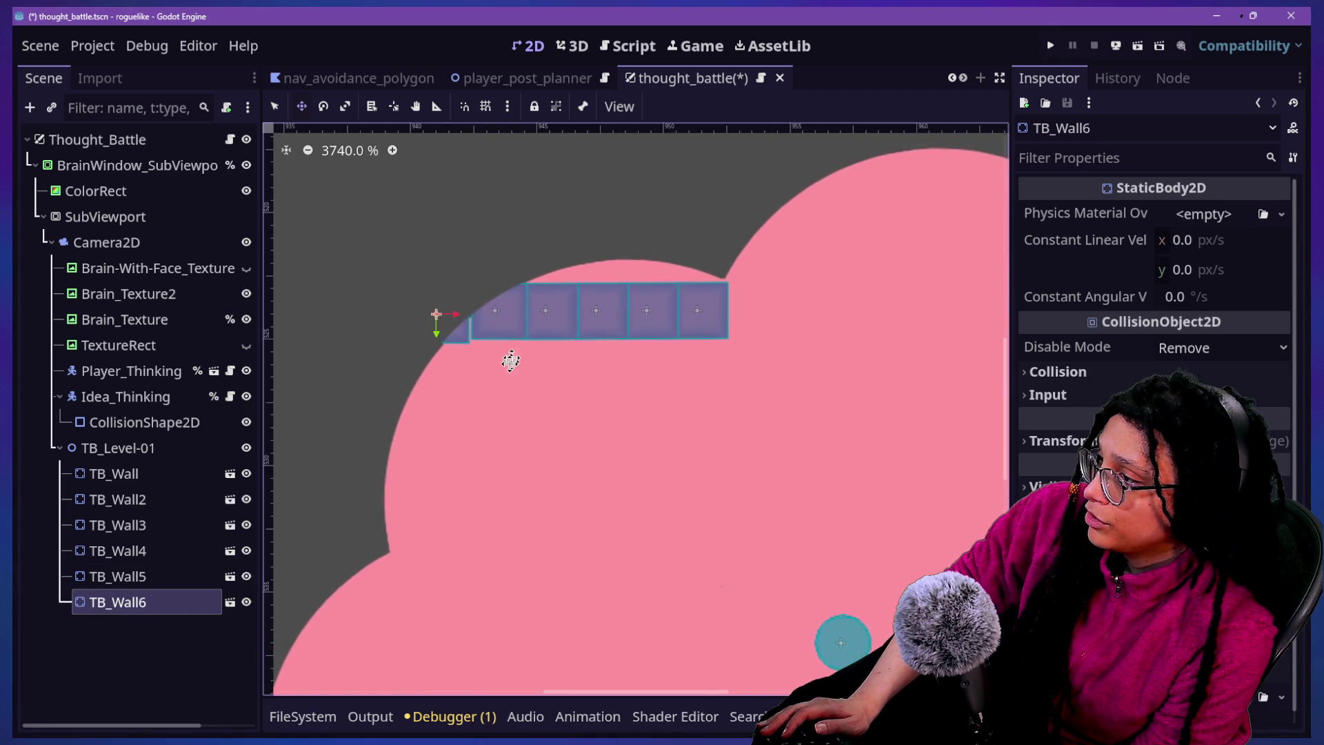
{"action": "left_click", "coordinate": [125, 536]}
{"action": "left_click", "coordinate": [125, 578]}
{"action": "left_click", "coordinate": [129, 604]}
{"action": "key", "text": "Delete"}
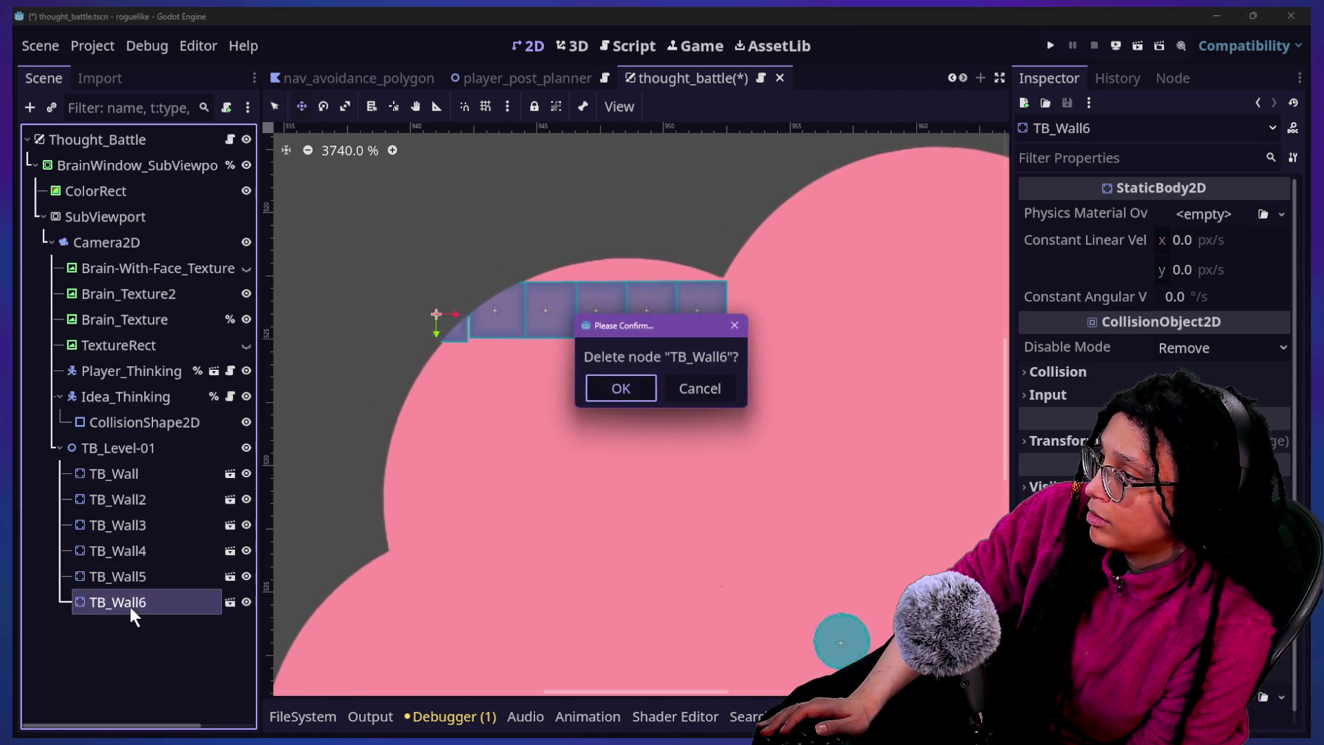
{"action": "key", "text": "Return"}
{"action": "key", "text": "ctrl+z"}
{"action": "left_click_drag", "start_coordinate": [747, 248], "coordinate": [601, 314]}
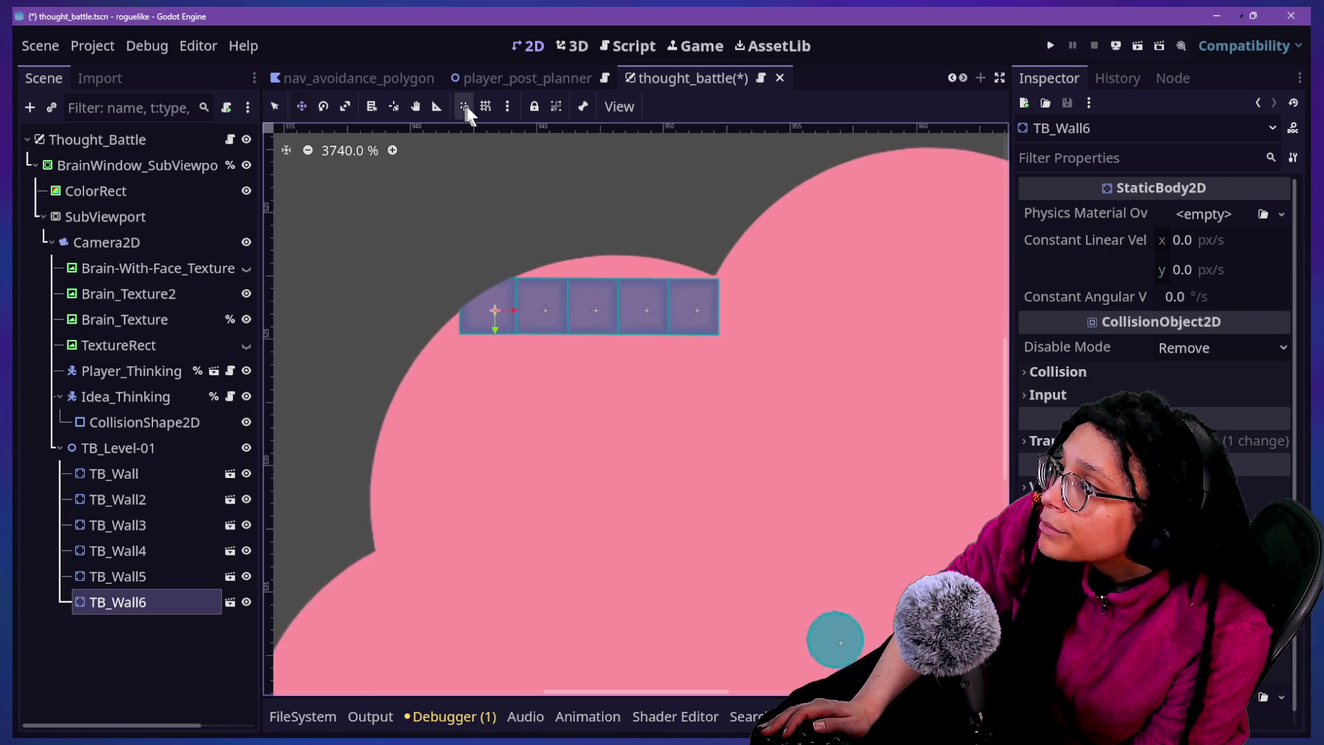
Enable Grid Snap, move TB_Wall6 along the grid, then replace it with a duplicate of TB_Wall5
{"action": "left_click", "coordinate": [485, 106]}
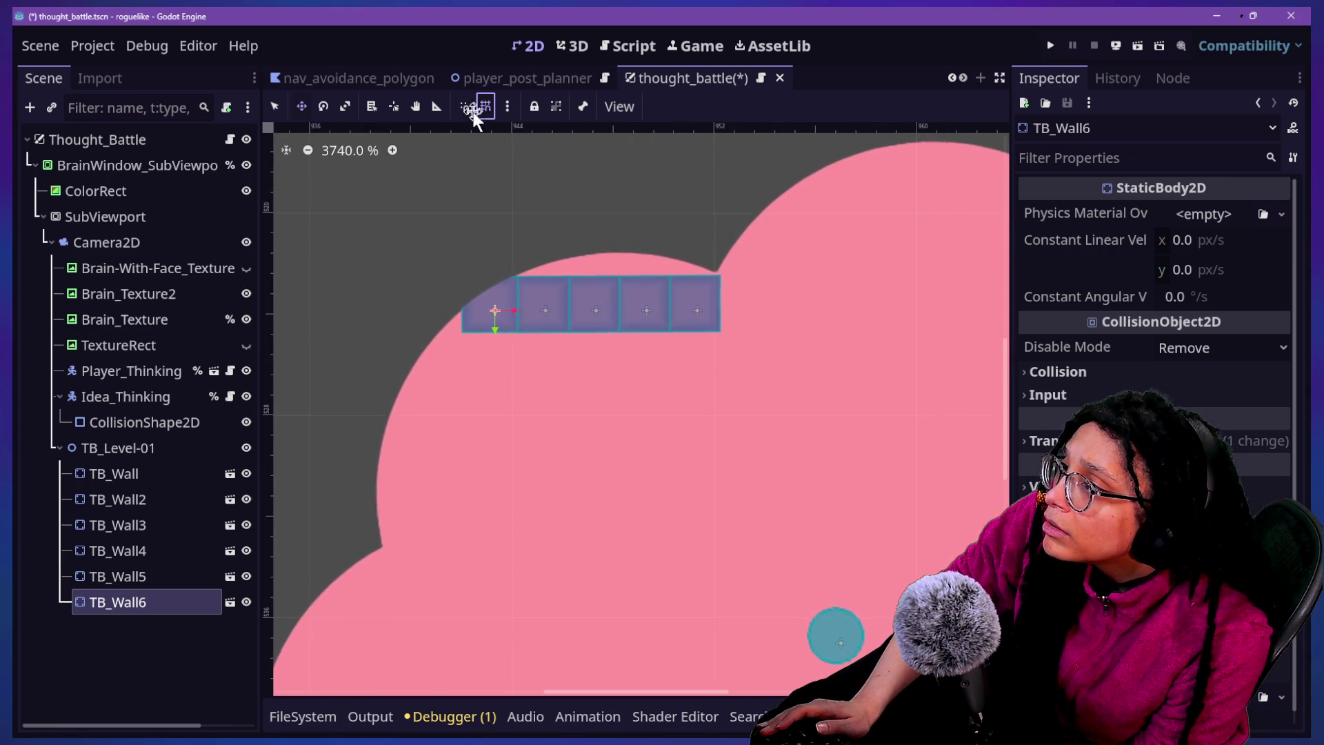
{"action": "mouse_move", "coordinate": [493, 378]}
{"action": "left_mouse_down"}
{"action": "mouse_move", "coordinate": [497, 434]}
{"action": "mouse_move", "coordinate": [562, 402]}
{"action": "mouse_move", "coordinate": [655, 441]}
{"action": "mouse_move", "coordinate": [676, 417]}
{"action": "left_mouse_up"}
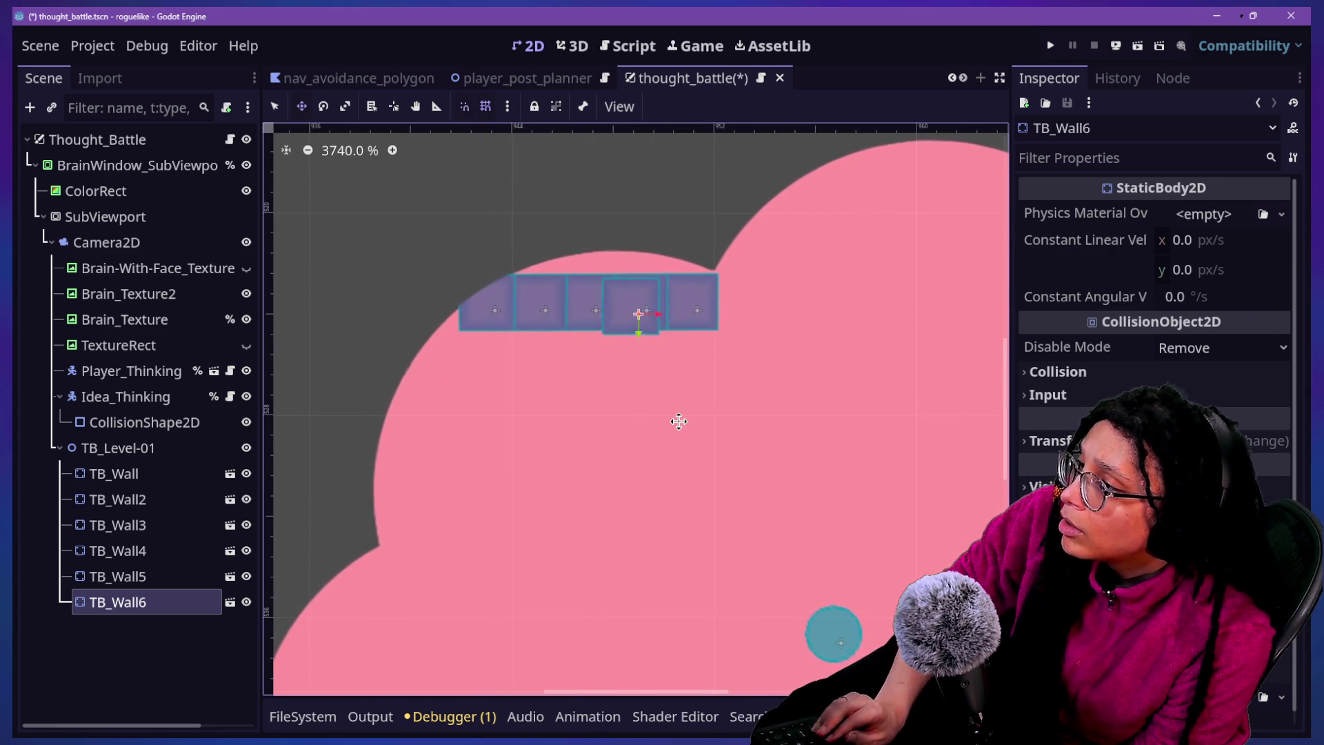
{"action": "key", "text": "Delete"}
{"action": "left_click", "coordinate": [106, 576]}
{"action": "key", "text": "ctrl+d"}
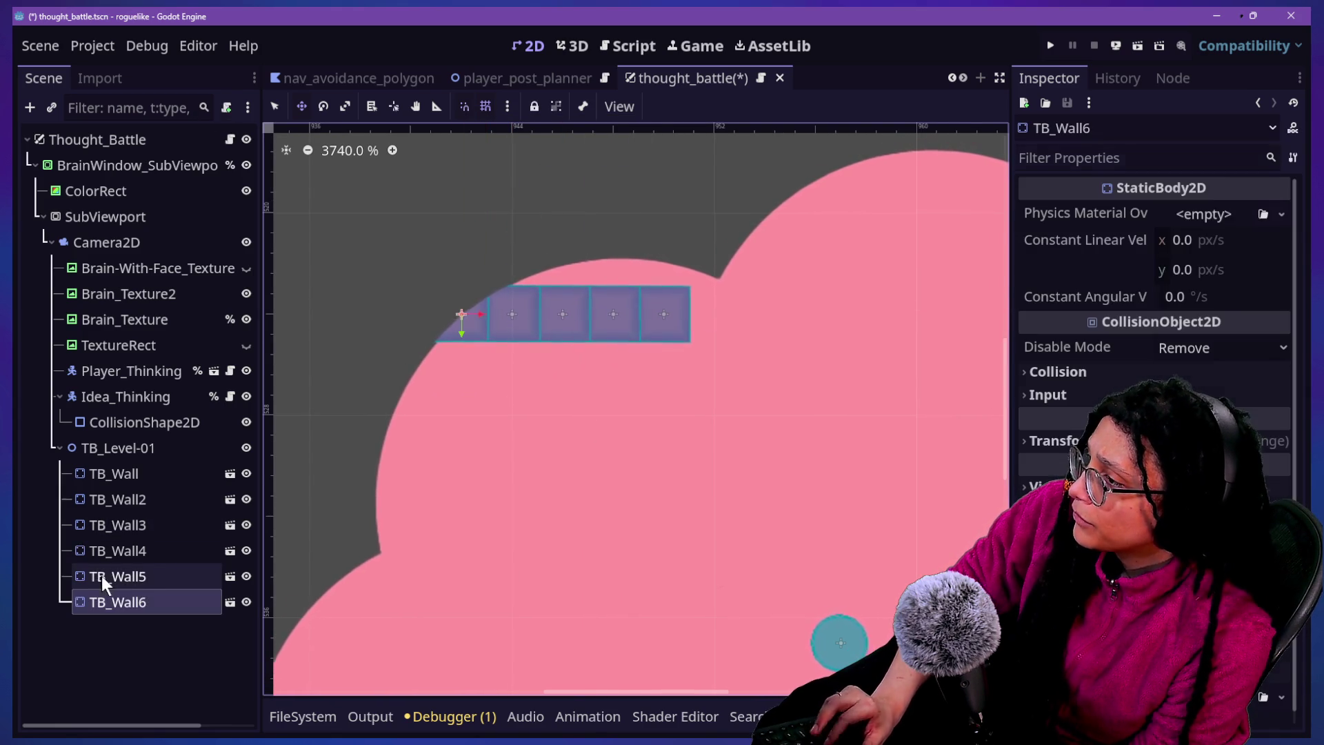
Delete TB_Wall2 through TB_Wall6, leaving TB_Level-01 with only TB_Wall
{"action": "left_click", "coordinate": [140, 502], "text": "shift"}
{"action": "key", "text": "Delete"}
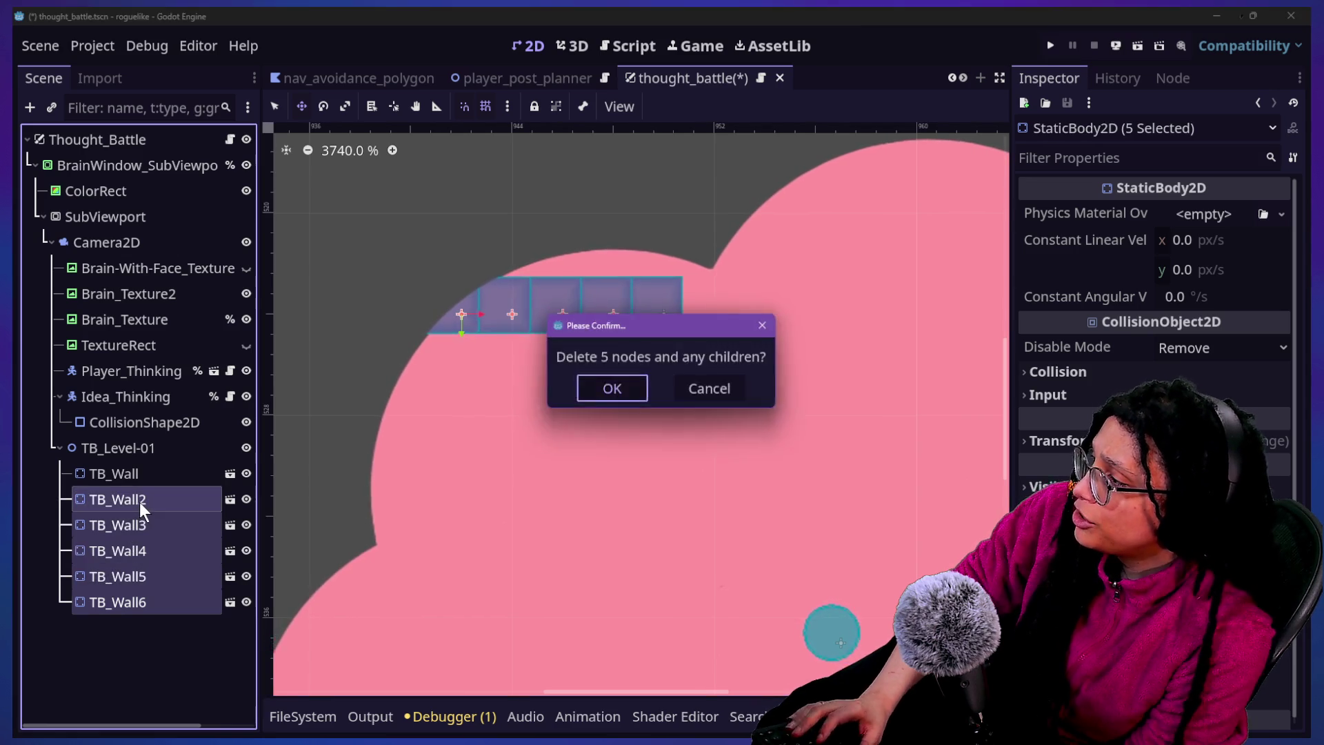
{"action": "key", "text": "Return"}
{"action": "left_click", "coordinate": [127, 450]}
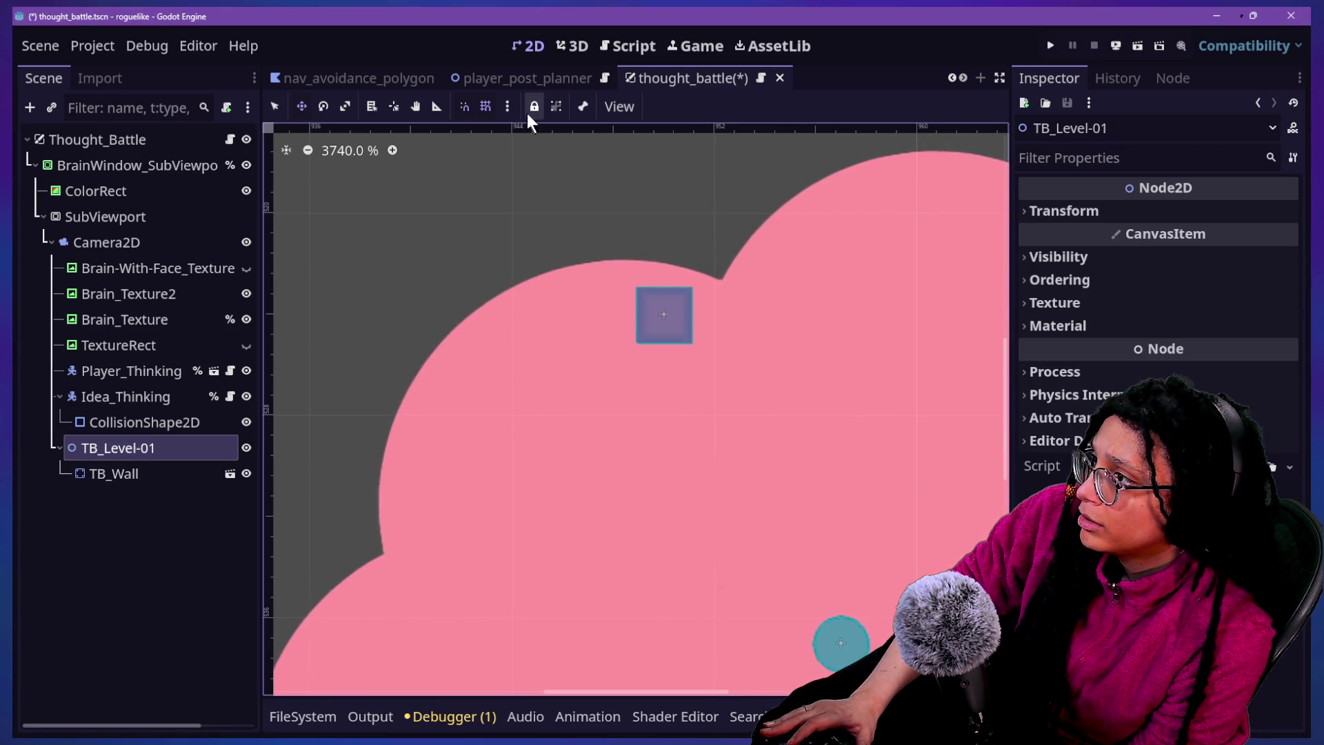
Try a 1 px × 1 px grid step in Configure Snap and apply it
{"action": "left_click", "coordinate": [507, 106]}
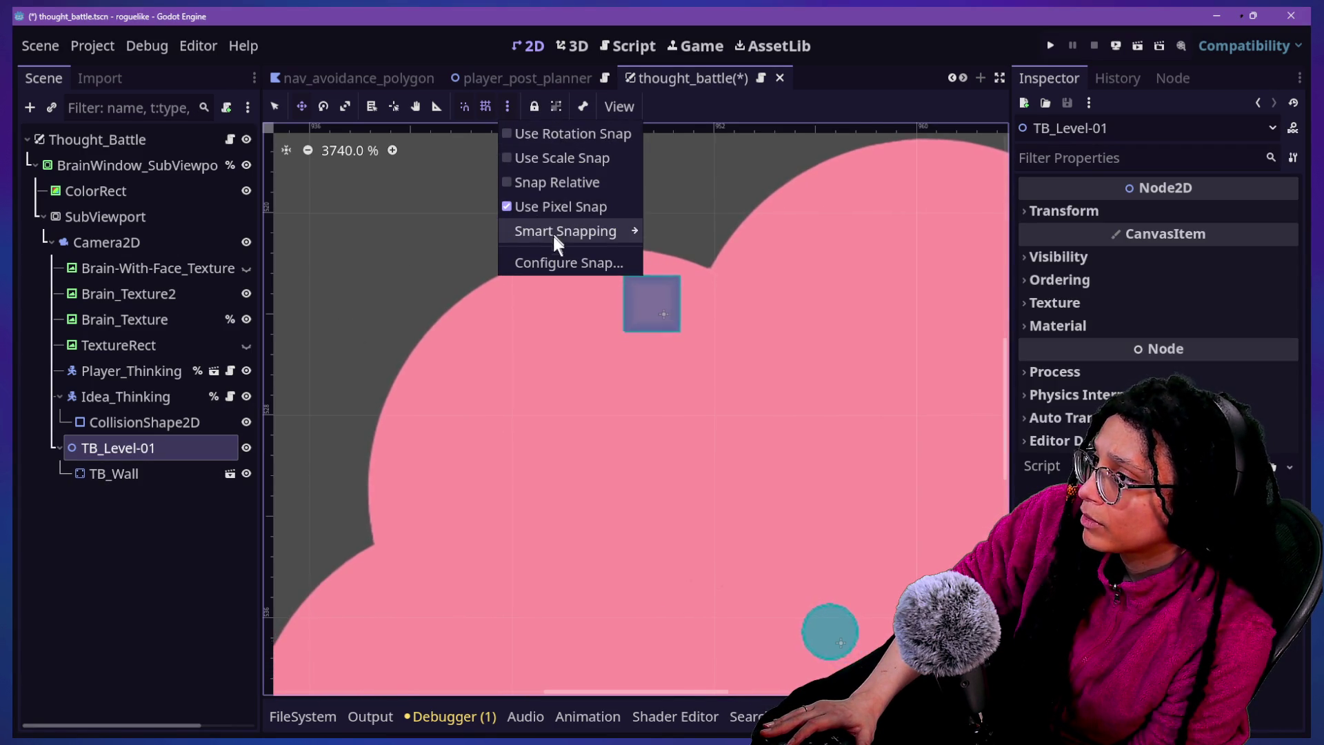
{"action": "left_click", "coordinate": [552, 262]}
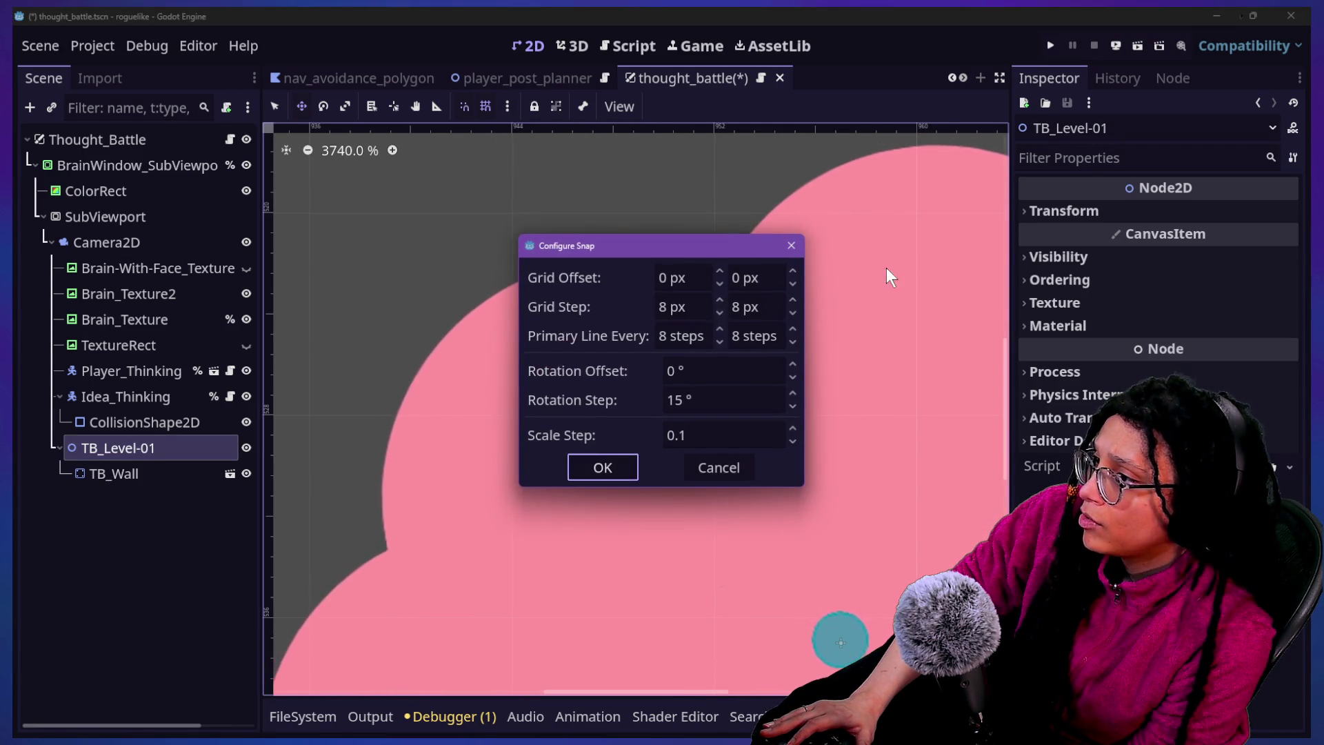
{"action": "left_click", "coordinate": [687, 304]}
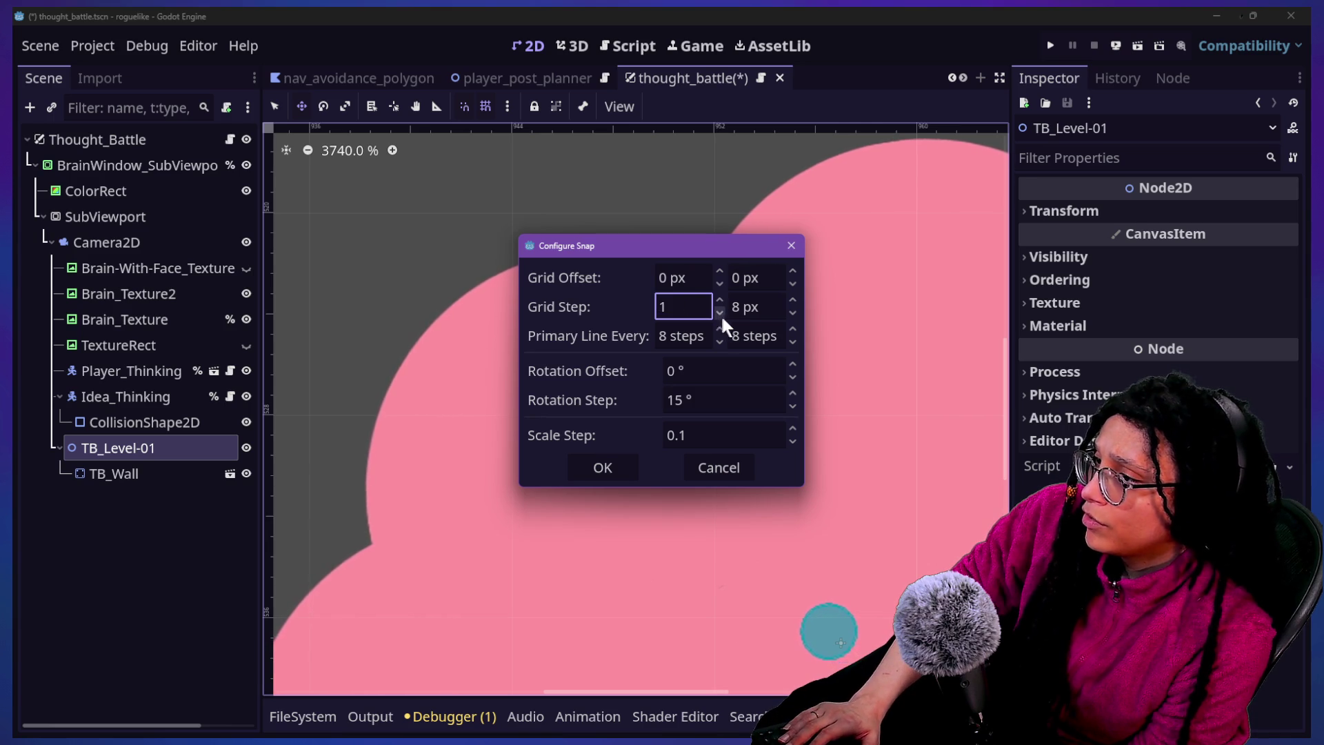
{"action": "key", "text": "Tab"}
{"action": "type", "text": "1"}
{"action": "key", "text": "Return"}
{"action": "left_click", "coordinate": [727, 474]}
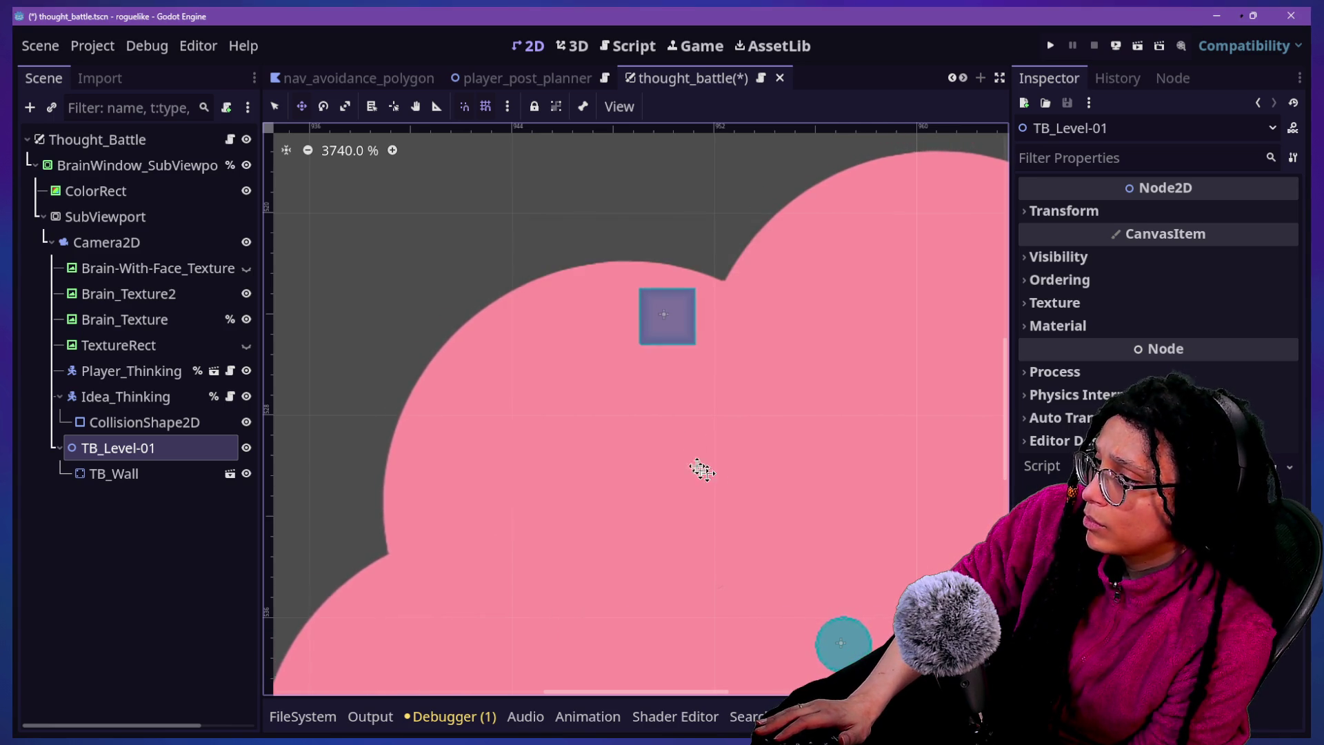
{"action": "left_click", "coordinate": [511, 105]}
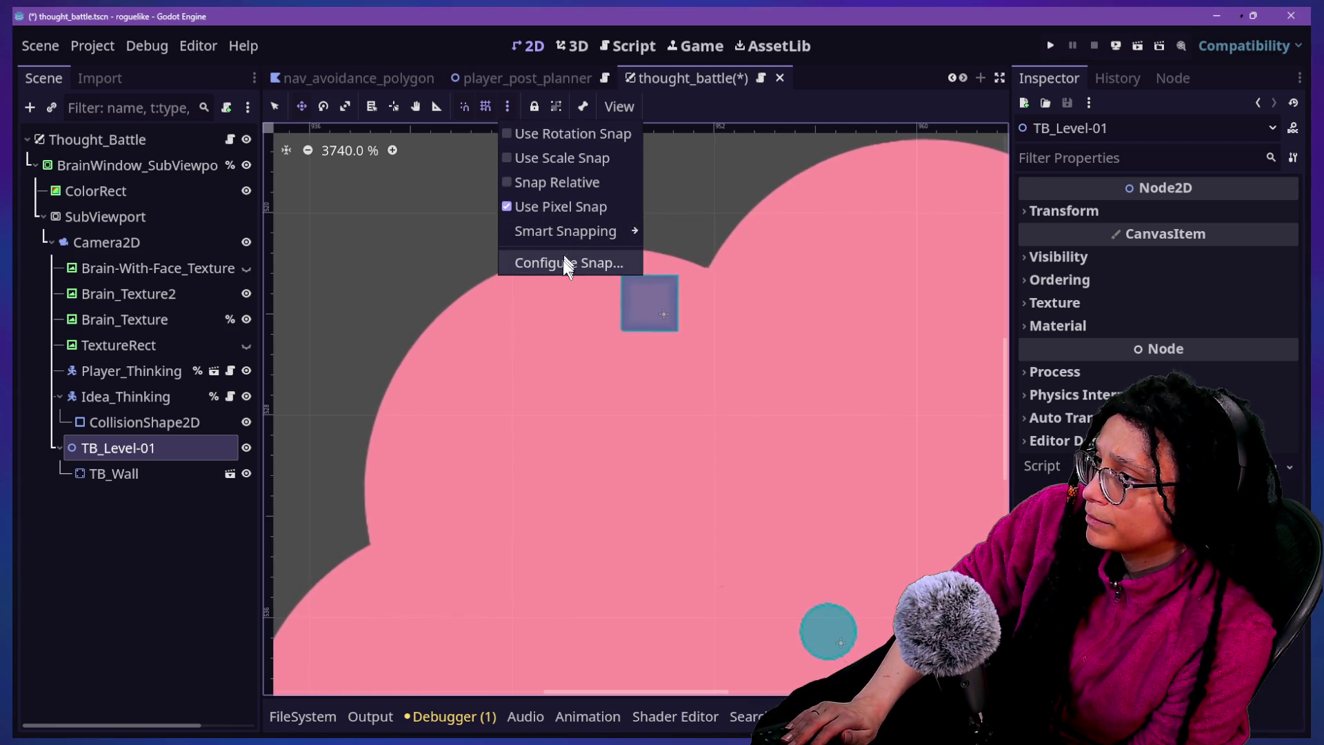
{"action": "left_click", "coordinate": [563, 260]}
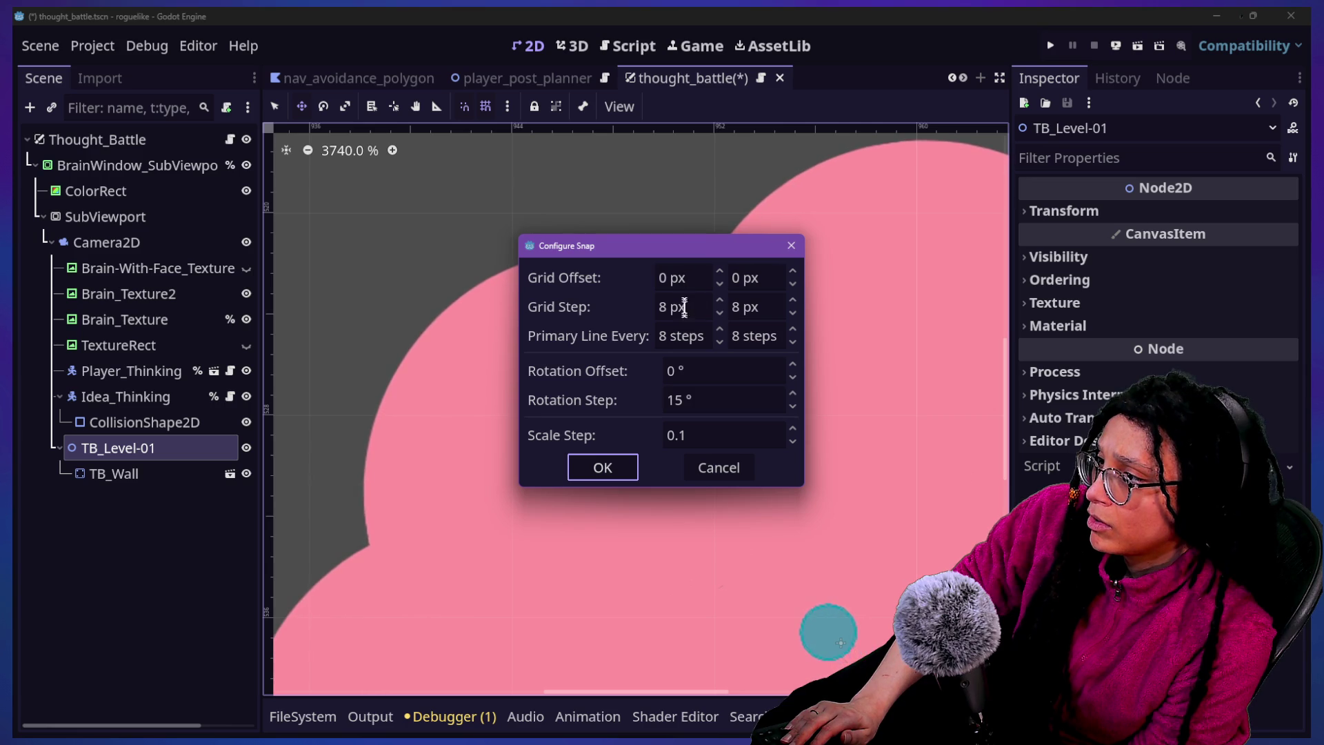
{"action": "left_click", "coordinate": [600, 467]}
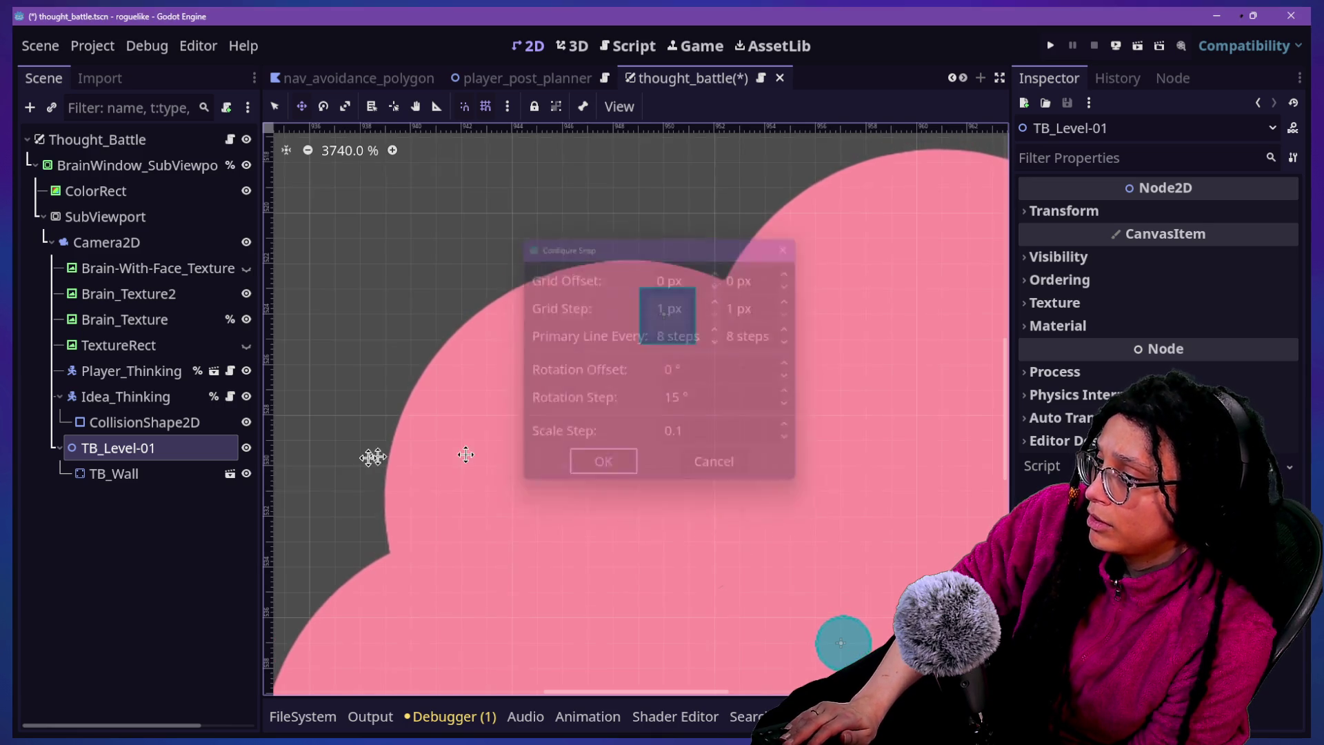
With TB_Wall selected, set the snap Grid Step to 4 px × 4 px
{"action": "left_click", "coordinate": [128, 473]}
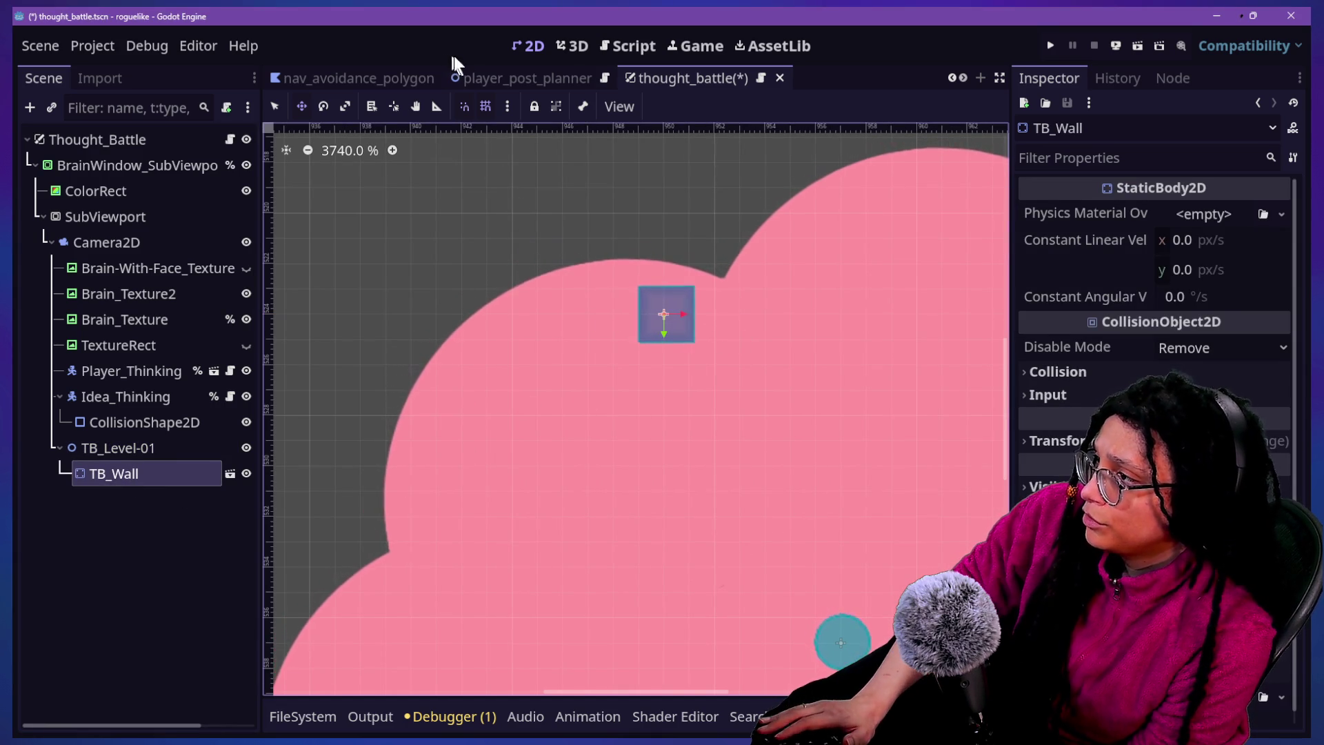
{"action": "left_click", "coordinate": [507, 106]}
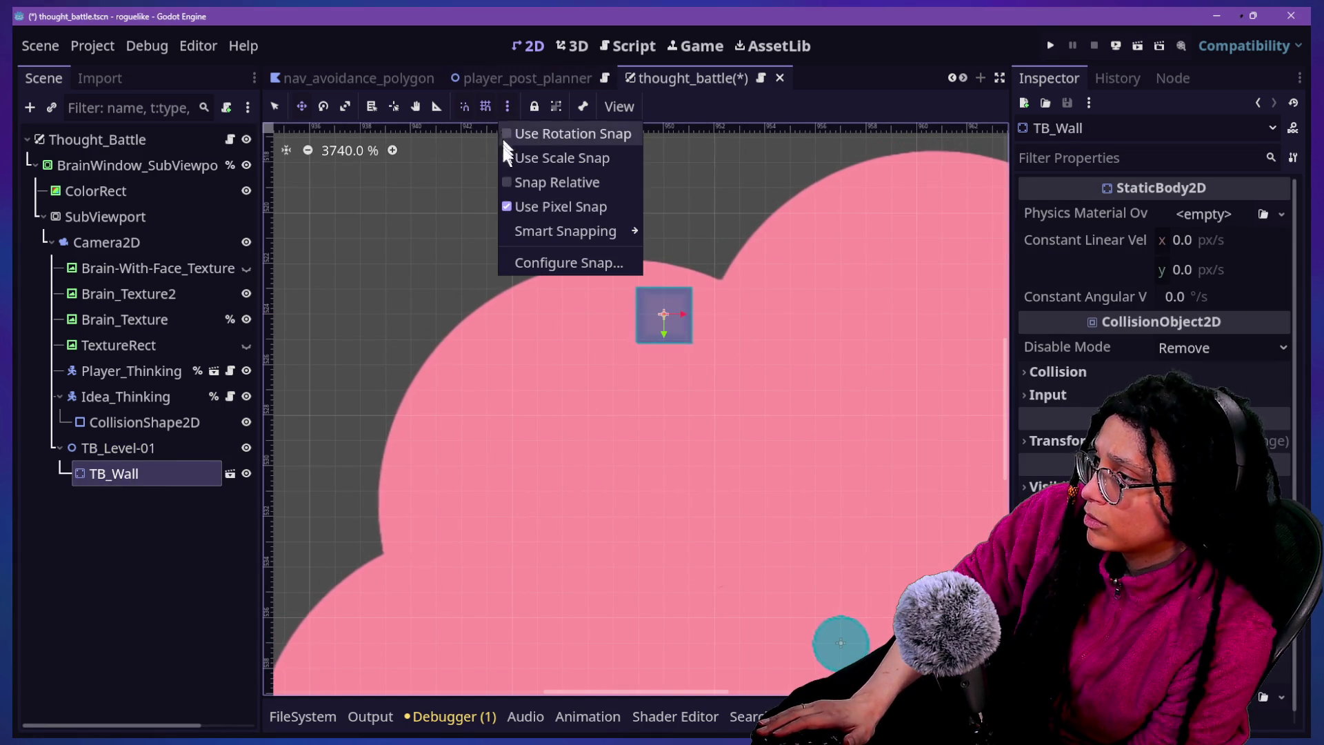
{"action": "left_click", "coordinate": [535, 263]}
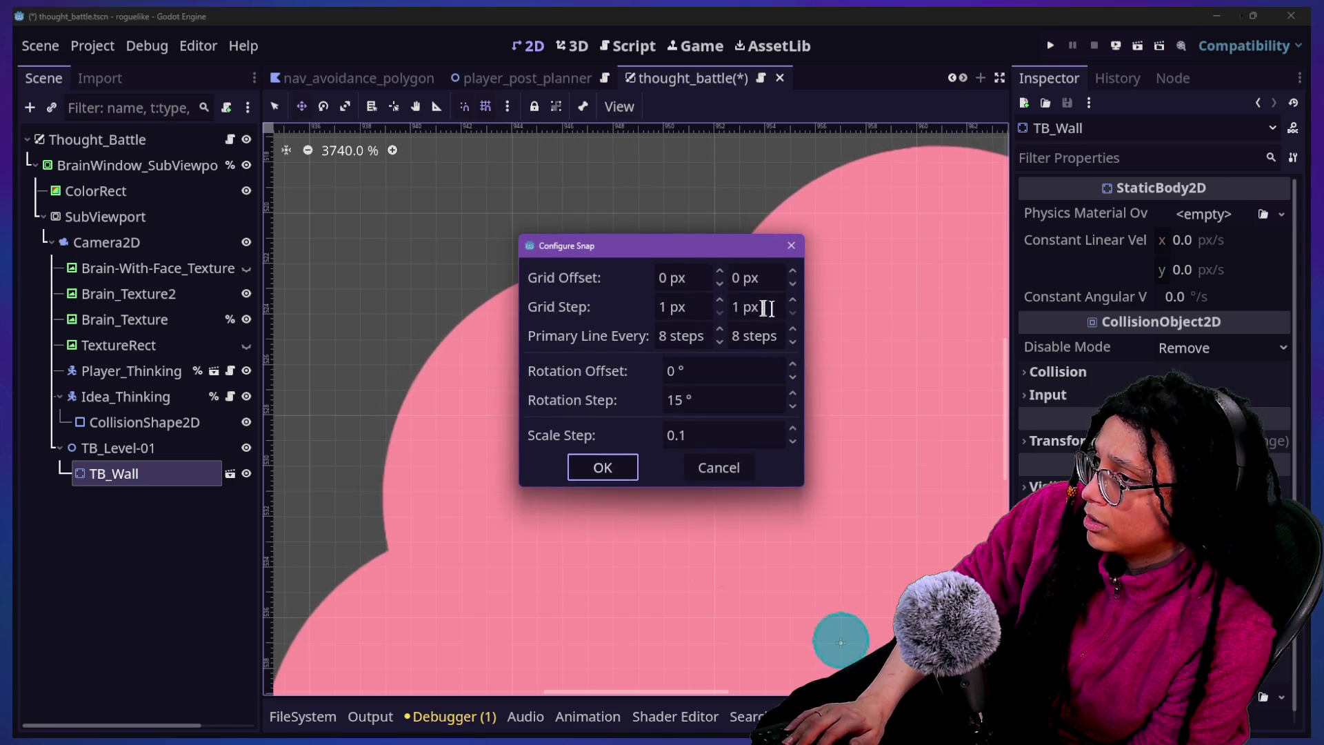
{"action": "left_click", "coordinate": [707, 307]}
{"action": "type", "text": "4"}
{"action": "left_click", "coordinate": [767, 306]}
{"action": "type", "text": "4"}
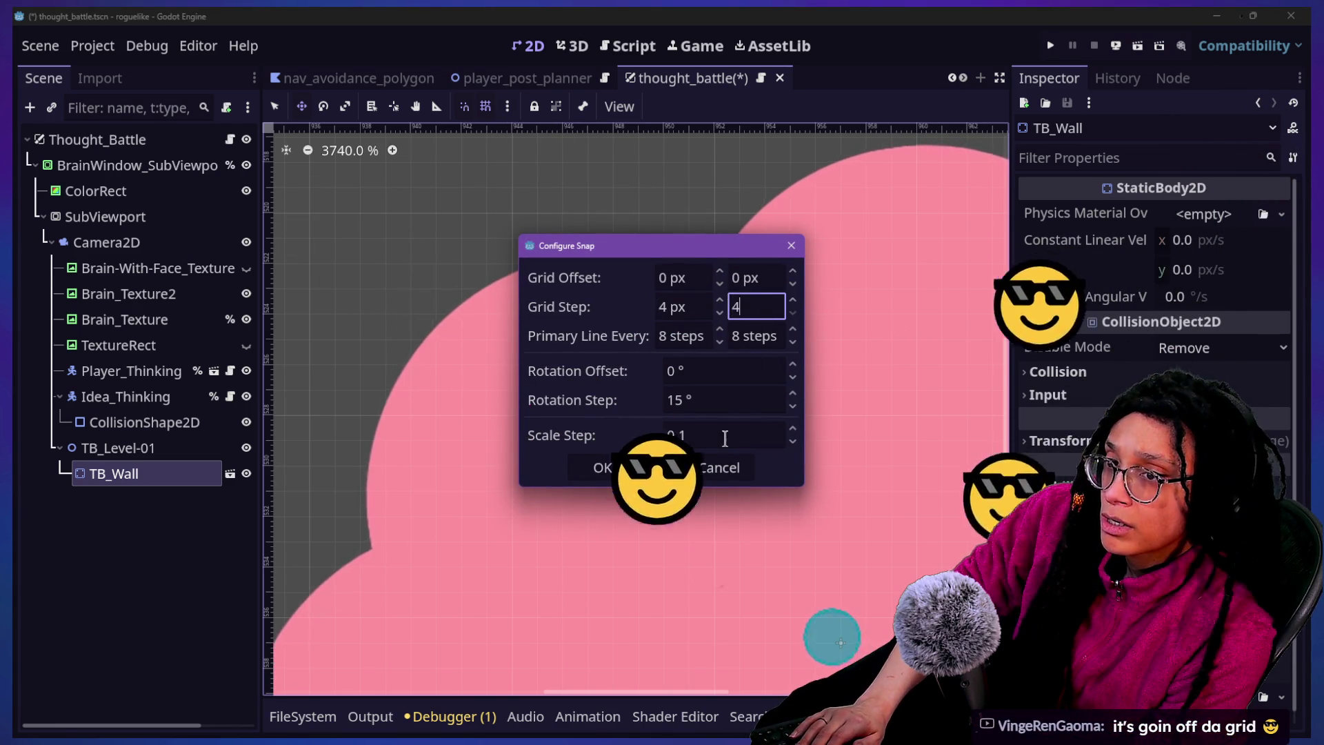
{"action": "left_click", "coordinate": [602, 468]}
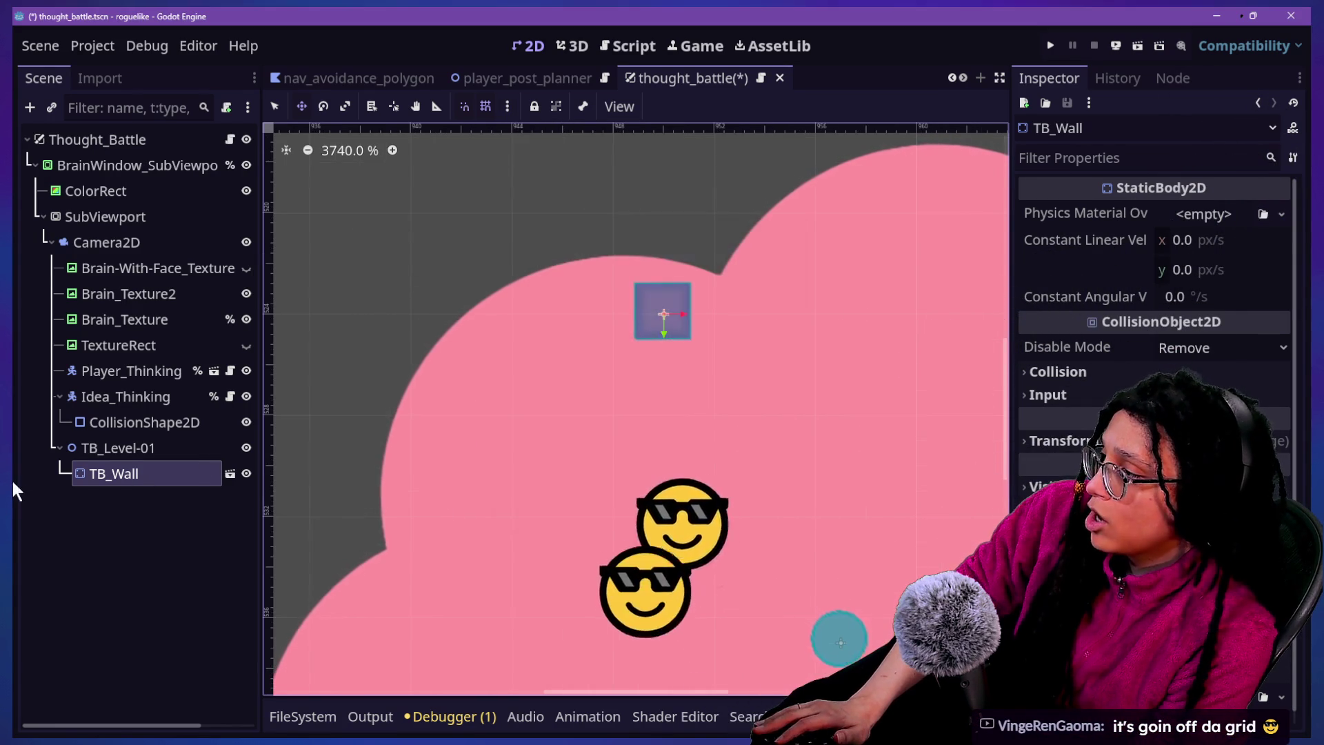
Duplicate TB_Wall as TB_Wall2, slide it sideways, then undo the move
{"action": "left_click", "coordinate": [147, 495]}
{"action": "left_click", "coordinate": [177, 476]}
{"action": "key", "text": "ctrl+d"}
{"action": "mouse_move", "coordinate": [638, 375]}
{"action": "left_mouse_down"}
{"action": "mouse_move", "coordinate": [609, 372]}
{"action": "mouse_move", "coordinate": [664, 373]}
{"action": "mouse_move", "coordinate": [593, 372]}
{"action": "left_mouse_up"}
{"action": "key", "text": "ctrl+z"}
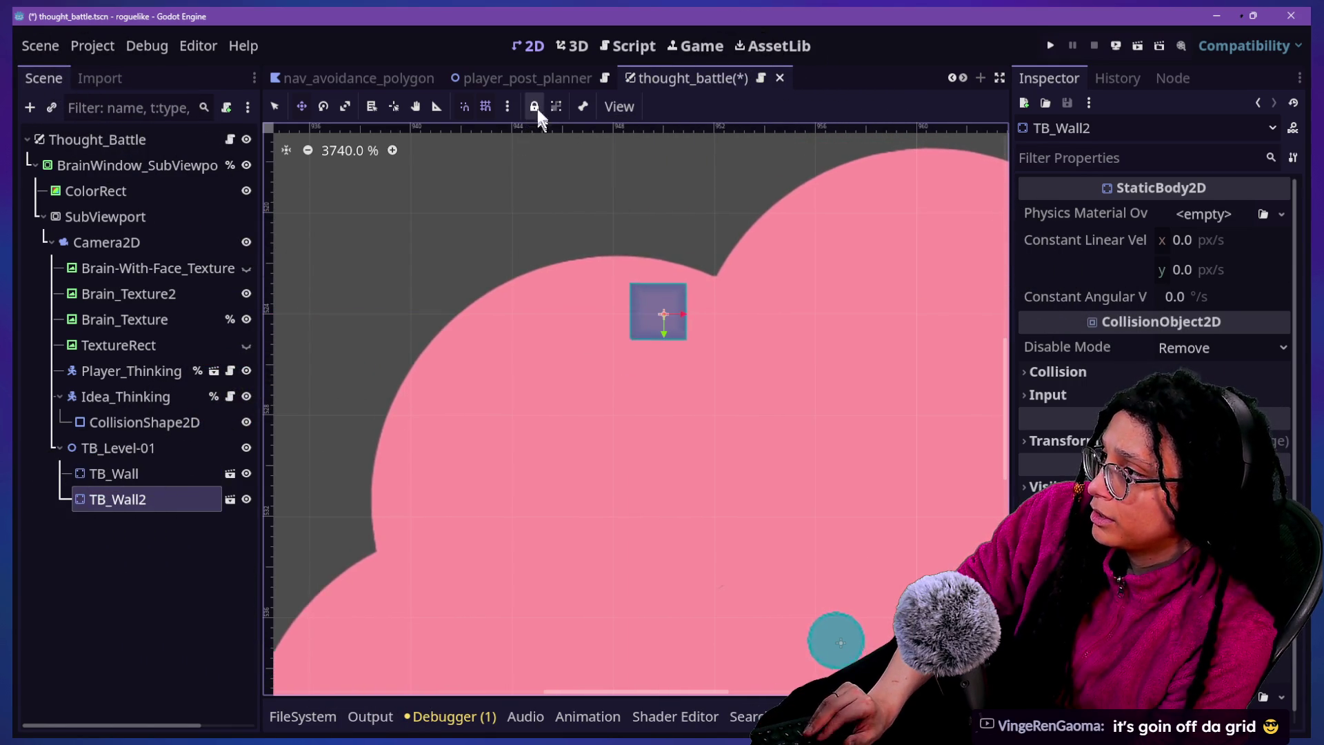
Undo the TB_Wall2 duplicate, reconfirm the snap settings, and nudge Brain_Texture up and left
{"action": "key", "text": "ctrl+z"}
{"action": "left_click", "coordinate": [510, 109]}
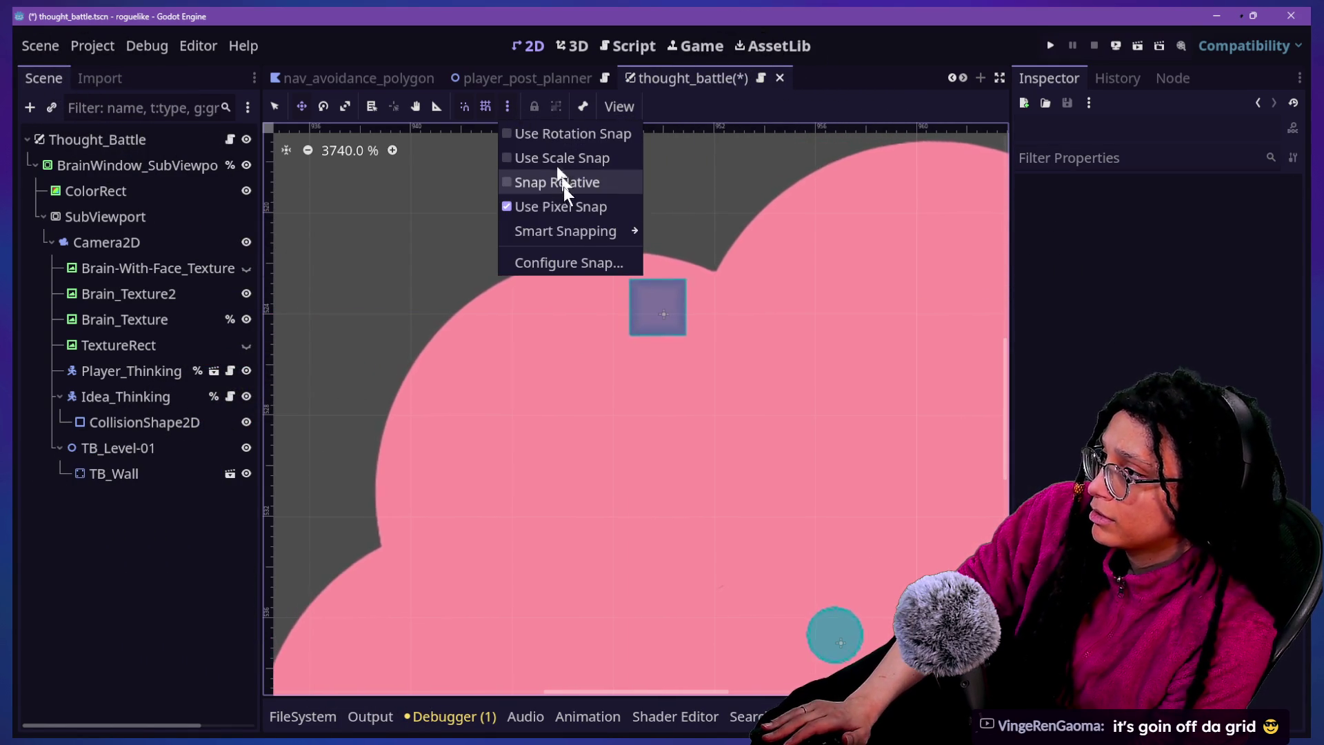
{"action": "left_click", "coordinate": [569, 261]}
{"action": "left_click", "coordinate": [674, 310]}
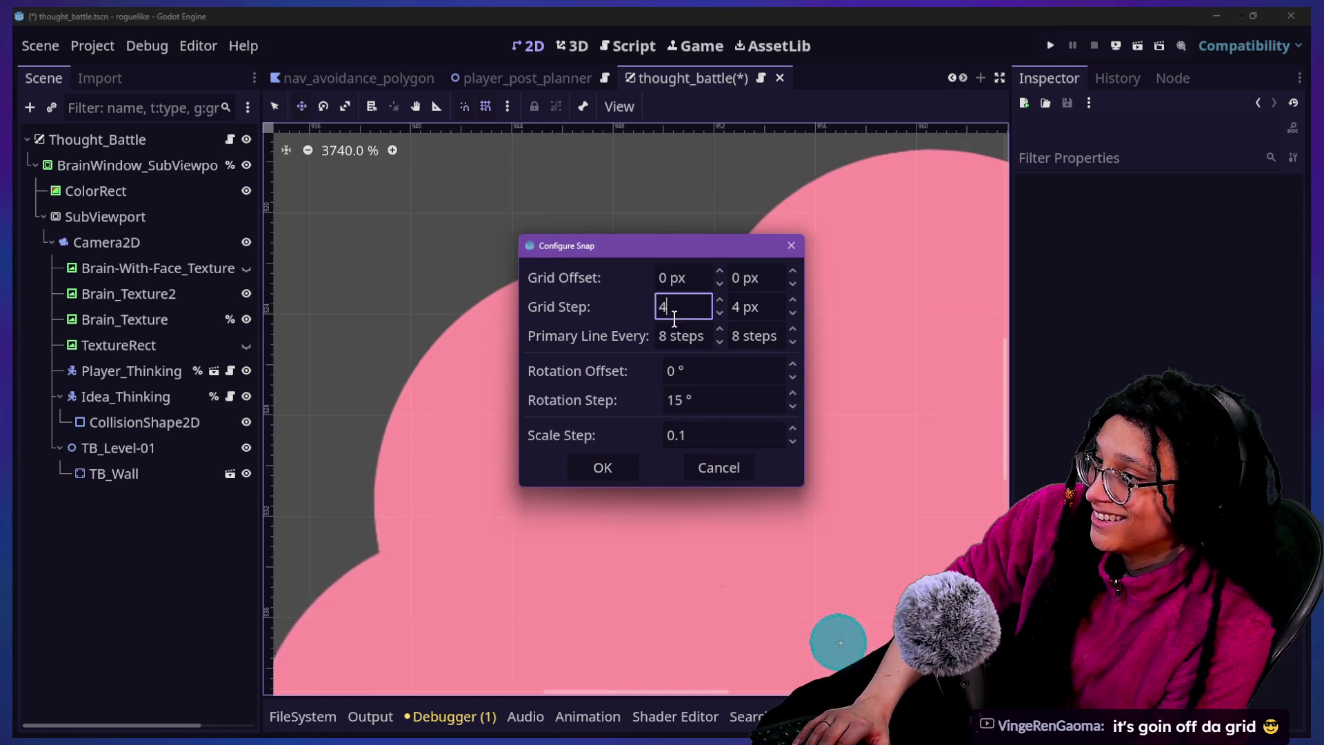
{"action": "left_click", "coordinate": [602, 467]}
{"action": "left_click_drag", "start_coordinate": [814, 440], "coordinate": [672, 350]}
{"action": "left_click_drag", "start_coordinate": [555, 343], "coordinate": [543, 334]}
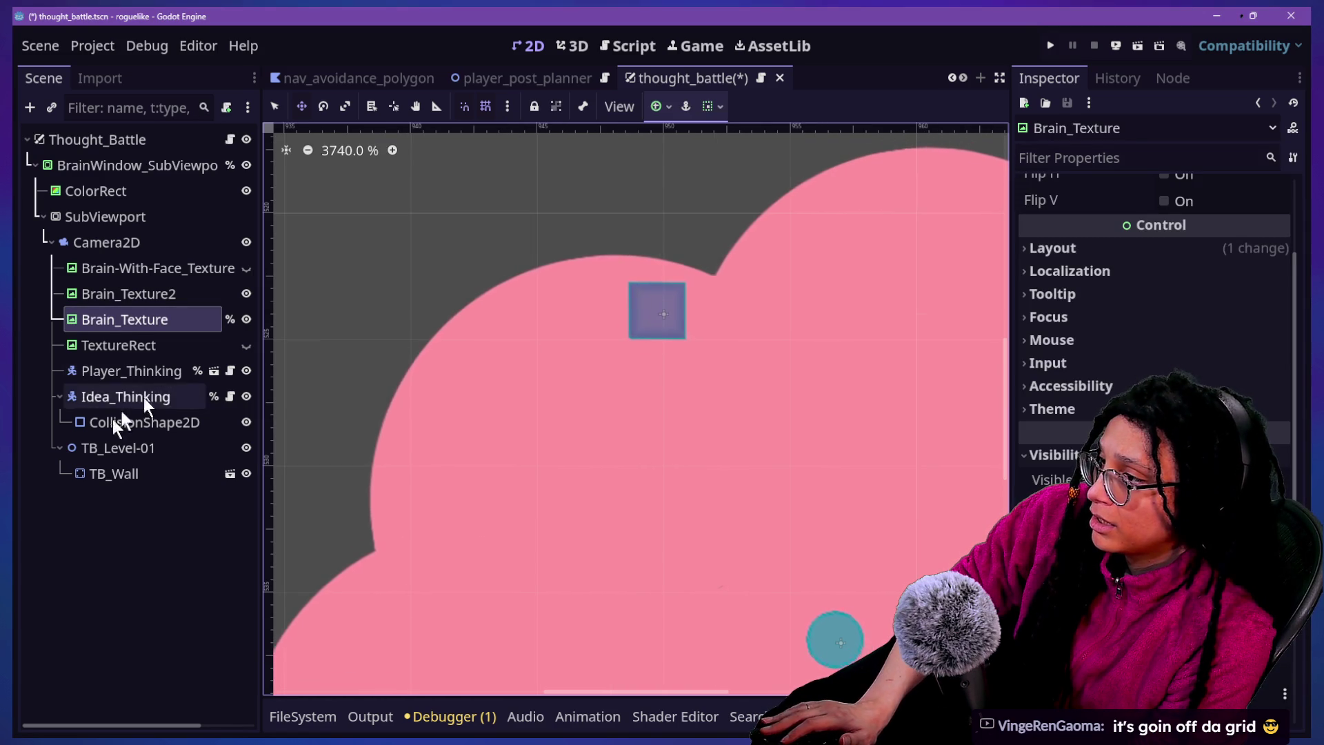
Duplicate TB_Wall, try sliding the copy left of it, then delete the copy
{"action": "left_click", "coordinate": [139, 475]}
{"action": "key", "text": "ctrl+d"}
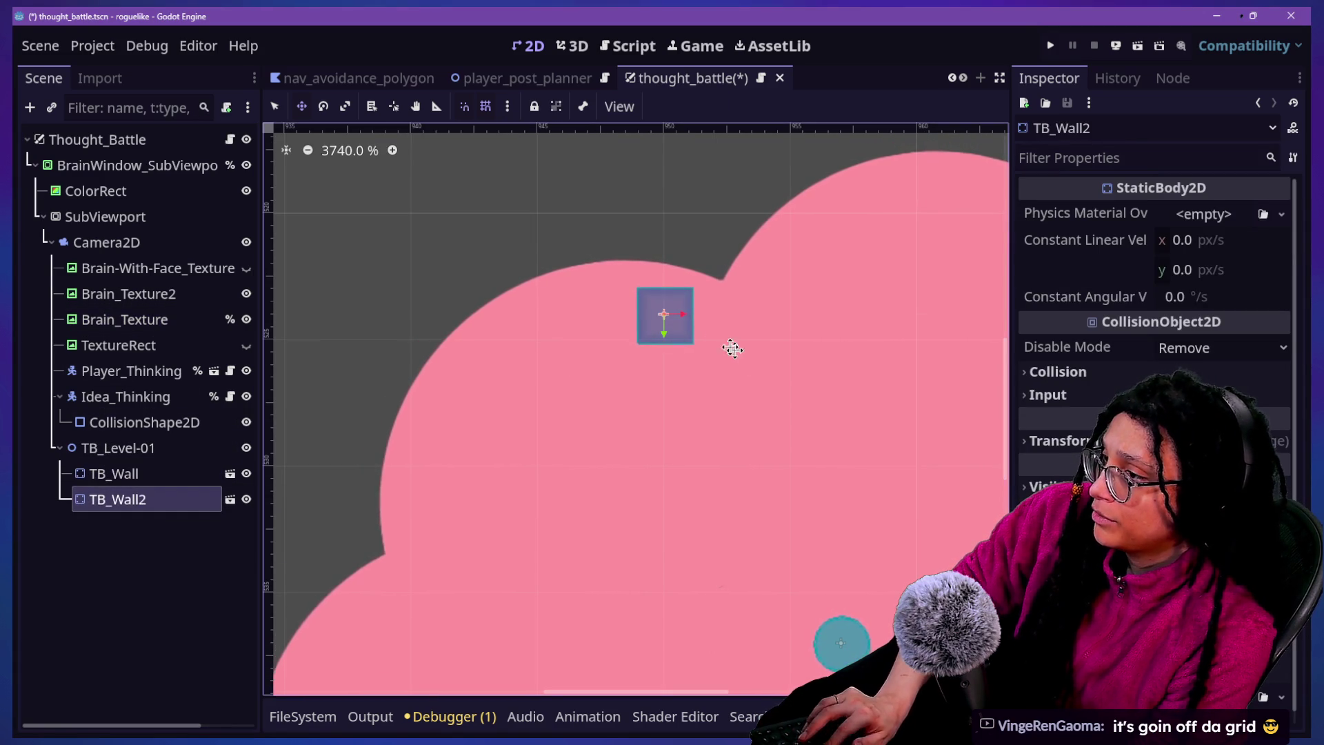
{"action": "mouse_move", "coordinate": [695, 334]}
{"action": "left_mouse_down"}
{"action": "mouse_move", "coordinate": [692, 301]}
{"action": "mouse_move", "coordinate": [572, 342]}
{"action": "mouse_move", "coordinate": [538, 328]}
{"action": "left_mouse_up"}
{"action": "key", "text": "Escape"}
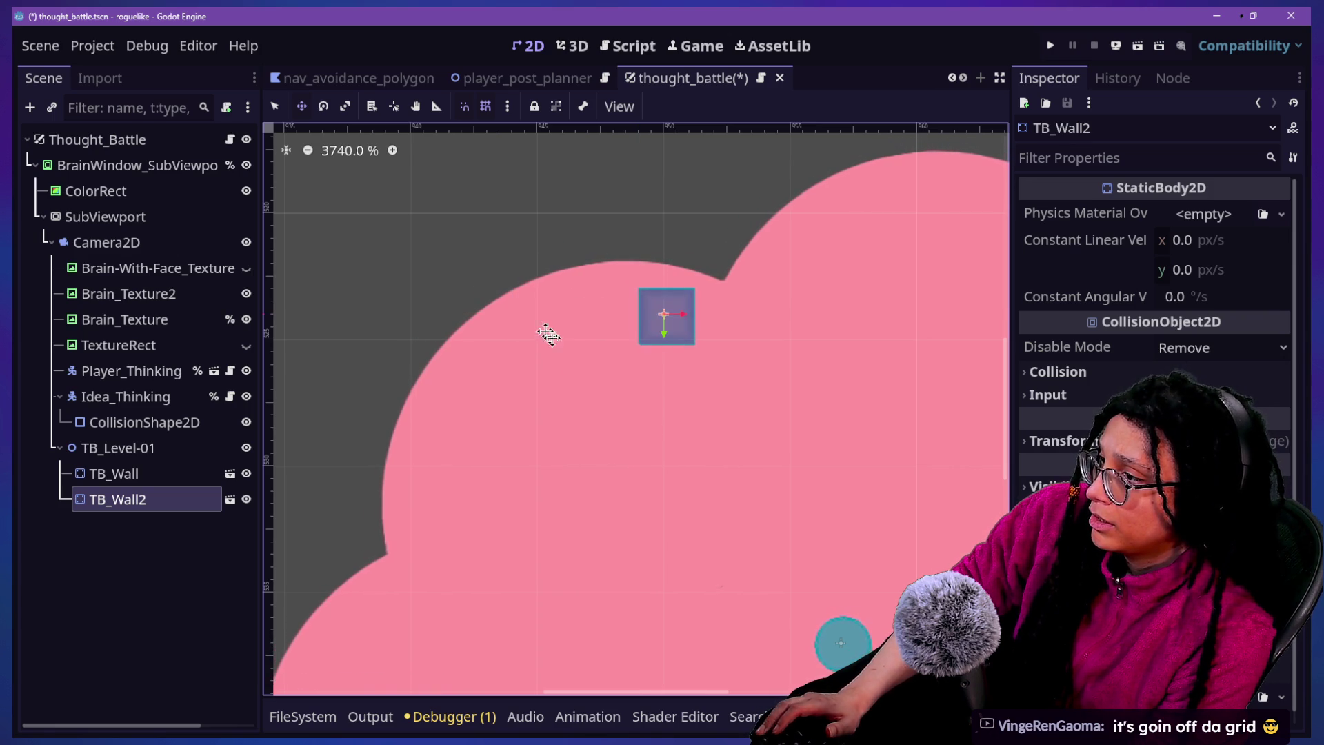
{"action": "key", "text": "Delete"}
Toggle grid and smart snapping, then duplicate TB_Wall as TB_Wall2, leaving the copy stacked on it
{"action": "left_click", "coordinate": [485, 106]}
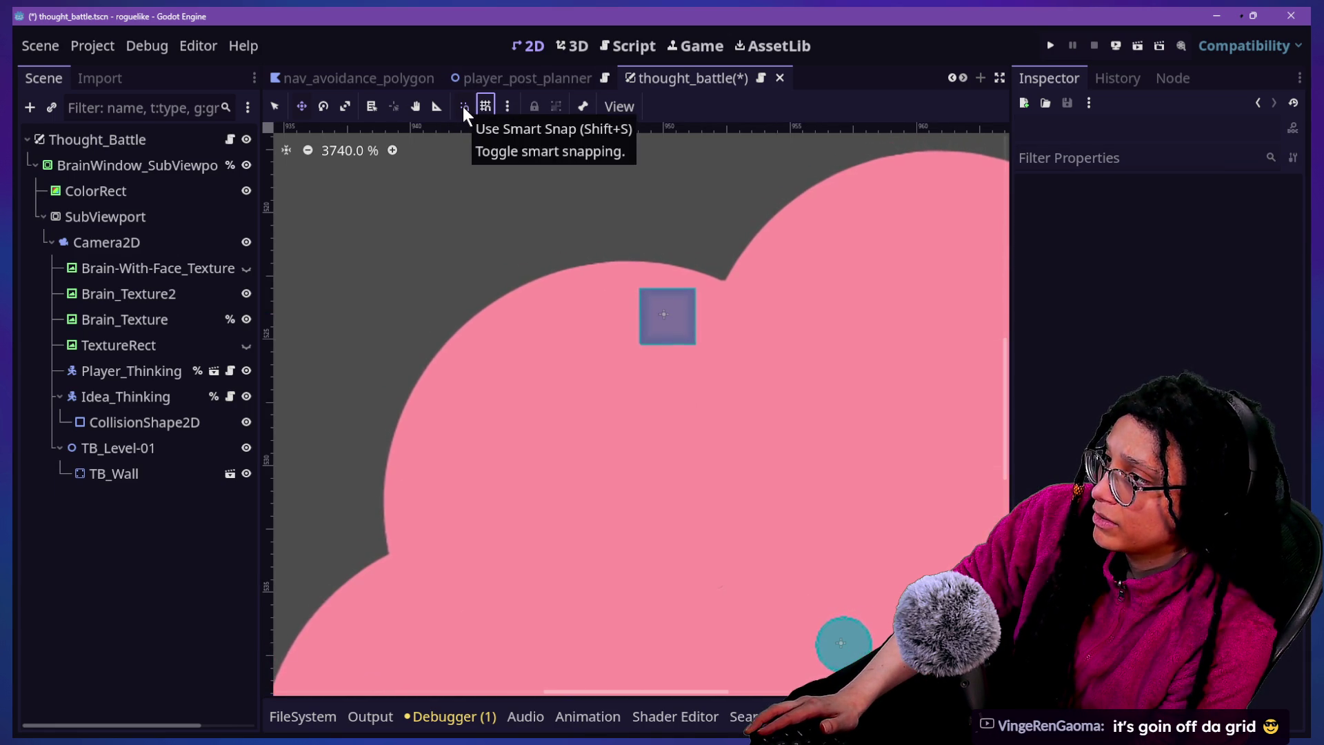
{"action": "left_click", "coordinate": [463, 106]}
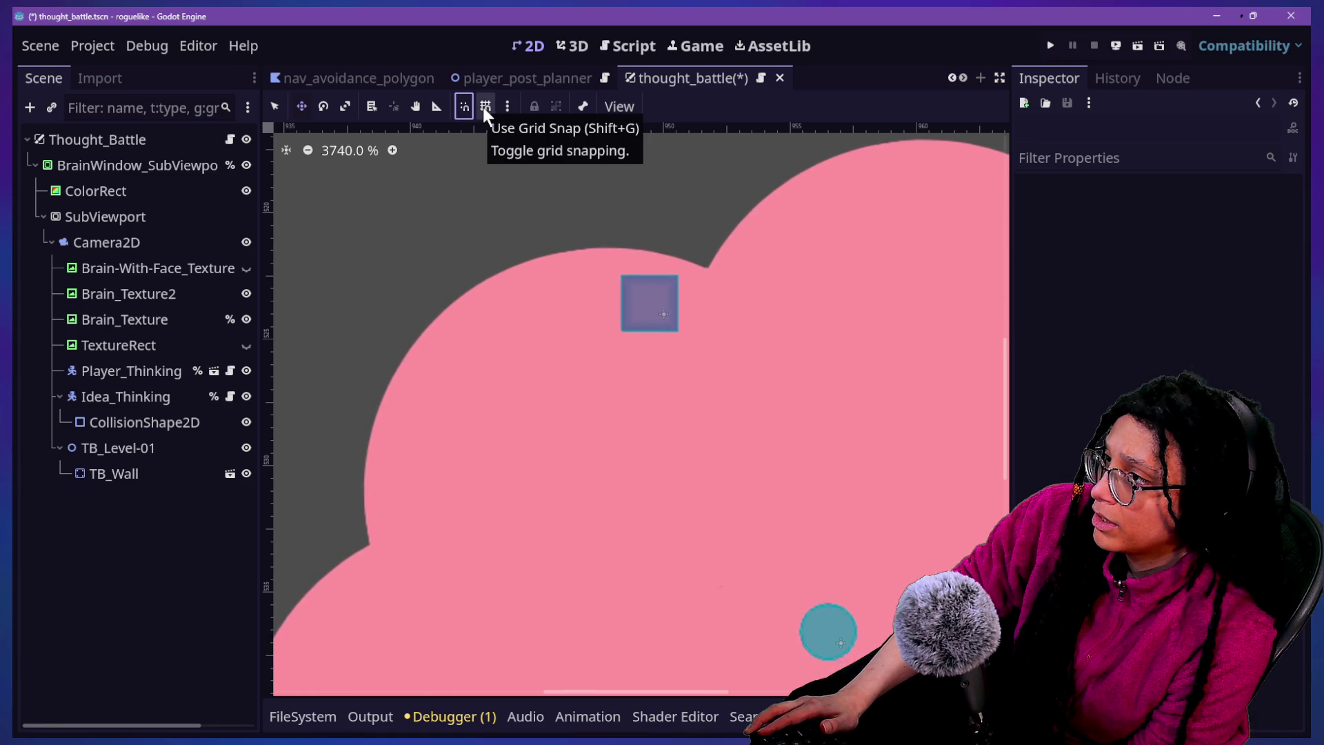
{"action": "left_click", "coordinate": [485, 106]}
{"action": "left_click_drag", "start_coordinate": [569, 374], "coordinate": [578, 378]}
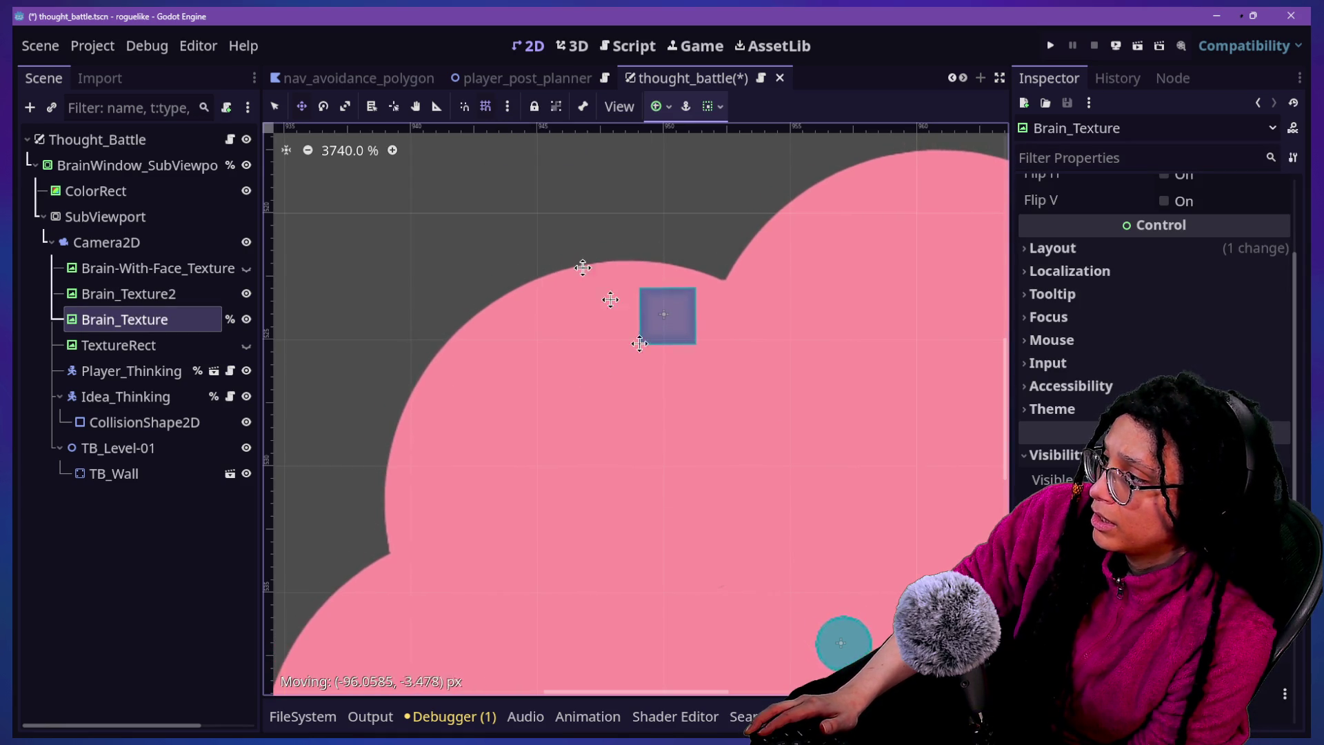
{"action": "left_click", "coordinate": [113, 473]}
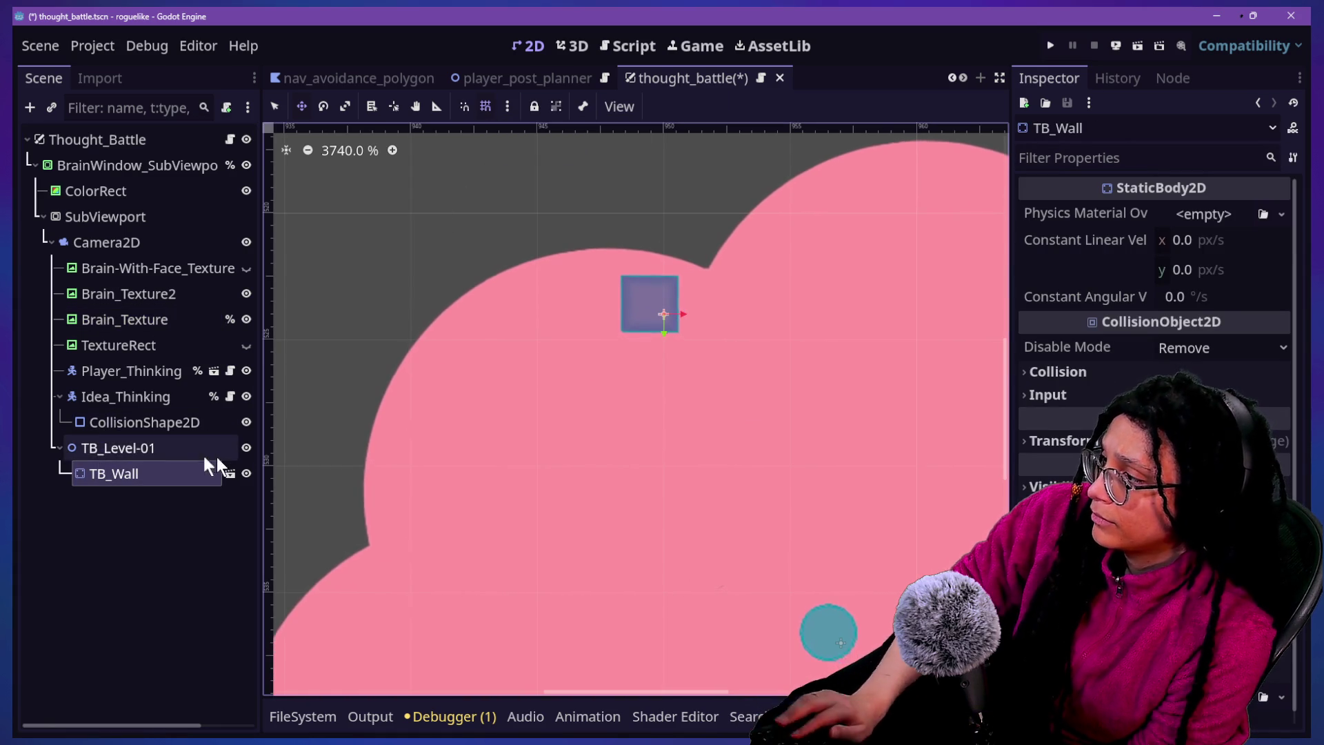
{"action": "key", "text": "ctrl+d"}
{"action": "mouse_move", "coordinate": [733, 294]}
{"action": "left_mouse_down"}
{"action": "mouse_move", "coordinate": [644, 272]}
{"action": "mouse_move", "coordinate": [718, 272]}
{"action": "mouse_move", "coordinate": [602, 237]}
{"action": "mouse_move", "coordinate": [660, 304]}
{"action": "mouse_move", "coordinate": [603, 319]}
{"action": "mouse_move", "coordinate": [642, 351]}
{"action": "left_mouse_up"}
{"action": "key", "text": "Escape"}
{"action": "left_click", "coordinate": [485, 108]}
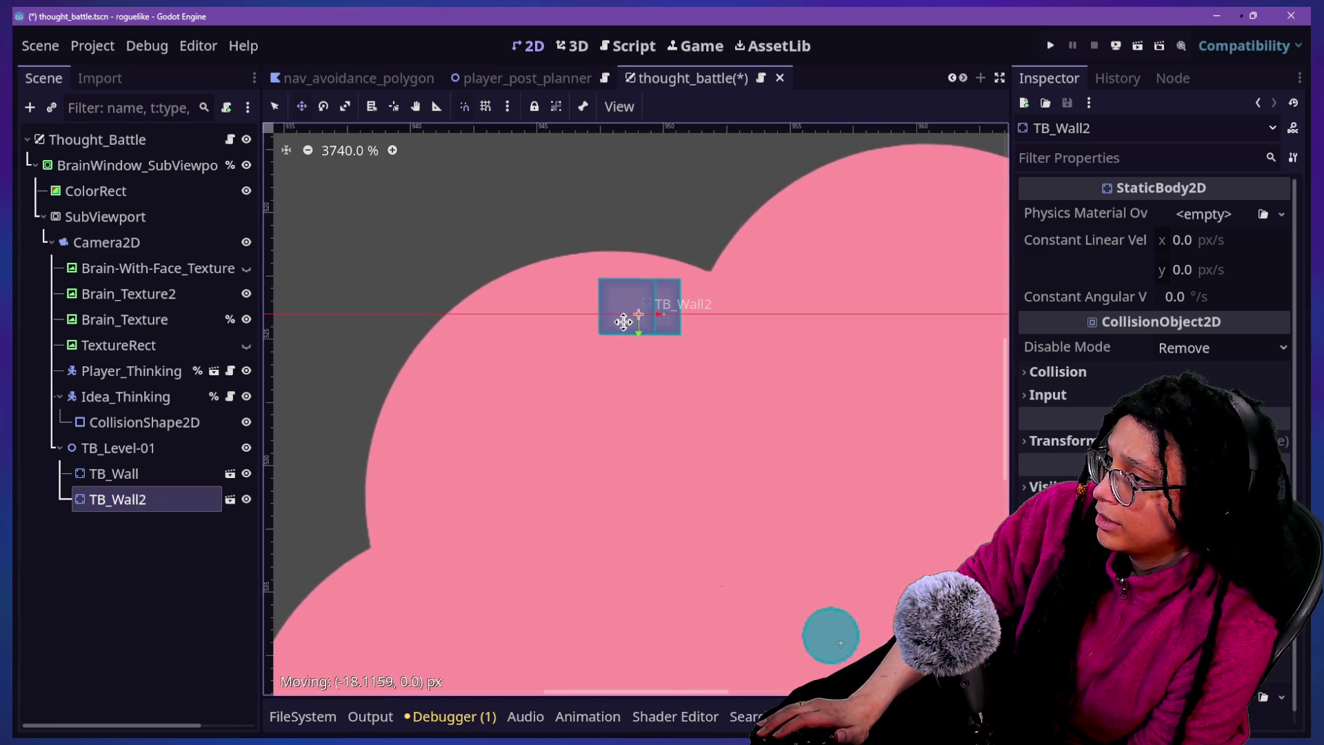
{"action": "left_click", "coordinate": [508, 107]}
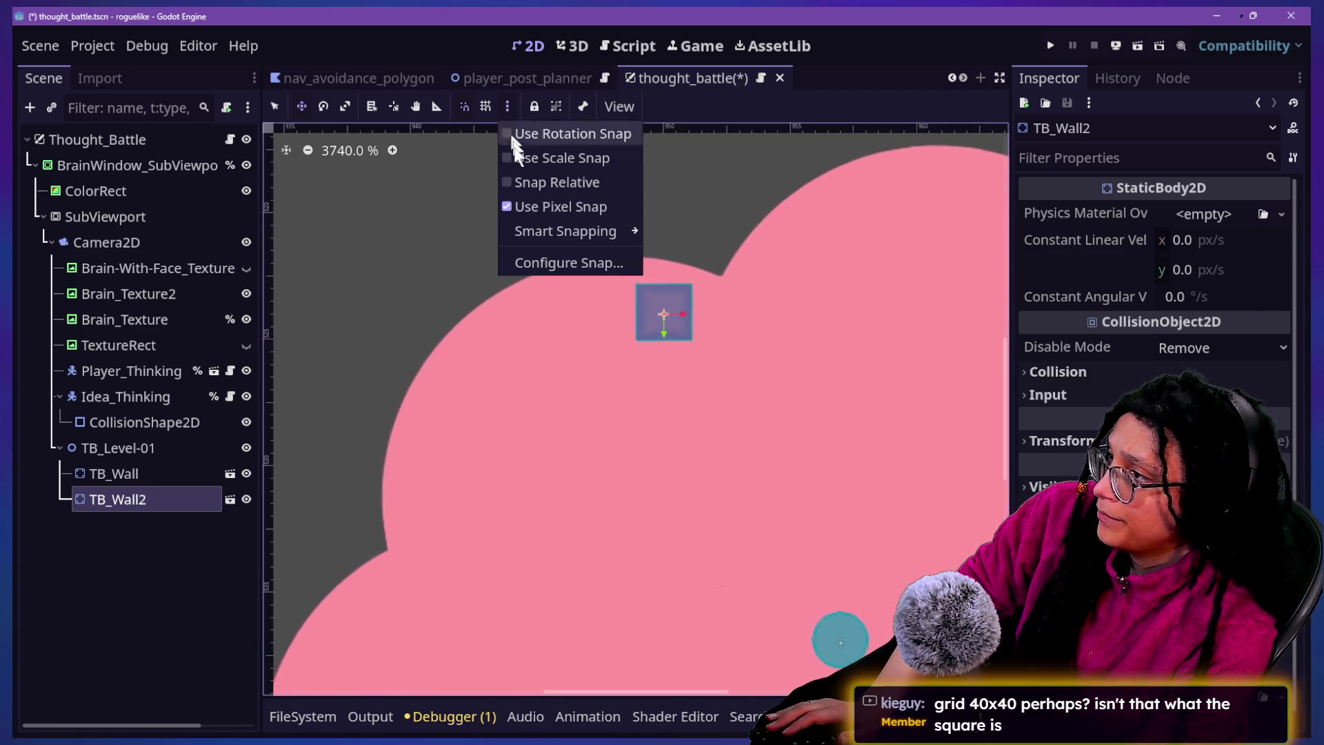
Edit the horizontal grid step, then drag TB_Wall2 left beside TB_Wall
{"action": "left_click", "coordinate": [553, 259]}
{"action": "left_click", "coordinate": [672, 308]}
{"action": "type", "text": "10"}
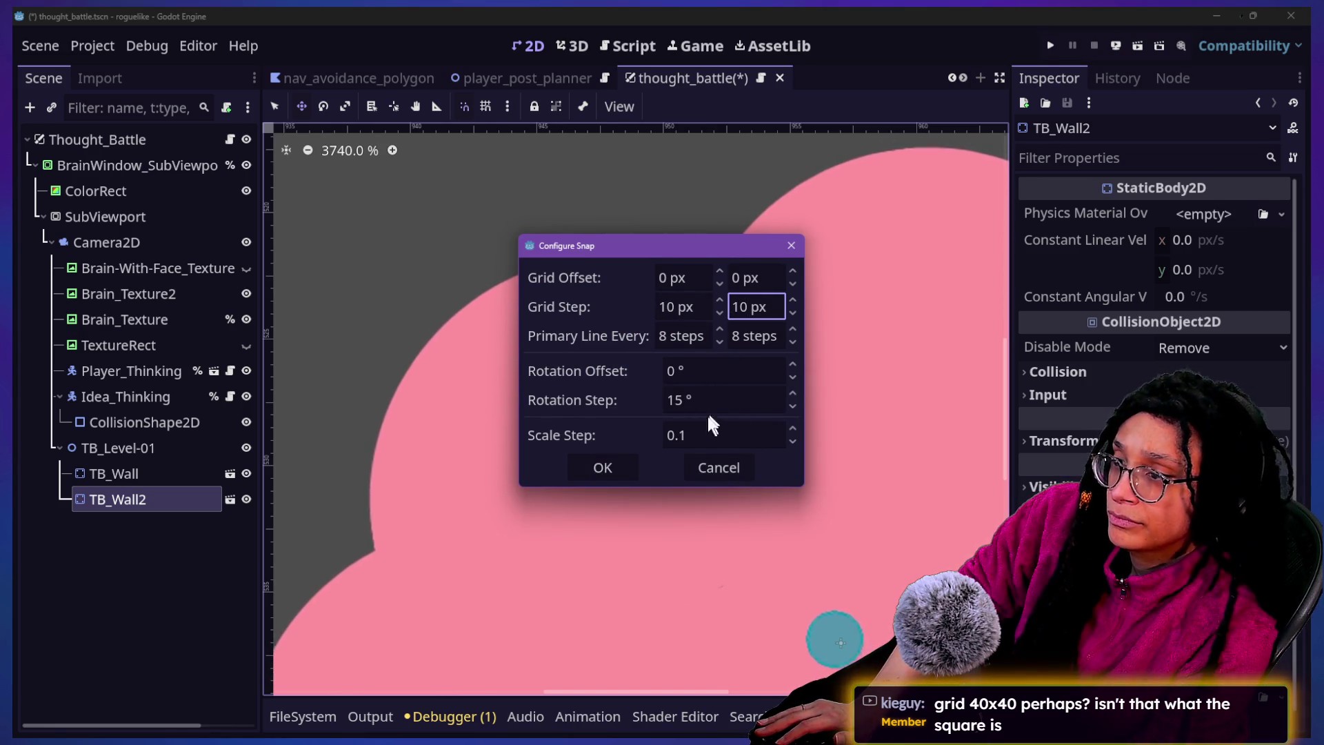
{"action": "left_click", "coordinate": [618, 475]}
{"action": "mouse_move", "coordinate": [753, 370]}
{"action": "left_mouse_down"}
{"action": "mouse_move", "coordinate": [547, 349]}
{"action": "mouse_move", "coordinate": [583, 351]}
{"action": "mouse_move", "coordinate": [568, 351]}
{"action": "left_mouse_up"}
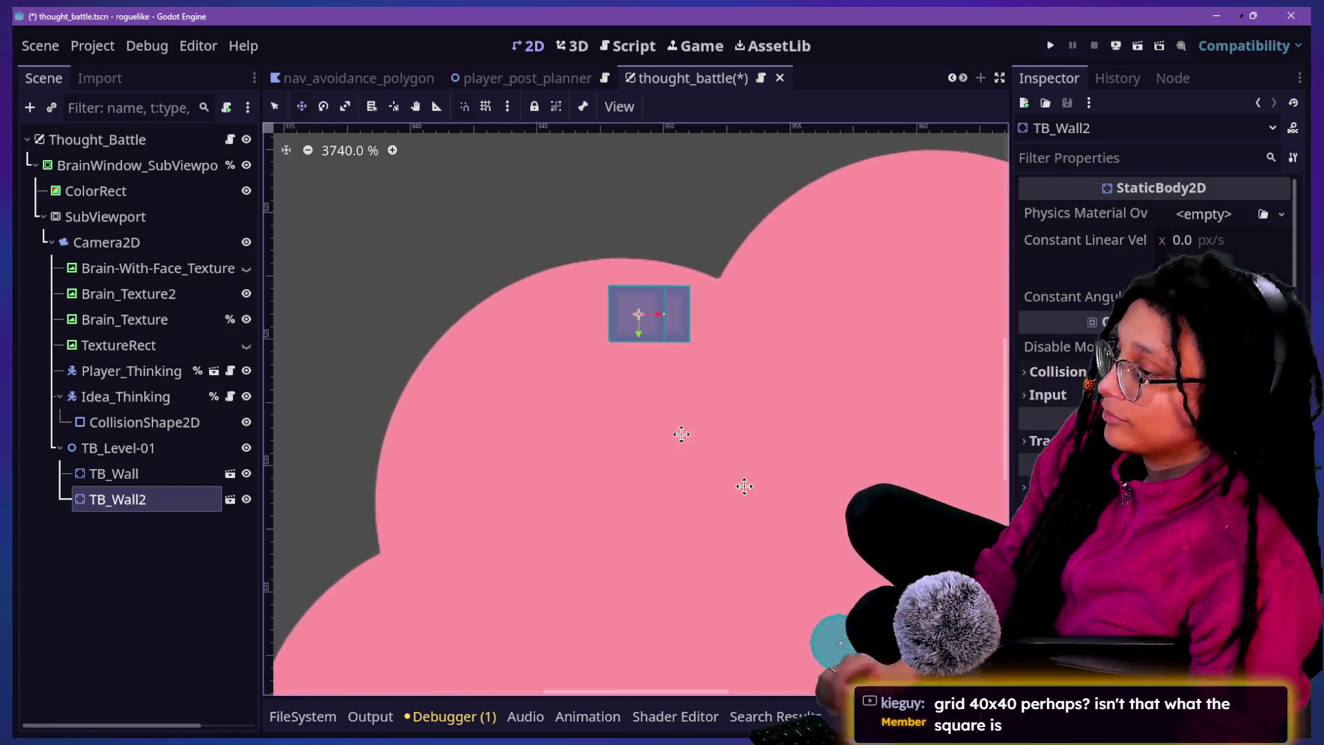
{"action": "mouse_move", "coordinate": [637, 308]}
{"action": "left_mouse_down"}
{"action": "mouse_move", "coordinate": [559, 310]}
{"action": "mouse_move", "coordinate": [638, 297]}
{"action": "mouse_move", "coordinate": [621, 319]}
{"action": "mouse_move", "coordinate": [614, 301]}
{"action": "left_mouse_up"}
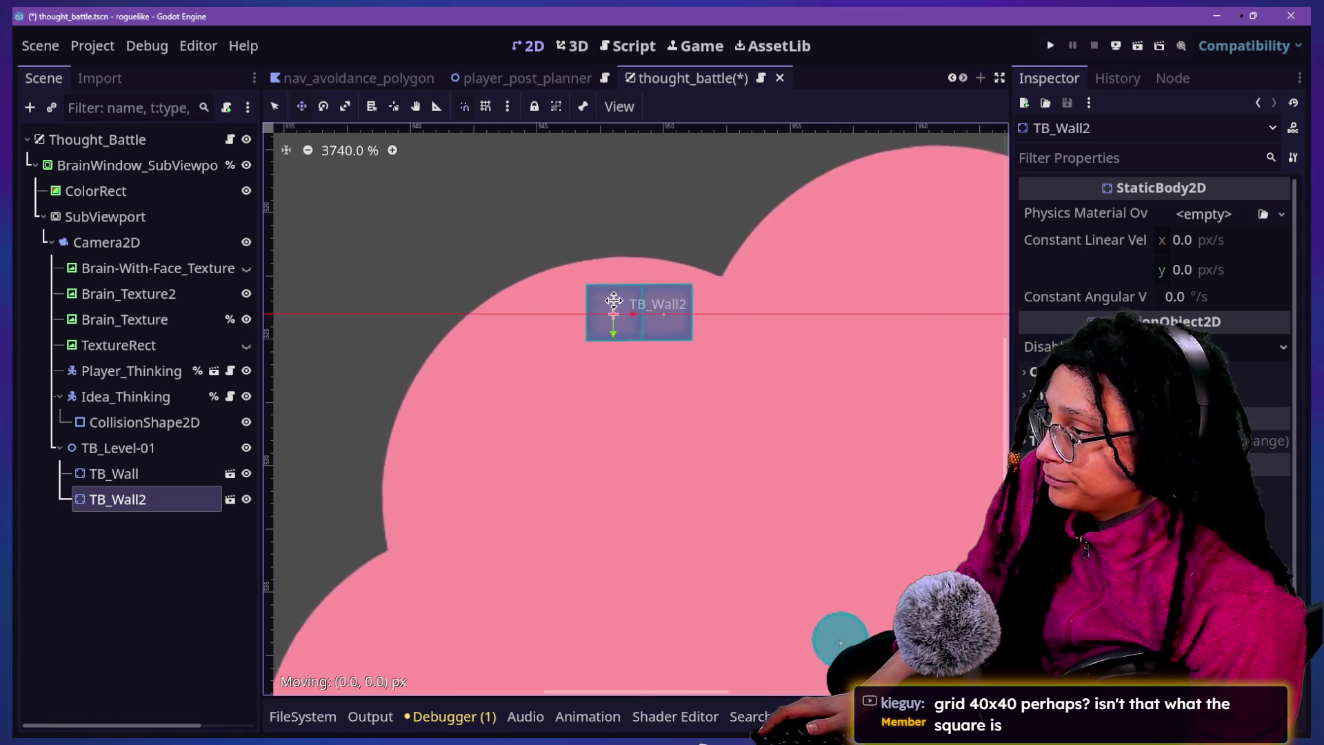
Apply the 40 px × 40 px grid step and snap TB_Wall2 up and right, away from TB_Wall
{"action": "left_click", "coordinate": [505, 106]}
{"action": "left_click", "coordinate": [586, 259]}
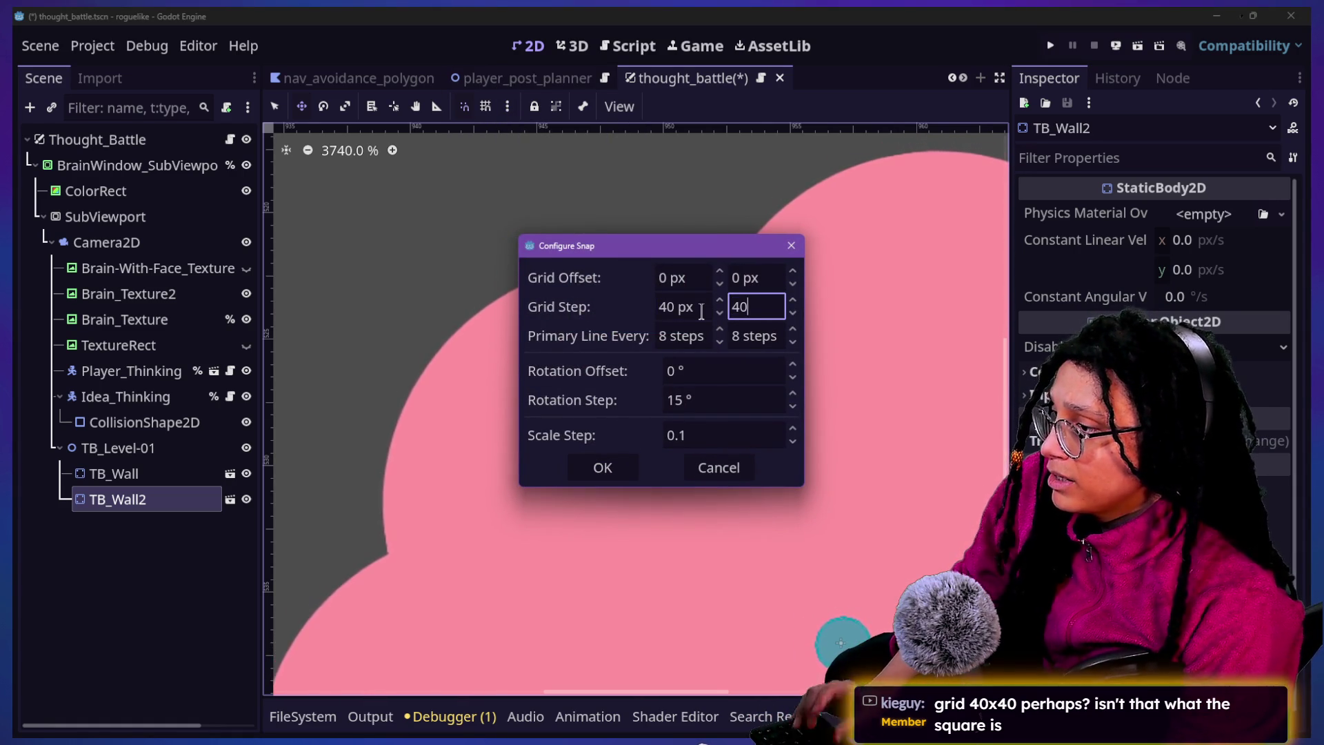
{"action": "left_click", "coordinate": [586, 479]}
{"action": "mouse_move", "coordinate": [828, 272]}
{"action": "left_mouse_down"}
{"action": "mouse_move", "coordinate": [710, 304]}
{"action": "mouse_move", "coordinate": [774, 307]}
{"action": "mouse_move", "coordinate": [751, 313]}
{"action": "left_mouse_up"}
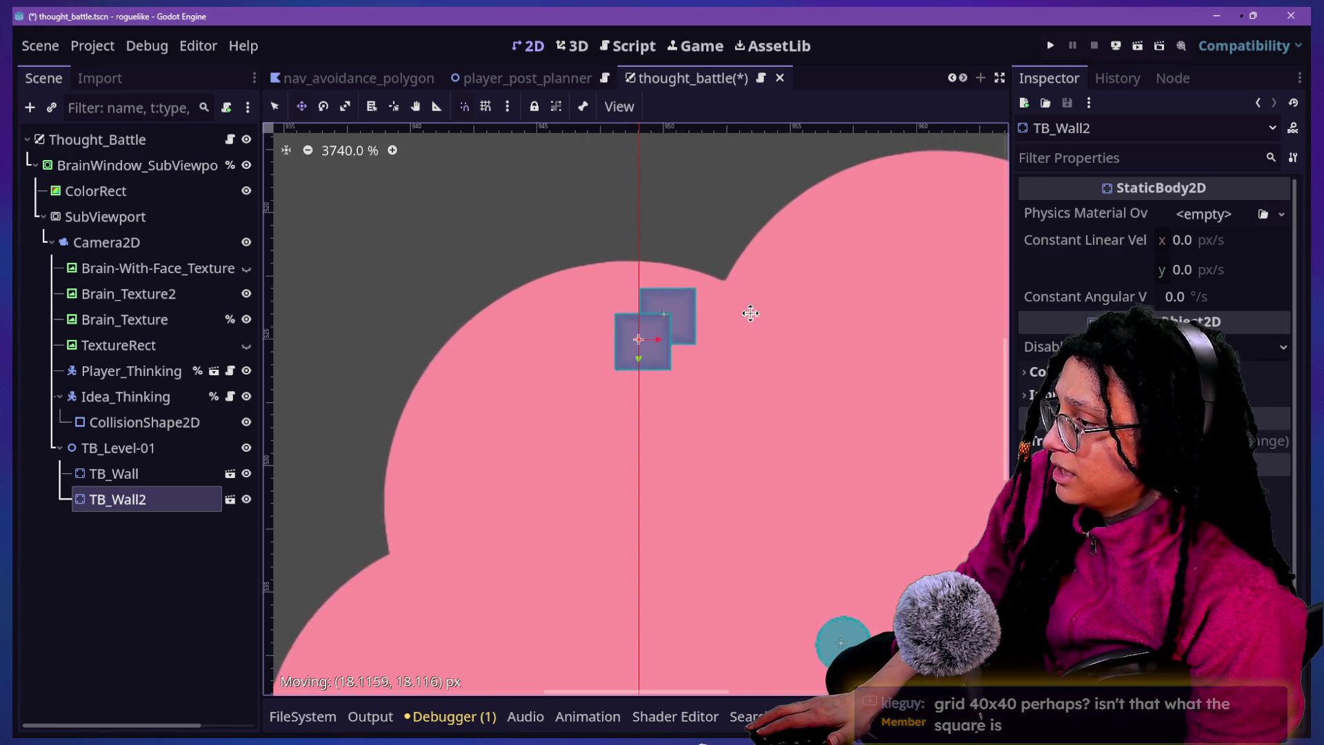
{"action": "left_click", "coordinate": [485, 106]}
{"action": "mouse_move", "coordinate": [662, 324]}
{"action": "left_mouse_down"}
{"action": "mouse_move", "coordinate": [680, 372]}
{"action": "mouse_move", "coordinate": [656, 337]}
{"action": "mouse_move", "coordinate": [593, 327]}
{"action": "left_mouse_up"}
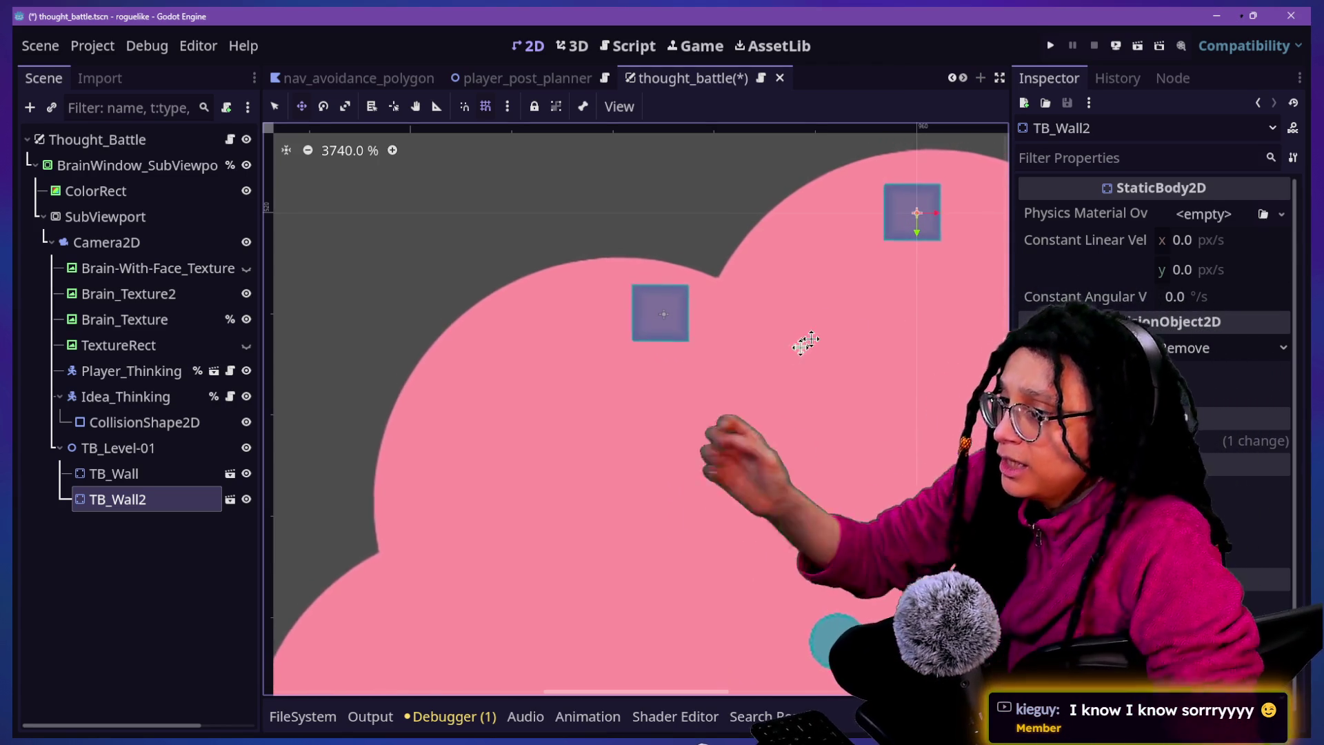
Select TB_Wall and then TB_Wall2 to compare their positions, with grid snapping switched on
{"action": "left_click", "coordinate": [153, 476]}
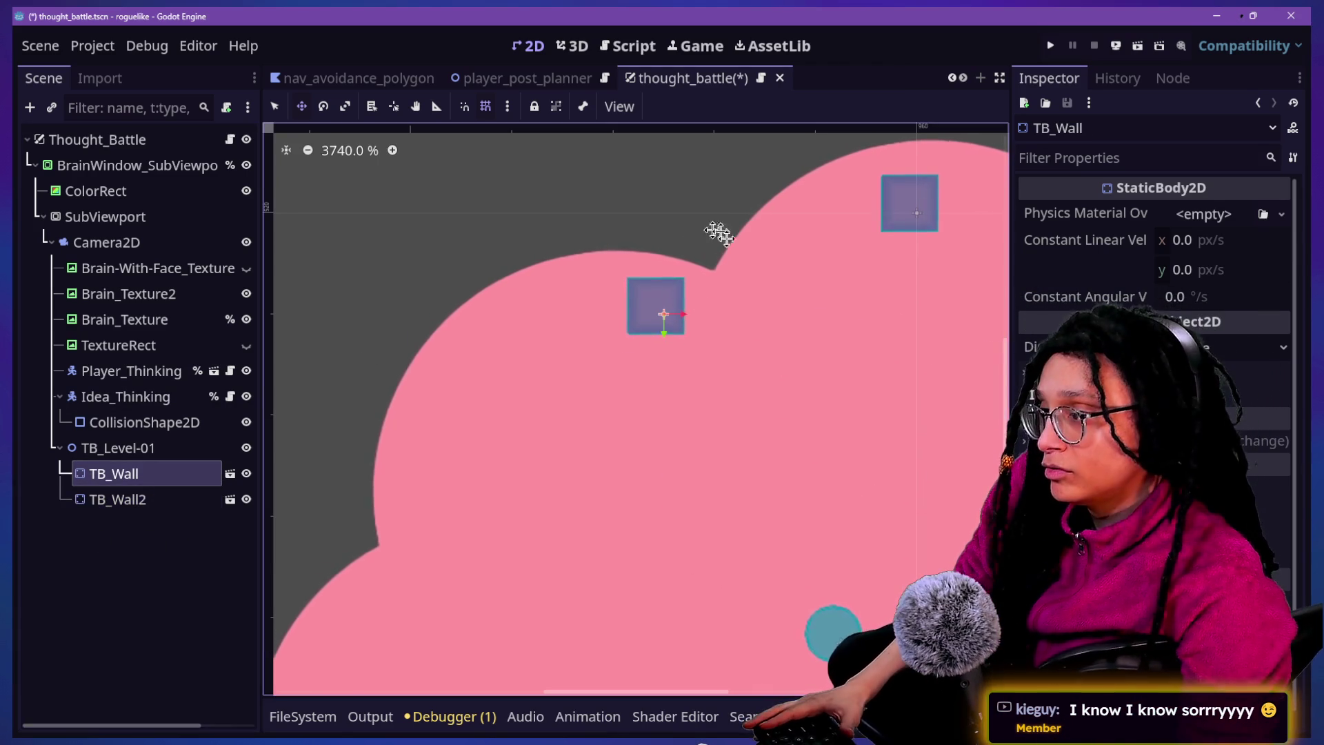
{"action": "left_click", "coordinate": [93, 501]}
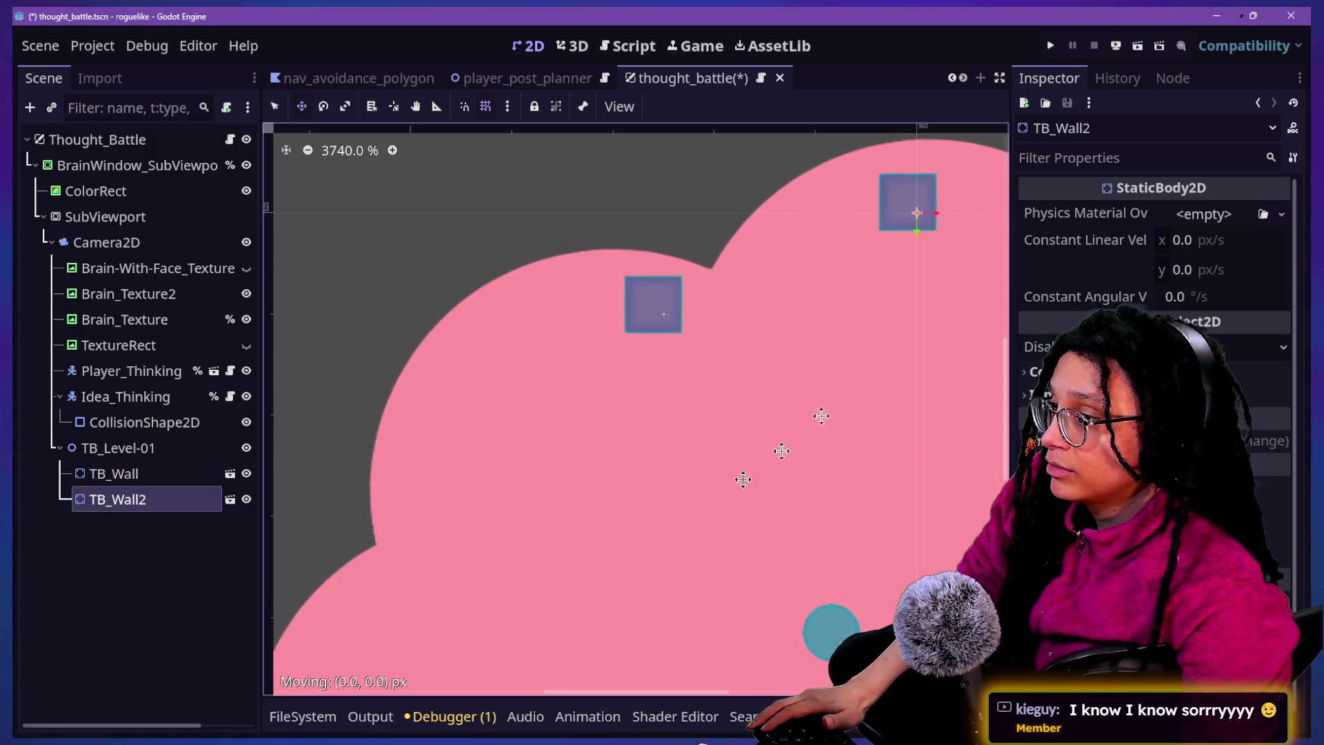
{"action": "left_click", "coordinate": [486, 105]}
{"action": "left_click", "coordinate": [508, 105]}
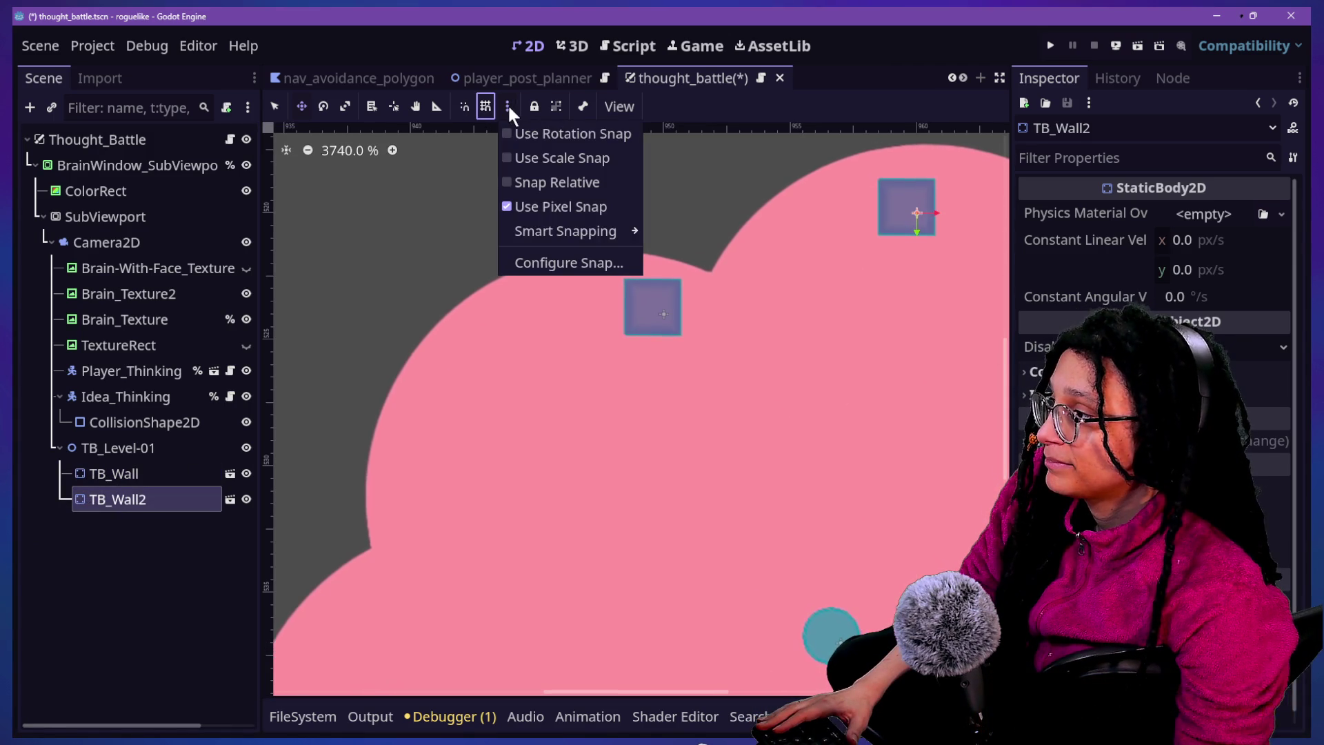
Change the grid step to 8 and drag TB_Wall2 back beside TB_Wall
{"action": "left_click", "coordinate": [541, 260]}
{"action": "type", "text": "1"}
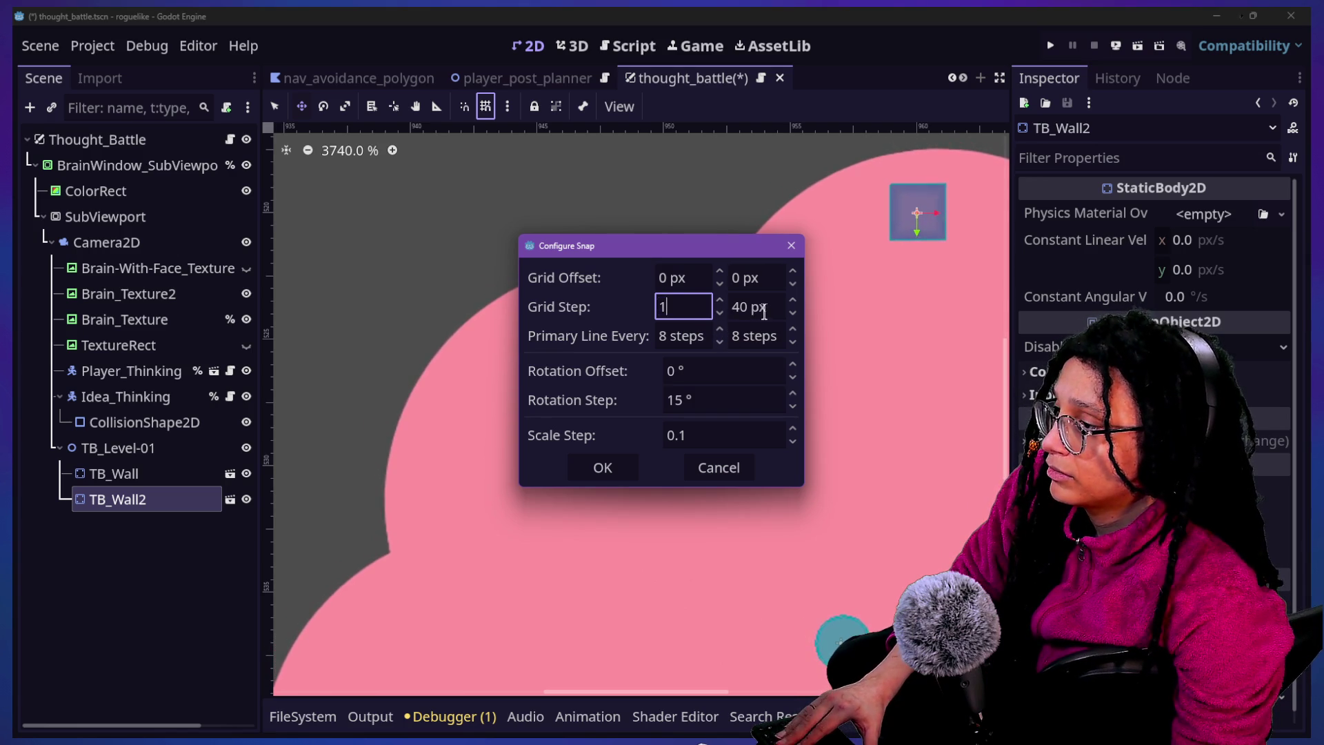
{"action": "type", "text": "8"}
{"action": "left_click", "coordinate": [606, 465]}
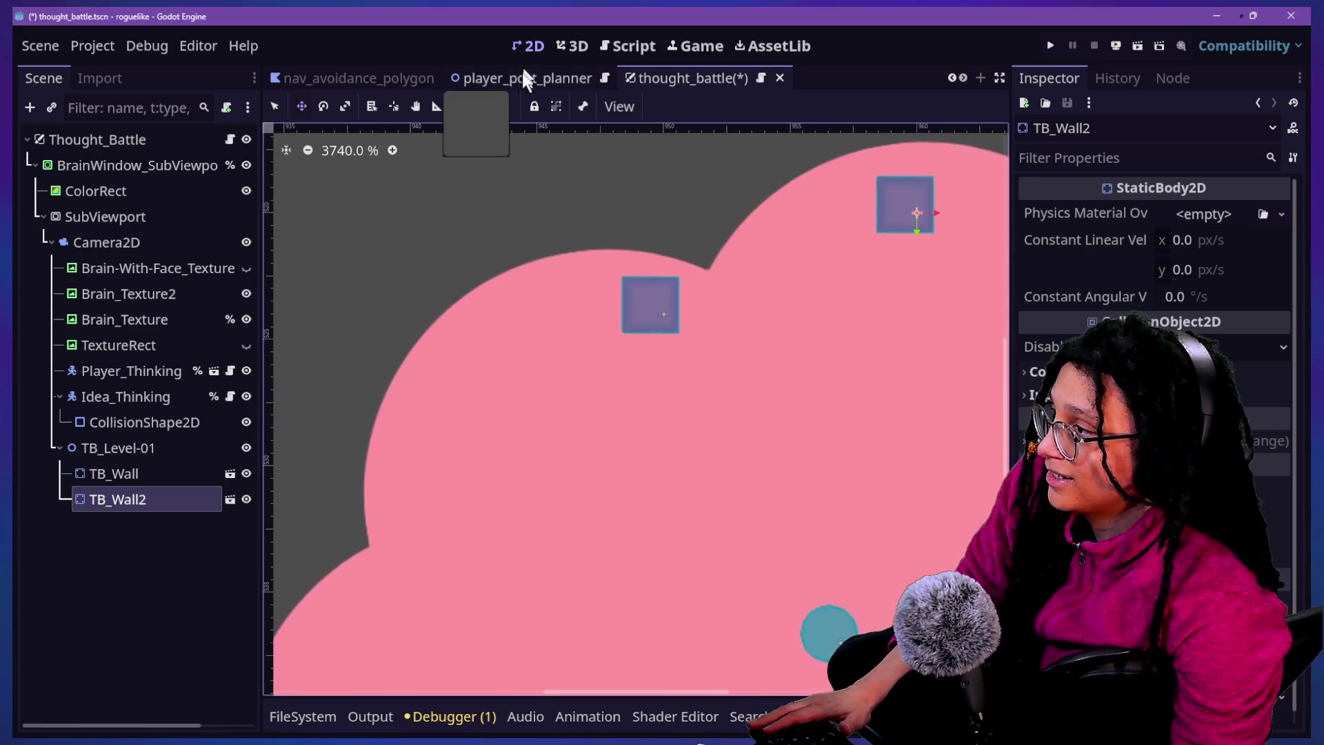
{"action": "mouse_move", "coordinate": [815, 266]}
{"action": "left_mouse_down"}
{"action": "mouse_move", "coordinate": [855, 243]}
{"action": "mouse_move", "coordinate": [520, 284]}
{"action": "mouse_move", "coordinate": [606, 313]}
{"action": "mouse_move", "coordinate": [573, 318]}
{"action": "mouse_move", "coordinate": [555, 309]}
{"action": "mouse_move", "coordinate": [578, 307]}
{"action": "mouse_move", "coordinate": [546, 306]}
{"action": "mouse_move", "coordinate": [628, 309]}
{"action": "mouse_move", "coordinate": [633, 299]}
{"action": "mouse_move", "coordinate": [621, 304]}
{"action": "left_mouse_up"}
Enter 010000 as the vertical grid step and move TB_Wall2 left toward TB_Wall
{"action": "left_click", "coordinate": [507, 105]}
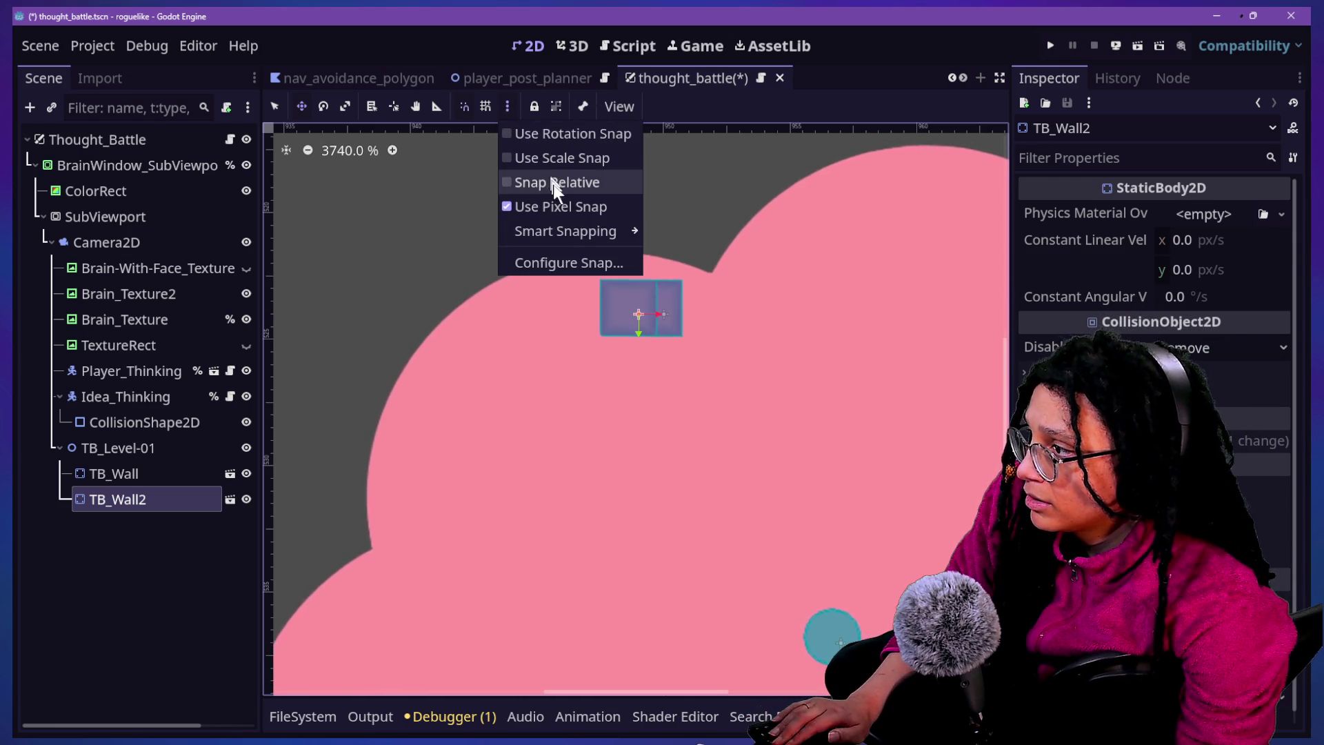
{"action": "left_click", "coordinate": [576, 263]}
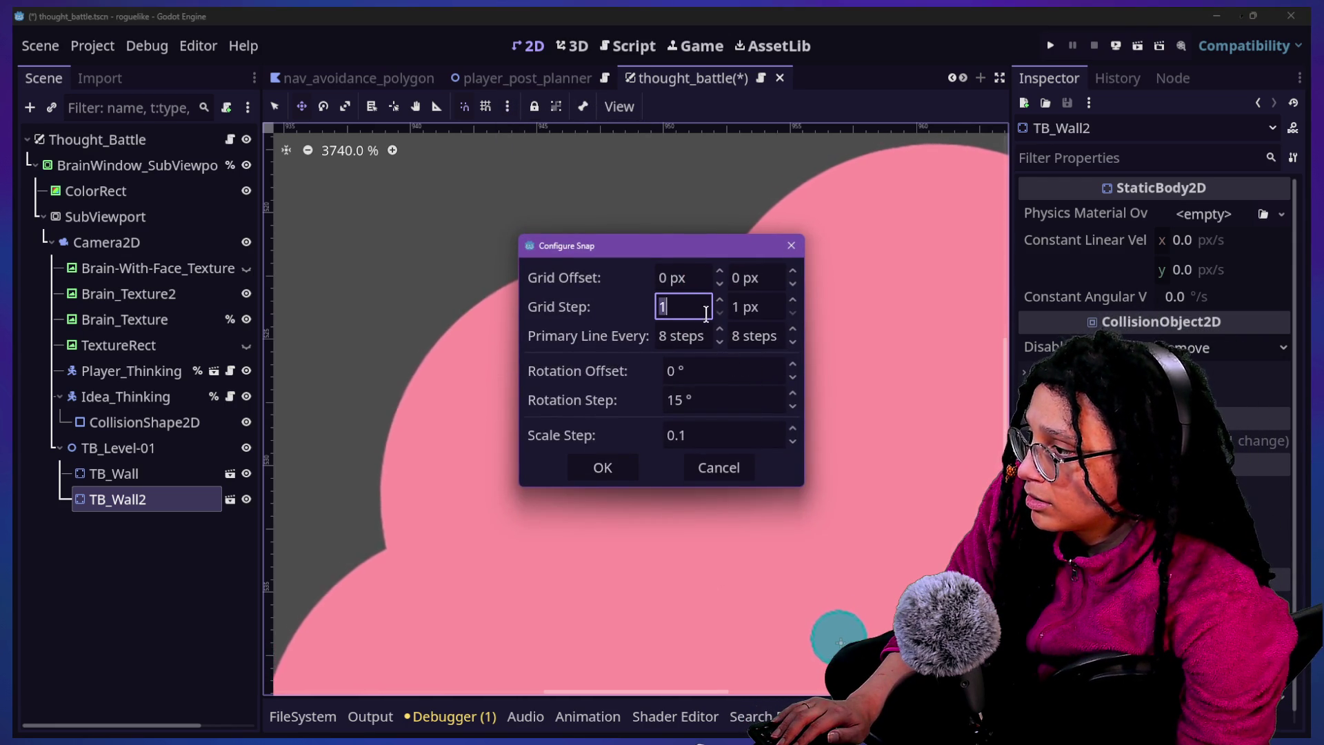
{"action": "left_click", "coordinate": [753, 304]}
{"action": "type", "text": "0100"}
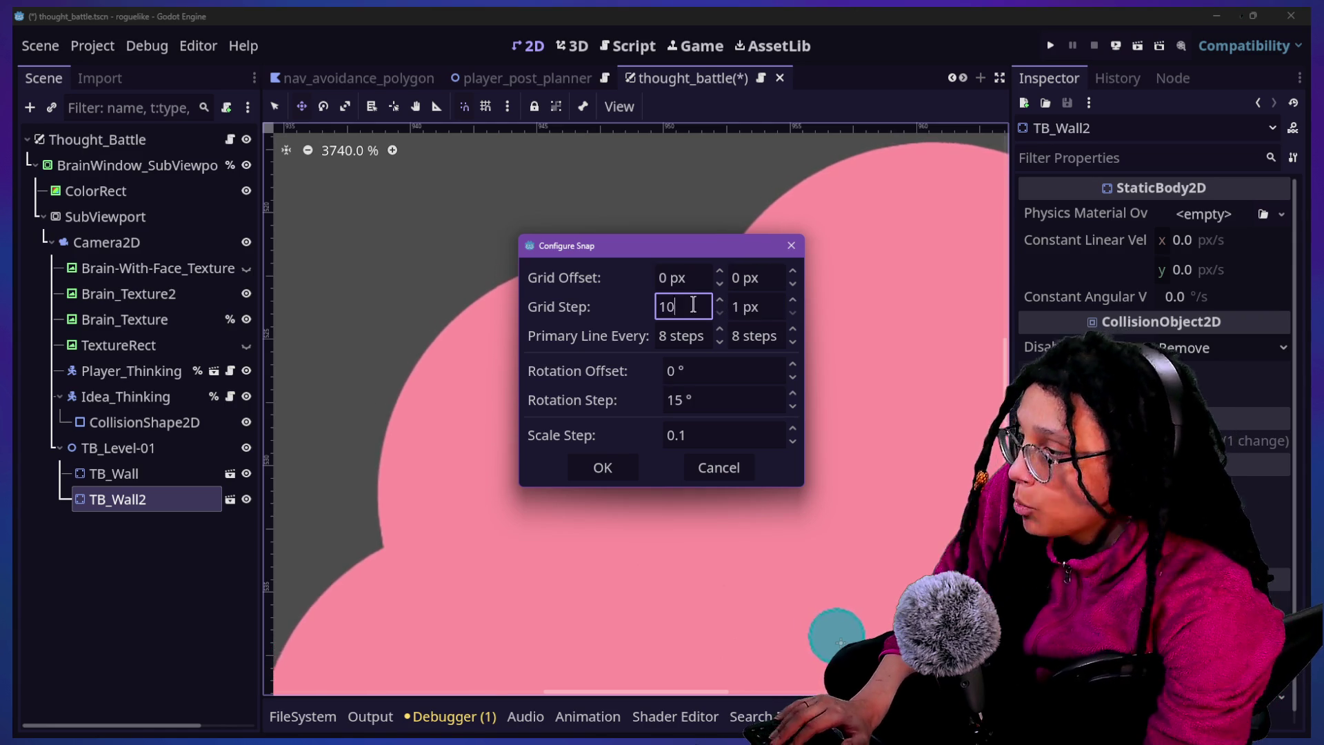
{"action": "type", "text": "00"}
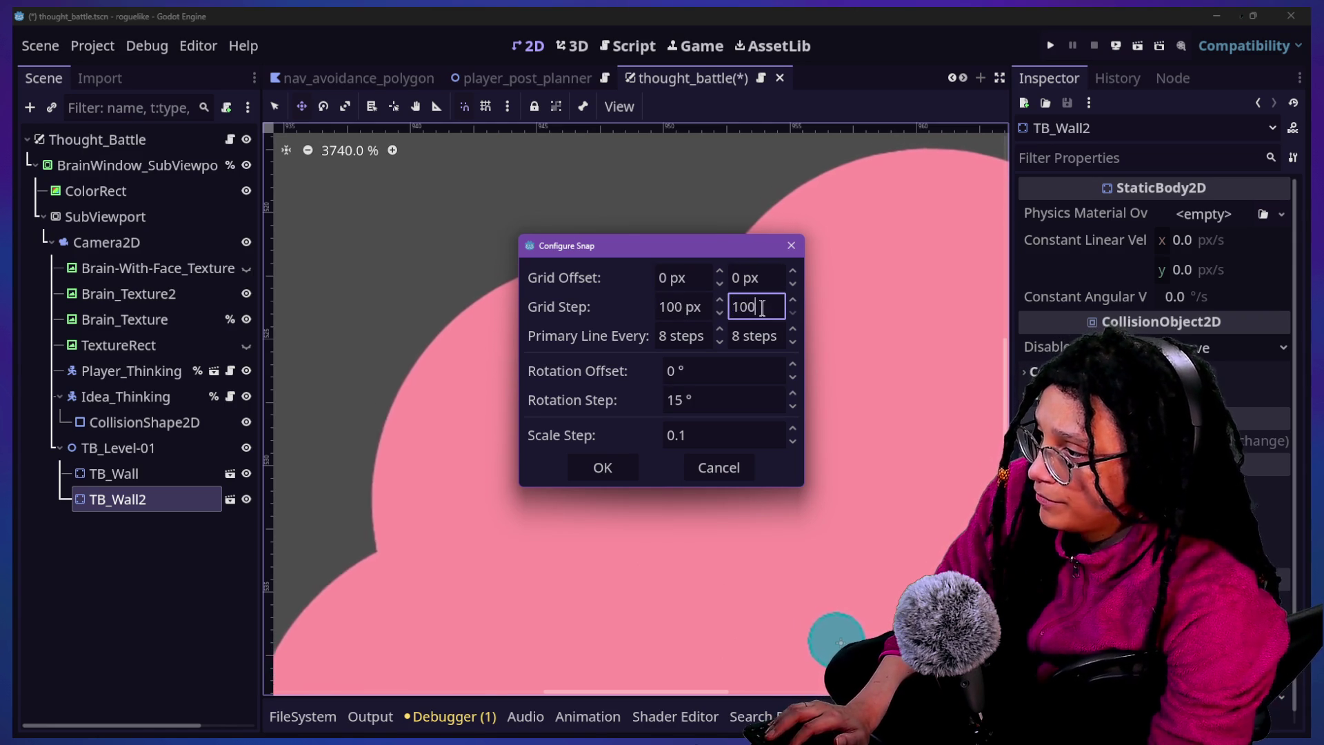
{"action": "left_click", "coordinate": [602, 468]}
{"action": "mouse_move", "coordinate": [652, 324]}
{"action": "left_mouse_down"}
{"action": "mouse_move", "coordinate": [627, 334]}
{"action": "mouse_move", "coordinate": [588, 317]}
{"action": "left_mouse_up"}
Turn grid snapping on, set the grid step to 10 px × 10 px, and test-move TB_Wall2
{"action": "left_click", "coordinate": [486, 107]}
{"action": "left_click", "coordinate": [508, 107]}
{"action": "left_click", "coordinate": [550, 261]}
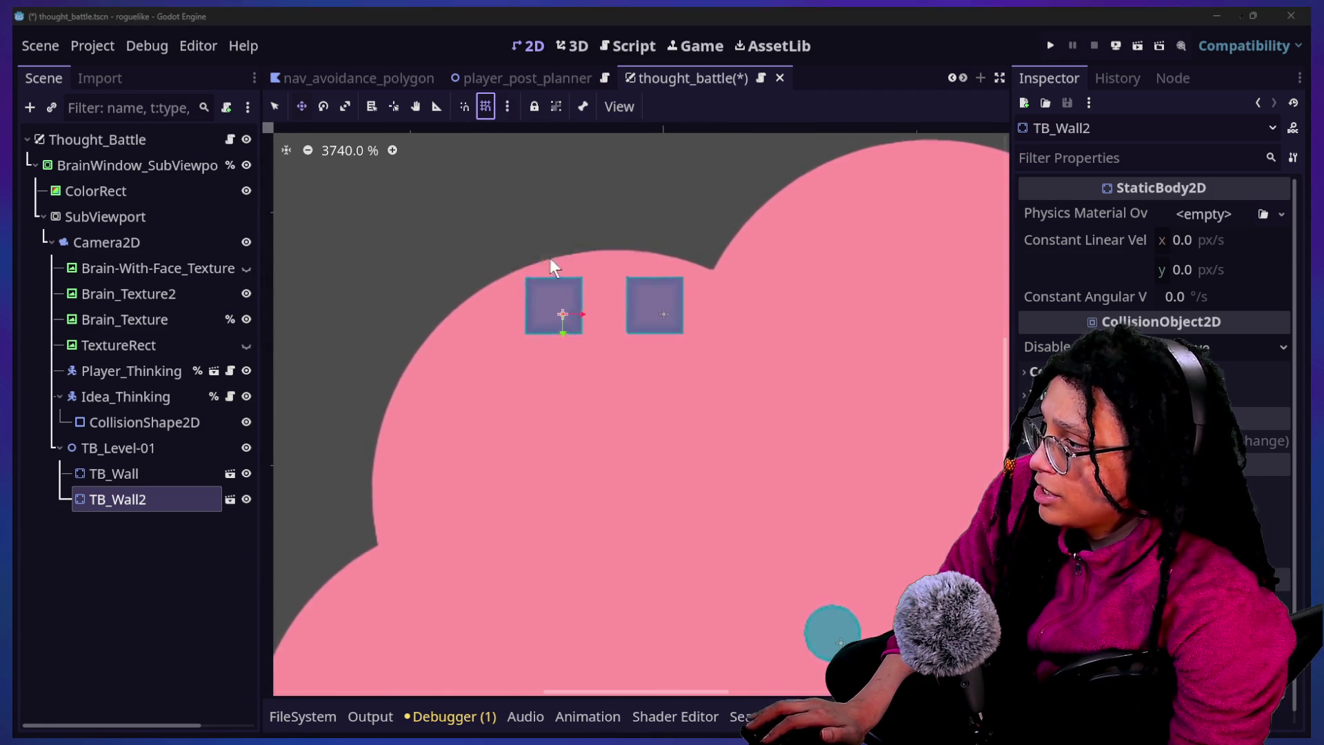
{"action": "type", "text": "10"}
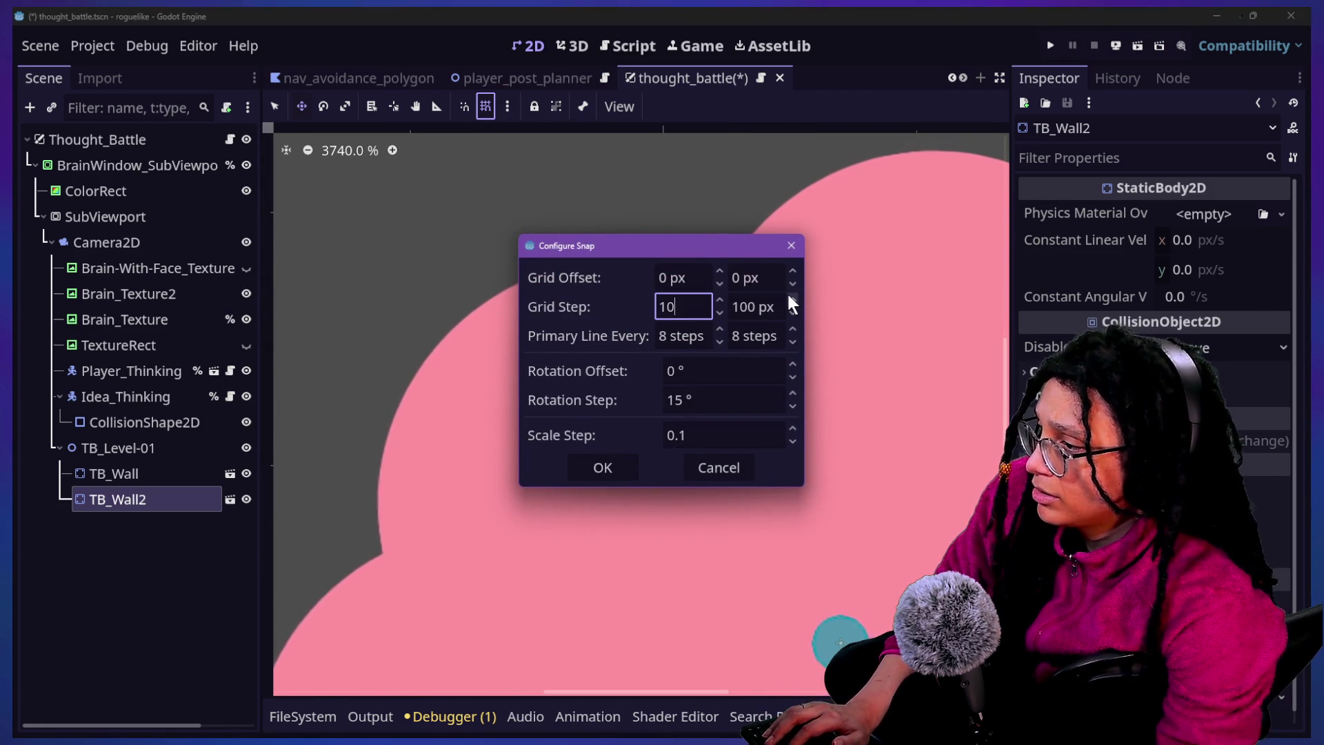
{"action": "key", "text": "Tab"}
{"action": "type", "text": "10"}
{"action": "left_click", "coordinate": [591, 470]}
{"action": "mouse_move", "coordinate": [641, 331]}
{"action": "left_mouse_down"}
{"action": "mouse_move", "coordinate": [627, 366]}
{"action": "mouse_move", "coordinate": [641, 334]}
{"action": "mouse_move", "coordinate": [629, 488]}
{"action": "mouse_move", "coordinate": [605, 329]}
{"action": "mouse_move", "coordinate": [559, 449]}
{"action": "mouse_move", "coordinate": [777, 503]}
{"action": "mouse_move", "coordinate": [657, 391]}
{"action": "left_mouse_up"}
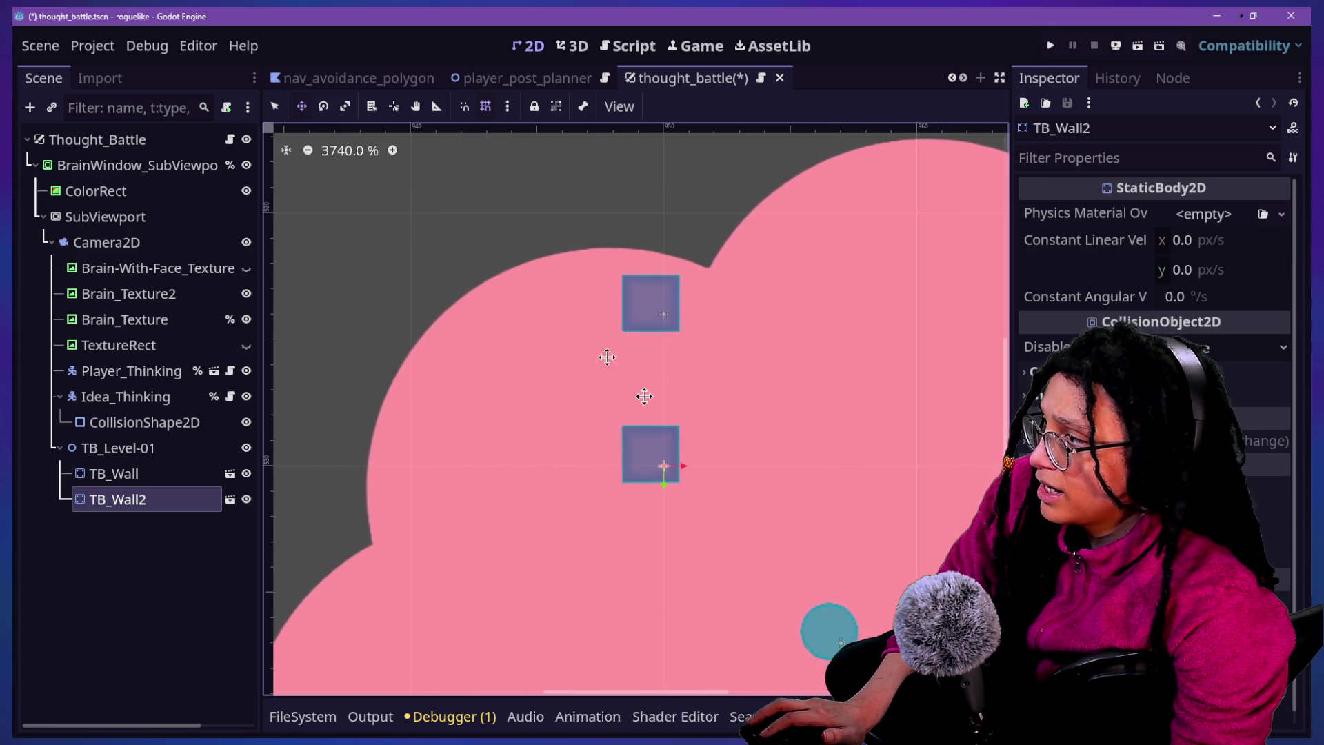
Apply a 1 px grid step and place TB_Wall2 just left of TB_Wall
{"action": "left_click", "coordinate": [507, 106]}
{"action": "left_click", "coordinate": [562, 260]}
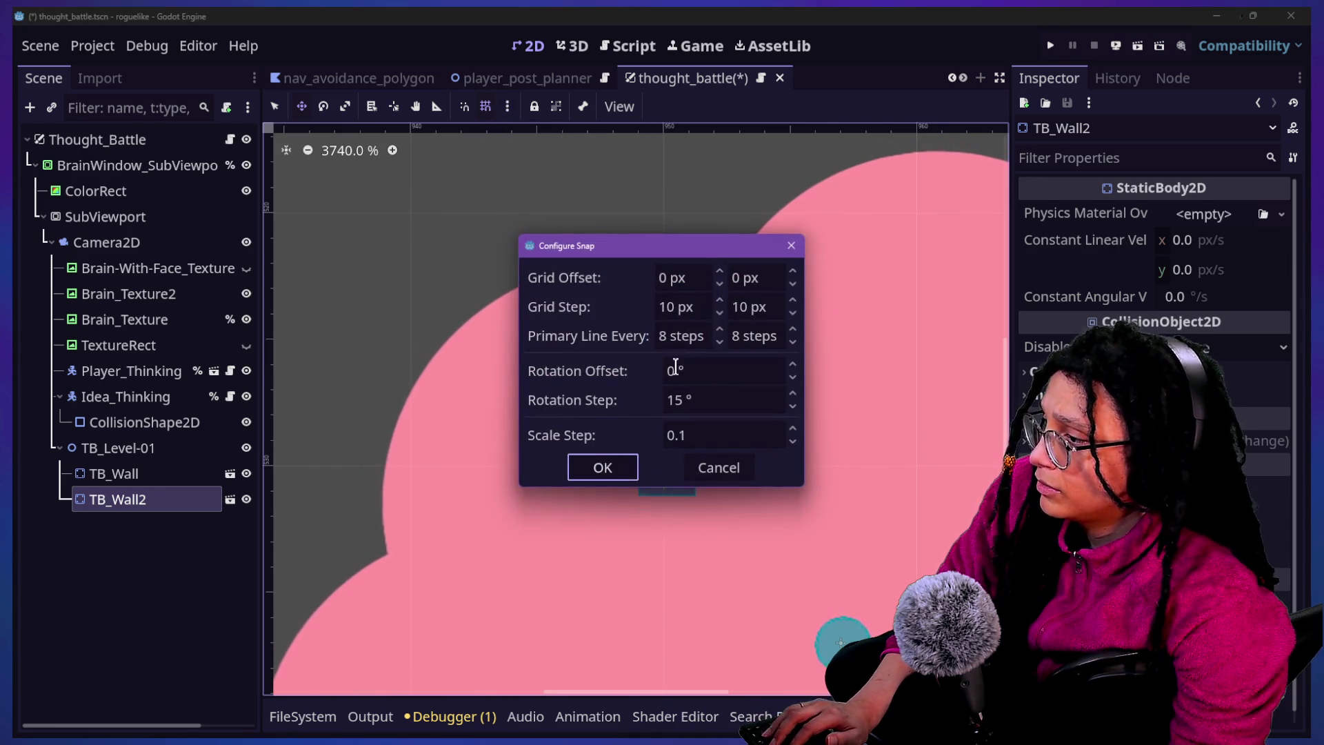
{"action": "left_click", "coordinate": [619, 477]}
{"action": "mouse_move", "coordinate": [674, 464]}
{"action": "left_mouse_down"}
{"action": "mouse_move", "coordinate": [611, 473]}
{"action": "mouse_move", "coordinate": [733, 354]}
{"action": "mouse_move", "coordinate": [537, 278]}
{"action": "mouse_move", "coordinate": [662, 544]}
{"action": "mouse_move", "coordinate": [885, 276]}
{"action": "left_mouse_up"}
{"action": "mouse_move", "coordinate": [852, 469]}
{"action": "left_mouse_down"}
{"action": "mouse_move", "coordinate": [561, 264]}
{"action": "mouse_move", "coordinate": [705, 376]}
{"action": "mouse_move", "coordinate": [631, 318]}
{"action": "left_mouse_up"}
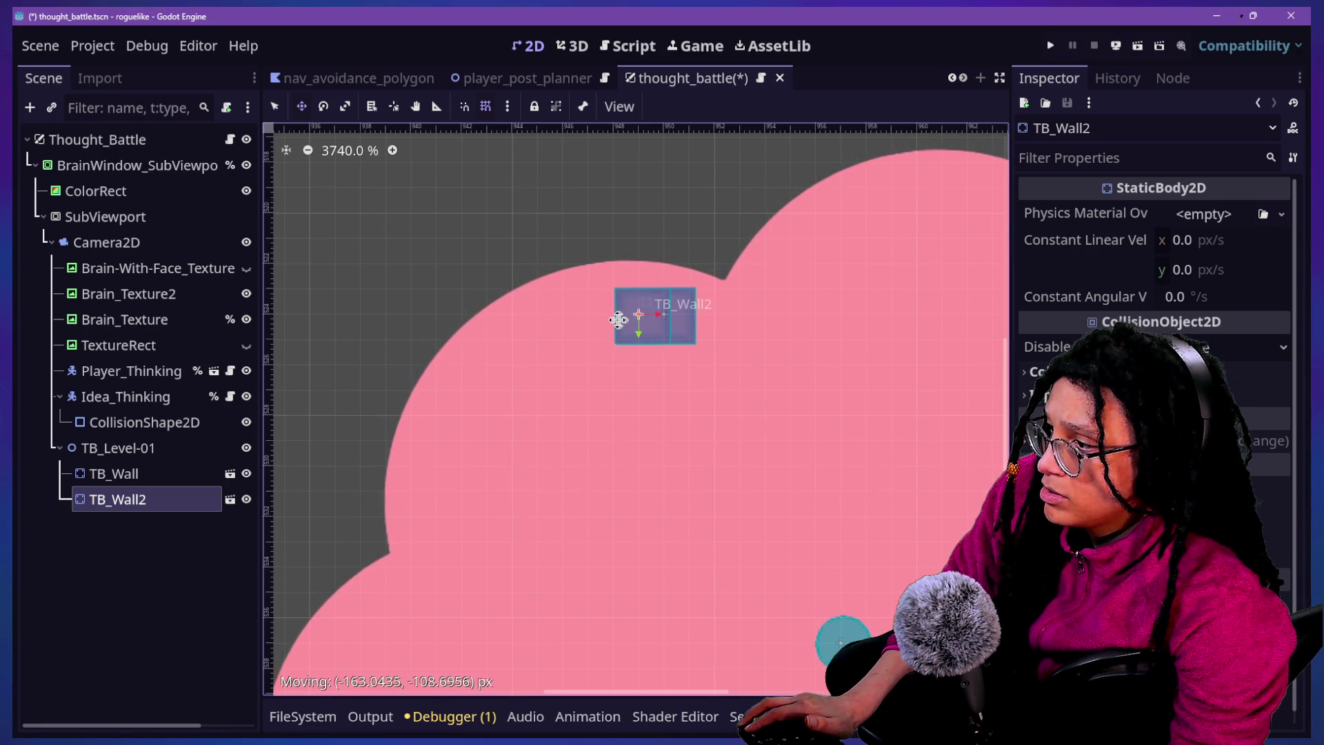
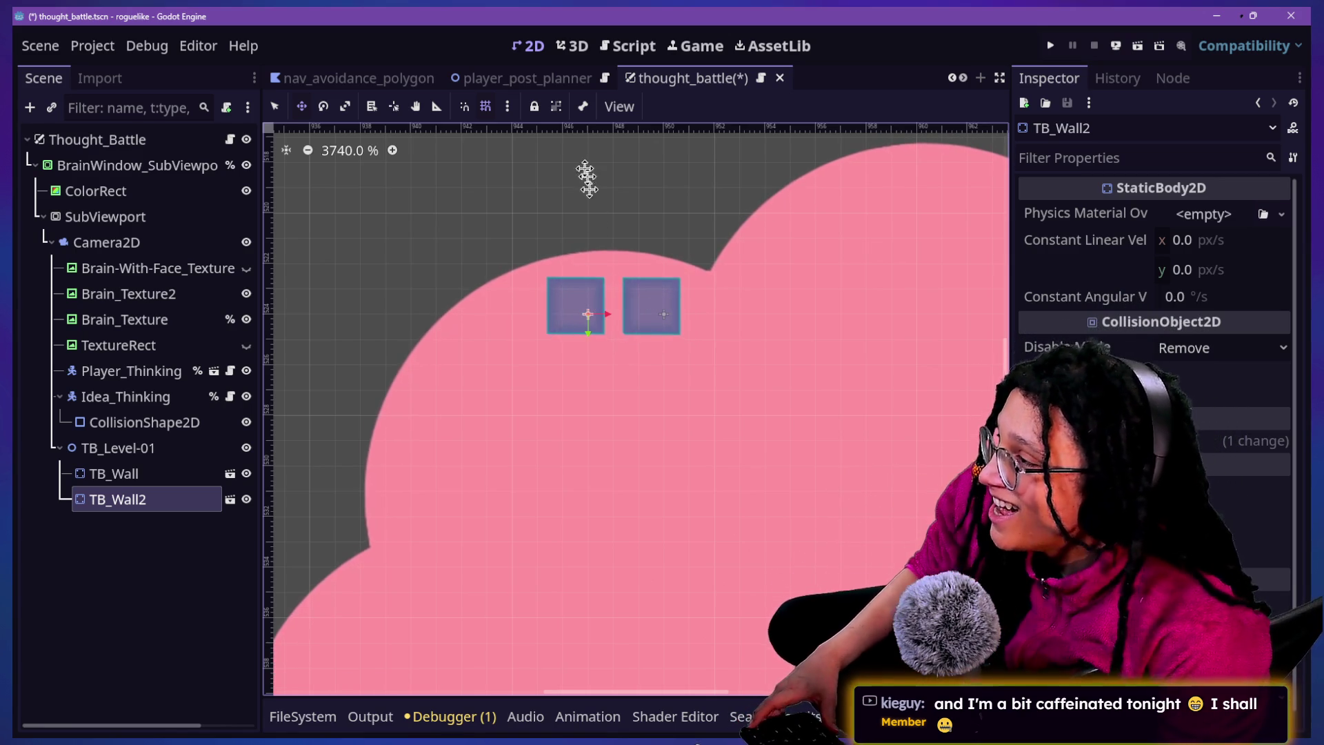
Review the snap grid step settings without changes, then drag TB_Wall2 over toward TB_Wall
{"action": "left_click", "coordinate": [507, 106]}
{"action": "left_click", "coordinate": [581, 266]}
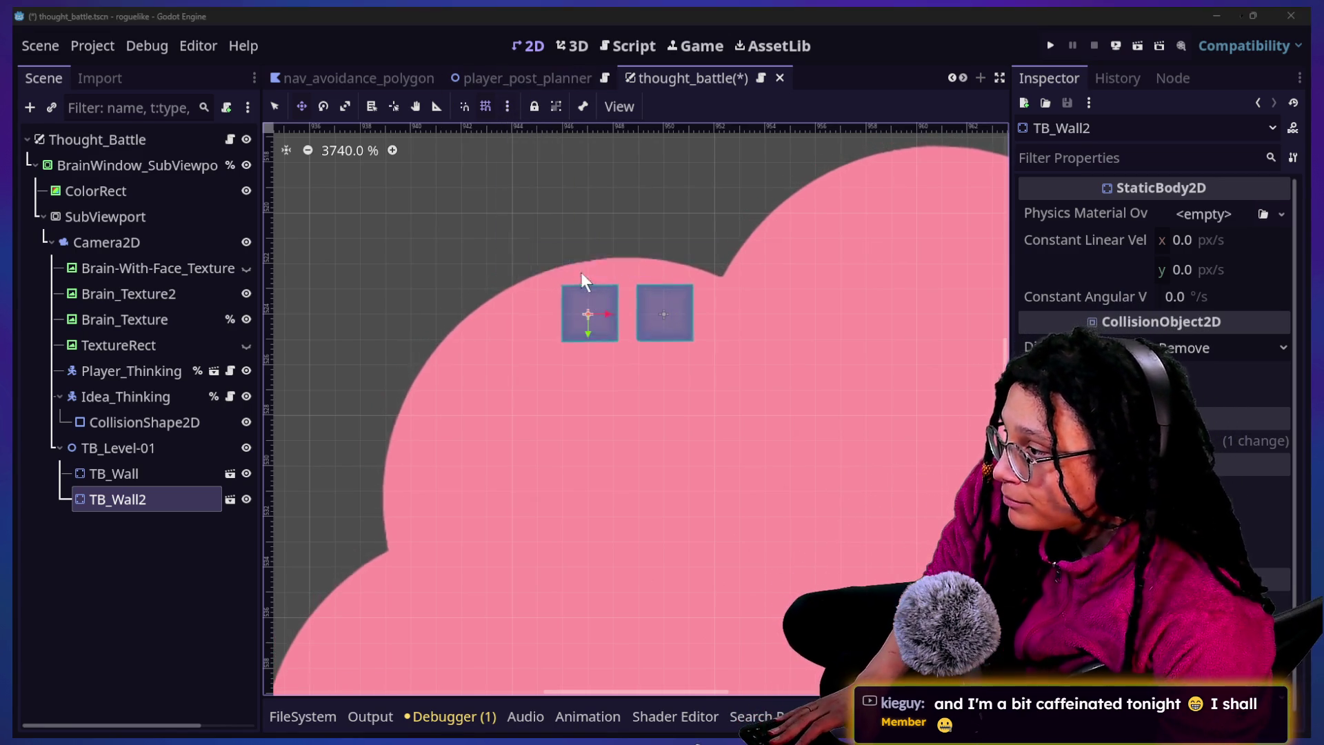
{"action": "left_click", "coordinate": [683, 308]}
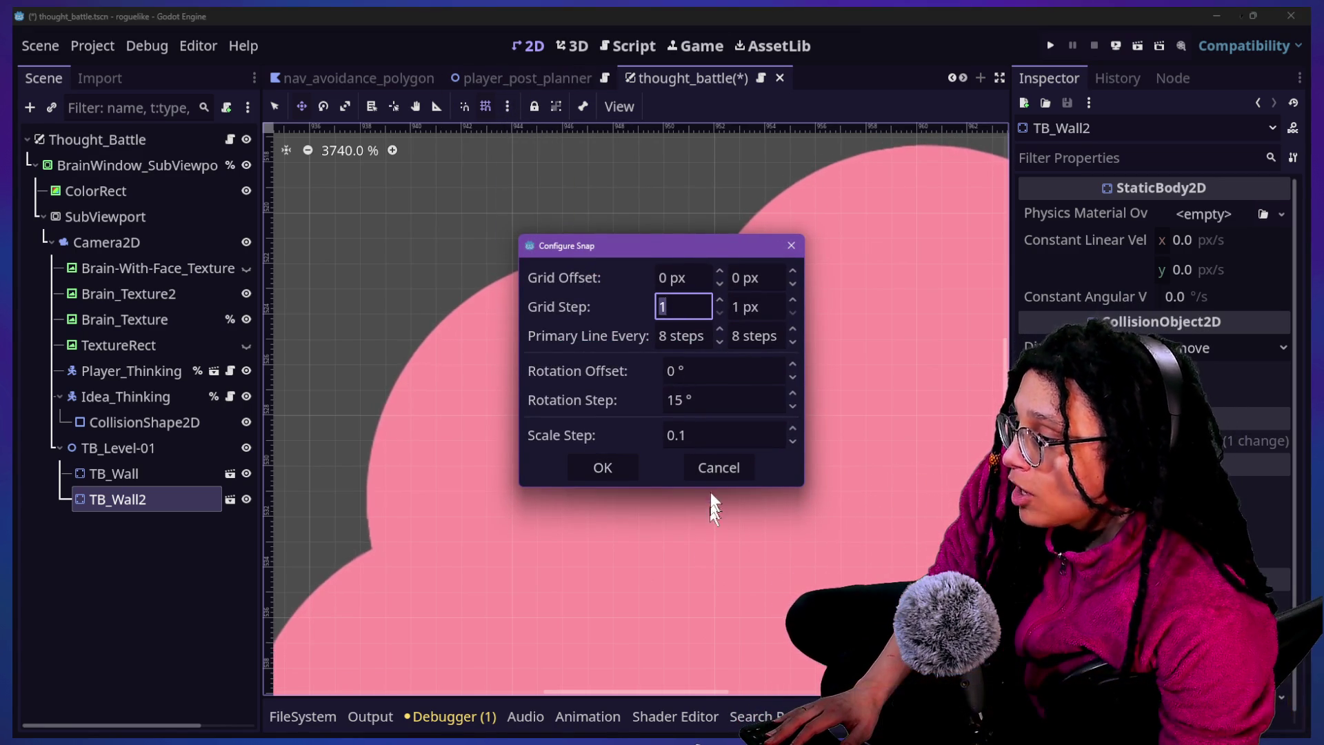
{"action": "left_click", "coordinate": [717, 467]}
{"action": "mouse_move", "coordinate": [596, 324]}
{"action": "left_mouse_down"}
{"action": "mouse_move", "coordinate": [669, 328]}
{"action": "mouse_move", "coordinate": [655, 332]}
{"action": "mouse_move", "coordinate": [662, 319]}
{"action": "mouse_move", "coordinate": [658, 331]}
{"action": "left_mouse_up"}
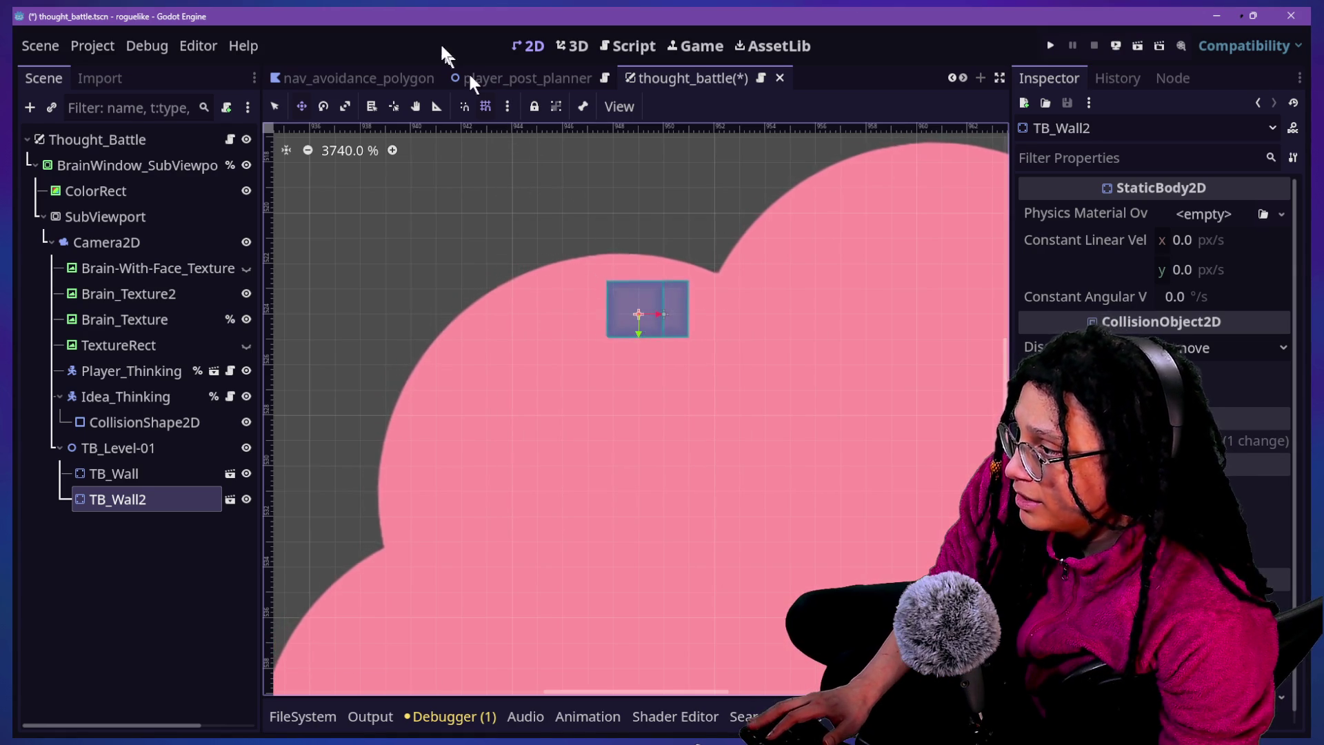
Slide TB_Wall2 flush against TB_Wall's right side, then select TB_Wall
{"action": "left_click", "coordinate": [507, 106]}
{"action": "left_click", "coordinate": [561, 262]}
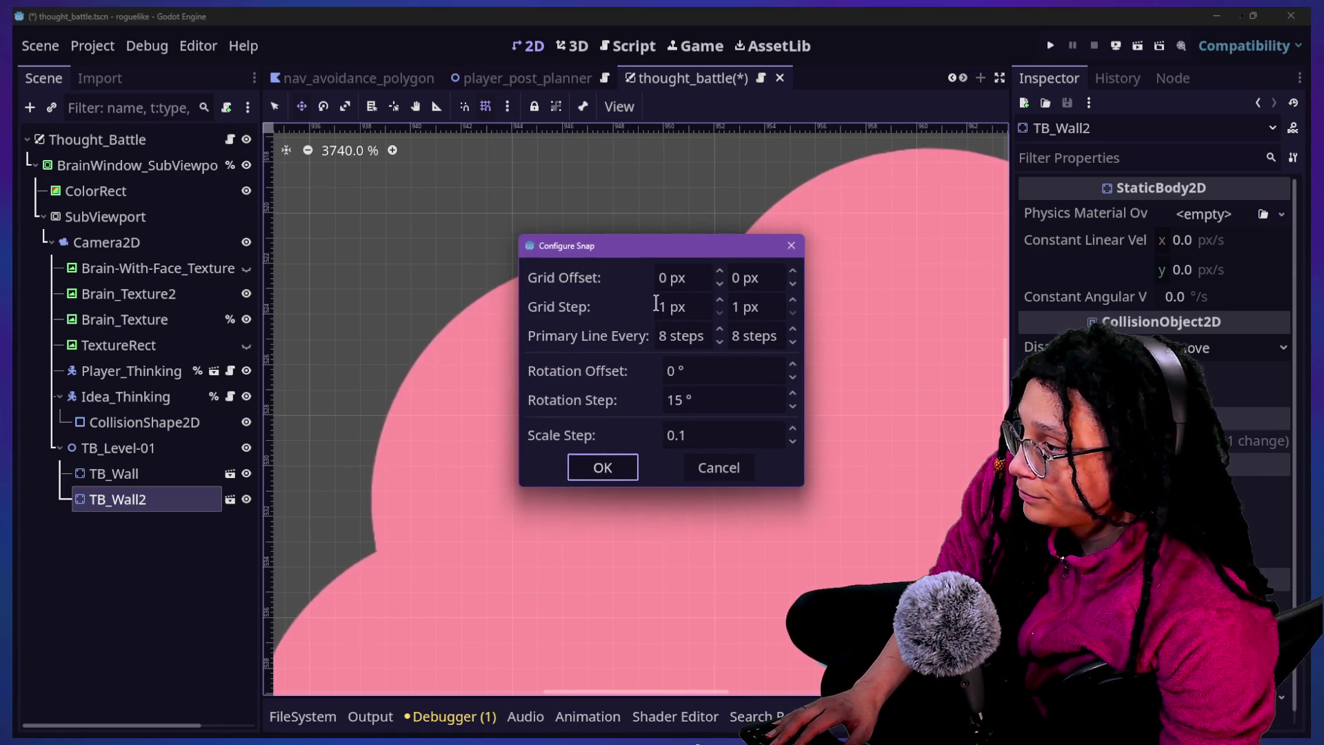
{"action": "left_click", "coordinate": [636, 466]}
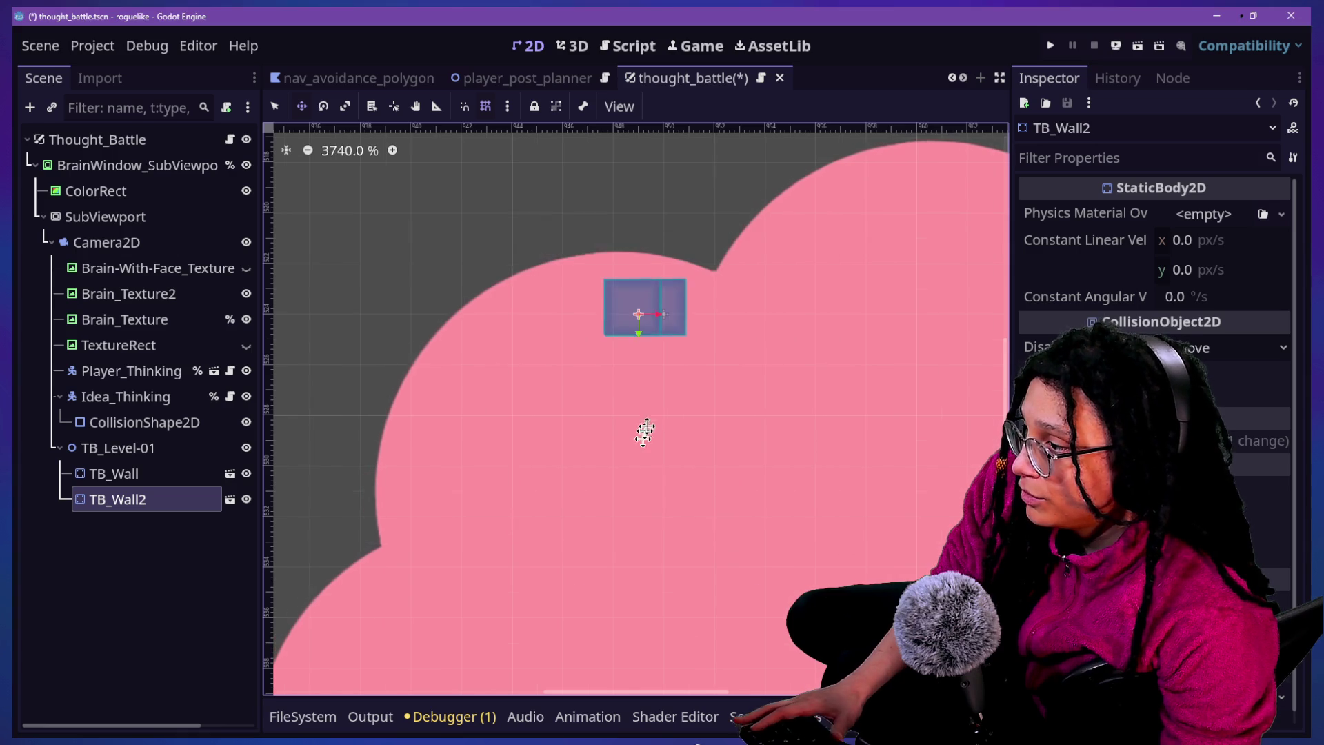
{"action": "mouse_move", "coordinate": [644, 337]}
{"action": "left_mouse_down"}
{"action": "mouse_move", "coordinate": [680, 345]}
{"action": "mouse_move", "coordinate": [639, 349]}
{"action": "mouse_move", "coordinate": [662, 334]}
{"action": "mouse_move", "coordinate": [602, 349]}
{"action": "left_mouse_up"}
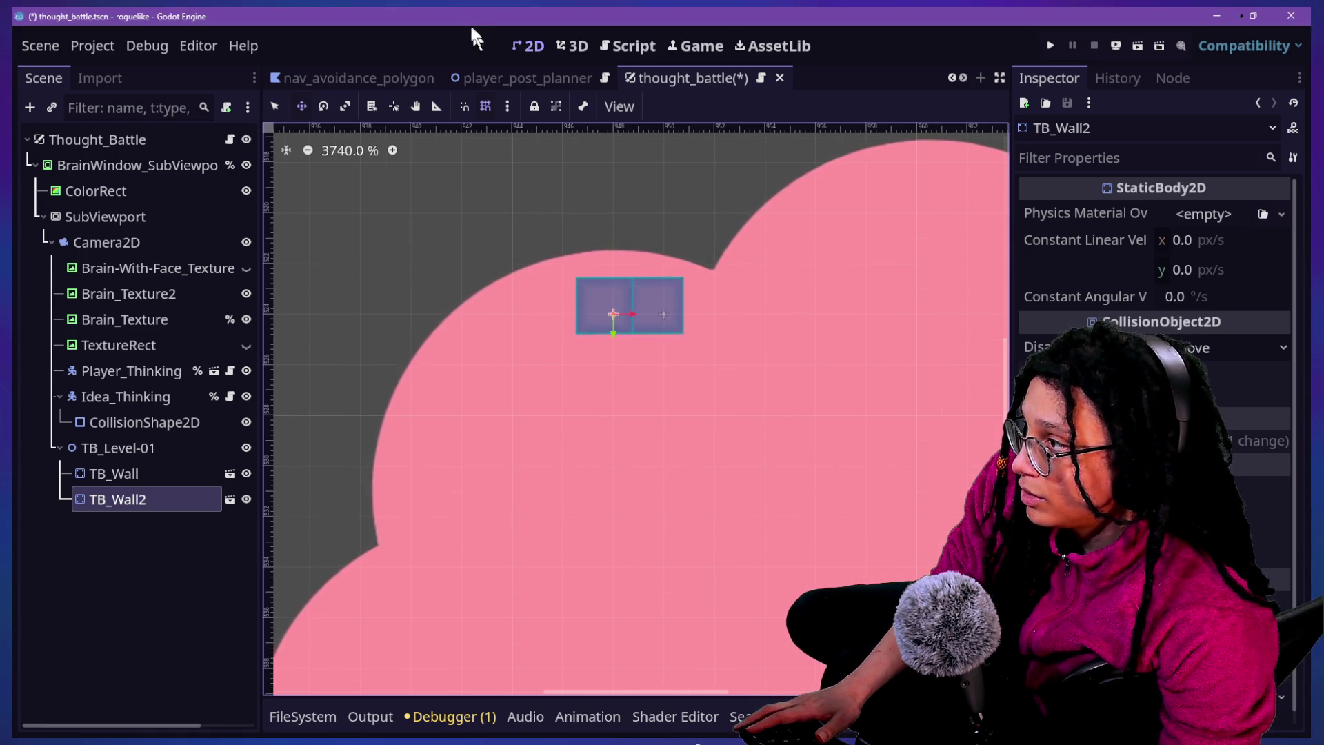
{"action": "left_click", "coordinate": [97, 474]}
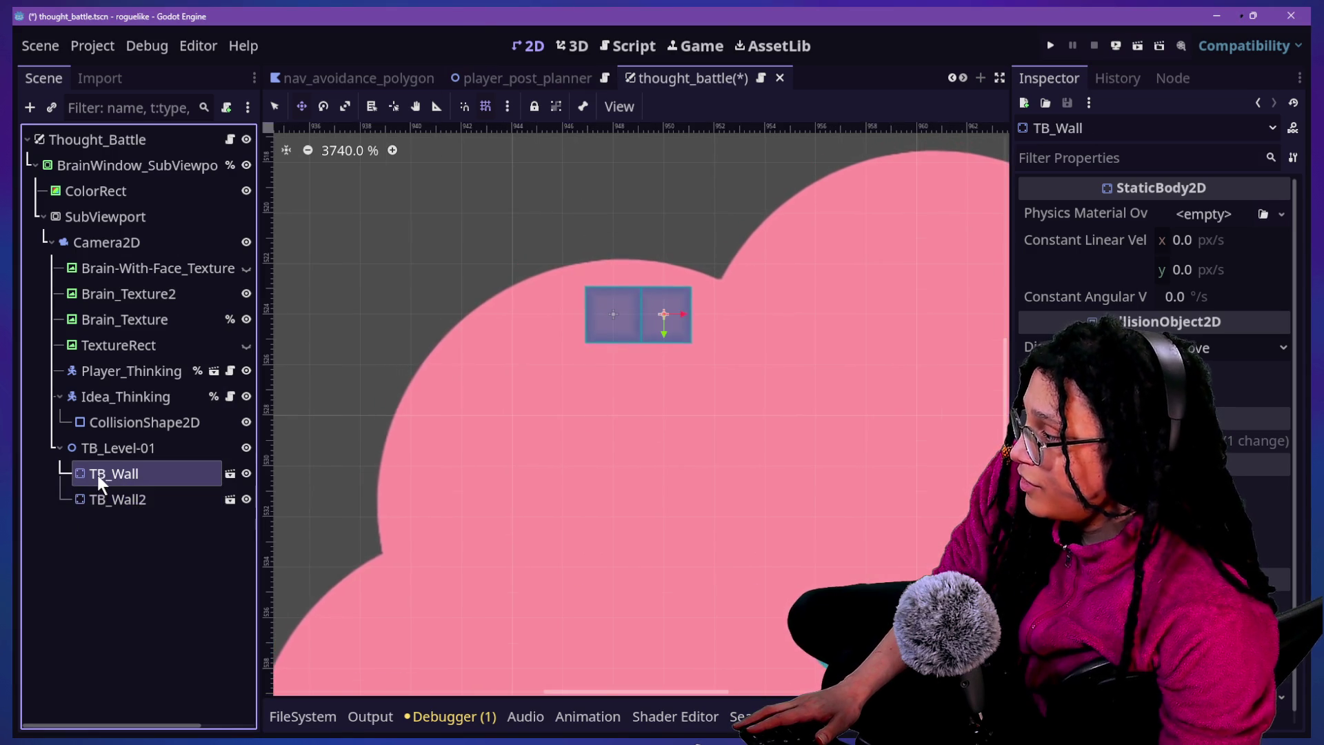
{"action": "left_click", "coordinate": [507, 107]}
Set the snap grid step to 3 px
{"action": "left_click", "coordinate": [580, 274]}
{"action": "left_click", "coordinate": [690, 308]}
{"action": "type", "text": "2.1"}
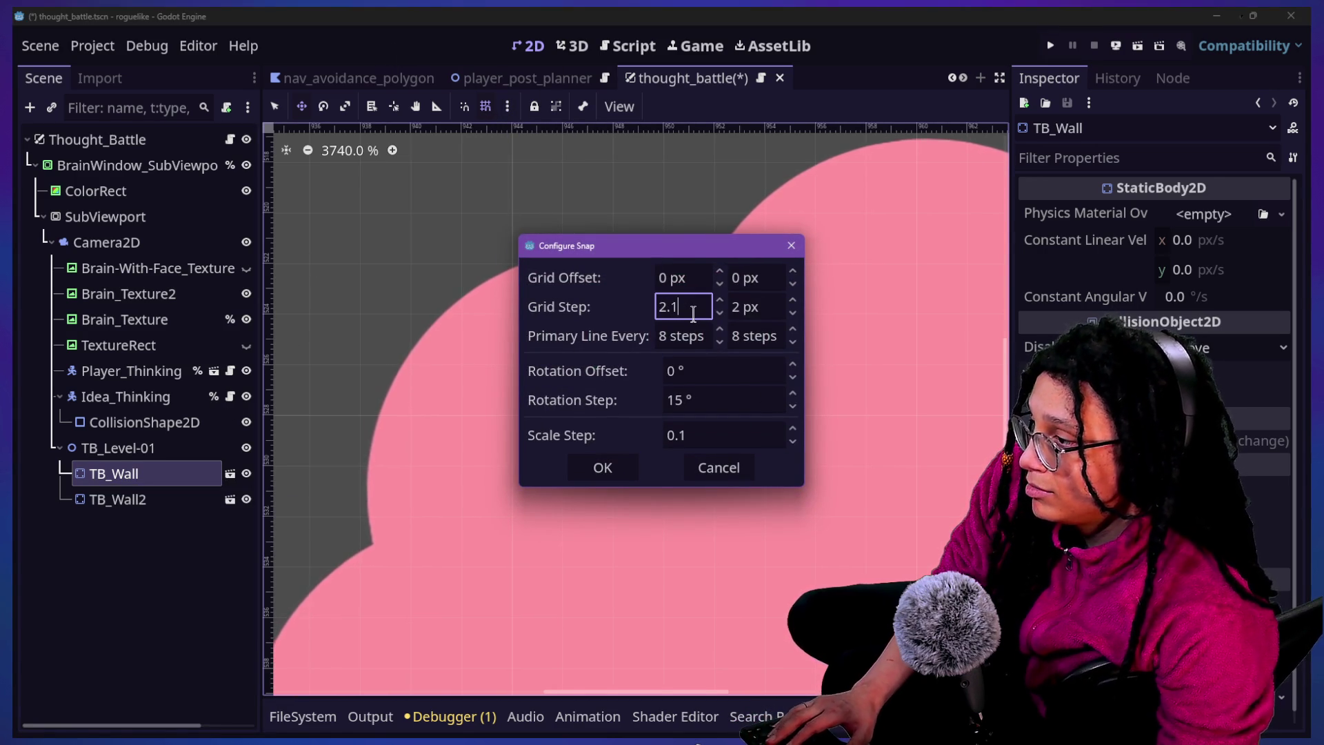
{"action": "left_click", "coordinate": [752, 308]}
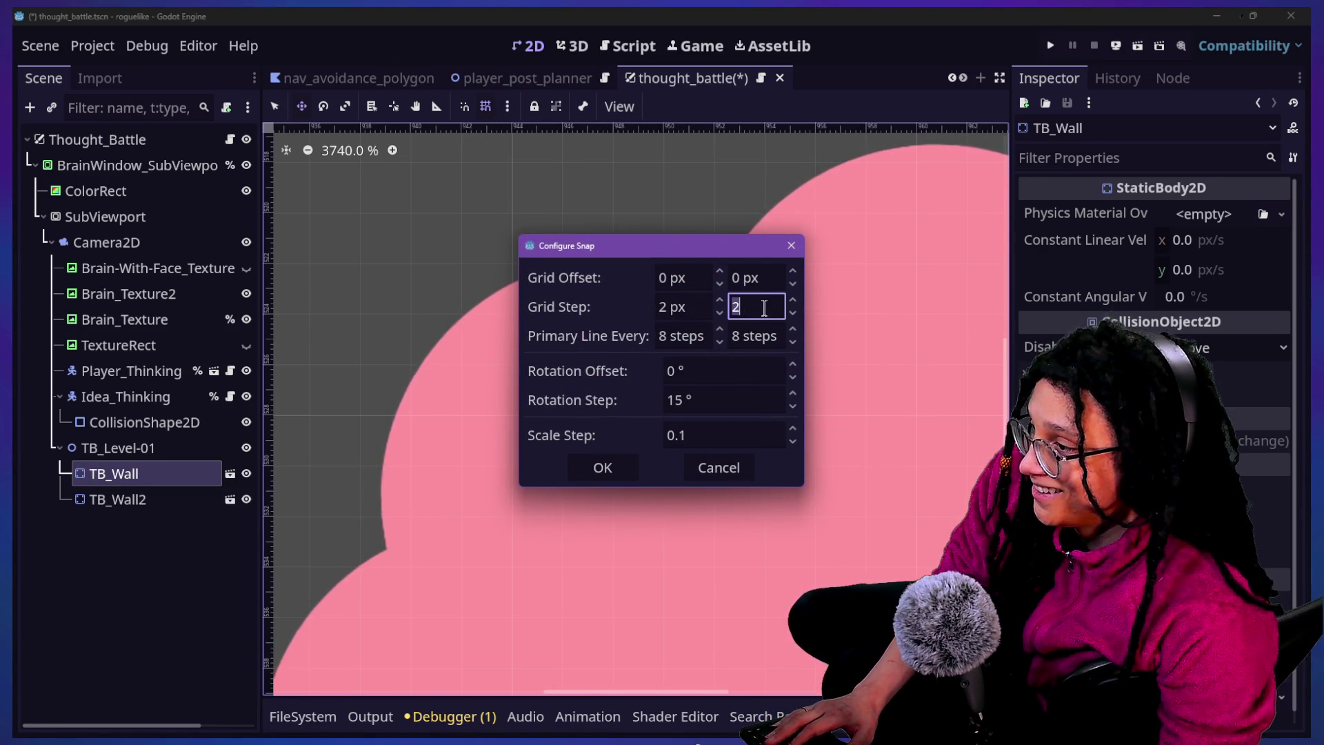
{"action": "left_click", "coordinate": [671, 309]}
{"action": "left_click", "coordinate": [670, 310]}
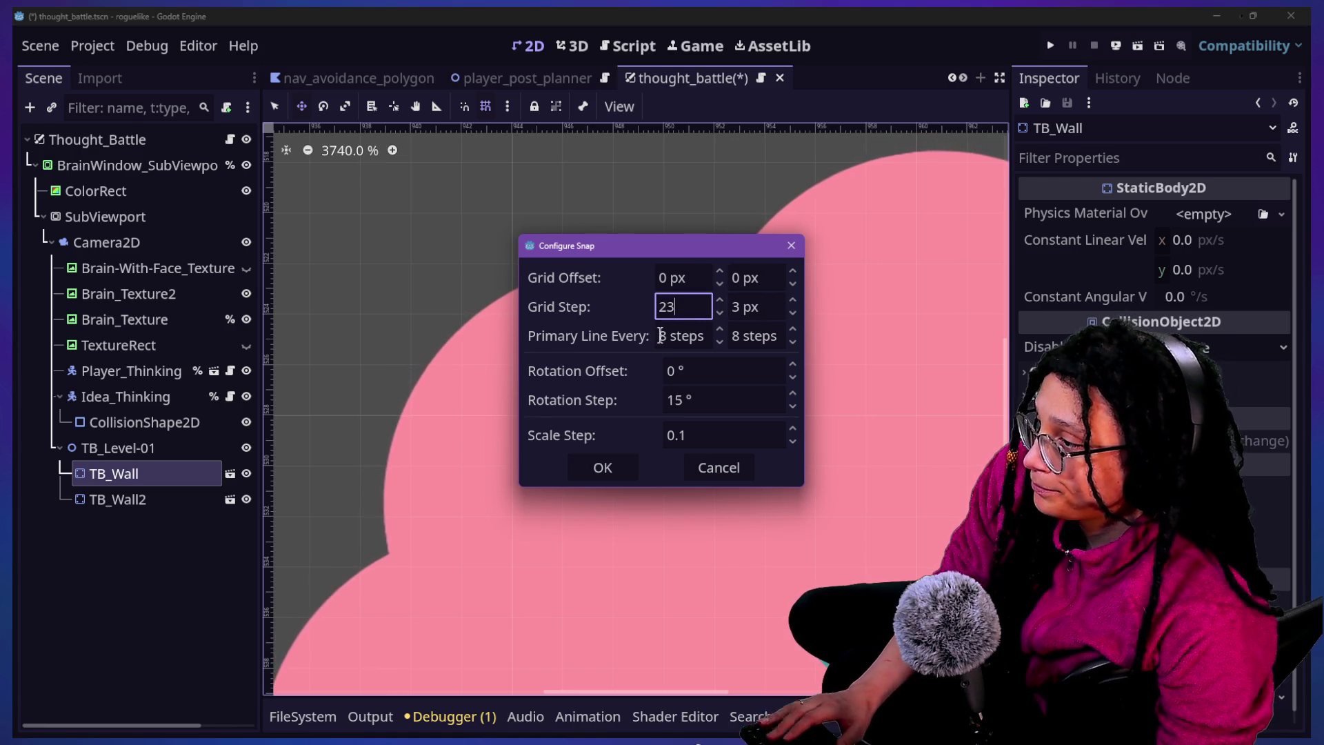
{"action": "double_click", "coordinate": [662, 309]}
{"action": "type", "text": "3"}
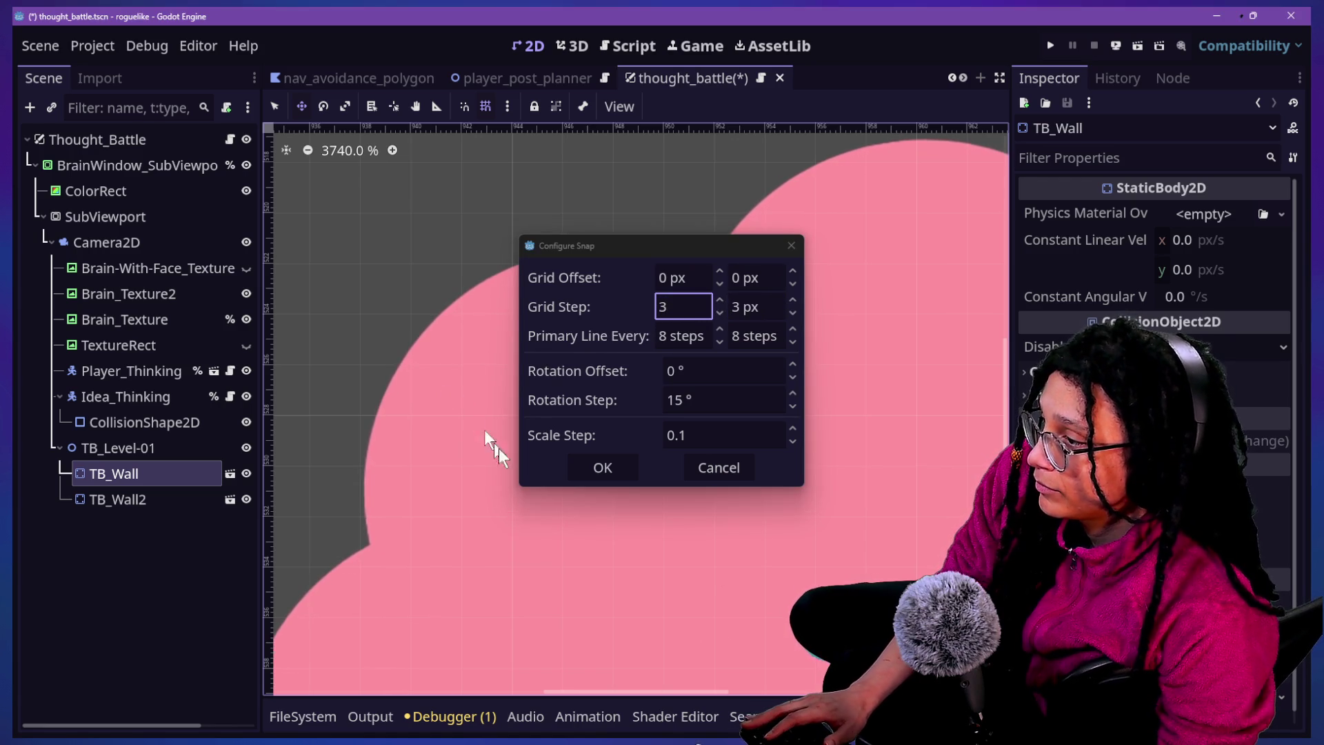
{"action": "left_click", "coordinate": [597, 469]}
Delete TB_Wall2 and duplicate TB_Wall into a new TB_Wall2 placed just to its right
{"action": "mouse_move", "coordinate": [620, 310]}
{"action": "left_mouse_down"}
{"action": "mouse_move", "coordinate": [692, 346]}
{"action": "mouse_move", "coordinate": [580, 299]}
{"action": "mouse_move", "coordinate": [617, 364]}
{"action": "mouse_move", "coordinate": [689, 416]}
{"action": "left_mouse_up"}
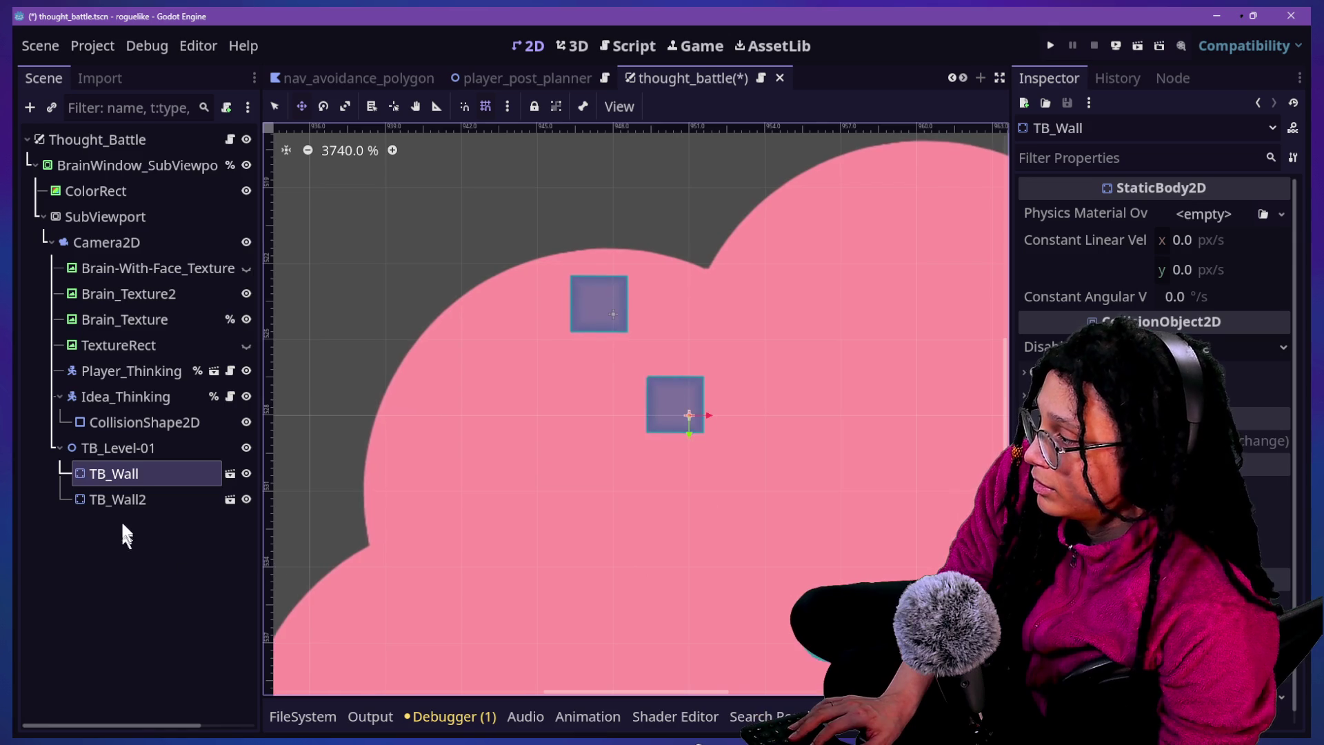
{"action": "left_click", "coordinate": [127, 493]}
{"action": "key", "text": "Delete"}
{"action": "key", "text": "Return"}
{"action": "left_click", "coordinate": [126, 476]}
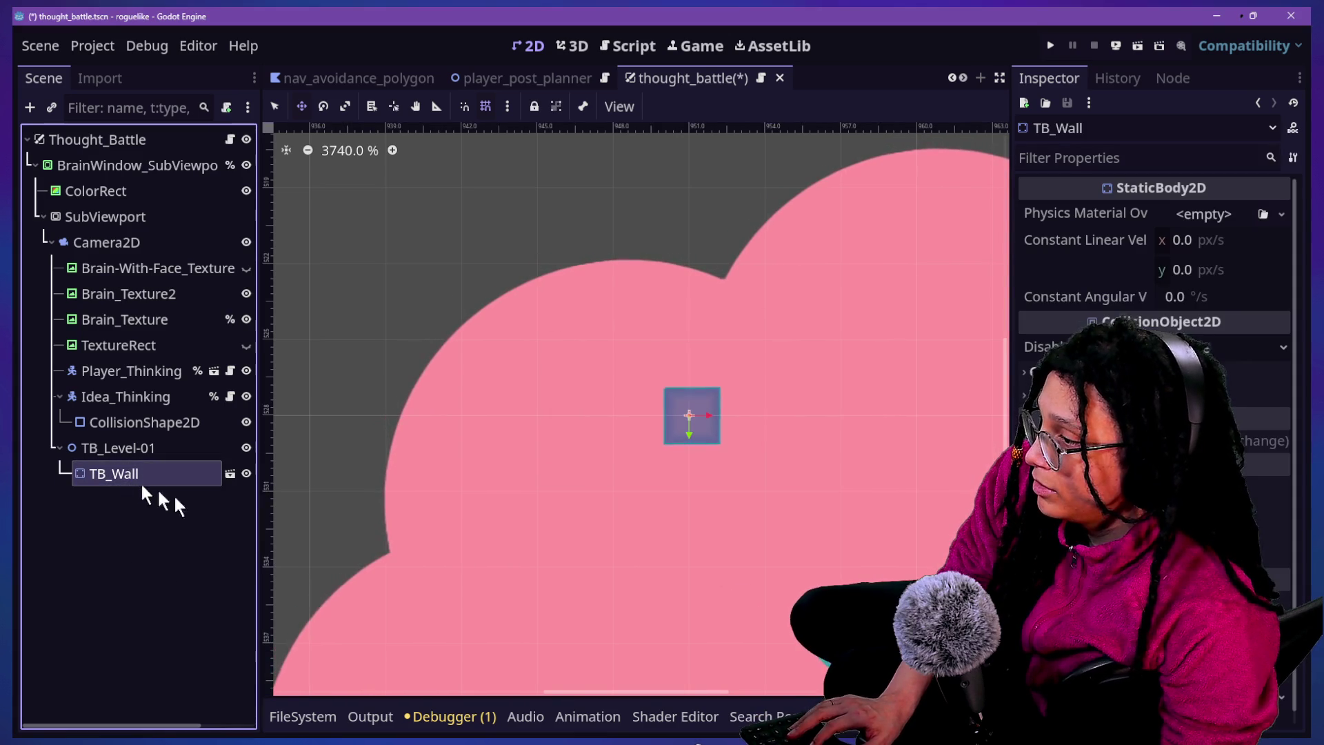
{"action": "key", "text": "ctrl+d"}
{"action": "mouse_move", "coordinate": [742, 414]}
{"action": "left_mouse_down"}
{"action": "mouse_move", "coordinate": [656, 398]}
{"action": "mouse_move", "coordinate": [618, 408]}
{"action": "mouse_move", "coordinate": [706, 411]}
{"action": "left_mouse_up"}
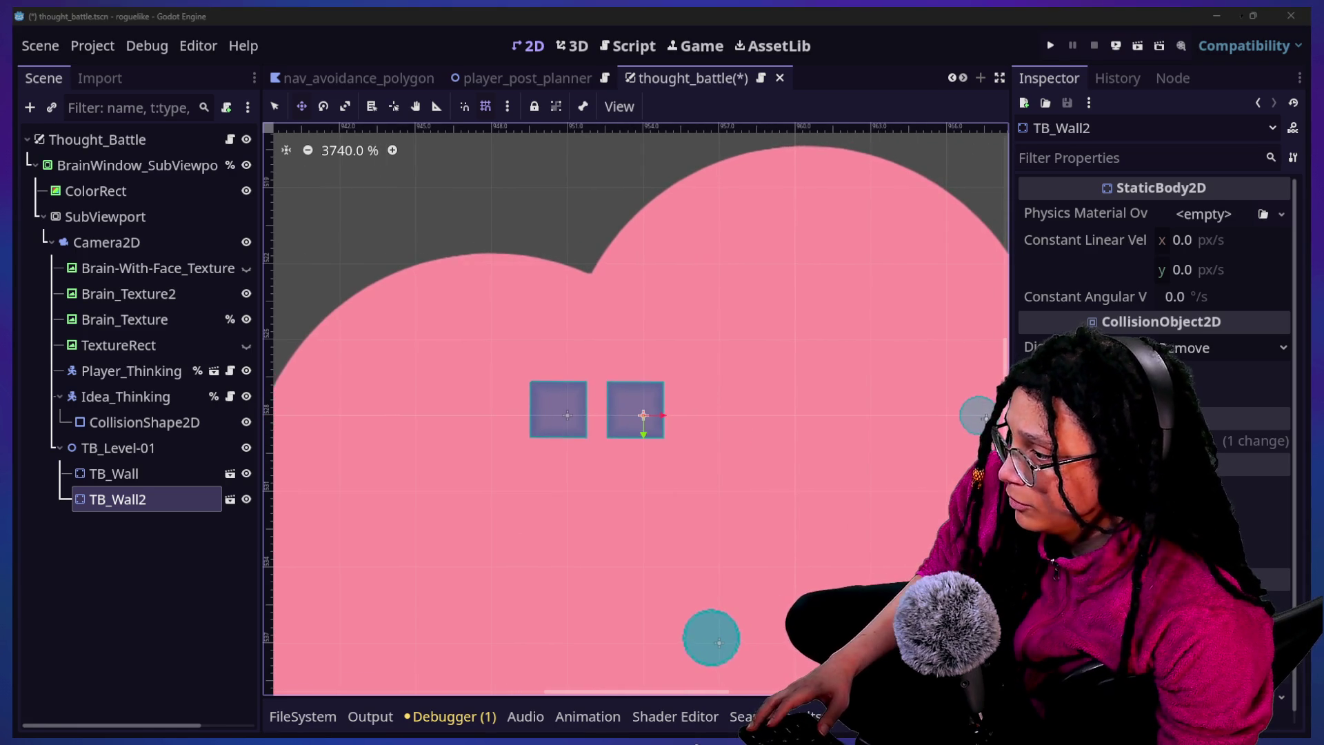
Drag TB_Wall2 so it sits flush against the left side of TB_Wall
{"action": "mouse_move", "coordinate": [562, 417]}
{"action": "left_mouse_down"}
{"action": "mouse_move", "coordinate": [757, 443]}
{"action": "mouse_move", "coordinate": [644, 440]}
{"action": "left_mouse_up"}
{"action": "right_click", "coordinate": [644, 443]}
{"action": "key", "text": "Escape"}
{"action": "scroll", "coordinate": [751, 479], "scroll_direction": "left", "scroll_amount": 5}
{"action": "scroll", "coordinate": [775, 404], "scroll_direction": "right", "scroll_amount": 4}
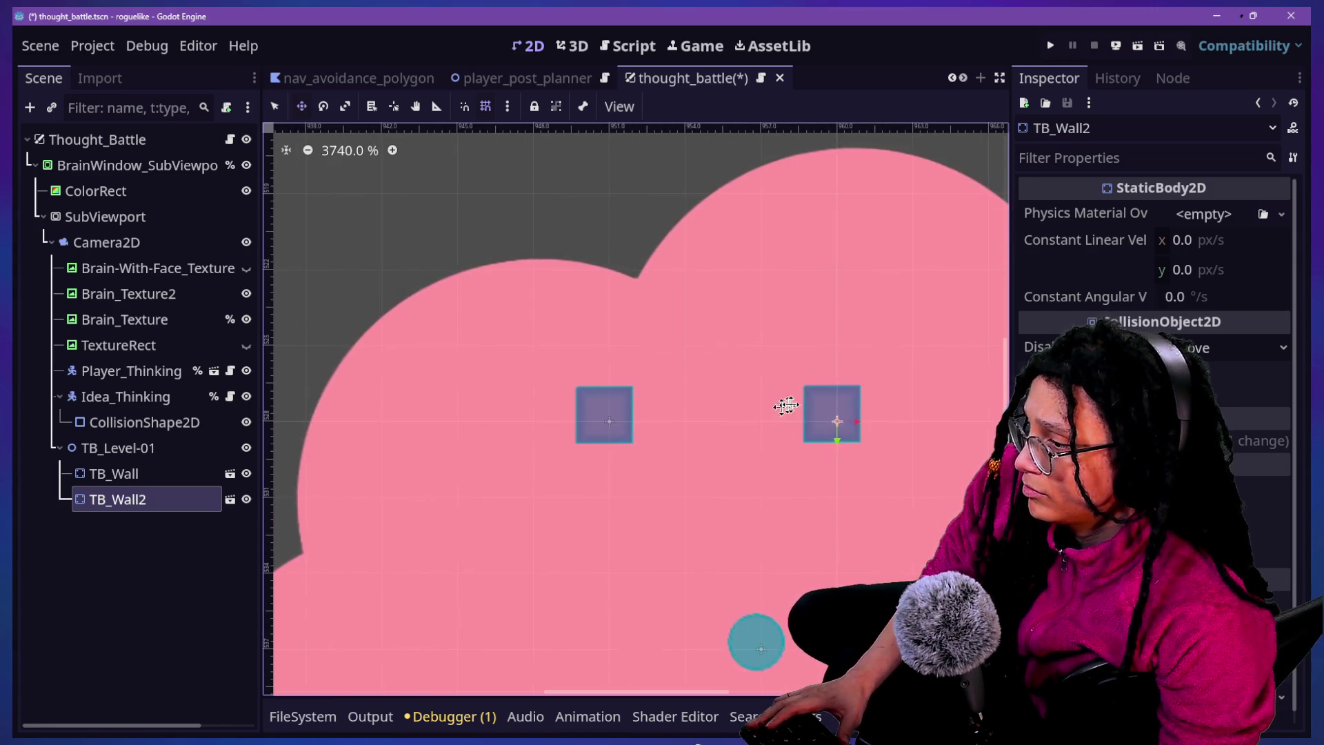
{"action": "mouse_move", "coordinate": [855, 395]}
{"action": "left_mouse_down"}
{"action": "mouse_move", "coordinate": [482, 395]}
{"action": "mouse_move", "coordinate": [554, 394]}
{"action": "left_mouse_up"}
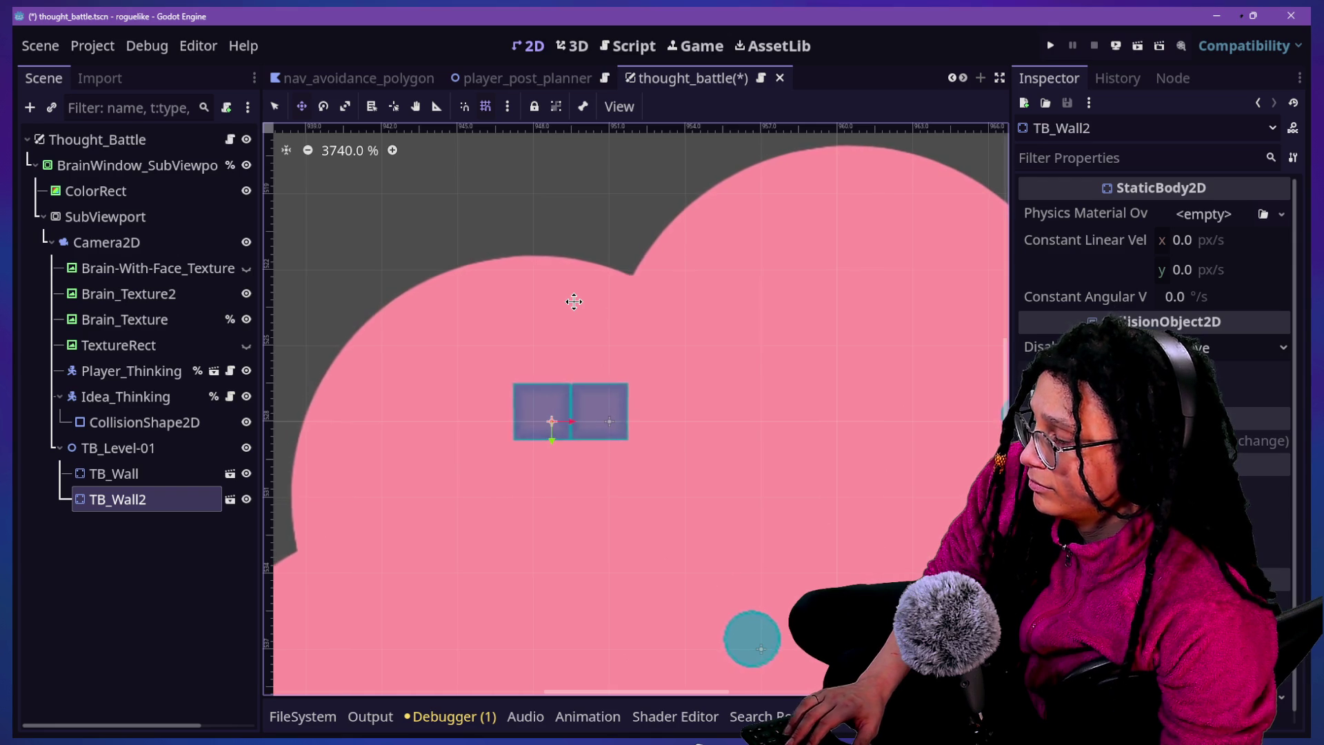
Switch the selection back and forth between TB_Wall and TB_Wall2, ending on TB_Wall2
{"action": "left_click", "coordinate": [96, 473]}
{"action": "left_click", "coordinate": [124, 397]}
{"action": "left_click", "coordinate": [128, 476]}
{"action": "left_click", "coordinate": [131, 499]}
{"action": "left_click", "coordinate": [135, 475]}
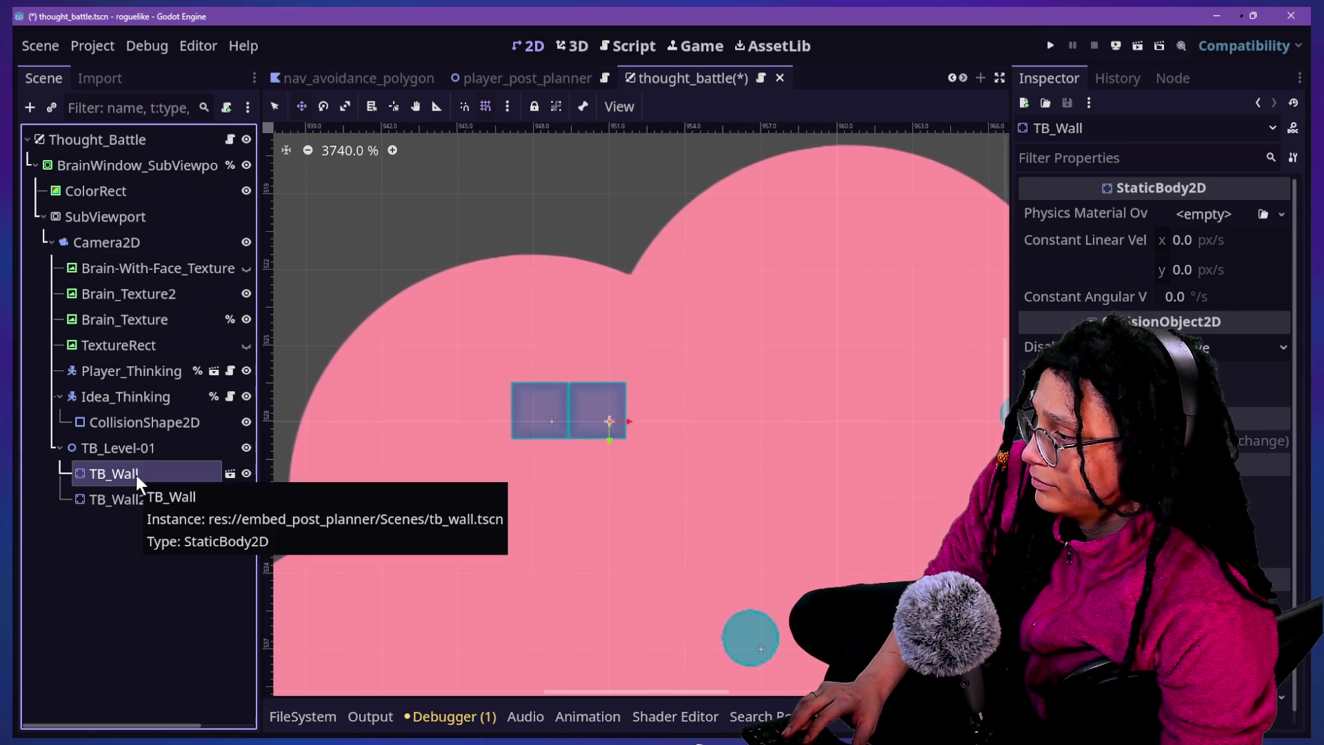
{"action": "left_click", "coordinate": [134, 496]}
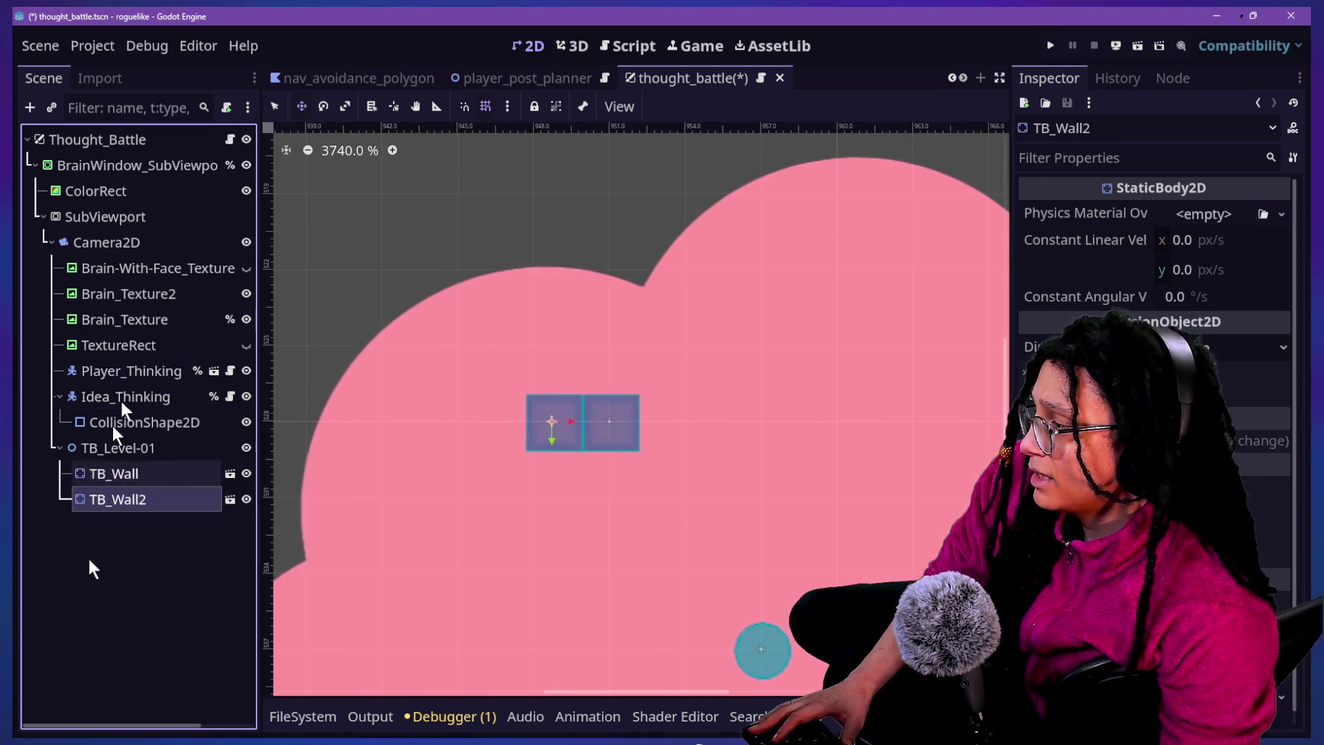
Check the snap settings, close them, and reopen the snapping options menu
{"action": "left_click", "coordinate": [507, 107]}
{"action": "left_click", "coordinate": [551, 259]}
{"action": "key", "text": "Escape"}
{"action": "left_click", "coordinate": [507, 107]}
{"action": "mouse_move", "coordinate": [560, 233]}
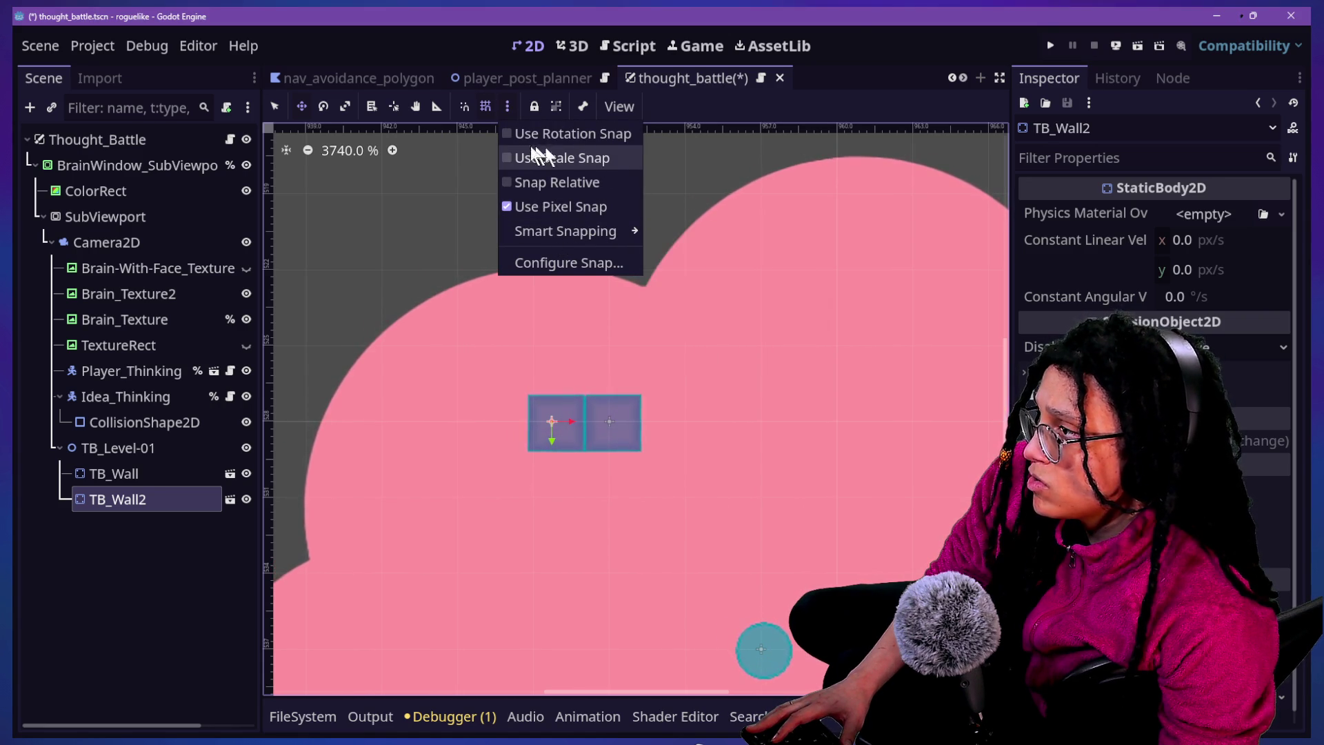
Uncheck Snap to Guides, Node Center, Other Nodes and Node Anchor, then test-drag TB_Wall2
{"action": "mouse_move", "coordinate": [556, 406]}
{"action": "left_mouse_down"}
{"action": "mouse_move", "coordinate": [537, 412]}
{"action": "mouse_move", "coordinate": [482, 370]}
{"action": "mouse_move", "coordinate": [593, 449]}
{"action": "mouse_move", "coordinate": [573, 445]}
{"action": "mouse_move", "coordinate": [651, 452]}
{"action": "mouse_move", "coordinate": [624, 448]}
{"action": "left_mouse_up"}
{"action": "left_click", "coordinate": [508, 106]}
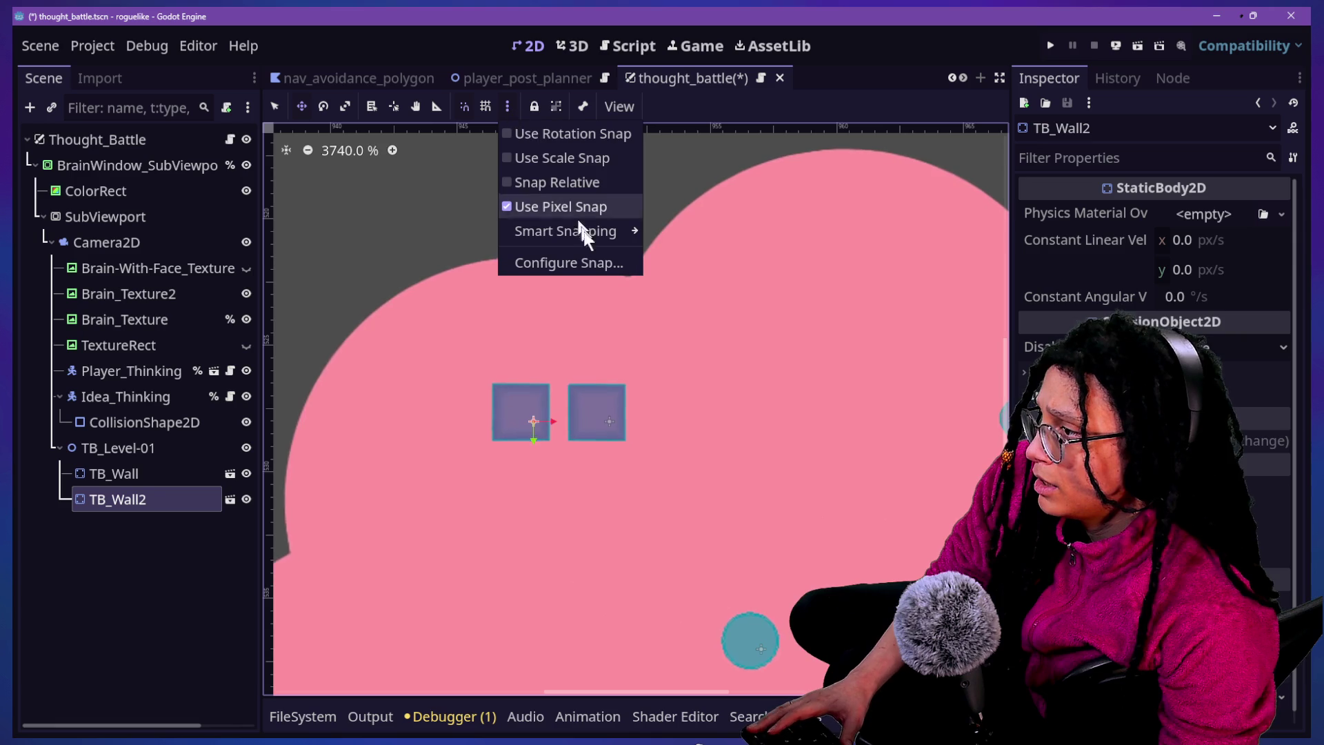
{"action": "mouse_move", "coordinate": [586, 233]}
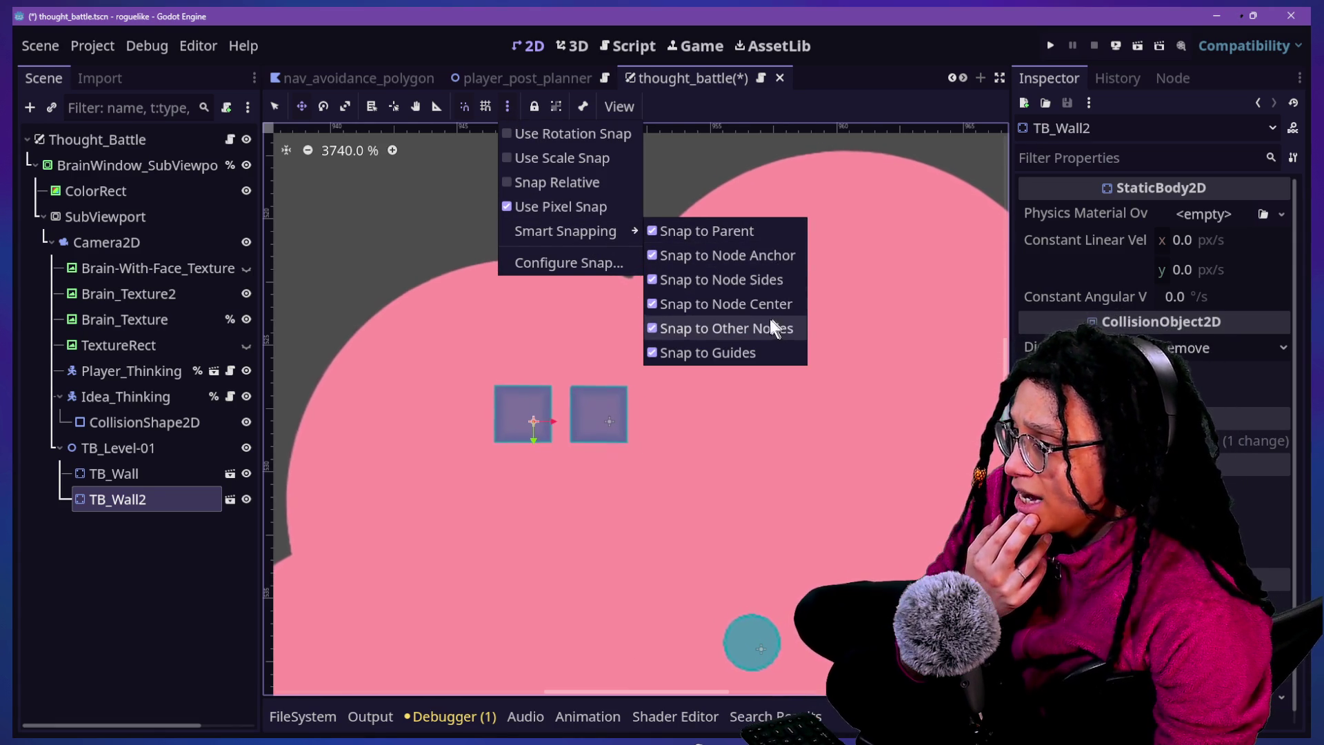
{"action": "left_click", "coordinate": [750, 353]}
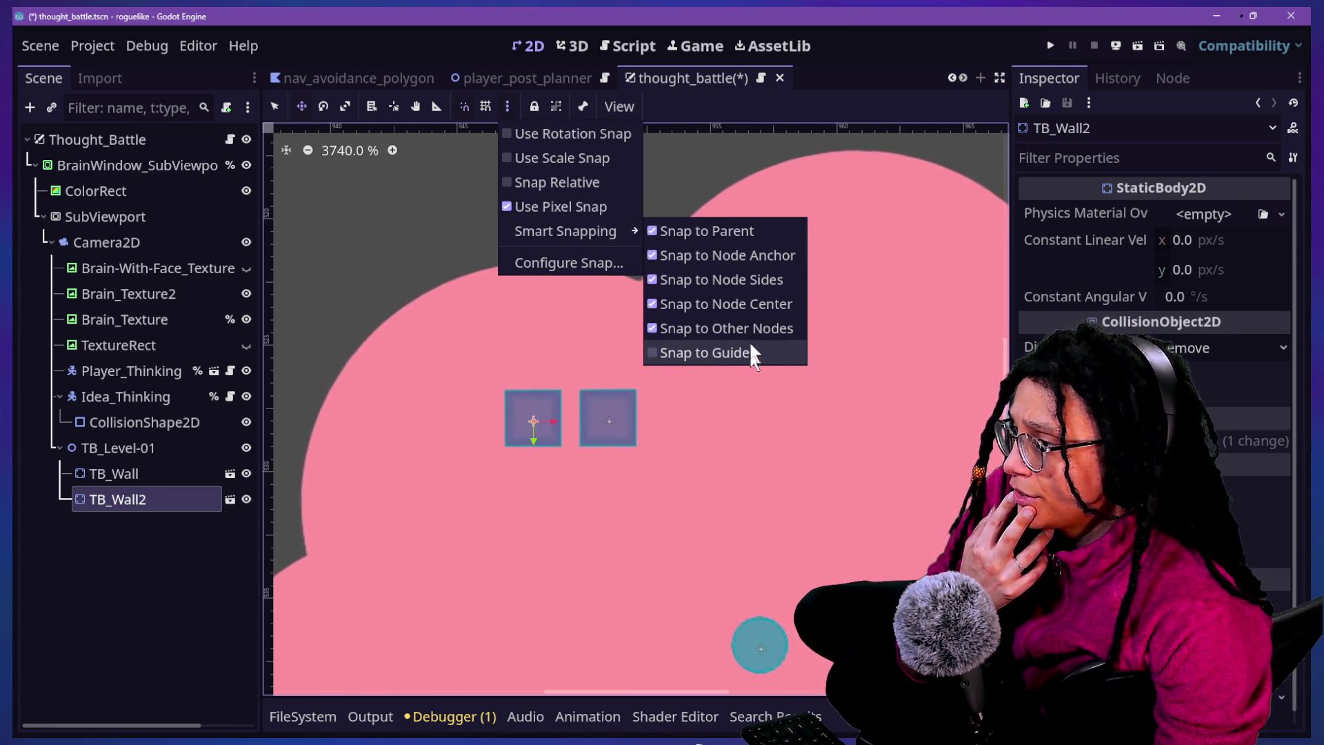
{"action": "left_click", "coordinate": [742, 304]}
{"action": "left_click", "coordinate": [743, 328]}
{"action": "left_click", "coordinate": [732, 255]}
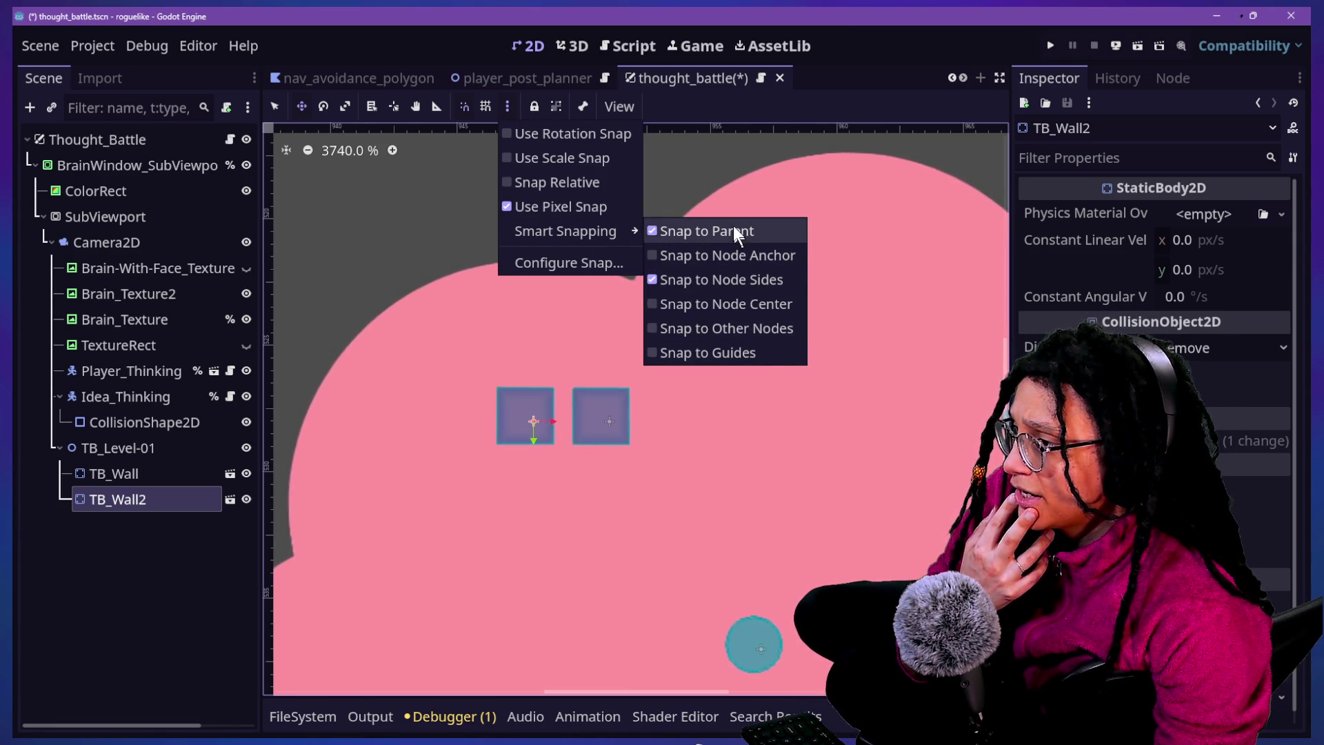
{"action": "left_click", "coordinate": [173, 494]}
{"action": "left_click_drag", "start_coordinate": [520, 422], "coordinate": [531, 413]}
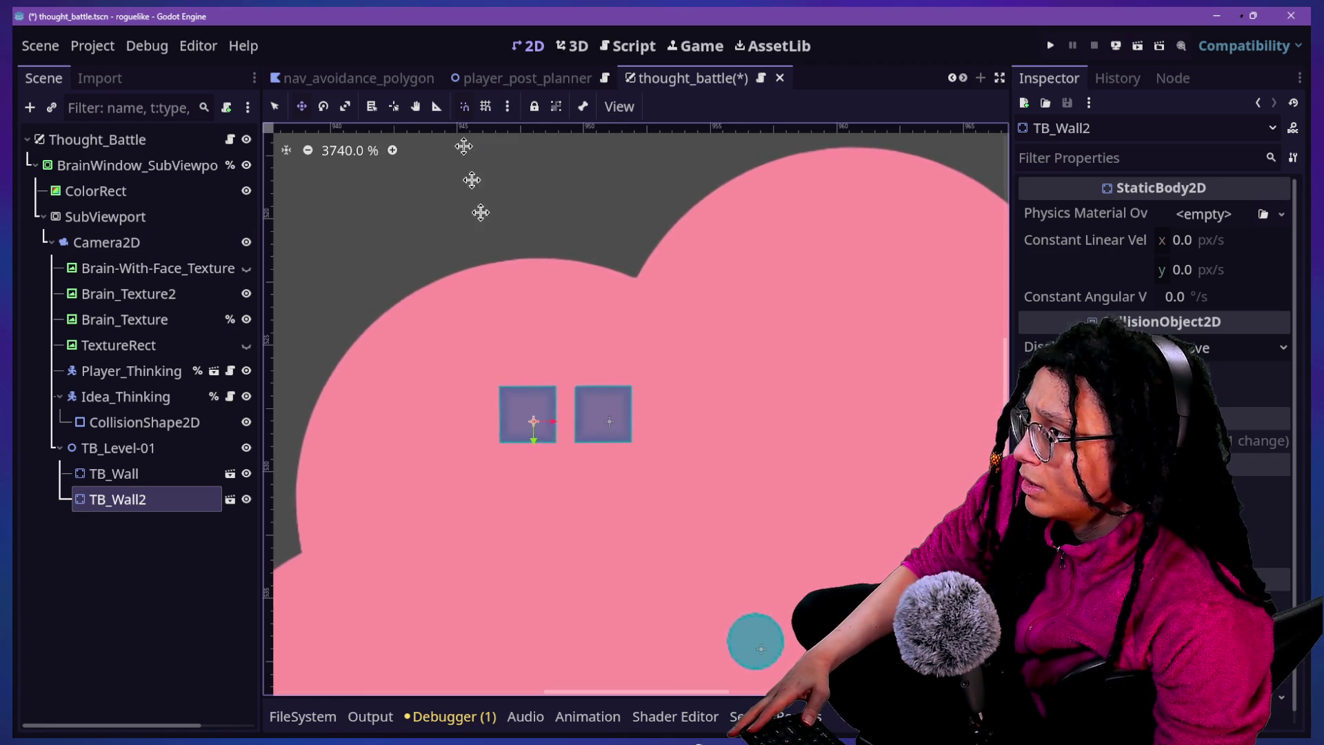
Drag TB_Wall2 down over TB_Wall, enable Use Grid Snap, and open the snap options menu
{"action": "mouse_move", "coordinate": [550, 412]}
{"action": "left_mouse_down"}
{"action": "mouse_move", "coordinate": [536, 413]}
{"action": "mouse_move", "coordinate": [615, 410]}
{"action": "mouse_move", "coordinate": [602, 405]}
{"action": "left_mouse_up"}
{"action": "left_click", "coordinate": [113, 473]}
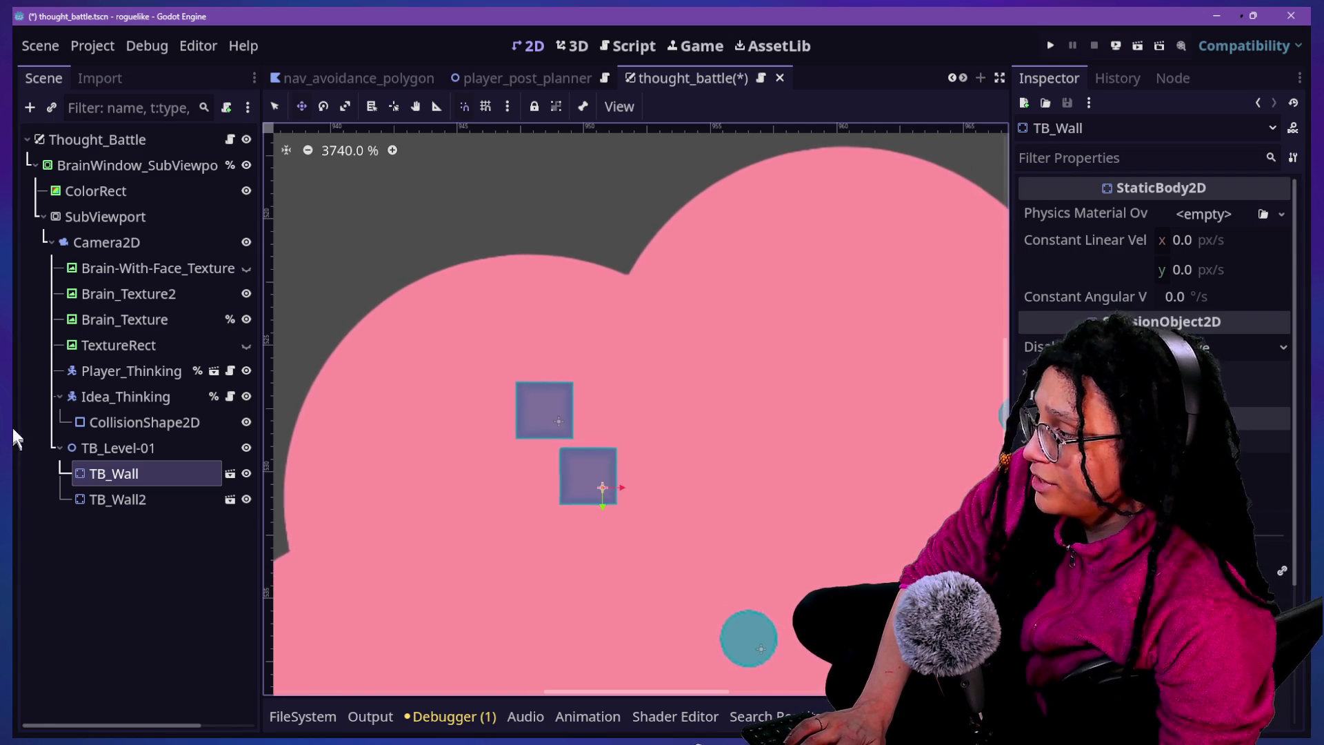
{"action": "left_click", "coordinate": [186, 531]}
{"action": "left_click", "coordinate": [172, 499]}
{"action": "left_click", "coordinate": [1217, 465]}
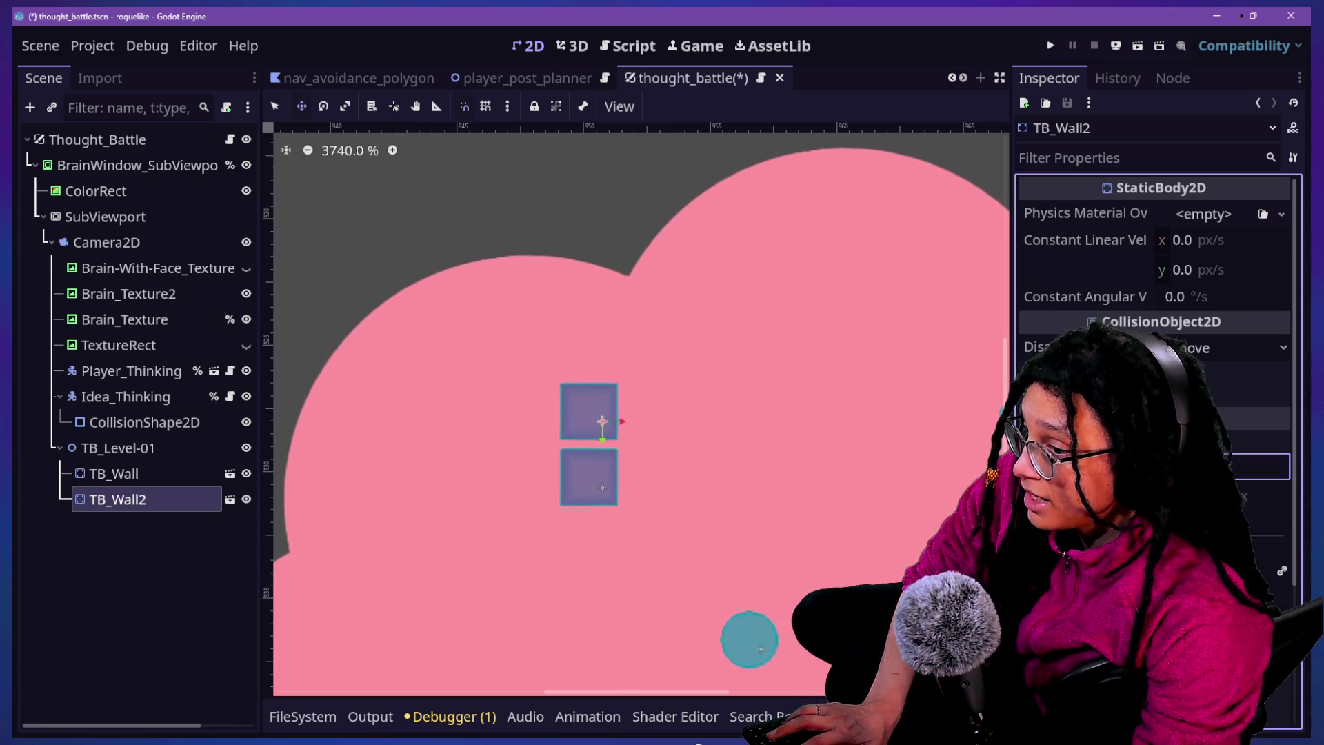
{"action": "left_click_drag", "start_coordinate": [578, 387], "coordinate": [586, 461]}
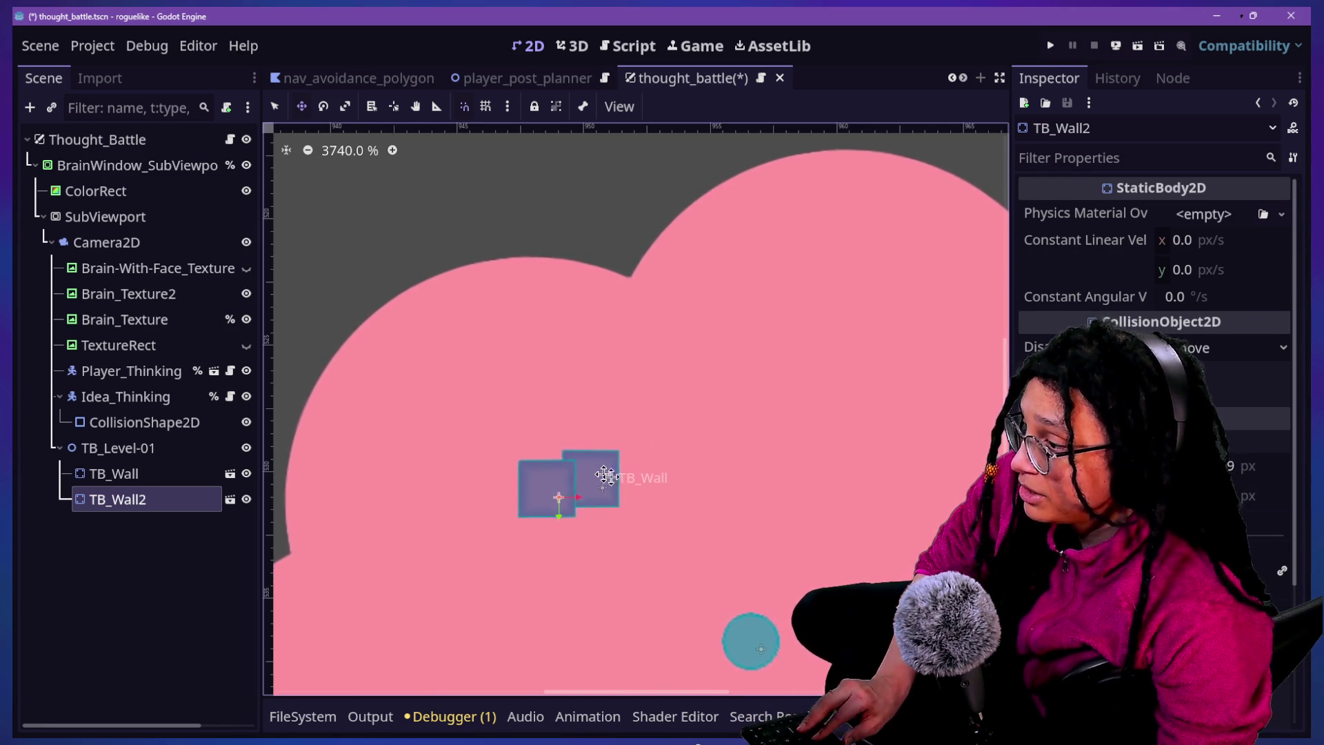
{"action": "left_click", "coordinate": [486, 106]}
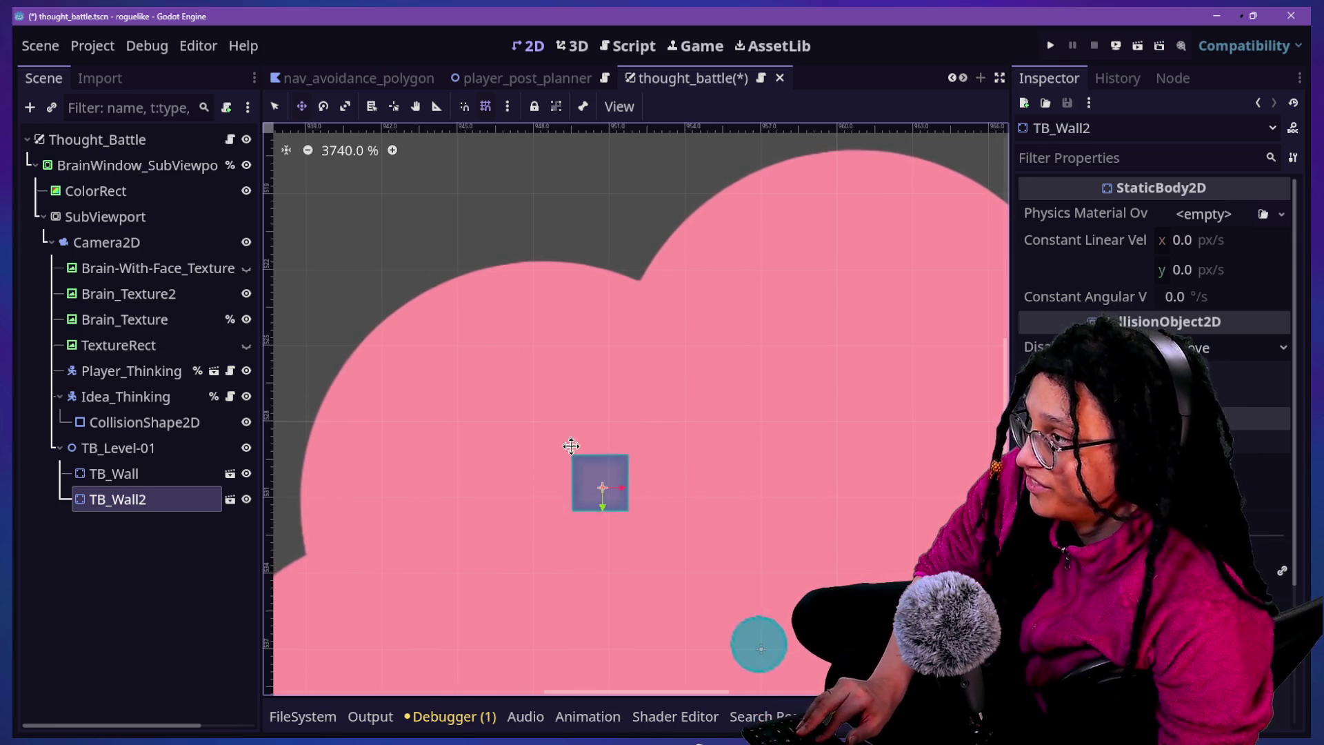
{"action": "left_click", "coordinate": [508, 109]}
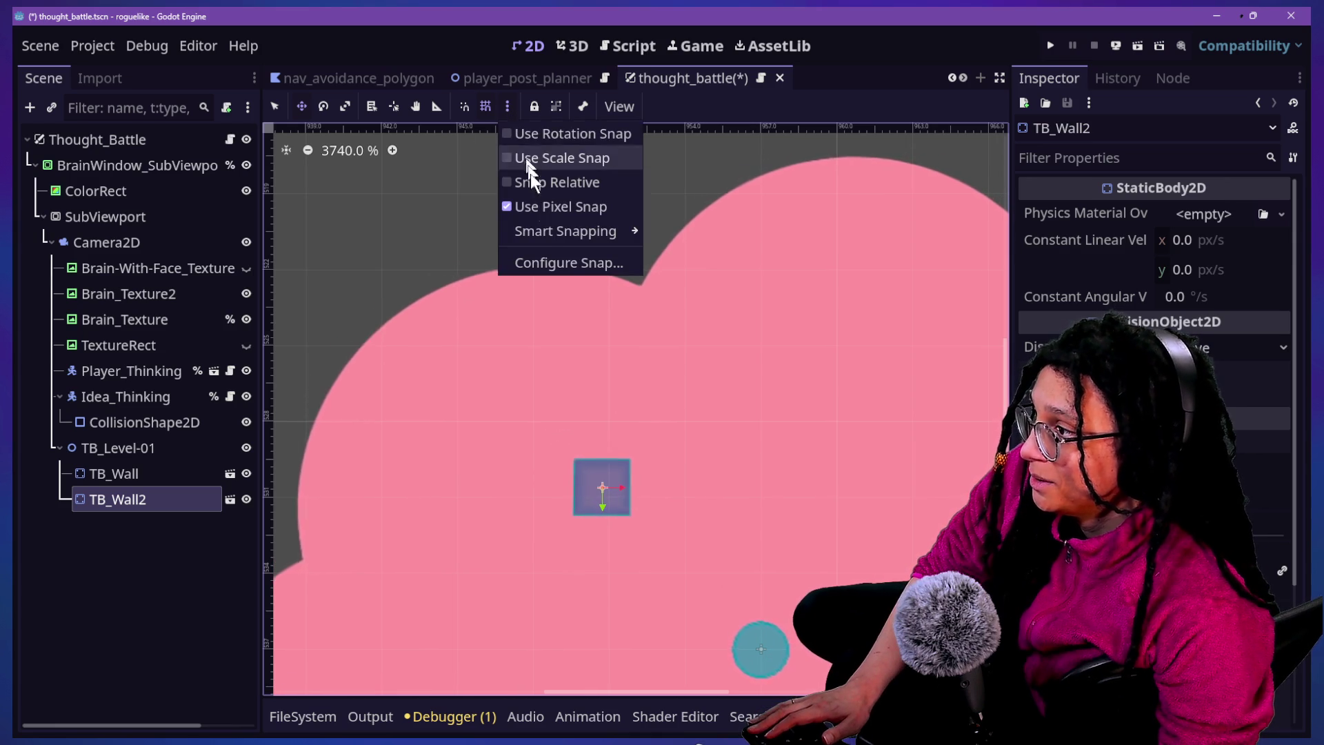
{"action": "left_click", "coordinate": [543, 265]}
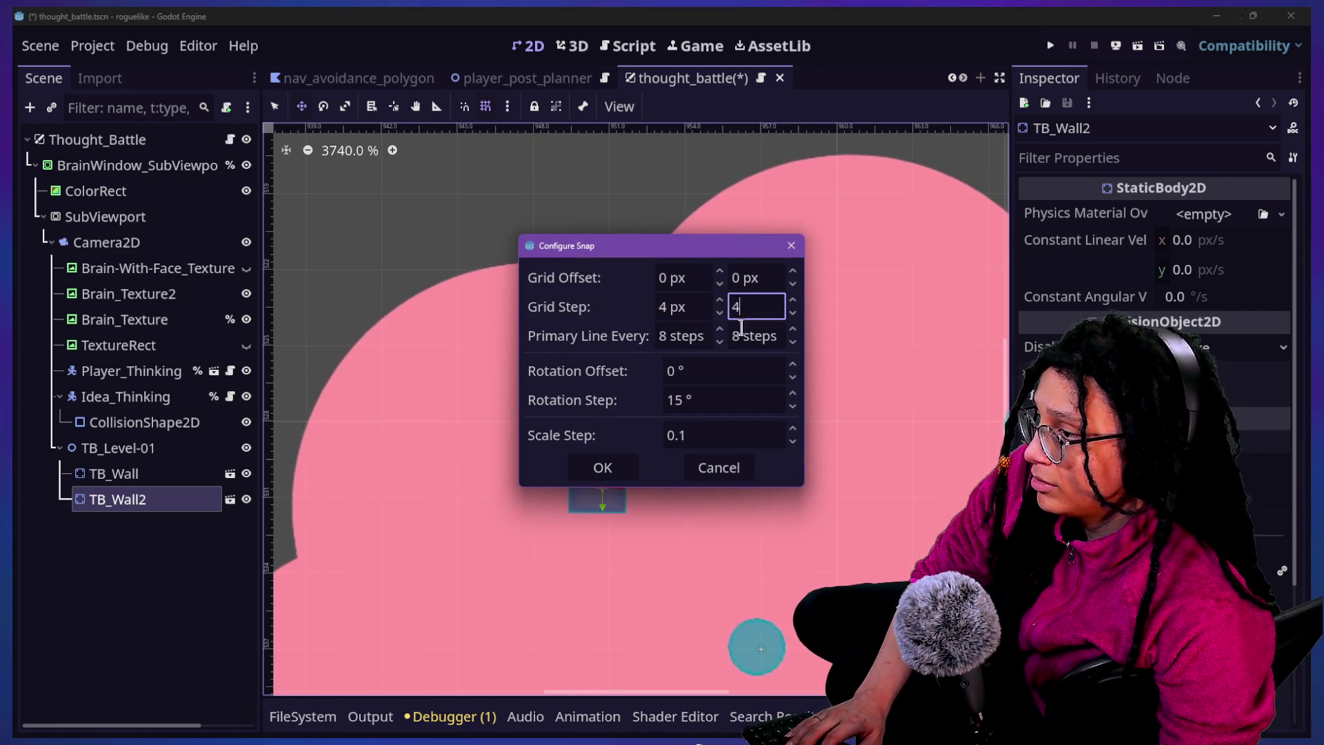
{"action": "left_click", "coordinate": [620, 462]}
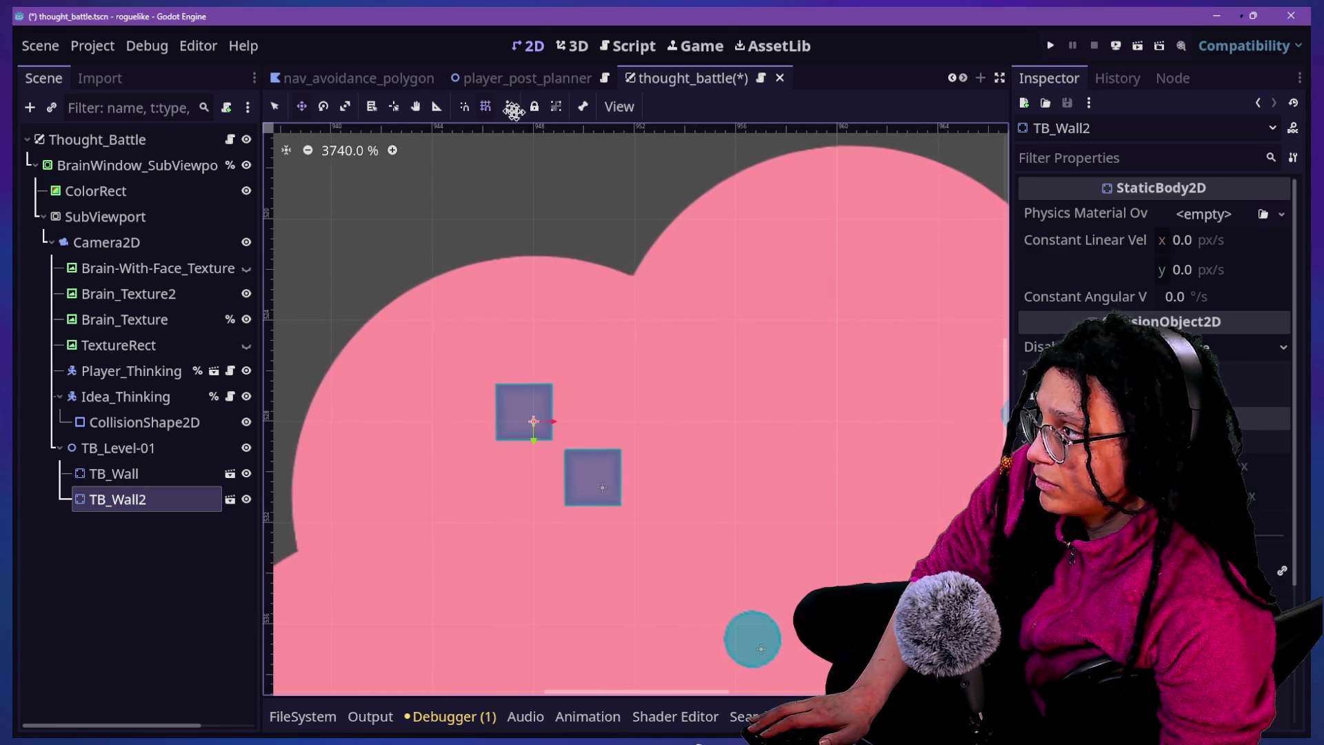
{"action": "left_click_drag", "start_coordinate": [524, 474], "coordinate": [542, 483]}
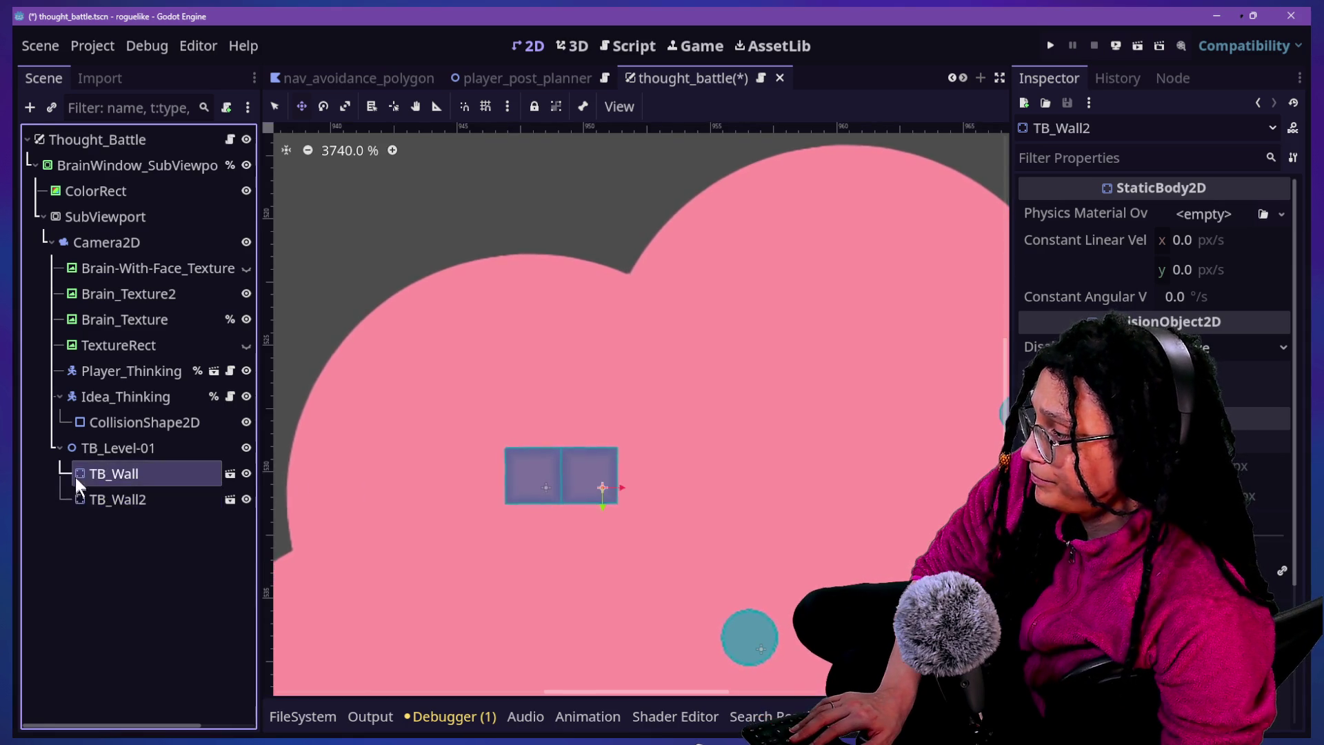
{"action": "left_click", "coordinate": [120, 473]}
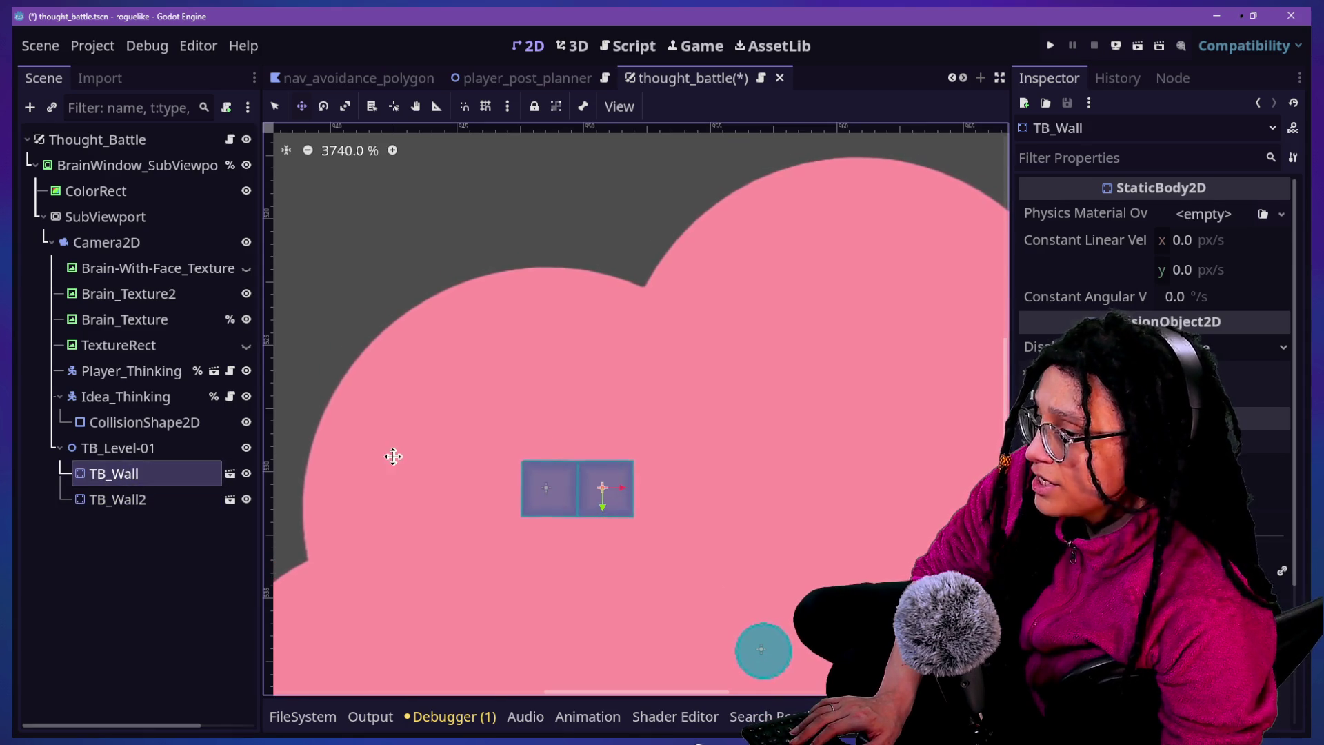
{"action": "left_click", "coordinate": [170, 507]}
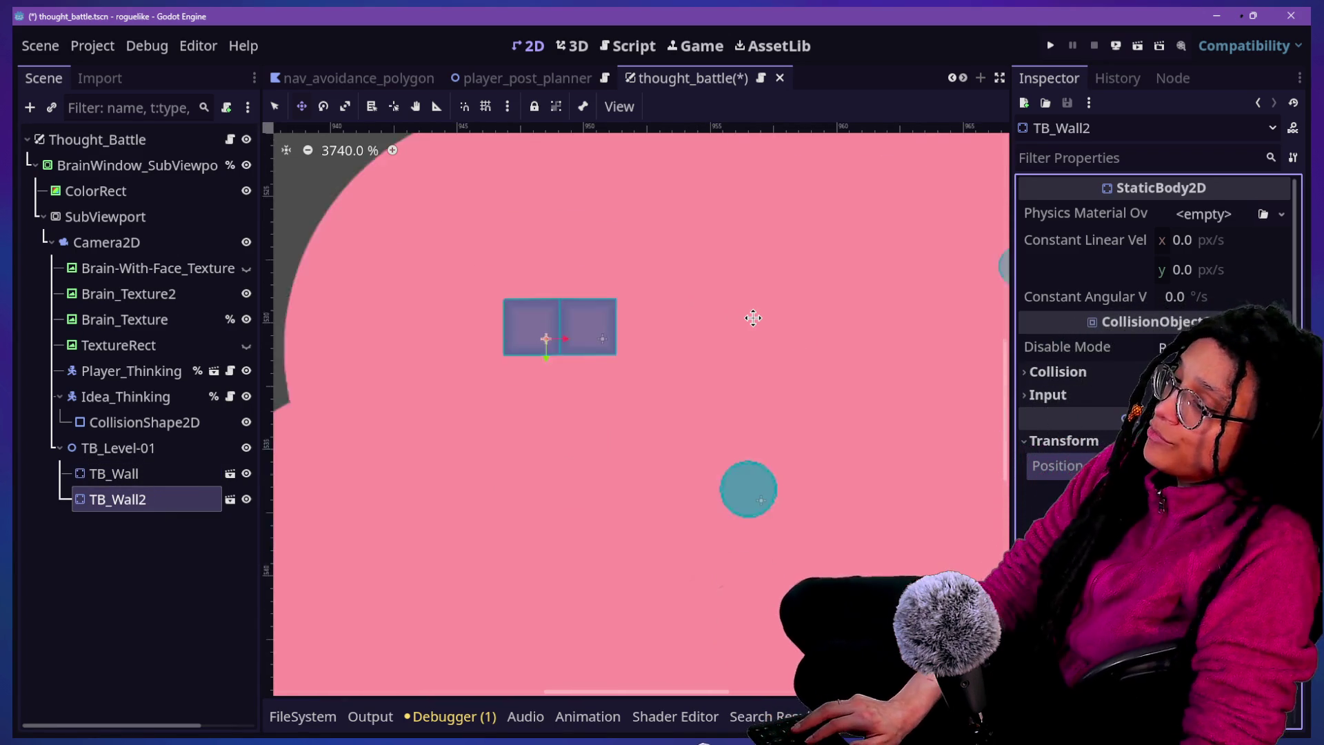
{"action": "scroll", "coordinate": [755, 318], "scroll_direction": "down", "scroll_amount": 7}
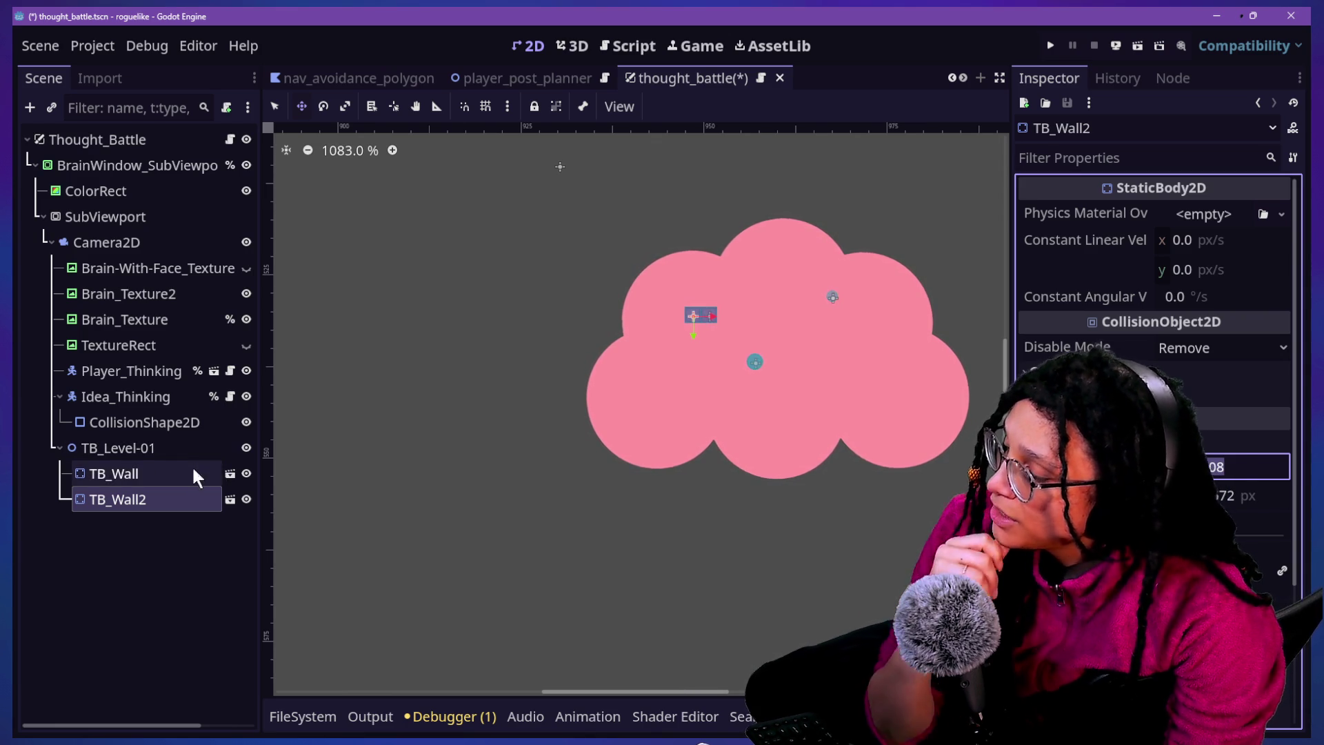
{"action": "scroll", "coordinate": [791, 292], "scroll_direction": "up", "scroll_amount": 1}
{"action": "scroll", "coordinate": [791, 292], "scroll_direction": "up", "scroll_amount": 5}
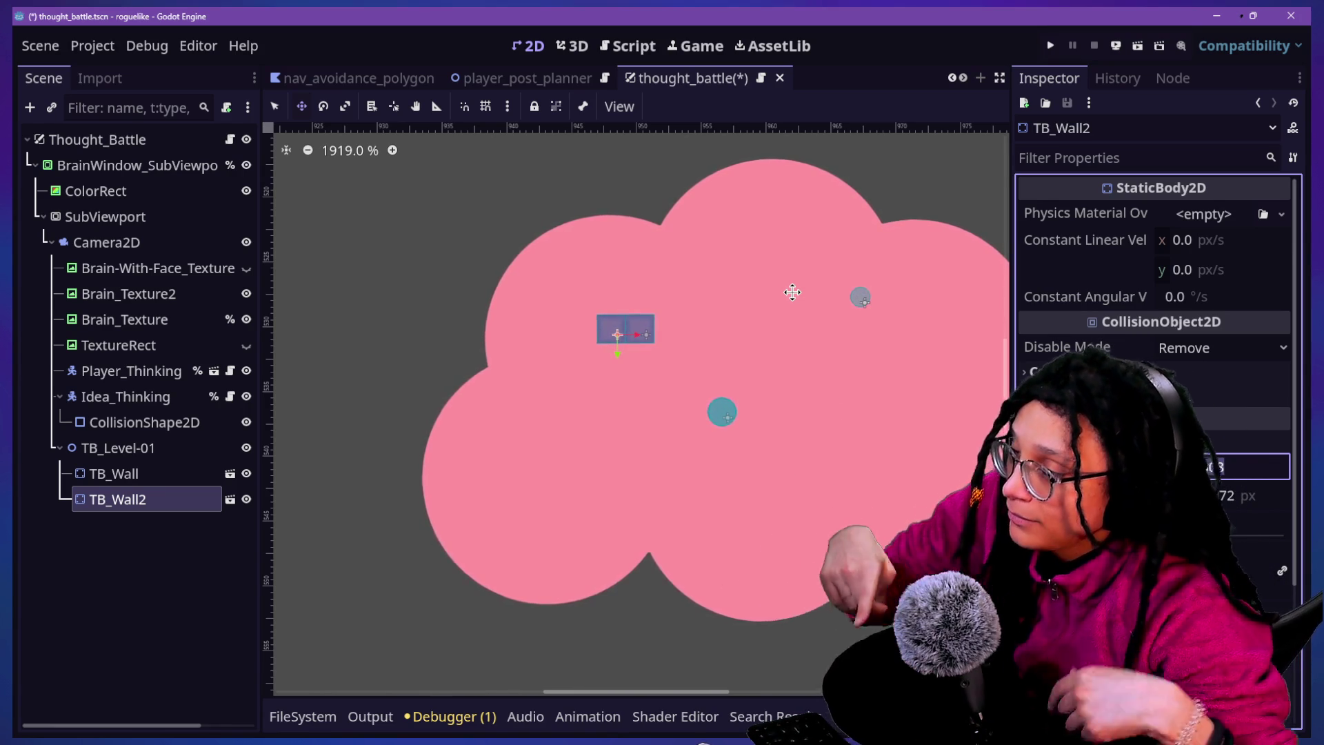
{"action": "left_click", "coordinate": [104, 473]}
{"action": "left_click", "coordinate": [122, 499]}
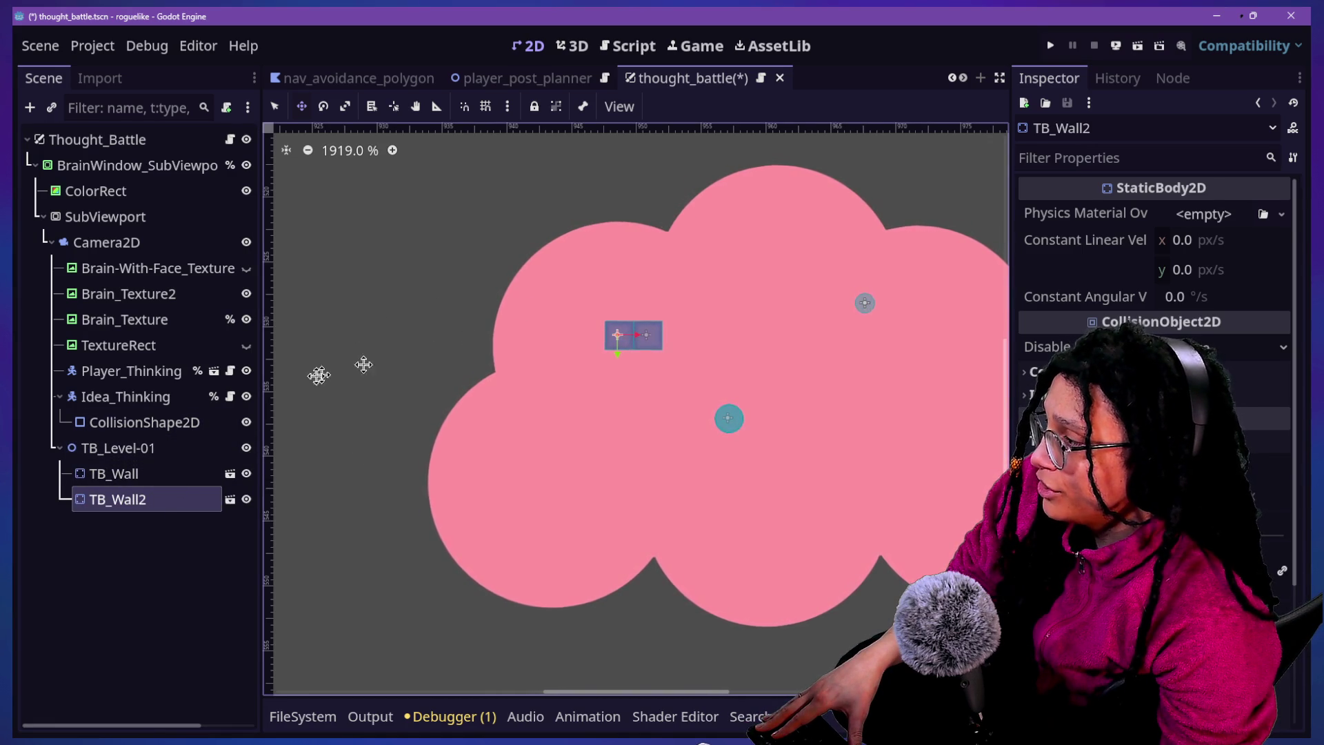
Drag TB_Wall and TB_Wall2 together to a new spot
{"action": "left_click", "coordinate": [124, 473], "text": "ctrl"}
{"action": "left_click_drag", "start_coordinate": [500, 305], "coordinate": [594, 313]}
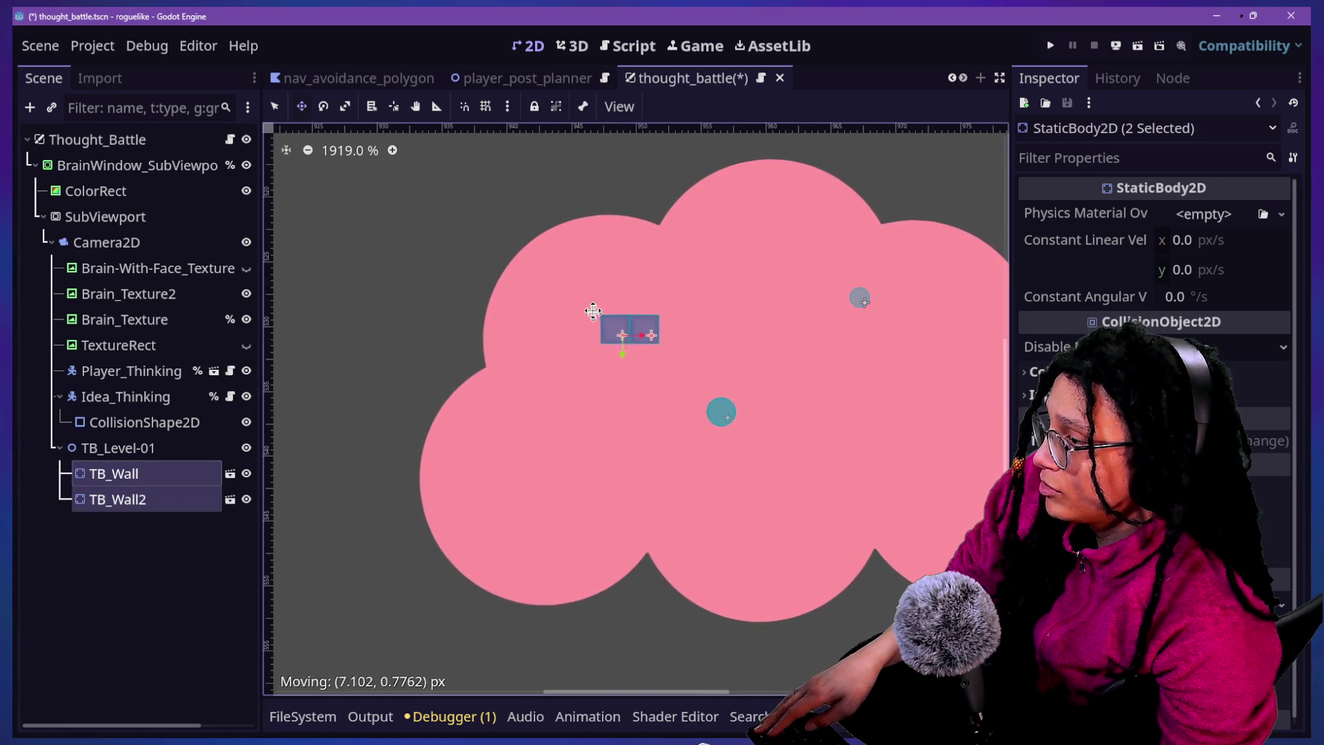
{"action": "left_click", "coordinate": [123, 531]}
Duplicate TB_Wall2 into TB_Wall3 beside the walls, and move TB_Level-01 to the top of Thought_Battle
{"action": "left_click", "coordinate": [118, 499]}
{"action": "key", "text": "ctrl+d"}
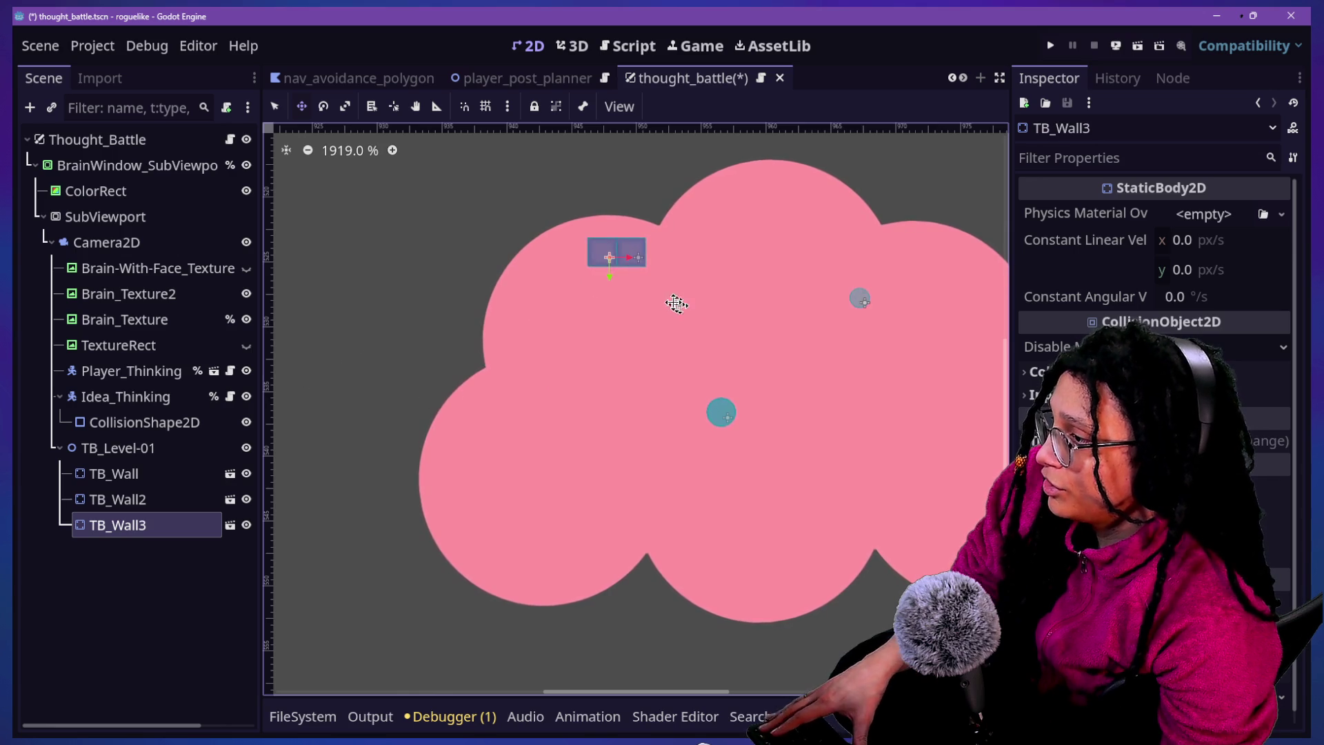
{"action": "left_click_drag", "start_coordinate": [636, 294], "coordinate": [634, 294]}
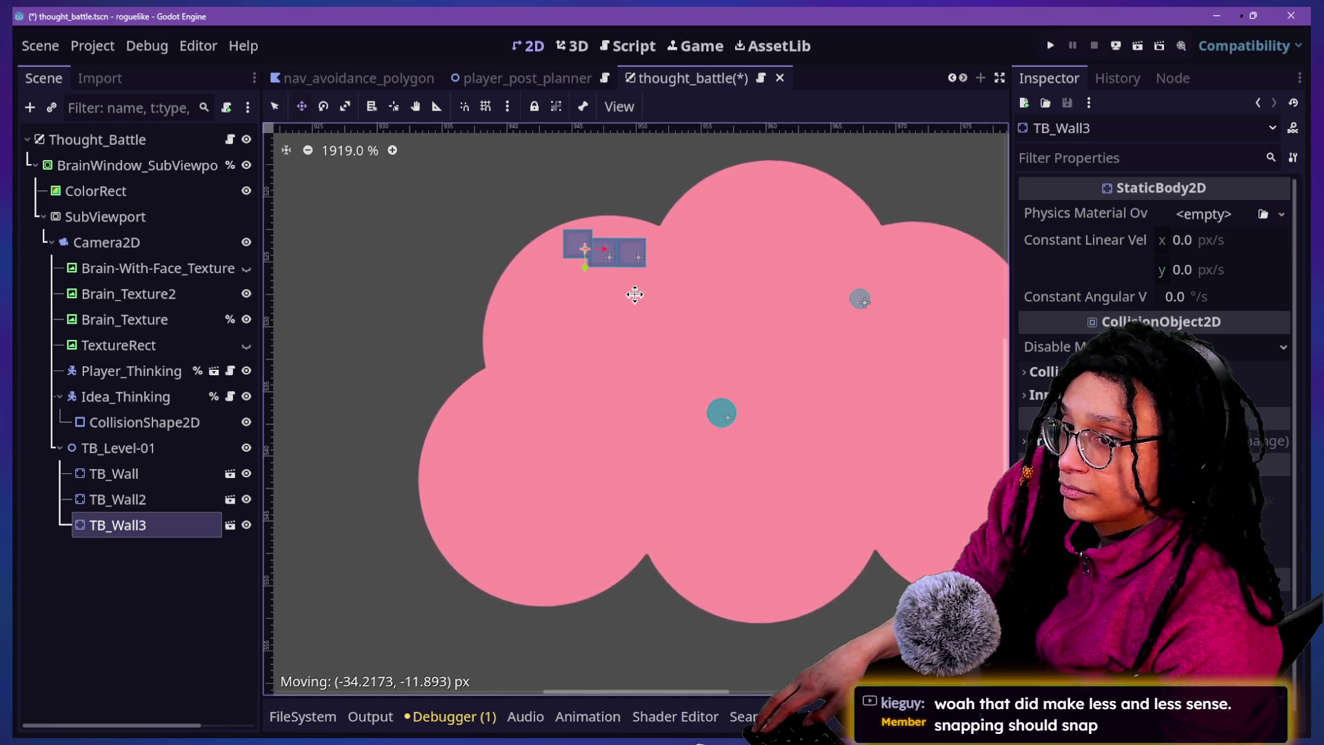
{"action": "scroll", "coordinate": [623, 210], "scroll_direction": "up", "scroll_amount": 5}
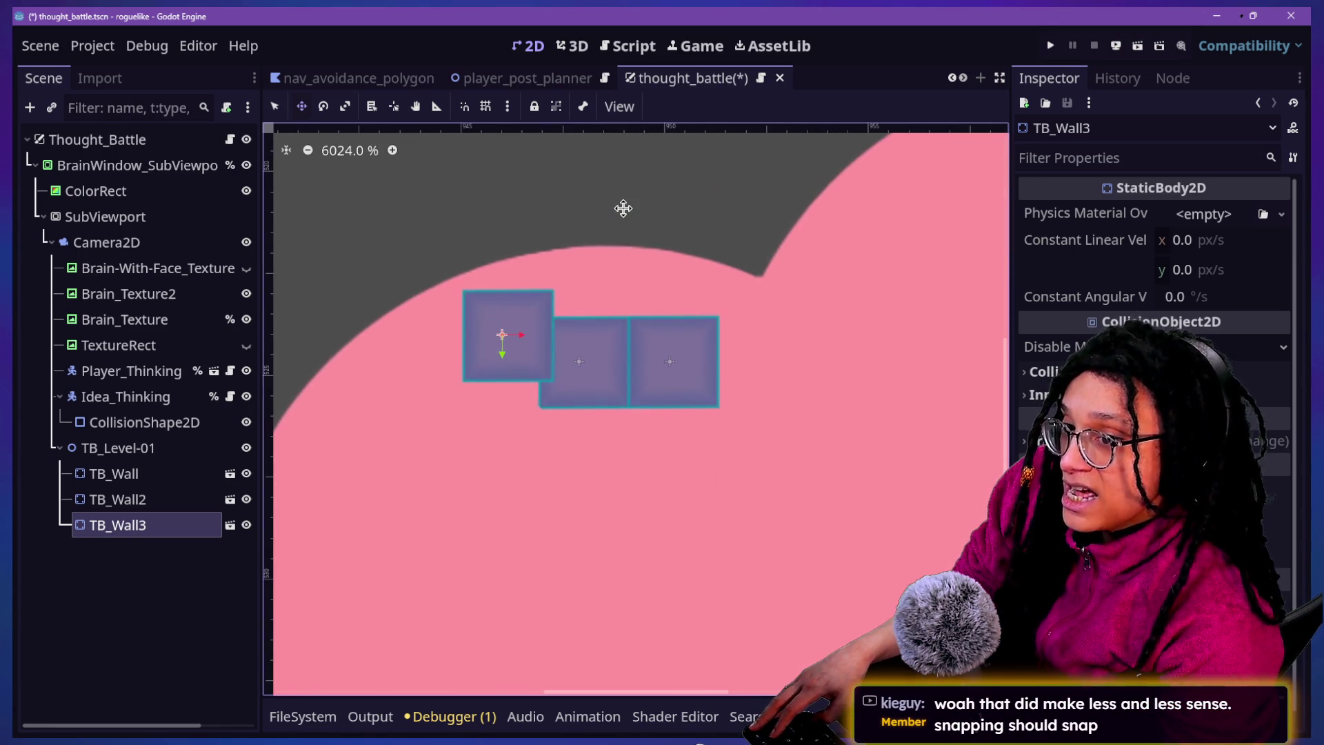
{"action": "mouse_move", "coordinate": [549, 287]}
{"action": "left_mouse_down"}
{"action": "mouse_move", "coordinate": [529, 311]}
{"action": "mouse_move", "coordinate": [526, 295]}
{"action": "left_mouse_up"}
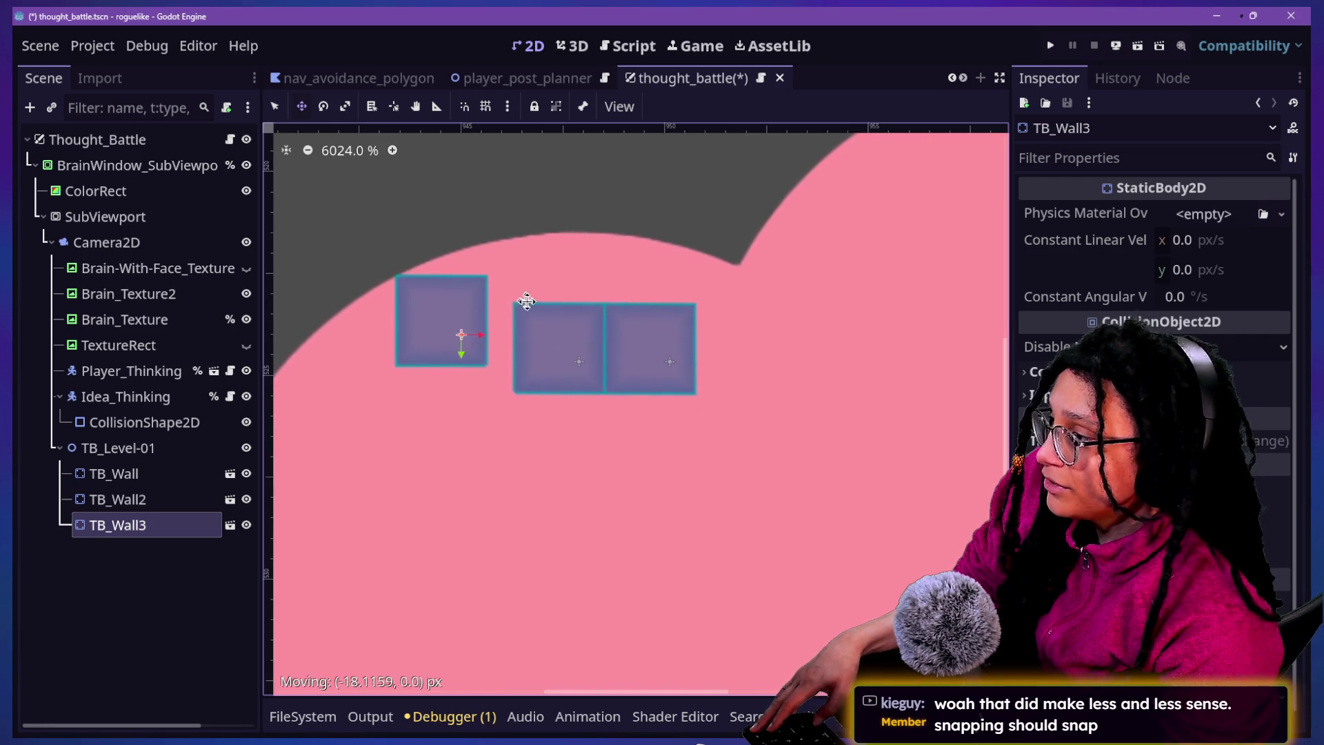
{"action": "left_click", "coordinate": [114, 475], "text": "shift"}
{"action": "mouse_move", "coordinate": [117, 456]}
{"action": "left_mouse_down"}
{"action": "mouse_move", "coordinate": [159, 116]}
{"action": "mouse_move", "coordinate": [137, 153]}
{"action": "left_mouse_up"}
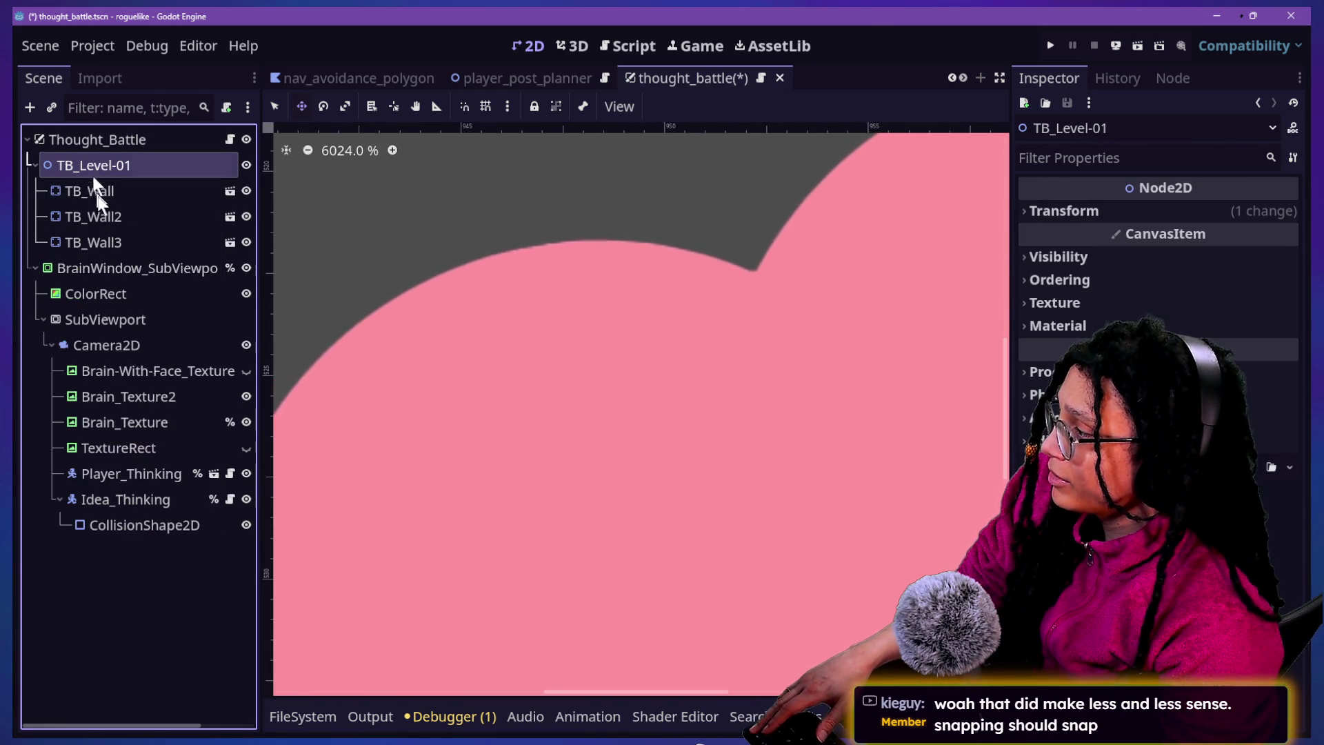
Move BrainWindow_SubViewport back to the top of the tree and frame TB_Level-01
{"action": "mouse_move", "coordinate": [81, 274]}
{"action": "left_mouse_down"}
{"action": "mouse_move", "coordinate": [105, 137]}
{"action": "mouse_move", "coordinate": [105, 149]}
{"action": "left_mouse_up"}
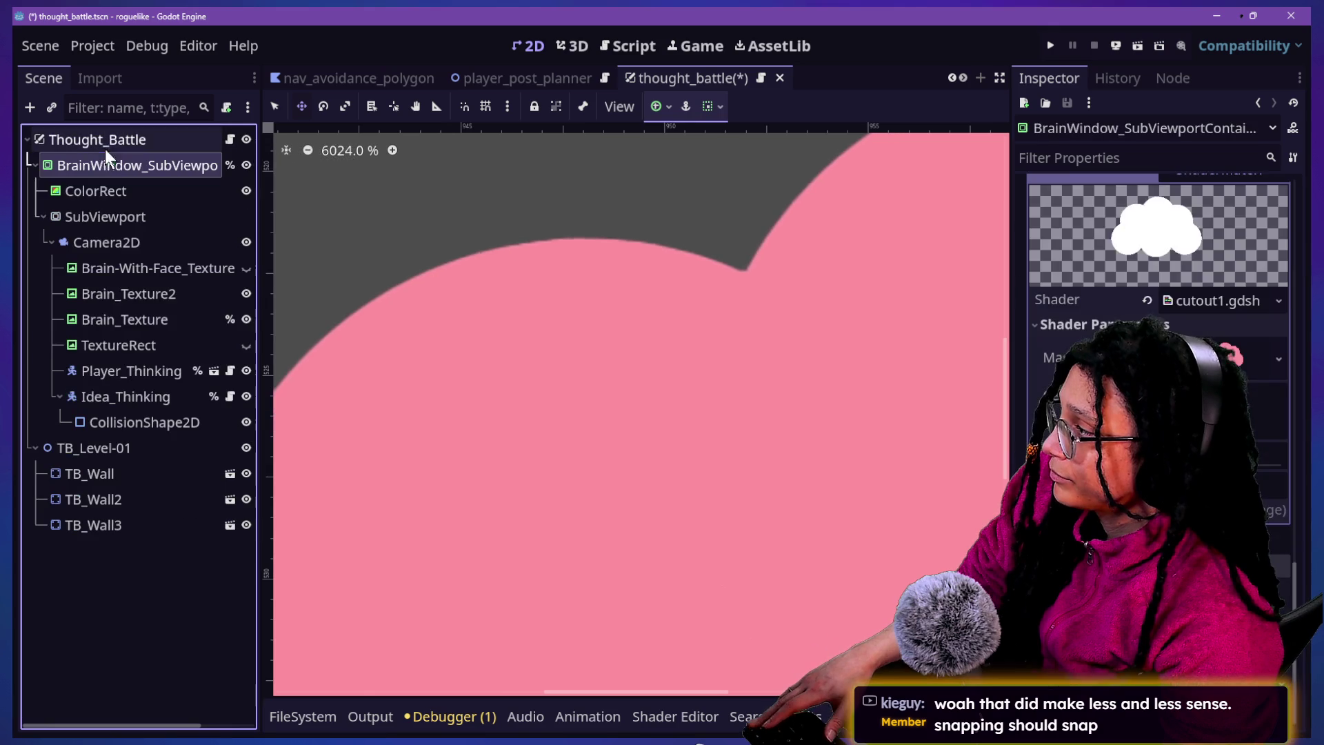
{"action": "left_click", "coordinate": [111, 446]}
{"action": "key", "text": "shift+f"}
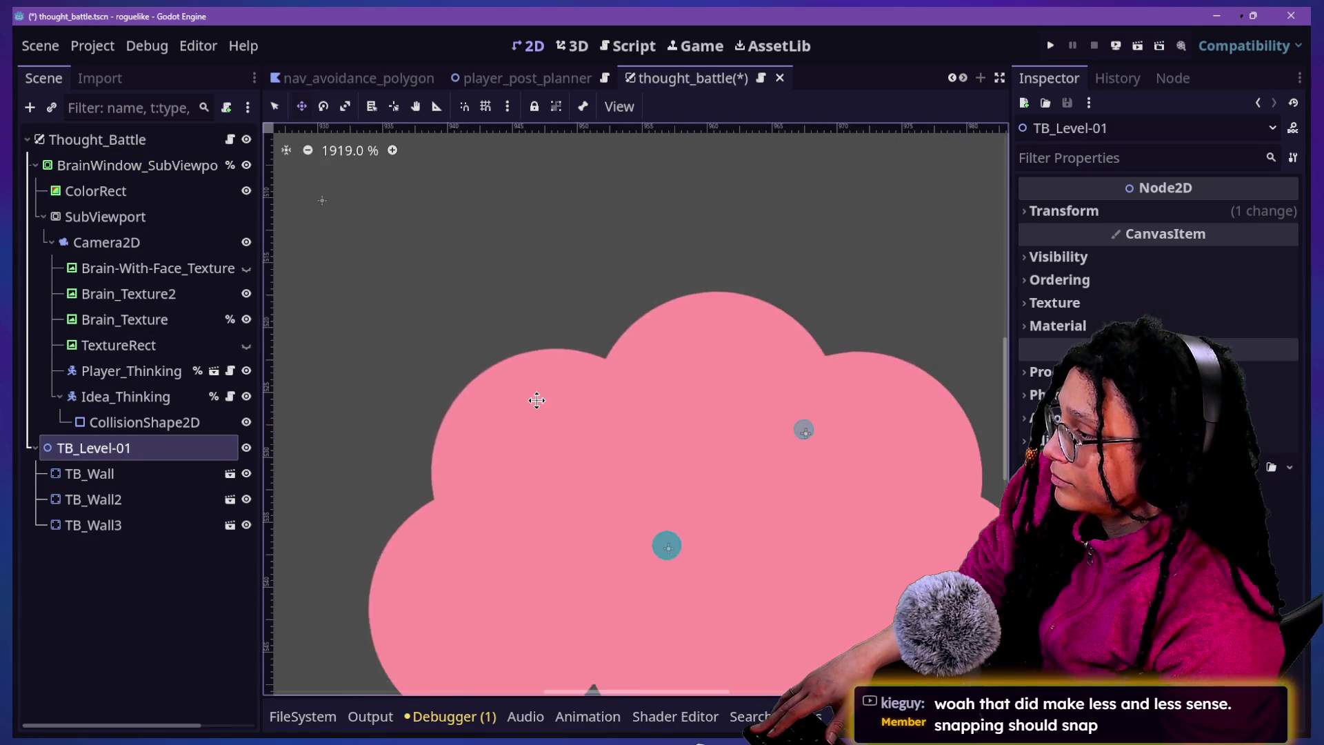
{"action": "mouse_move", "coordinate": [556, 413]}
{"action": "left_mouse_down"}
{"action": "mouse_move", "coordinate": [422, 362]}
{"action": "mouse_move", "coordinate": [541, 606]}
{"action": "mouse_move", "coordinate": [520, 549]}
{"action": "left_mouse_up"}
Undo a trial move of the walls, then select TB_Wall2 and enable grid snapping
{"action": "scroll", "coordinate": [521, 549], "scroll_direction": "down", "scroll_amount": 15}
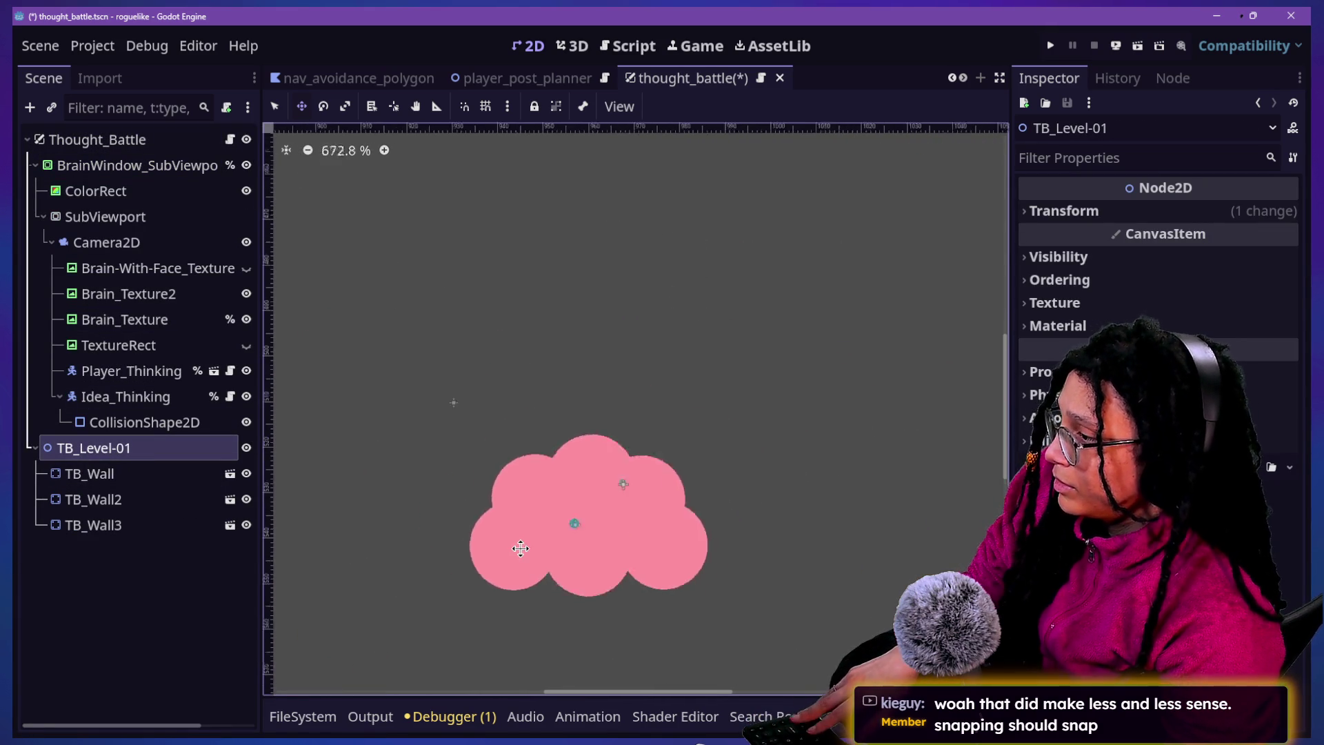
{"action": "scroll", "coordinate": [520, 549], "scroll_direction": "down", "scroll_amount": 3}
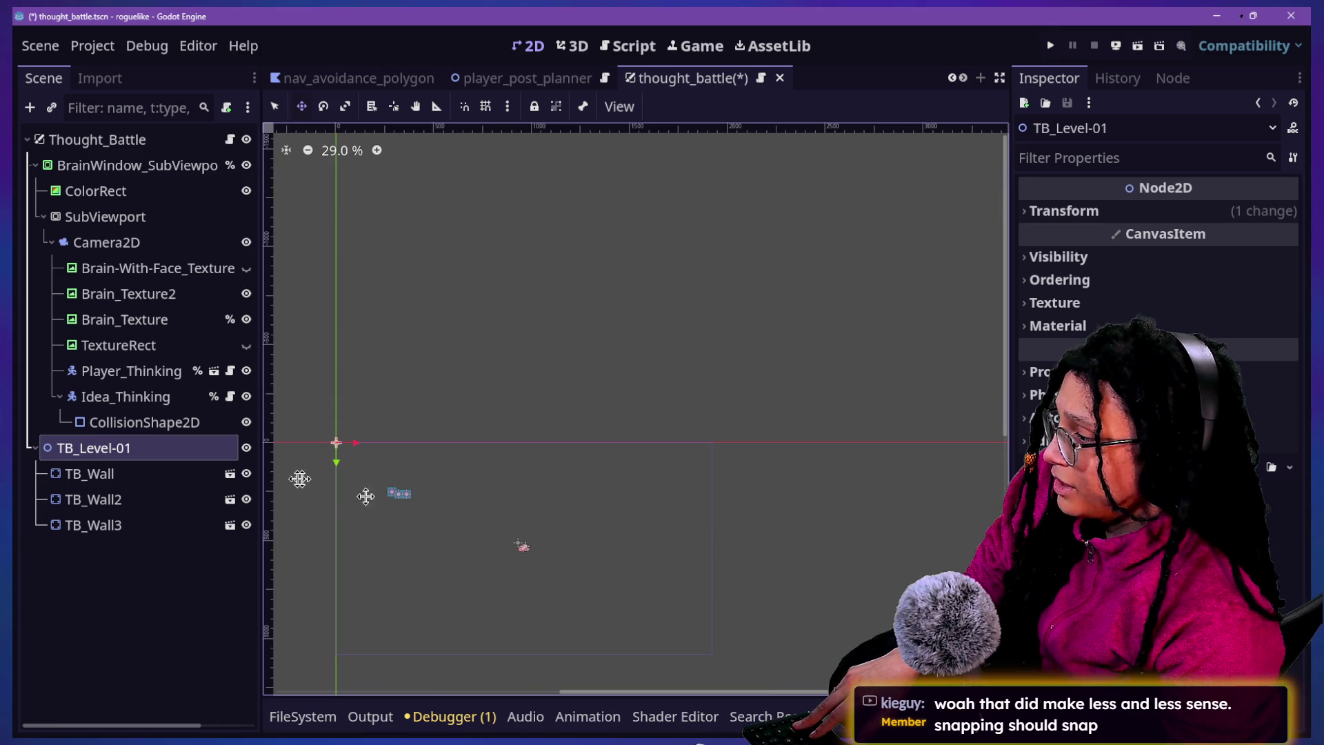
{"action": "scroll", "coordinate": [355, 496], "scroll_direction": "up", "scroll_amount": 12}
{"action": "scroll", "coordinate": [355, 495], "scroll_direction": "down", "scroll_amount": 4}
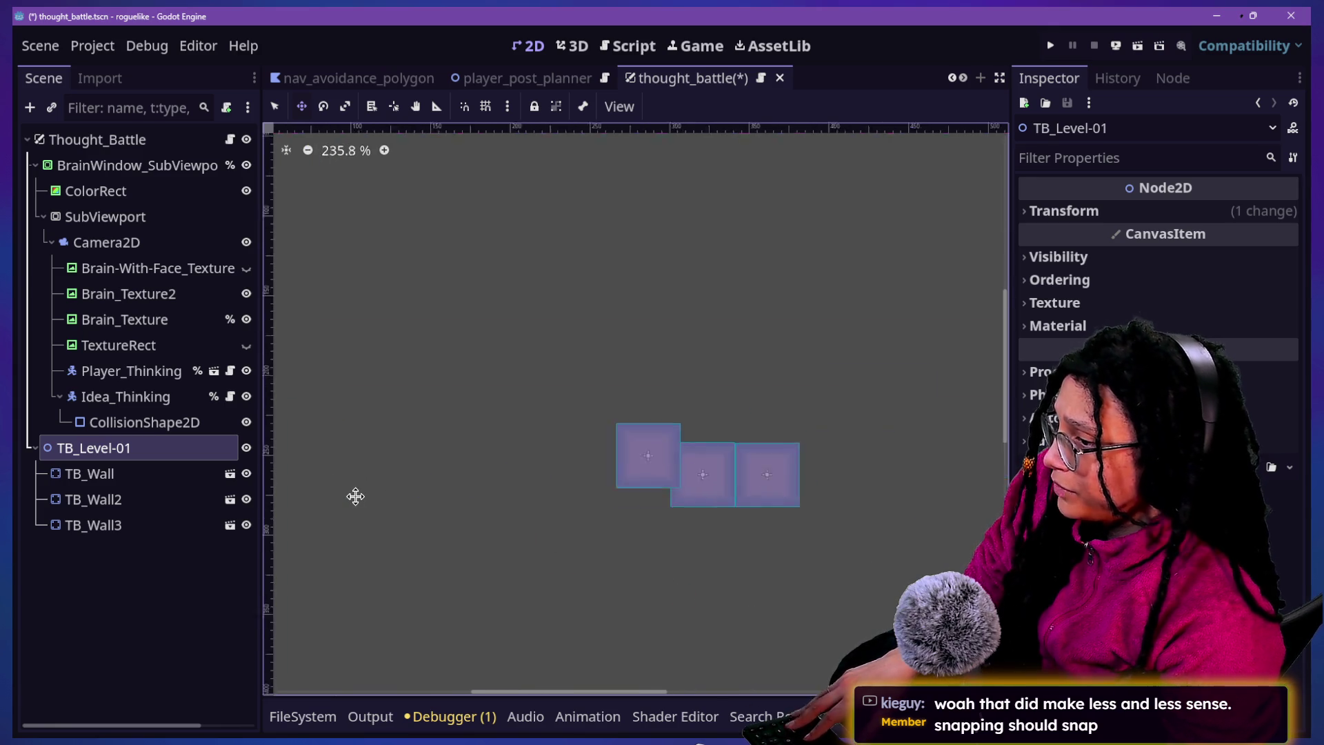
{"action": "scroll", "coordinate": [602, 520], "scroll_direction": "up", "scroll_amount": 2}
{"action": "mouse_move", "coordinate": [536, 447]}
{"action": "left_mouse_down"}
{"action": "mouse_move", "coordinate": [516, 461]}
{"action": "mouse_move", "coordinate": [567, 469]}
{"action": "mouse_move", "coordinate": [574, 426]}
{"action": "mouse_move", "coordinate": [578, 446]}
{"action": "mouse_move", "coordinate": [633, 460]}
{"action": "mouse_move", "coordinate": [580, 446]}
{"action": "left_mouse_up"}
{"action": "key", "text": "ctrl+z"}
{"action": "left_click", "coordinate": [154, 502]}
{"action": "left_click", "coordinate": [486, 107]}
Delete TB_Wall3 and TB_Wall2, then duplicate TB_Wall into a fresh wall
{"action": "left_click", "coordinate": [135, 527]}
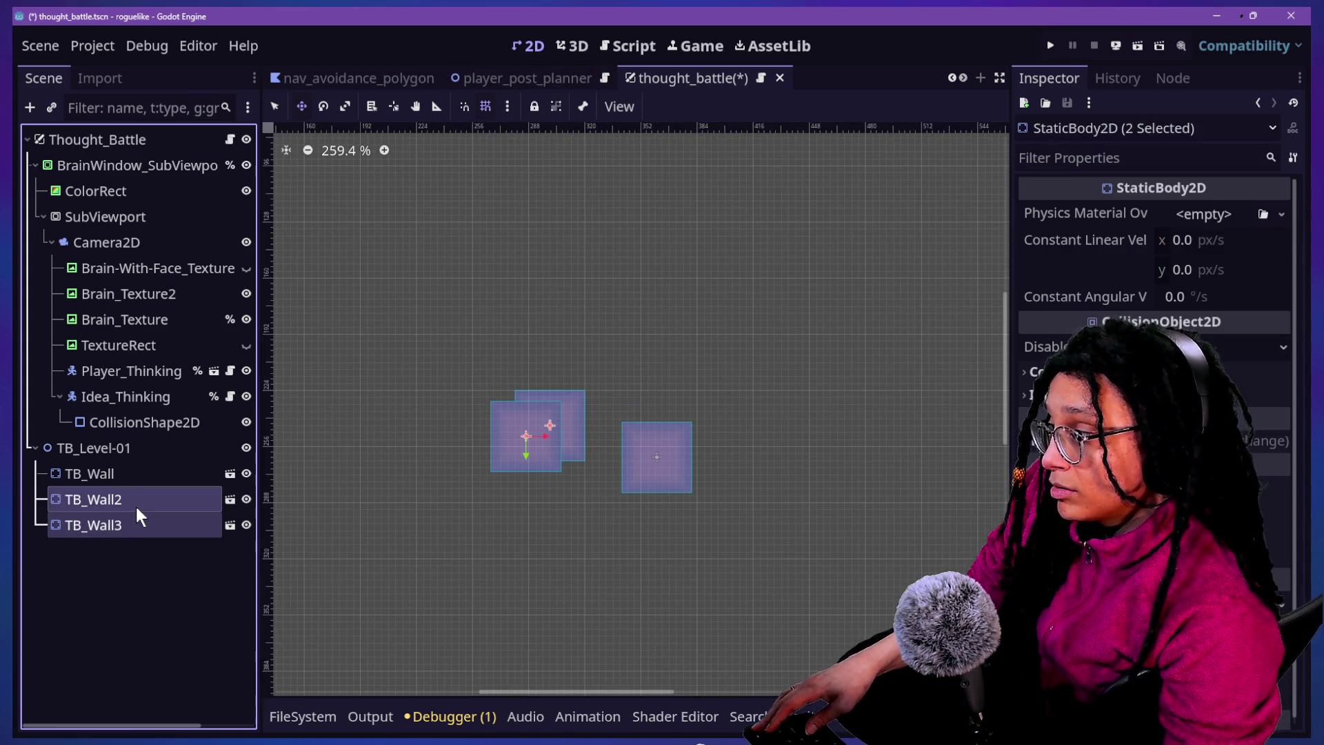
{"action": "key", "text": "Delete"}
{"action": "key", "text": "Return"}
{"action": "left_click", "coordinate": [105, 479]}
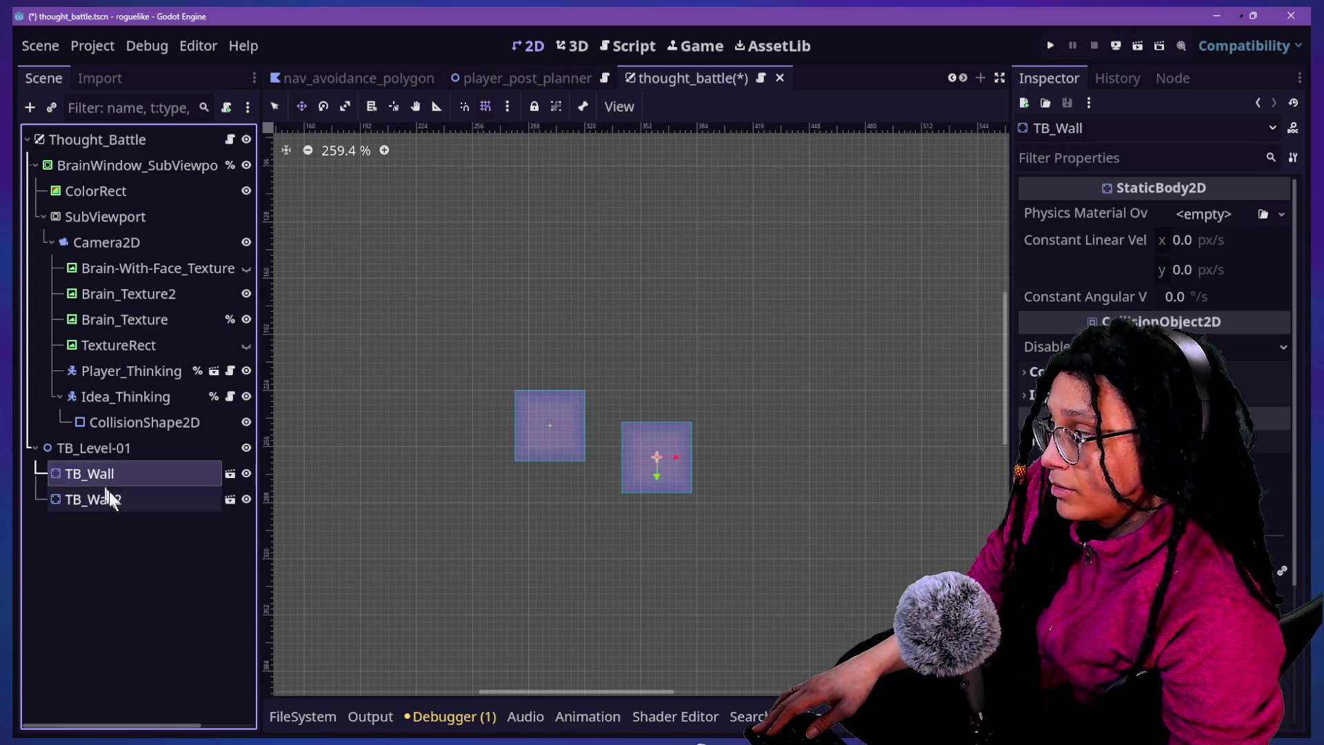
{"action": "left_click", "coordinate": [113, 499]}
{"action": "key", "text": "Delete"}
{"action": "key", "text": "Return"}
{"action": "left_click", "coordinate": [103, 474]}
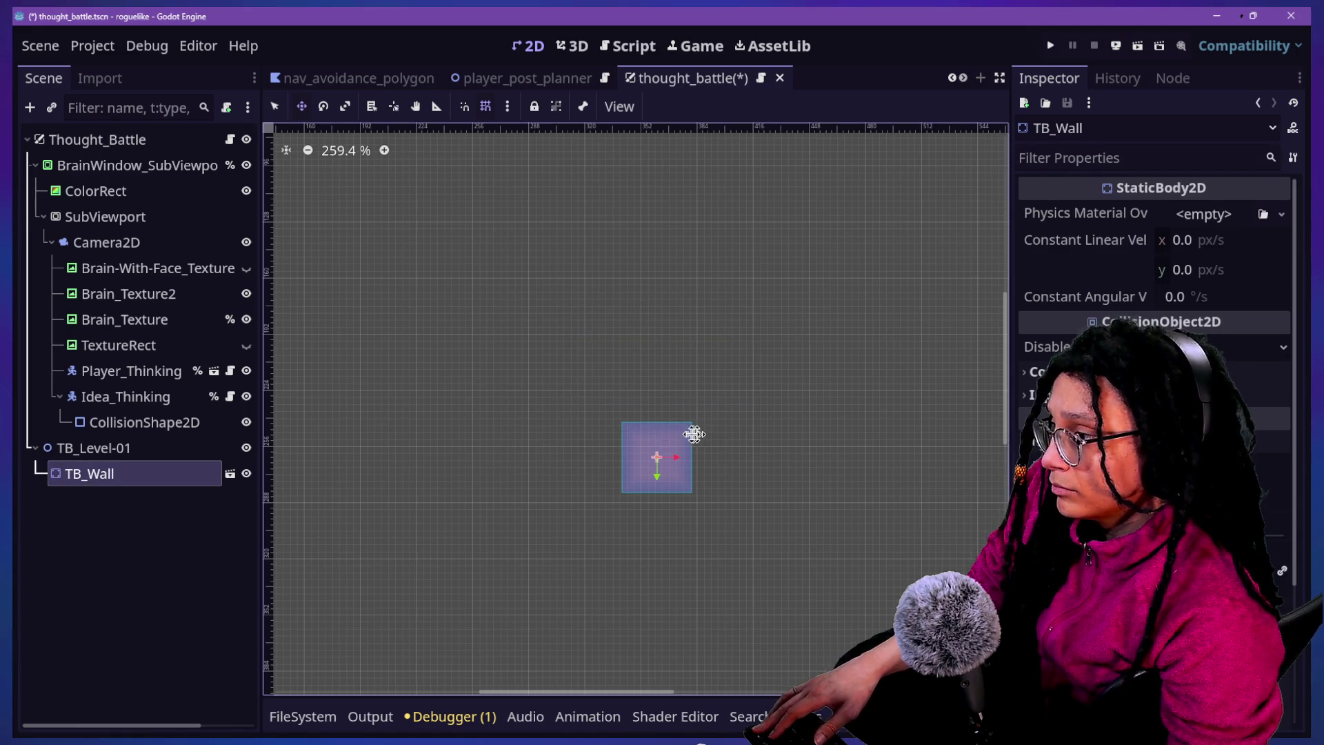
{"action": "key", "text": "ctrl+d"}
{"action": "left_click_drag", "start_coordinate": [681, 439], "coordinate": [629, 444]}
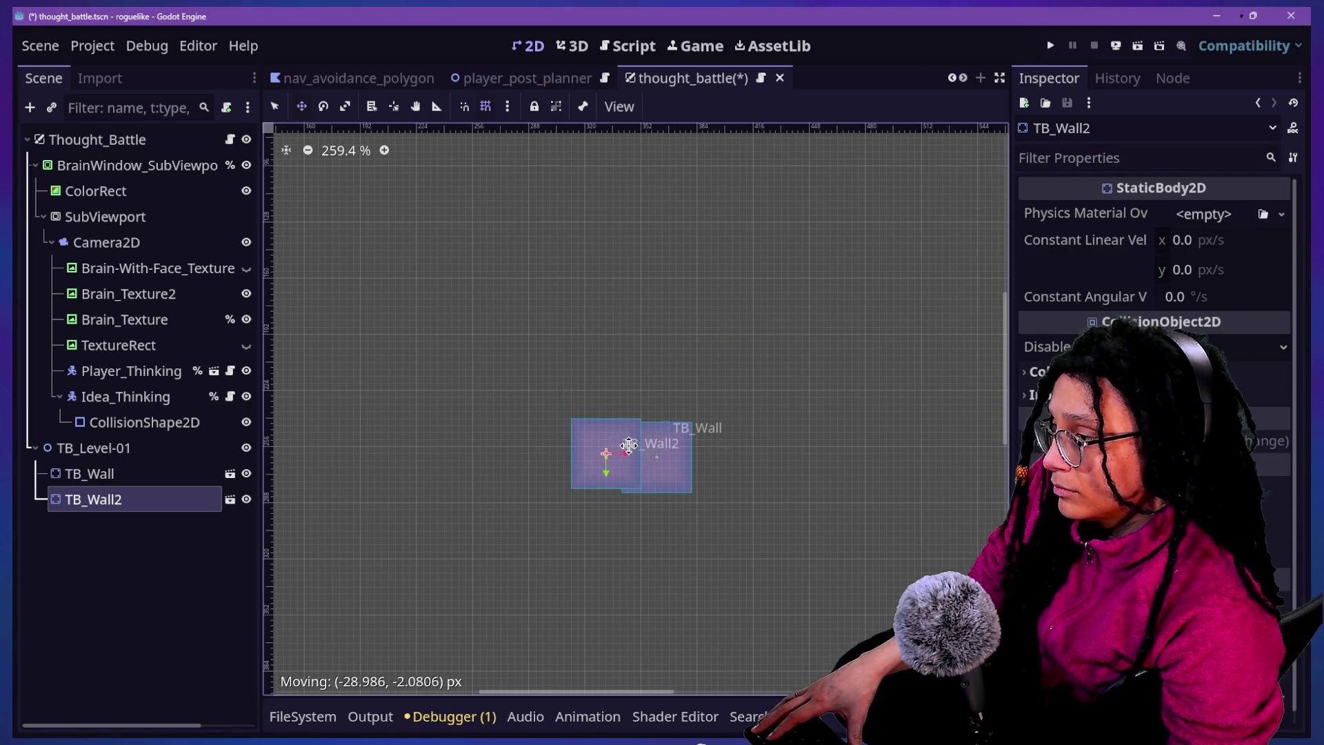
{"action": "key", "text": "Escape"}
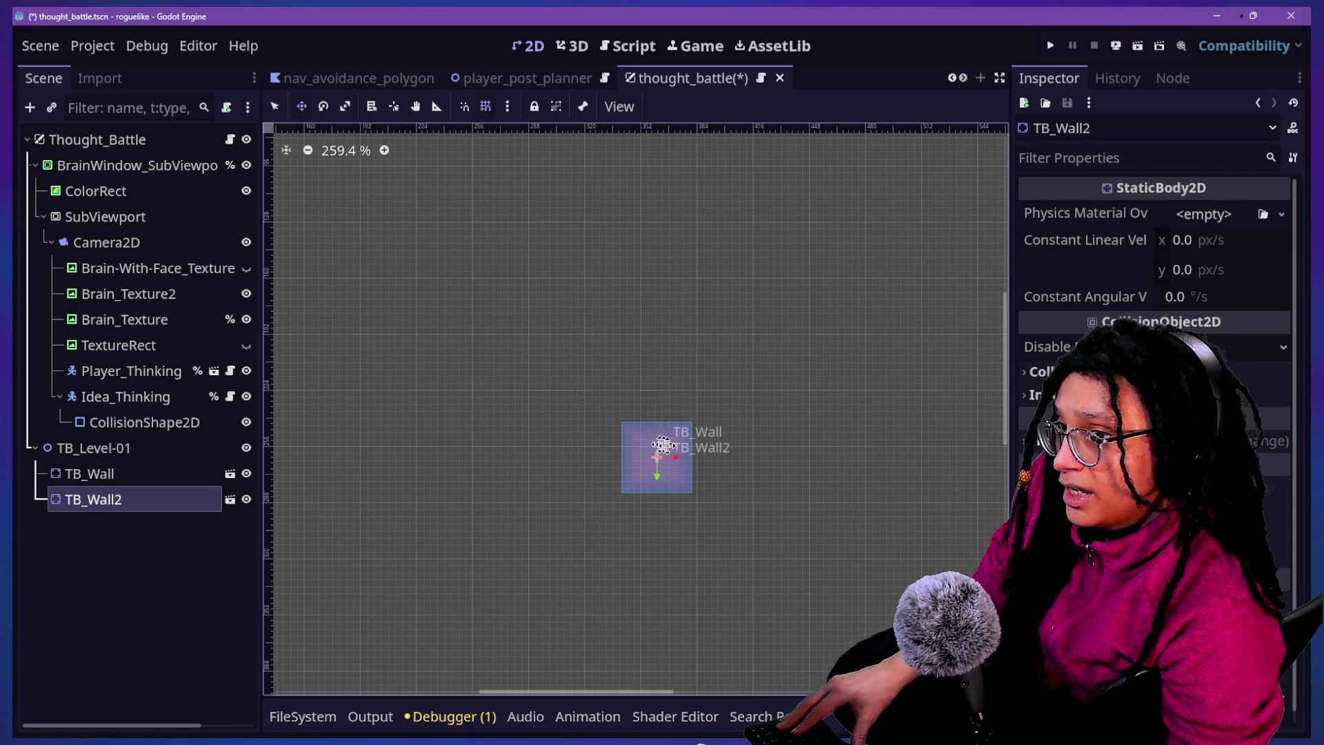
With grid snapping on, move TB_Wall2 to sit beside TB_Wall
{"action": "scroll", "coordinate": [680, 451], "scroll_direction": "up", "scroll_amount": 8}
{"action": "mouse_move", "coordinate": [680, 451]}
{"action": "left_mouse_down"}
{"action": "mouse_move", "coordinate": [680, 416]}
{"action": "mouse_move", "coordinate": [675, 430]}
{"action": "mouse_move", "coordinate": [661, 418]}
{"action": "left_mouse_up"}
{"action": "key", "text": "Escape"}
{"action": "left_click", "coordinate": [507, 107]}
{"action": "left_click", "coordinate": [495, 113]}
{"action": "left_click", "coordinate": [486, 105]}
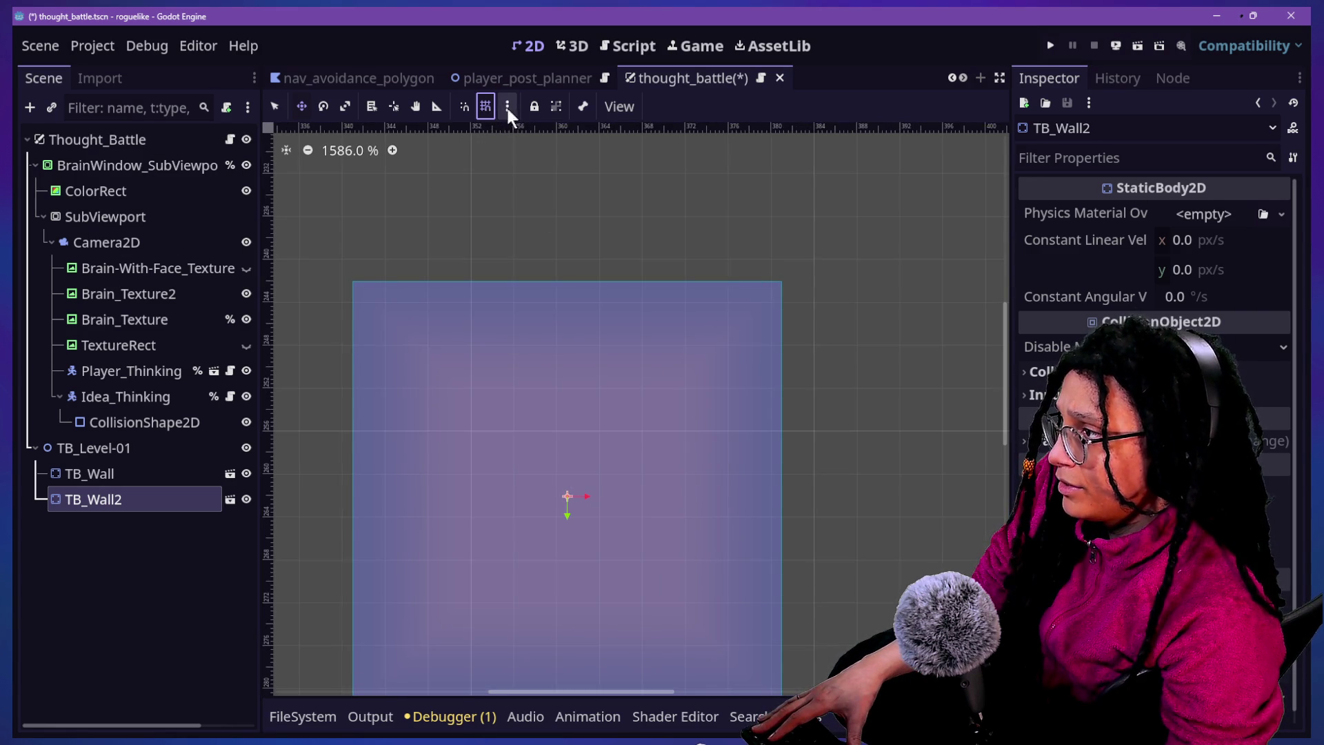
{"action": "mouse_move", "coordinate": [567, 500]}
{"action": "left_mouse_down"}
{"action": "mouse_move", "coordinate": [267, 494]}
{"action": "mouse_move", "coordinate": [246, 480]}
{"action": "mouse_move", "coordinate": [630, 508]}
{"action": "mouse_move", "coordinate": [1032, 455]}
{"action": "mouse_move", "coordinate": [1020, 455]}
{"action": "mouse_move", "coordinate": [1031, 486]}
{"action": "left_mouse_up"}
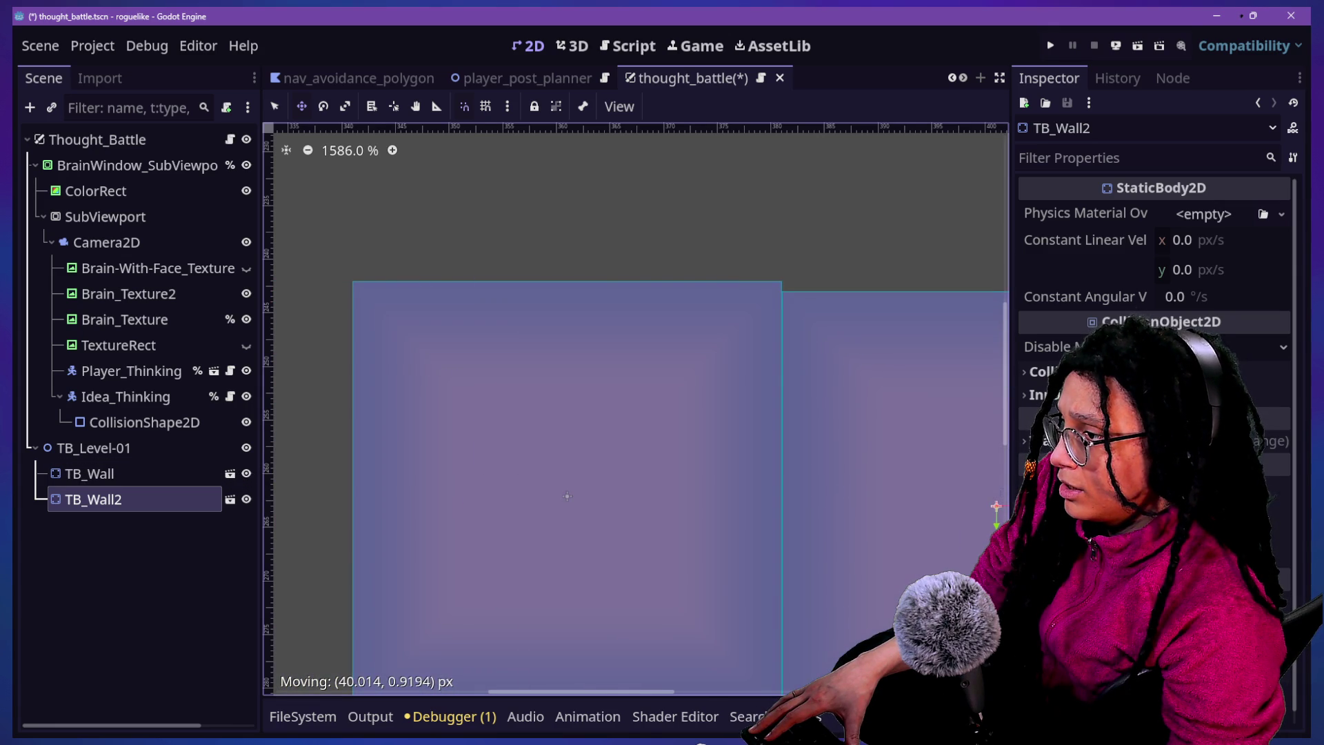
{"action": "scroll", "coordinate": [672, 471], "scroll_direction": "down", "scroll_amount": 3}
{"action": "scroll", "coordinate": [673, 470], "scroll_direction": "up", "scroll_amount": 2}
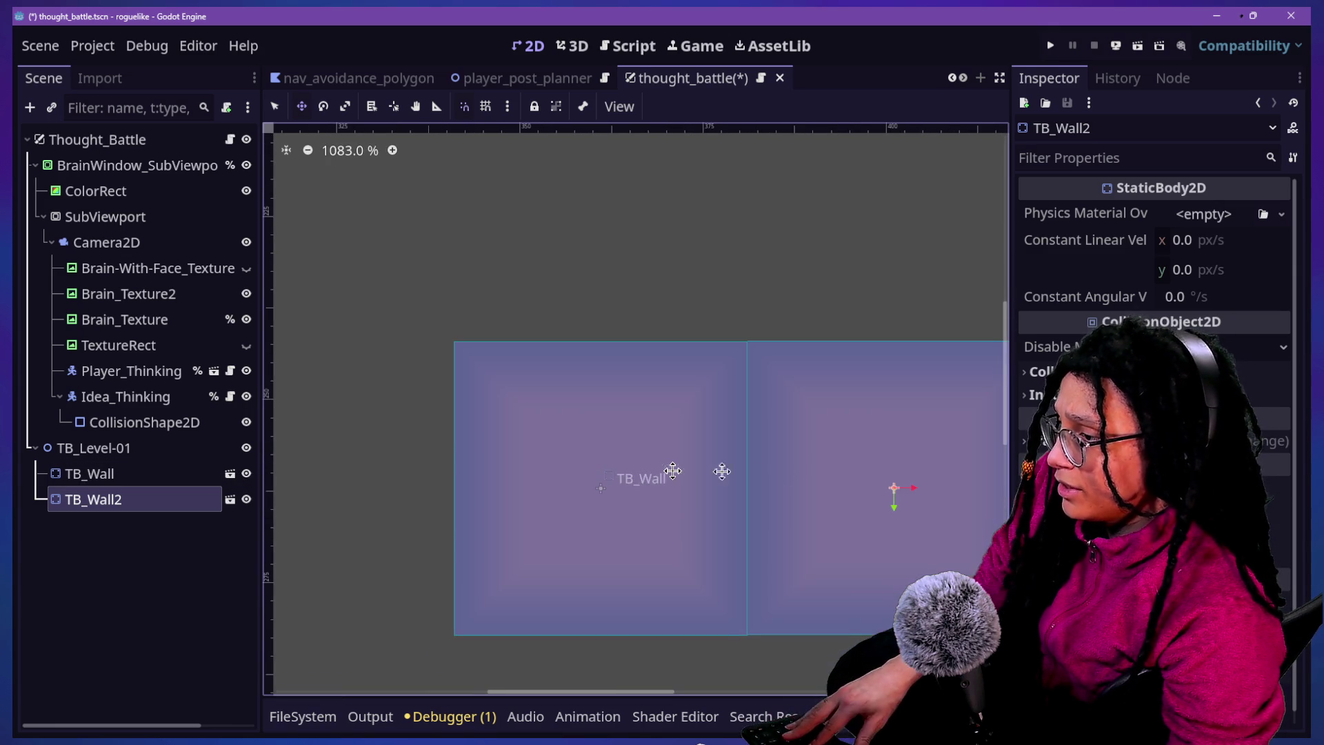
Duplicate TB_Wall2 as TB_Wall3 and line it up with the other walls
{"action": "key", "text": "ctrl+d"}
{"action": "mouse_move", "coordinate": [866, 493]}
{"action": "left_mouse_down"}
{"action": "mouse_move", "coordinate": [284, 503]}
{"action": "mouse_move", "coordinate": [274, 491]}
{"action": "left_mouse_up"}
{"action": "scroll", "coordinate": [449, 458], "scroll_direction": "down", "scroll_amount": 4}
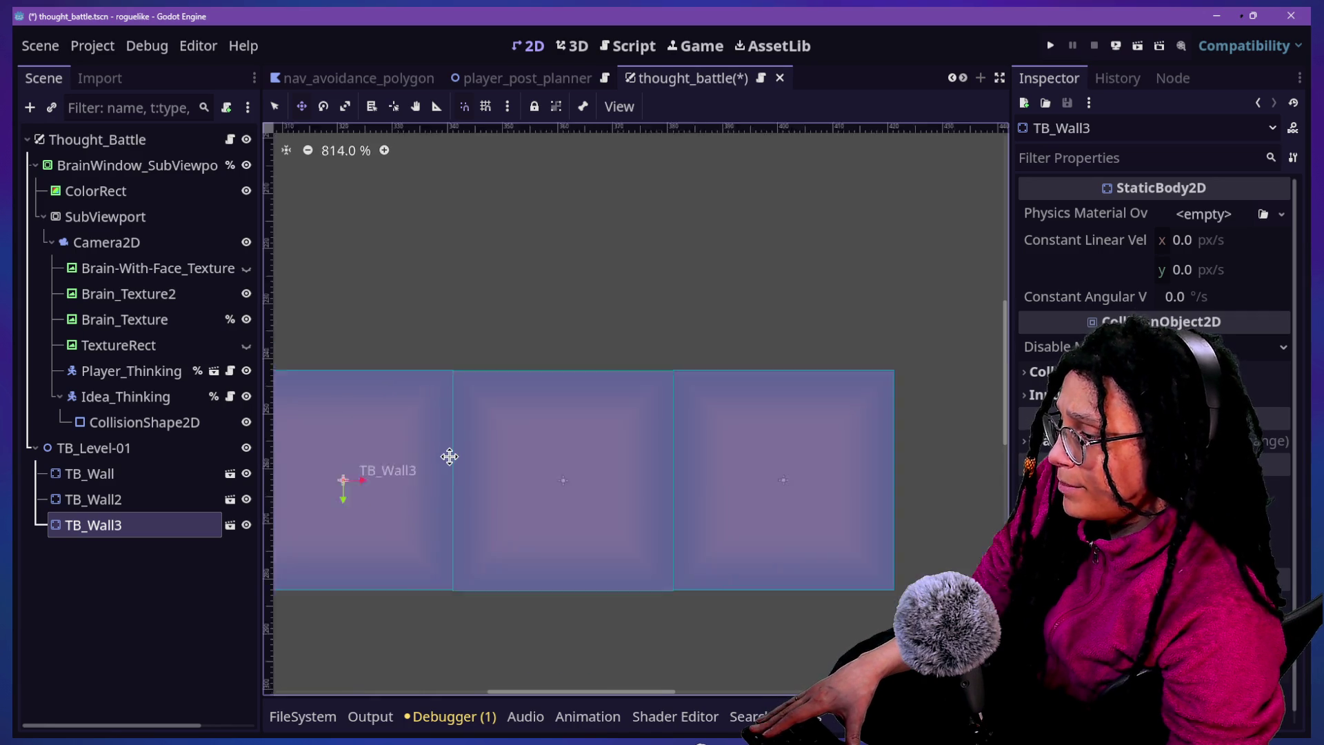
{"action": "scroll", "coordinate": [449, 457], "scroll_direction": "up", "scroll_amount": 2}
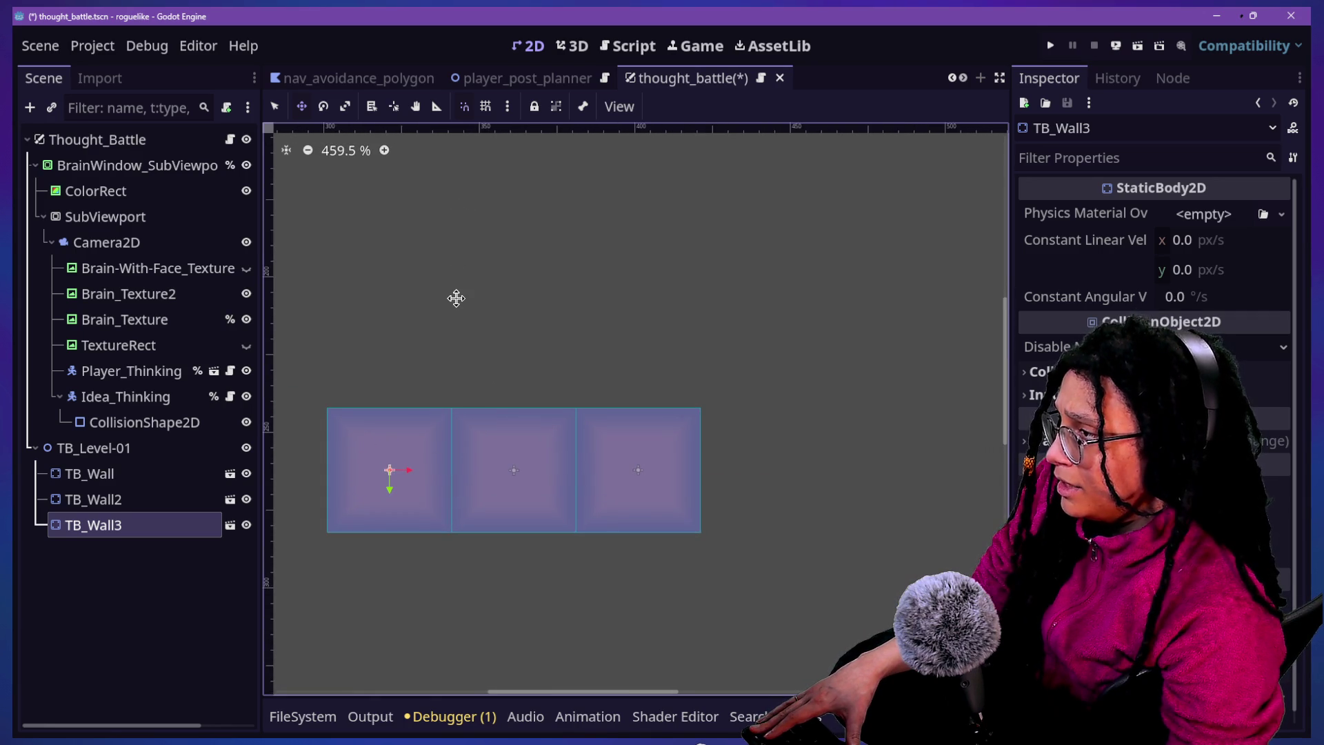
{"action": "scroll", "coordinate": [456, 298], "scroll_direction": "up", "scroll_amount": 2}
{"action": "left_click", "coordinate": [485, 106]}
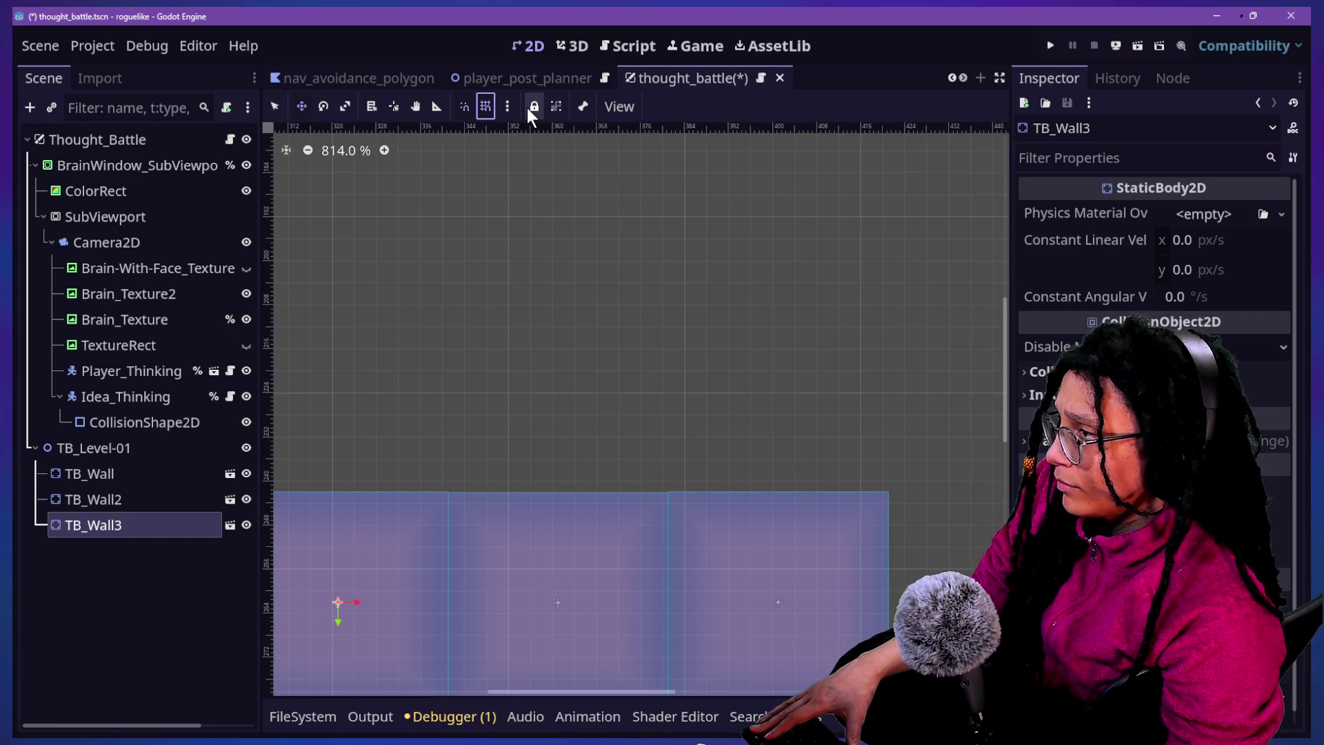
{"action": "scroll", "coordinate": [596, 582], "scroll_direction": "down", "scroll_amount": 2}
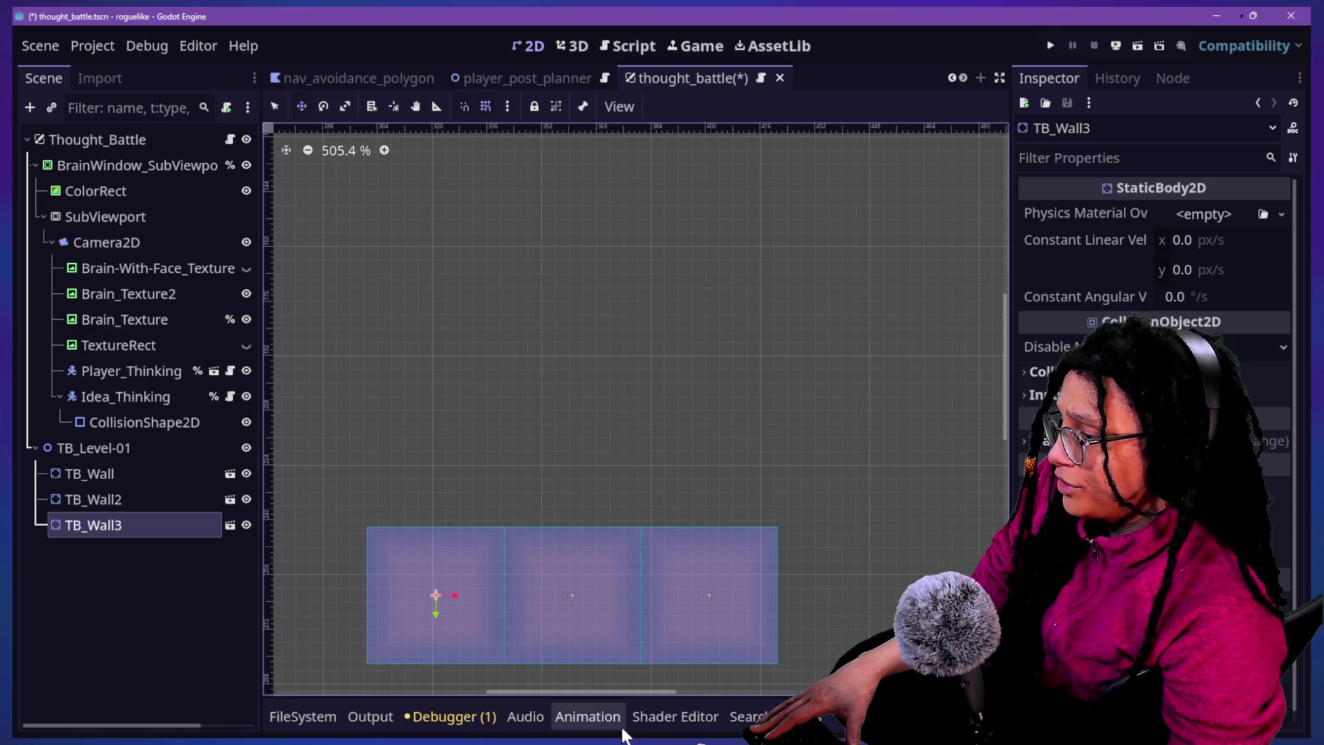
{"action": "scroll", "coordinate": [642, 670], "scroll_direction": "up", "scroll_amount": 4}
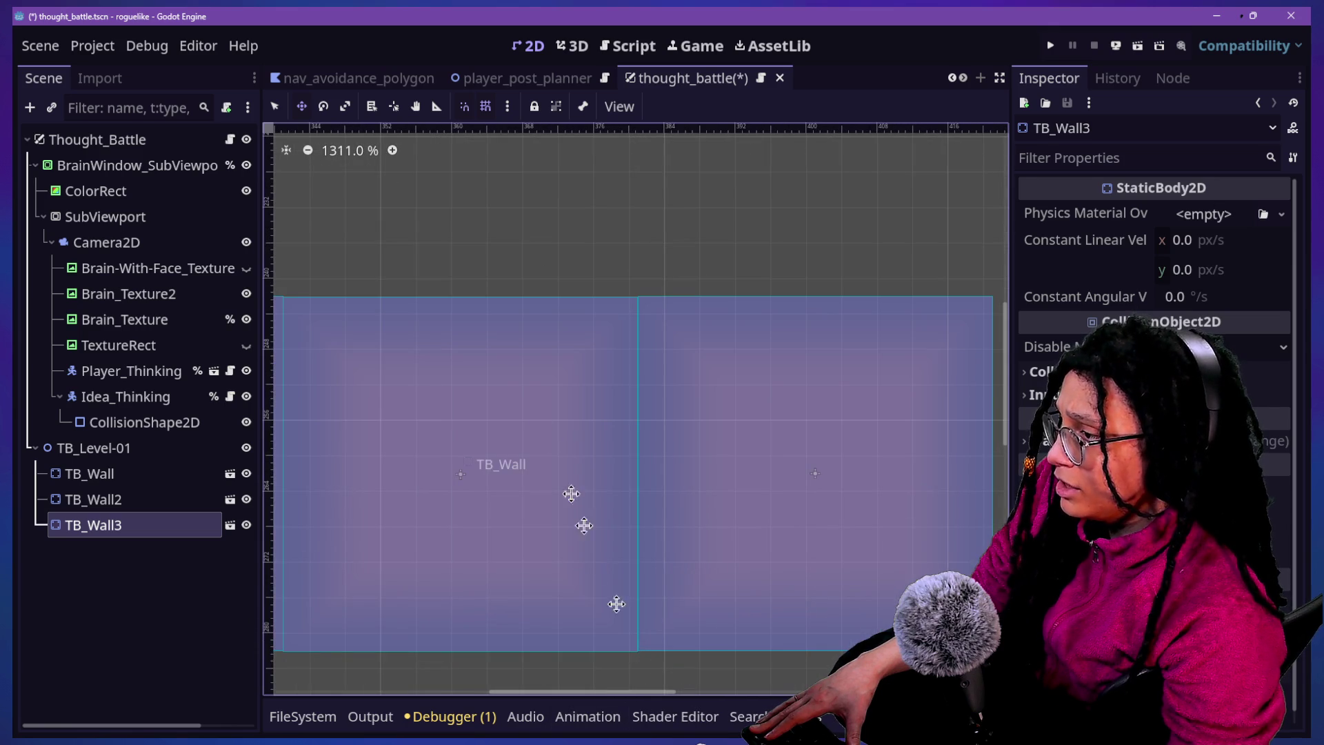
{"action": "scroll", "coordinate": [558, 320], "scroll_direction": "up", "scroll_amount": 2}
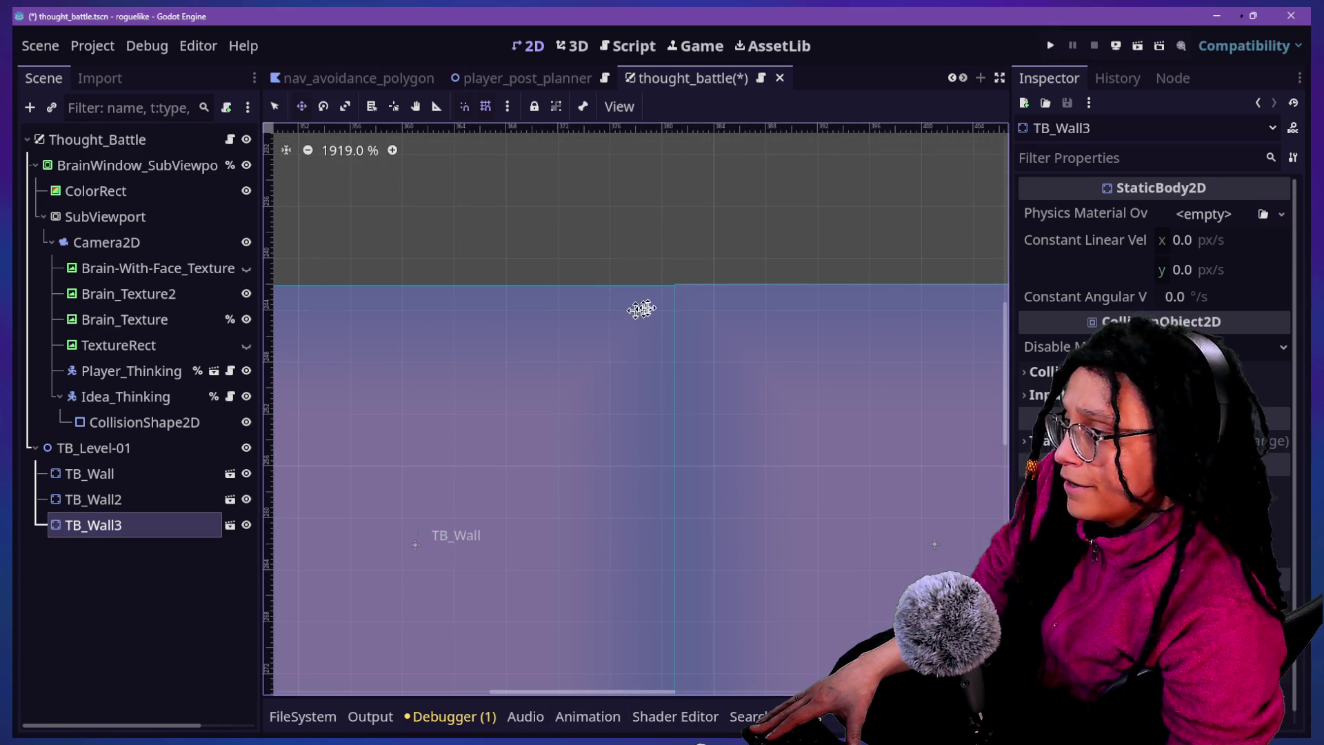
{"action": "scroll", "coordinate": [532, 296], "scroll_direction": "down", "scroll_amount": 5}
{"action": "left_click_drag", "start_coordinate": [535, 329], "coordinate": [530, 337]}
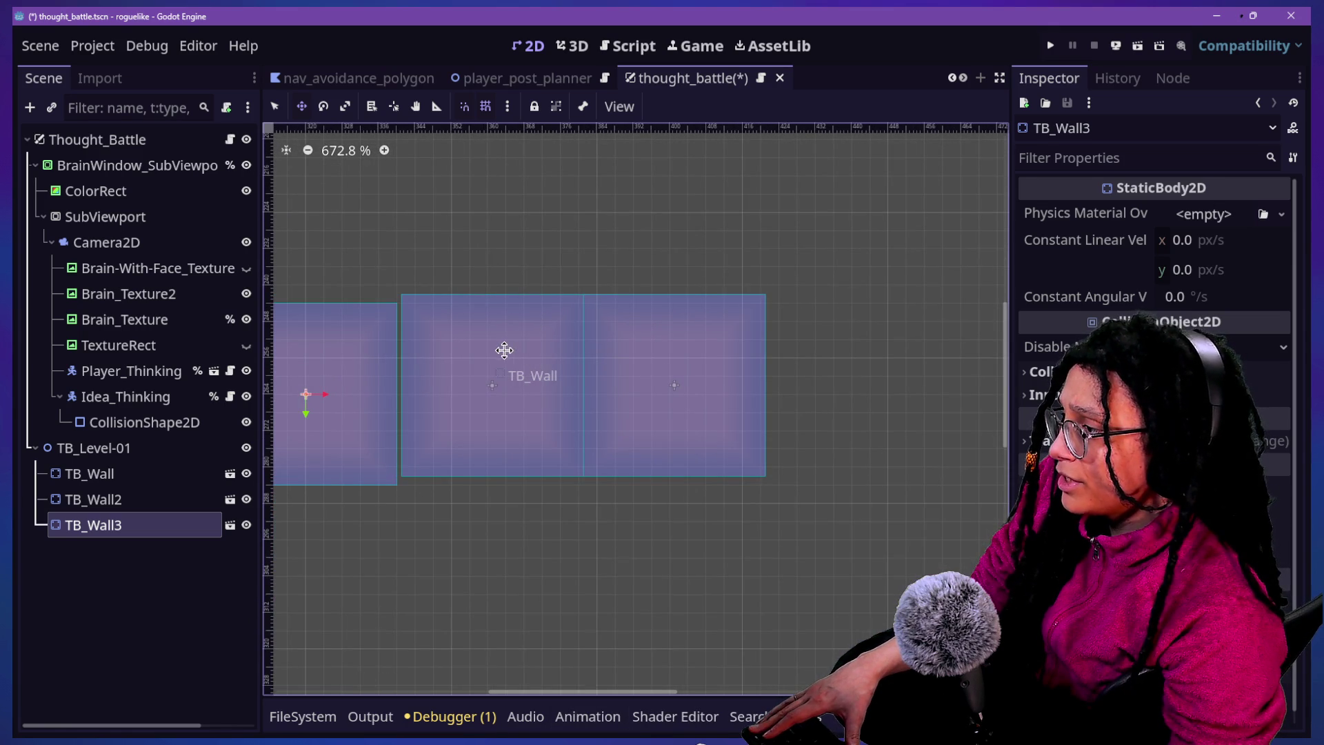
Slide TB_Wall2 flush against TB_Wall, then select TB_Level-01
{"action": "left_click", "coordinate": [141, 498]}
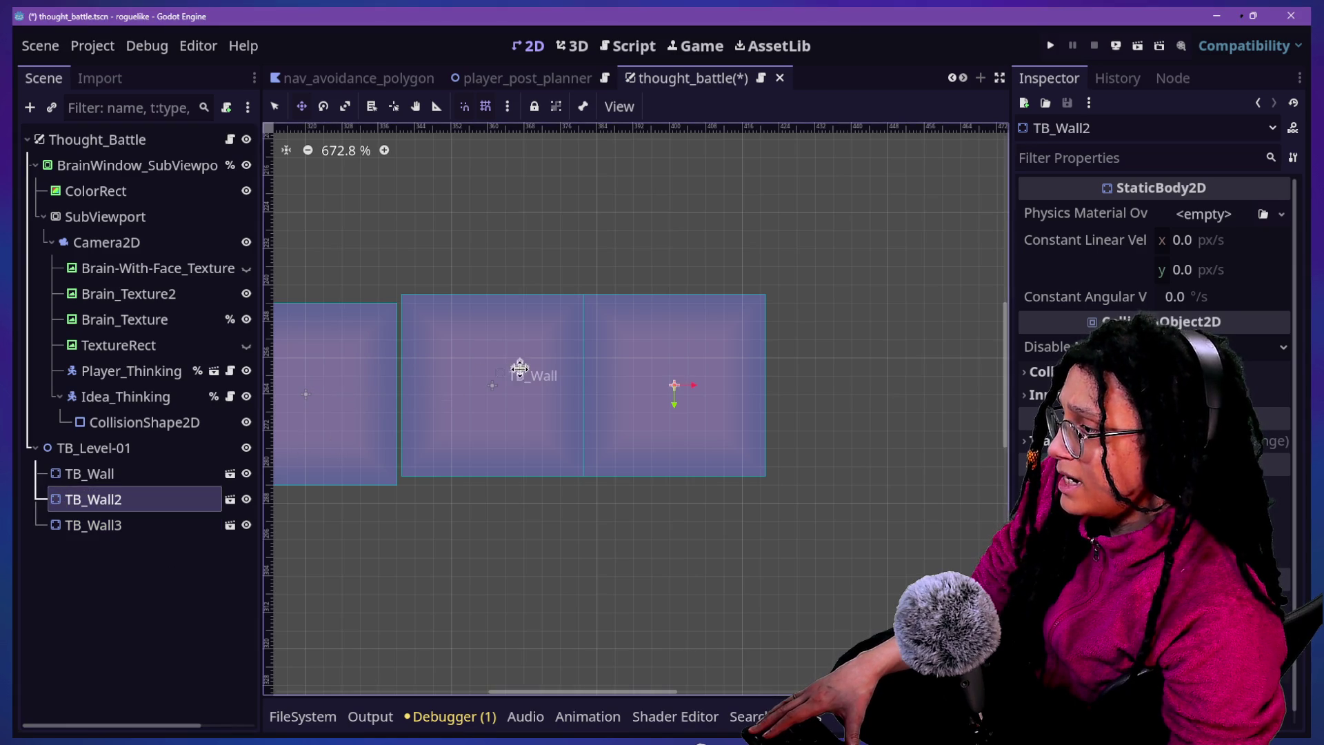
{"action": "mouse_move", "coordinate": [713, 346]}
{"action": "left_mouse_down"}
{"action": "mouse_move", "coordinate": [653, 508]}
{"action": "mouse_move", "coordinate": [508, 331]}
{"action": "mouse_move", "coordinate": [526, 354]}
{"action": "mouse_move", "coordinate": [664, 386]}
{"action": "mouse_move", "coordinate": [722, 373]}
{"action": "mouse_move", "coordinate": [693, 377]}
{"action": "left_mouse_up"}
{"action": "left_click", "coordinate": [69, 475]}
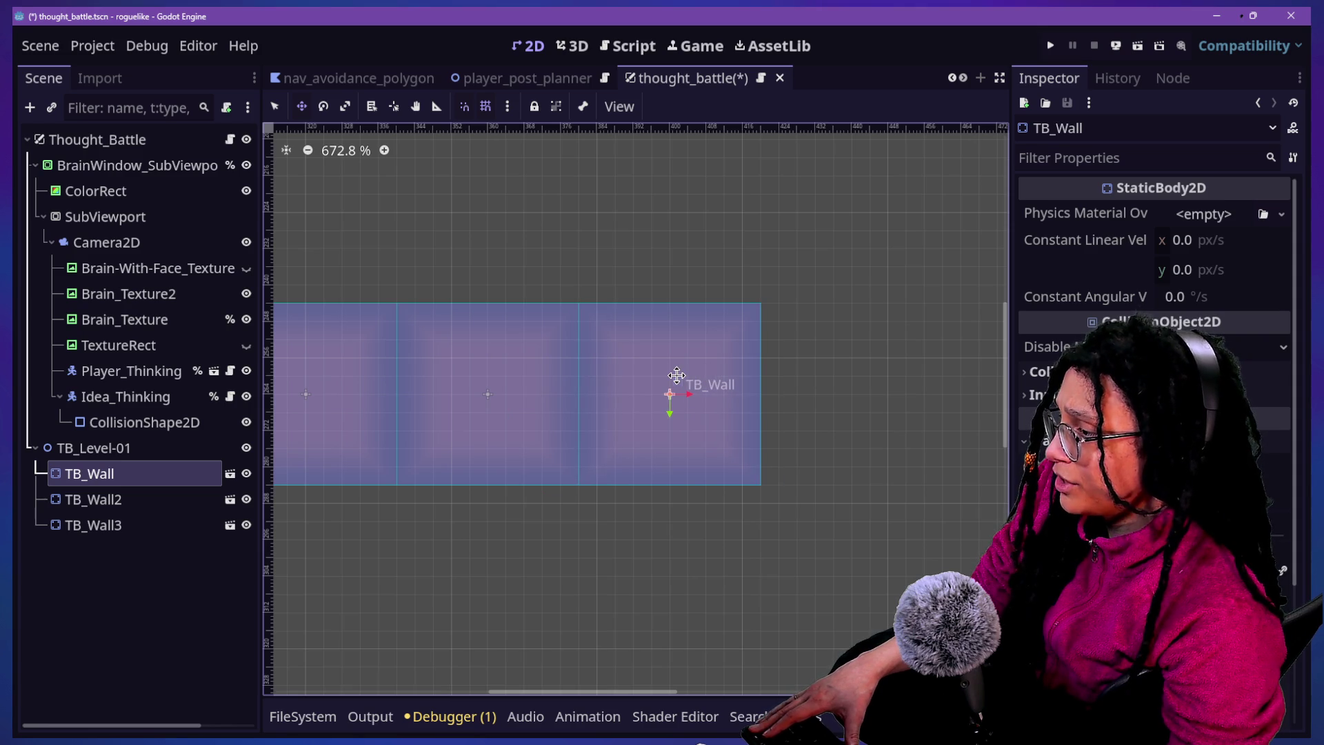
{"action": "scroll", "coordinate": [676, 375], "scroll_direction": "down", "scroll_amount": 5}
{"action": "left_click", "coordinate": [90, 449]}
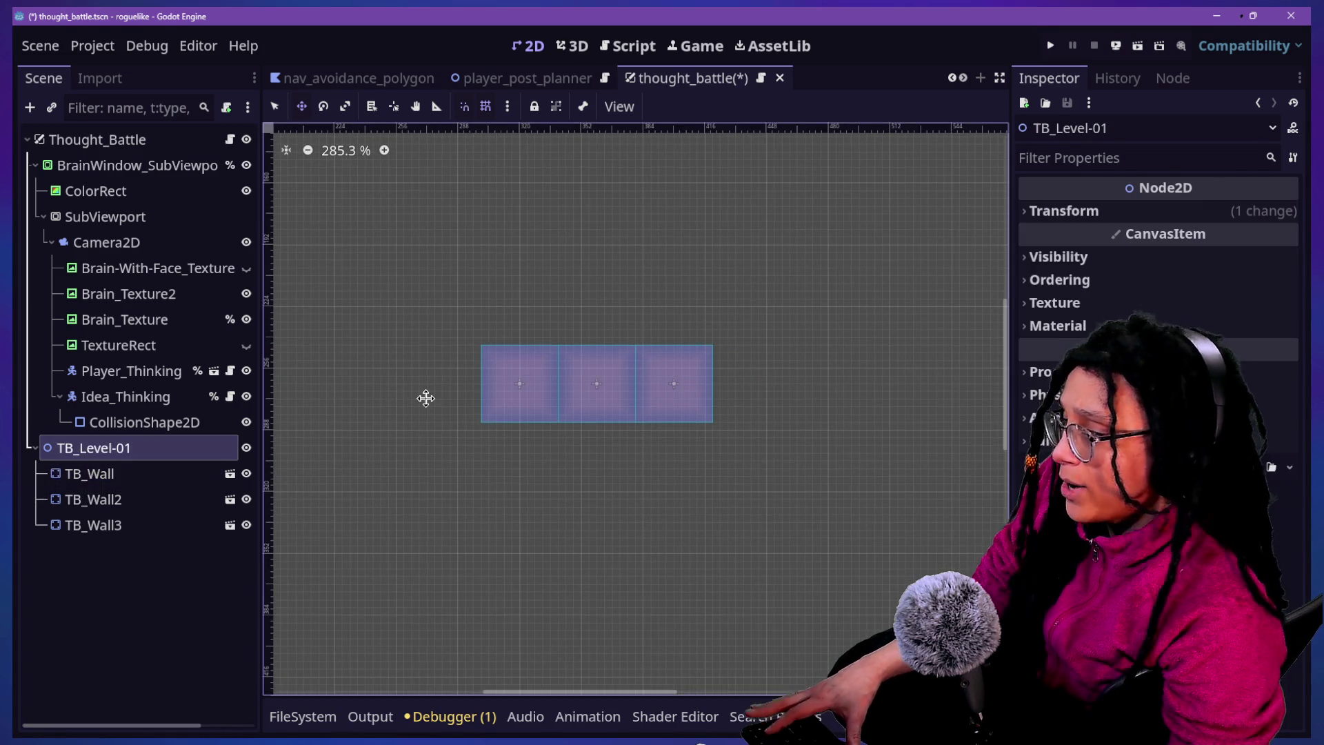
Make TB_Level-01 a child of Camera2D in the Scene dock
{"action": "scroll", "coordinate": [426, 398], "scroll_direction": "down", "scroll_amount": 5}
{"action": "mouse_move", "coordinate": [163, 447]}
{"action": "left_mouse_down"}
{"action": "mouse_move", "coordinate": [142, 218]}
{"action": "mouse_move", "coordinate": [149, 253]}
{"action": "left_mouse_up"}
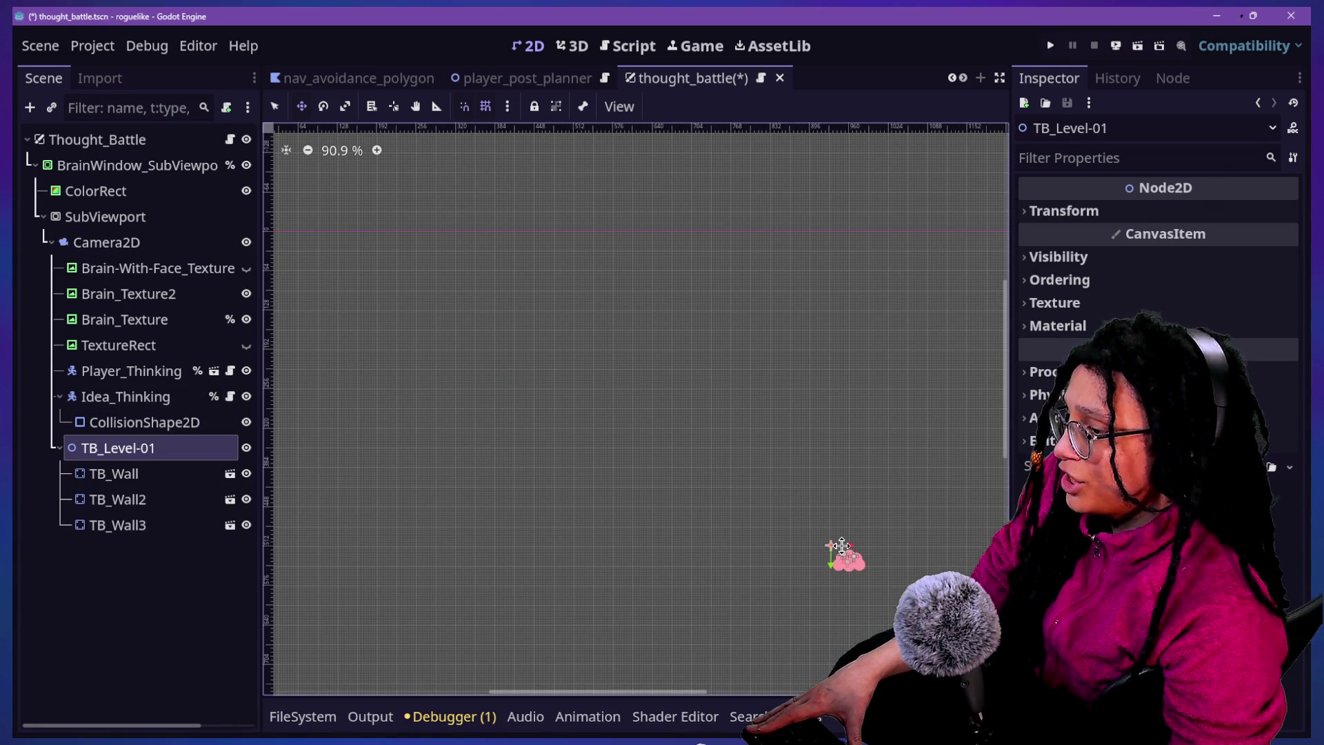
{"action": "scroll", "coordinate": [841, 544], "scroll_direction": "up", "scroll_amount": 15}
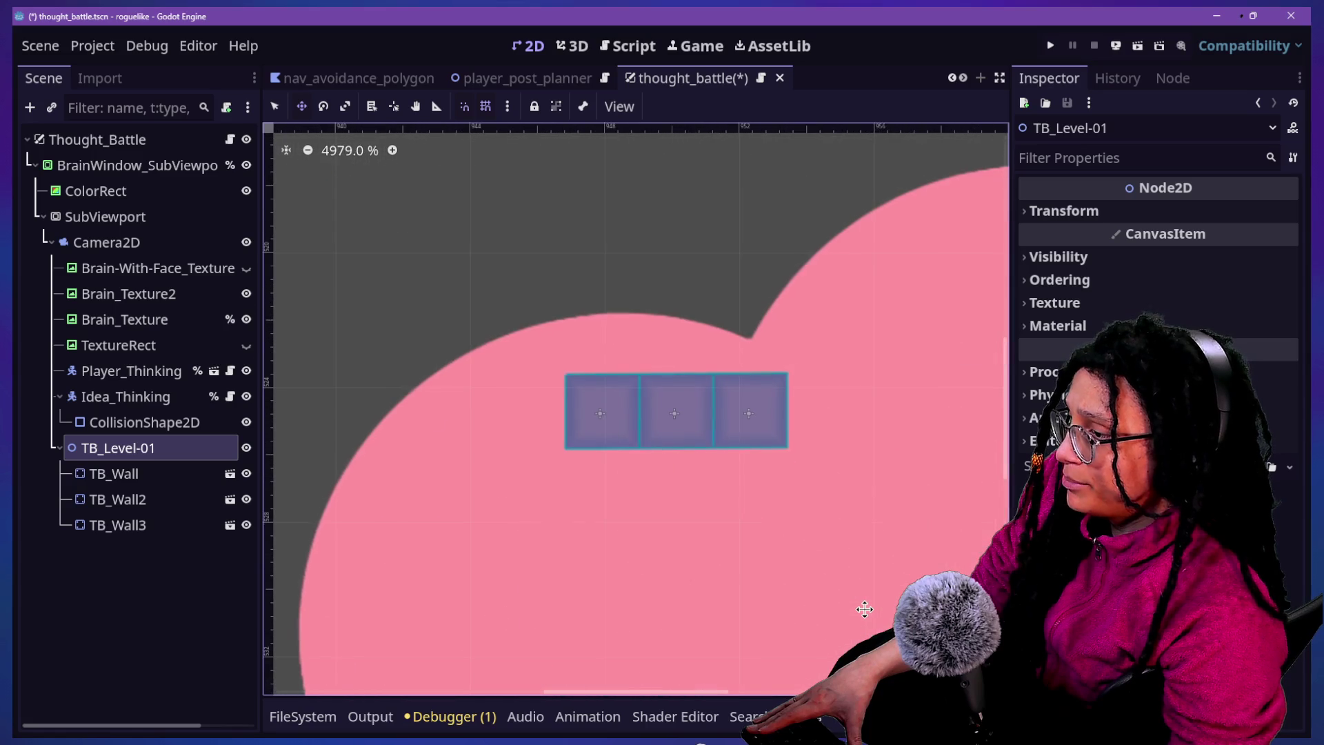
{"action": "scroll", "coordinate": [758, 441], "scroll_direction": "up", "scroll_amount": 3}
Duplicate TB_Wall3 into TB_Wall4, keeping it next to the wall row
{"action": "left_click", "coordinate": [159, 502]}
{"action": "left_click", "coordinate": [164, 519]}
{"action": "key", "text": "ctrl+d"}
{"action": "mouse_move", "coordinate": [718, 399]}
{"action": "left_mouse_down"}
{"action": "mouse_move", "coordinate": [461, 440]}
{"action": "mouse_move", "coordinate": [615, 504]}
{"action": "mouse_move", "coordinate": [579, 423]}
{"action": "mouse_move", "coordinate": [524, 119]}
{"action": "left_mouse_up"}
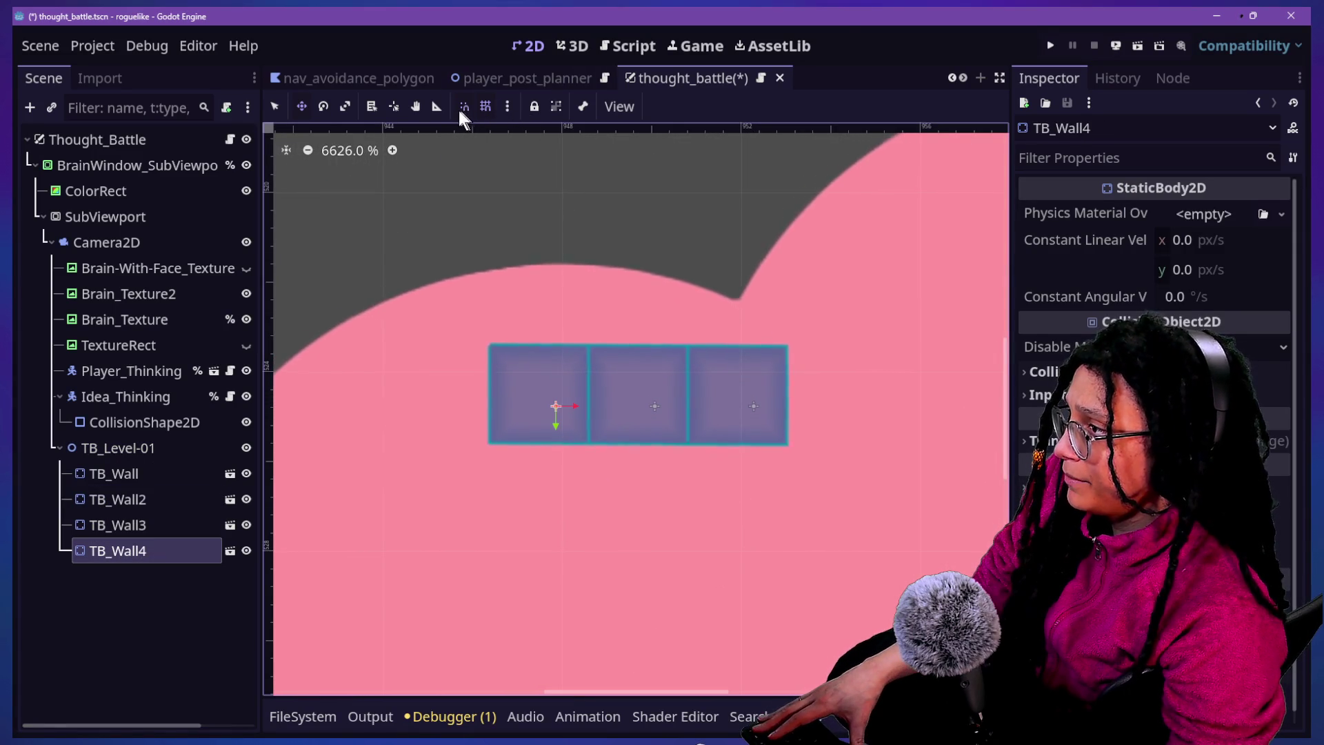
{"action": "left_click_drag", "start_coordinate": [514, 184], "coordinate": [427, 393]}
{"action": "key", "text": "Escape"}
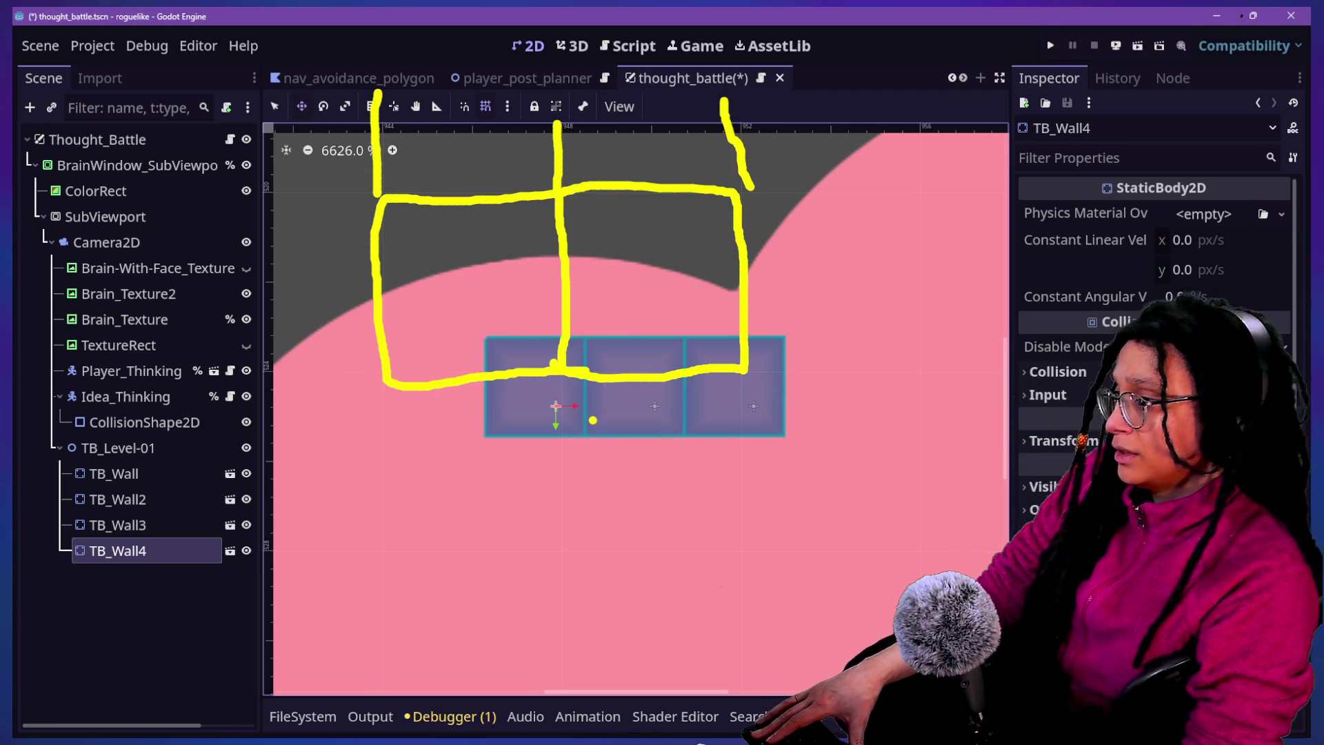
Open Configure Snap to view the 4 px grid step and primary lines every 8 steps
{"action": "key", "text": "Escape"}
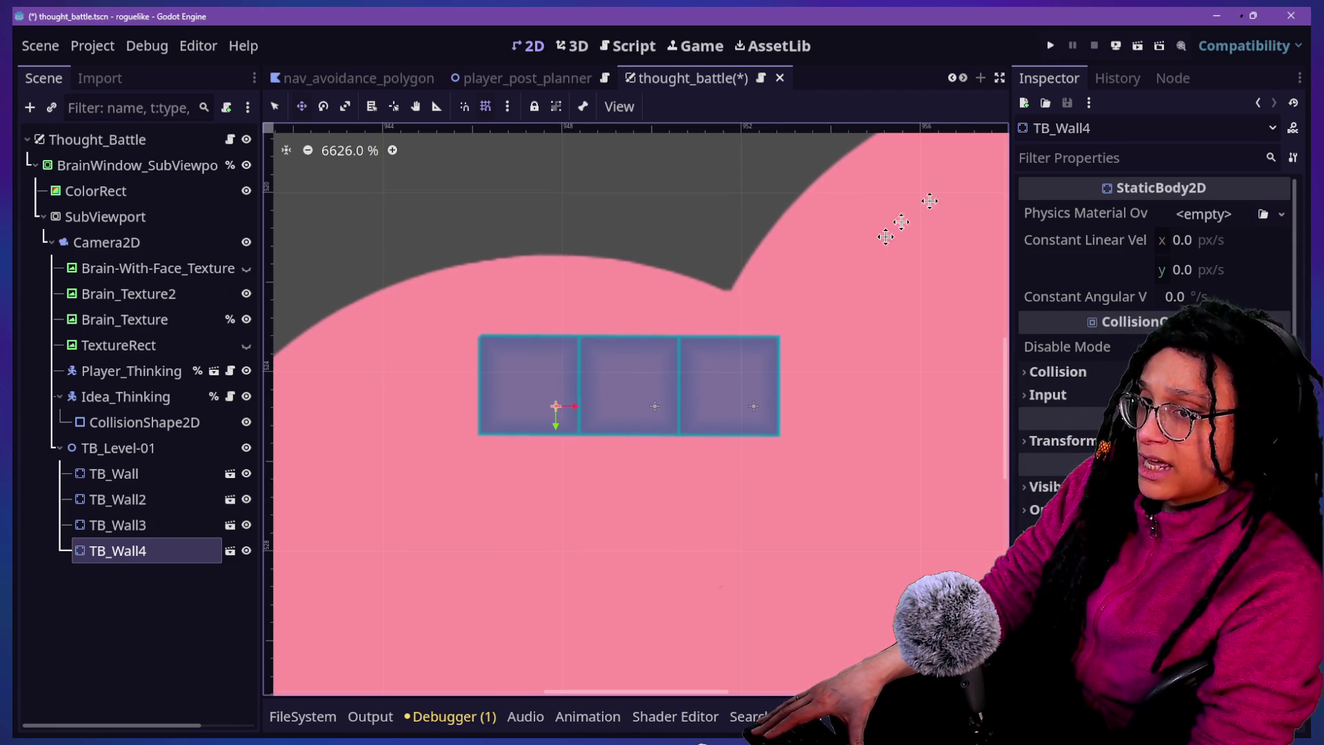
{"action": "scroll", "coordinate": [632, 358], "scroll_direction": "up", "scroll_amount": 2}
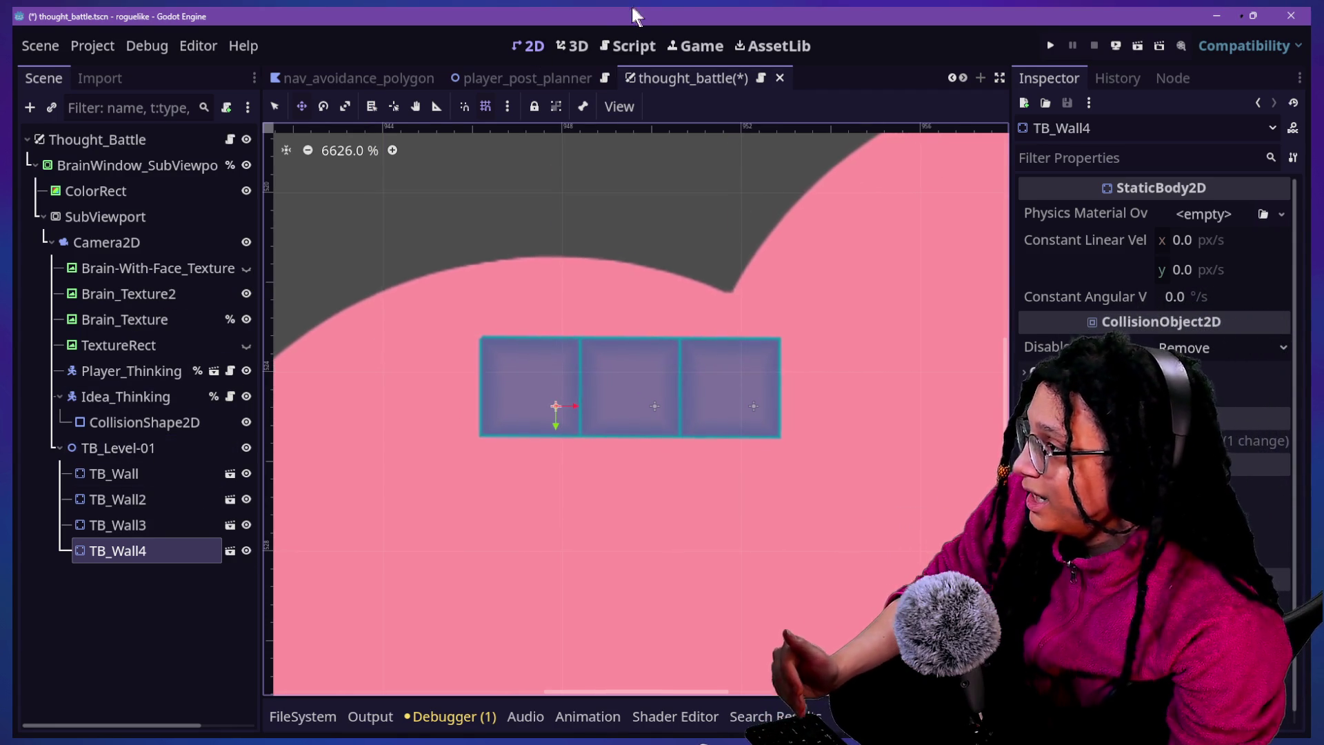
{"action": "left_click", "coordinate": [556, 107]}
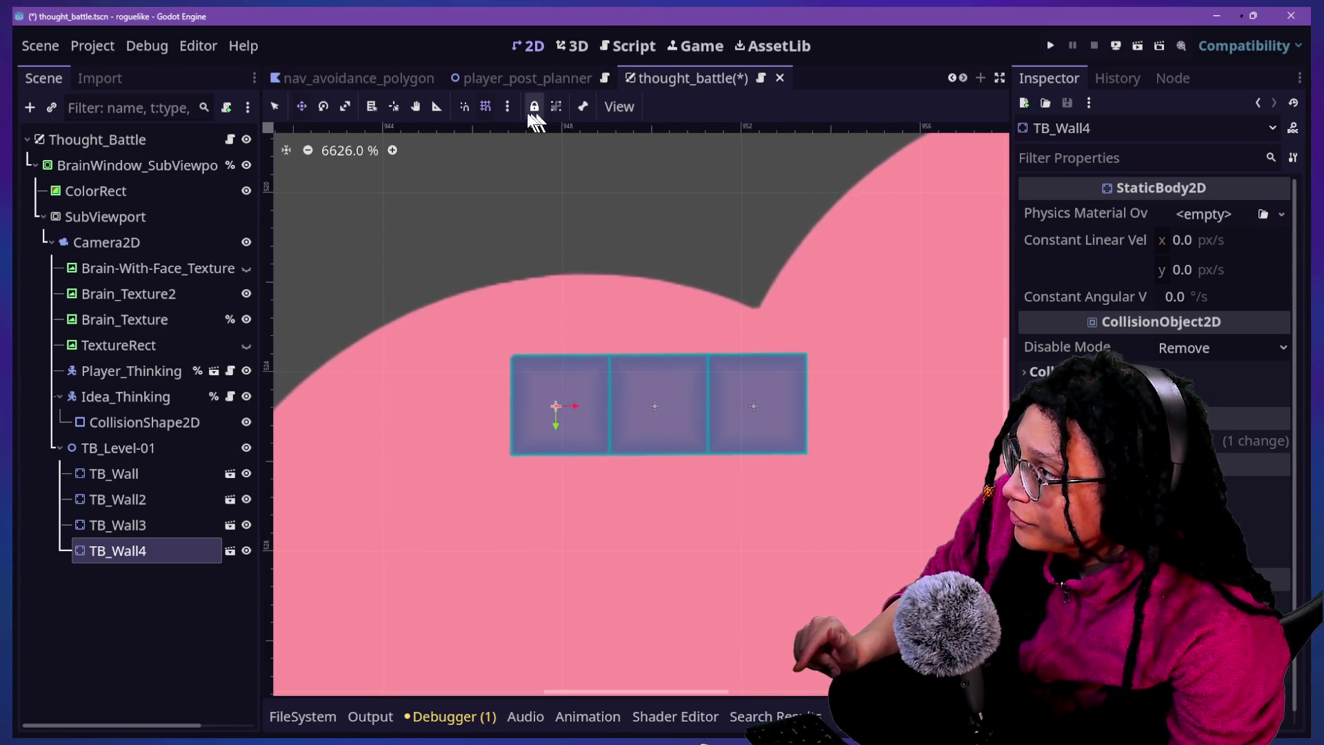
{"action": "left_click", "coordinate": [508, 106]}
{"action": "left_click", "coordinate": [597, 260]}
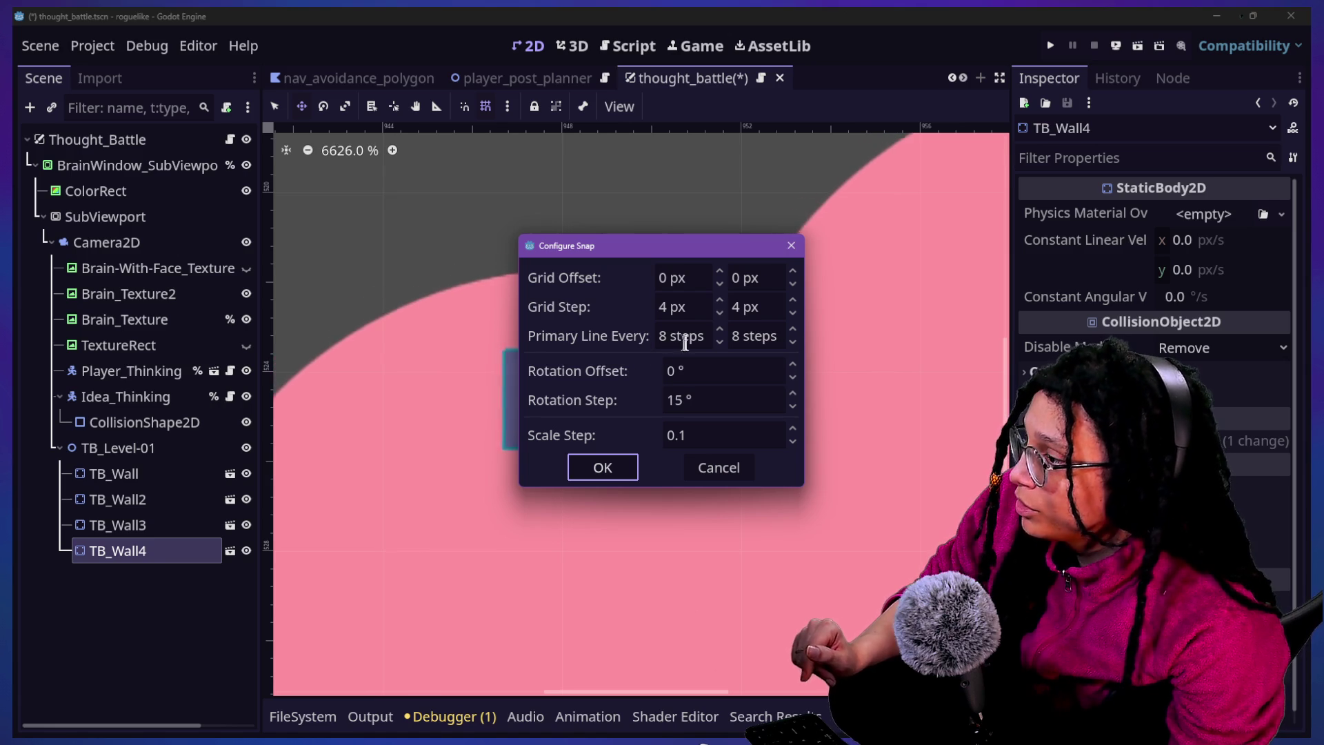
Edit the primary-line interval fields in Configure Snap and apply the settings
{"action": "left_click", "coordinate": [686, 342]}
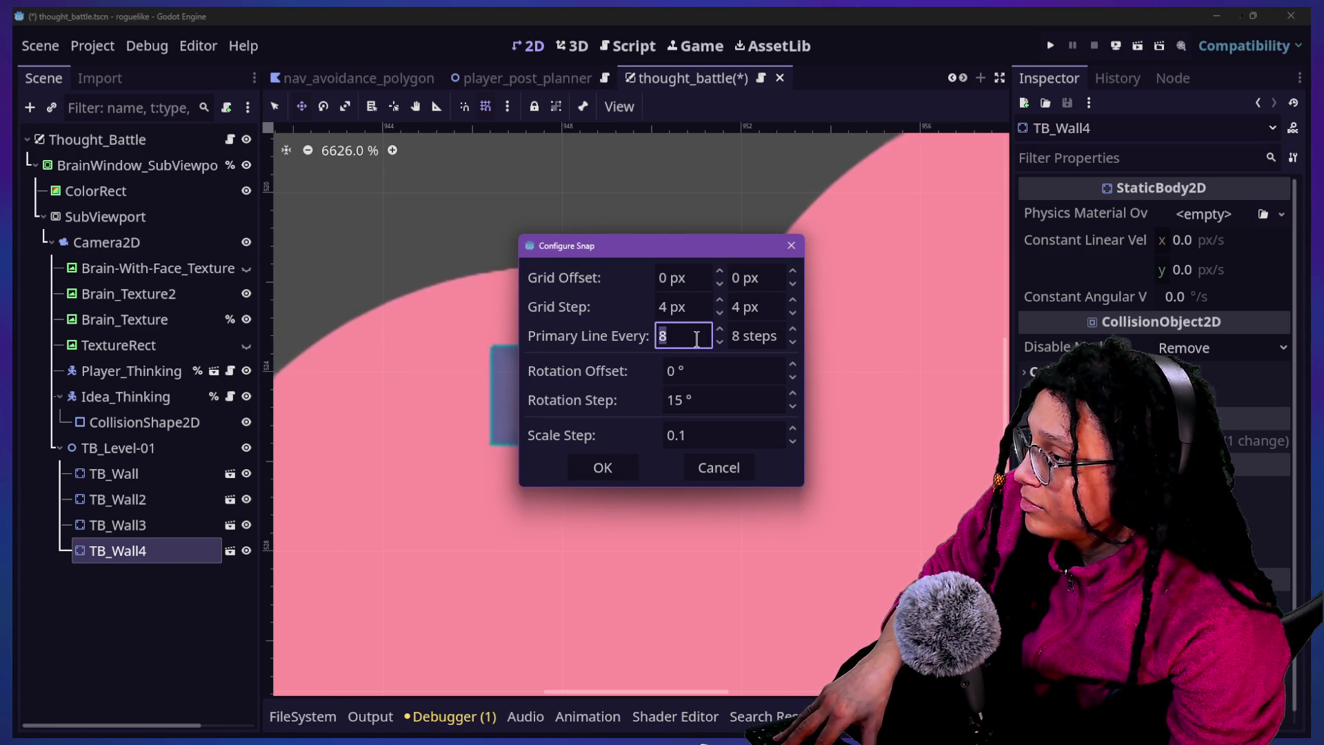
{"action": "type", "text": "40"}
{"action": "key", "text": "Tab"}
{"action": "type", "text": "4"}
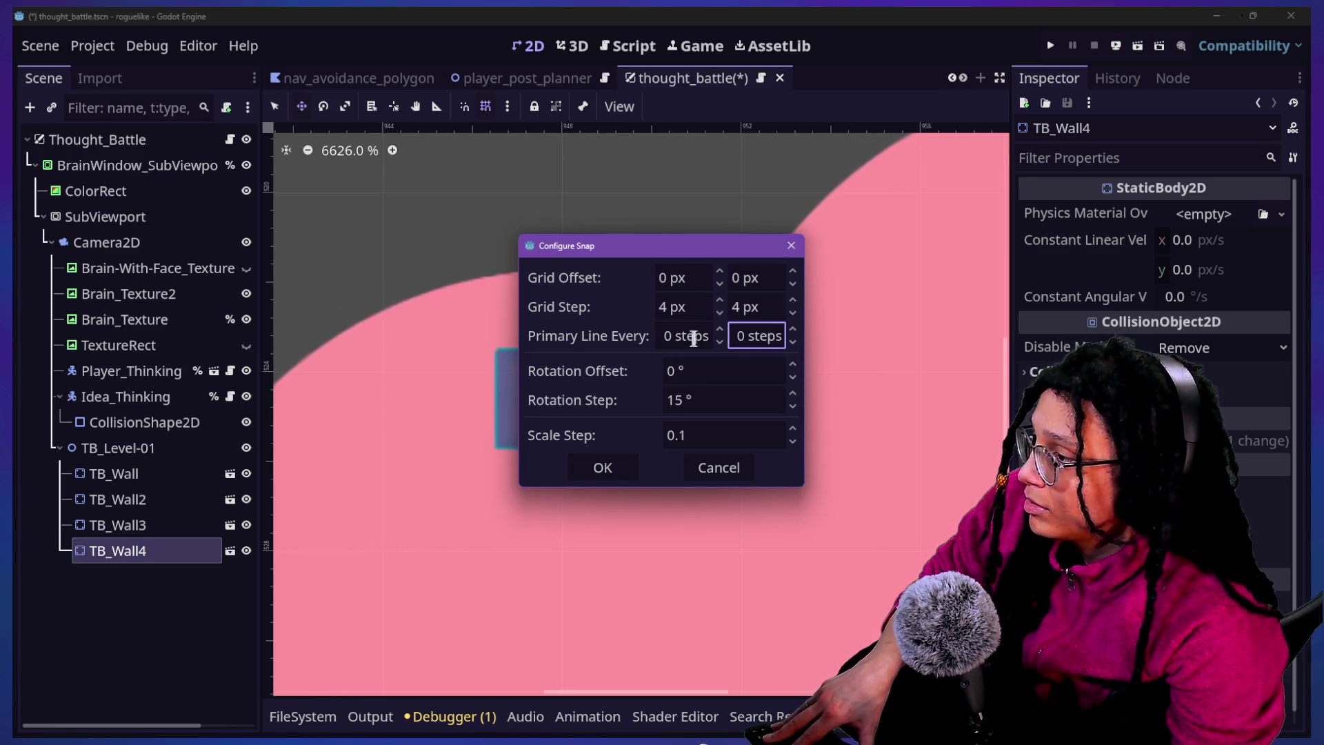
{"action": "left_click", "coordinate": [693, 336]}
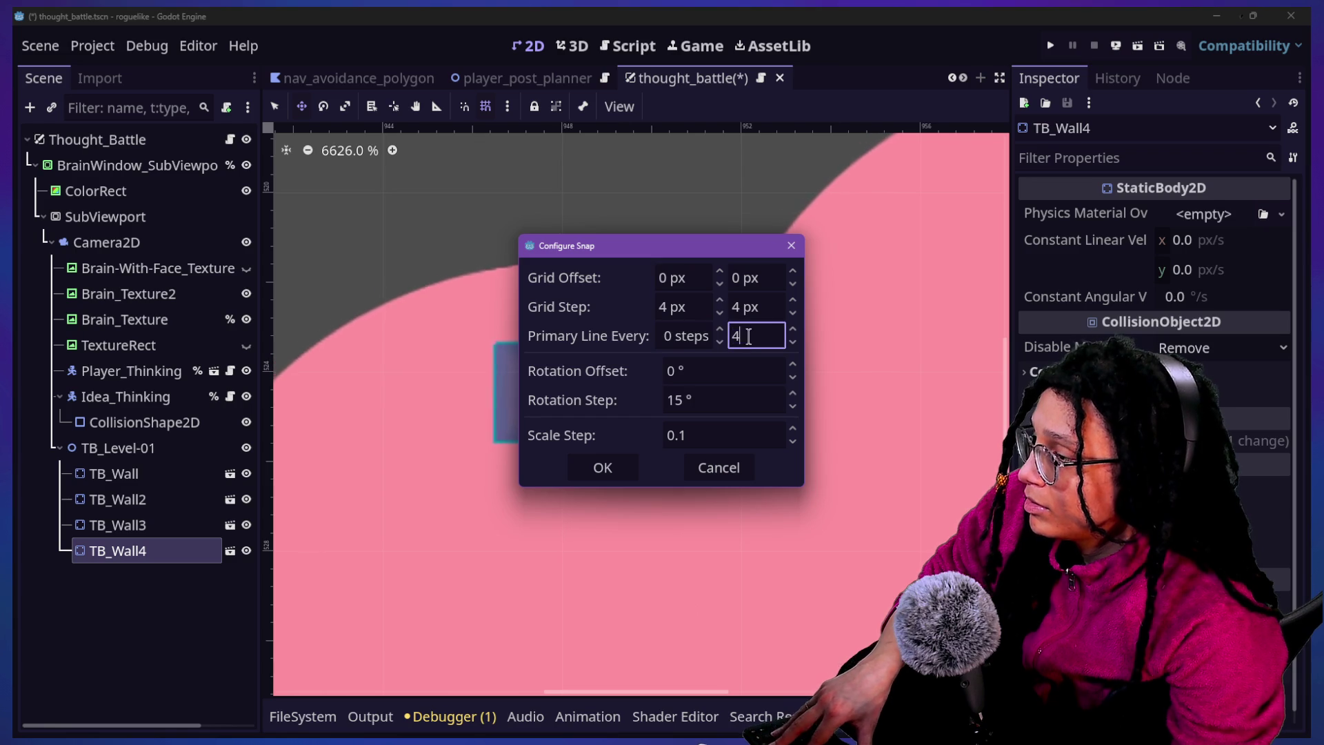
{"action": "type", "text": "0"}
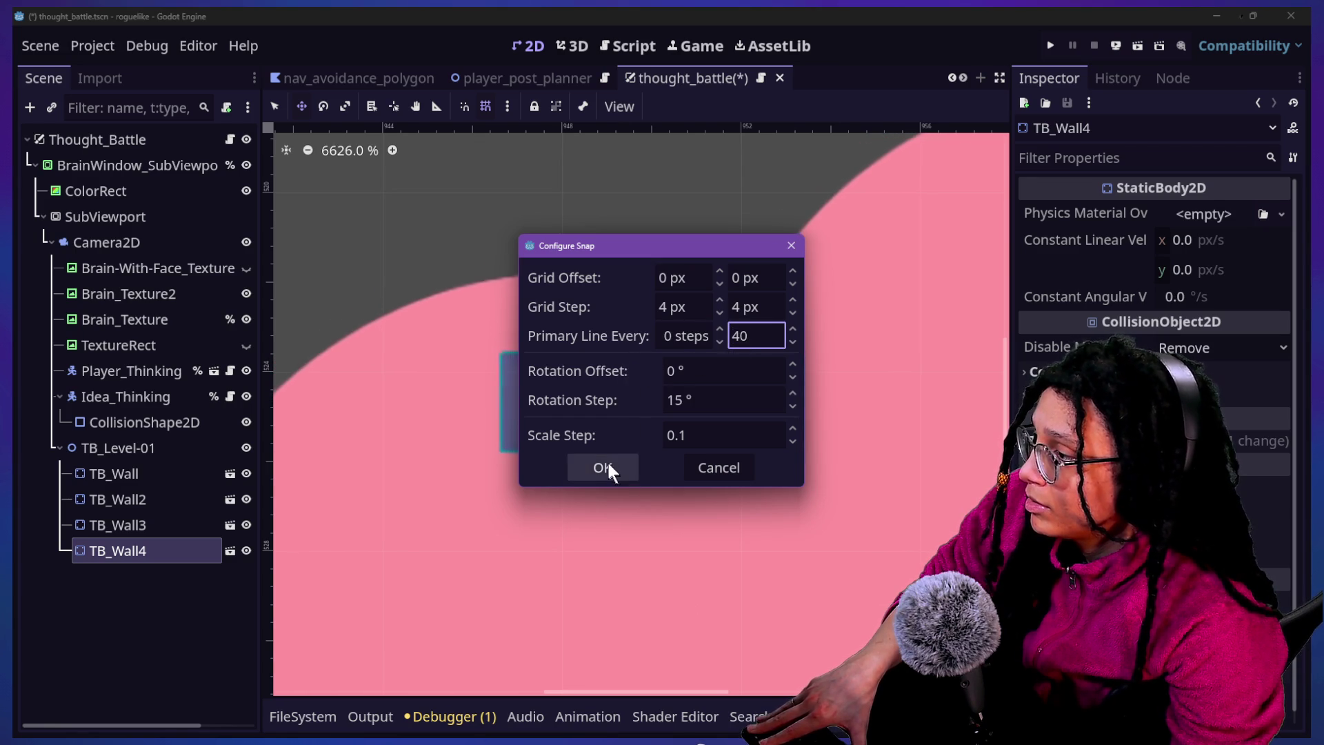
{"action": "left_click", "coordinate": [602, 467]}
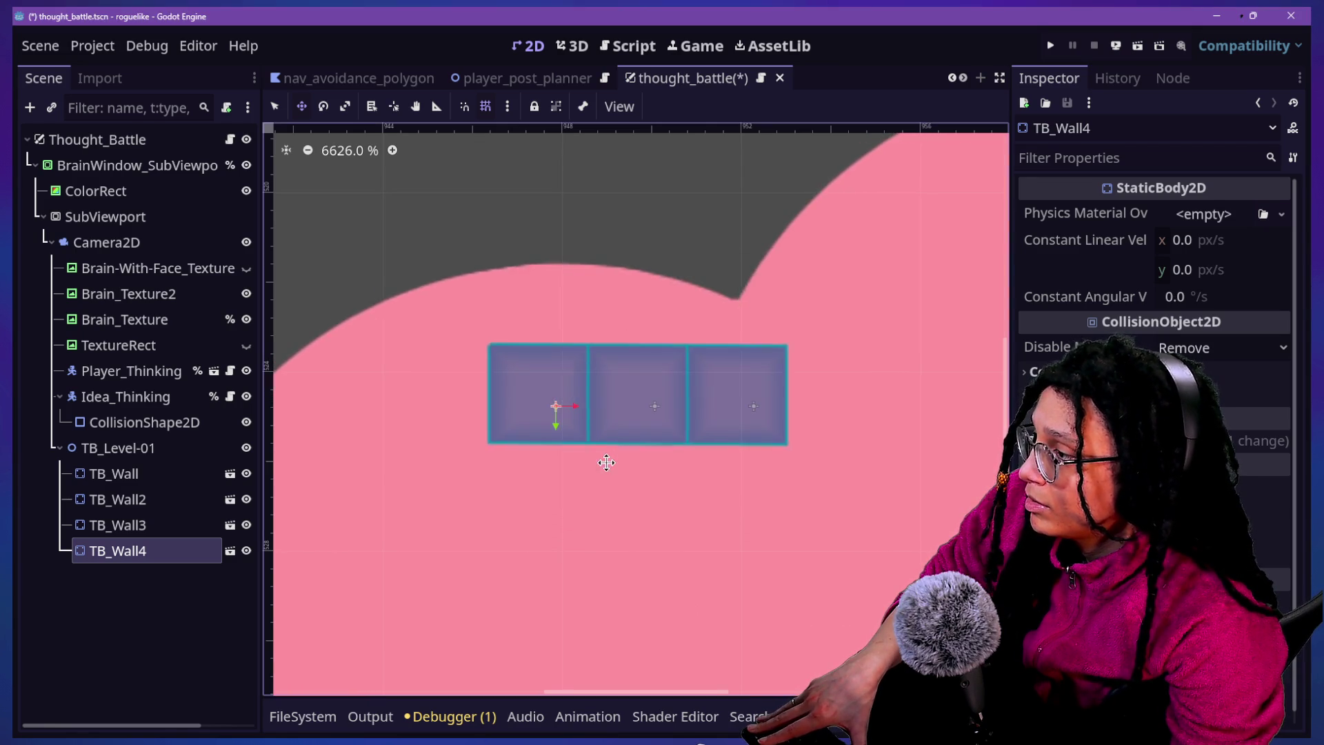
Reopen Configure Snap and enter new primary-line intervals, with 8 on the vertical
{"action": "left_click", "coordinate": [507, 106]}
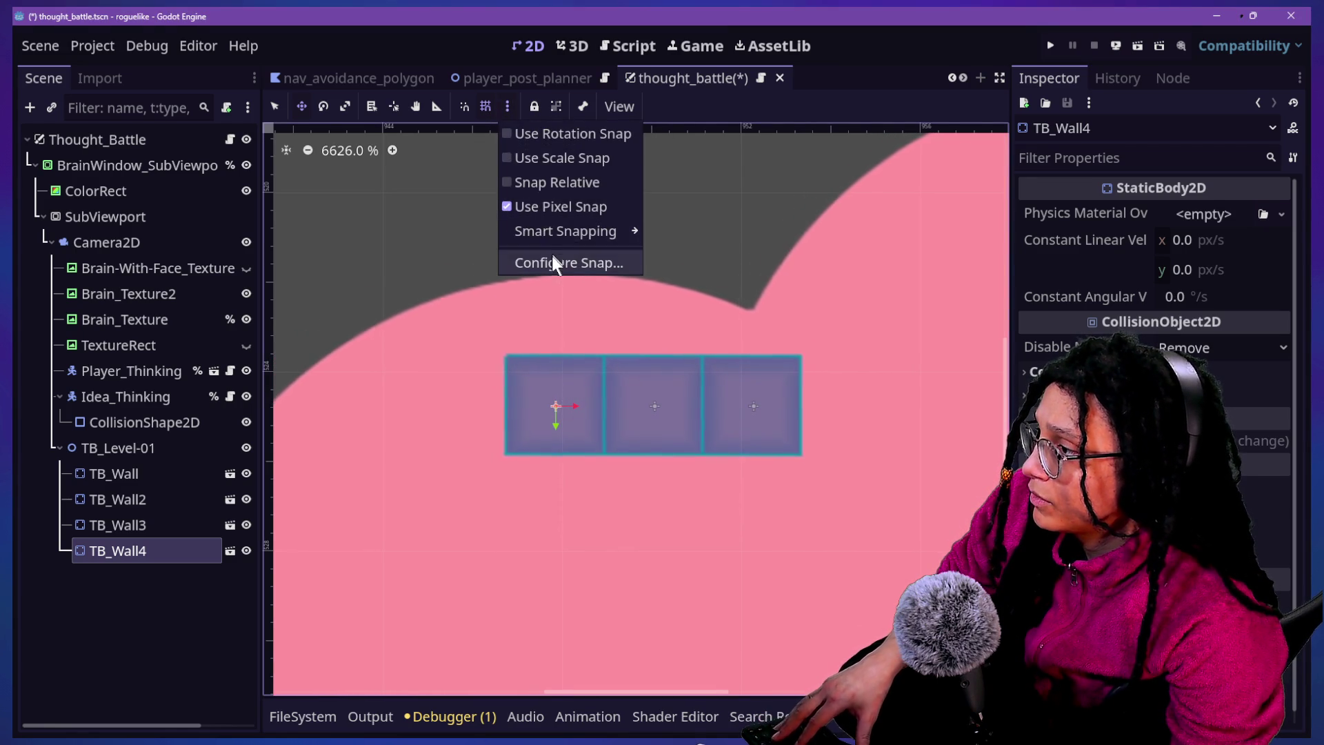
{"action": "left_click", "coordinate": [554, 261]}
{"action": "left_click", "coordinate": [684, 344]}
{"action": "type", "text": "40"}
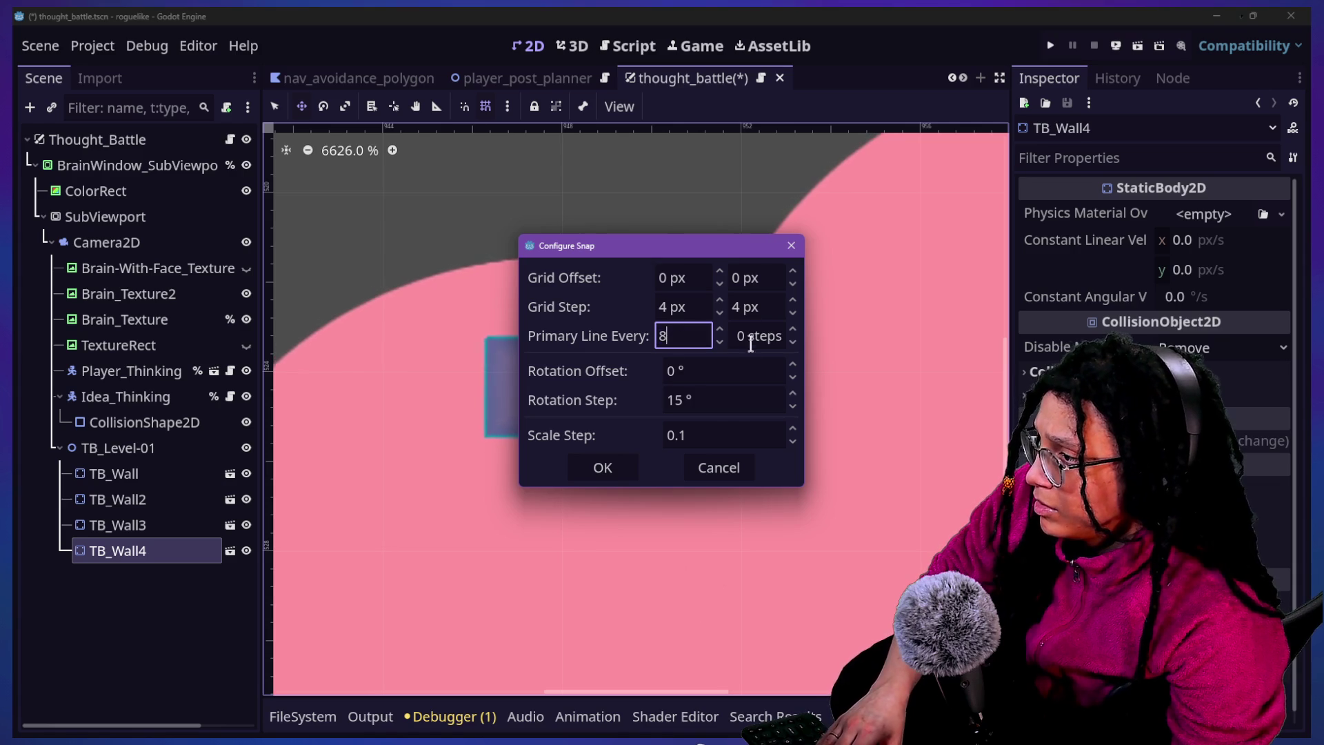
{"action": "left_click", "coordinate": [750, 345]}
{"action": "type", "text": "8"}
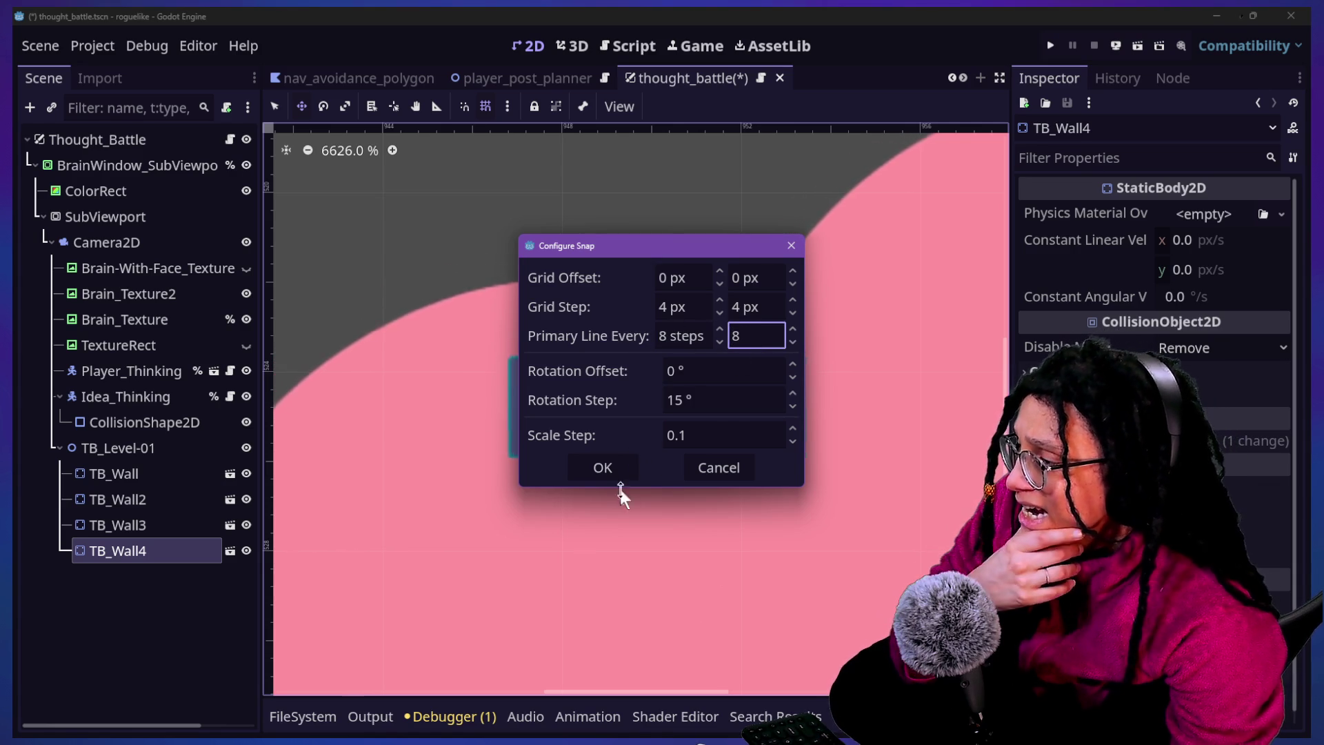
Set the grid step to 1 px by 1 px and confirm
{"action": "left_click", "coordinate": [686, 309]}
{"action": "type", "text": "1"}
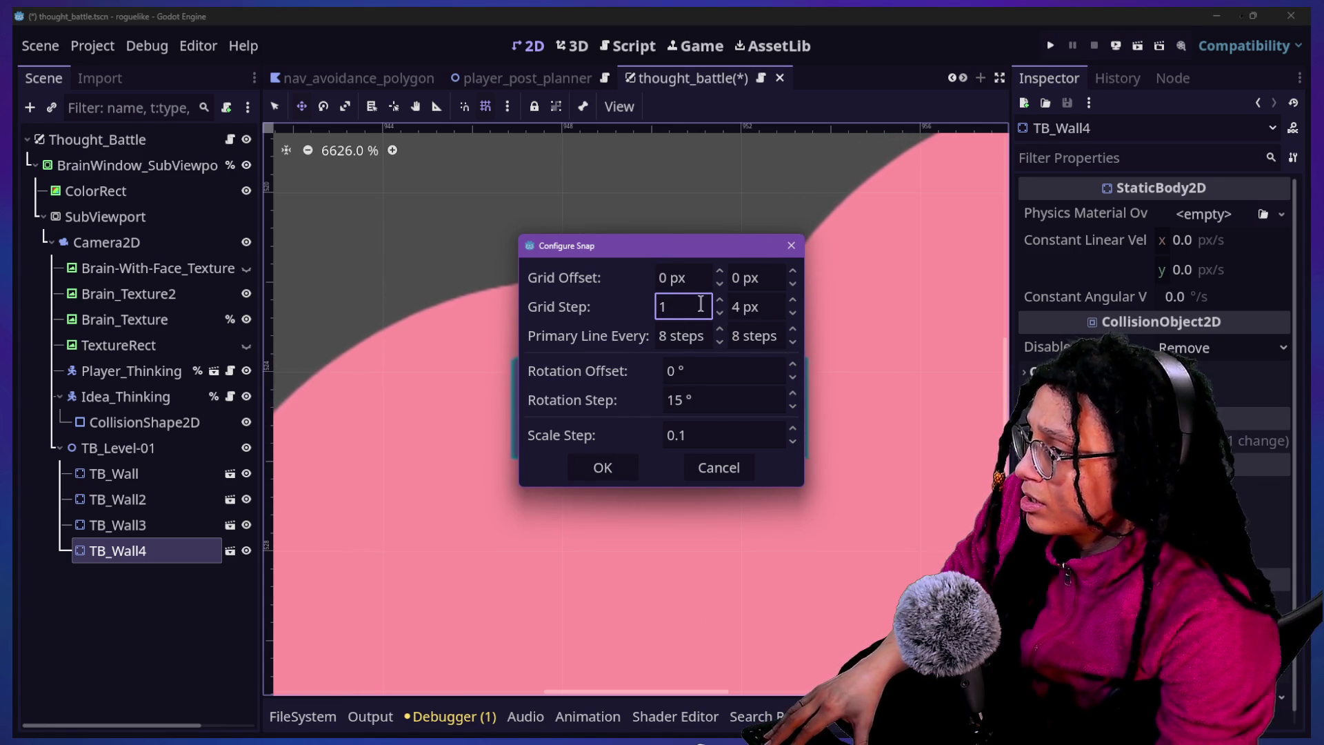
{"action": "left_click", "coordinate": [755, 304]}
{"action": "type", "text": "11"}
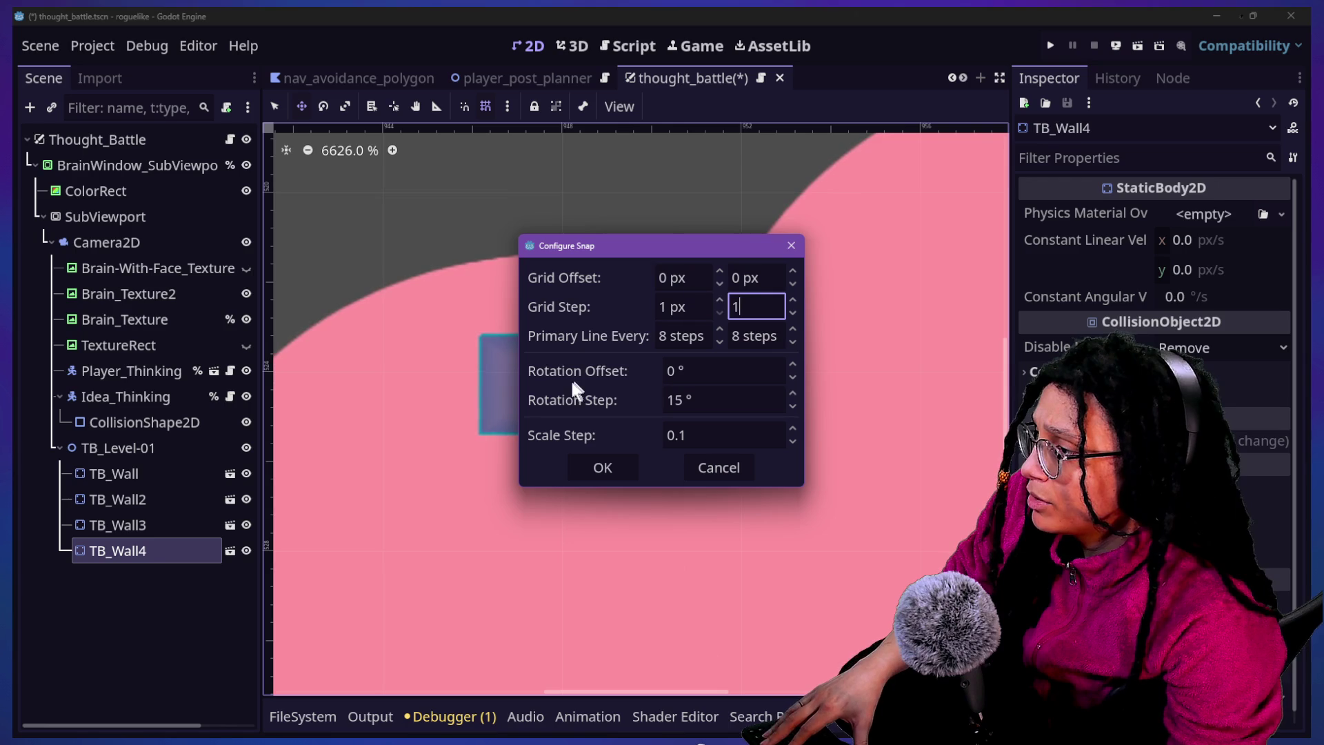
{"action": "left_click", "coordinate": [599, 464]}
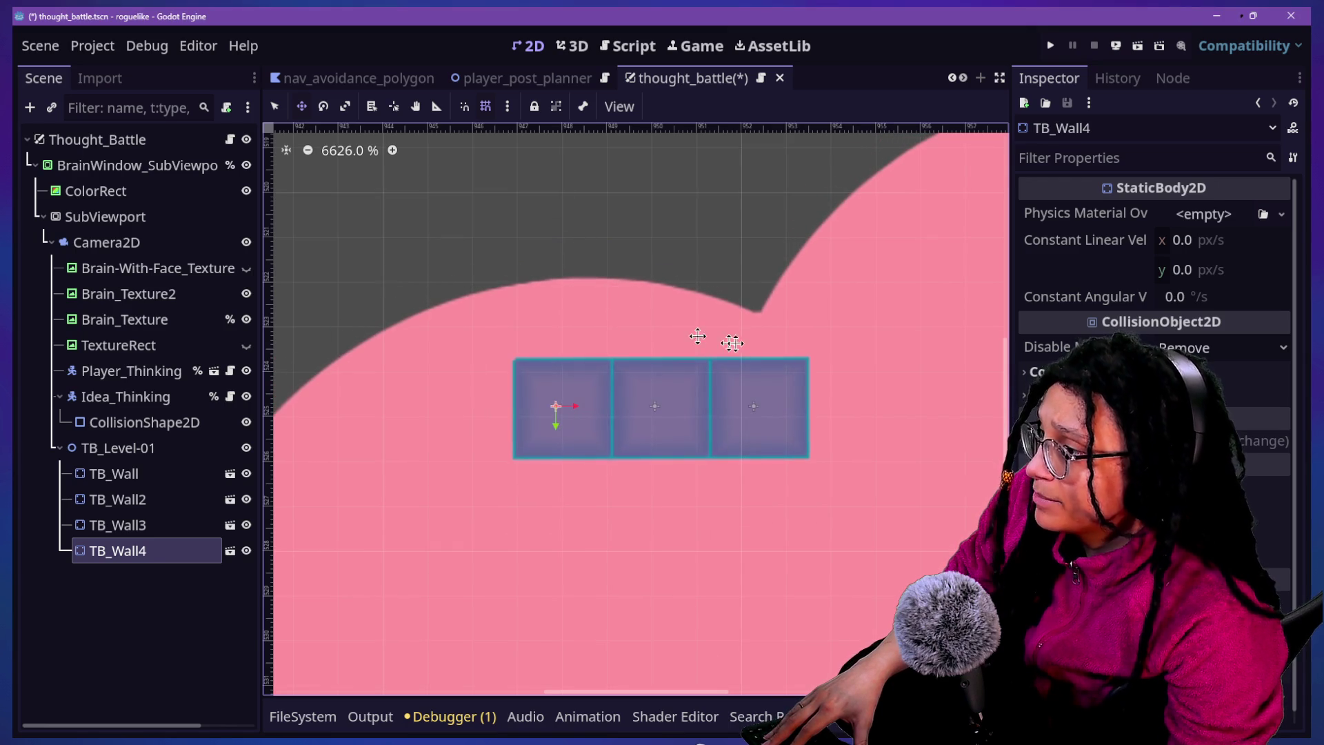
Drag TB_Wall4 out to the left, and shift TB_Wall3 left to partly overlap the row
{"action": "mouse_move", "coordinate": [693, 393]}
{"action": "left_mouse_down"}
{"action": "mouse_move", "coordinate": [405, 408]}
{"action": "mouse_move", "coordinate": [368, 437]}
{"action": "left_mouse_up"}
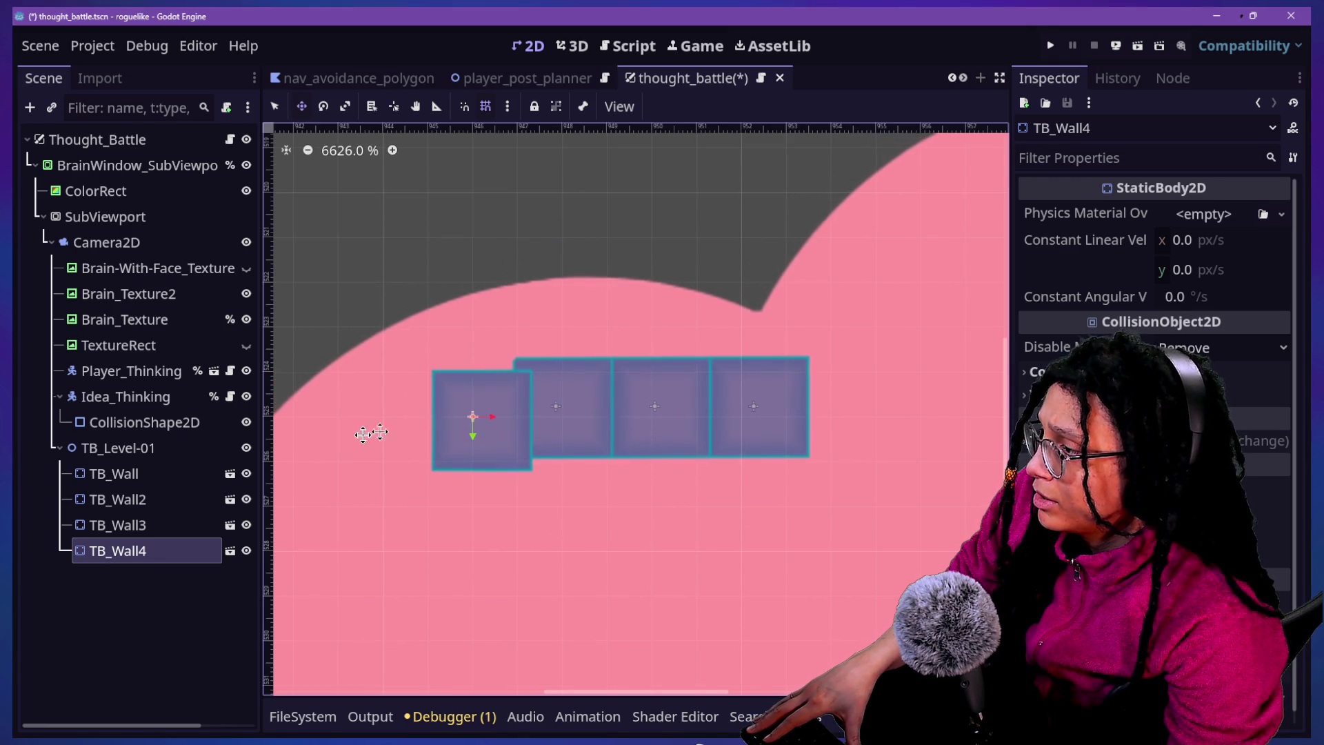
{"action": "left_click", "coordinate": [117, 525]}
{"action": "mouse_move", "coordinate": [630, 364]}
{"action": "left_mouse_down"}
{"action": "mouse_move", "coordinate": [571, 425]}
{"action": "mouse_move", "coordinate": [636, 438]}
{"action": "left_mouse_up"}
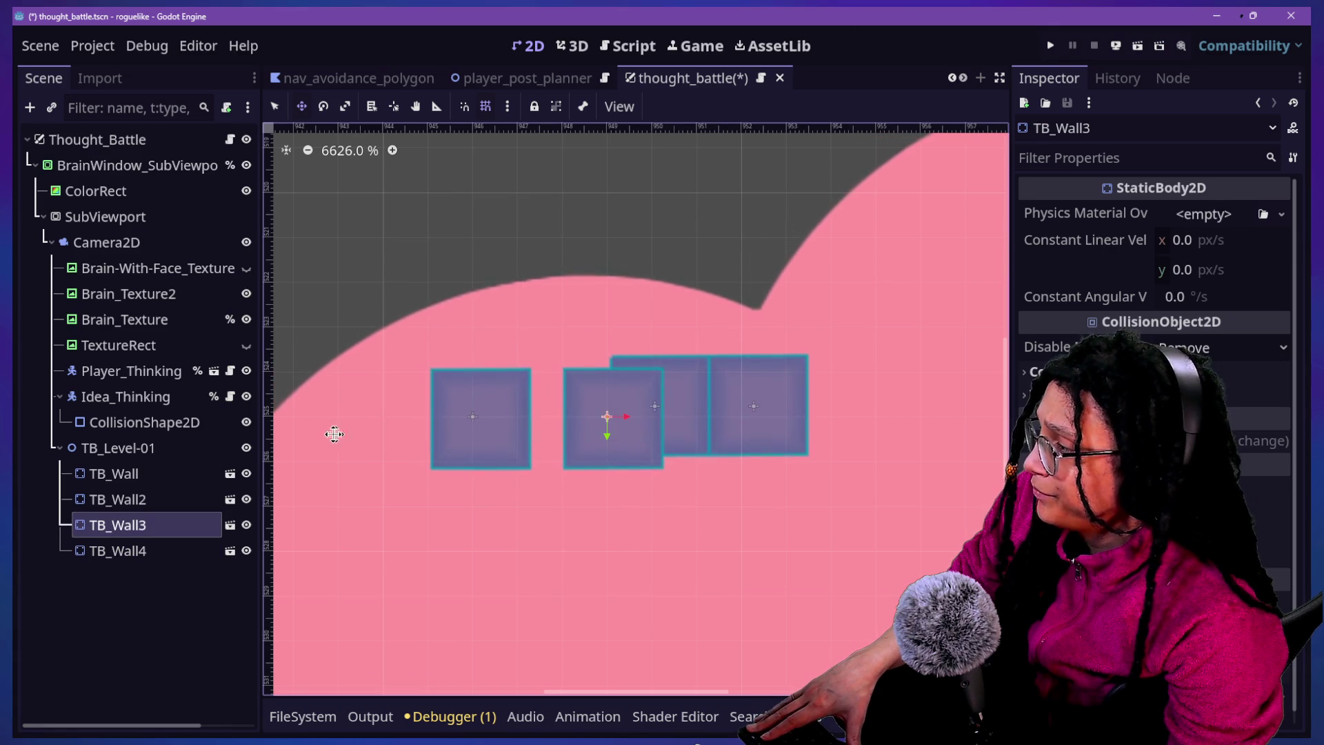
{"action": "left_click", "coordinate": [142, 321]}
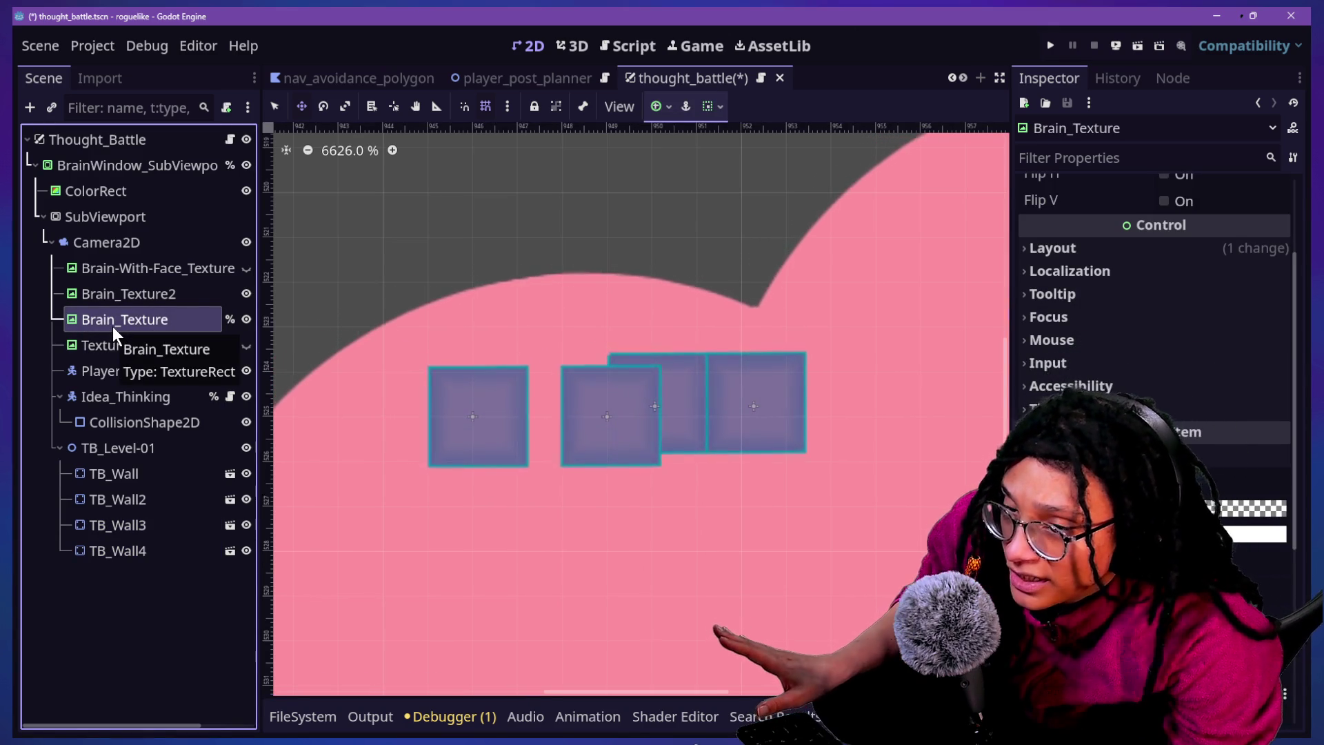
Inspect the Brain_Texture2, Brain-With-Face_Texture and Camera2D nodes
{"action": "left_click", "coordinate": [128, 295]}
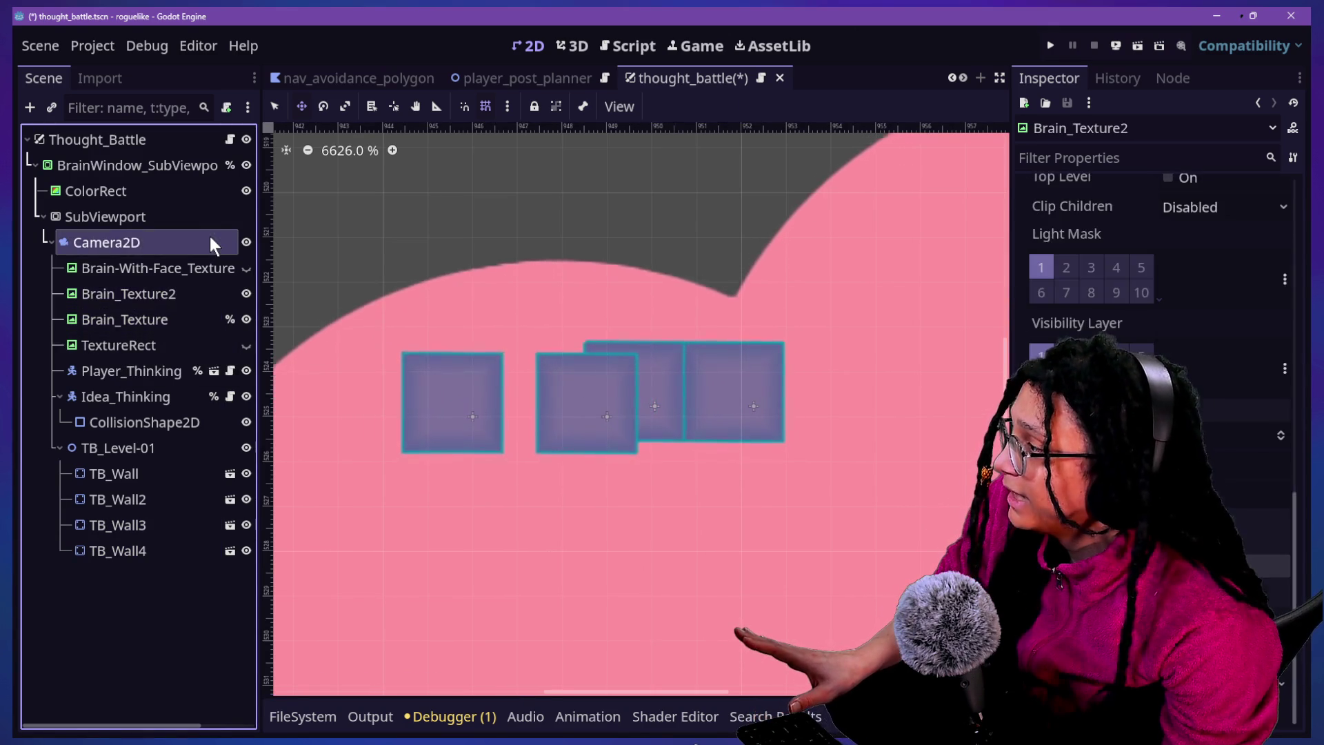
{"action": "left_click", "coordinate": [187, 267]}
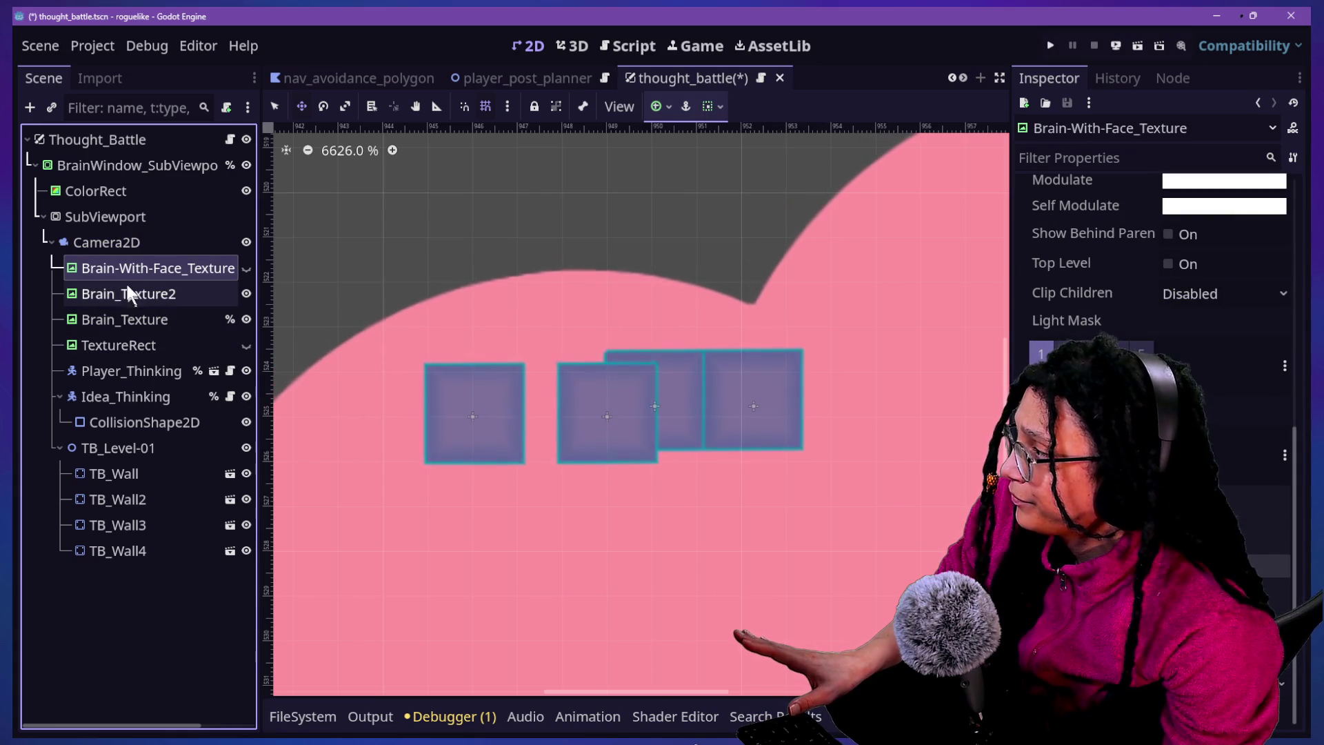
{"action": "left_click", "coordinate": [124, 240]}
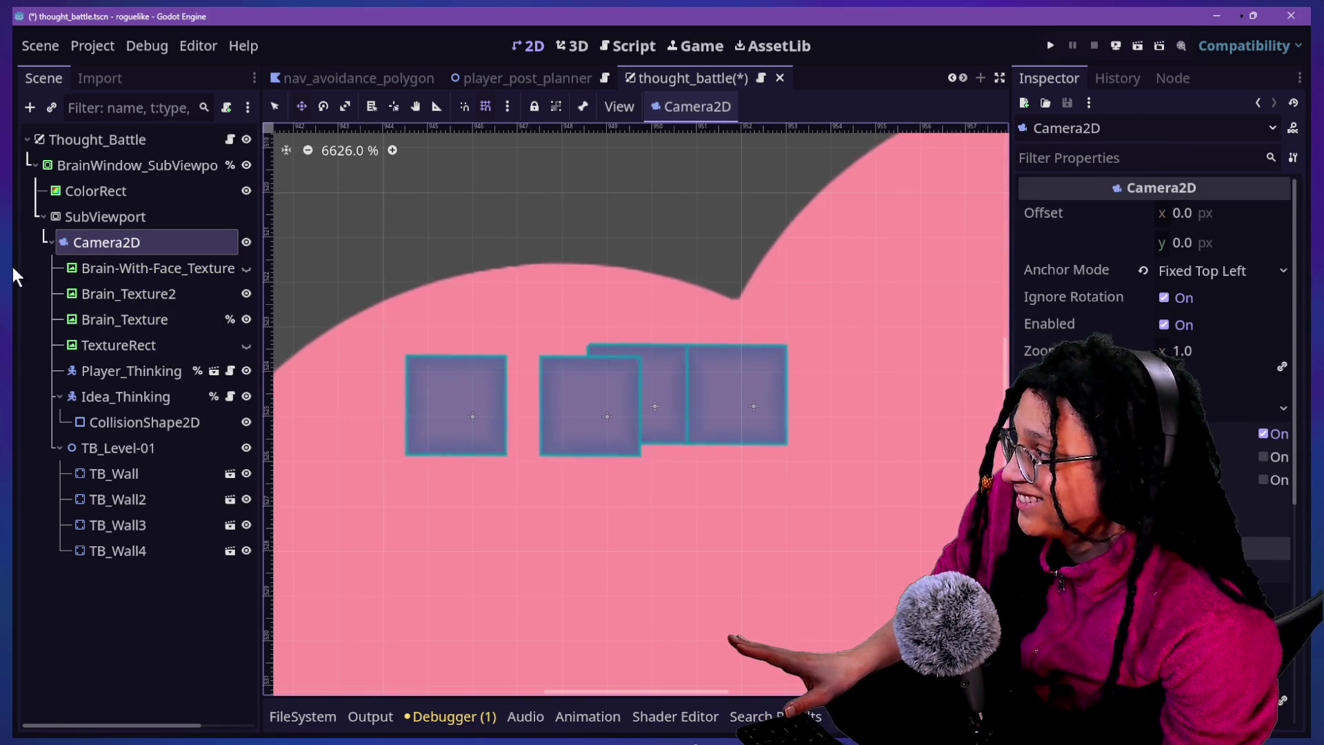
{"action": "left_click", "coordinate": [80, 269]}
Open BrainWindow_SubViewportContainer's cutout1.gdshader material in the Shader Editor
{"action": "left_click", "coordinate": [82, 172]}
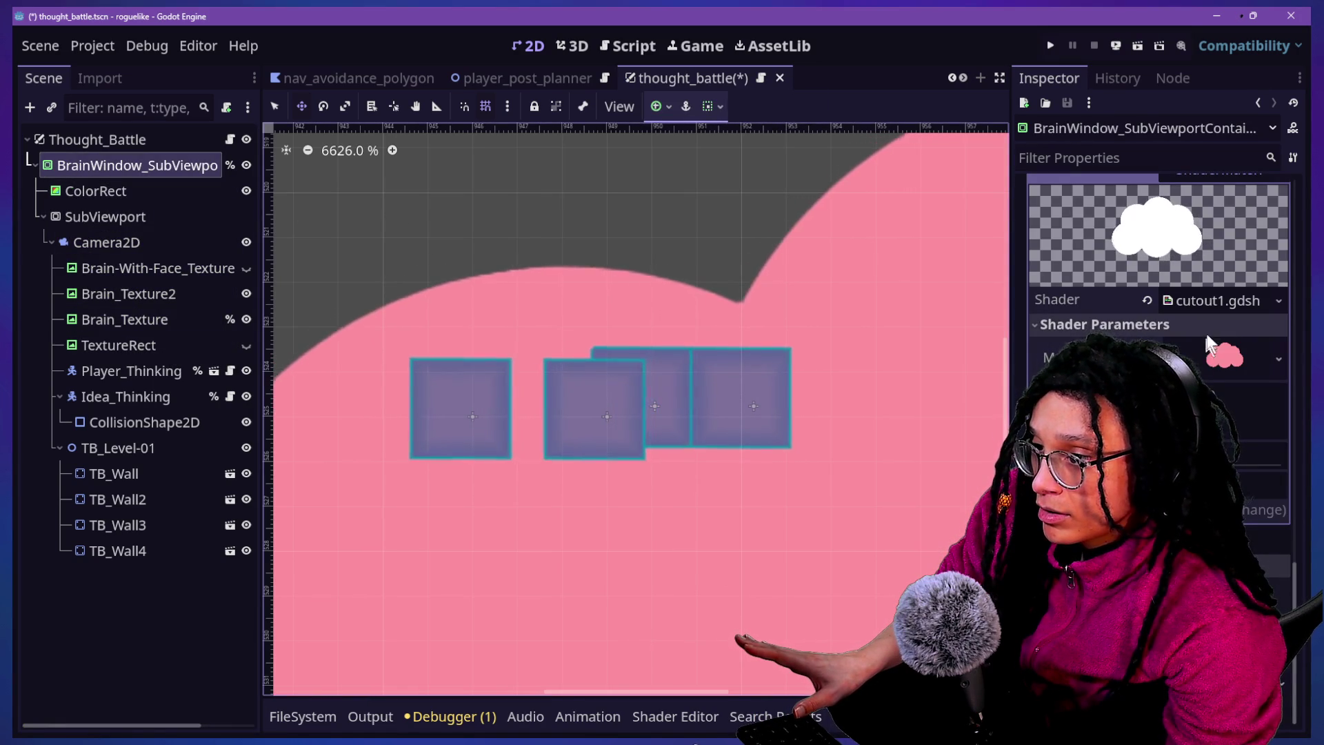
{"action": "left_click", "coordinate": [1204, 304]}
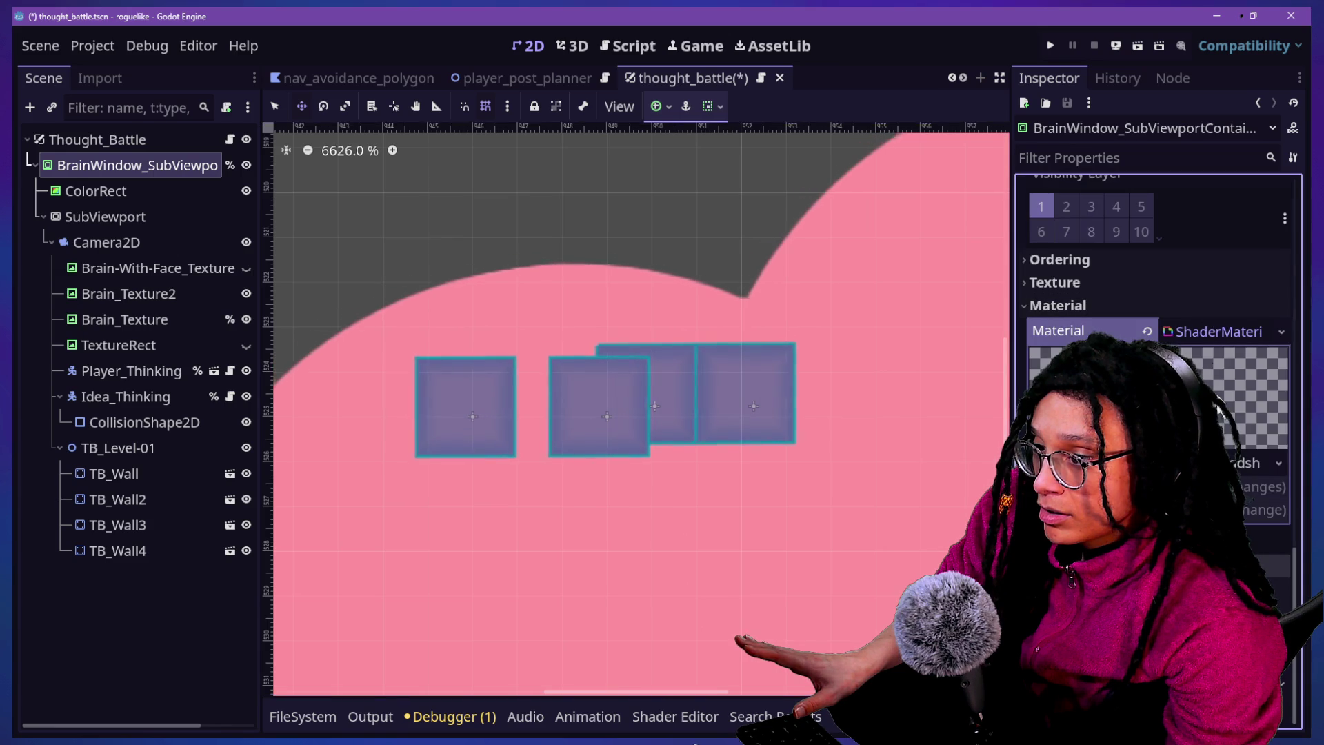
{"action": "scroll", "coordinate": [1158, 310], "scroll_direction": "down", "scroll_amount": 1}
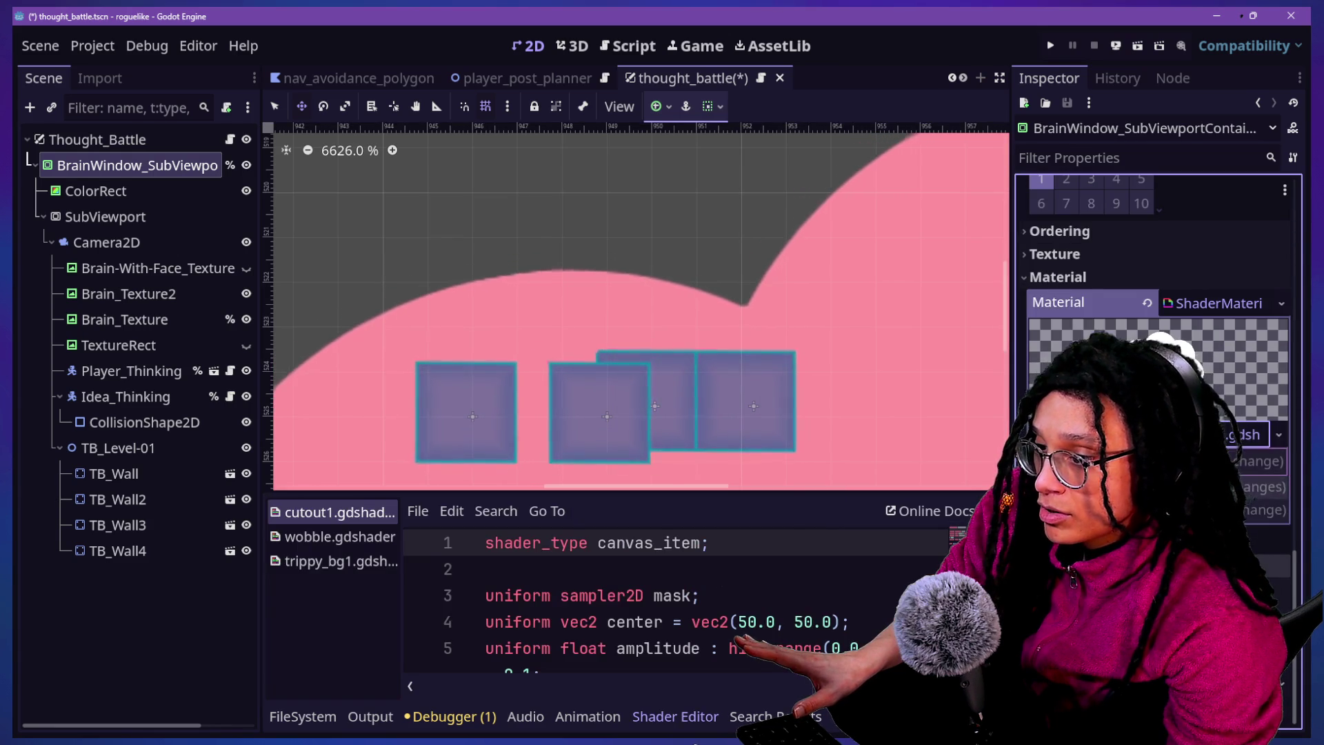
{"action": "scroll", "coordinate": [1159, 310], "scroll_direction": "down", "scroll_amount": 4}
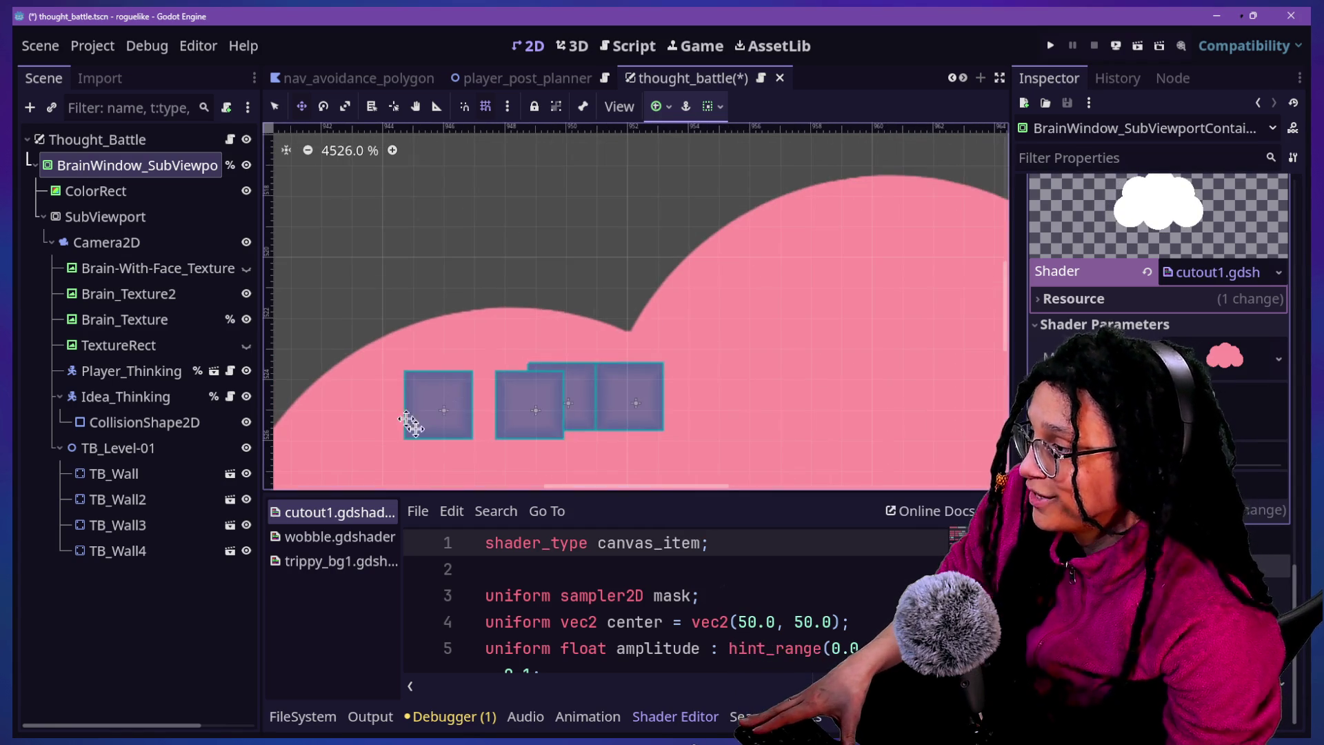
Drag TB_Wall2 up above the lower row so it straddles two wall boxes
{"action": "scroll", "coordinate": [420, 427], "scroll_direction": "up", "scroll_amount": 1}
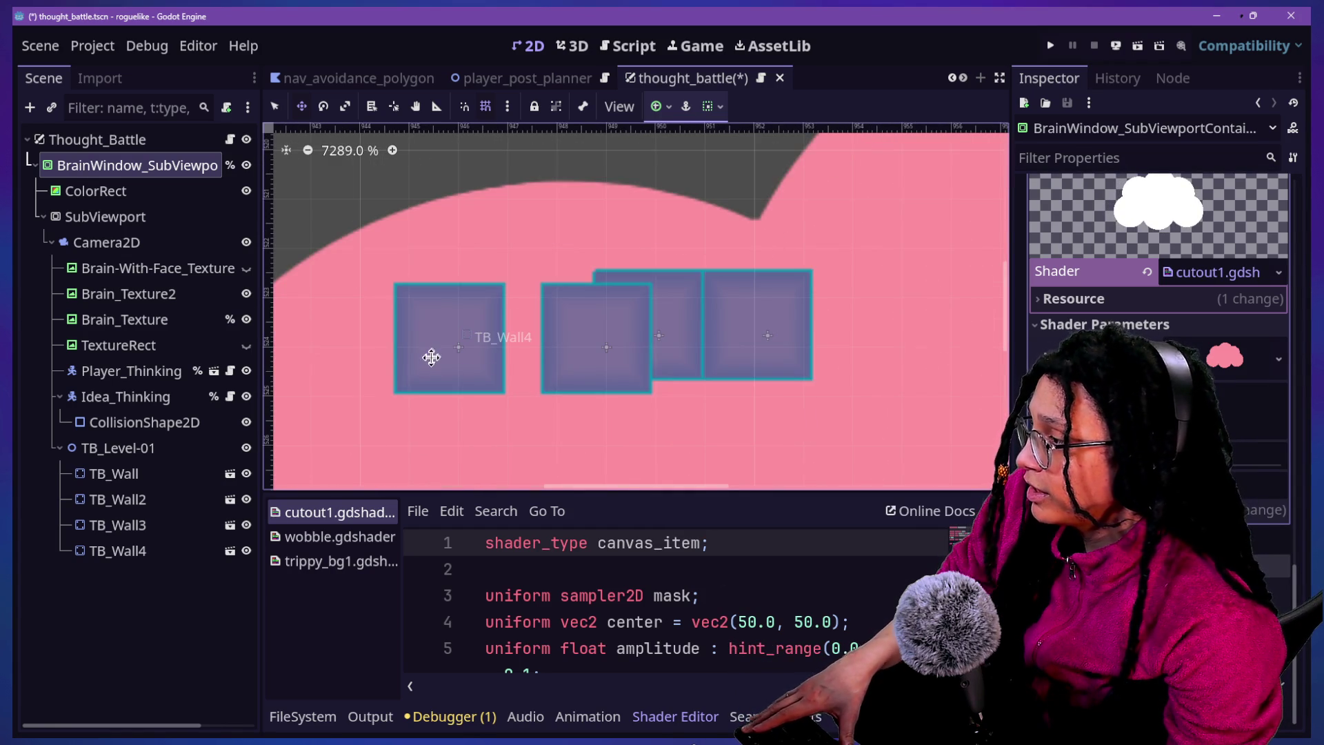
{"action": "left_click", "coordinate": [109, 498]}
{"action": "mouse_move", "coordinate": [399, 387]}
{"action": "left_mouse_down"}
{"action": "mouse_move", "coordinate": [449, 337]}
{"action": "mouse_move", "coordinate": [412, 339]}
{"action": "mouse_move", "coordinate": [392, 262]}
{"action": "mouse_move", "coordinate": [284, 240]}
{"action": "left_mouse_up"}
{"action": "mouse_move", "coordinate": [572, 280]}
{"action": "left_mouse_down"}
{"action": "mouse_move", "coordinate": [621, 325]}
{"action": "mouse_move", "coordinate": [558, 355]}
{"action": "mouse_move", "coordinate": [535, 275]}
{"action": "mouse_move", "coordinate": [541, 306]}
{"action": "left_mouse_up"}
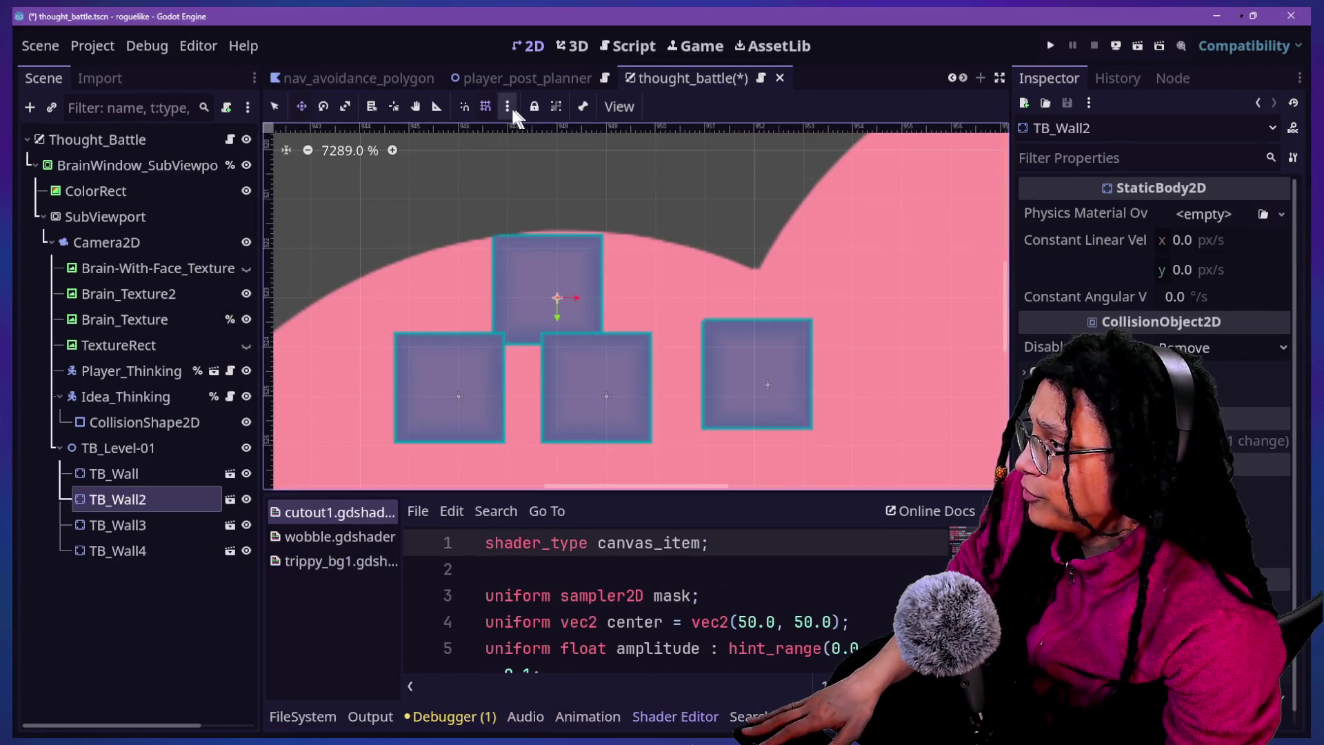
Change the grid step value in Configure Snap and confirm
{"action": "left_click", "coordinate": [515, 108]}
{"action": "left_click", "coordinate": [570, 262]}
{"action": "left_click", "coordinate": [661, 310]}
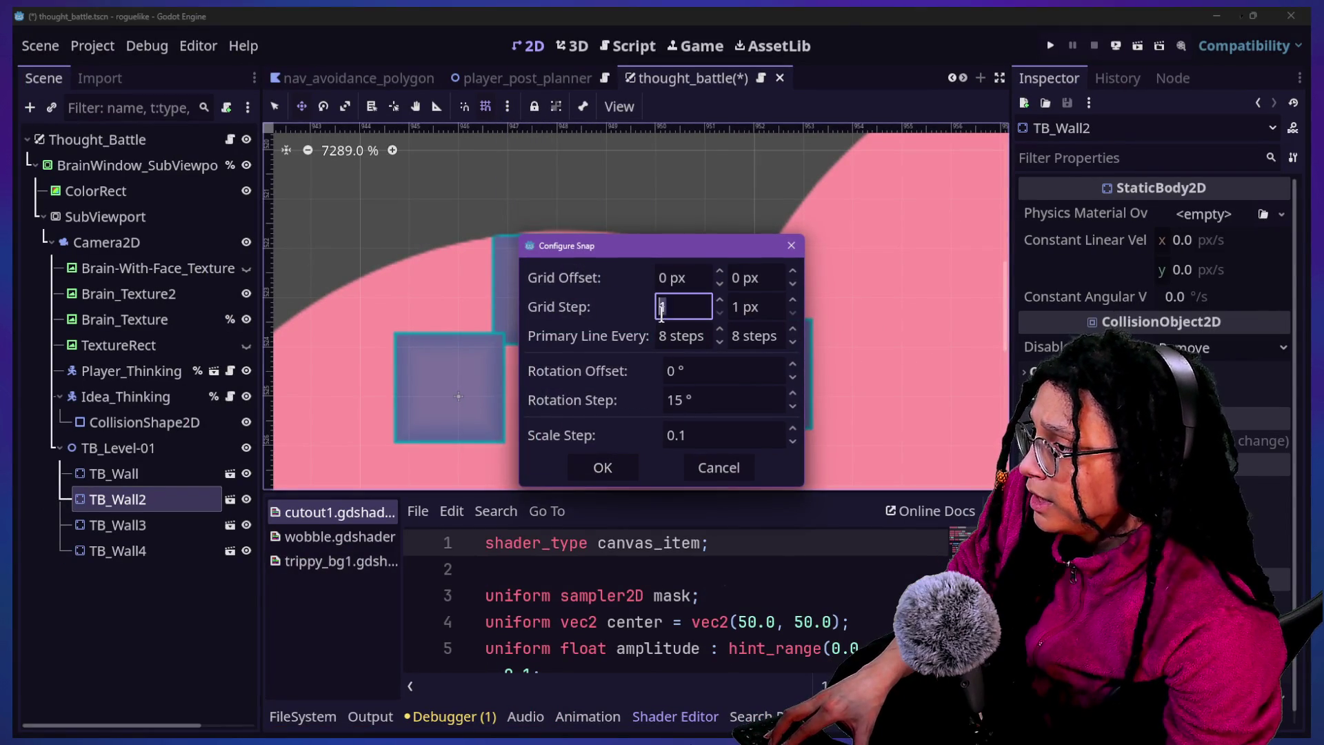
{"action": "left_click", "coordinate": [602, 469]}
Drag TB_Wall2 over the rightmost wall box, then open the tb_wall scene for editing
{"action": "mouse_move", "coordinate": [556, 280]}
{"action": "left_mouse_down"}
{"action": "mouse_move", "coordinate": [531, 203]}
{"action": "mouse_move", "coordinate": [486, 365]}
{"action": "mouse_move", "coordinate": [583, 378]}
{"action": "mouse_move", "coordinate": [627, 269]}
{"action": "mouse_move", "coordinate": [602, 315]}
{"action": "mouse_move", "coordinate": [586, 287]}
{"action": "mouse_move", "coordinate": [623, 257]}
{"action": "mouse_move", "coordinate": [595, 259]}
{"action": "mouse_move", "coordinate": [642, 250]}
{"action": "mouse_move", "coordinate": [566, 254]}
{"action": "left_mouse_up"}
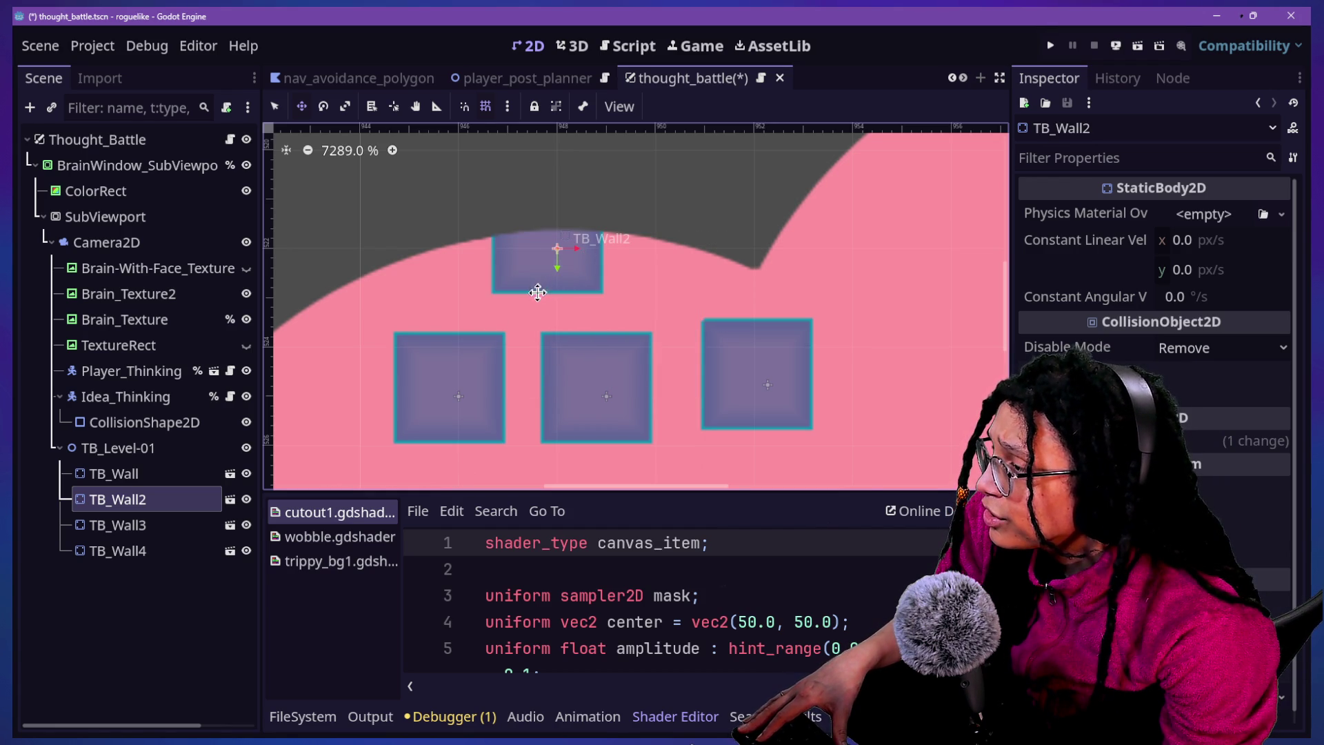
{"action": "mouse_move", "coordinate": [558, 334]}
{"action": "left_mouse_down"}
{"action": "mouse_move", "coordinate": [600, 379]}
{"action": "mouse_move", "coordinate": [710, 331]}
{"action": "mouse_move", "coordinate": [798, 334]}
{"action": "mouse_move", "coordinate": [873, 311]}
{"action": "mouse_move", "coordinate": [875, 341]}
{"action": "left_mouse_up"}
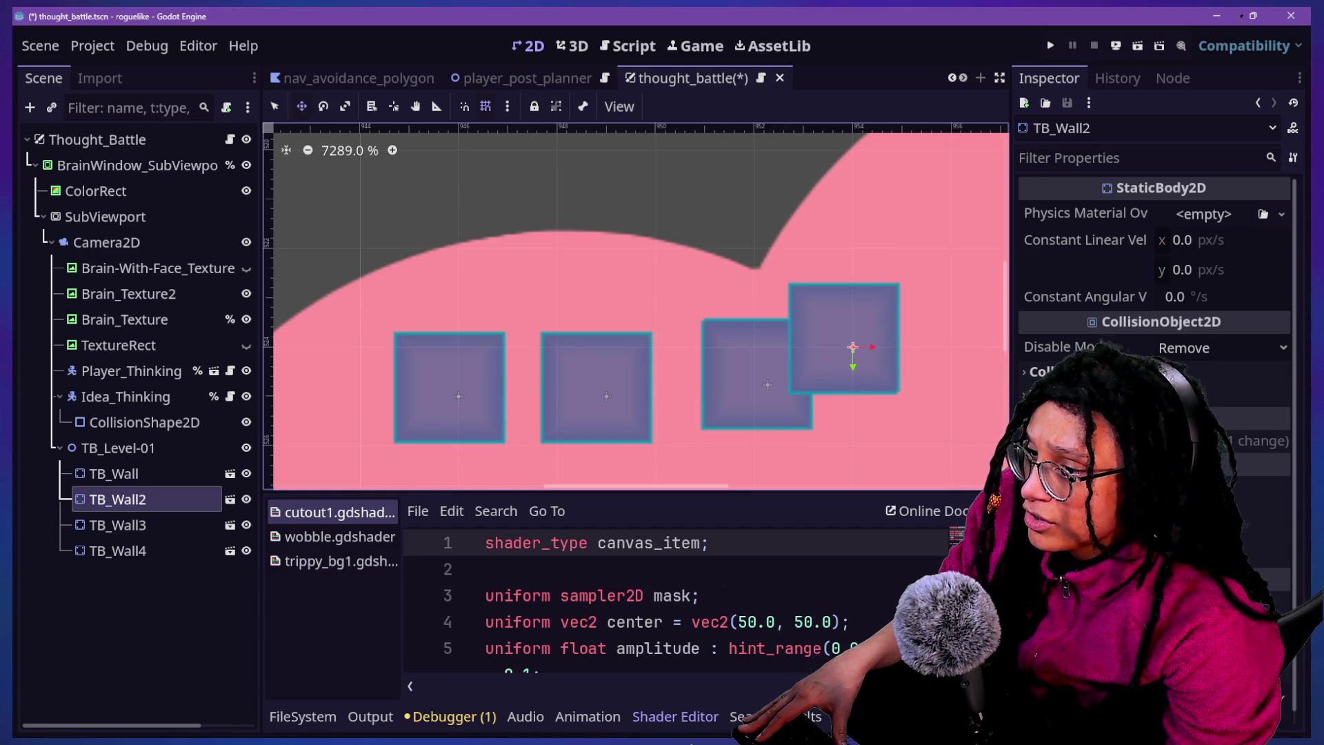
{"action": "left_click", "coordinate": [1103, 441]}
{"action": "scroll", "coordinate": [1157, 311], "scroll_direction": "down", "scroll_amount": 3}
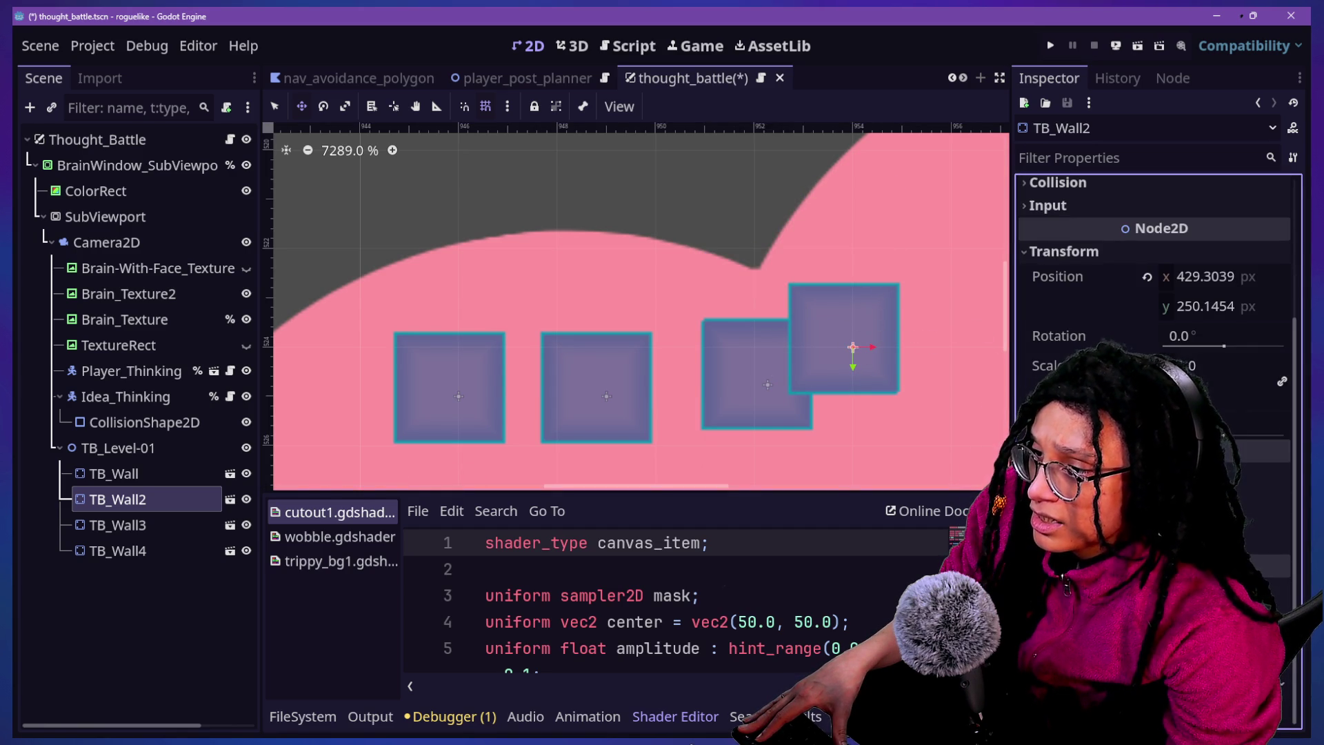
{"action": "scroll", "coordinate": [1157, 310], "scroll_direction": "up", "scroll_amount": 3}
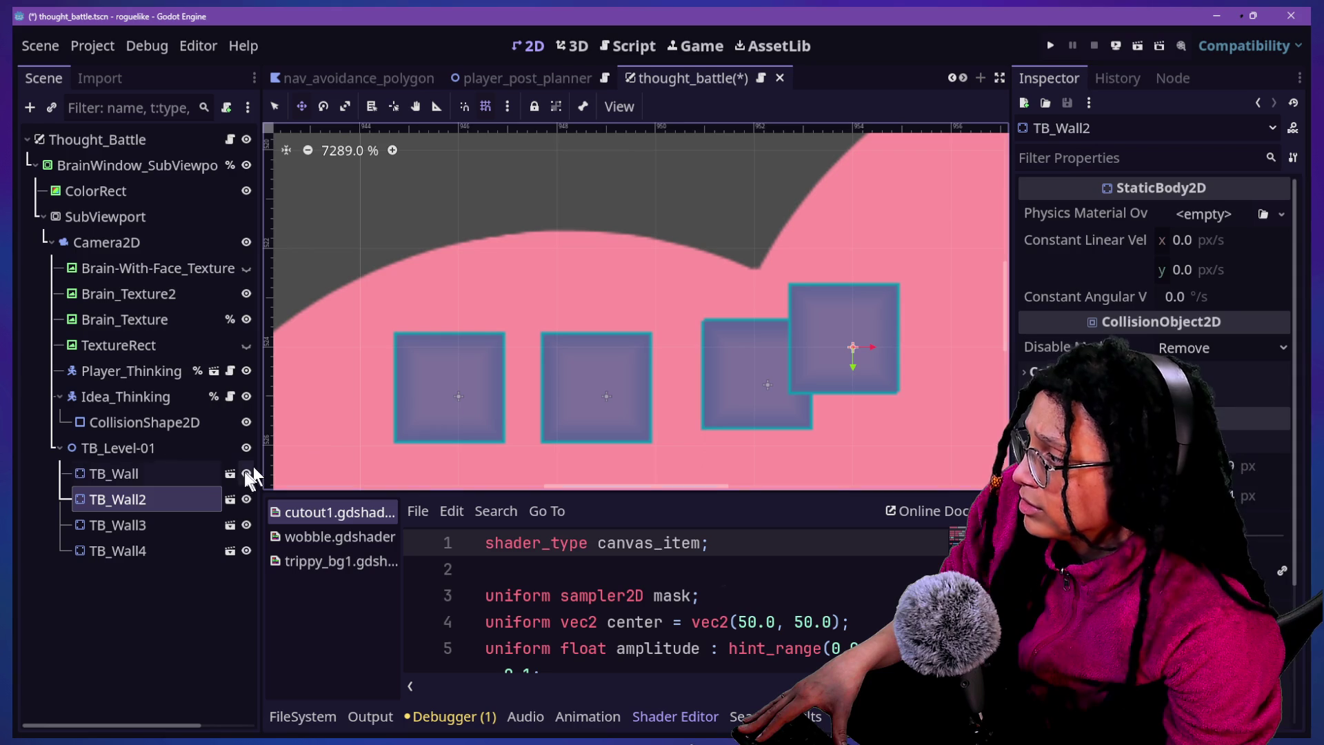
{"action": "left_click", "coordinate": [229, 500]}
{"action": "left_click", "coordinate": [229, 501]}
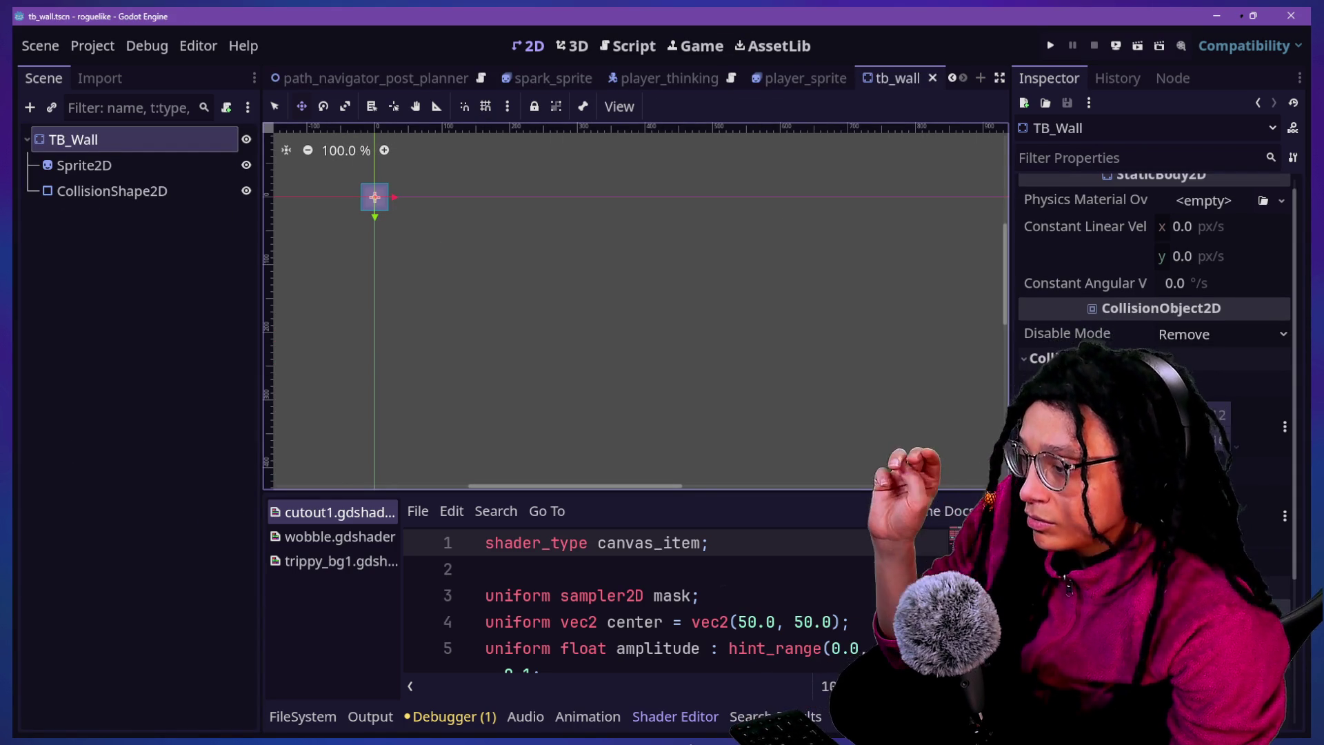
Zoom in on the tb_wall scene and inspect its Sprite2D and RectangleShape CollisionShape2D
{"action": "scroll", "coordinate": [1166, 338], "scroll_direction": "down", "scroll_amount": 1}
{"action": "scroll", "coordinate": [1158, 276], "scroll_direction": "up", "scroll_amount": 1}
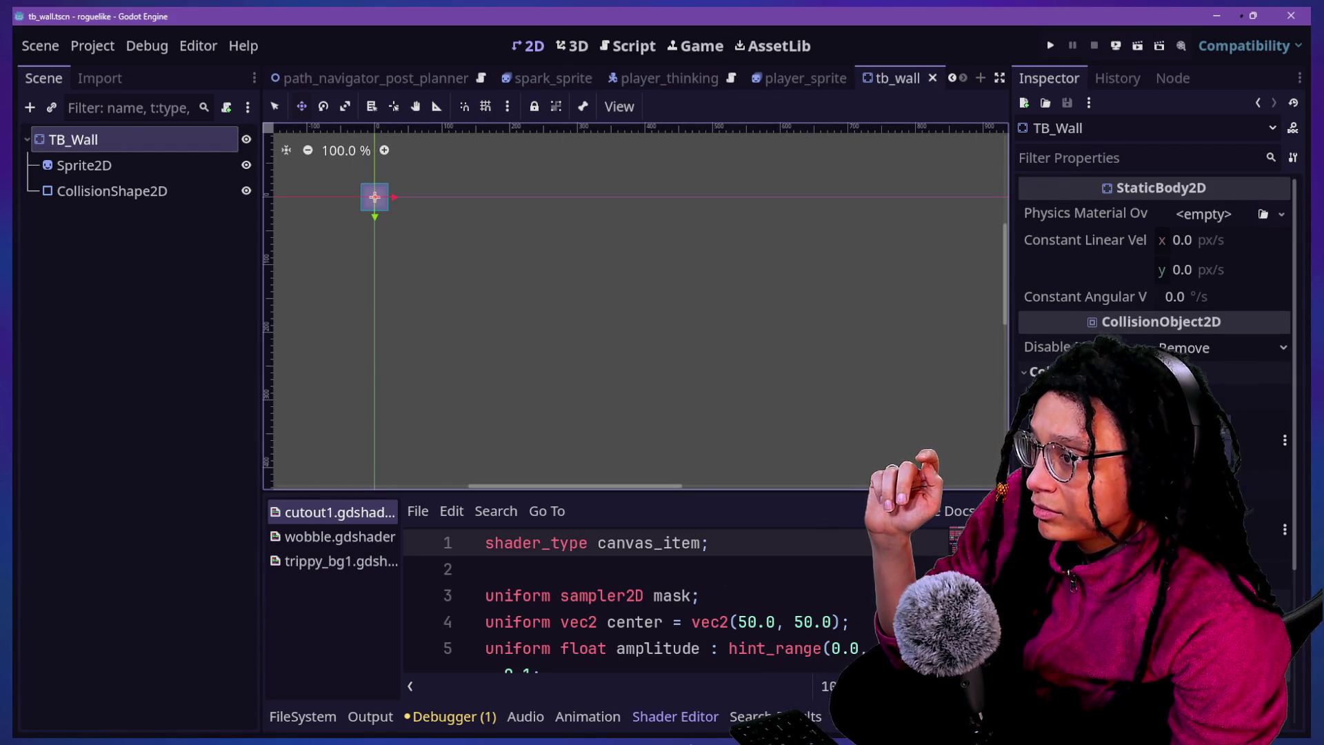
{"action": "scroll", "coordinate": [1159, 276], "scroll_direction": "down", "scroll_amount": 3}
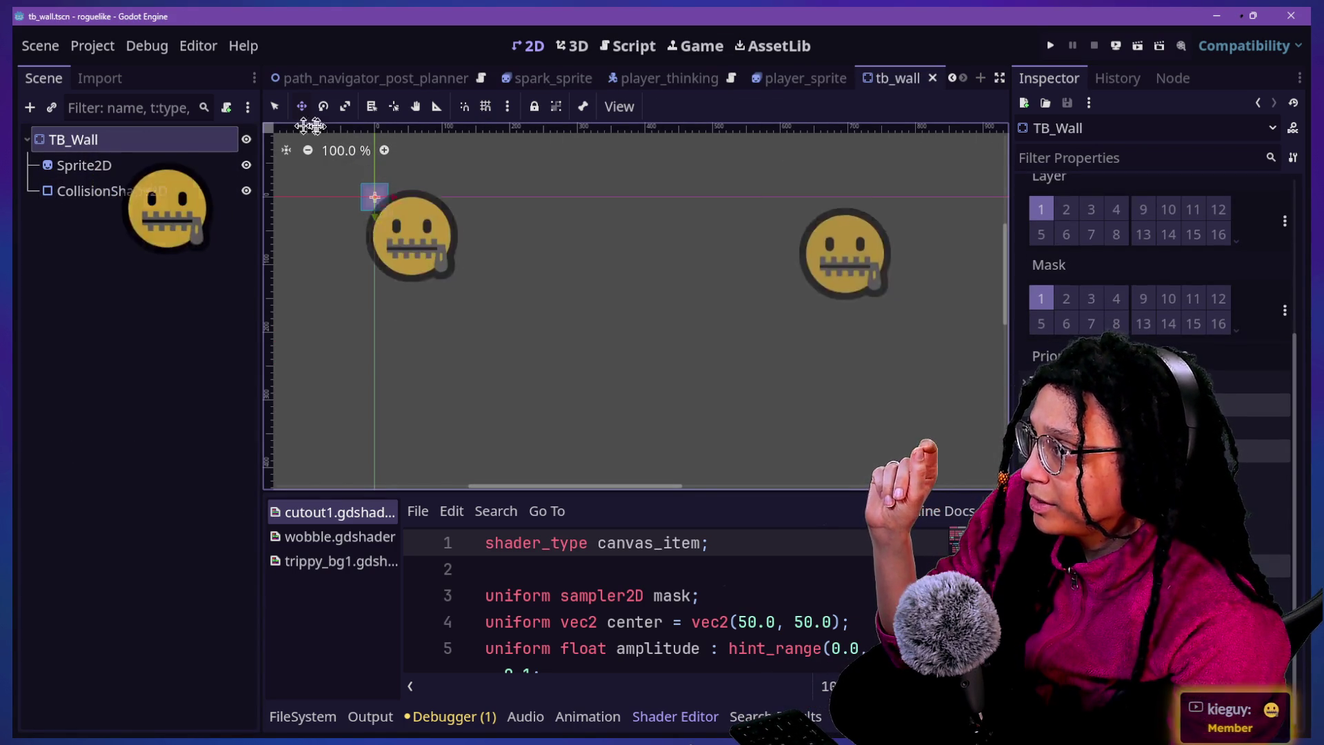
{"action": "scroll", "coordinate": [373, 207], "scroll_direction": "up", "scroll_amount": 8}
{"action": "scroll", "coordinate": [371, 210], "scroll_direction": "up", "scroll_amount": 11}
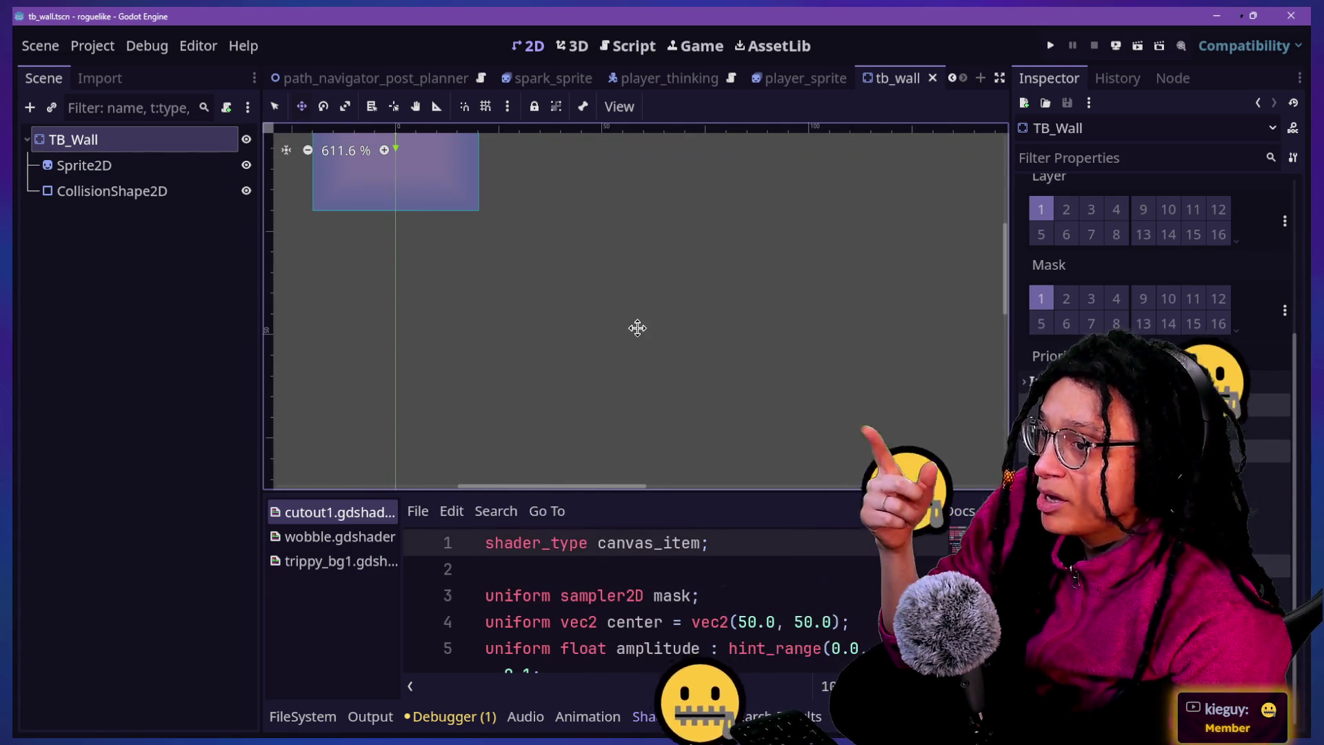
{"action": "mouse_move", "coordinate": [1007, 226]}
{"action": "left_mouse_down"}
{"action": "mouse_move", "coordinate": [1007, 208]}
{"action": "mouse_move", "coordinate": [1007, 225]}
{"action": "left_mouse_up"}
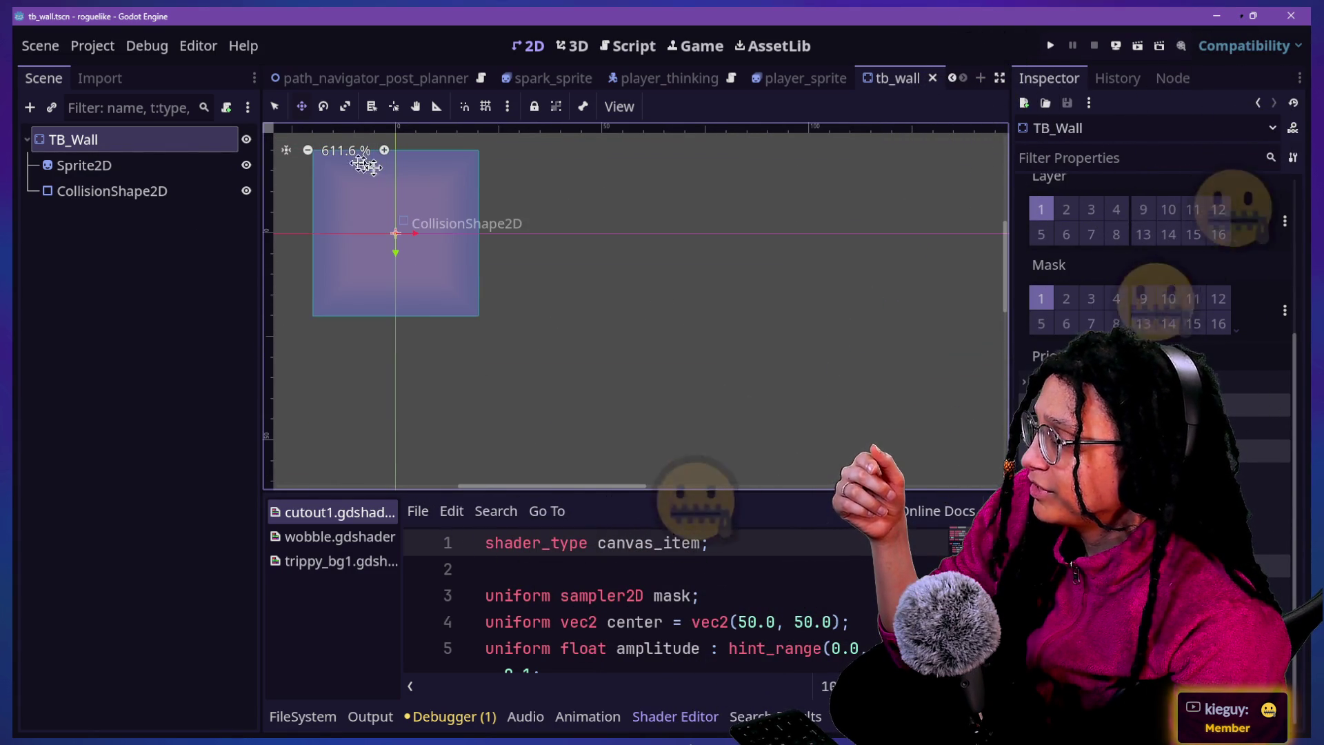
{"action": "scroll", "coordinate": [354, 166], "scroll_direction": "up", "scroll_amount": 4}
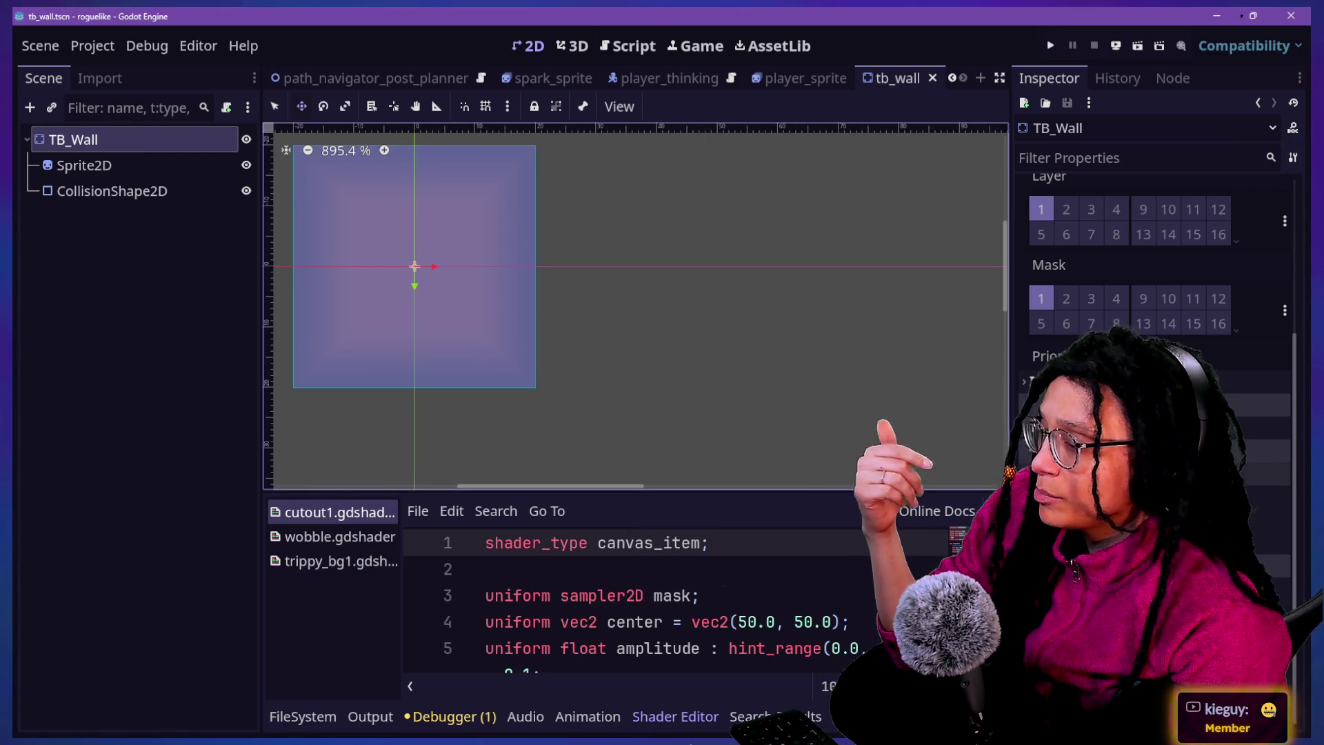
{"action": "scroll", "coordinate": [1158, 255], "scroll_direction": "up", "scroll_amount": 5}
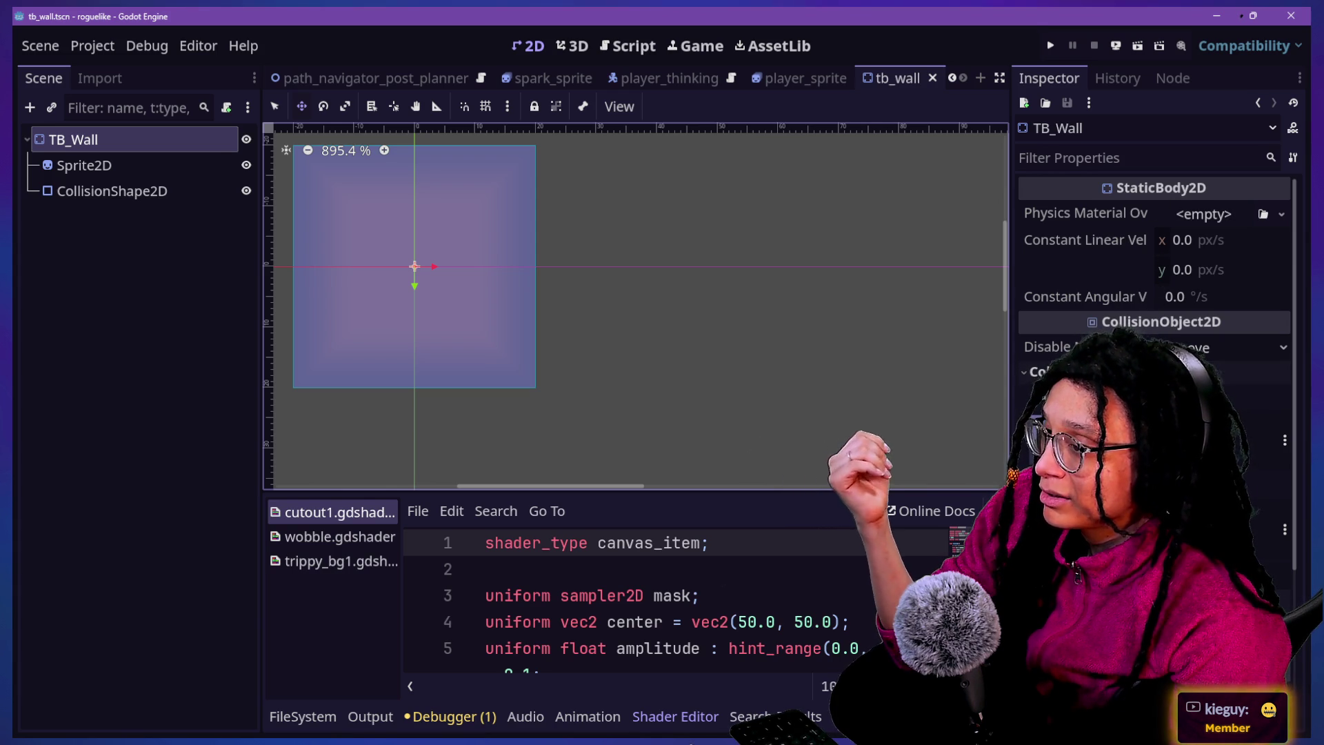
{"action": "scroll", "coordinate": [1158, 276], "scroll_direction": "down", "scroll_amount": 5}
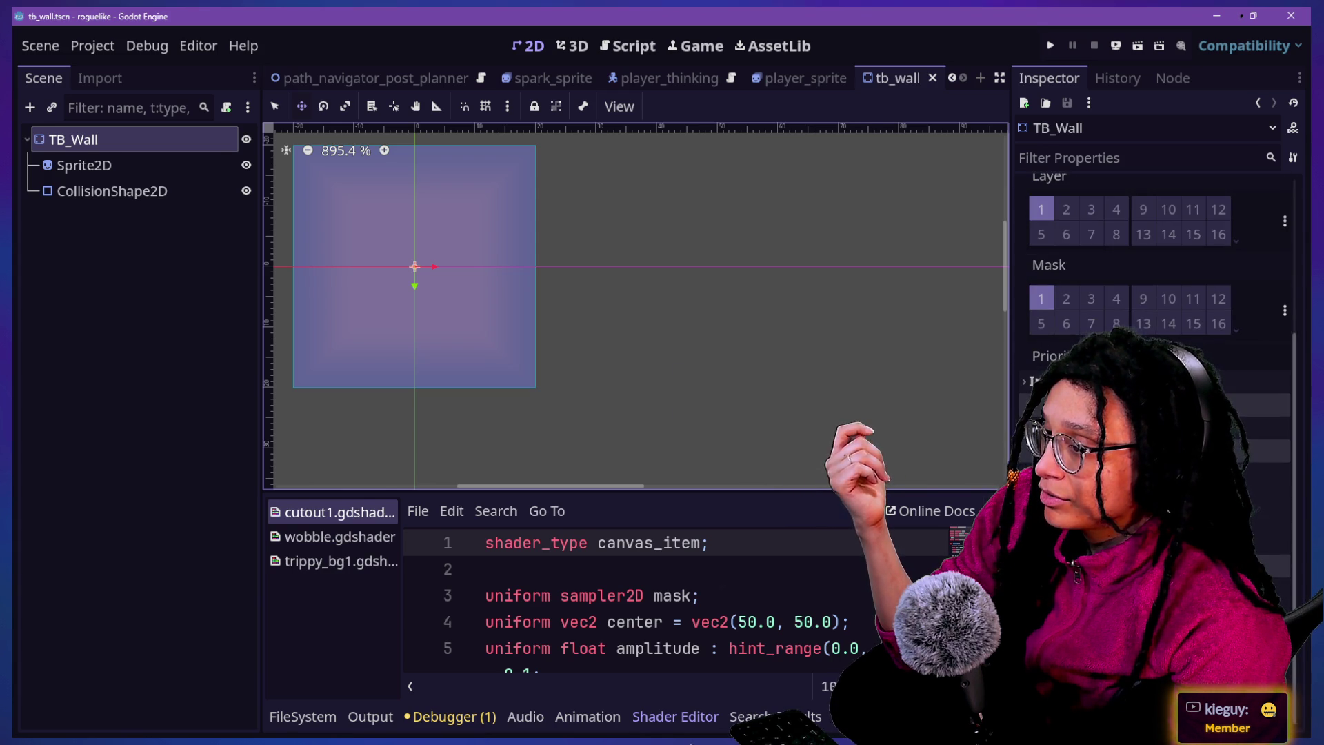
{"action": "scroll", "coordinate": [1159, 255], "scroll_direction": "up", "scroll_amount": 5}
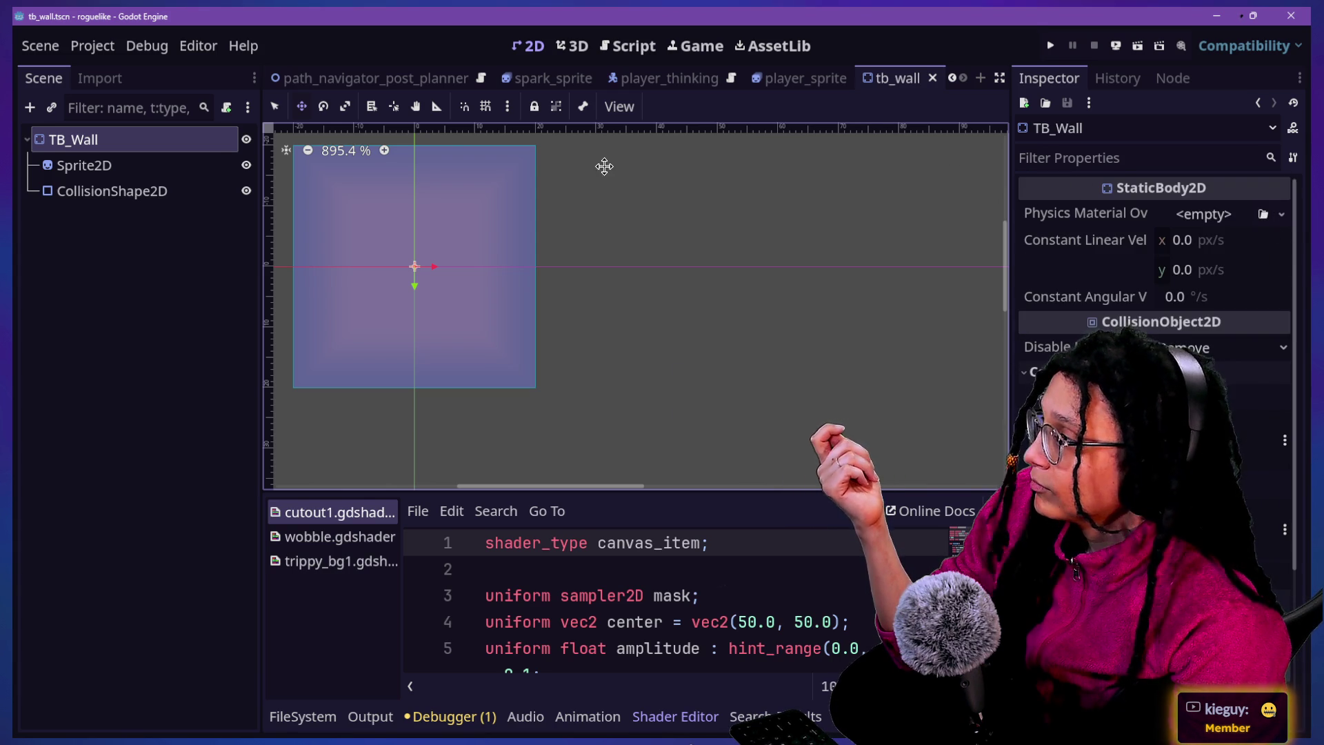
{"action": "left_click", "coordinate": [85, 167]}
{"action": "left_click", "coordinate": [79, 188]}
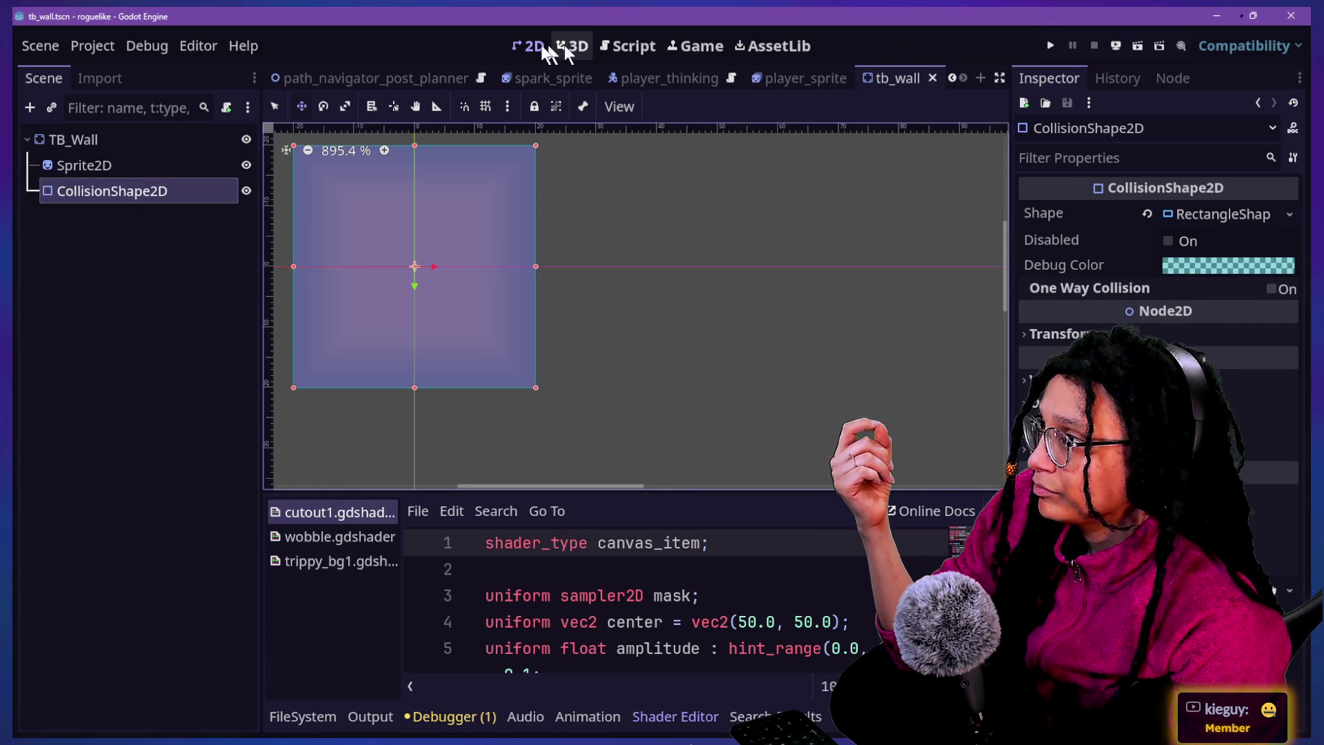
Look briefly at the player_thinking and player_sprite scenes
{"action": "left_click", "coordinate": [772, 78]}
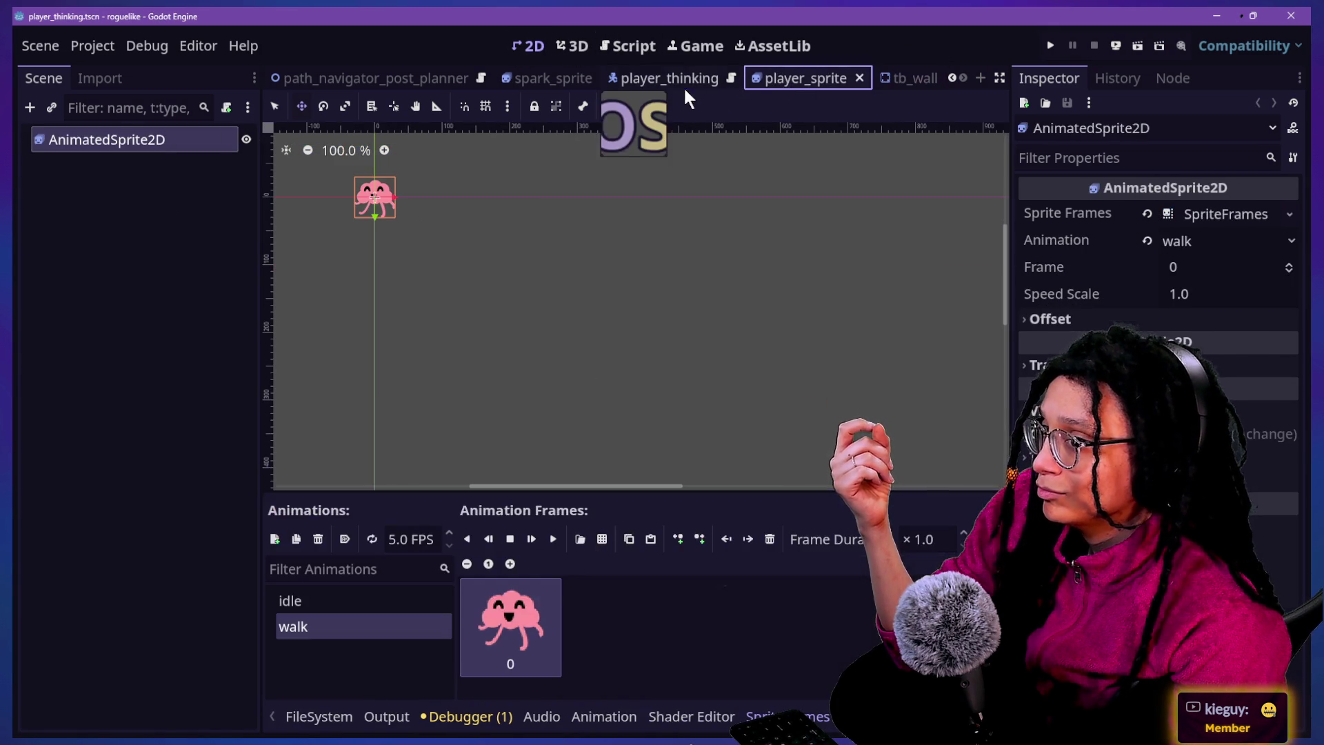
{"action": "left_click", "coordinate": [683, 82]}
{"action": "left_click", "coordinate": [859, 81]}
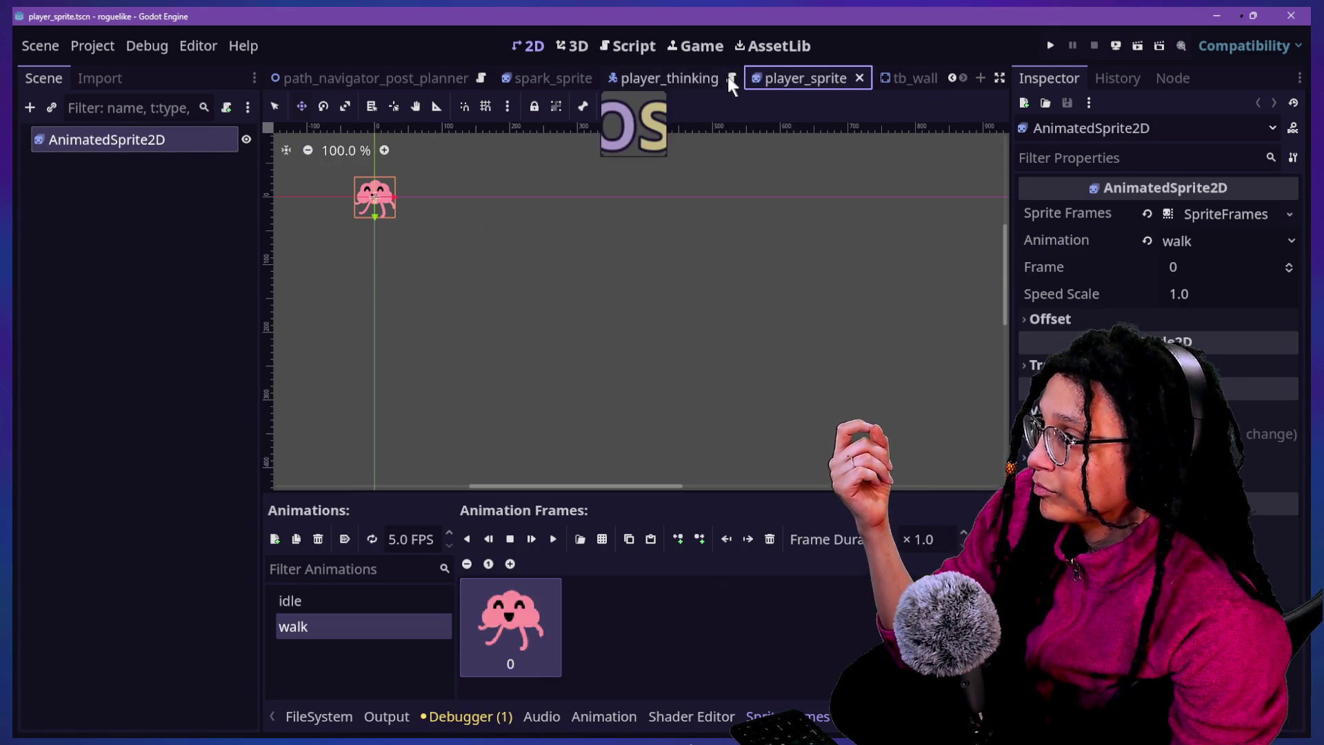
{"action": "scroll", "coordinate": [725, 79], "scroll_direction": "down", "scroll_amount": 5}
{"action": "scroll", "coordinate": [723, 77], "scroll_direction": "up", "scroll_amount": 3}
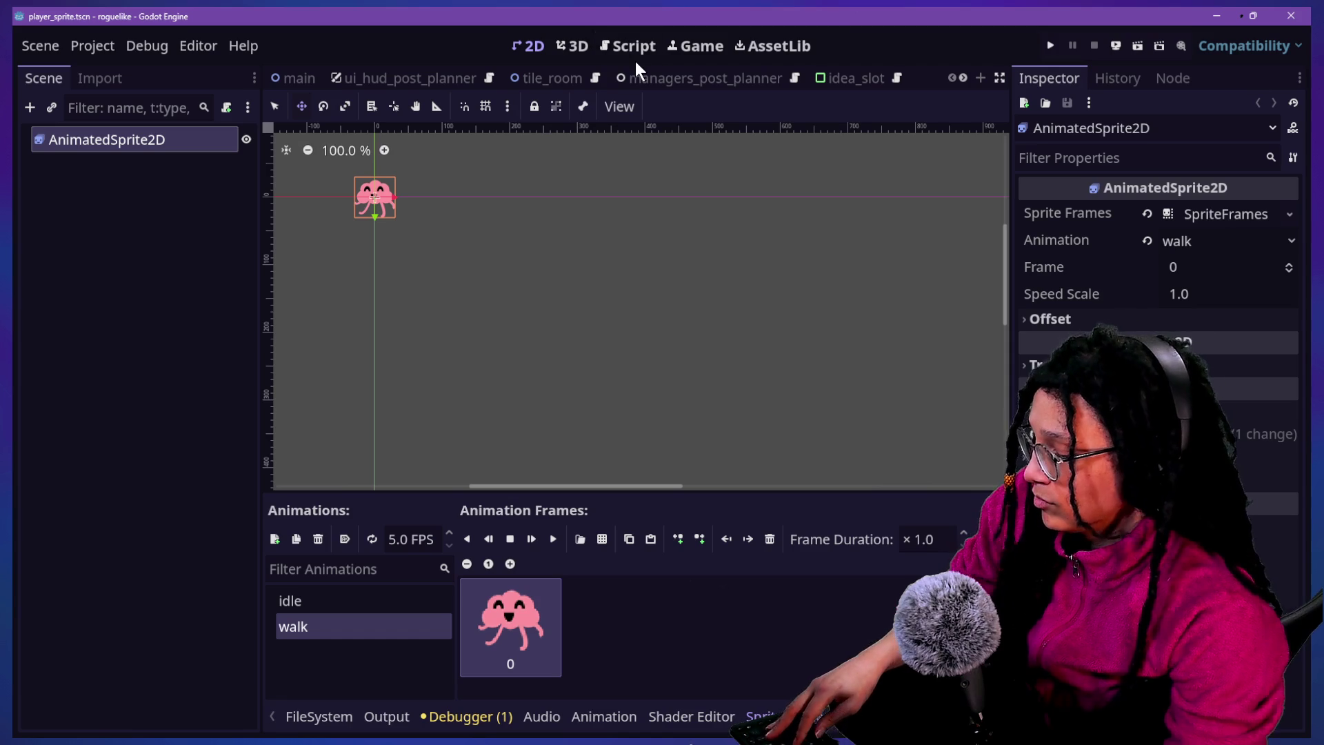
Reopen thought_battle.tscn through the Quick Open search
{"action": "key", "text": "alt+shift+o"}
{"action": "type", "text": "THOUGHT"}
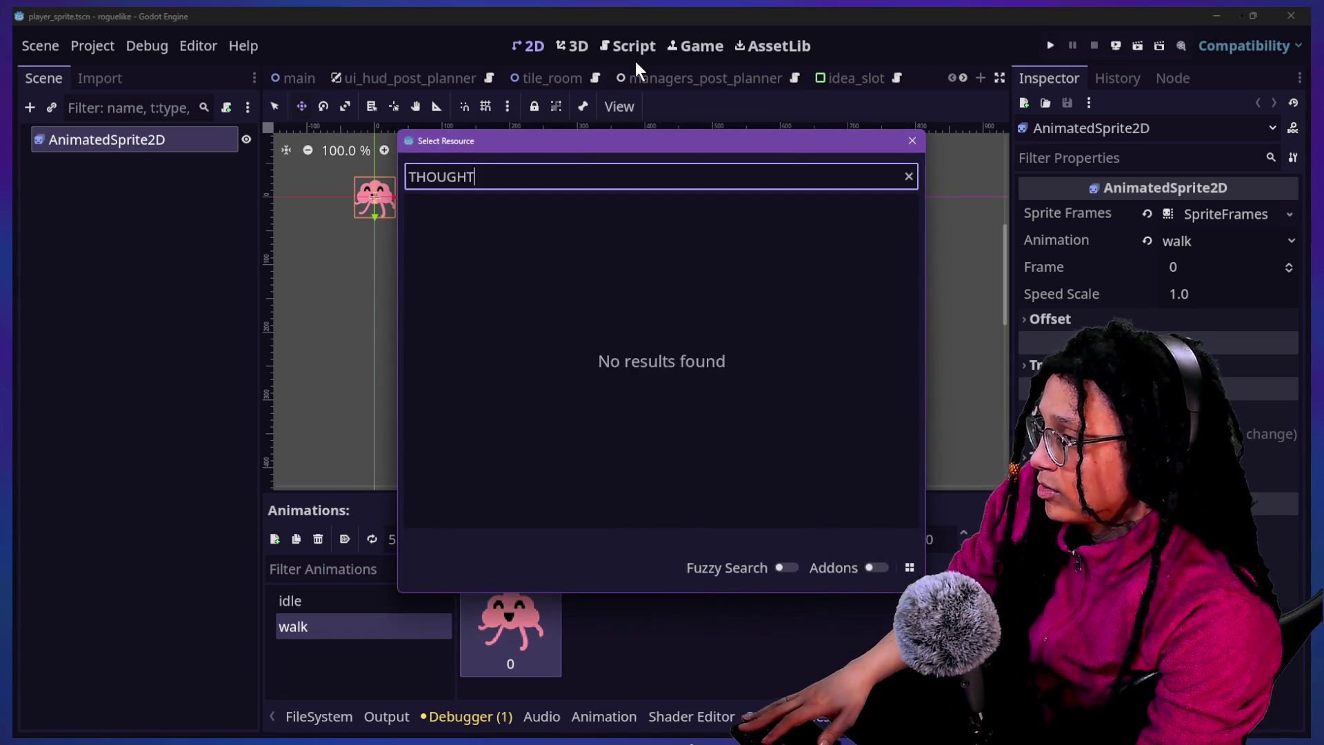
{"action": "key", "text": "Escape"}
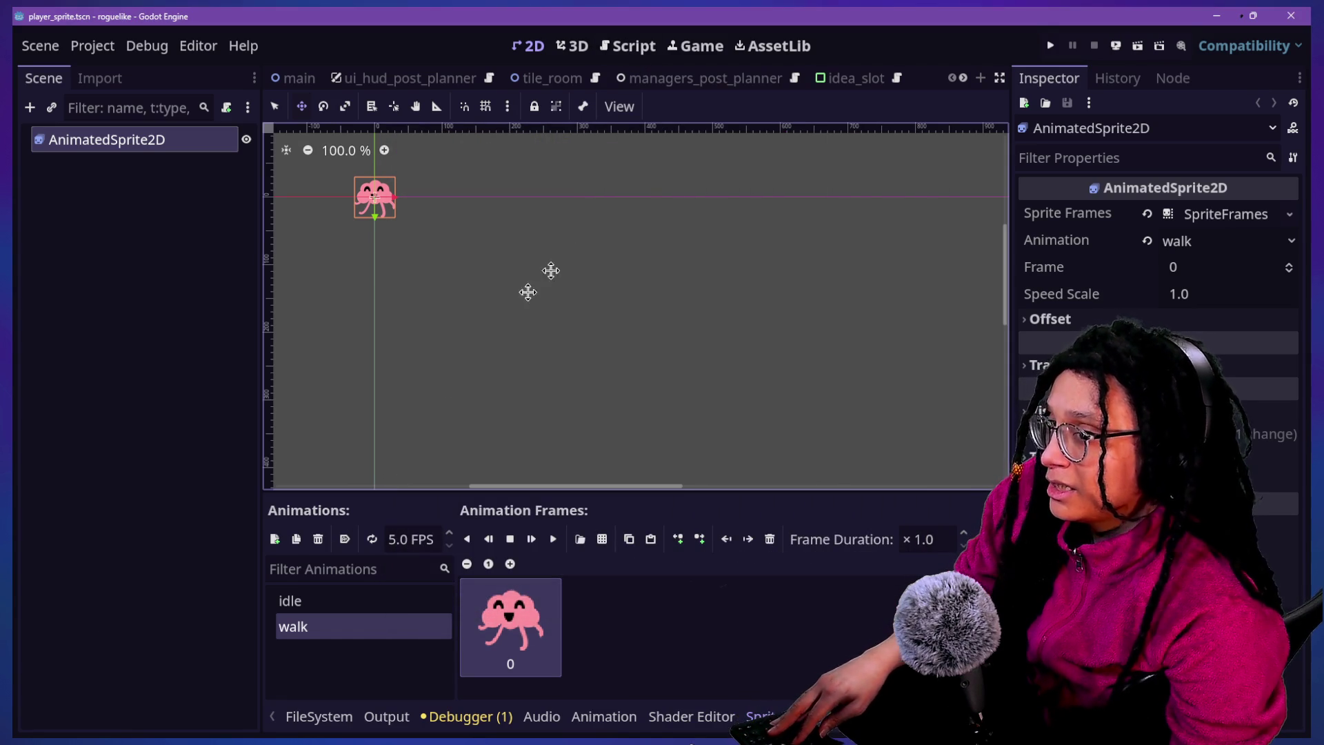
{"action": "scroll", "coordinate": [669, 197], "scroll_direction": "down", "scroll_amount": 3}
{"action": "scroll", "coordinate": [668, 197], "scroll_direction": "down", "scroll_amount": 2}
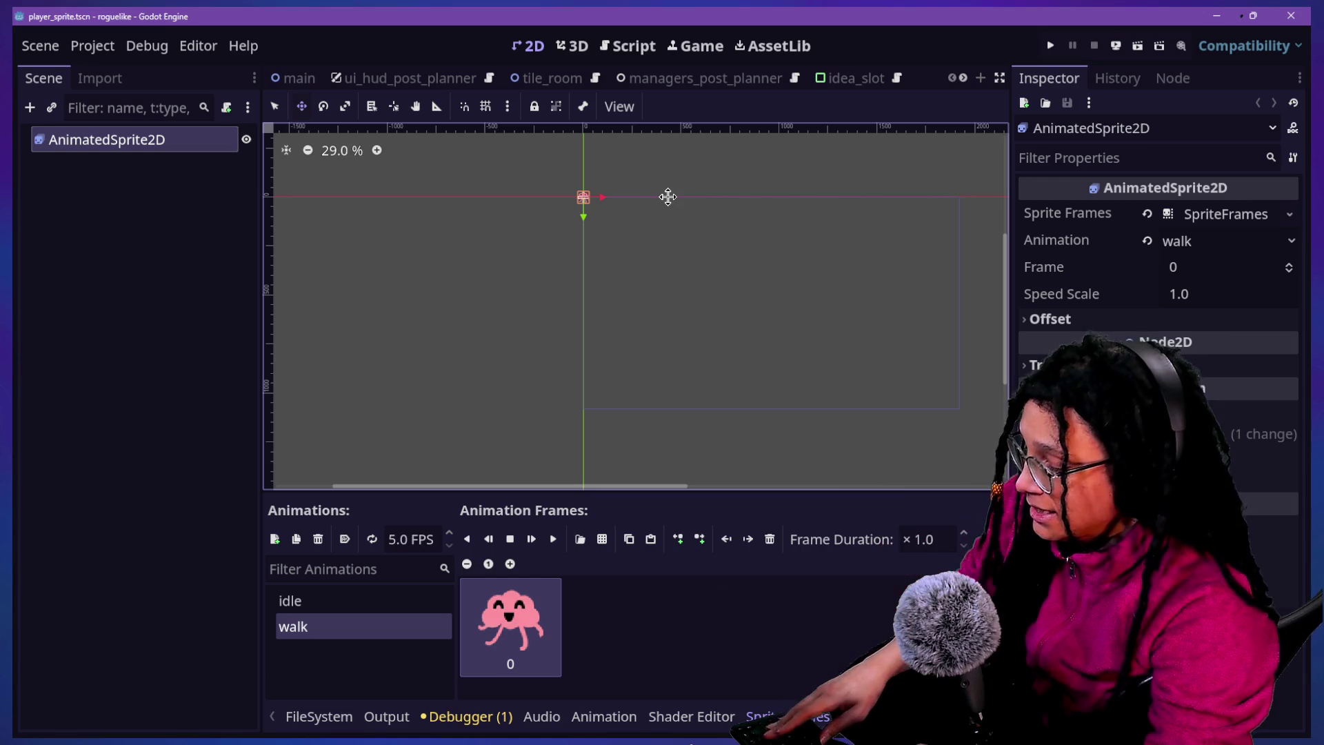
{"action": "key", "text": "shift+alt+o"}
{"action": "key", "text": "Down"}
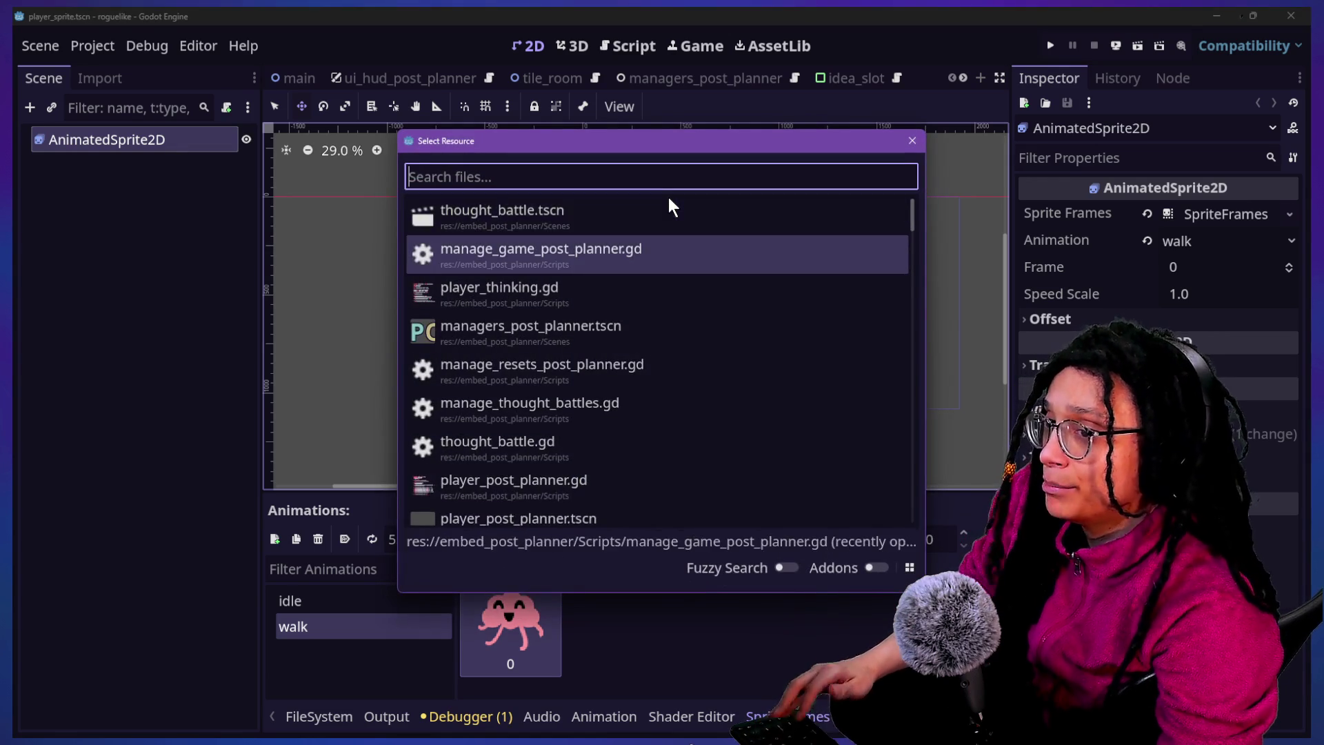
{"action": "key", "text": "Up"}
{"action": "key", "text": "Return"}
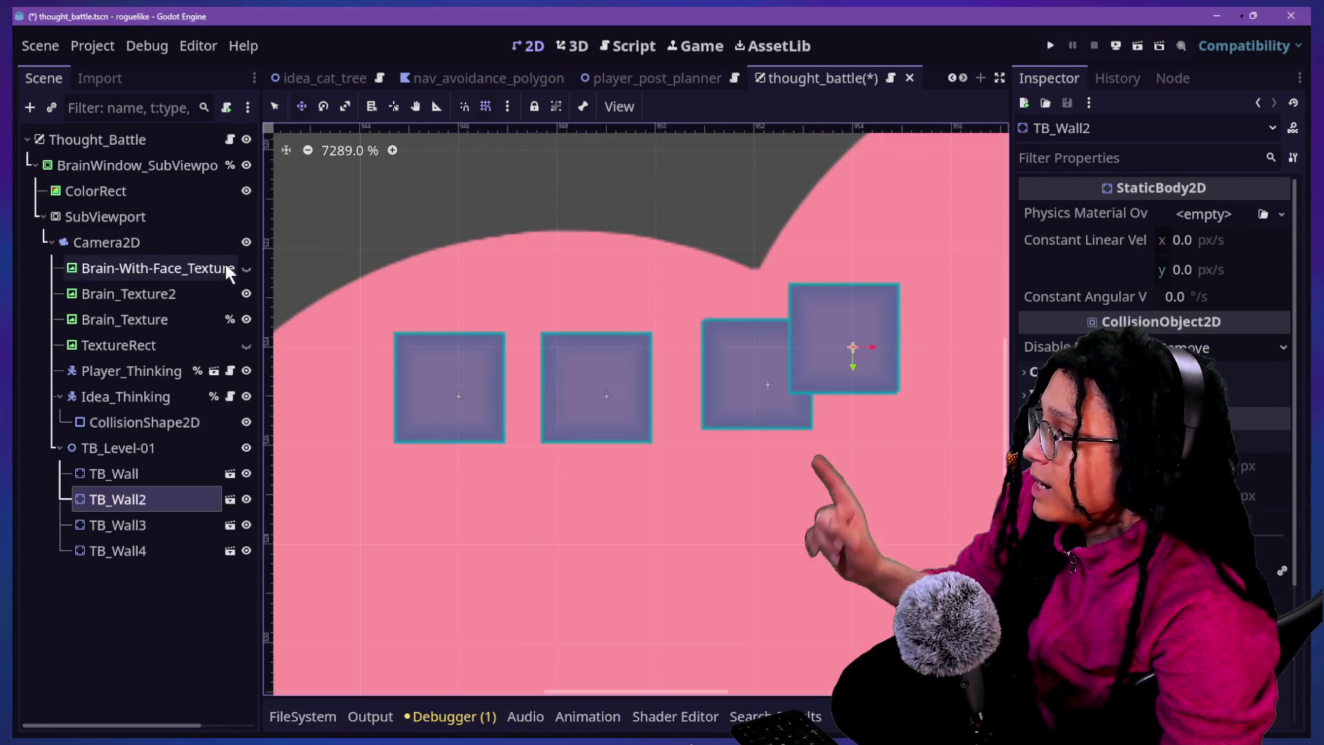
Look over the TB_Level-01, Idea_Thinking and Player_Thinking nodes
{"action": "left_click", "coordinate": [159, 448]}
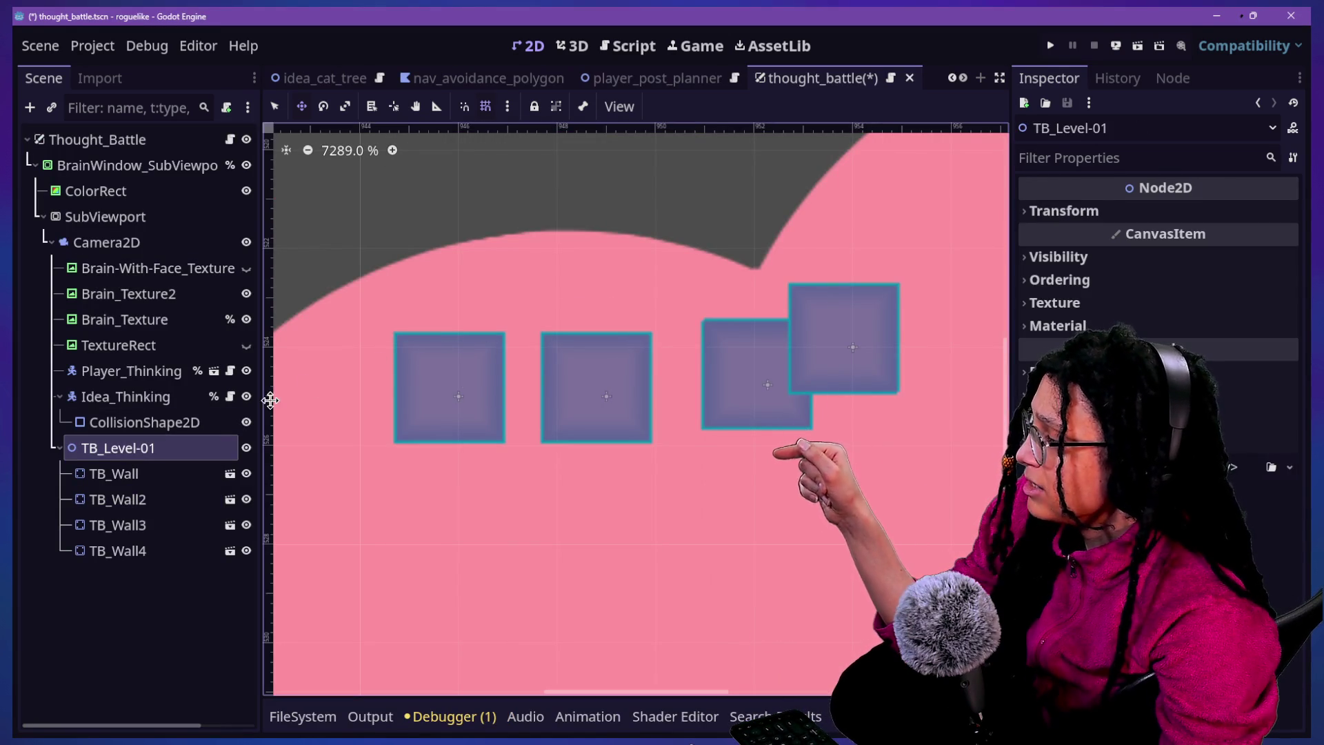
{"action": "scroll", "coordinate": [475, 375], "scroll_direction": "down", "scroll_amount": 15}
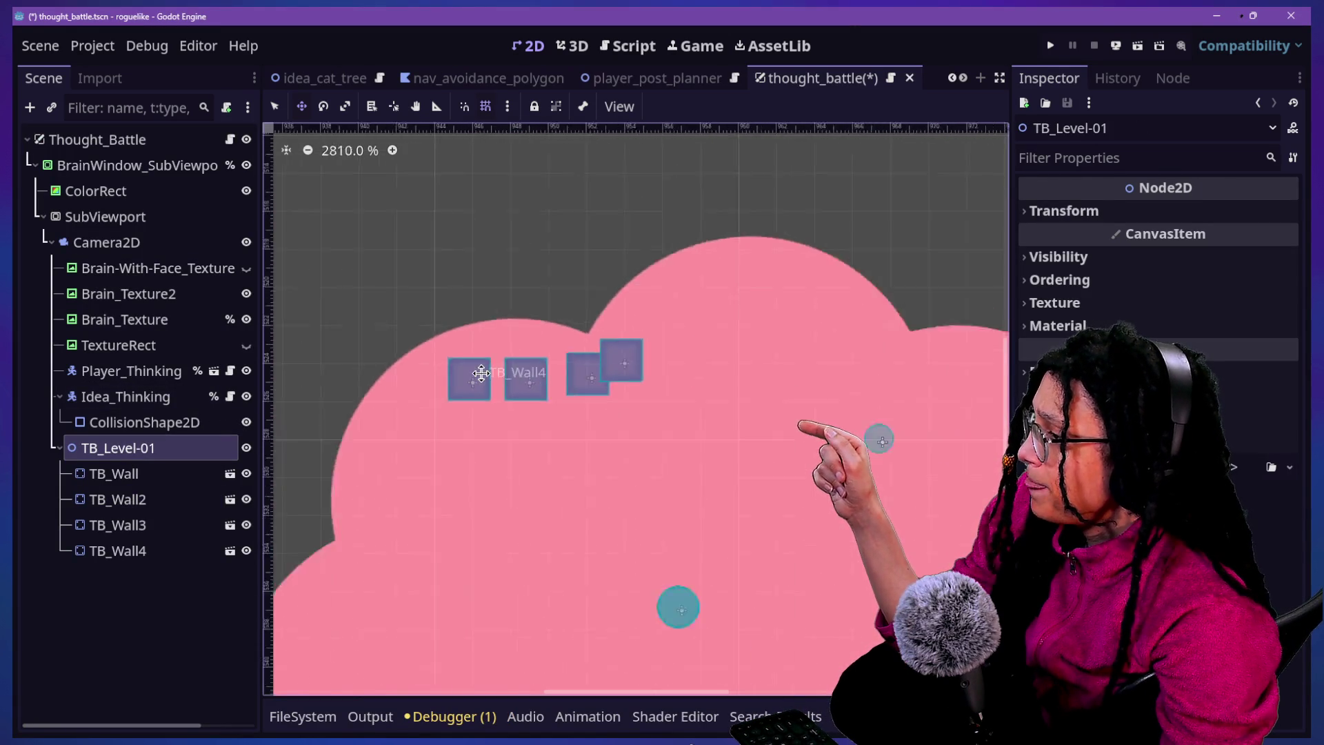
{"action": "scroll", "coordinate": [481, 373], "scroll_direction": "up", "scroll_amount": 9}
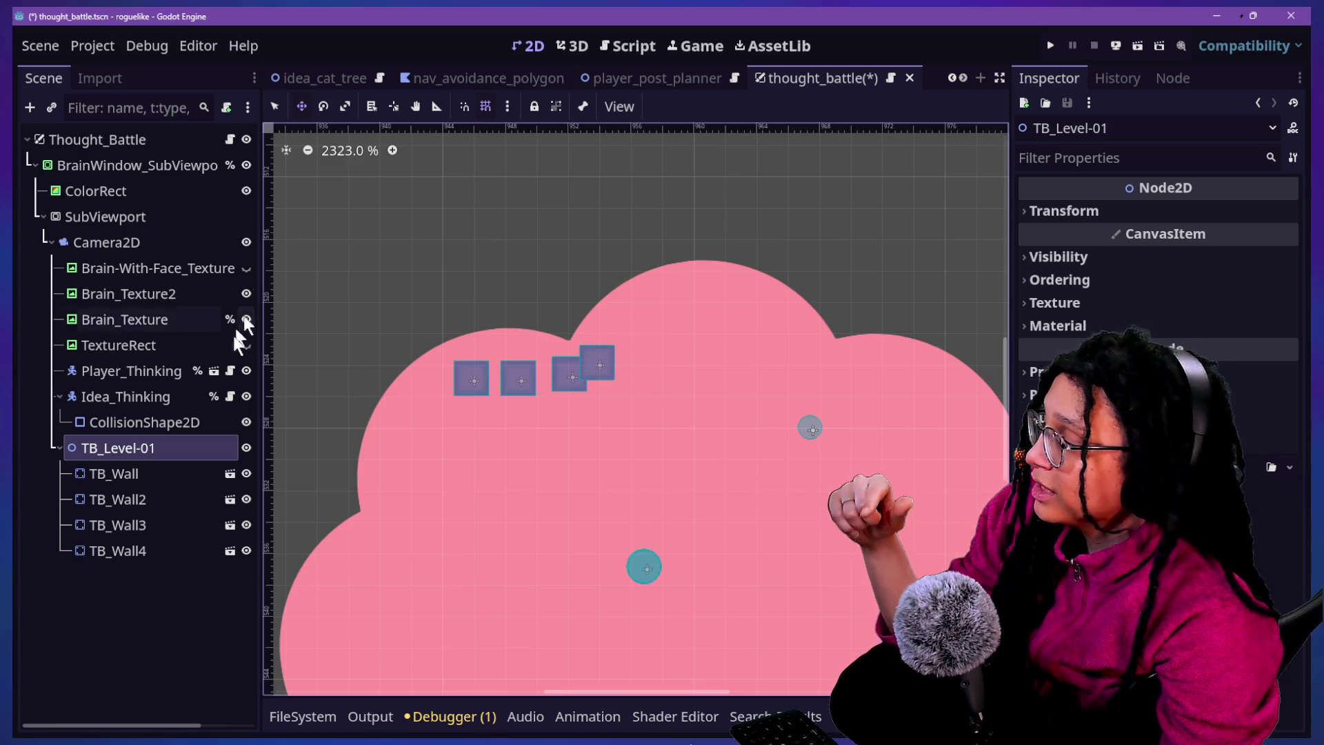
{"action": "left_click", "coordinate": [138, 394]}
{"action": "left_click", "coordinate": [131, 371]}
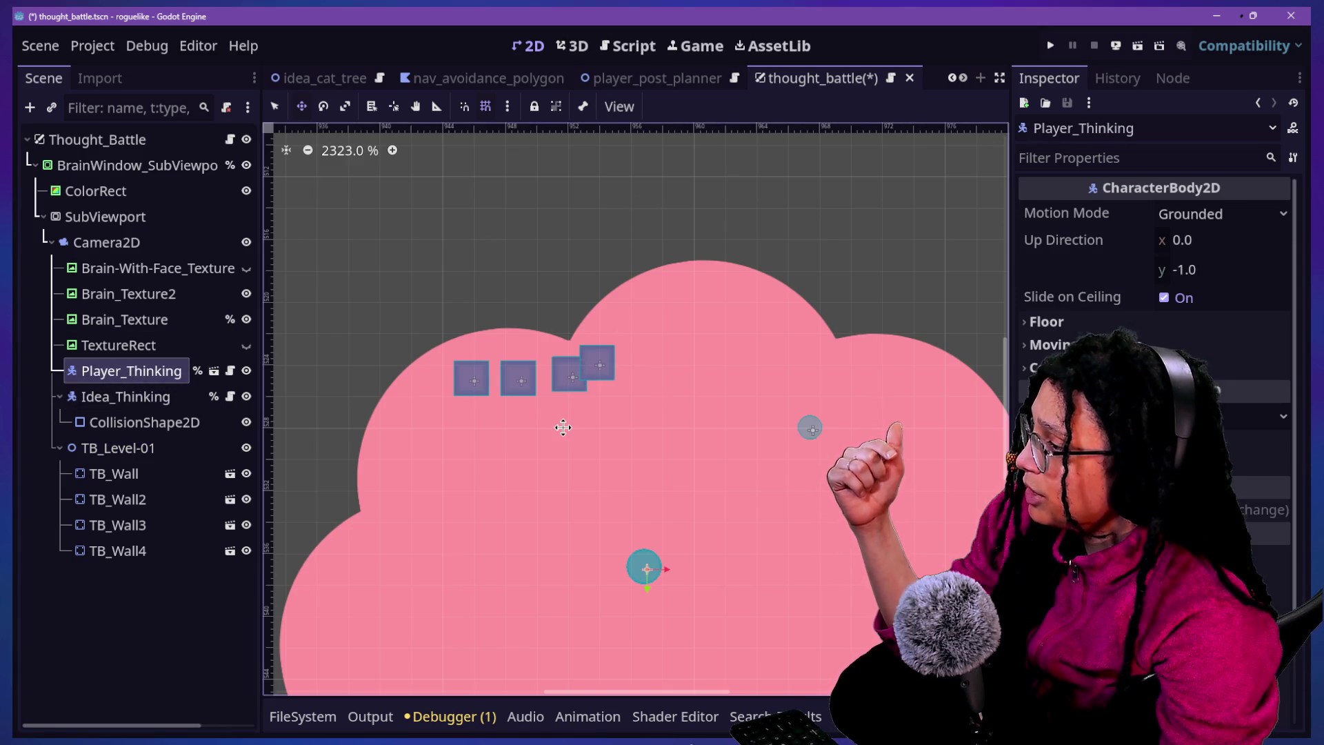
{"action": "scroll", "coordinate": [563, 427], "scroll_direction": "up", "scroll_amount": 3}
{"action": "scroll", "coordinate": [420, 362], "scroll_direction": "up", "scroll_amount": 2}
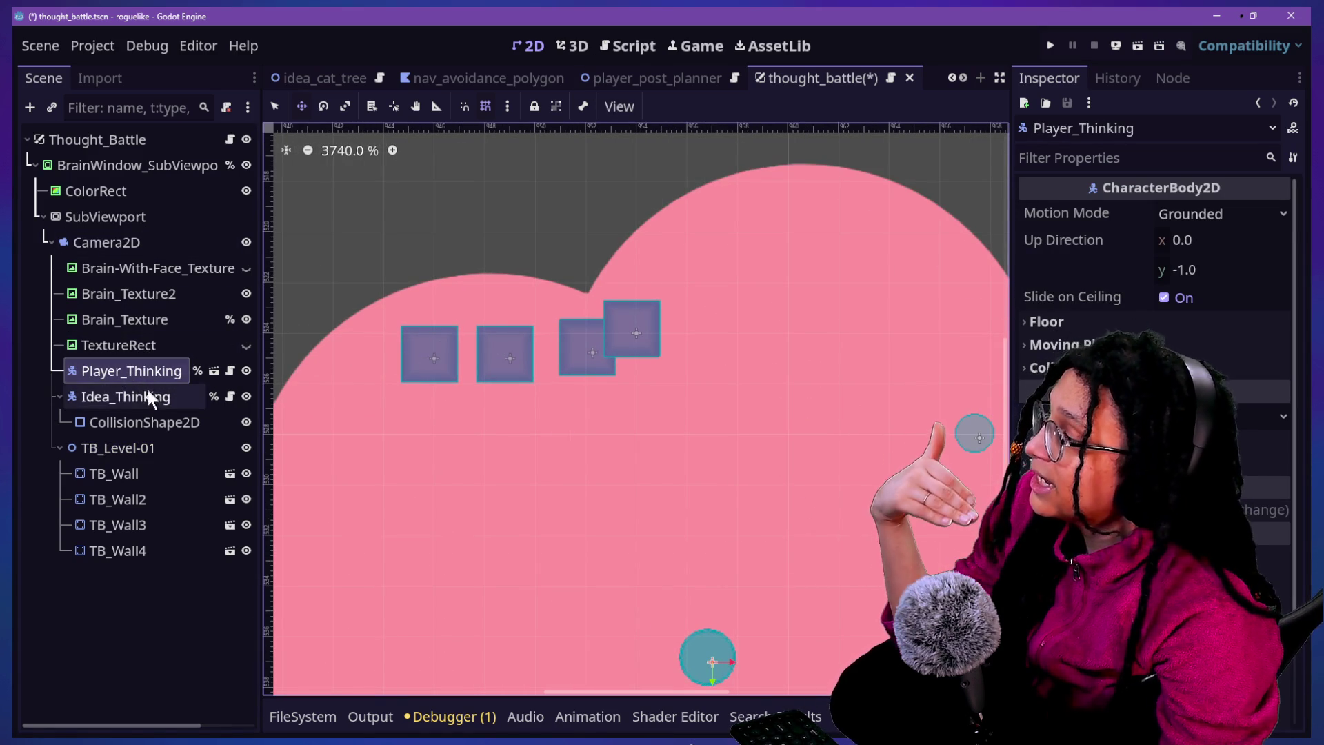
Shift Camera2D slightly left and up, then view BrainWindow_SubViewportContainer's shader material
{"action": "left_click", "coordinate": [124, 242]}
{"action": "left_click_drag", "start_coordinate": [871, 363], "coordinate": [715, 405]}
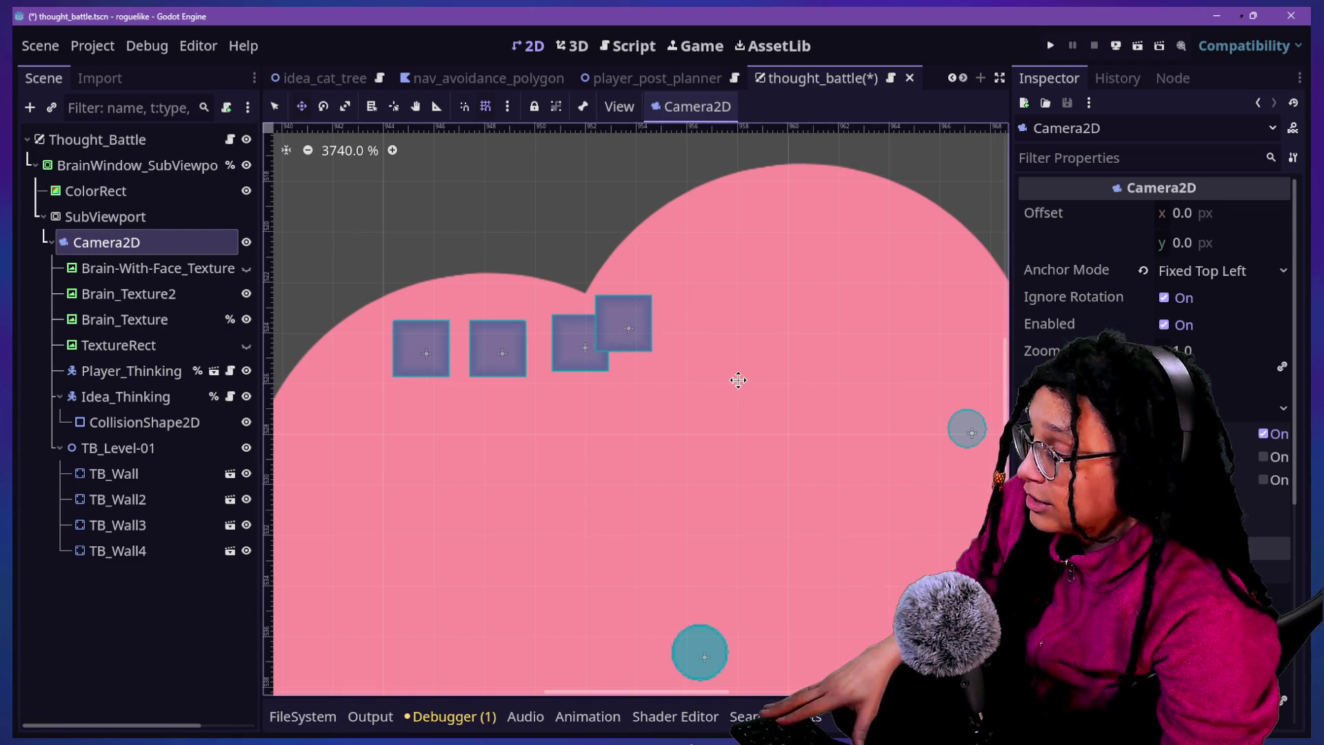
{"action": "left_click", "coordinate": [95, 191]}
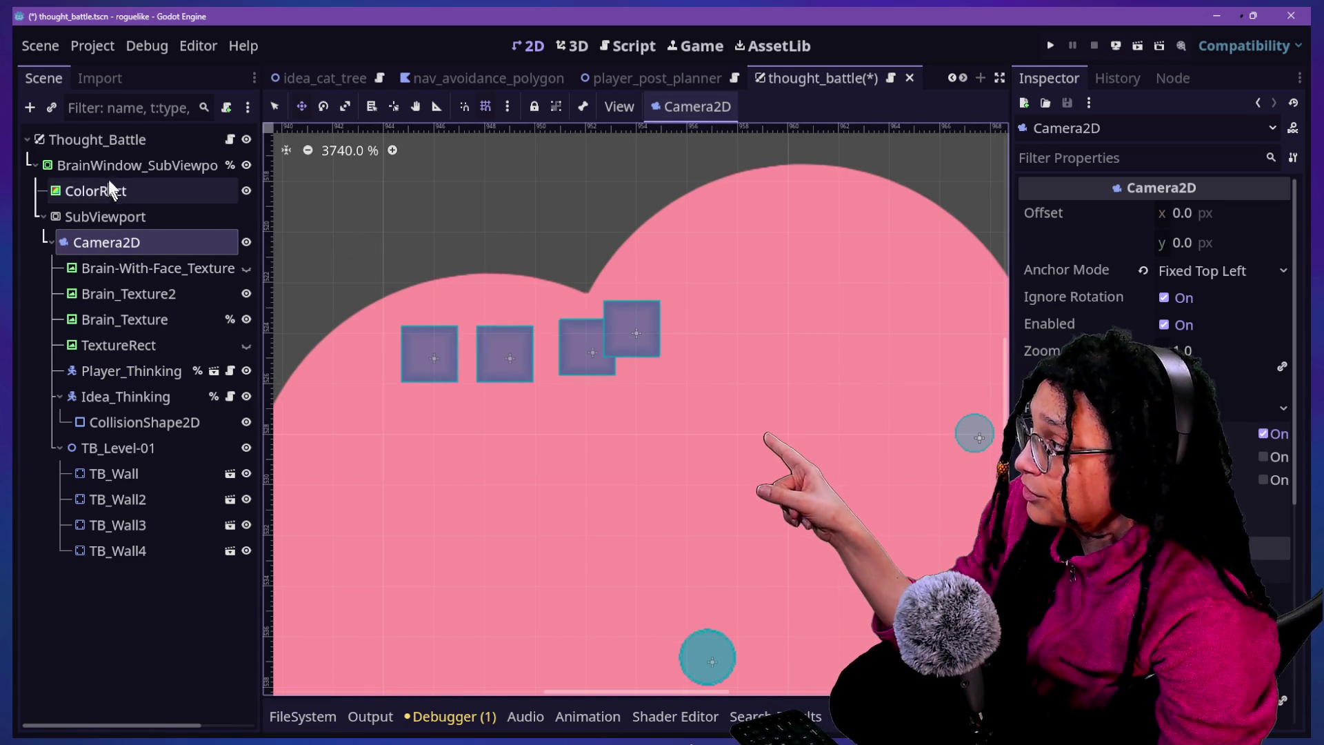
{"action": "left_click", "coordinate": [138, 166]}
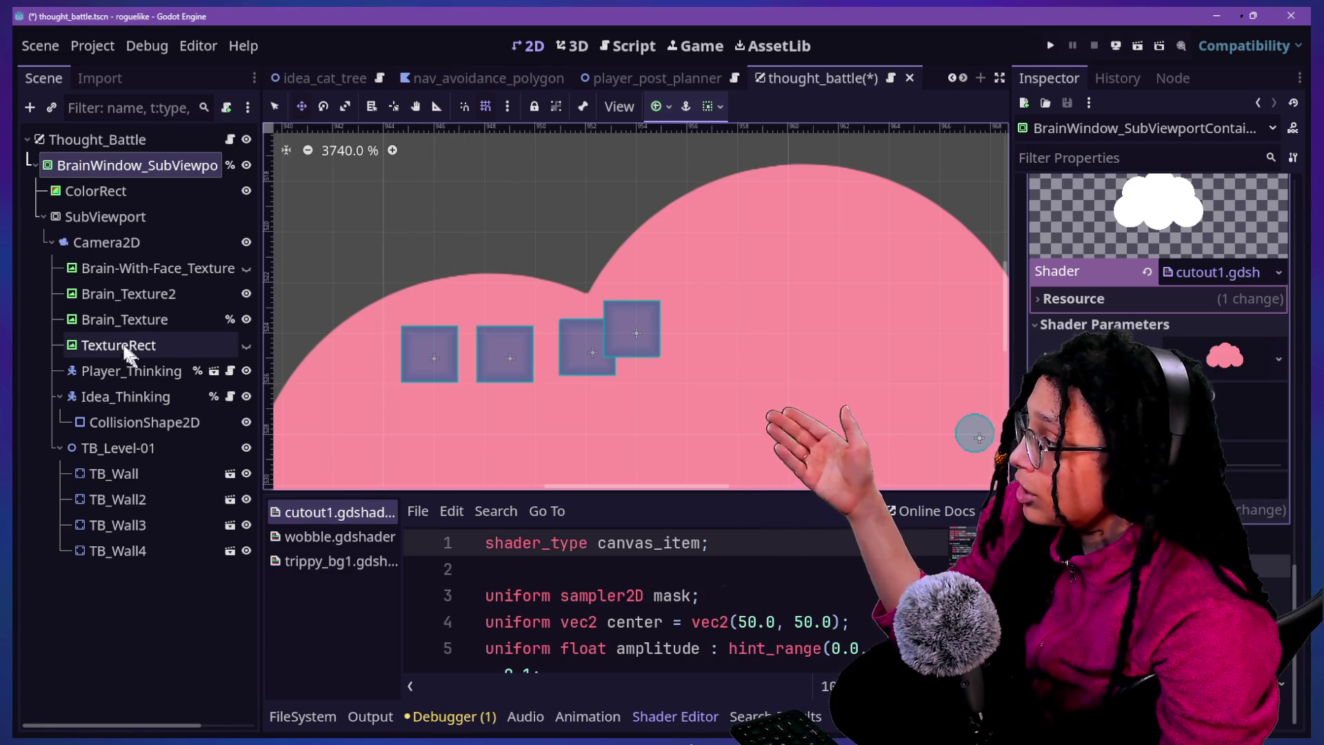
{"action": "left_click", "coordinate": [103, 269]}
Reparent Brain-With-Face_Texture through TB_Wall4 from Camera2D directly under SubViewport
{"action": "left_click", "coordinate": [137, 552], "text": "shift"}
{"action": "left_click_drag", "start_coordinate": [89, 268], "coordinate": [88, 227]}
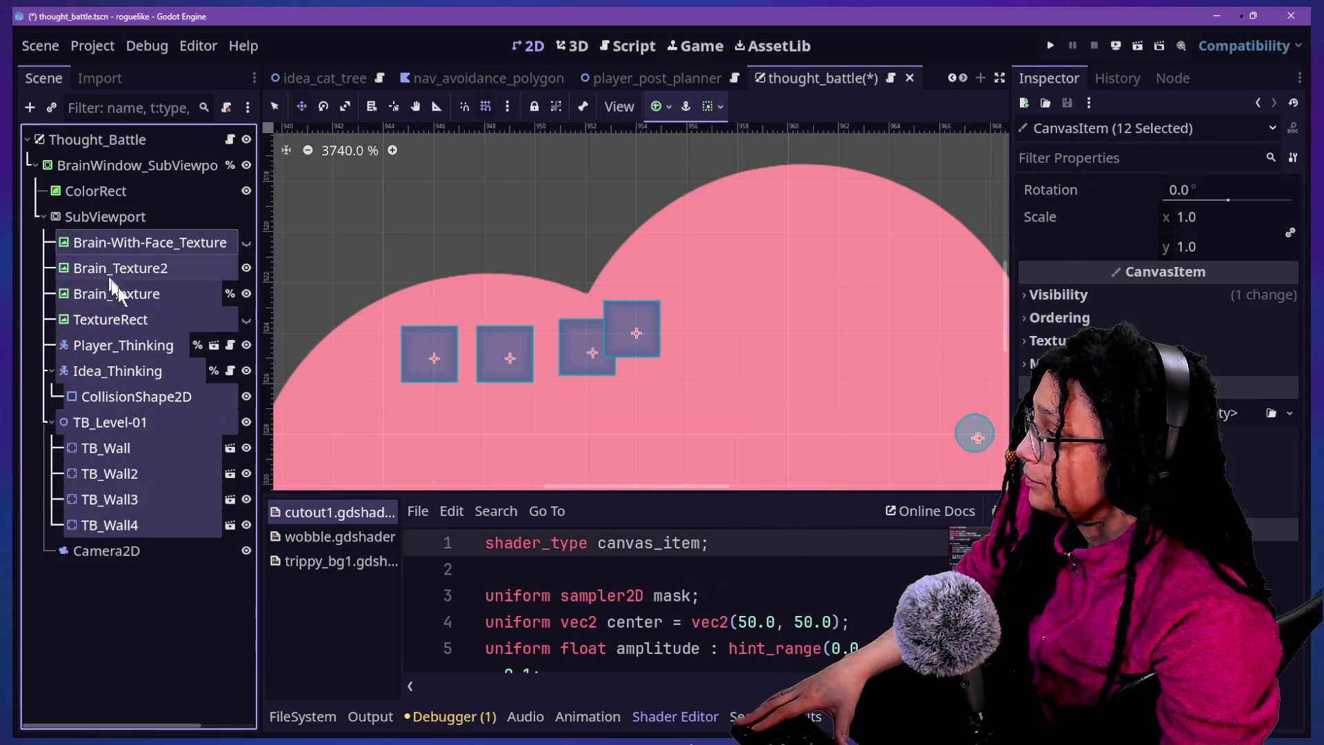
{"action": "left_click", "coordinate": [84, 238]}
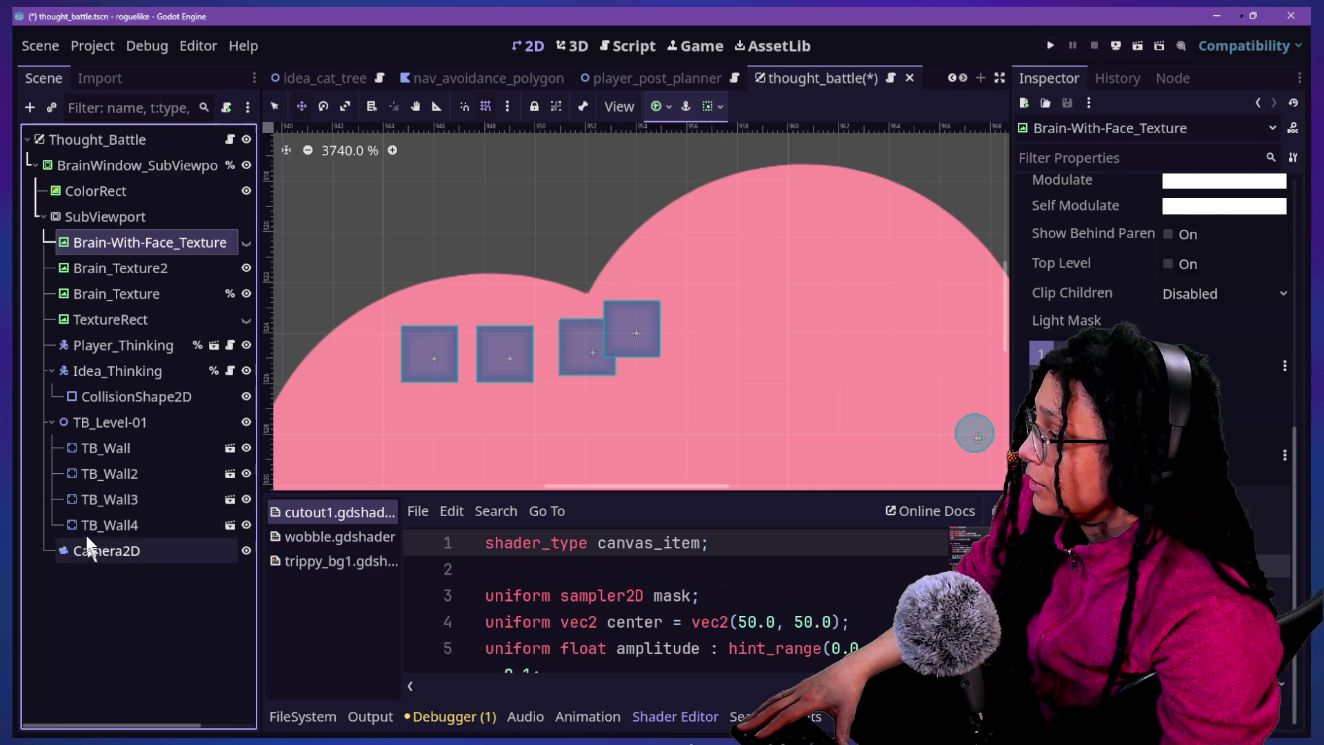
{"action": "left_click", "coordinate": [103, 527]}
{"action": "left_click", "coordinate": [104, 548]}
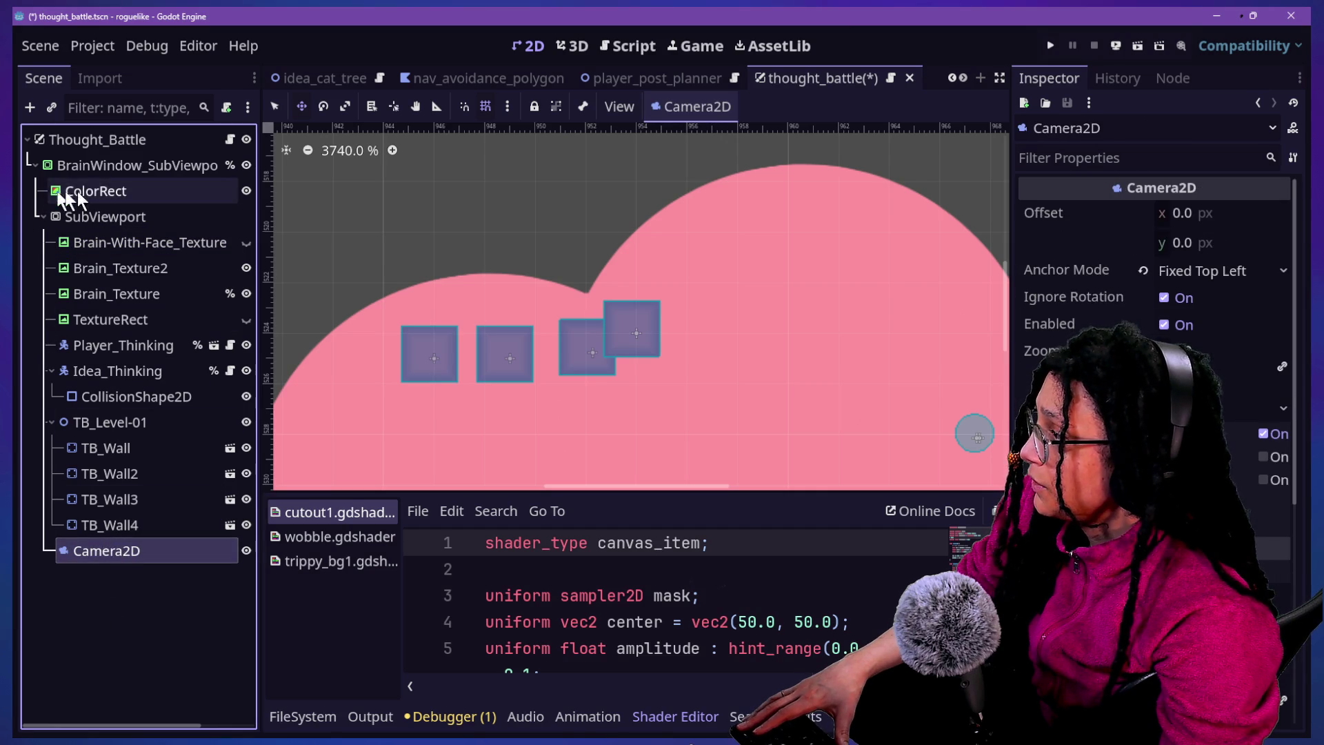
Inspect Brain_Texture, ColorRect and the BrainWindow container's shader
{"action": "left_click", "coordinate": [138, 217]}
{"action": "left_click_drag", "start_coordinate": [739, 308], "coordinate": [725, 308]}
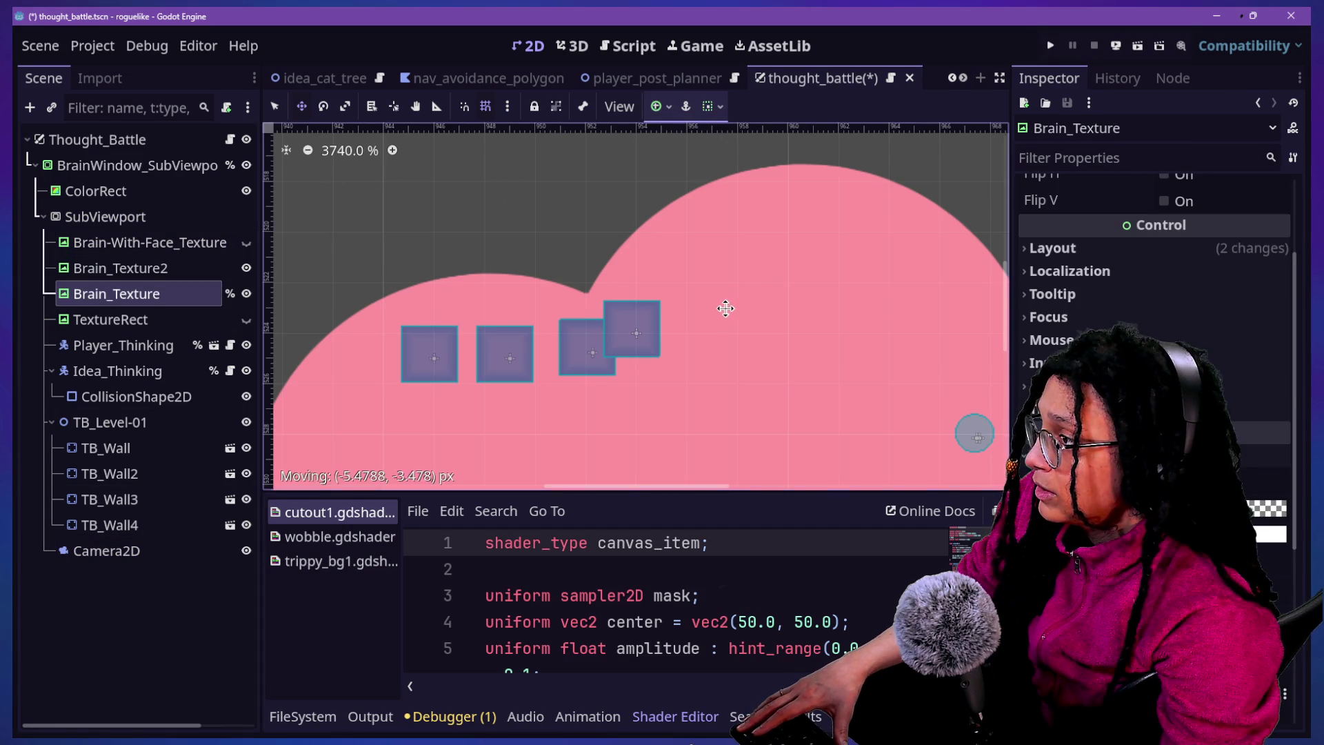
{"action": "left_click", "coordinate": [109, 191]}
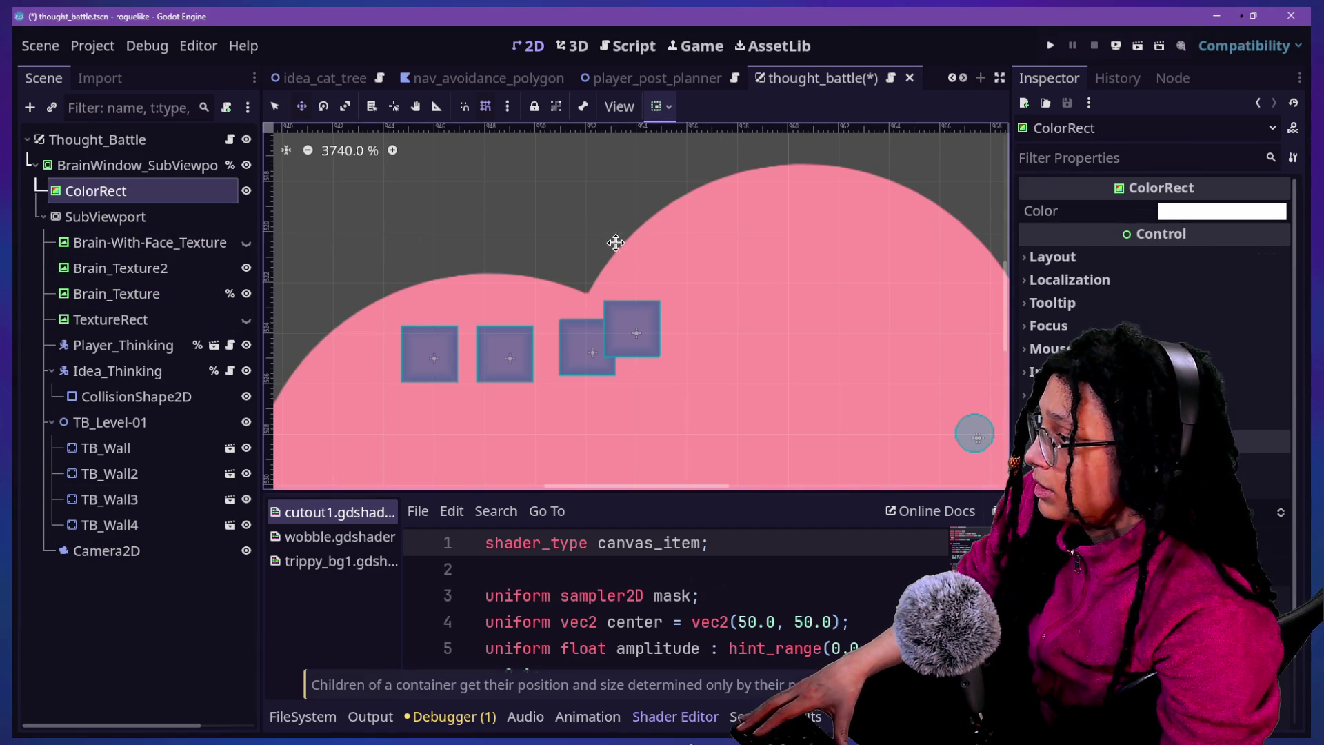
{"action": "left_click", "coordinate": [79, 167]}
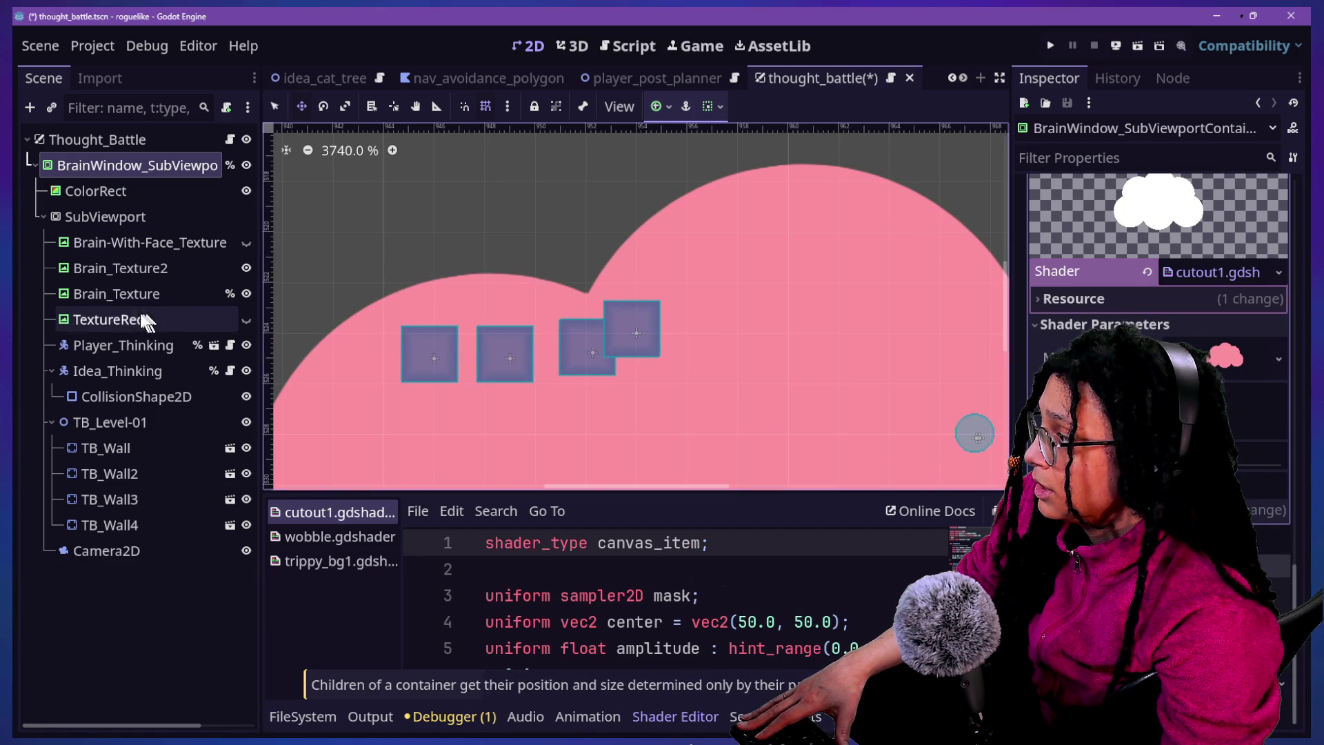
Nudge the whole TB_Level-01 wall group slightly up and left
{"action": "left_click", "coordinate": [118, 398]}
{"action": "left_click", "coordinate": [103, 345]}
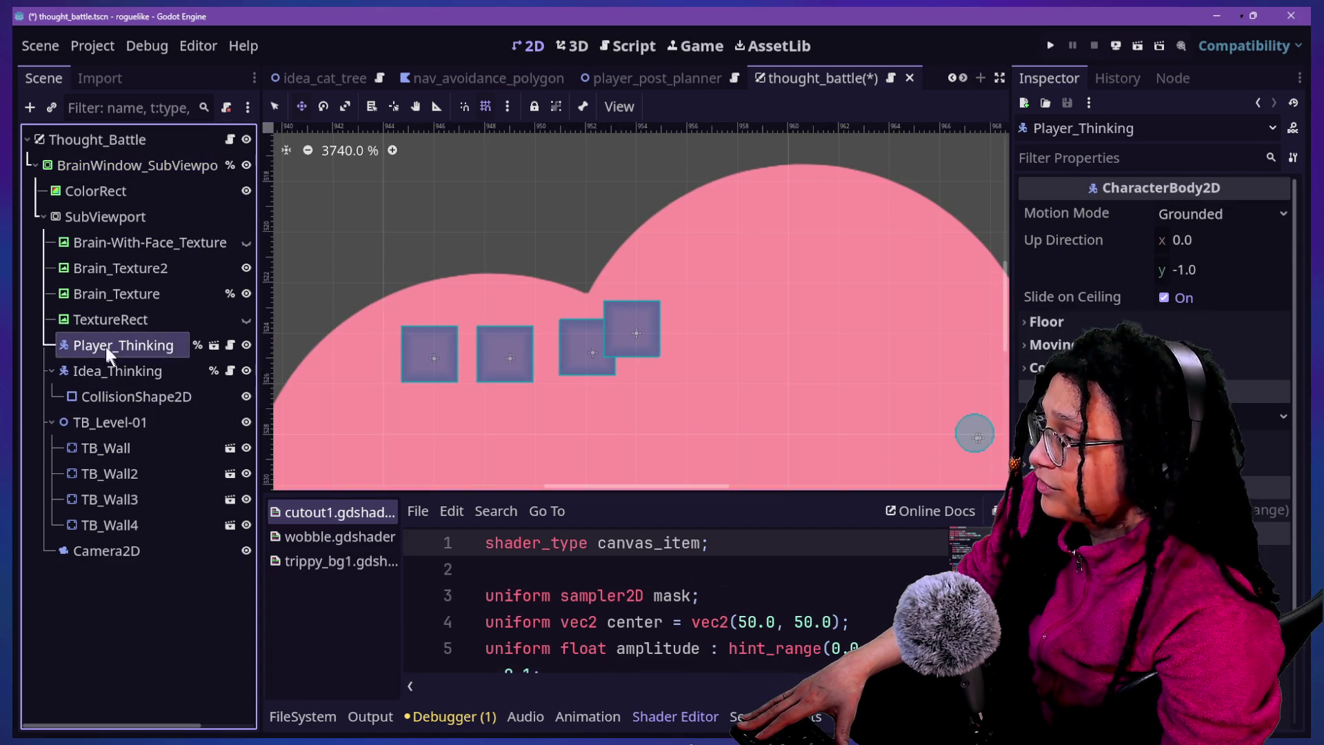
{"action": "left_click", "coordinate": [134, 448]}
{"action": "left_click", "coordinate": [210, 421]}
{"action": "mouse_move", "coordinate": [582, 319]}
{"action": "left_mouse_down"}
{"action": "mouse_move", "coordinate": [614, 345]}
{"action": "mouse_move", "coordinate": [576, 304]}
{"action": "left_mouse_up"}
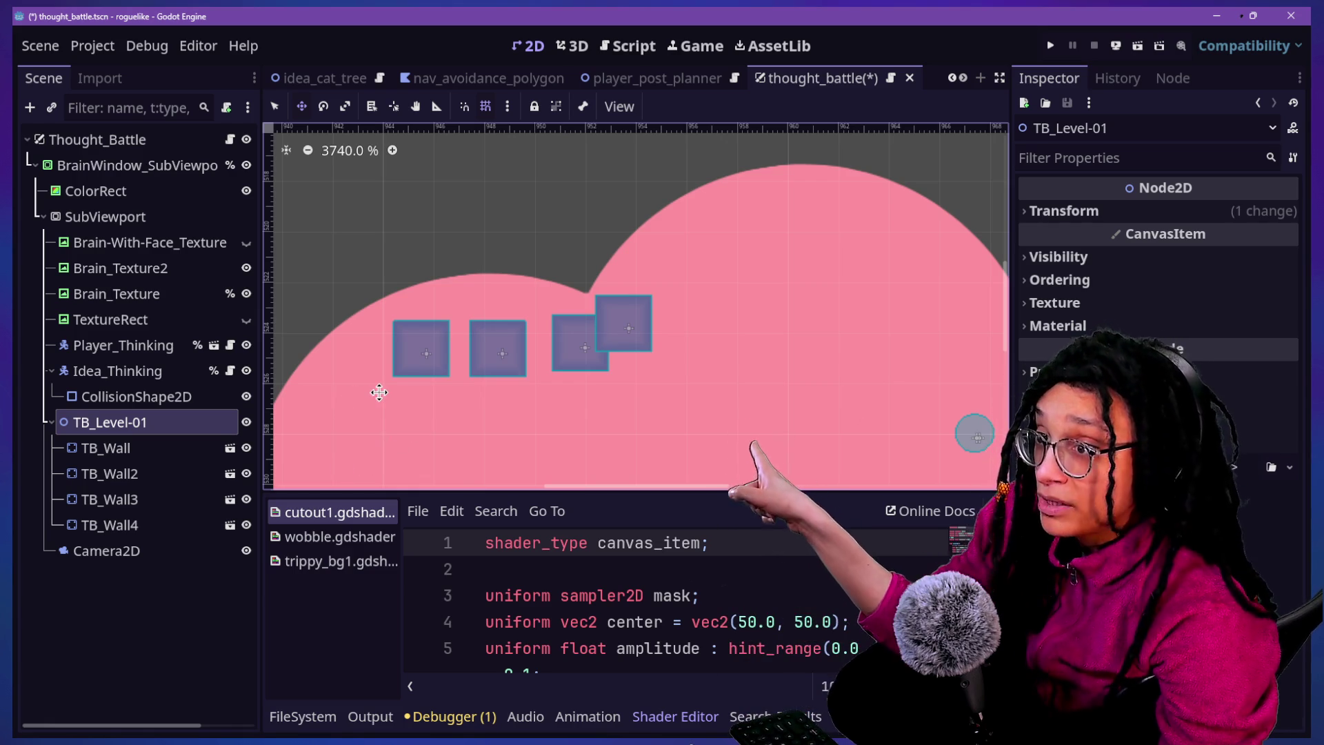
Drag TB_Wall down and left beneath the gap between the right-hand squares
{"action": "scroll", "coordinate": [379, 391], "scroll_direction": "up", "scroll_amount": 5}
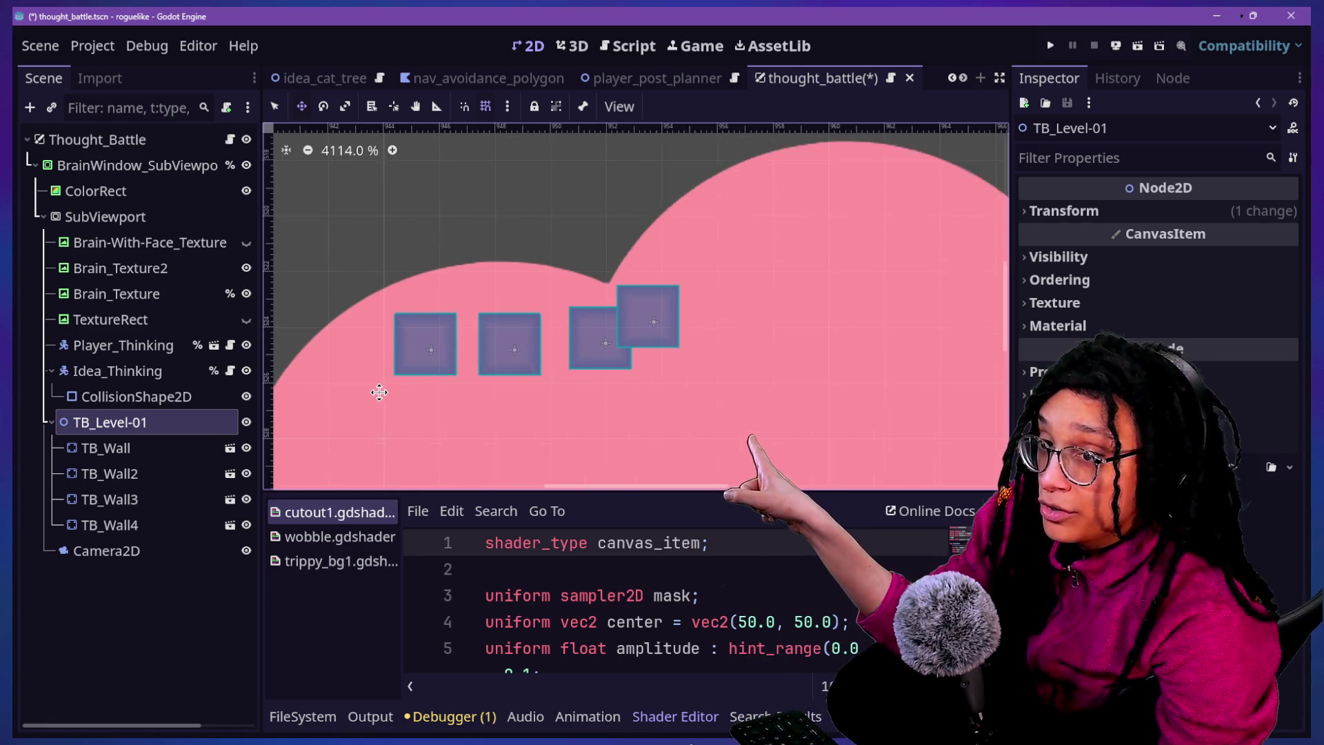
{"action": "left_click", "coordinate": [168, 452]}
{"action": "mouse_move", "coordinate": [669, 311]}
{"action": "left_mouse_down"}
{"action": "mouse_move", "coordinate": [591, 289]}
{"action": "mouse_move", "coordinate": [589, 206]}
{"action": "mouse_move", "coordinate": [434, 252]}
{"action": "mouse_move", "coordinate": [752, 332]}
{"action": "left_mouse_up"}
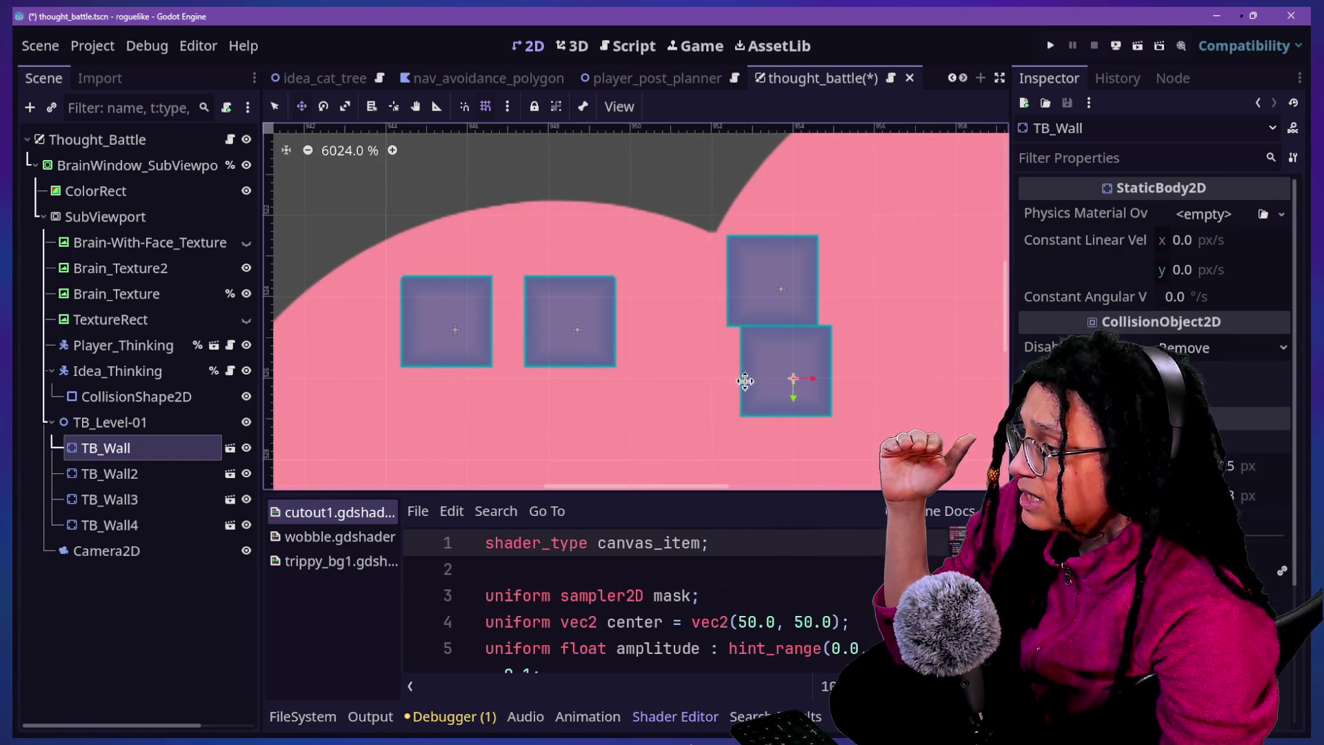
{"action": "left_click_drag", "start_coordinate": [455, 375], "coordinate": [382, 364]}
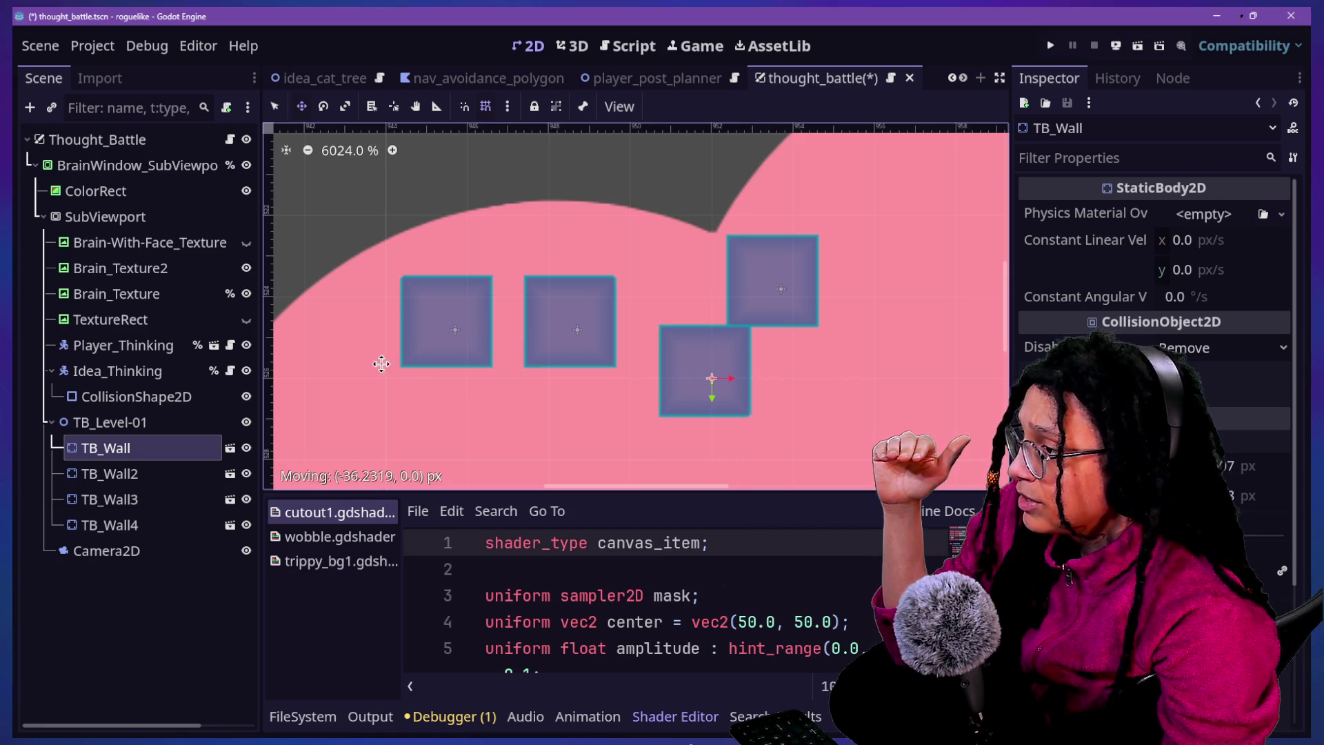
Start dragging TB_Level-01 to a new position in the node hierarchy
{"action": "left_click", "coordinate": [122, 416]}
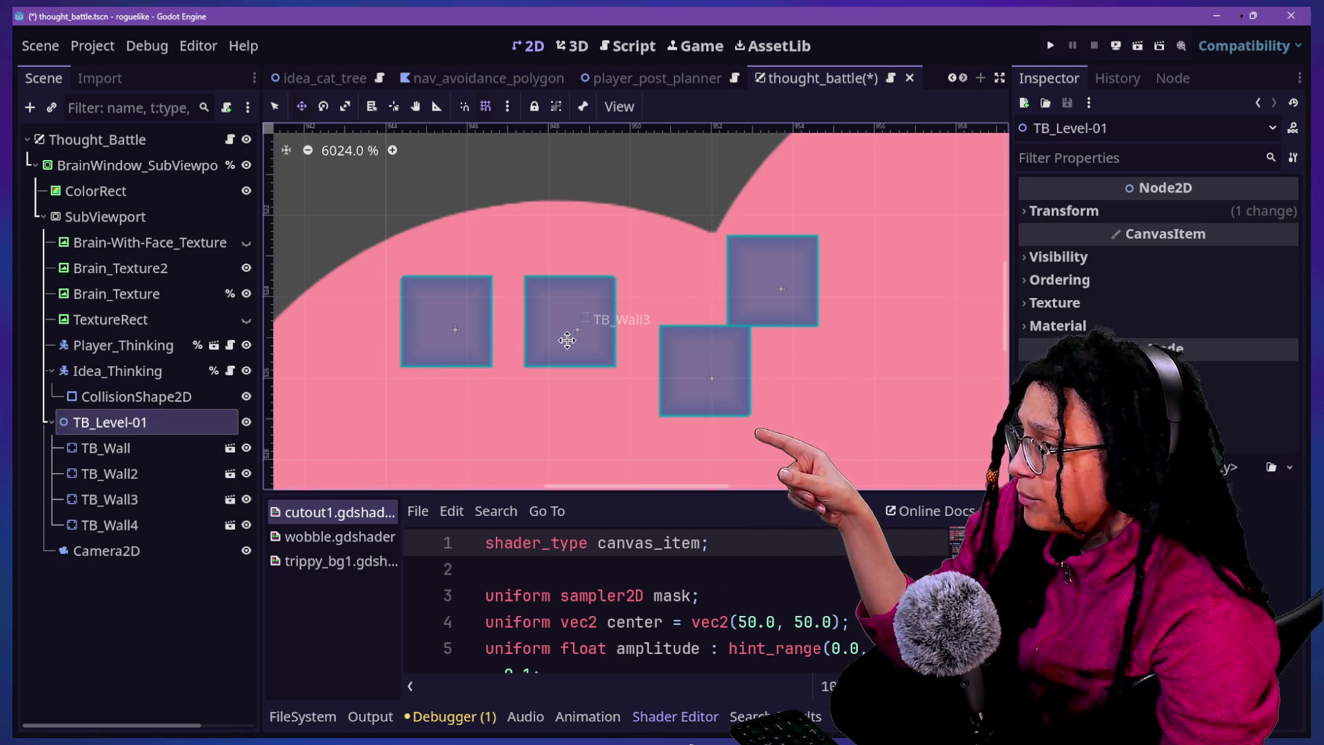
{"action": "scroll", "coordinate": [588, 327], "scroll_direction": "up", "scroll_amount": 3}
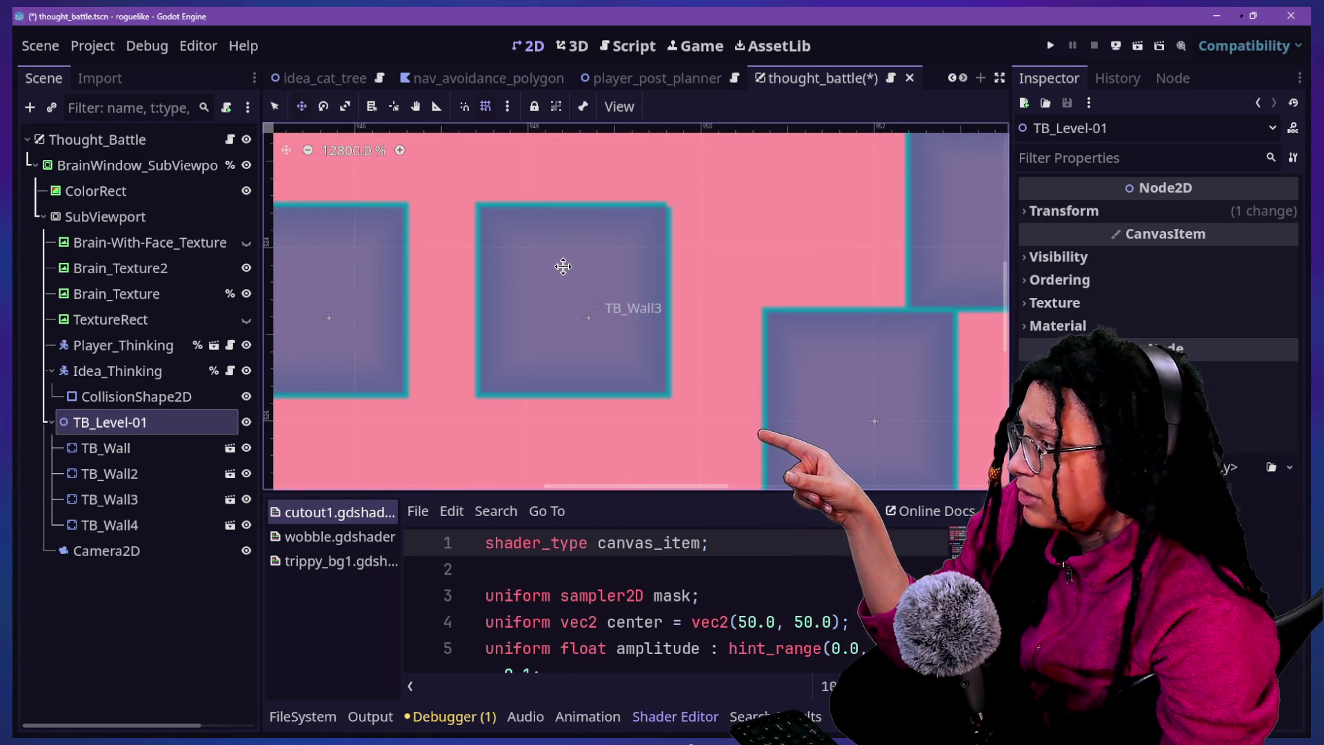
{"action": "left_click_drag", "start_coordinate": [138, 420], "coordinate": [129, 388]}
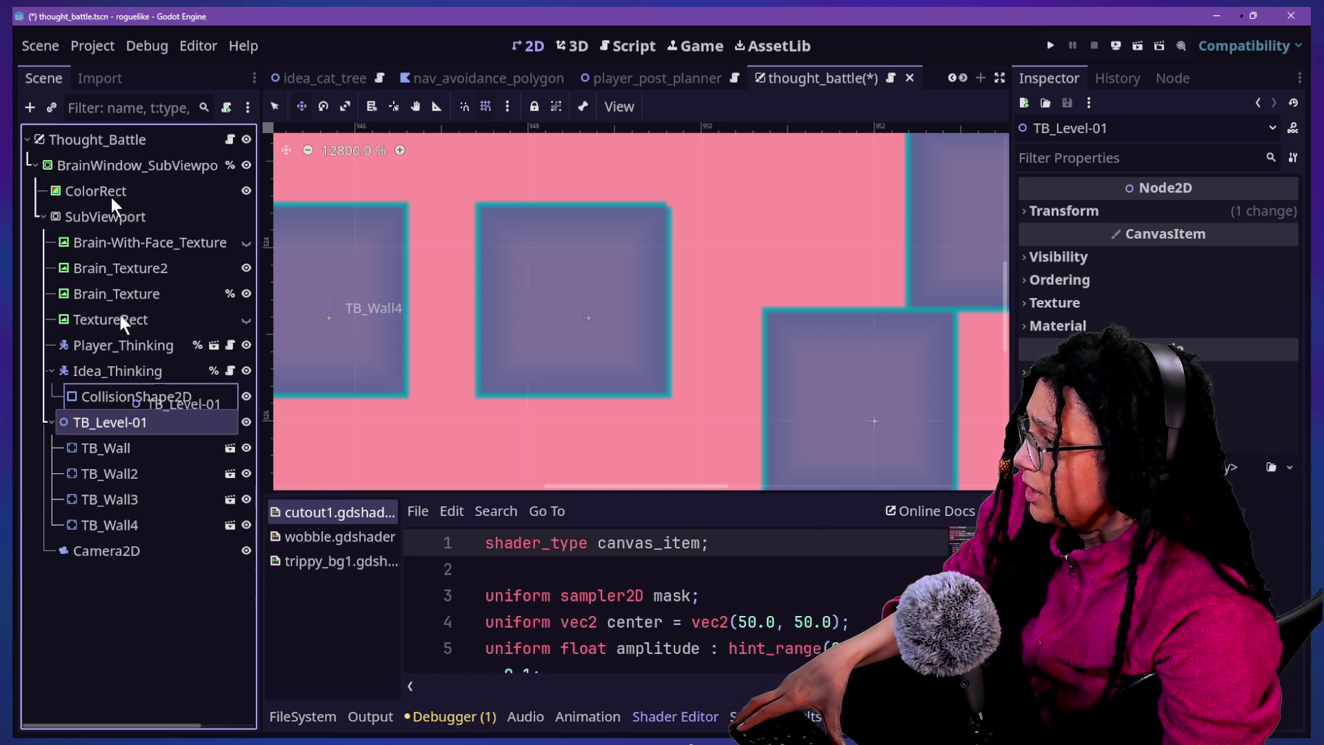
{"action": "left_click_drag", "start_coordinate": [111, 146], "coordinate": [116, 153]}
{"action": "scroll", "coordinate": [604, 267], "scroll_direction": "down", "scroll_amount": 10}
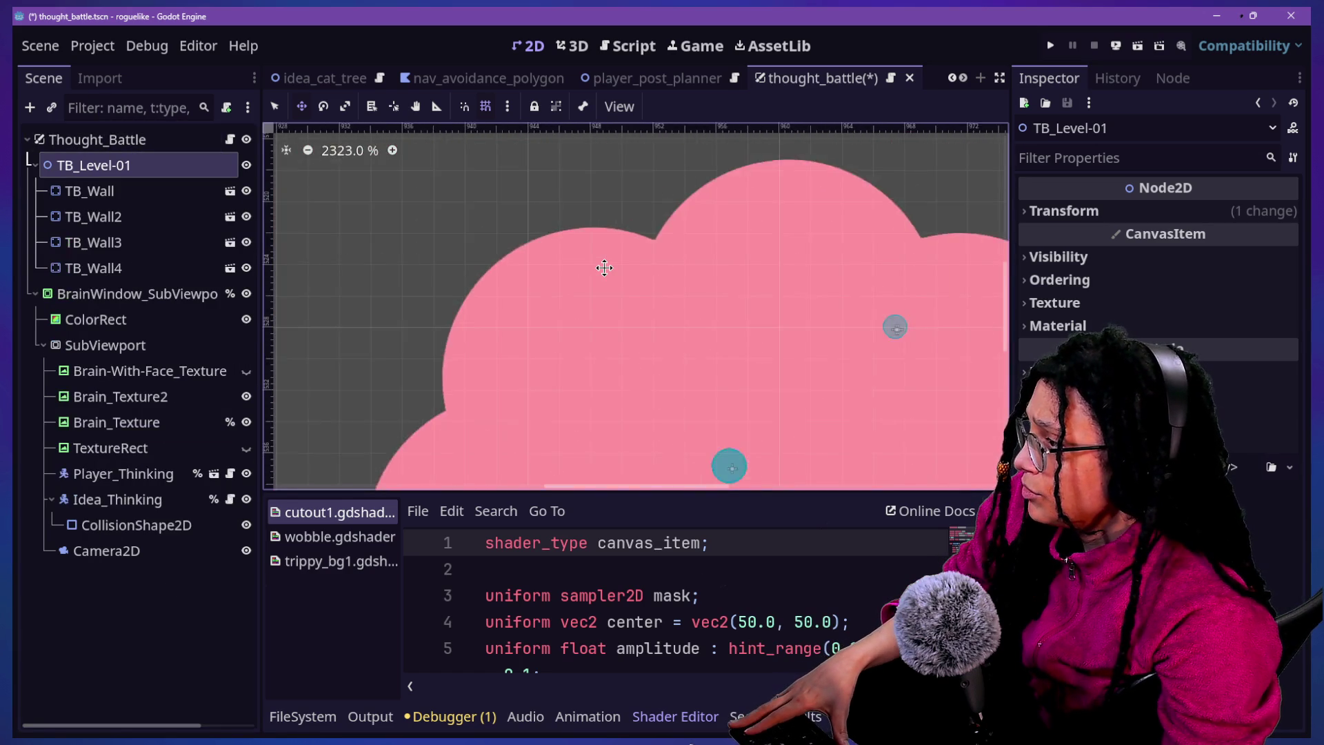
{"action": "scroll", "coordinate": [604, 268], "scroll_direction": "down", "scroll_amount": 5}
{"action": "scroll", "coordinate": [581, 341], "scroll_direction": "down", "scroll_amount": 13}
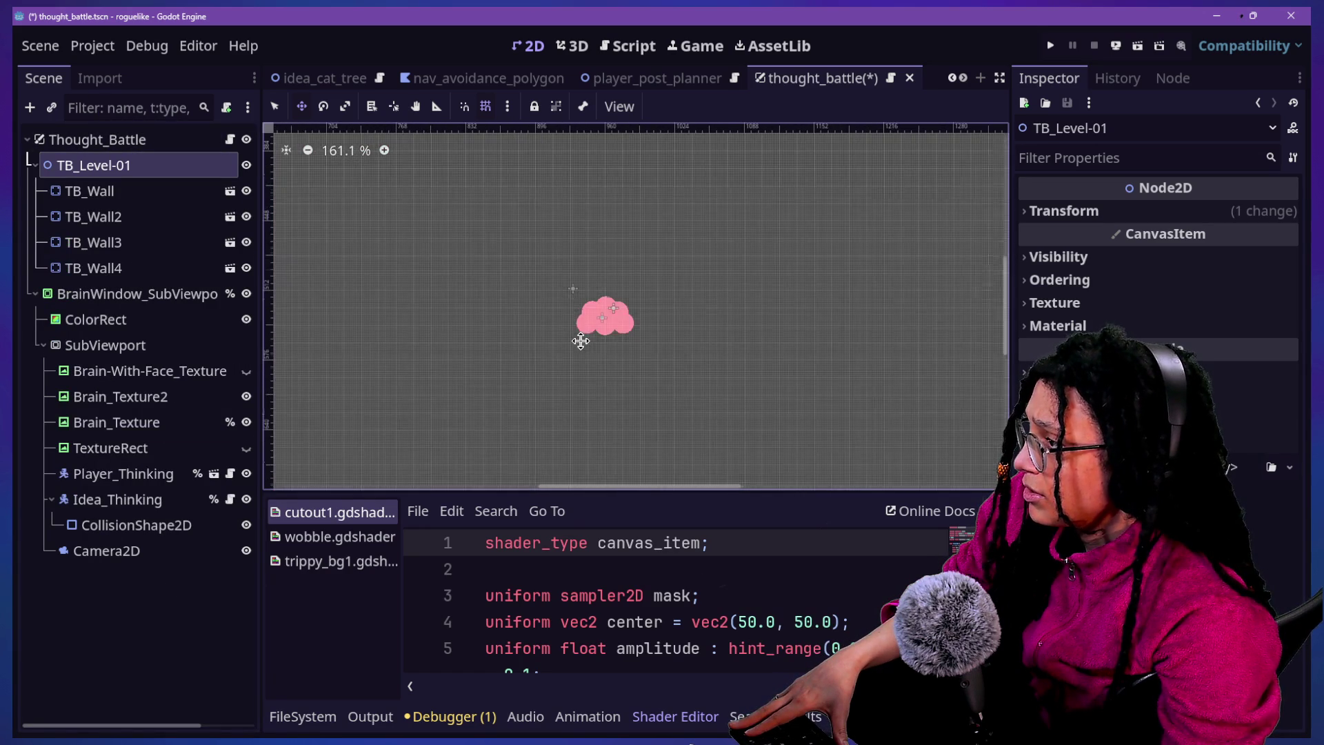
{"action": "scroll", "coordinate": [534, 313], "scroll_direction": "up", "scroll_amount": 14}
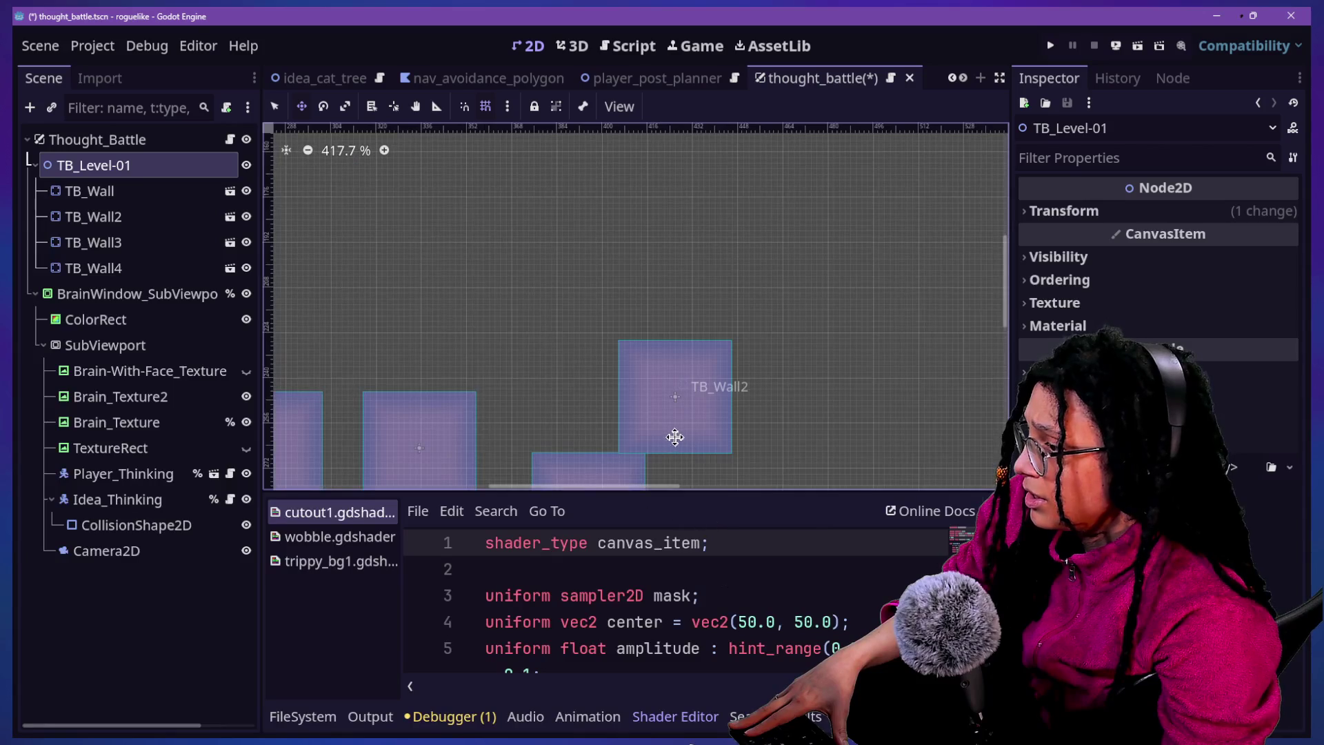
{"action": "scroll", "coordinate": [675, 436], "scroll_direction": "up", "scroll_amount": 7}
{"action": "scroll", "coordinate": [676, 436], "scroll_direction": "down", "scroll_amount": 5}
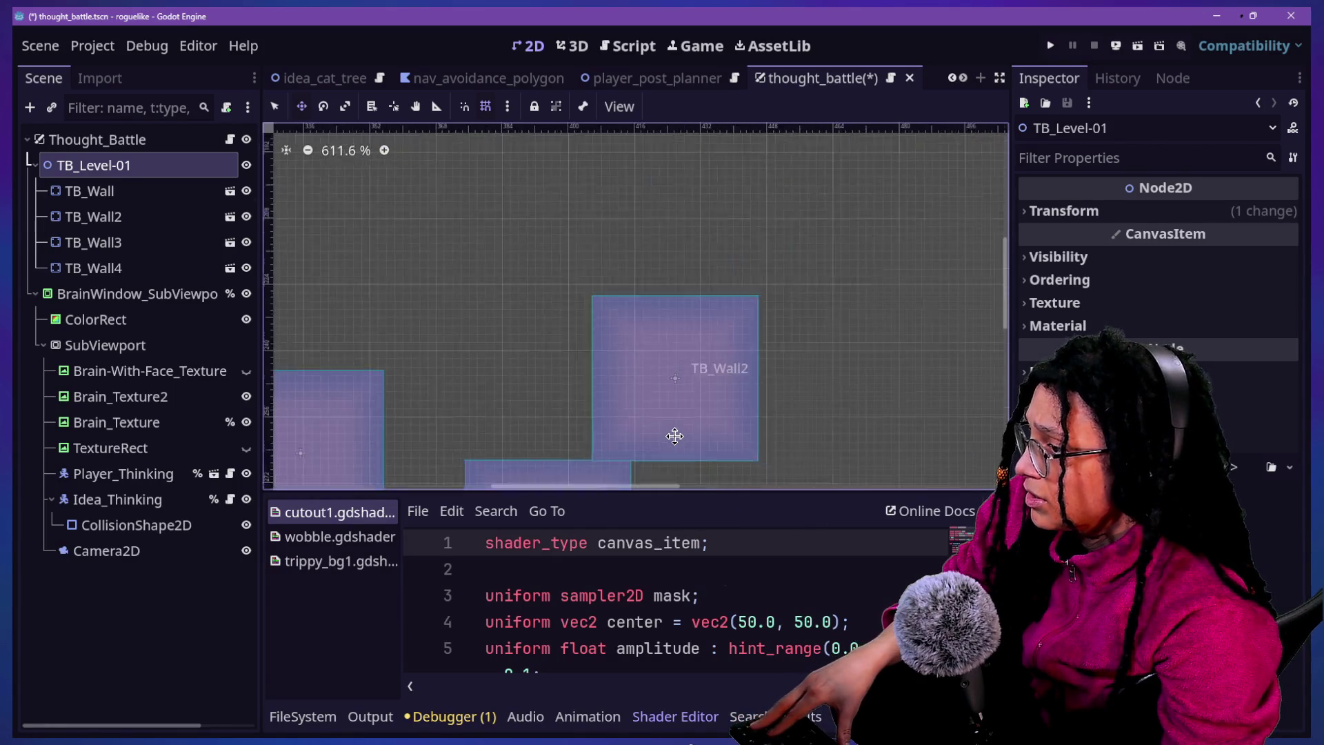
{"action": "scroll", "coordinate": [675, 436], "scroll_direction": "down", "scroll_amount": 10}
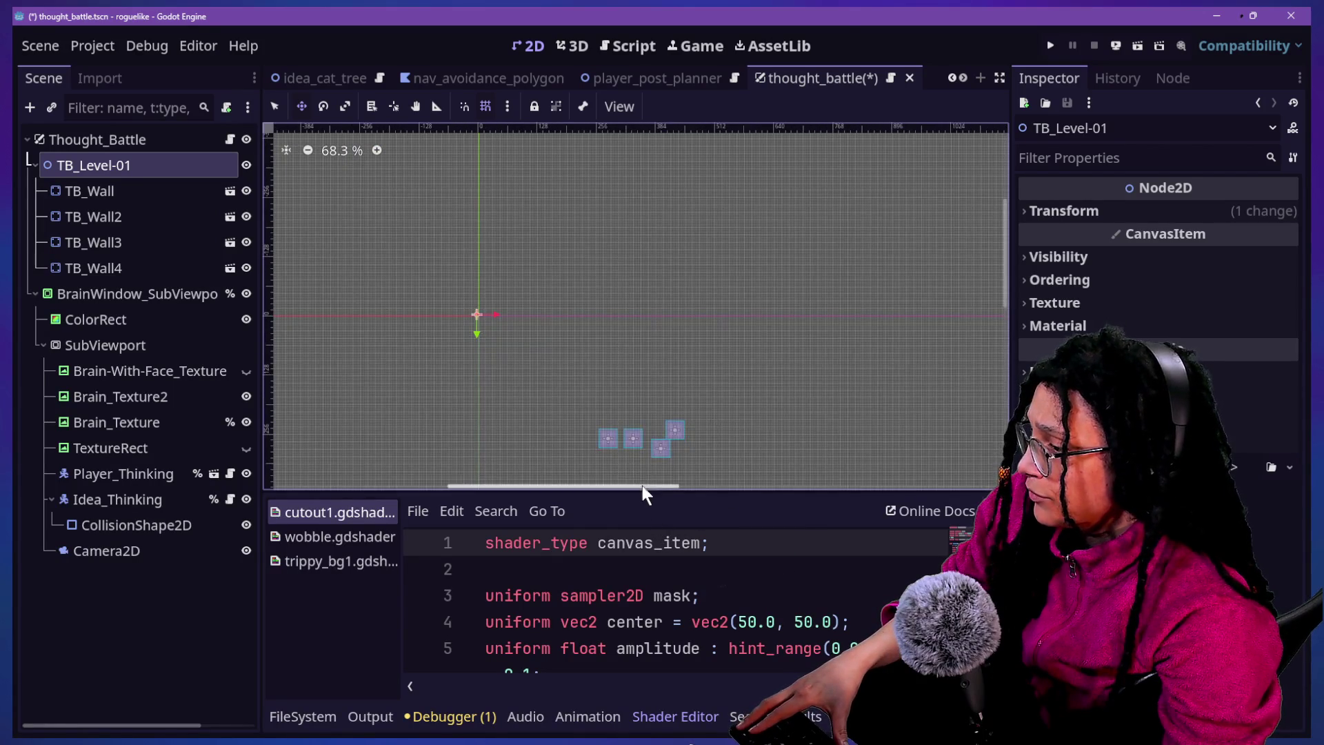
{"action": "left_click_drag", "start_coordinate": [643, 485], "coordinate": [799, 499]}
{"action": "scroll", "coordinate": [703, 405], "scroll_direction": "down", "scroll_amount": 5}
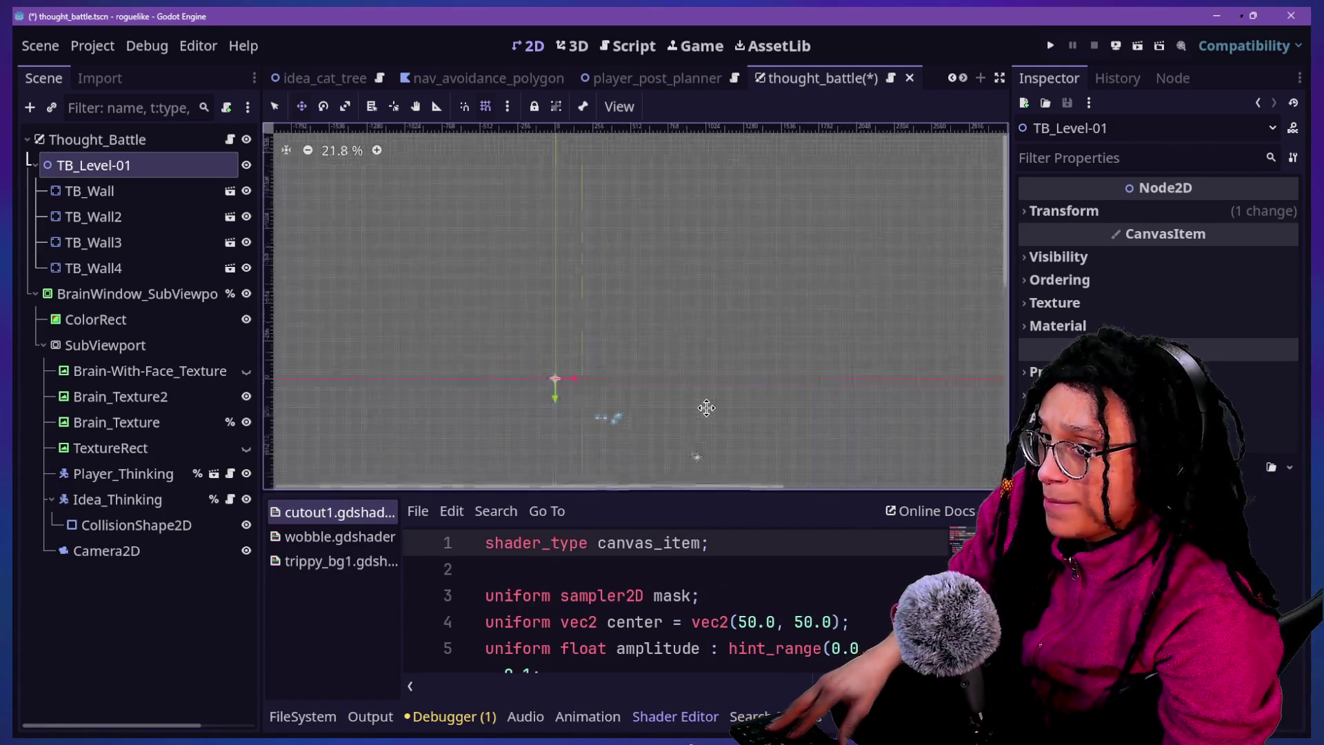
{"action": "scroll", "coordinate": [707, 408], "scroll_direction": "down", "scroll_amount": 2}
{"action": "key", "text": "ctrl+z"}
{"action": "scroll", "coordinate": [700, 451], "scroll_direction": "up", "scroll_amount": 17}
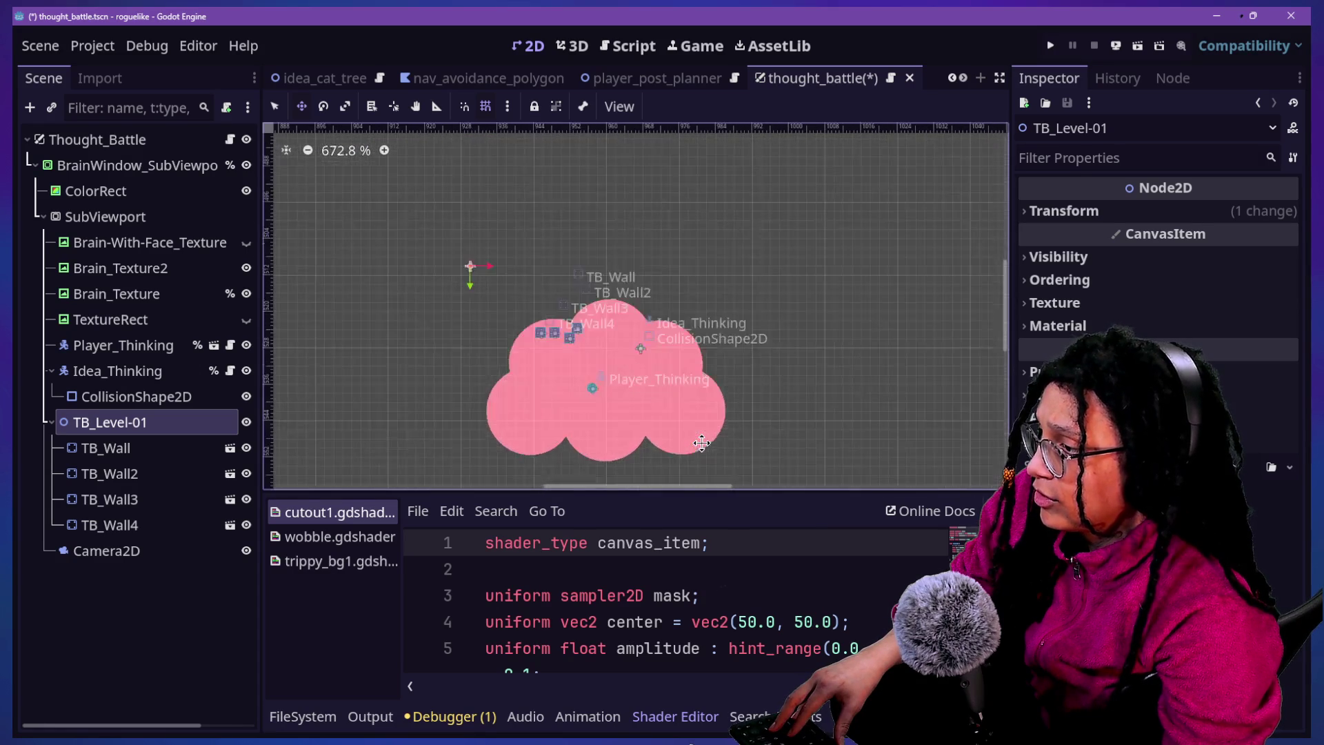
{"action": "scroll", "coordinate": [494, 320], "scroll_direction": "up", "scroll_amount": 3}
{"action": "scroll", "coordinate": [493, 319], "scroll_direction": "down", "scroll_amount": 1}
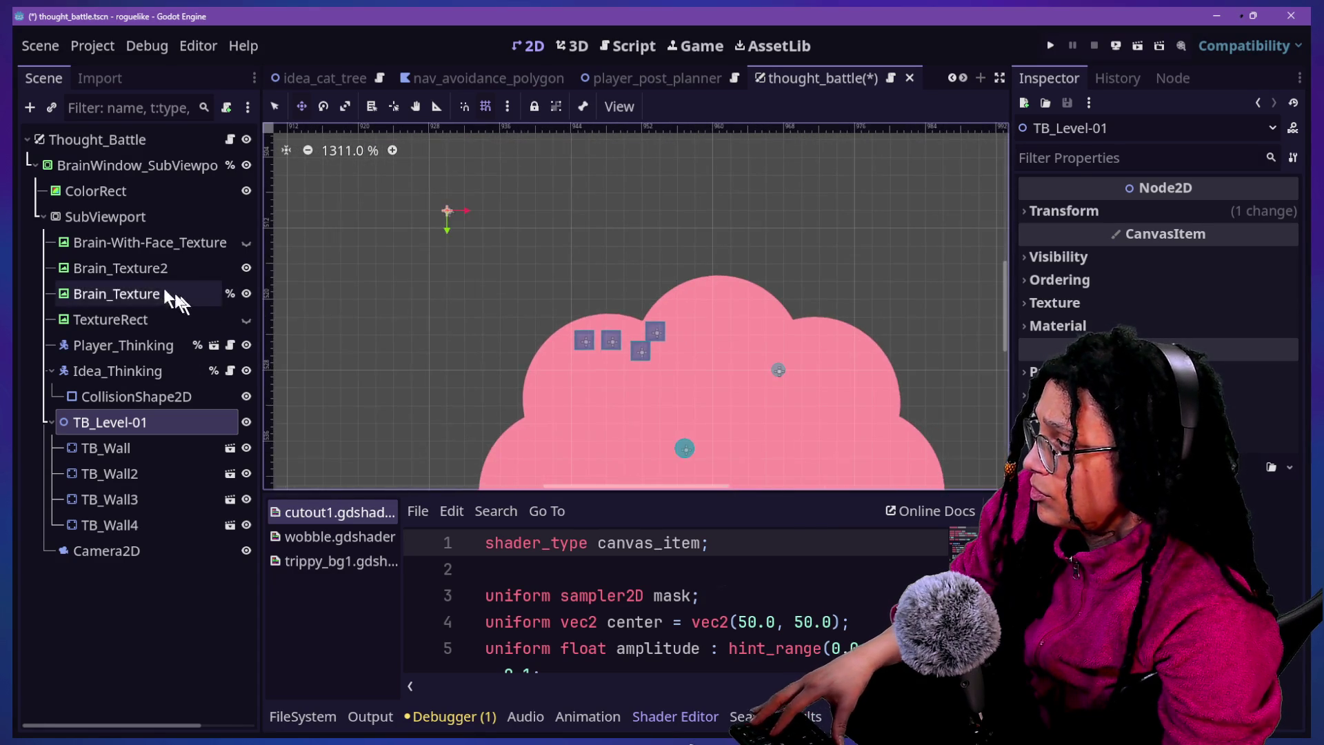
{"action": "left_click", "coordinate": [134, 217]}
{"action": "left_click", "coordinate": [124, 166]}
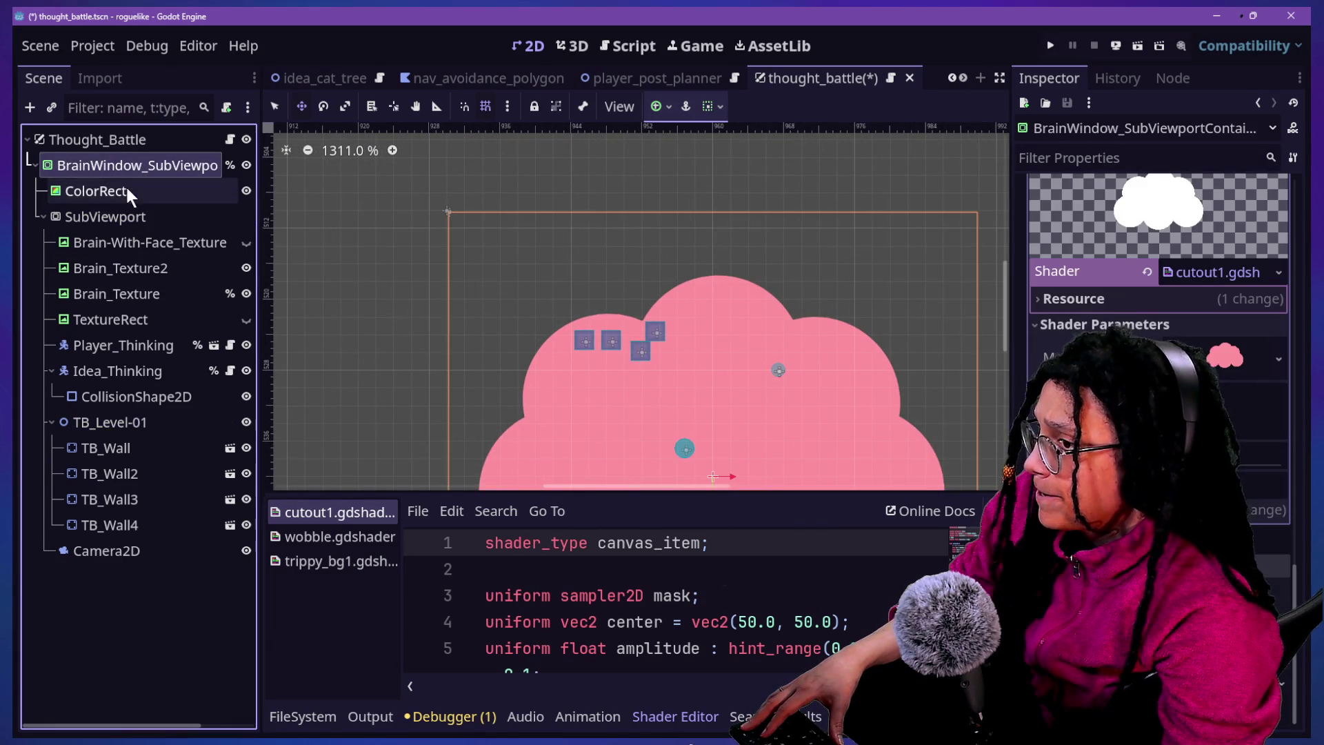
{"action": "scroll", "coordinate": [845, 421], "scroll_direction": "up", "scroll_amount": 4}
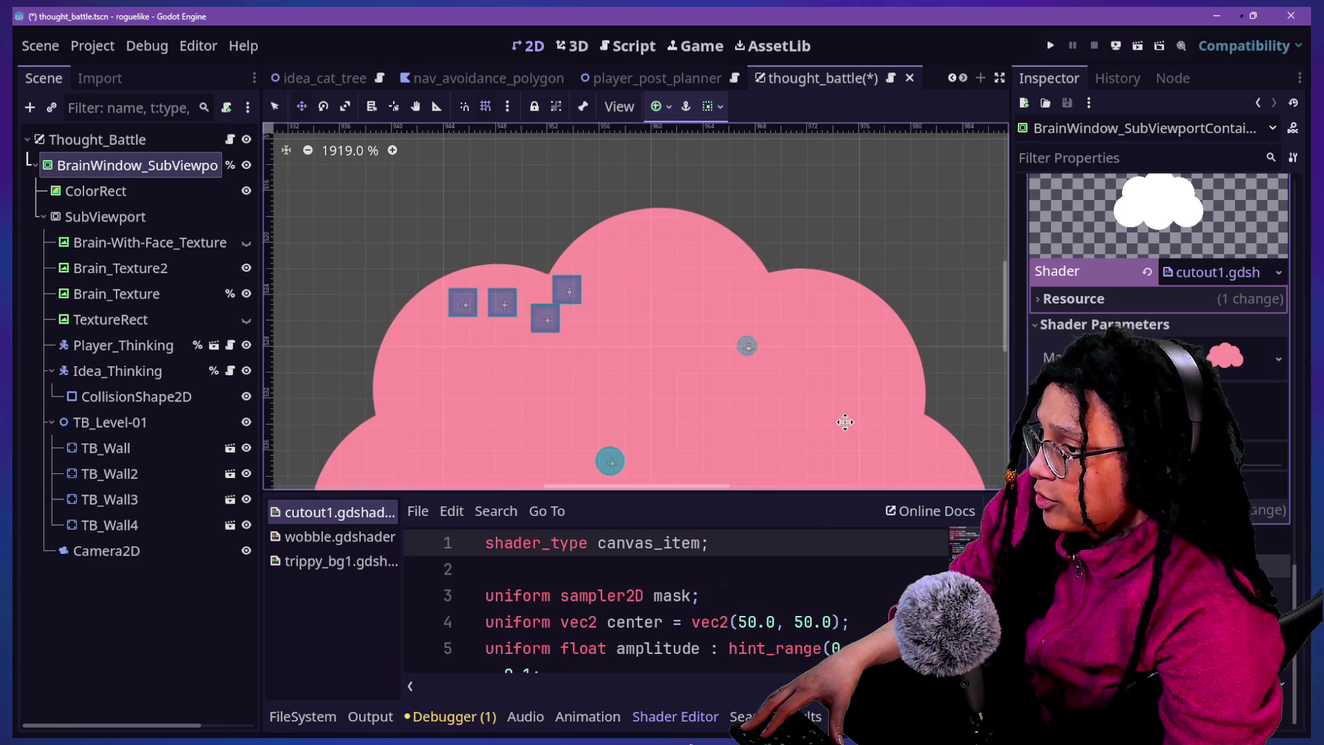
{"action": "scroll", "coordinate": [1158, 344], "scroll_direction": "up", "scroll_amount": 5}
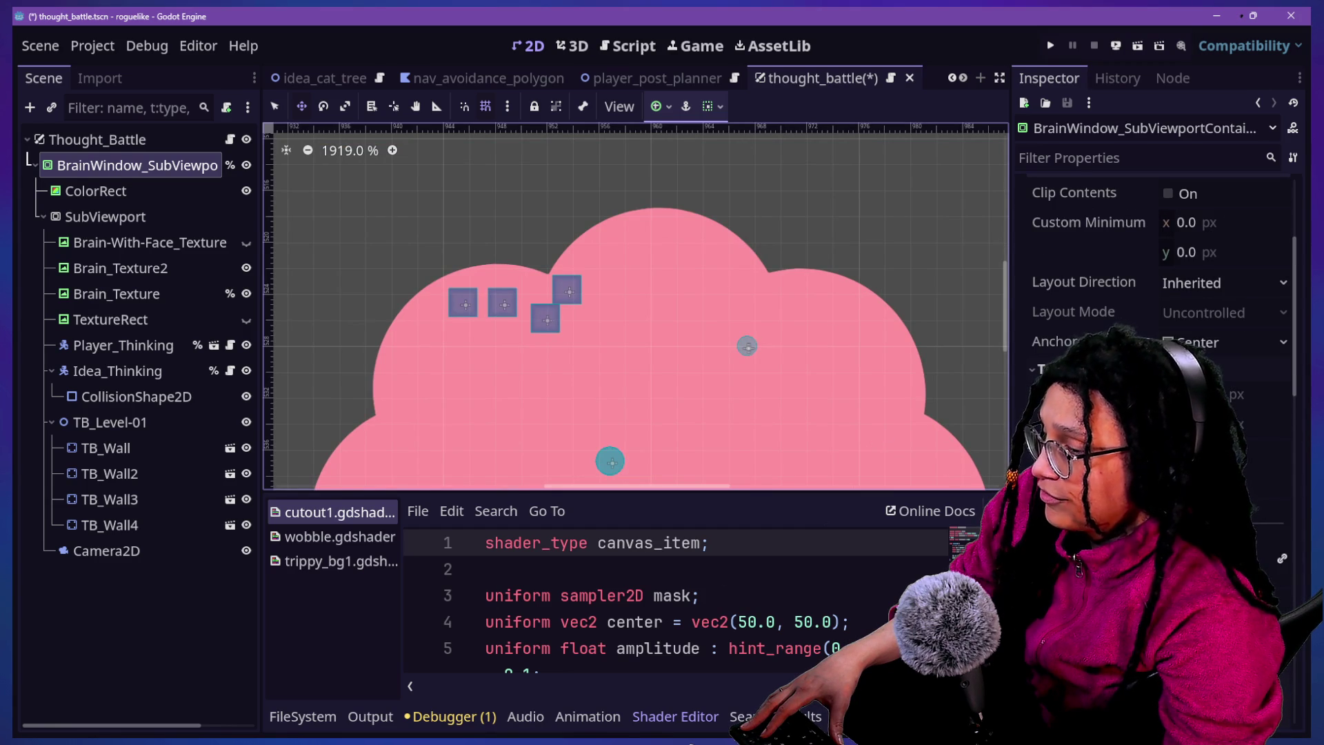
{"action": "scroll", "coordinate": [1158, 311], "scroll_direction": "down", "scroll_amount": 3}
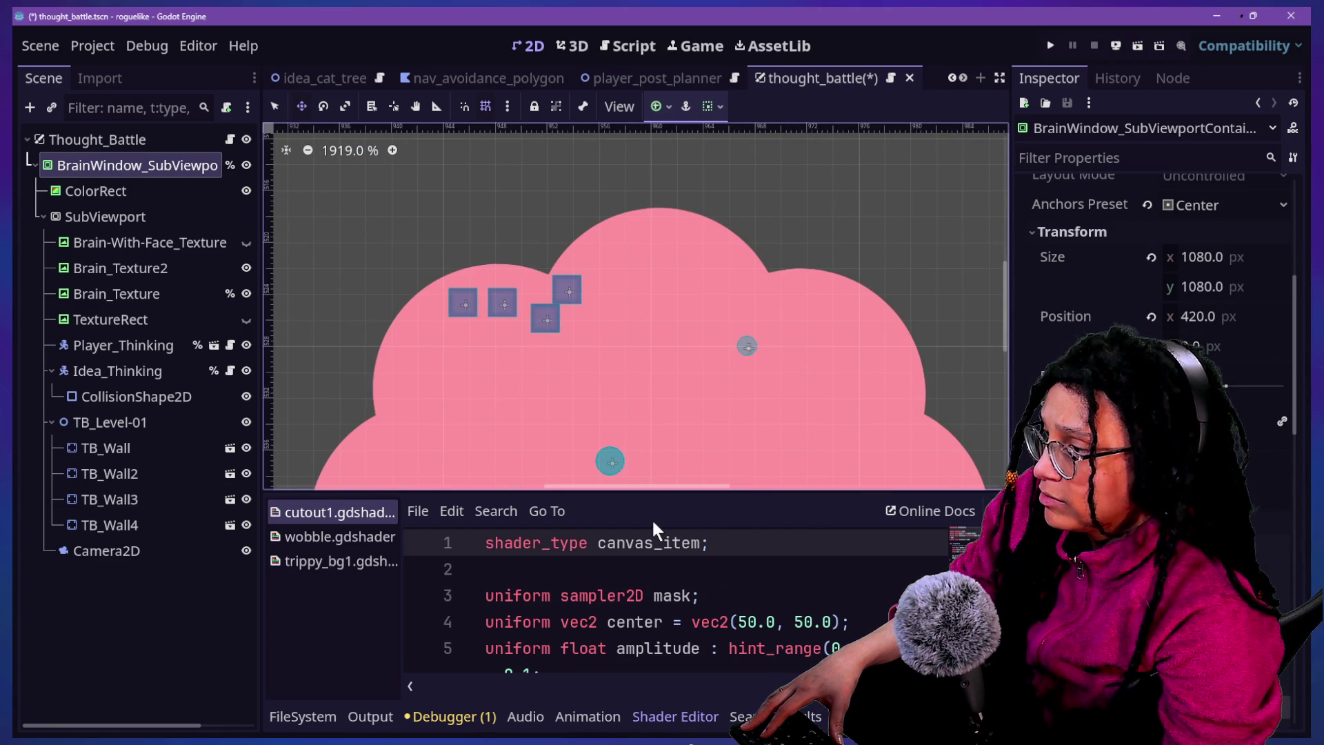
{"action": "mouse_move", "coordinate": [659, 345]}
{"action": "left_mouse_down"}
{"action": "mouse_move", "coordinate": [631, 345]}
{"action": "mouse_move", "coordinate": [660, 342]}
{"action": "left_mouse_up"}
{"action": "left_click", "coordinate": [122, 216]}
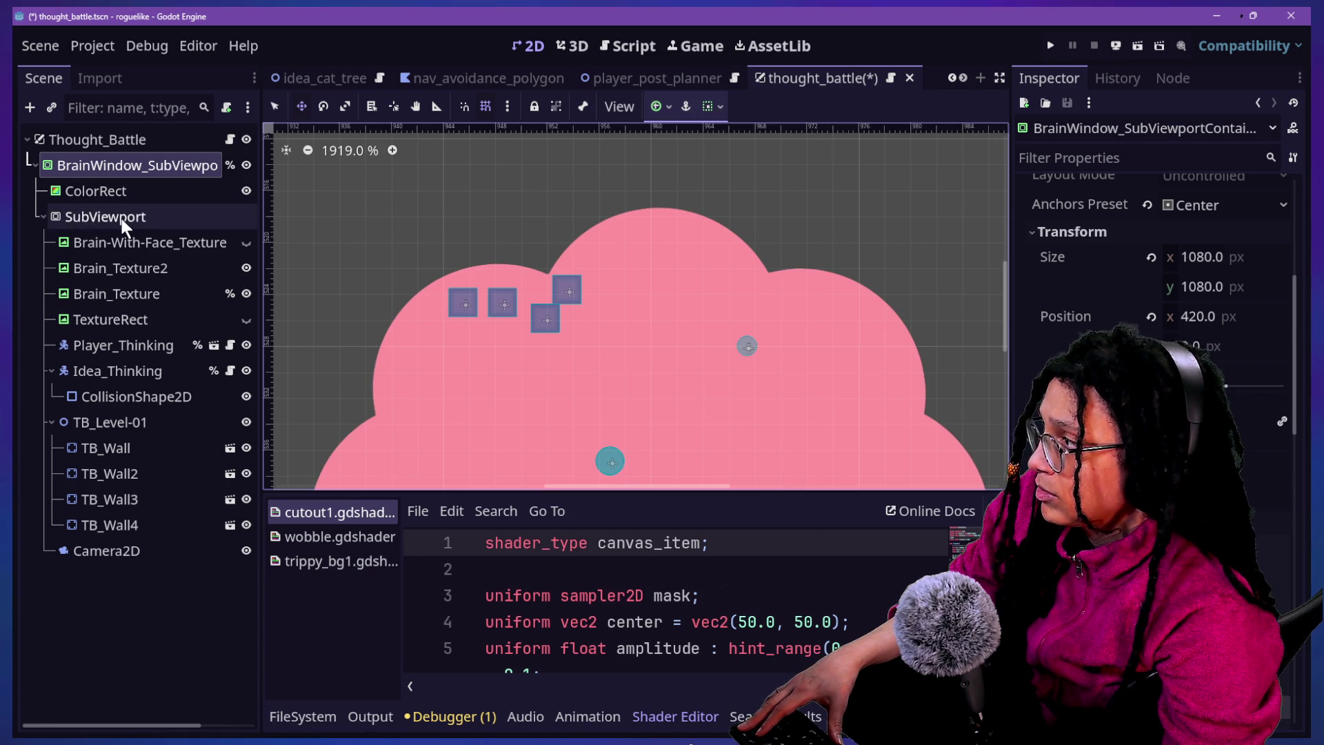
{"action": "left_click_drag", "start_coordinate": [572, 293], "coordinate": [382, 375]}
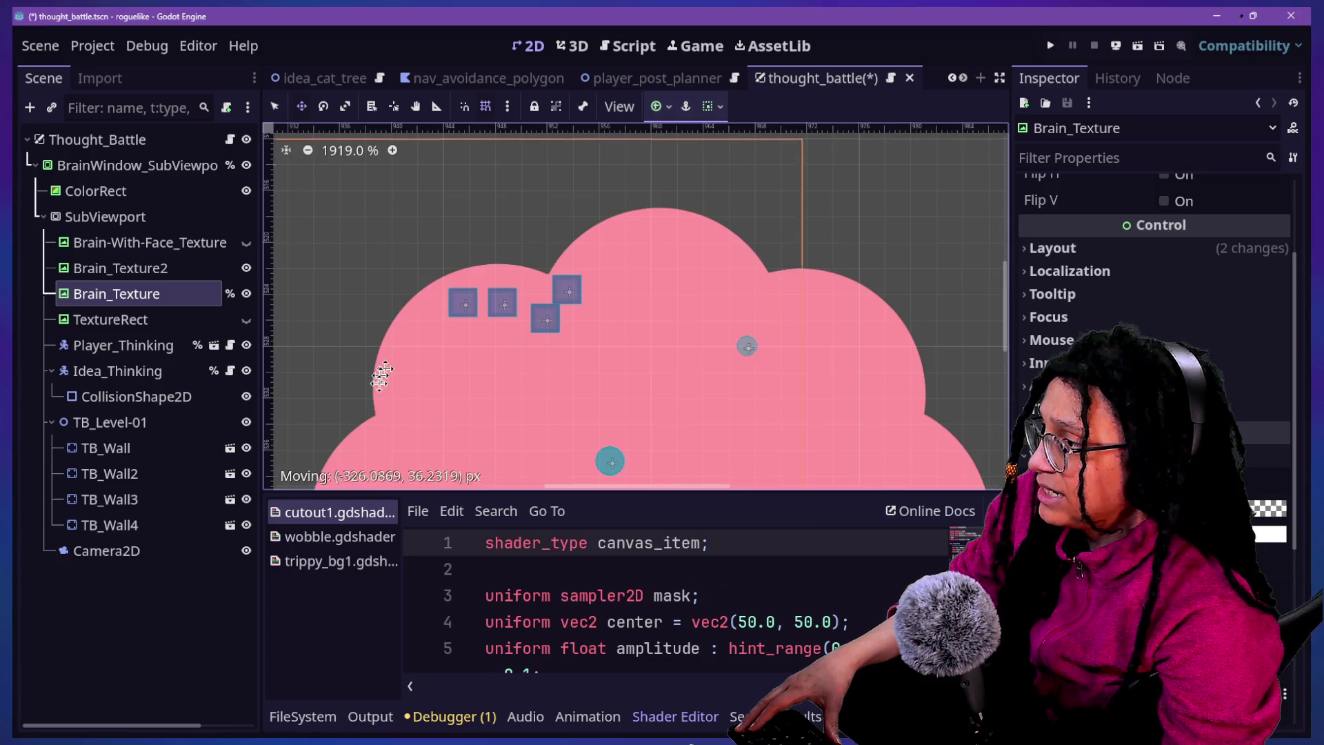
{"action": "left_click", "coordinate": [108, 180]}
{"action": "left_click", "coordinate": [96, 160]}
{"action": "left_click", "coordinate": [124, 345]}
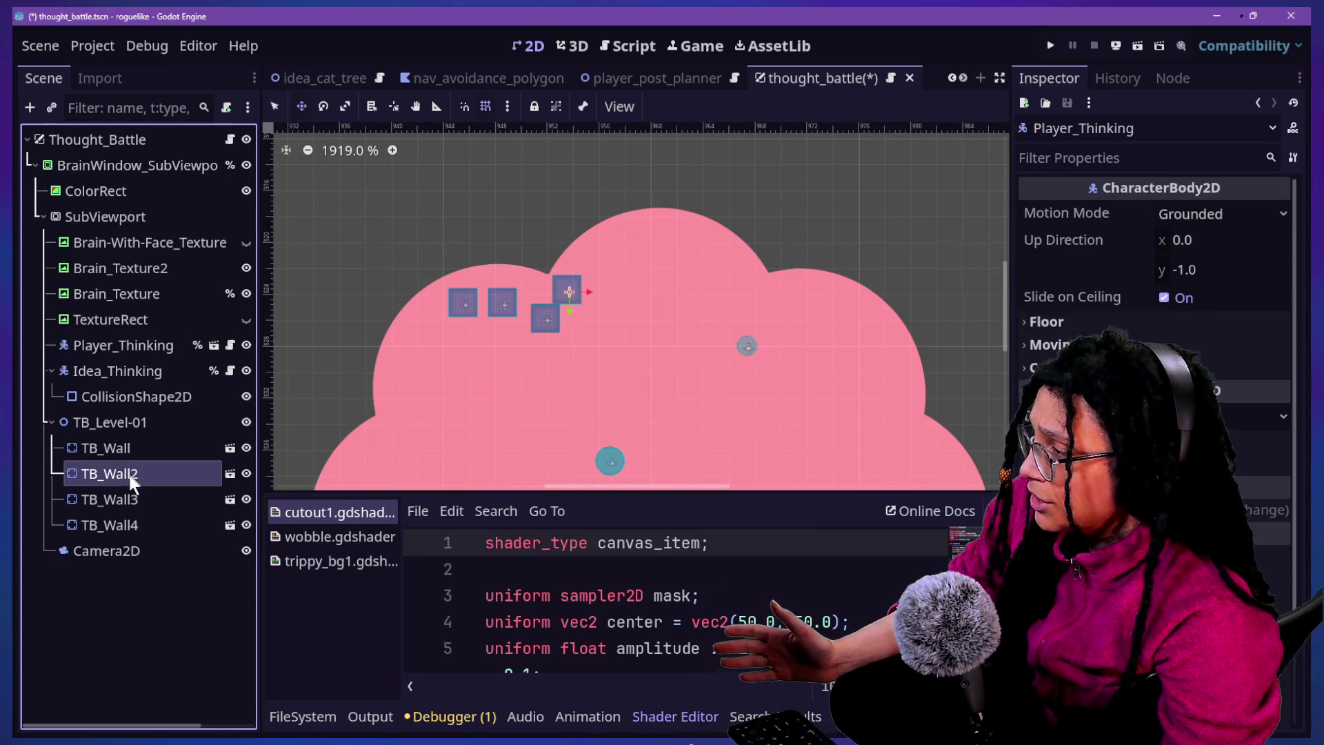
{"action": "left_click", "coordinate": [106, 473]}
{"action": "left_click", "coordinate": [103, 422]}
{"action": "left_click", "coordinate": [576, 211]}
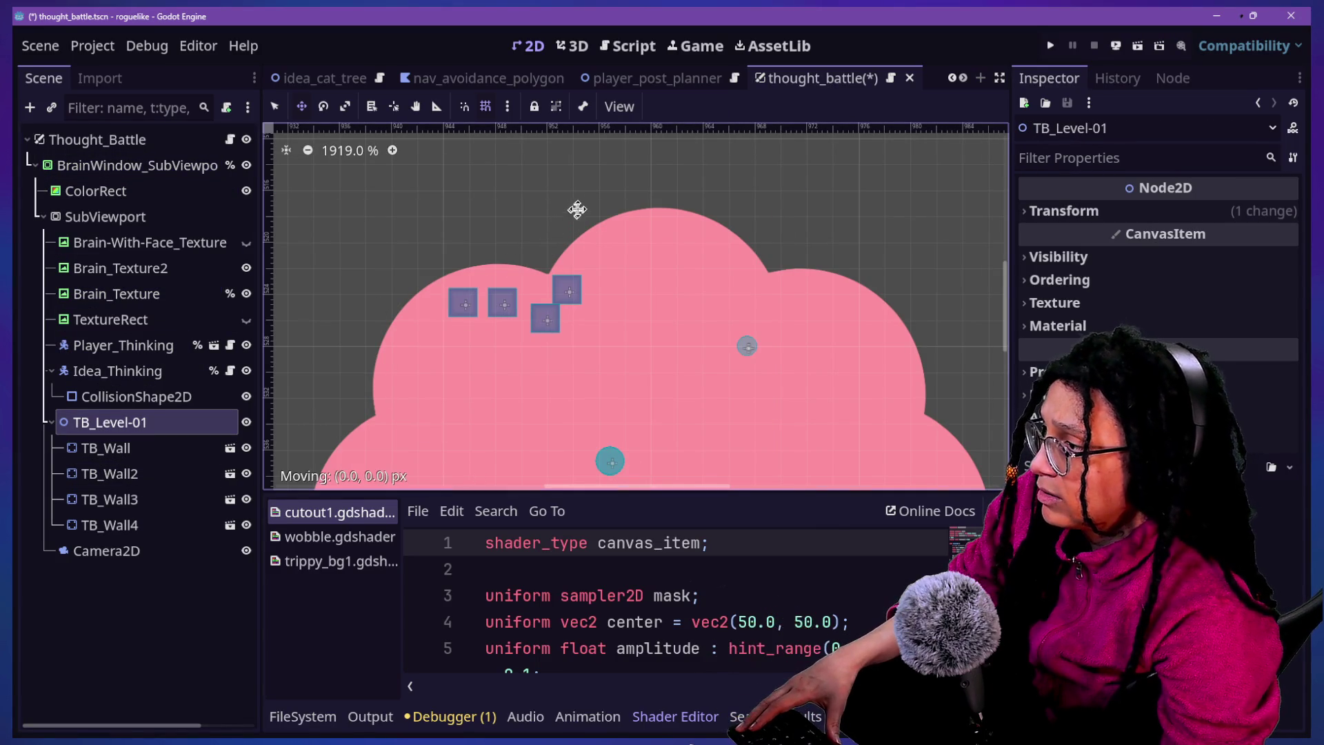
Nudge TB_Wall up-left and place TB_Wall2 directly beside it
{"action": "left_click", "coordinate": [545, 319]}
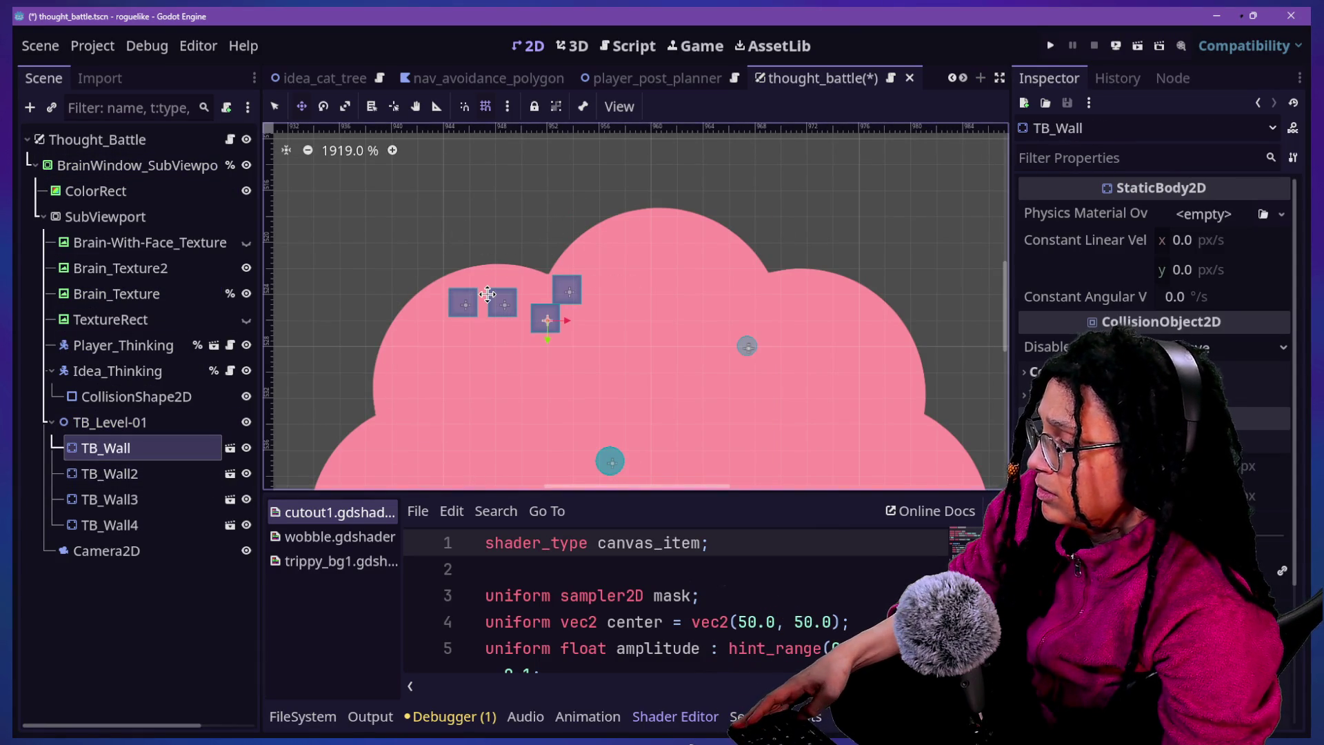
{"action": "scroll", "coordinate": [488, 293], "scroll_direction": "up", "scroll_amount": 3}
{"action": "scroll", "coordinate": [488, 293], "scroll_direction": "down", "scroll_amount": 3}
{"action": "scroll", "coordinate": [487, 293], "scroll_direction": "up", "scroll_amount": 5, "text": "ctrl"}
{"action": "left_click_drag", "start_coordinate": [605, 399], "coordinate": [570, 326]}
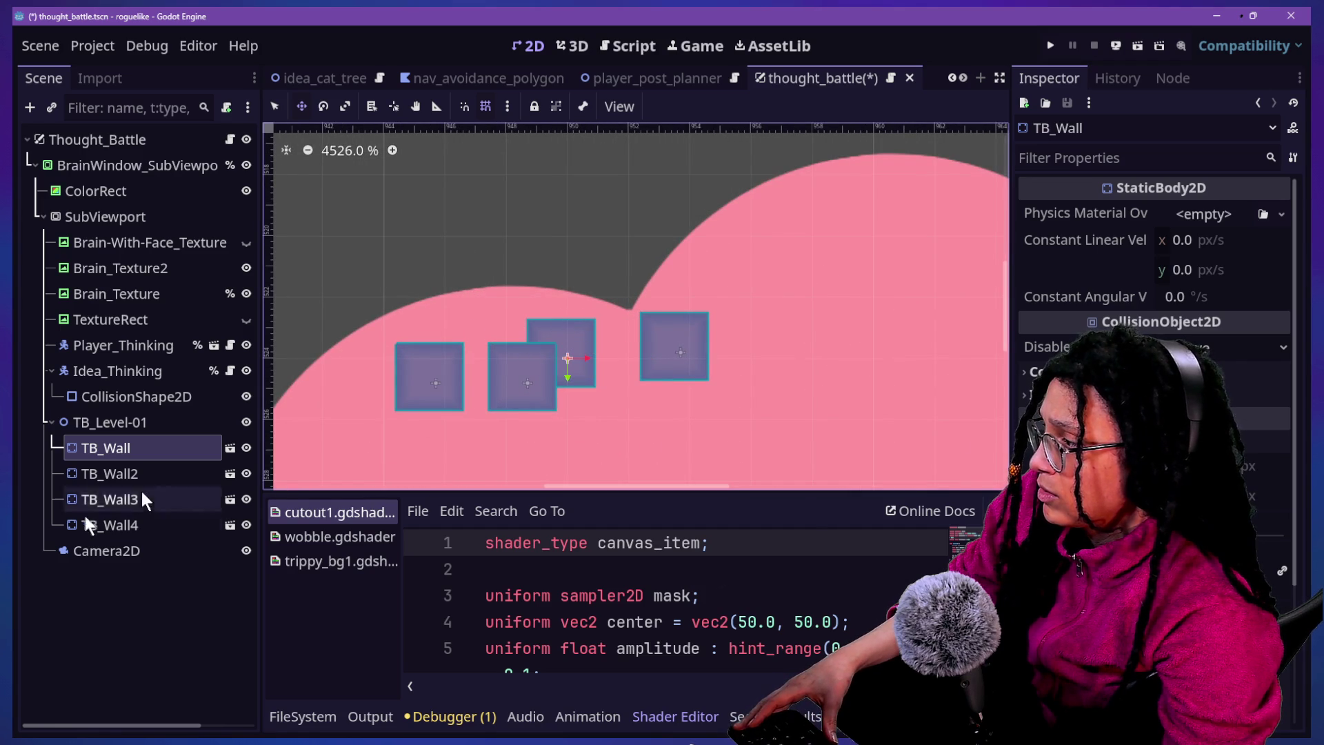
{"action": "left_click", "coordinate": [110, 473]}
{"action": "left_click_drag", "start_coordinate": [655, 350], "coordinate": [576, 357]}
Slot TB_Wall3 and TB_Wall4 into the same row inside the pink brain shape
{"action": "left_click", "coordinate": [96, 496]}
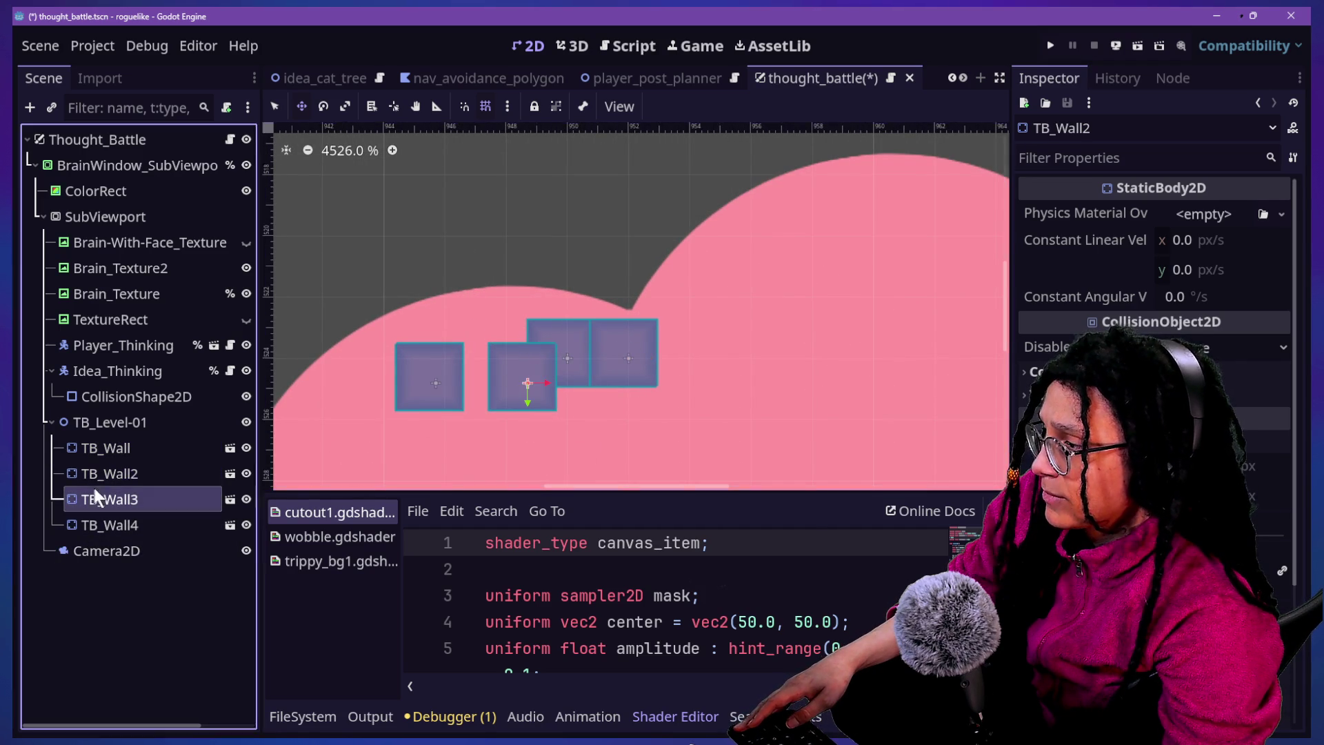
{"action": "mouse_move", "coordinate": [496, 393]}
{"action": "left_mouse_down"}
{"action": "mouse_move", "coordinate": [480, 370]}
{"action": "mouse_move", "coordinate": [410, 369]}
{"action": "mouse_move", "coordinate": [473, 370]}
{"action": "mouse_move", "coordinate": [441, 398]}
{"action": "mouse_move", "coordinate": [429, 390]}
{"action": "left_mouse_up"}
{"action": "left_click", "coordinate": [110, 525]}
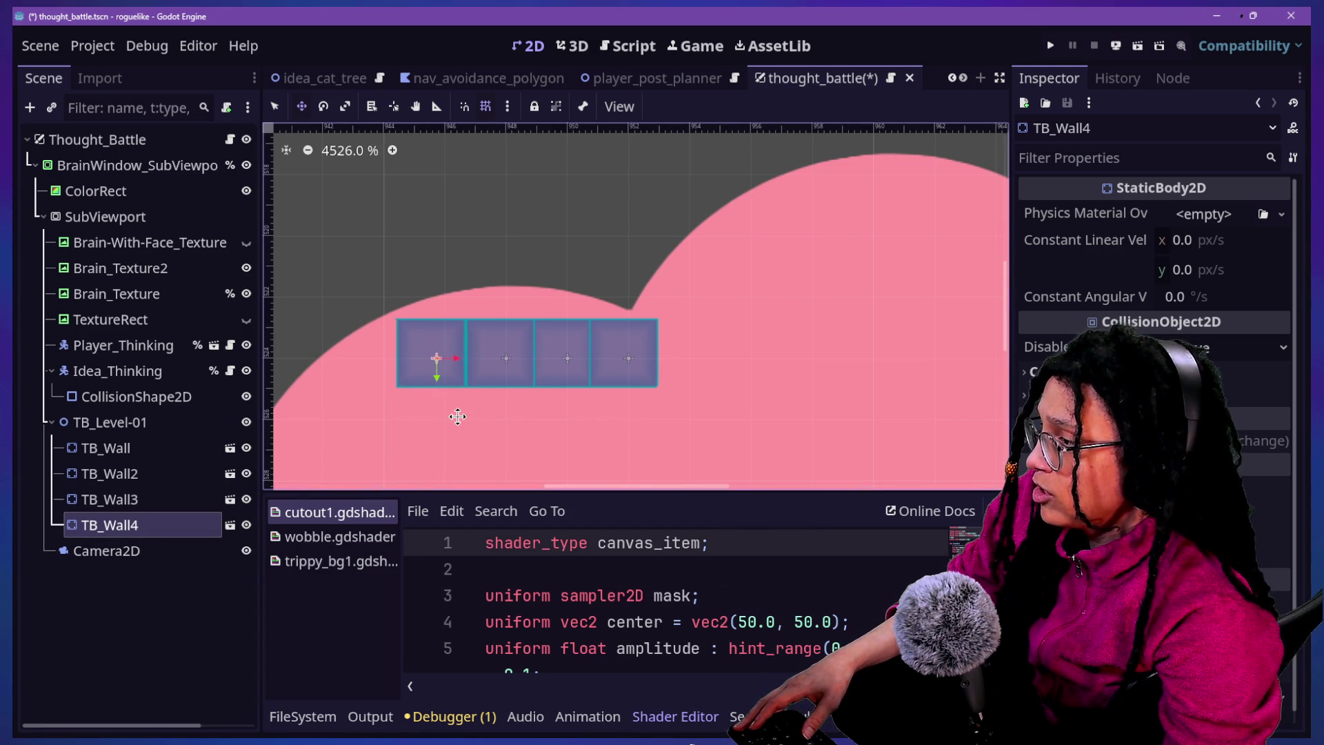
{"action": "scroll", "coordinate": [452, 362], "scroll_direction": "up", "scroll_amount": 3}
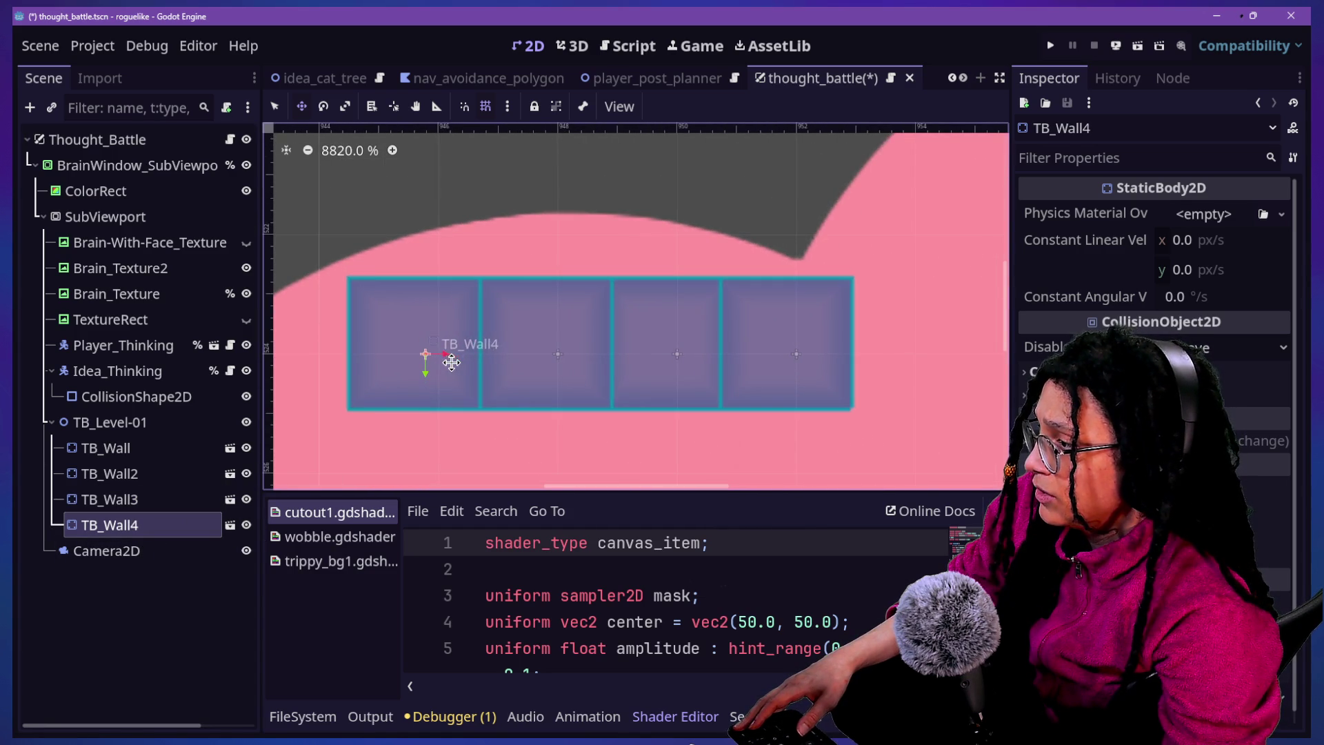
{"action": "left_click", "coordinate": [205, 494], "text": "ctrl"}
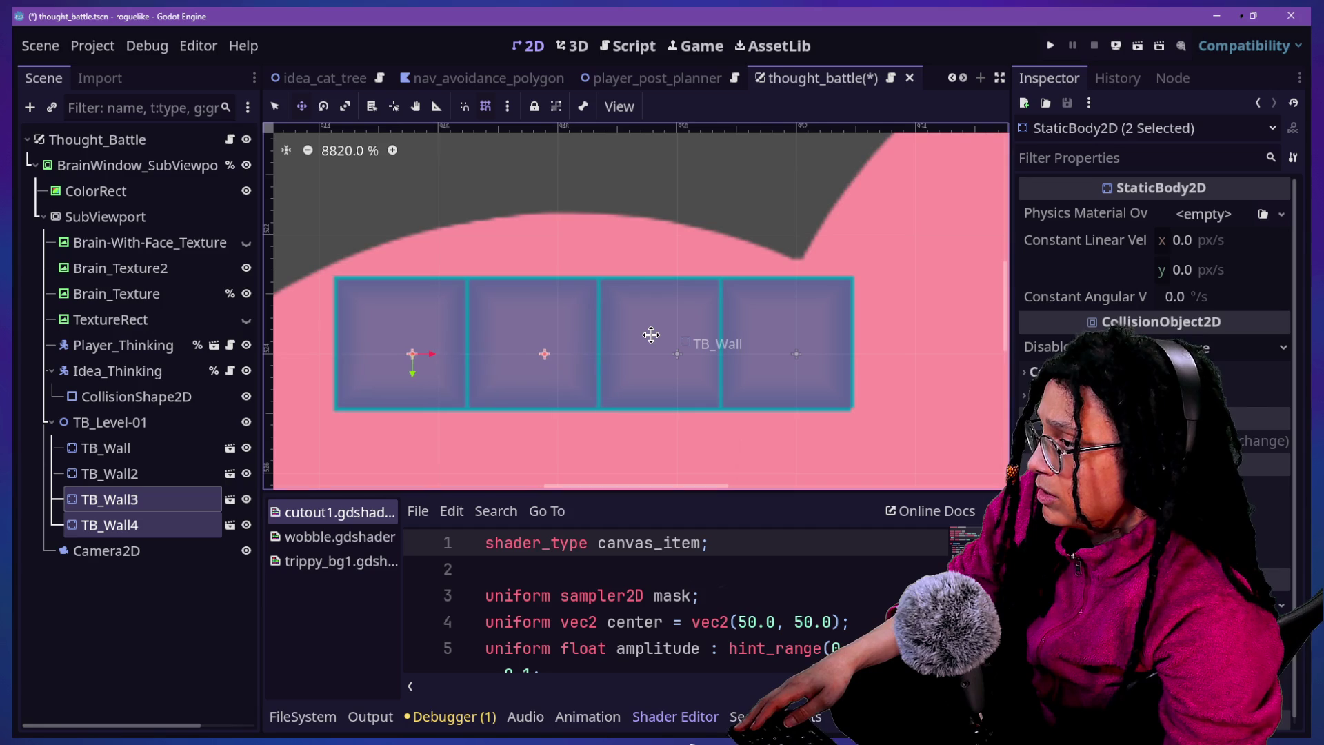
Click through TB_Wall, TB_Wall2 and TB_Wall3 to identify each block, ending on TB_Wall2
{"action": "left_click", "coordinate": [155, 474], "text": "ctrl"}
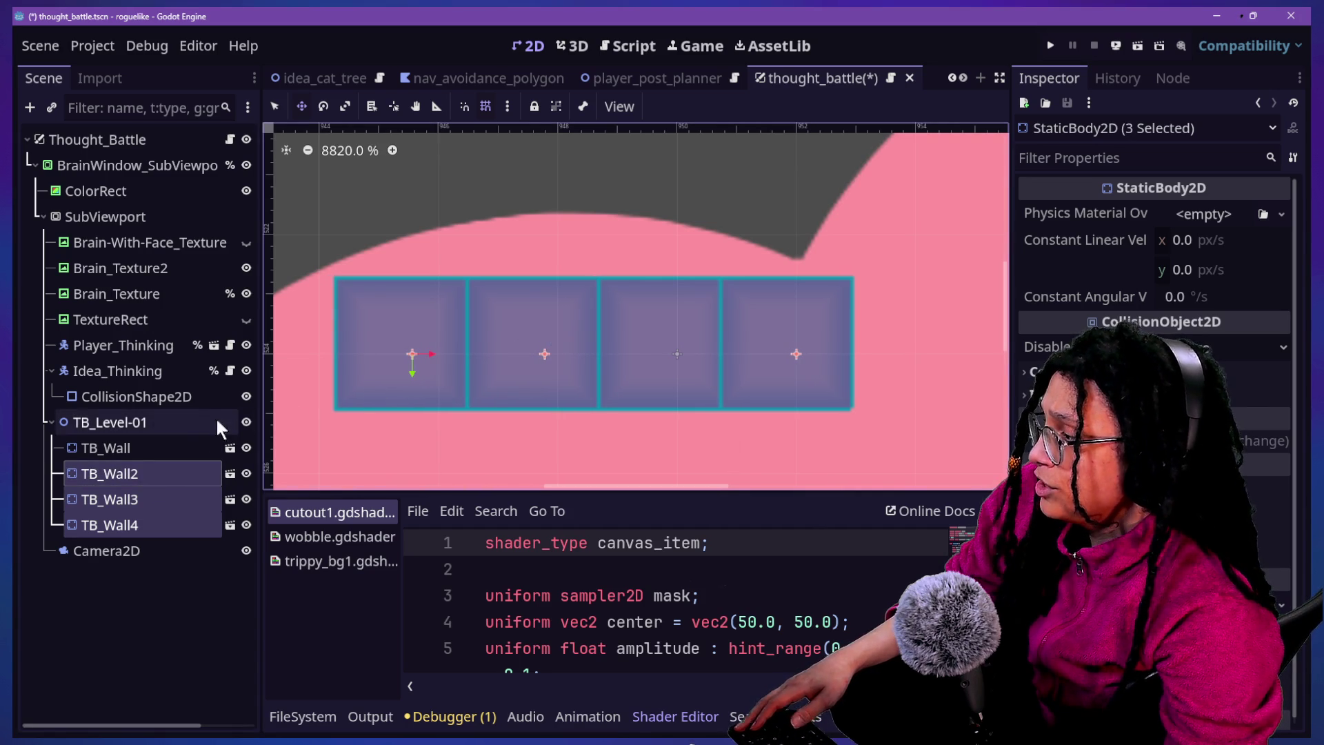
{"action": "left_click", "coordinate": [118, 475]}
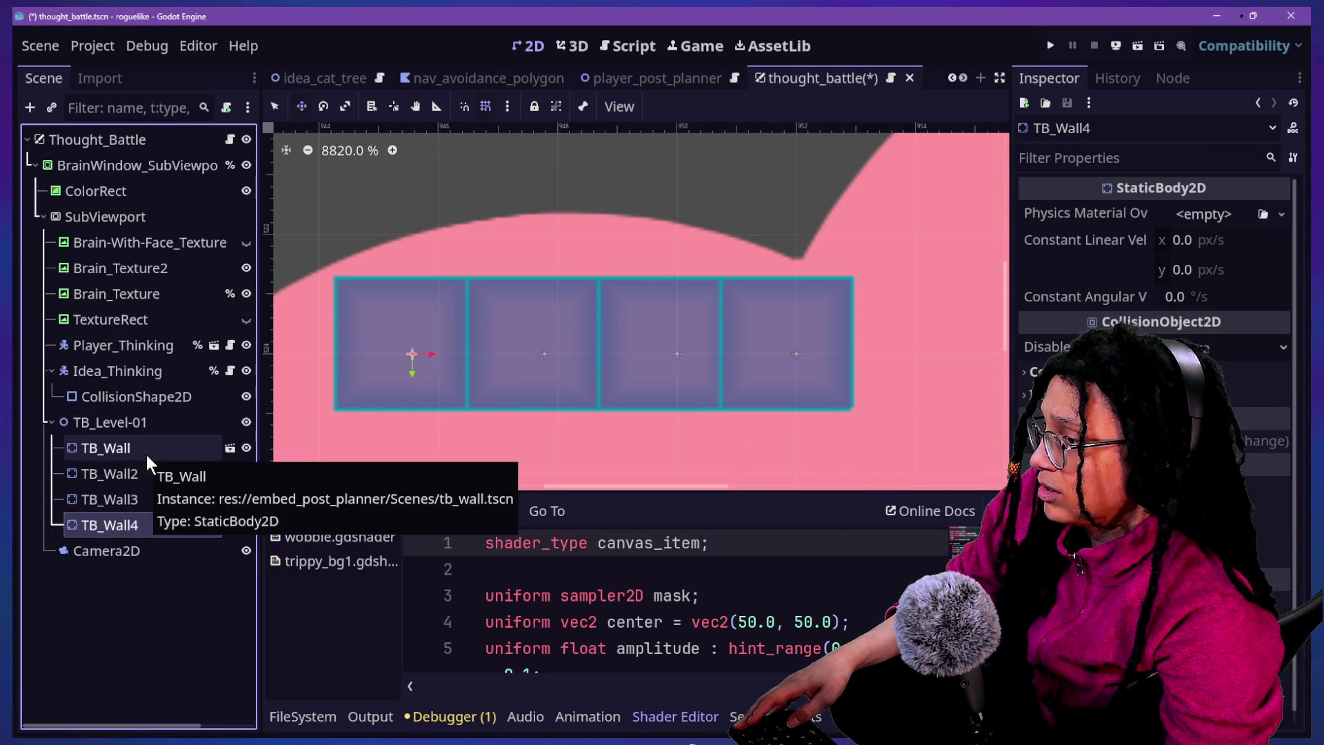
{"action": "key", "text": "End"}
{"action": "left_click", "coordinate": [140, 473]}
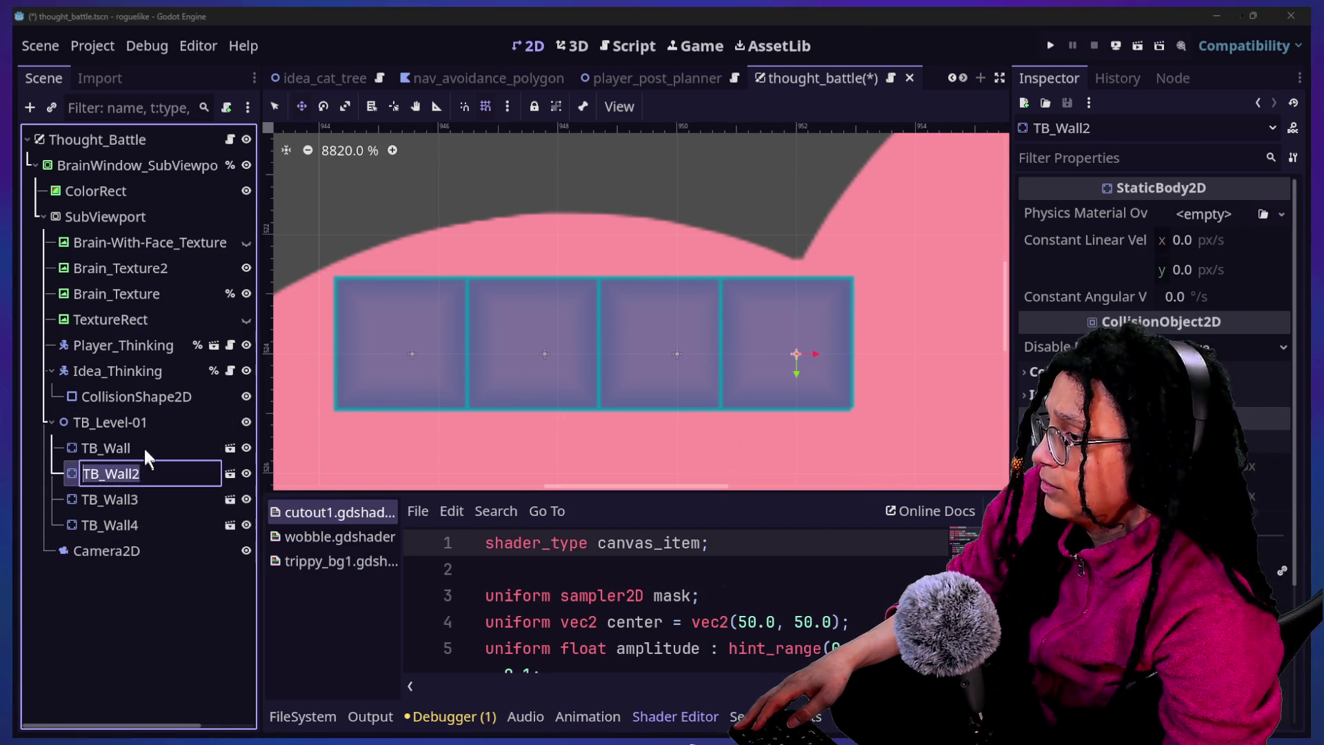
{"action": "left_click", "coordinate": [142, 448]}
{"action": "left_click", "coordinate": [146, 476]}
{"action": "left_click", "coordinate": [141, 448]}
{"action": "key", "text": "Down"}
{"action": "key", "text": "Down"}
{"action": "key", "text": "End"}
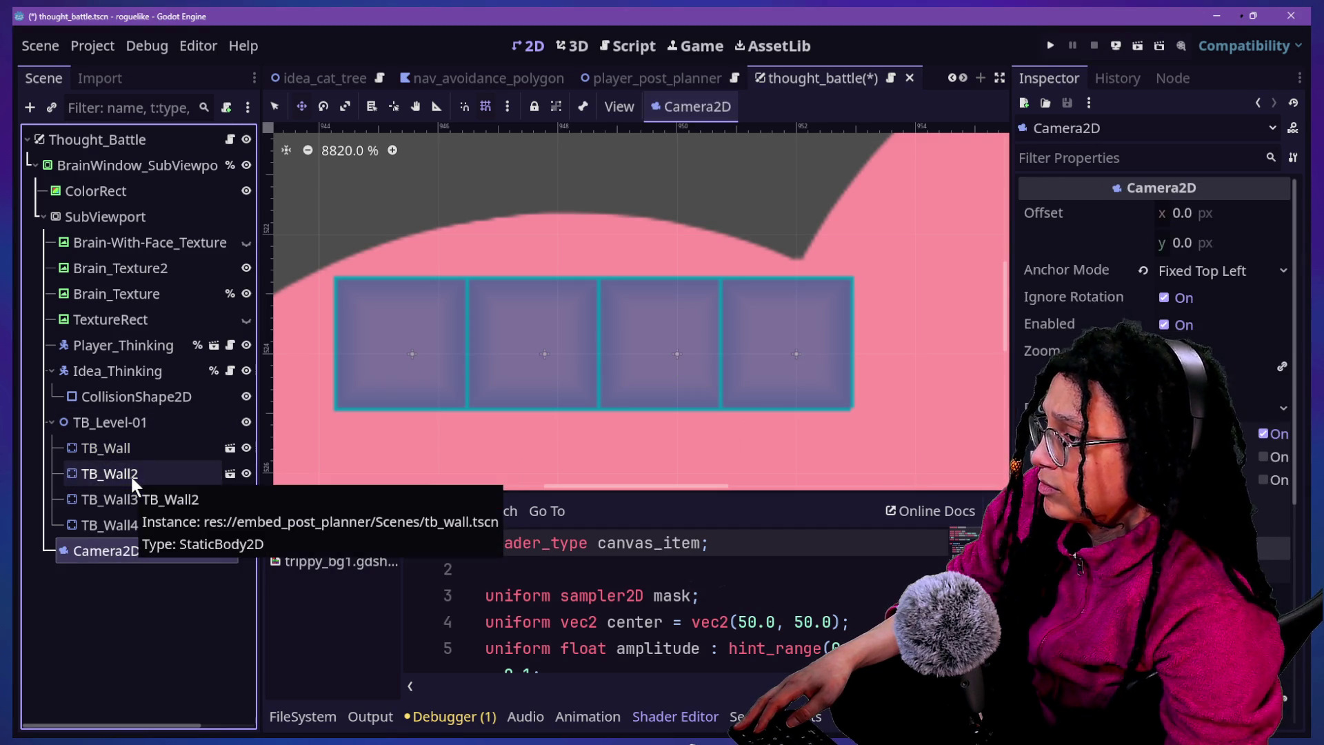
{"action": "left_click", "coordinate": [129, 474]}
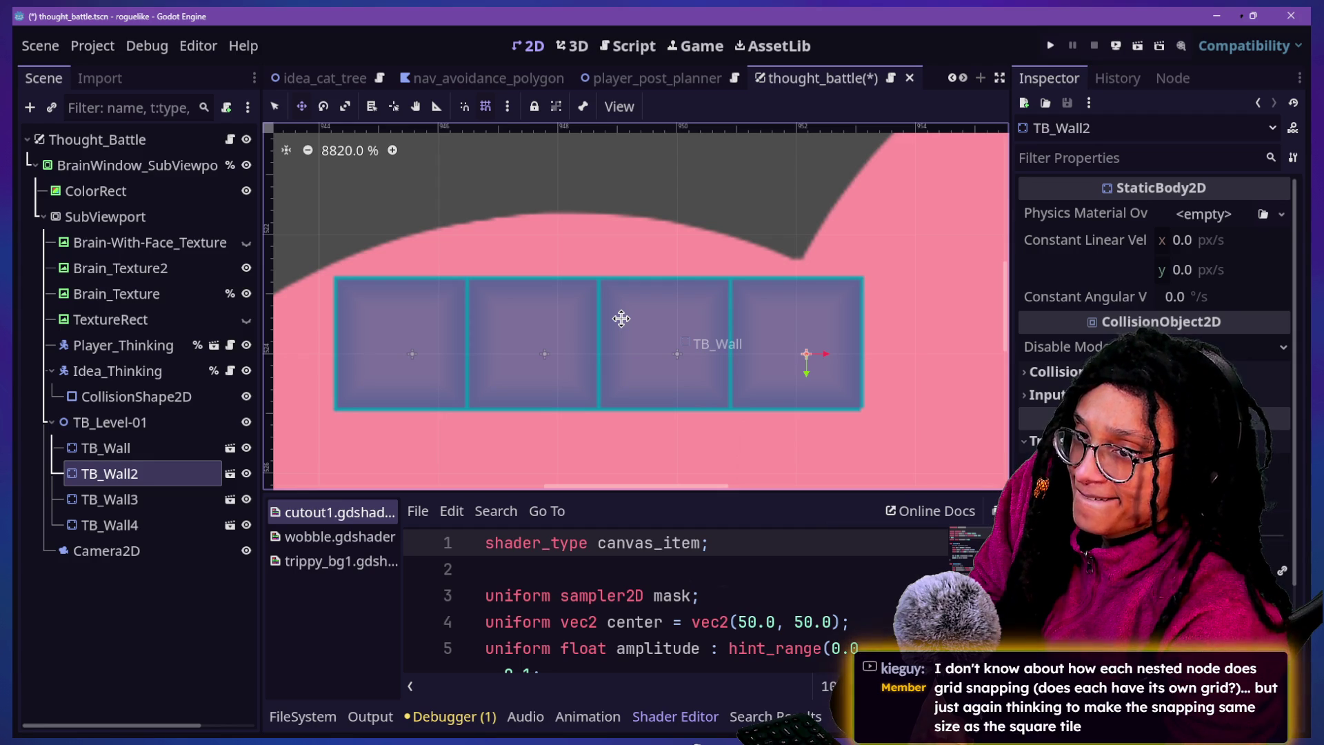
Set the 2D grid snap step to 40 × 40 px in Configure Snap
{"action": "left_click", "coordinate": [507, 106]}
{"action": "left_click", "coordinate": [576, 265]}
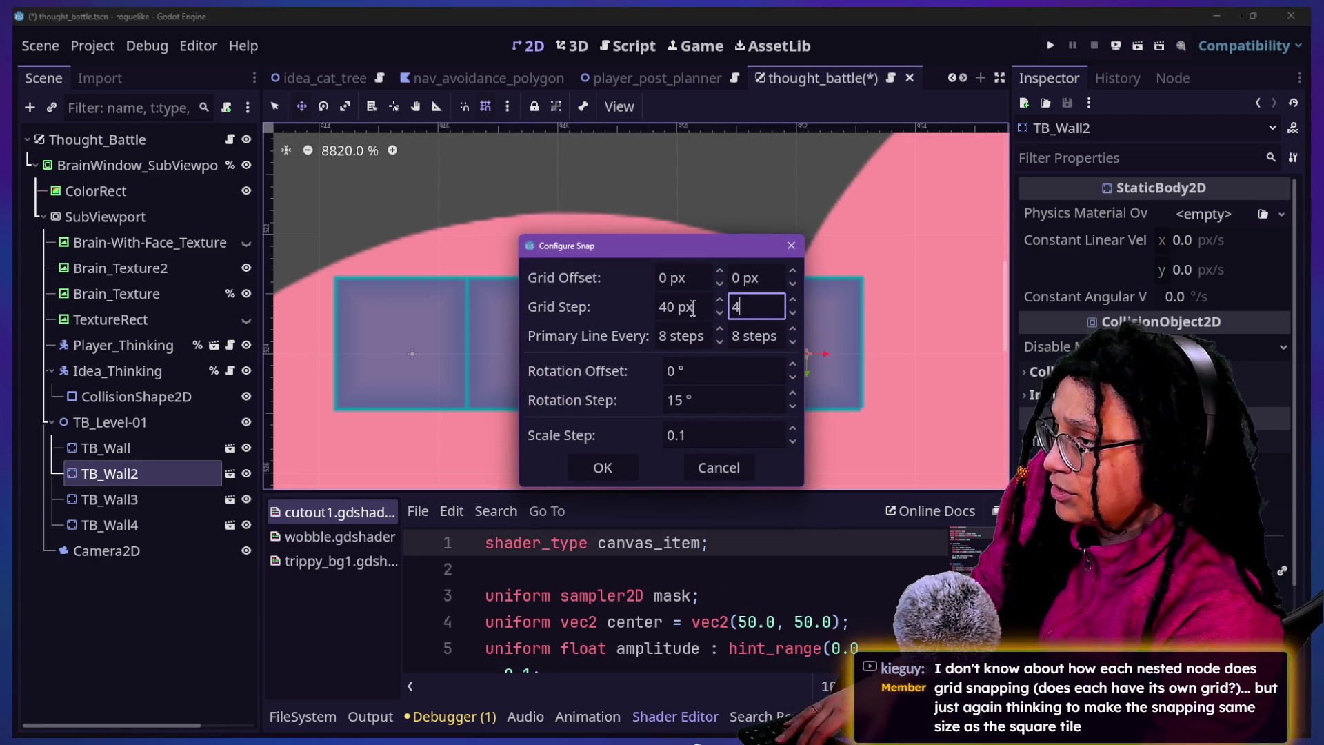
{"action": "left_click", "coordinate": [570, 472]}
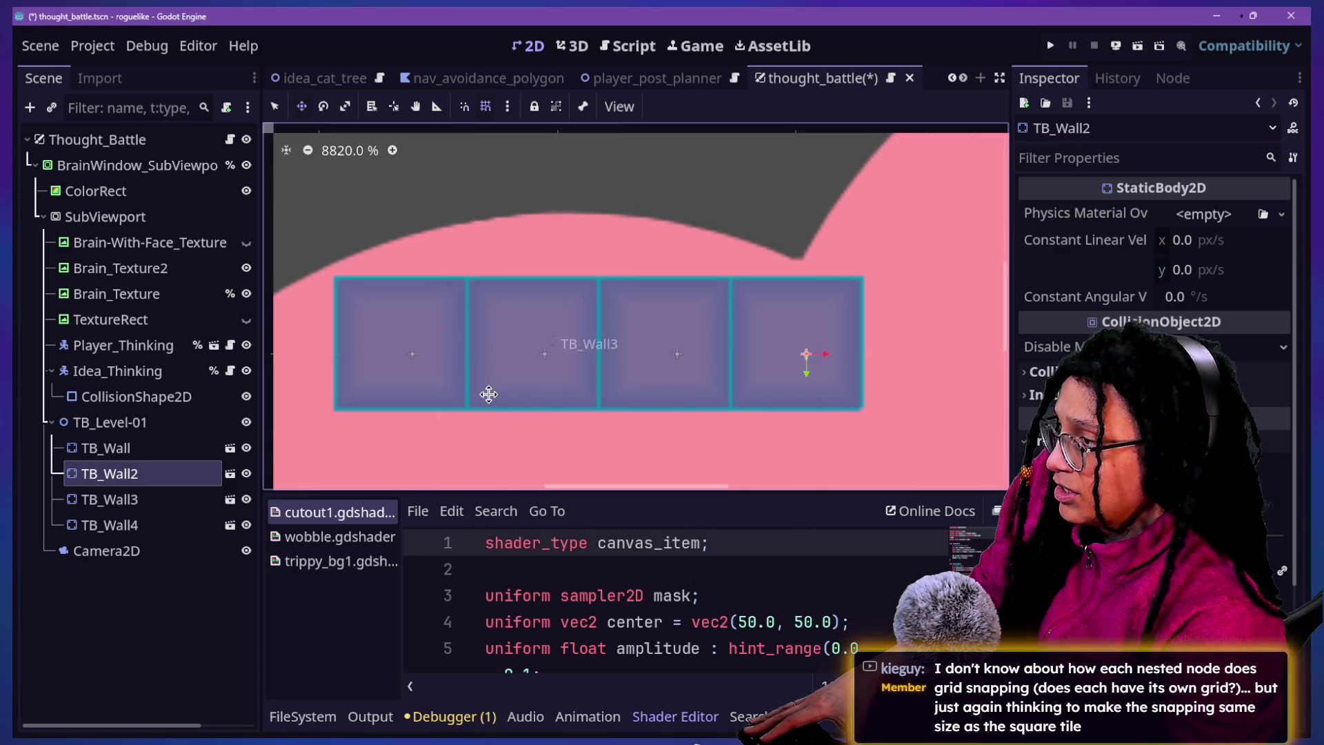
Try moving TB_Wall and TB_Wall2 on the 40 px grid, then undo to restore the row
{"action": "left_click", "coordinate": [104, 448]}
{"action": "mouse_move", "coordinate": [595, 309]}
{"action": "left_mouse_down"}
{"action": "mouse_move", "coordinate": [681, 322]}
{"action": "mouse_move", "coordinate": [604, 322]}
{"action": "left_mouse_up"}
{"action": "scroll", "coordinate": [547, 303], "scroll_direction": "down", "scroll_amount": 8}
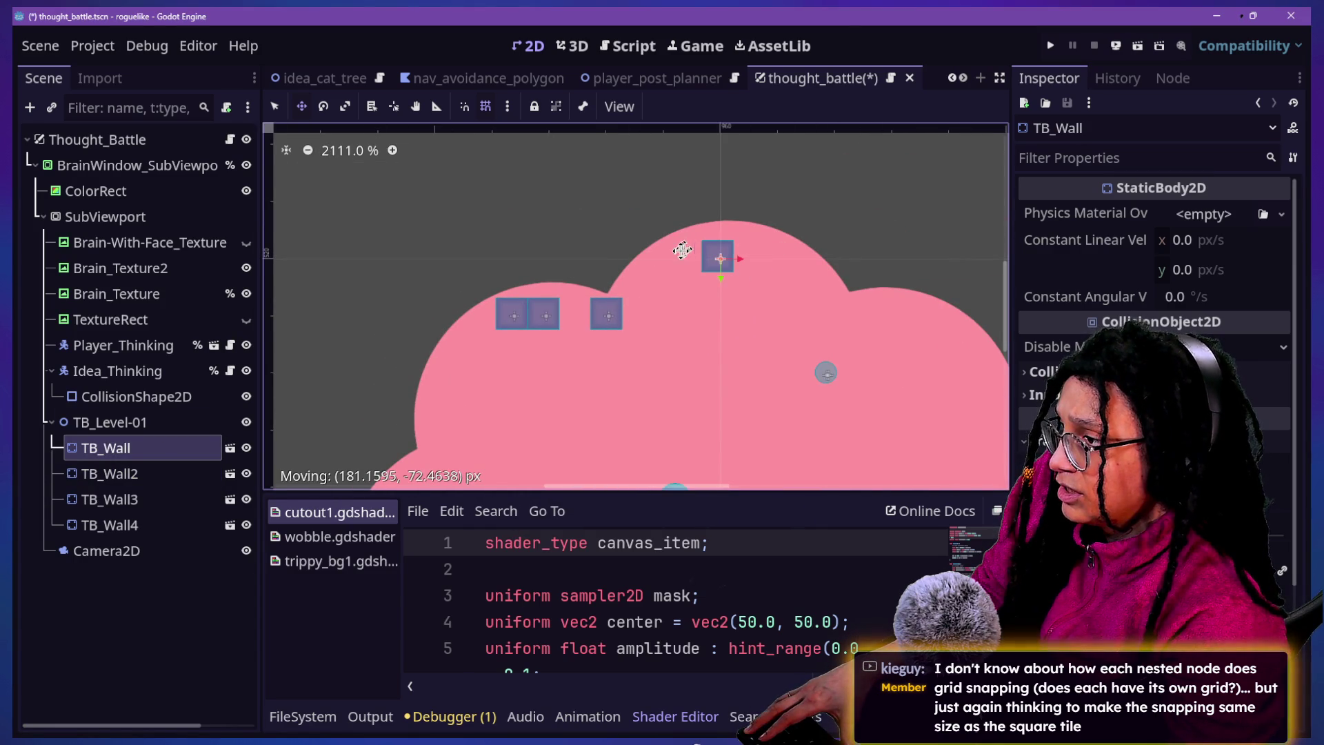
{"action": "left_click", "coordinate": [110, 473]}
{"action": "left_click_drag", "start_coordinate": [607, 314], "coordinate": [716, 278]}
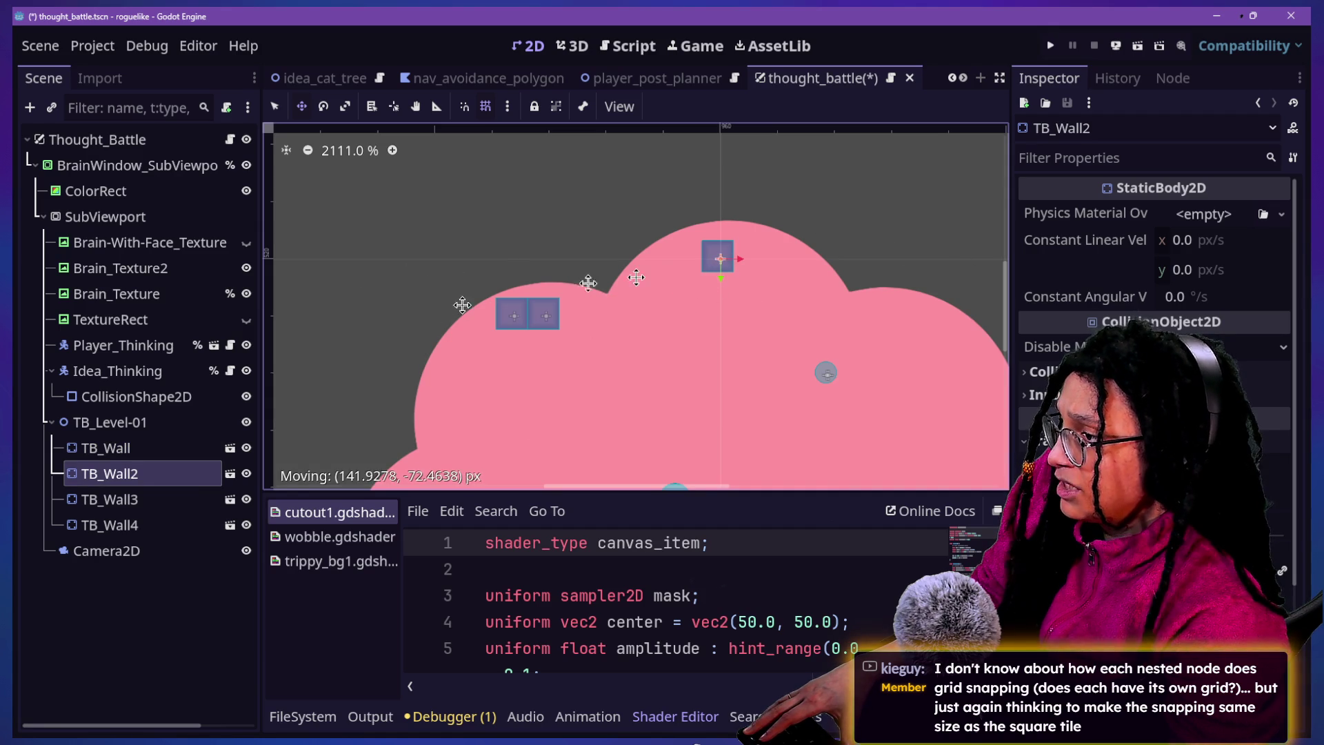
{"action": "scroll", "coordinate": [711, 268], "scroll_direction": "up", "scroll_amount": 9}
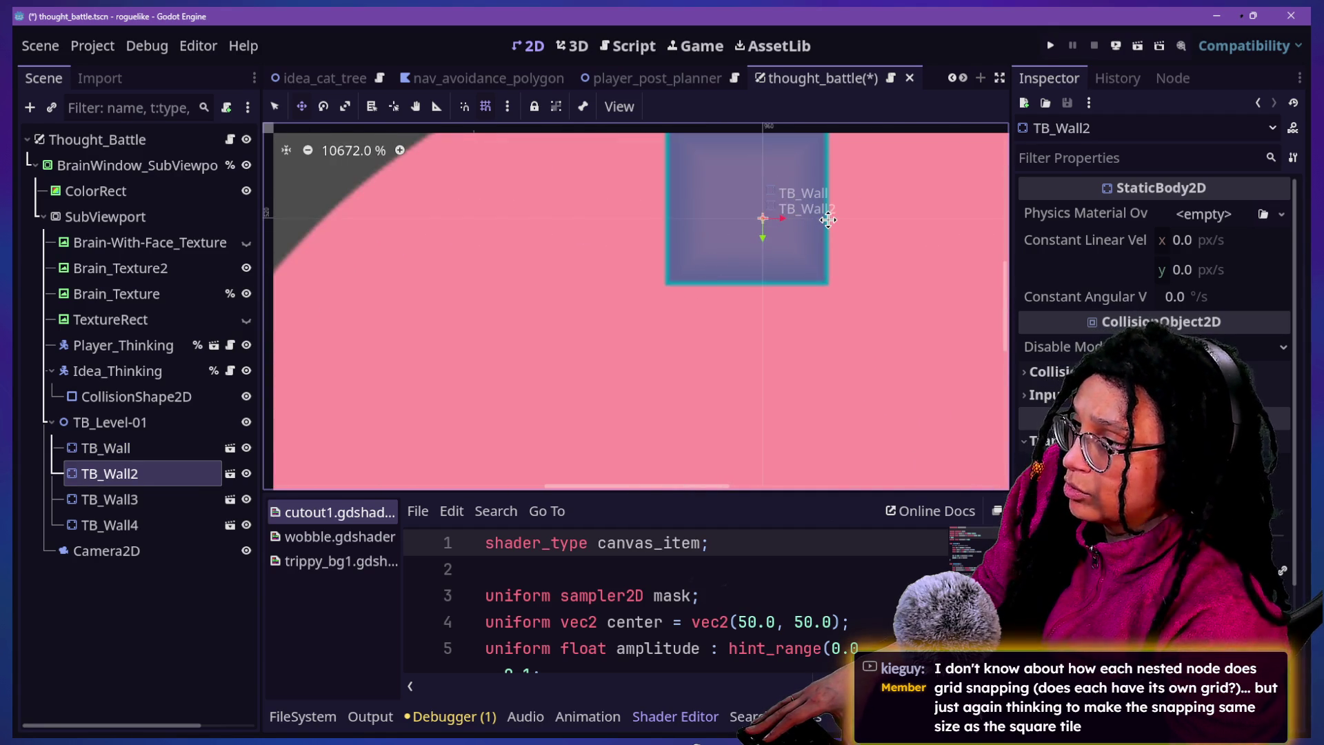
{"action": "scroll", "coordinate": [828, 219], "scroll_direction": "down", "scroll_amount": 4}
{"action": "scroll", "coordinate": [858, 189], "scroll_direction": "up", "scroll_amount": 4}
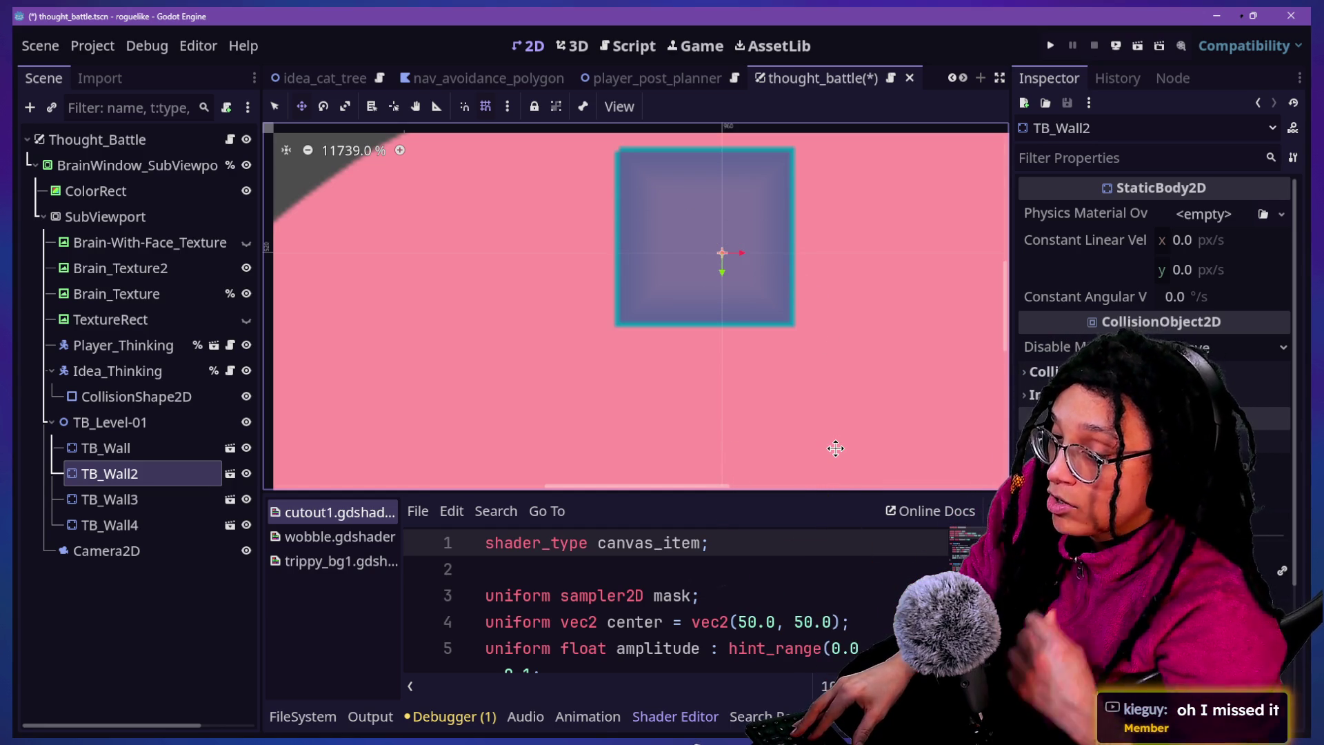
{"action": "scroll", "coordinate": [835, 449], "scroll_direction": "down", "scroll_amount": 6}
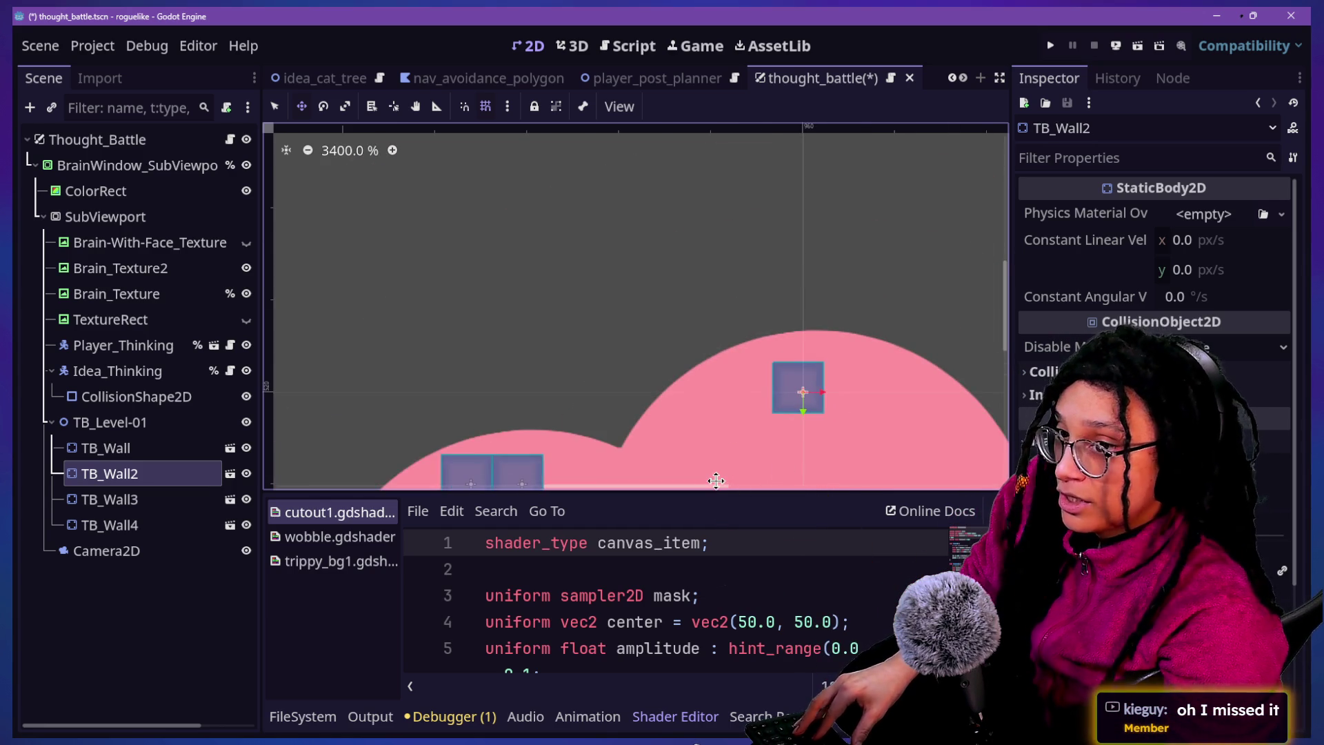
{"action": "key", "text": "ctrl+z"}
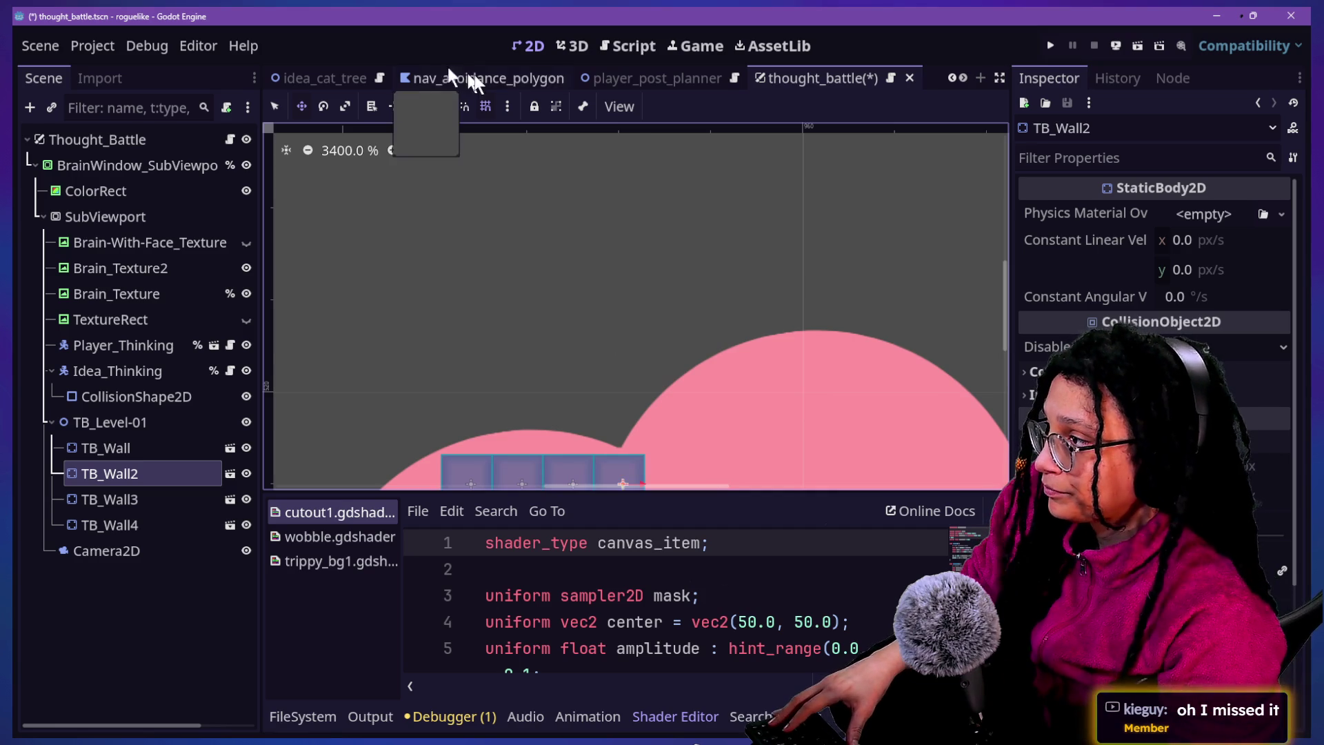
{"action": "left_click", "coordinate": [506, 105]}
{"action": "left_click", "coordinate": [599, 271]}
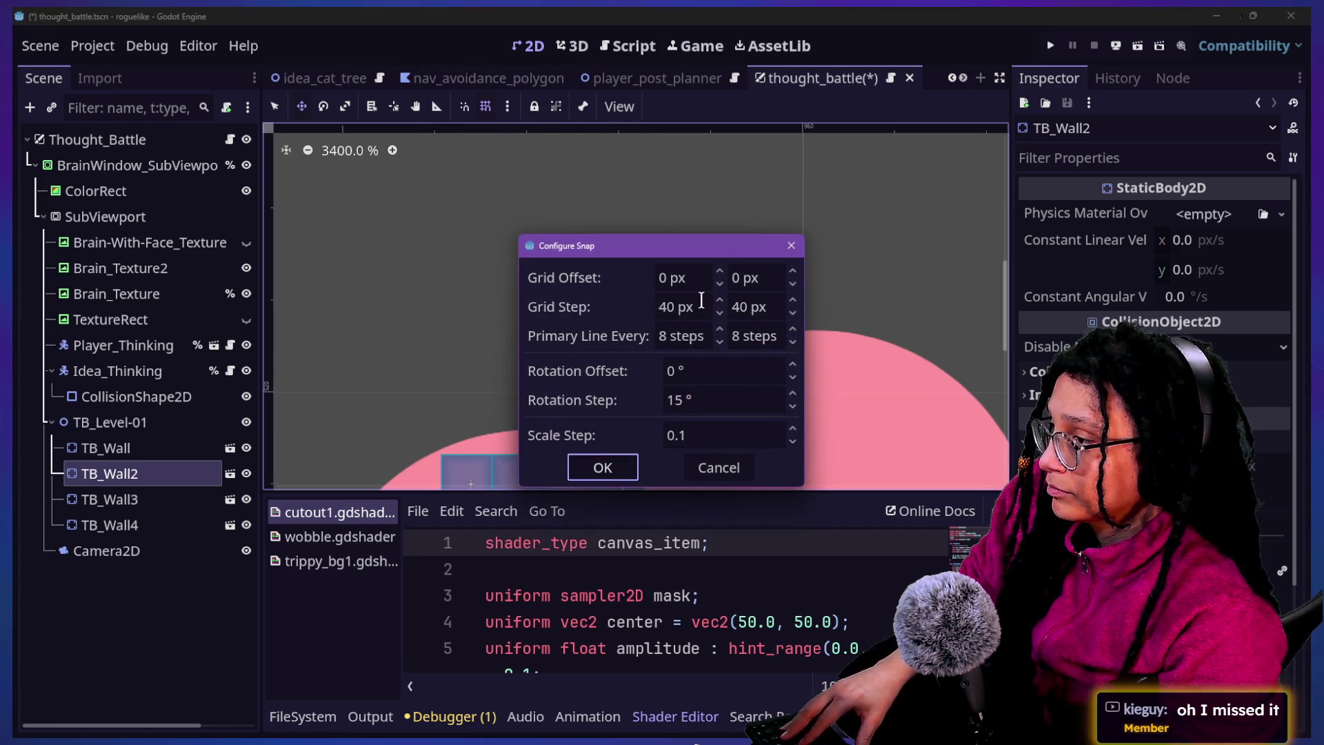
{"action": "left_click", "coordinate": [600, 468]}
{"action": "scroll", "coordinate": [697, 314], "scroll_direction": "down", "scroll_amount": 2}
{"action": "scroll", "coordinate": [696, 315], "scroll_direction": "up", "scroll_amount": 1}
{"action": "scroll", "coordinate": [696, 315], "scroll_direction": "up", "scroll_amount": 5}
{"action": "scroll", "coordinate": [696, 316], "scroll_direction": "down", "scroll_amount": 2}
{"action": "scroll", "coordinate": [695, 315], "scroll_direction": "up", "scroll_amount": 3}
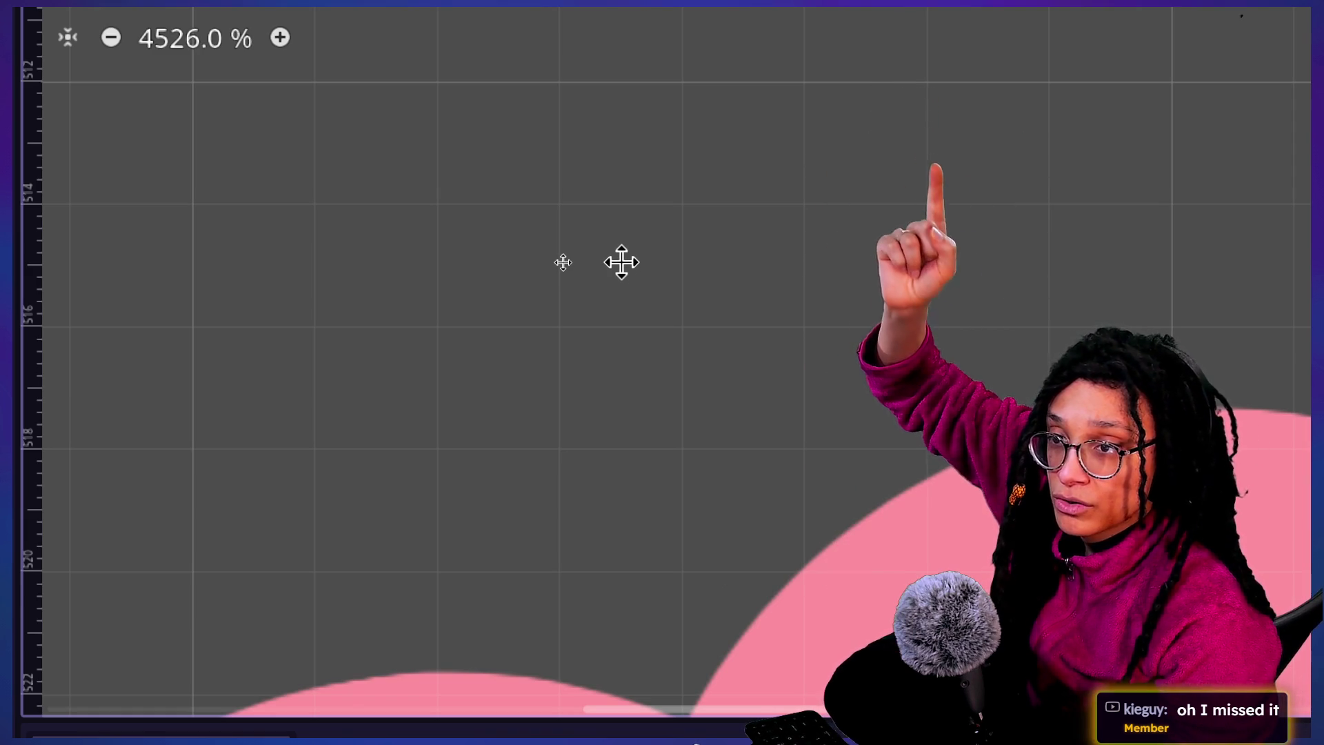
{"action": "key", "text": "alt+s"}
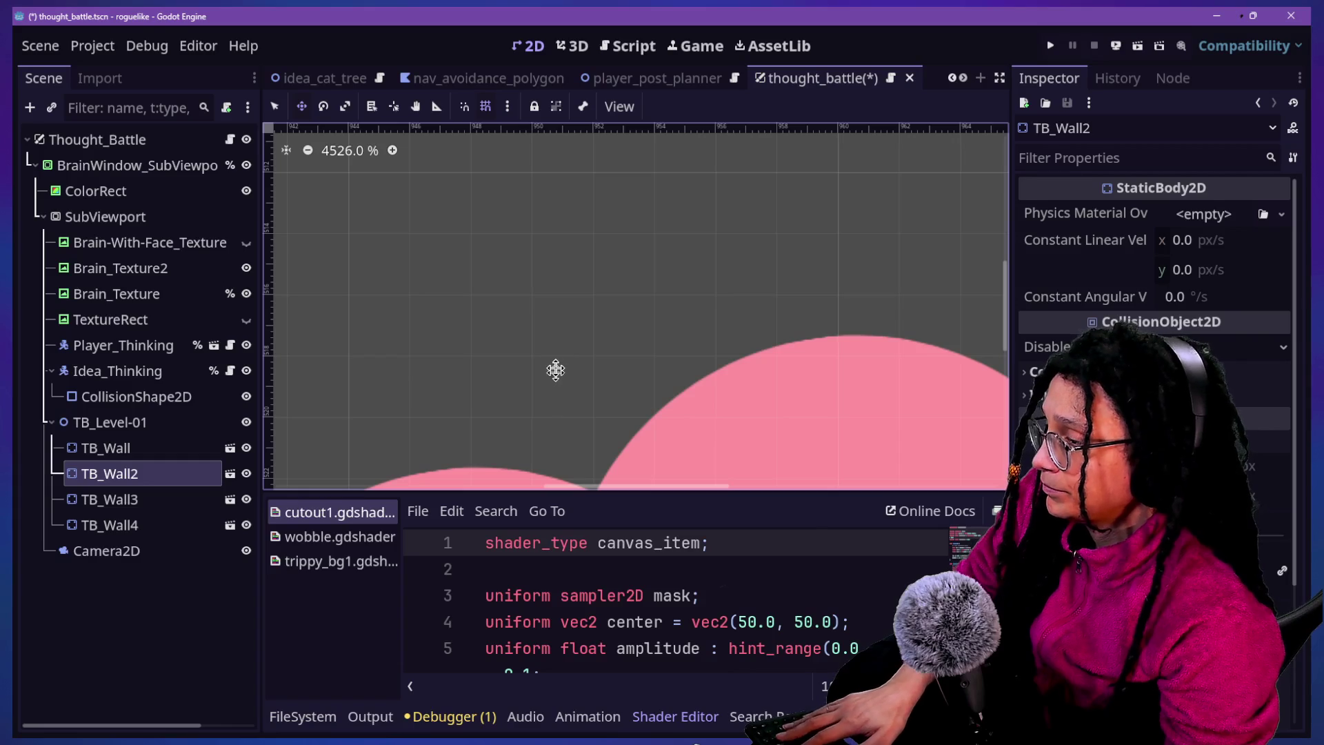
{"action": "scroll", "coordinate": [556, 371], "scroll_direction": "down", "scroll_amount": 3}
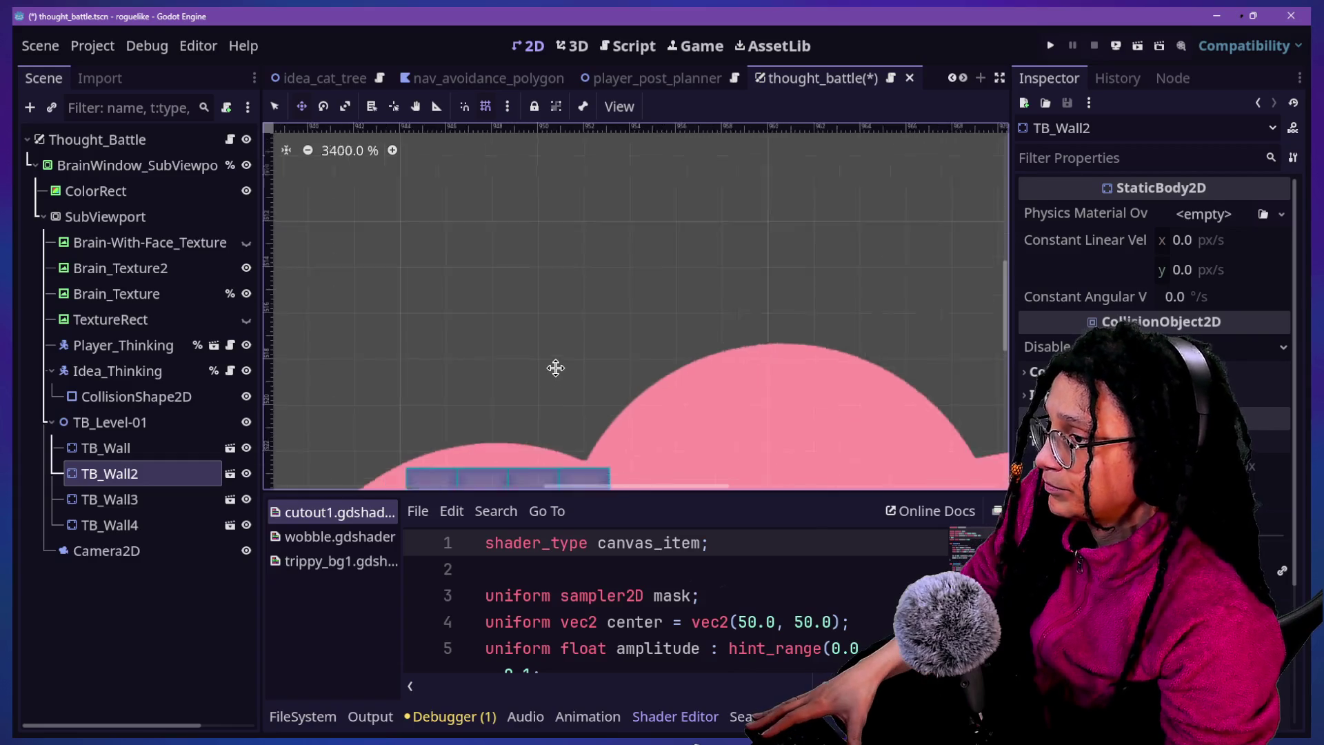
{"action": "scroll", "coordinate": [559, 442], "scroll_direction": "down", "scroll_amount": 1}
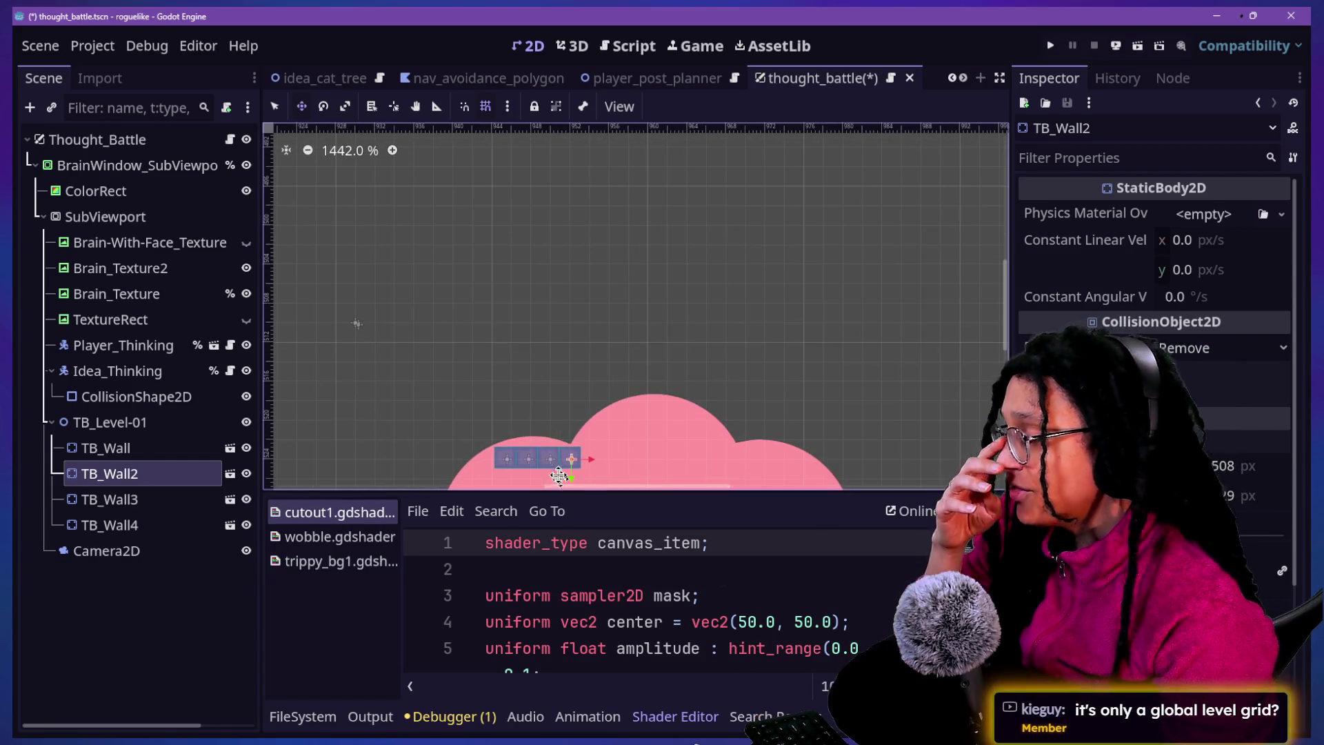
{"action": "scroll", "coordinate": [546, 461], "scroll_direction": "up", "scroll_amount": 5}
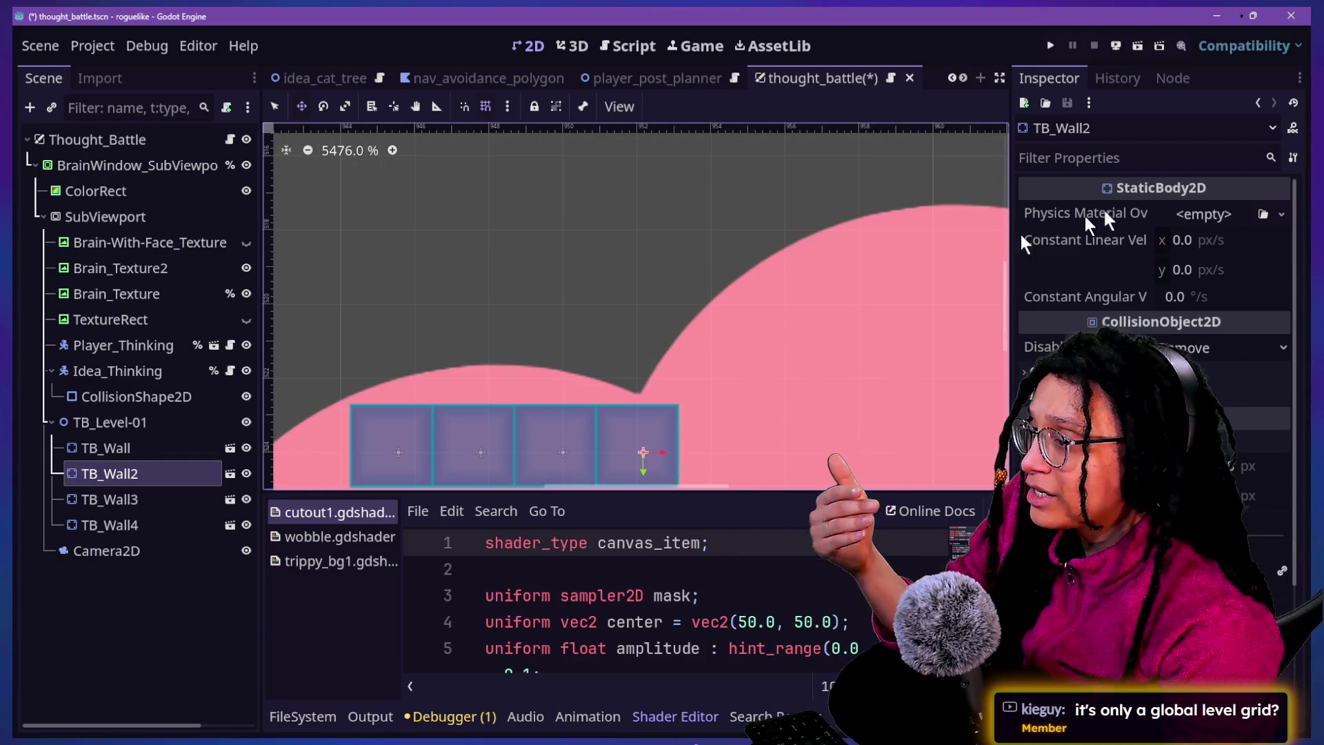
{"action": "mouse_move", "coordinate": [1005, 276]}
{"action": "left_mouse_down"}
{"action": "mouse_move", "coordinate": [1003, 288]}
{"action": "mouse_move", "coordinate": [1003, 272]}
{"action": "left_mouse_up"}
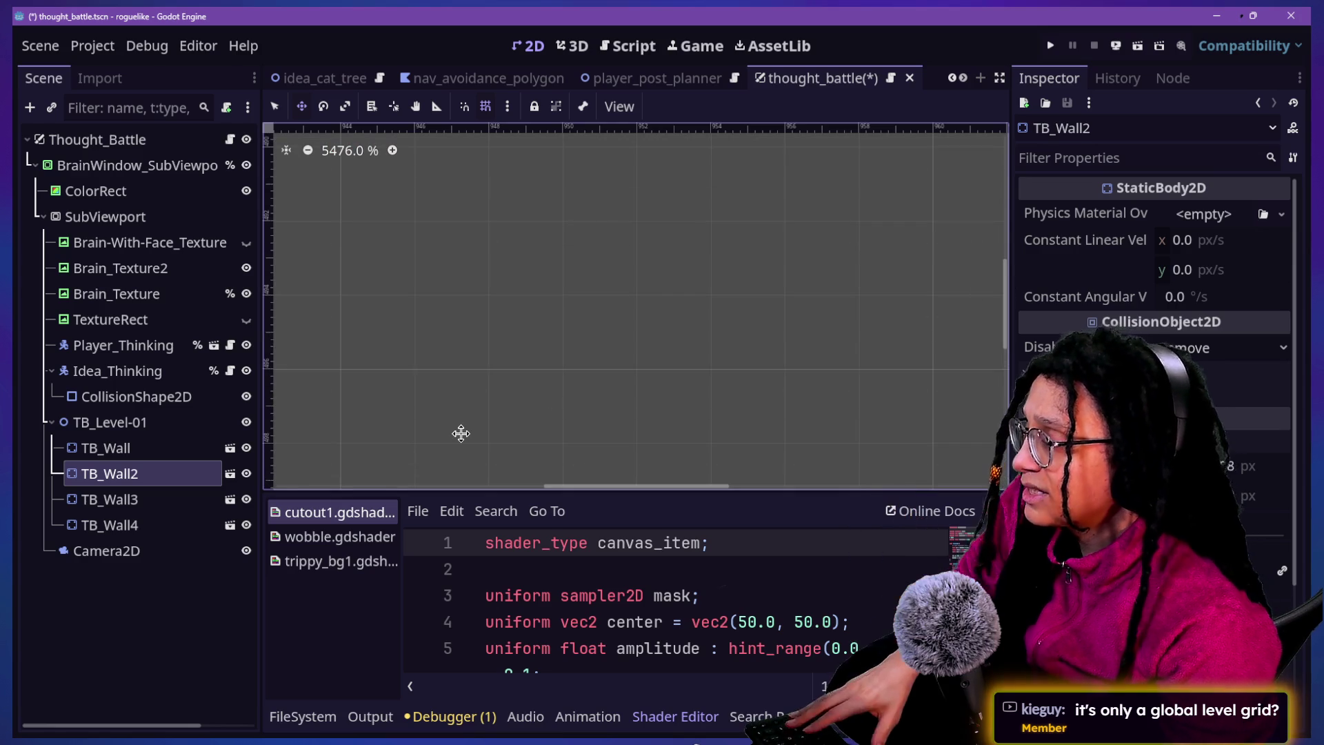
{"action": "scroll", "coordinate": [457, 432], "scroll_direction": "down", "scroll_amount": 12}
{"action": "scroll", "coordinate": [461, 433], "scroll_direction": "down", "scroll_amount": 20}
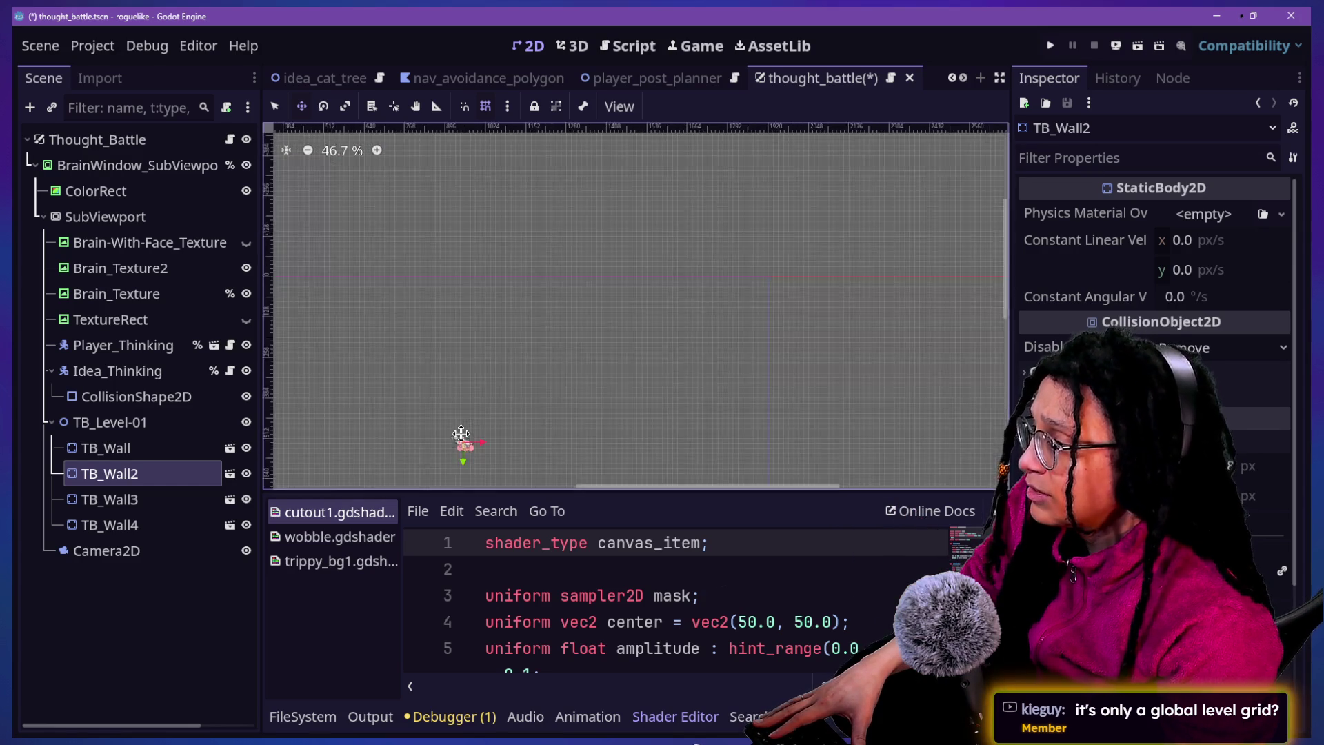
{"action": "scroll", "coordinate": [461, 433], "scroll_direction": "up", "scroll_amount": 8}
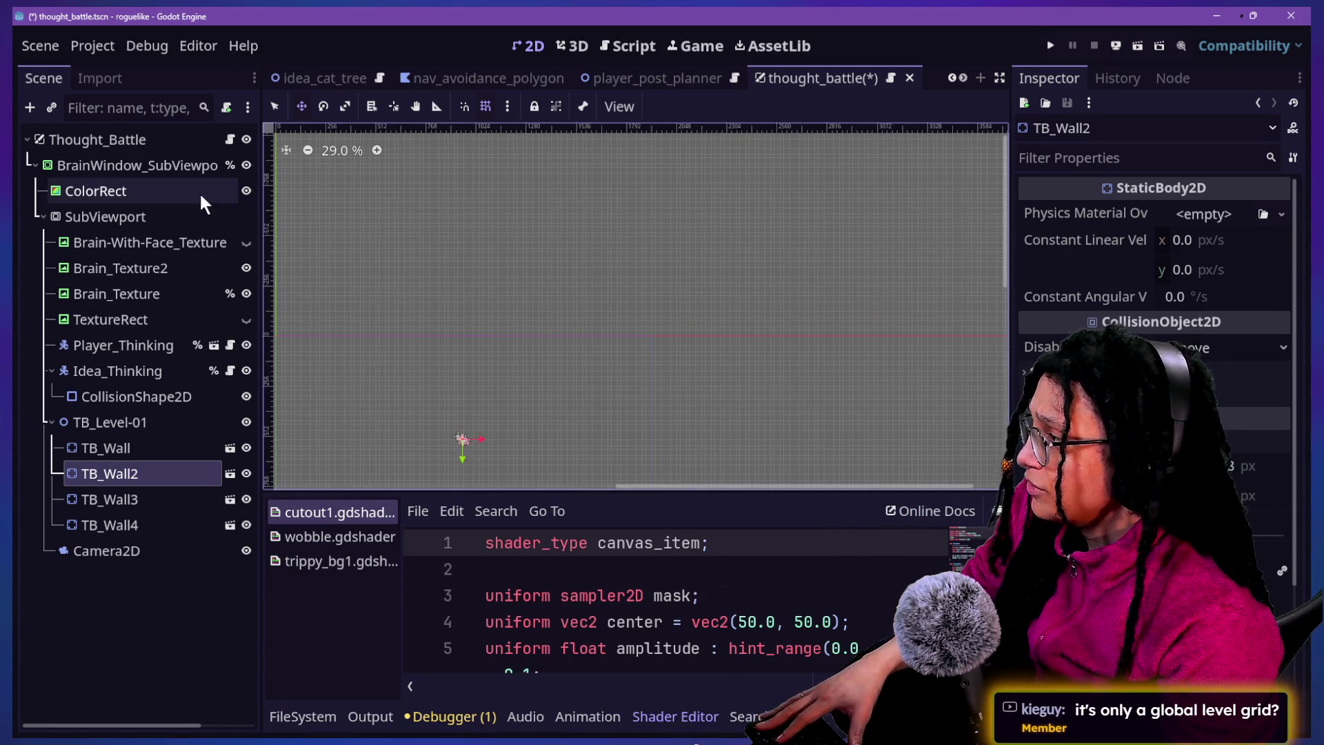
Disable grid snapping and frame TB_Wall2, undoing a trial drag
{"action": "left_click", "coordinate": [487, 107]}
{"action": "key", "text": "f"}
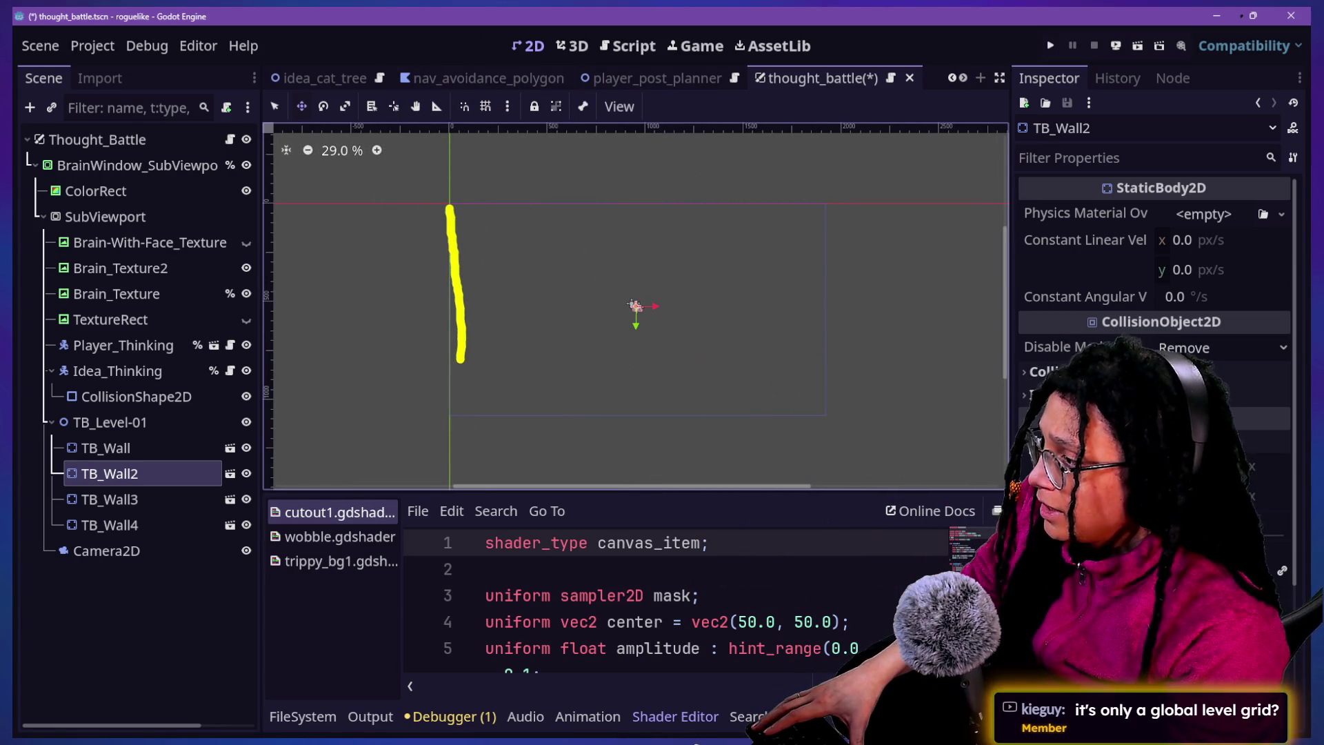
{"action": "left_click_drag", "start_coordinate": [577, 433], "coordinate": [821, 426]}
{"action": "mouse_move", "coordinate": [829, 319]}
{"action": "left_mouse_down"}
{"action": "mouse_move", "coordinate": [674, 207]}
{"action": "mouse_move", "coordinate": [481, 143]}
{"action": "left_mouse_up"}
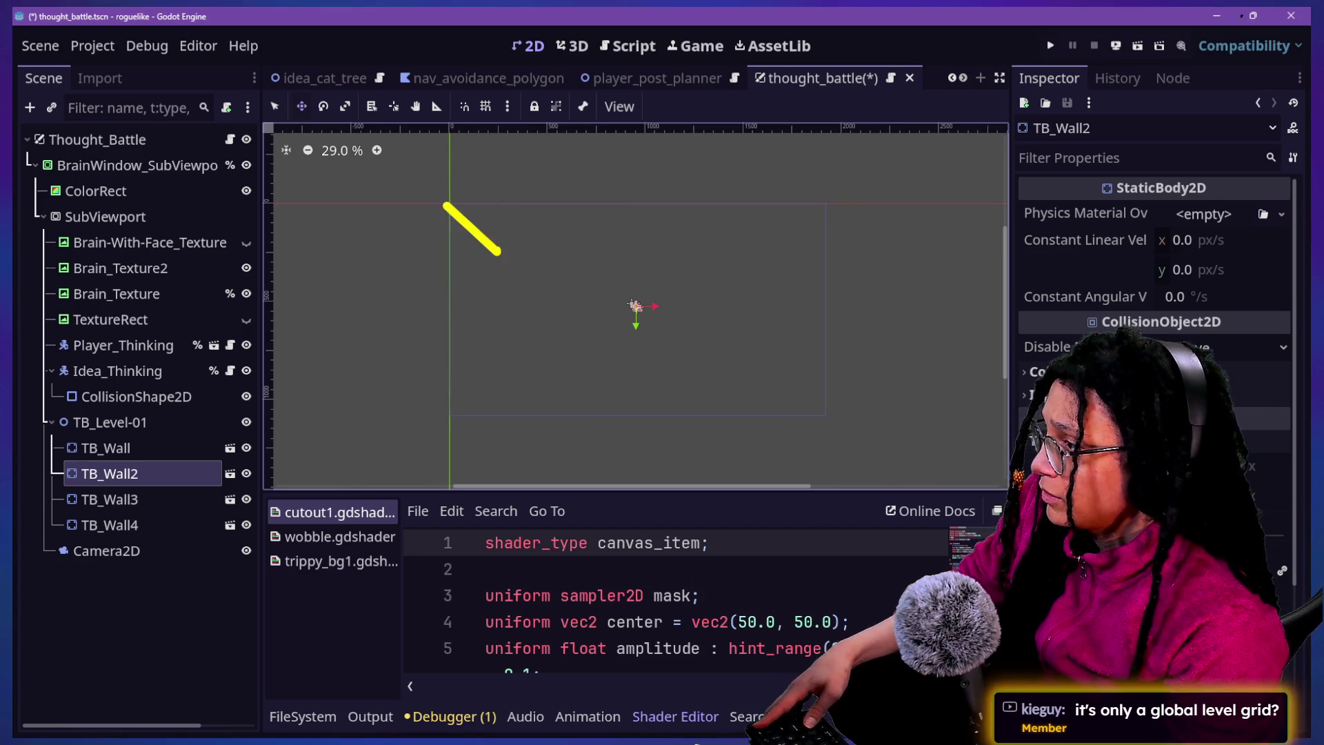
{"action": "key", "text": "ctrl+z"}
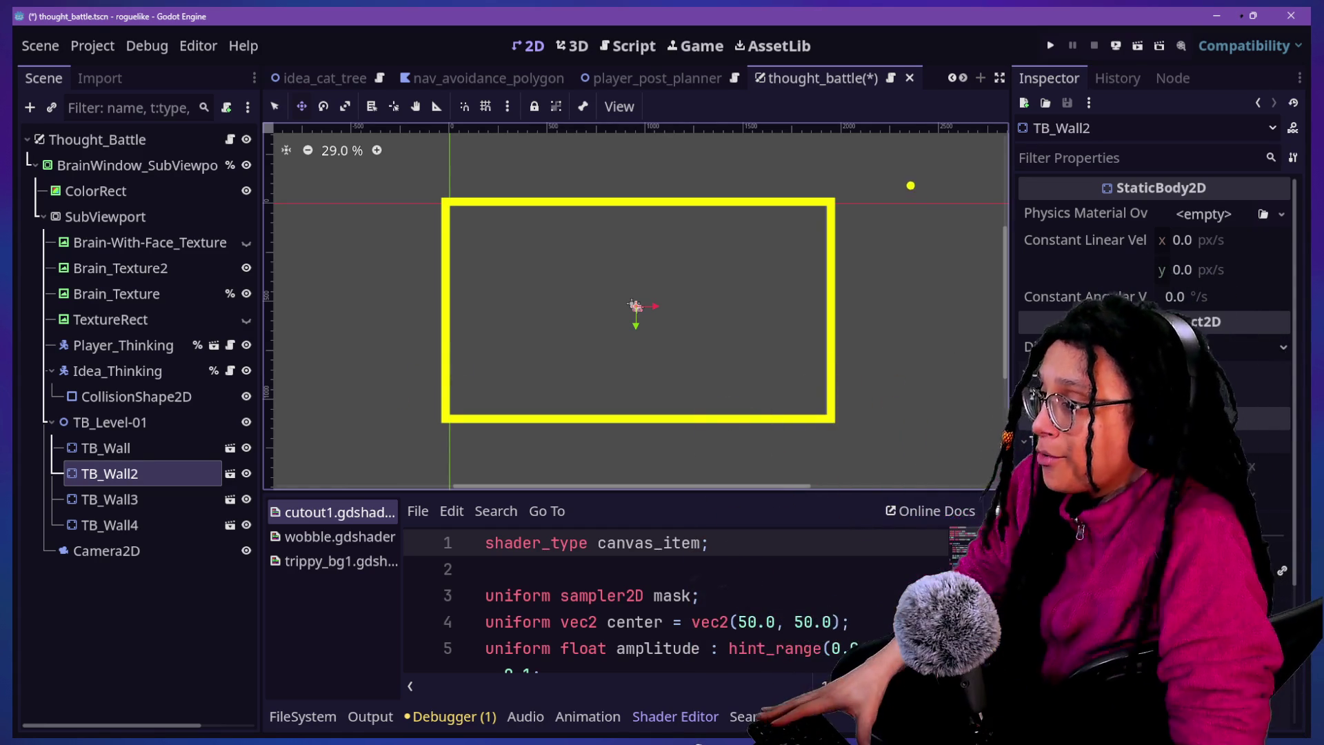
Select BrainWindow_SubViewportContainer to show its 1080×1080 size and 0.0552 scale
{"action": "key", "text": "Escape"}
{"action": "scroll", "coordinate": [662, 249], "scroll_direction": "up", "scroll_amount": 4}
{"action": "scroll", "coordinate": [662, 248], "scroll_direction": "down", "scroll_amount": 3}
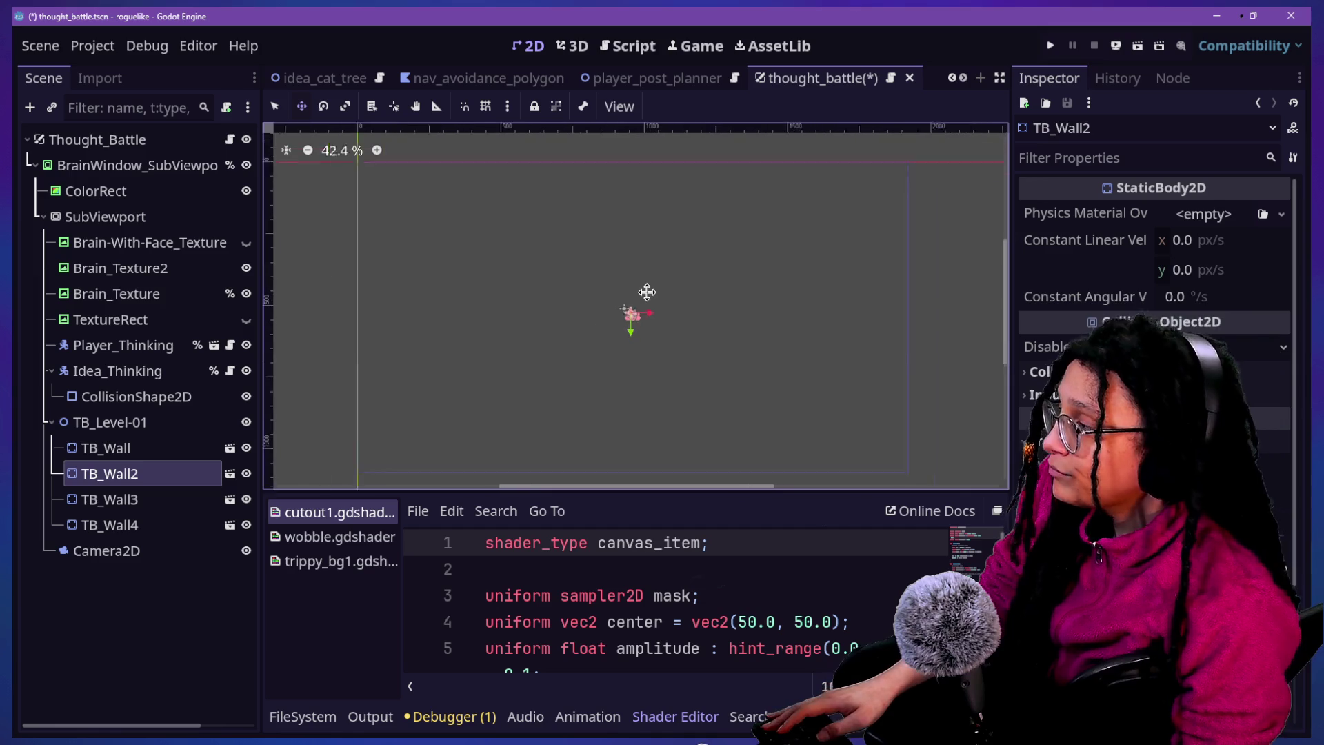
{"action": "left_click", "coordinate": [97, 140]}
{"action": "left_click", "coordinate": [113, 166]}
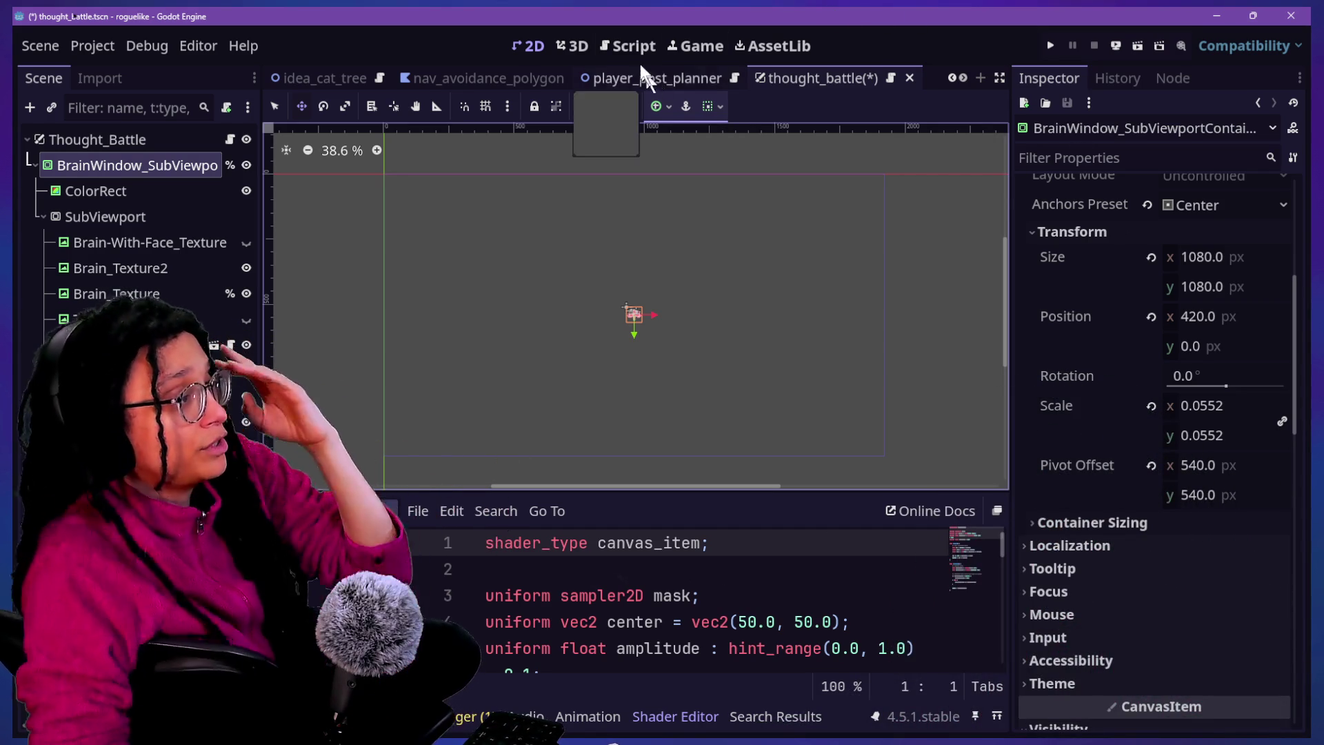
Show the thought_battle script in a full-width code editor with the bottom panel hidden
{"action": "left_click", "coordinate": [630, 45]}
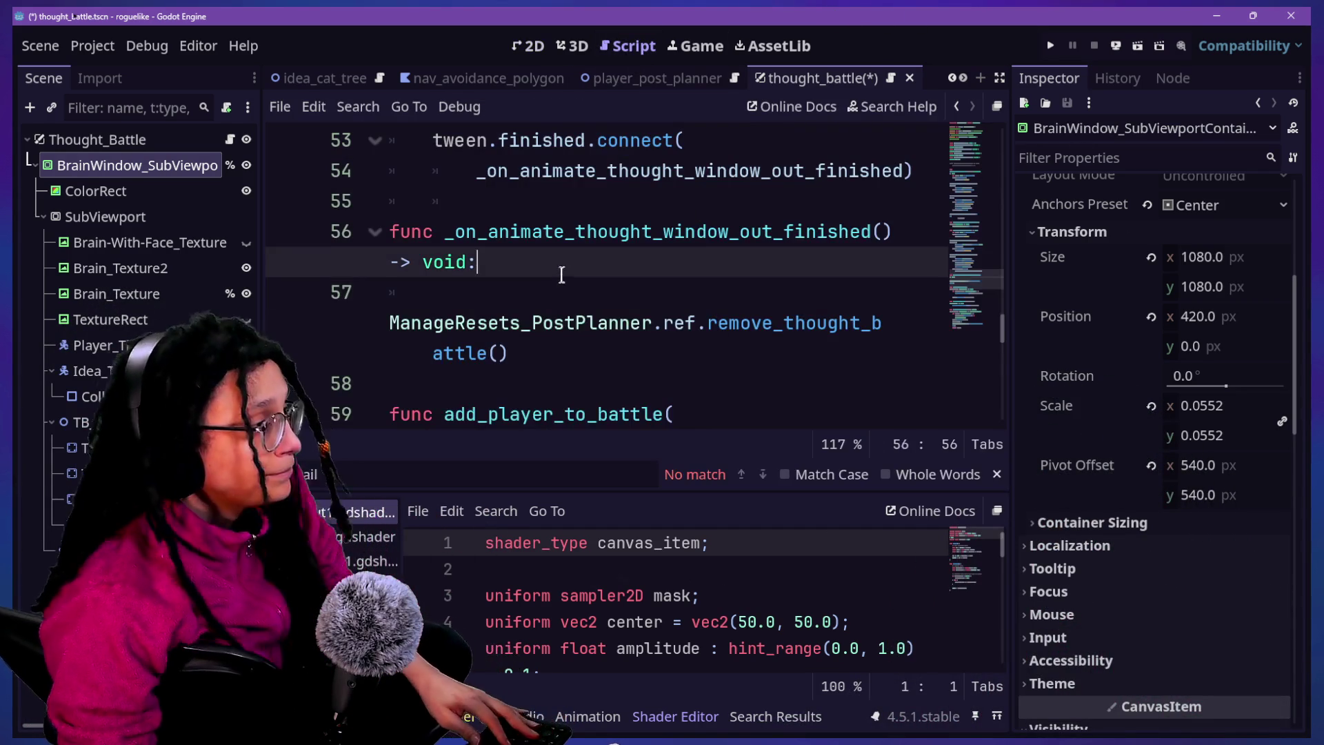
{"action": "scroll", "coordinate": [562, 275], "scroll_direction": "up", "scroll_amount": 3}
{"action": "scroll", "coordinate": [562, 276], "scroll_direction": "up", "scroll_amount": 10}
{"action": "key", "text": "ctrl+shift+F11"}
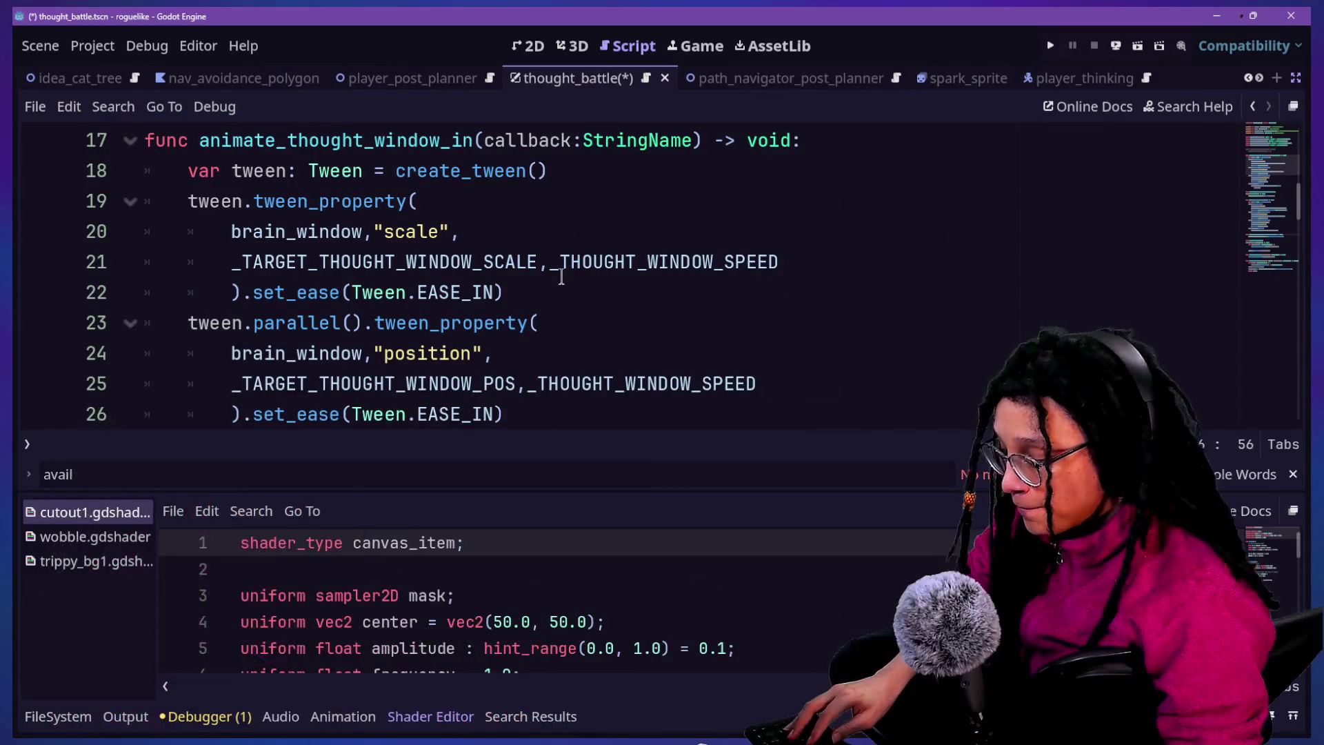
{"action": "key", "text": "ctrl+j"}
{"action": "scroll", "coordinate": [561, 274], "scroll_direction": "up", "scroll_amount": 5}
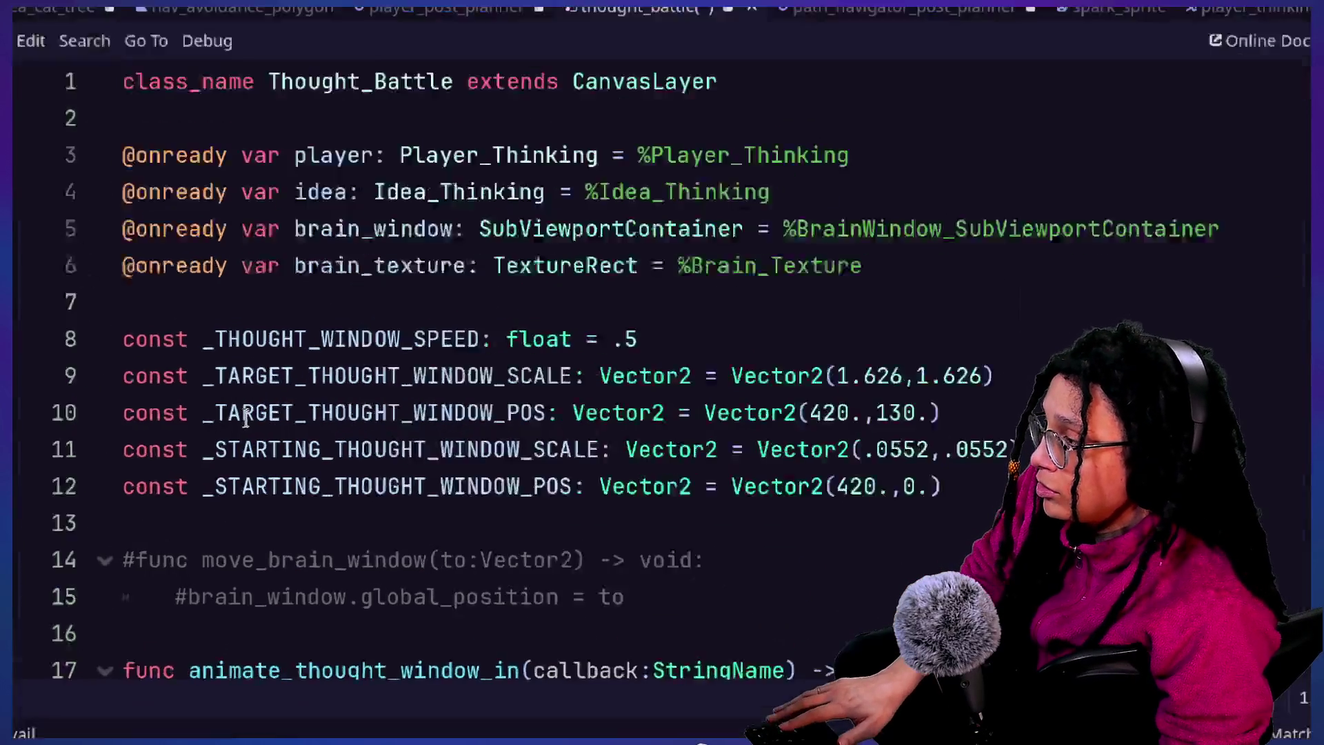
Review the target and starting thought-window scale and position constants, then place the caret below them
{"action": "left_click_drag", "start_coordinate": [207, 342], "coordinate": [953, 338]}
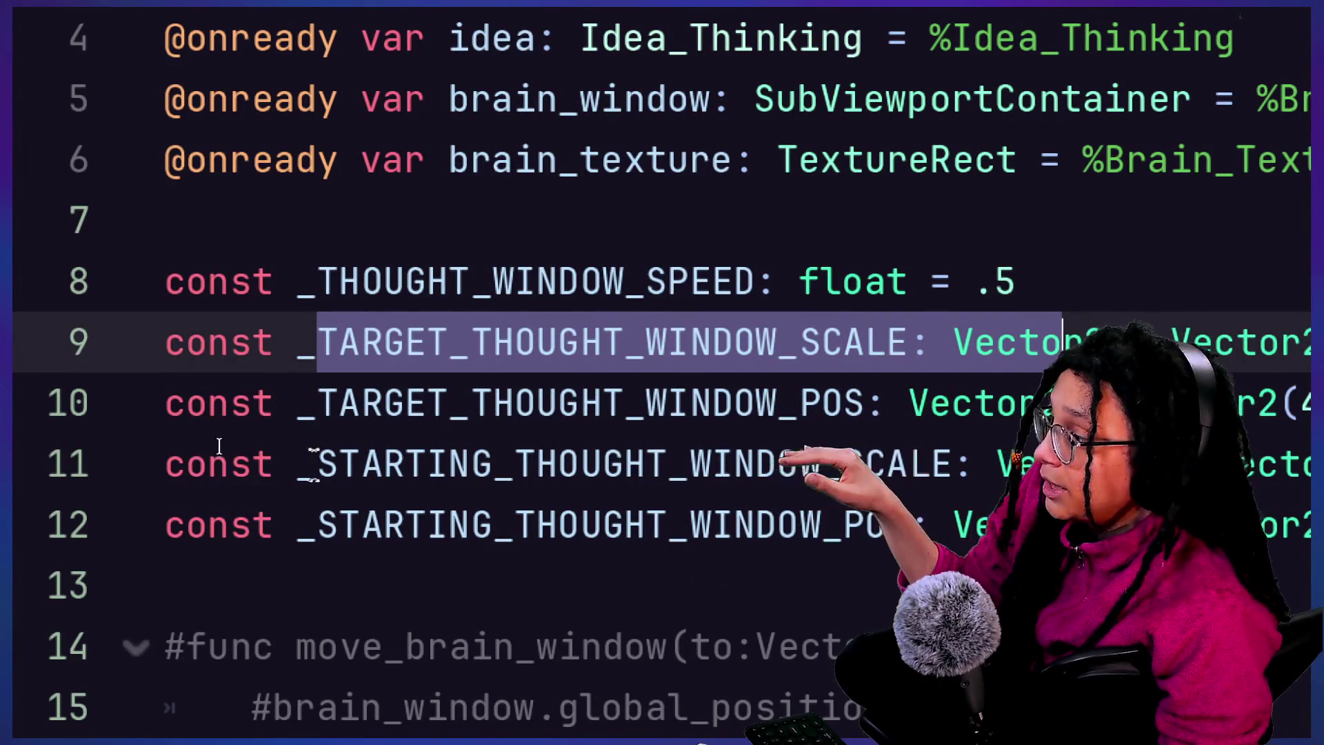
{"action": "left_click_drag", "start_coordinate": [317, 469], "coordinate": [602, 475]}
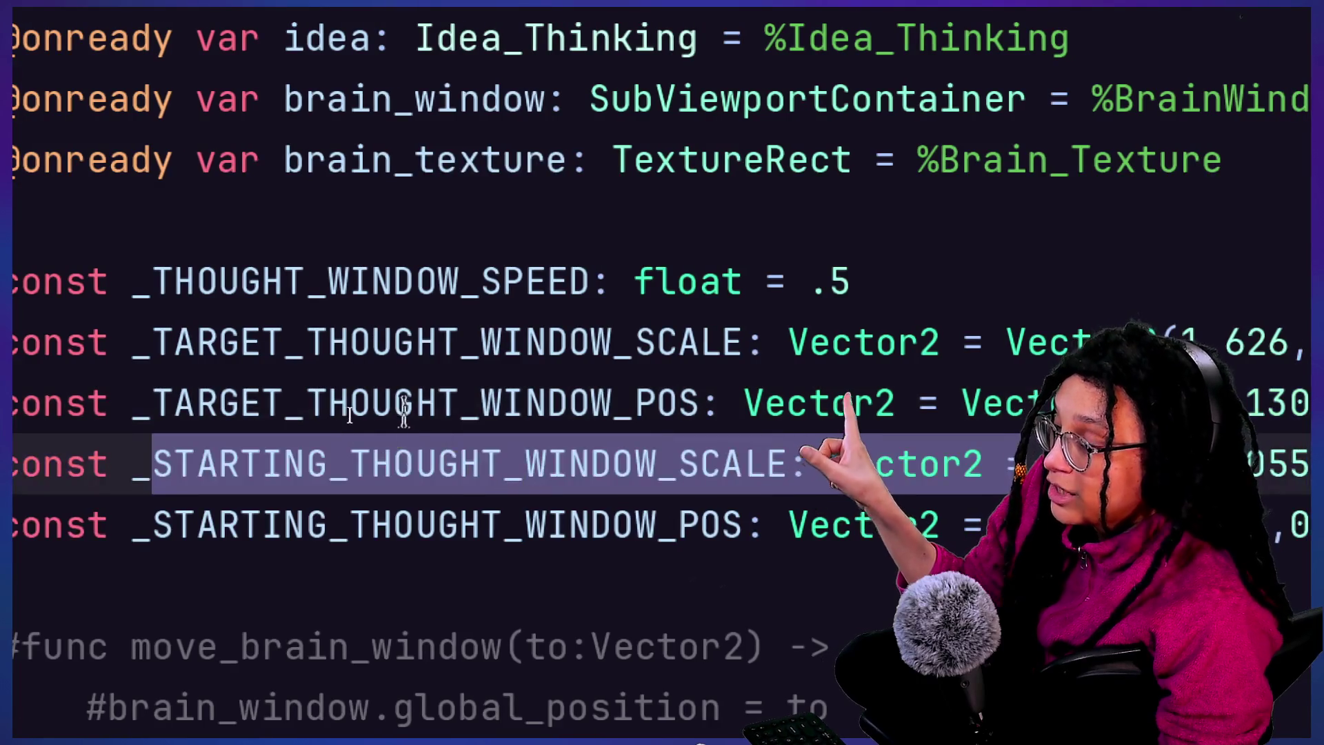
{"action": "left_click_drag", "start_coordinate": [416, 407], "coordinate": [547, 407]}
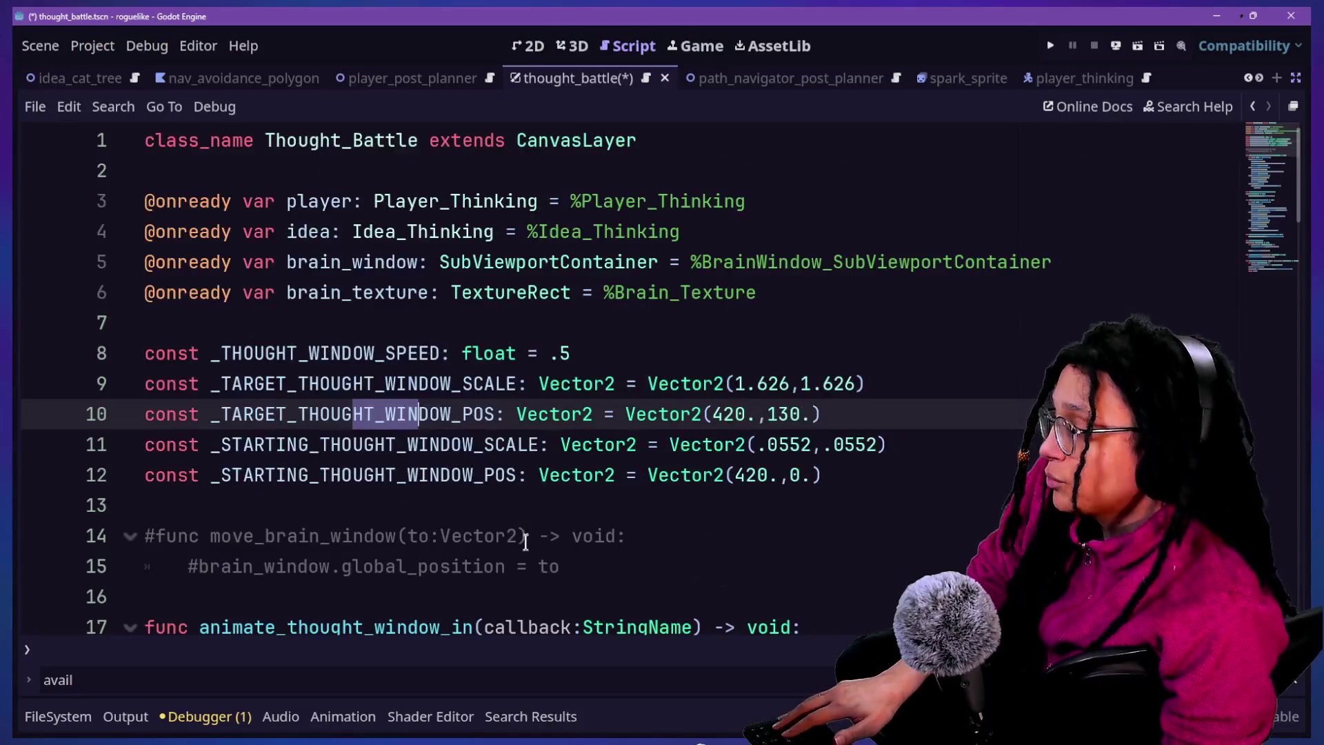
{"action": "scroll", "coordinate": [525, 543], "scroll_direction": "down", "scroll_amount": 5}
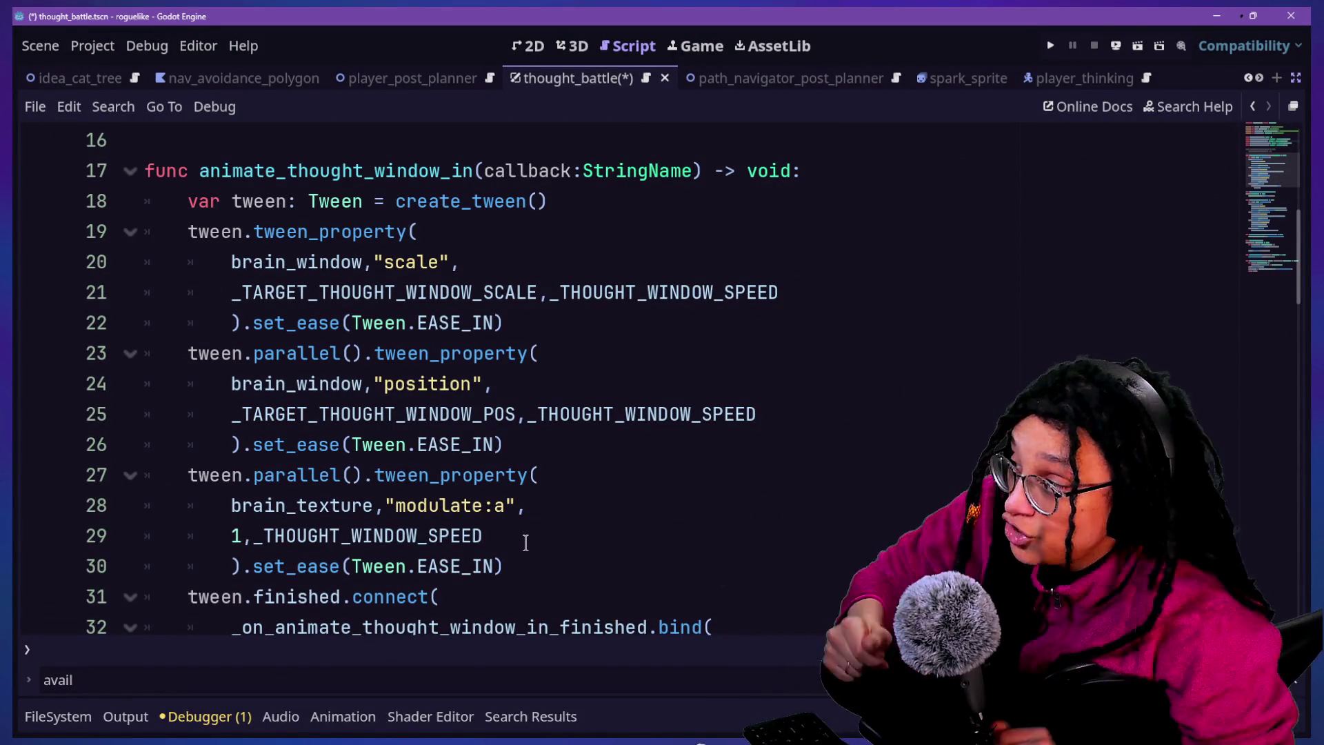
{"action": "scroll", "coordinate": [510, 483], "scroll_direction": "up", "scroll_amount": 3}
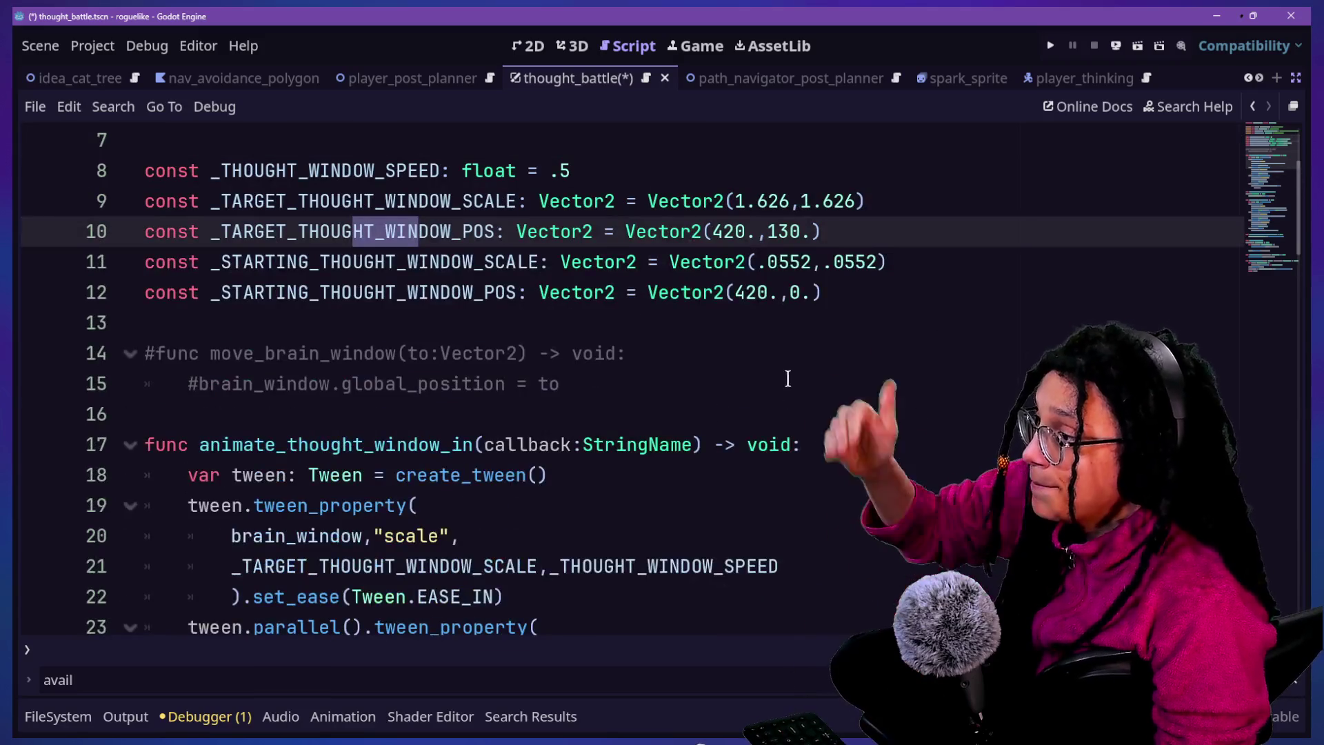
{"action": "left_click", "coordinate": [787, 380]}
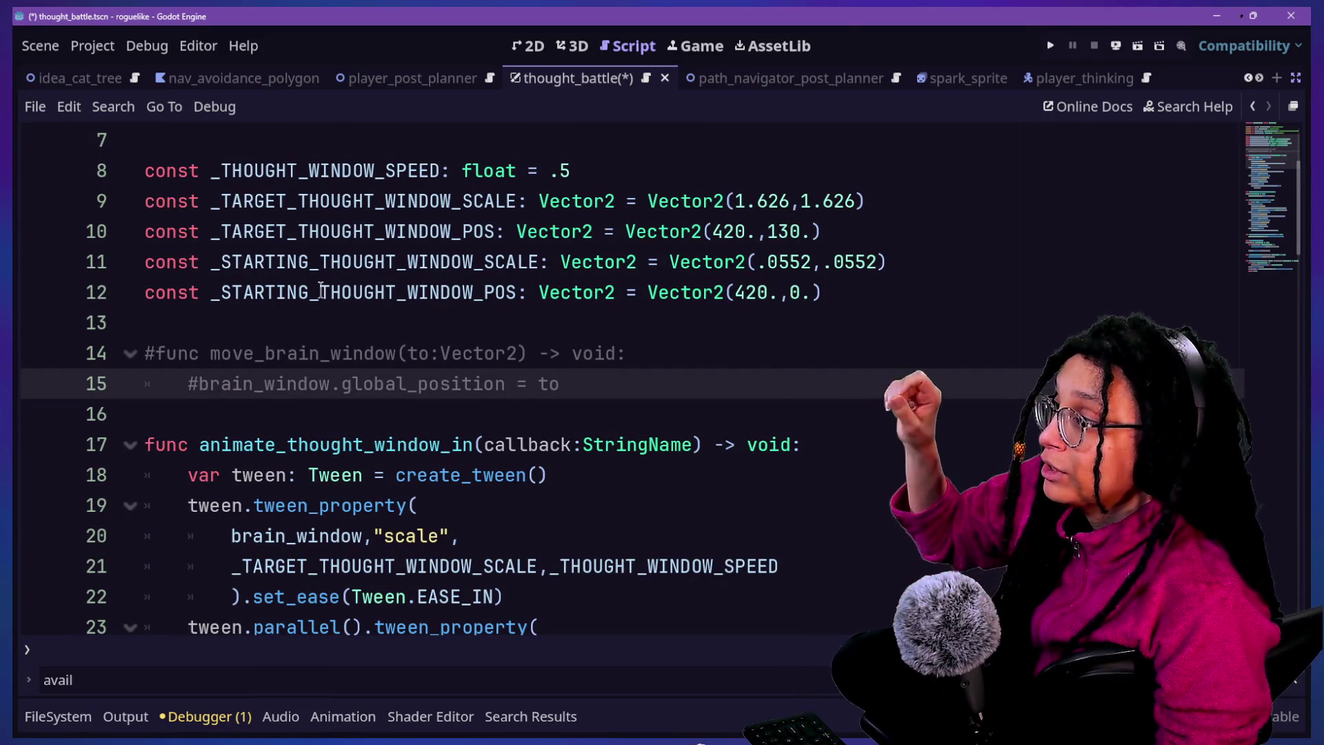
{"action": "left_click", "coordinate": [684, 371]}
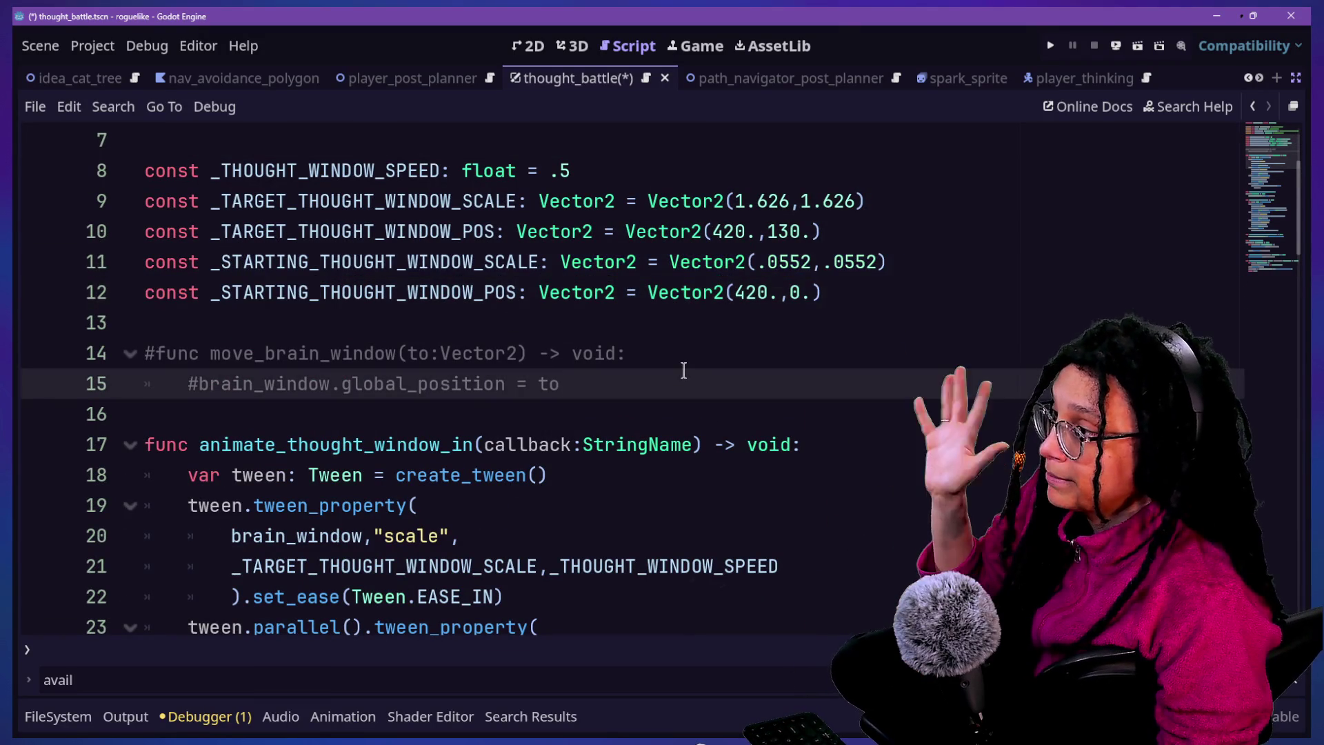
{"action": "left_click", "coordinate": [696, 322]}
{"action": "scroll", "coordinate": [718, 327], "scroll_direction": "down", "scroll_amount": 9}
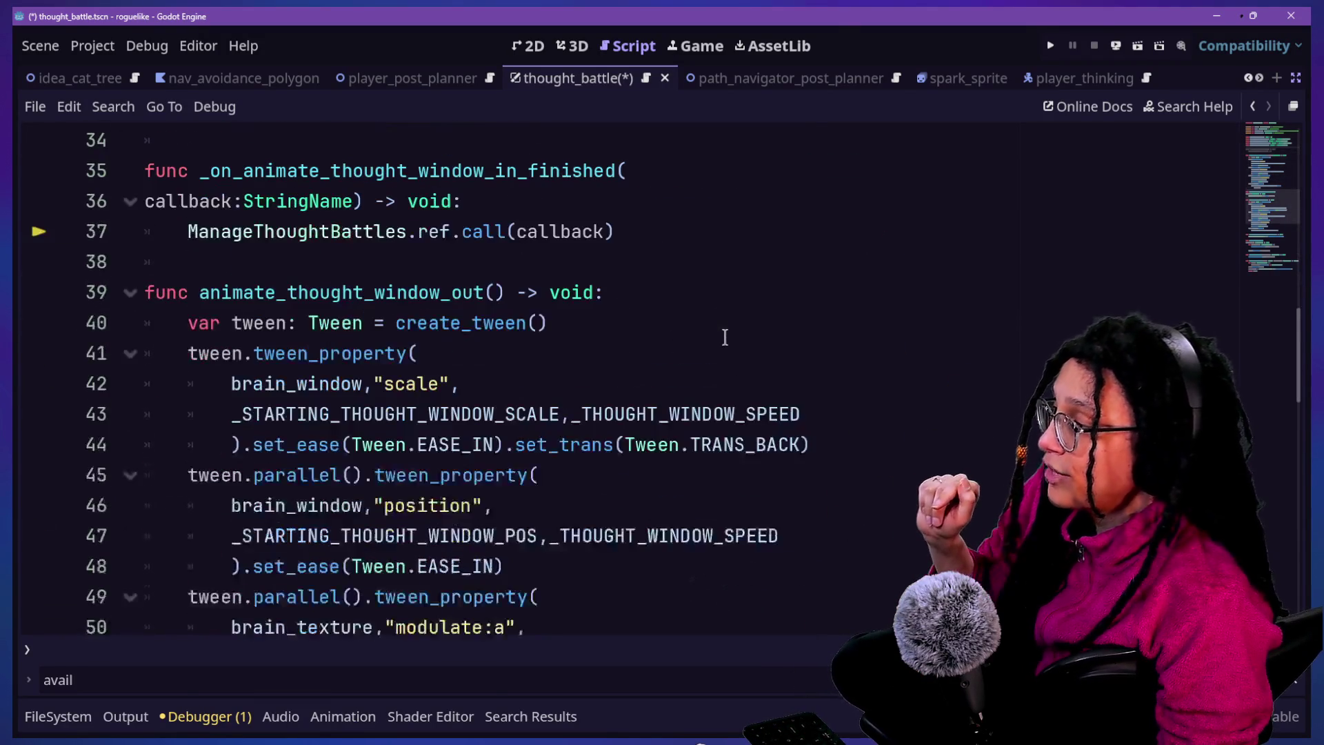
{"action": "scroll", "coordinate": [725, 337], "scroll_direction": "up", "scroll_amount": 8}
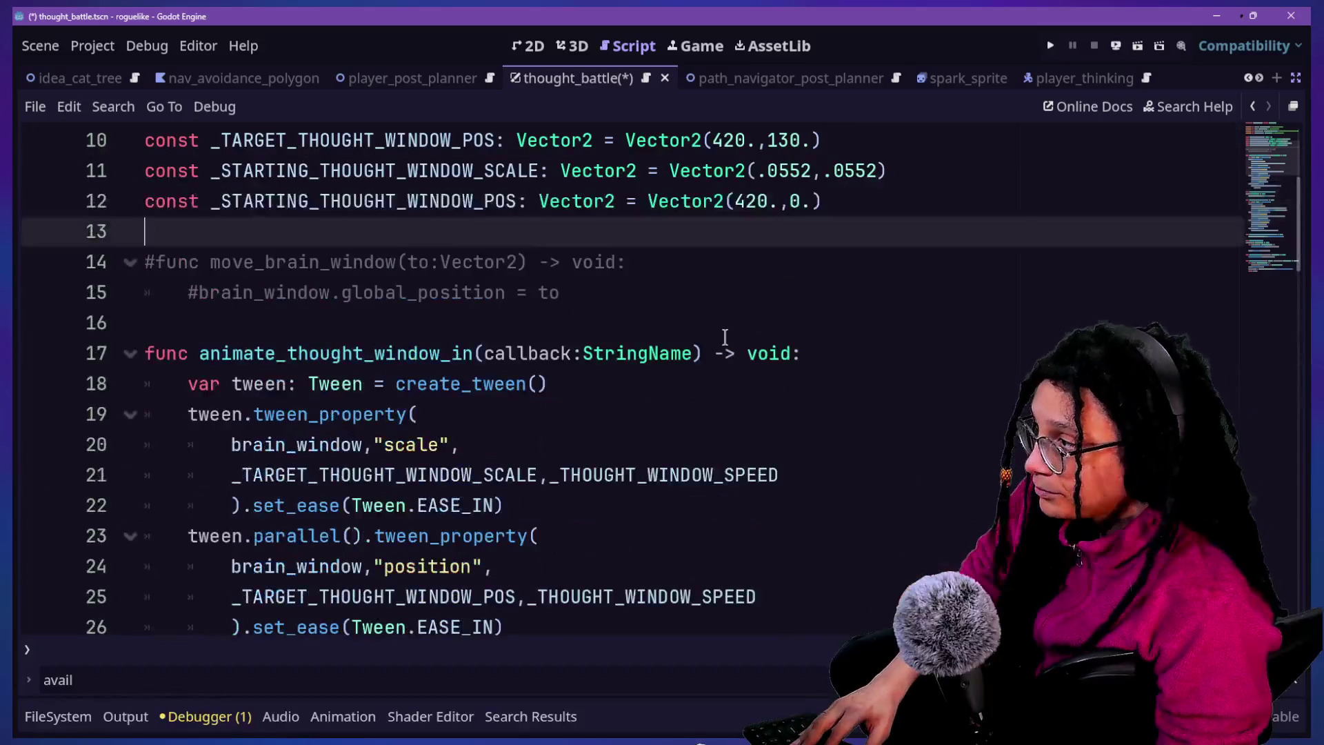
Add a 'func _ready() -> void:' declaration after the constants
{"action": "key", "text": "Return"}
{"action": "type", "text": "FLAG_PROCESS_THREAD_MESS"}
{"action": "key", "text": "Return"}
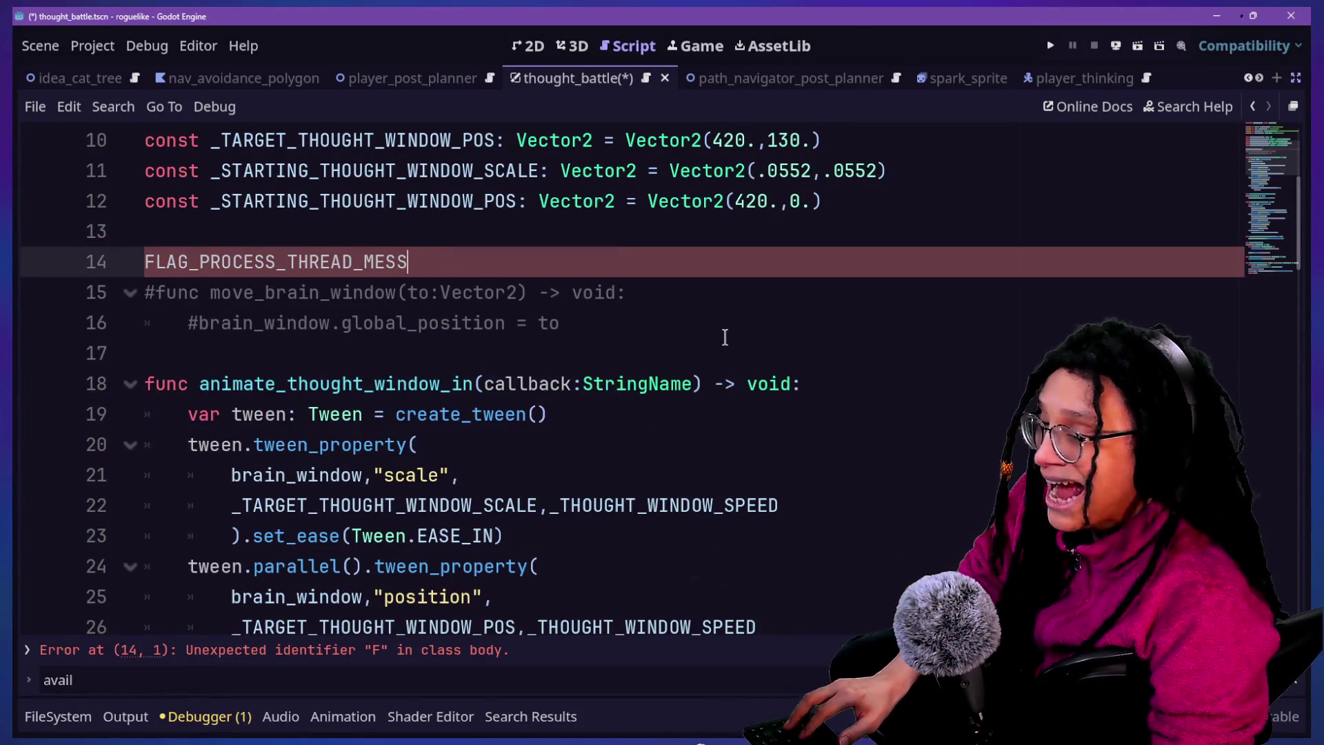
{"action": "key", "text": "BackSpace"}
{"action": "key", "text": "Up"}
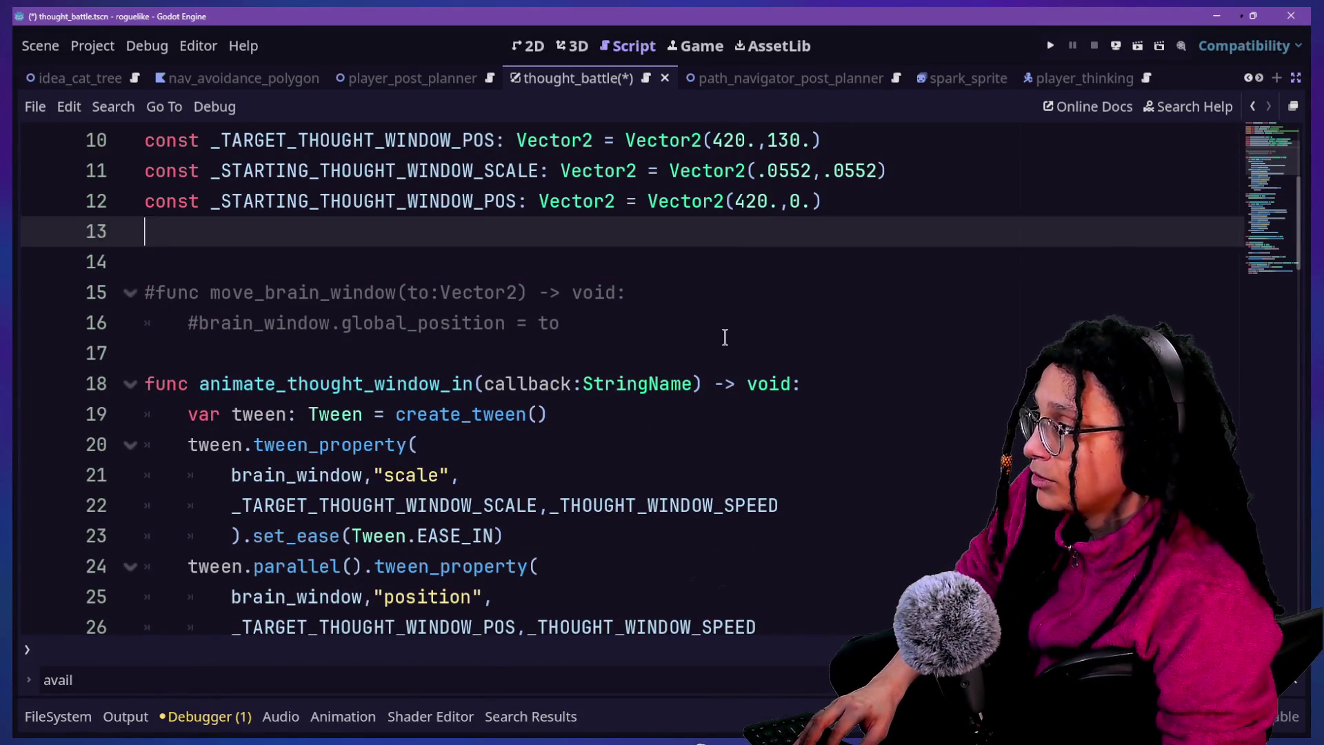
{"action": "key", "text": "Return"}
{"action": "type", "text": "func _ready"}
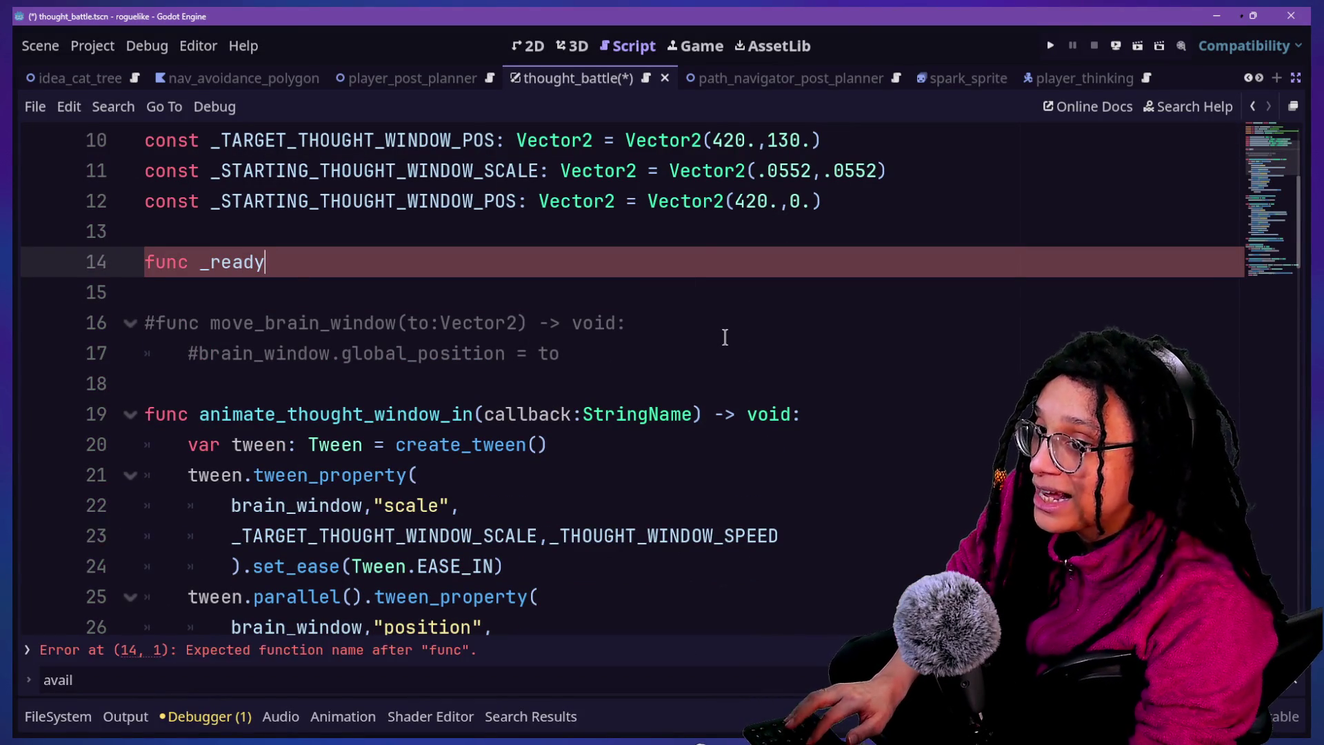
{"action": "key", "text": "Return"}
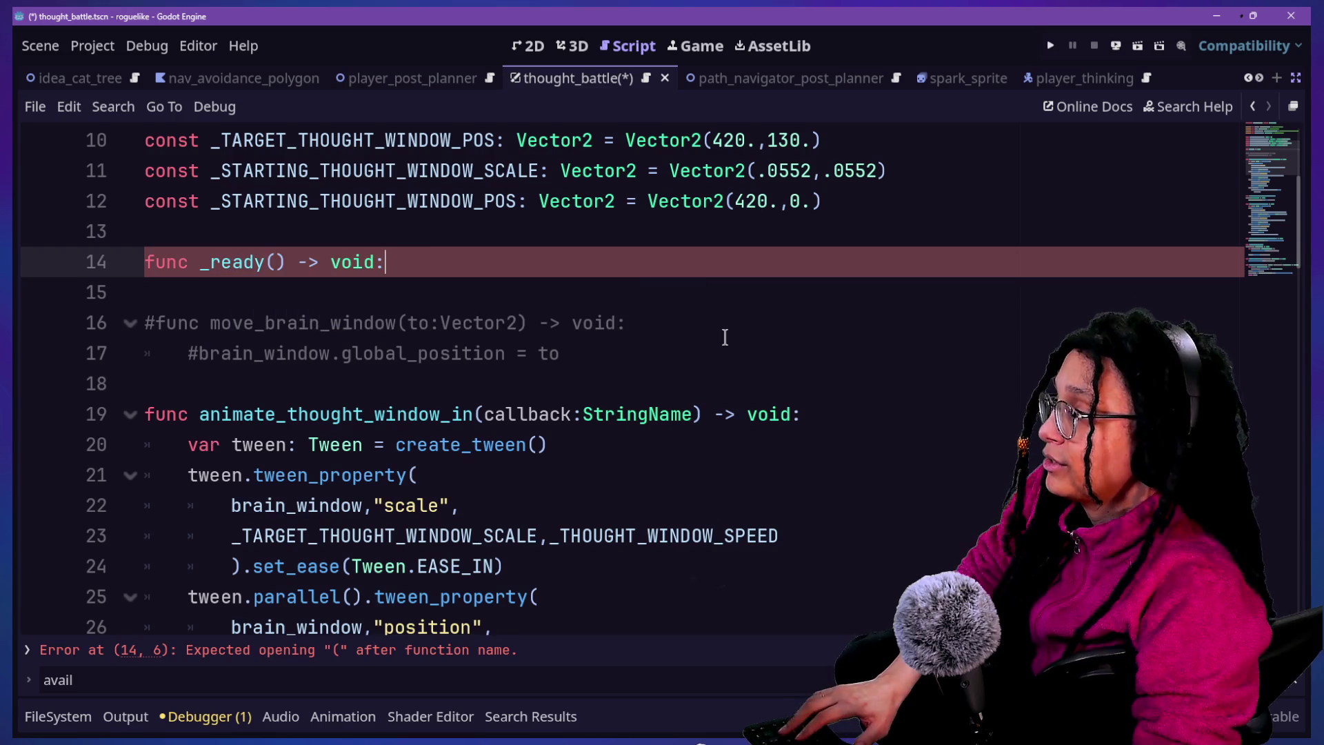
{"action": "key", "text": "Return"}
{"action": "scroll", "coordinate": [426, 212], "scroll_direction": "up", "scroll_amount": 2}
{"action": "type", "text": "_ready_starting_pos()"}
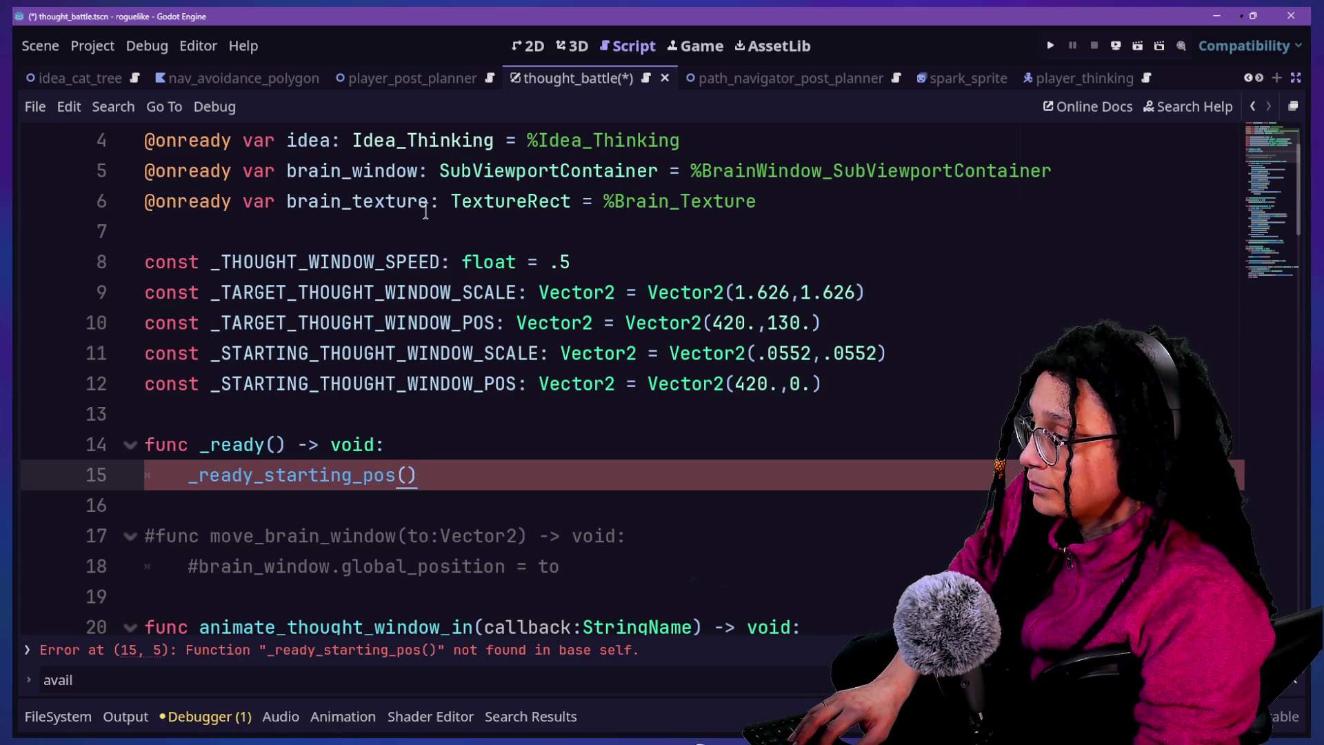
Write call lines inside _ready(), including _ready_starting_scale()
{"action": "key", "text": "Return"}
{"action": "key", "text": "BackSpace"}
{"action": "key", "text": "Tab"}
{"action": "type", "text": "_"}
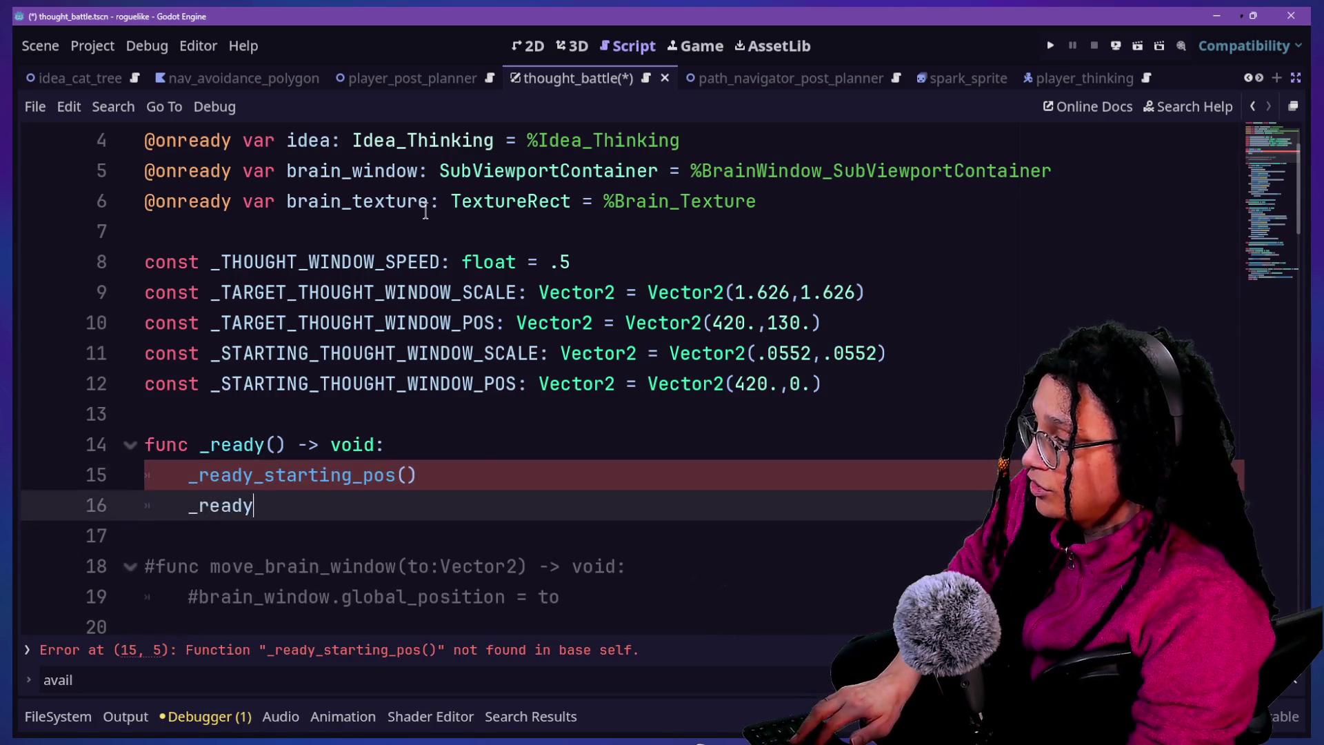
{"action": "type", "text": "starting_scale()"}
{"action": "key", "text": "Return"}
{"action": "key", "text": "Return"}
{"action": "key", "text": "BackSpace"}
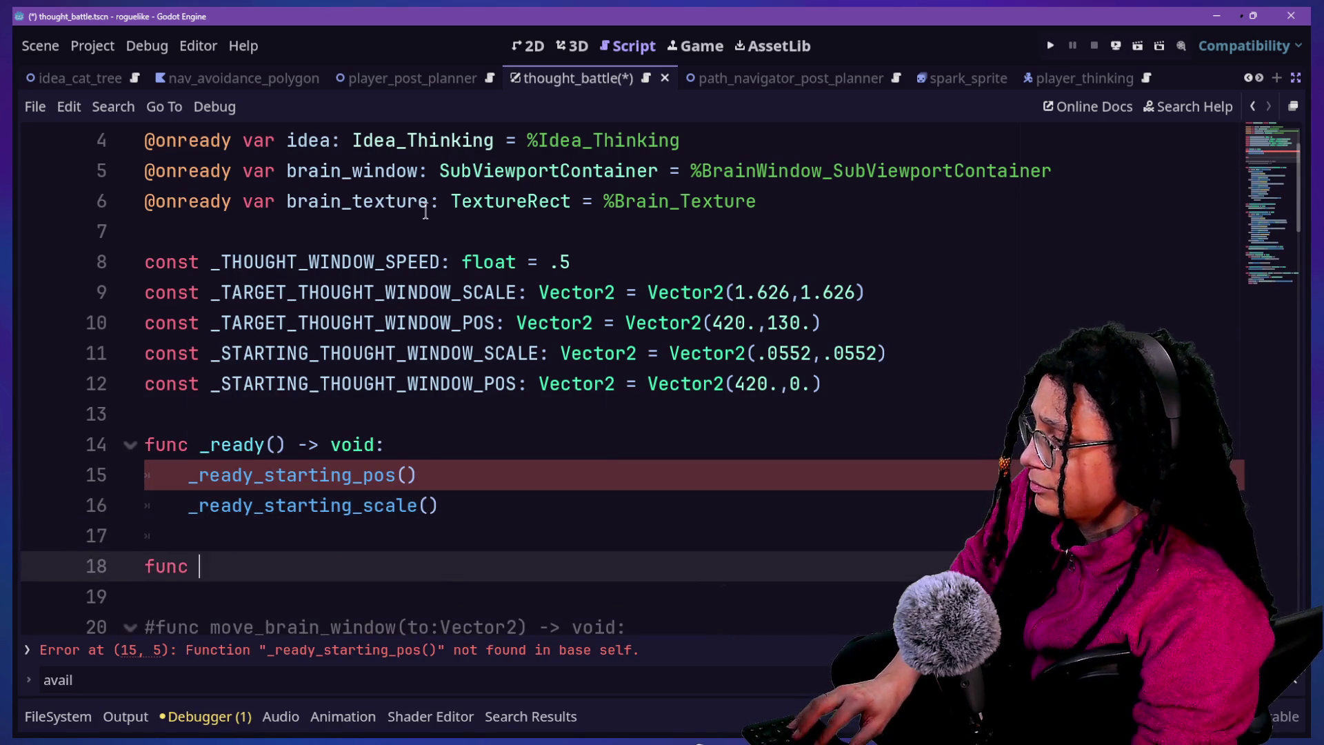
{"action": "type", "text": "_"}
Reduce _ready() to a single _ready_start_pos_and_scale() call and copy that name
{"action": "left_click", "coordinate": [195, 444]}
{"action": "left_click", "coordinate": [333, 476]}
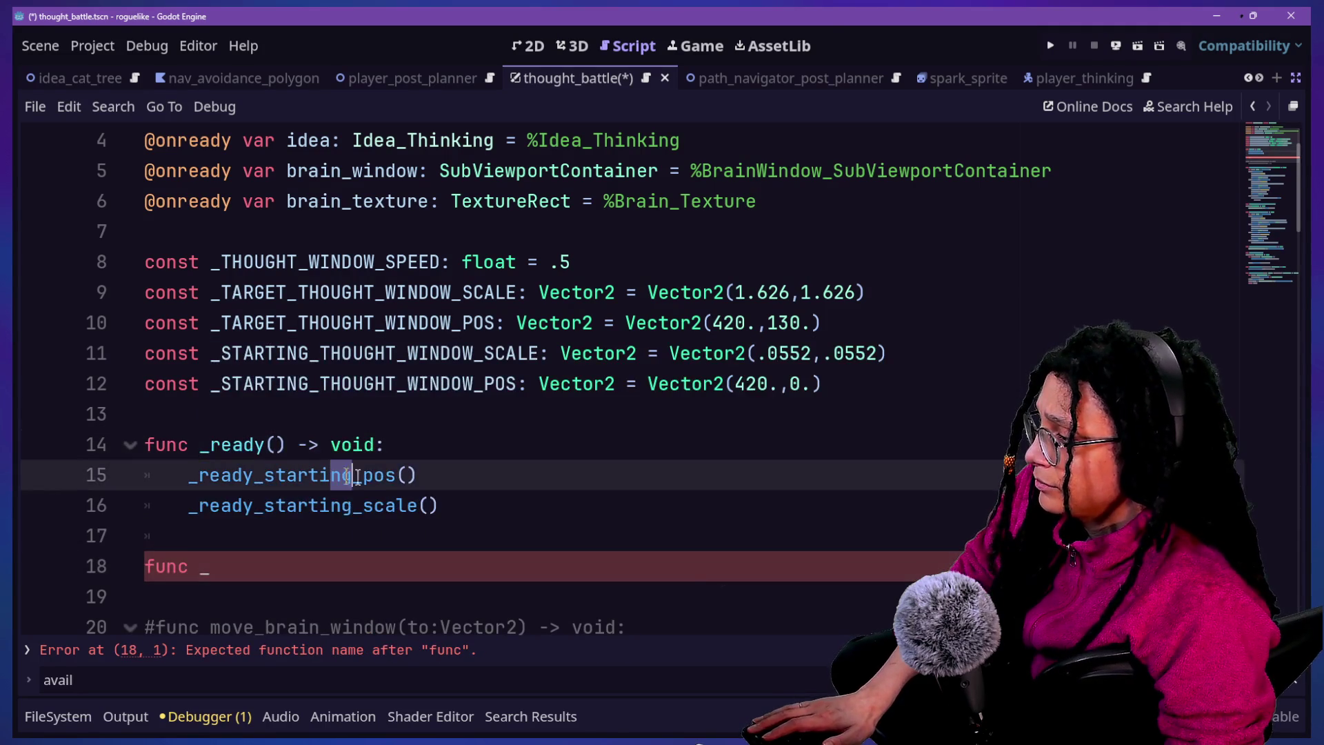
{"action": "key", "text": "BackSpace"}
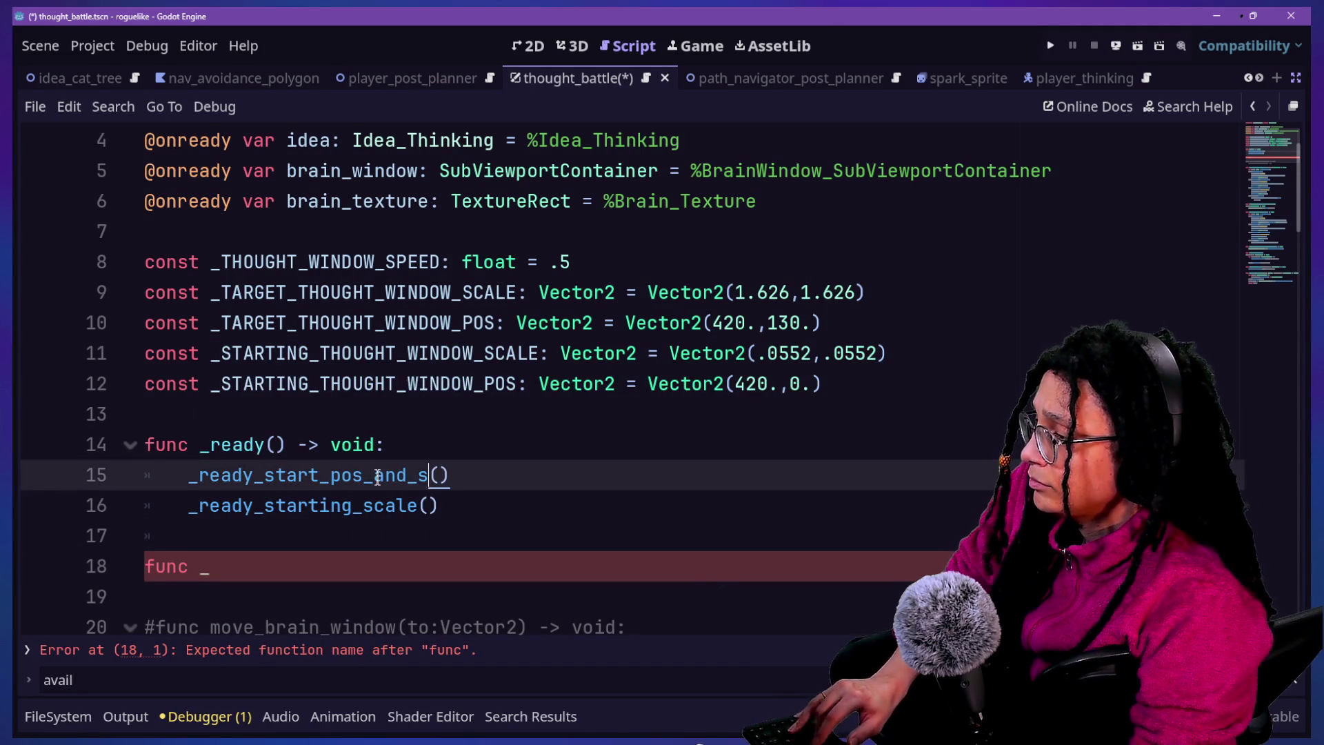
{"action": "left_click_drag", "start_coordinate": [544, 535], "coordinate": [544, 473]}
{"action": "key", "text": "BackSpace"}
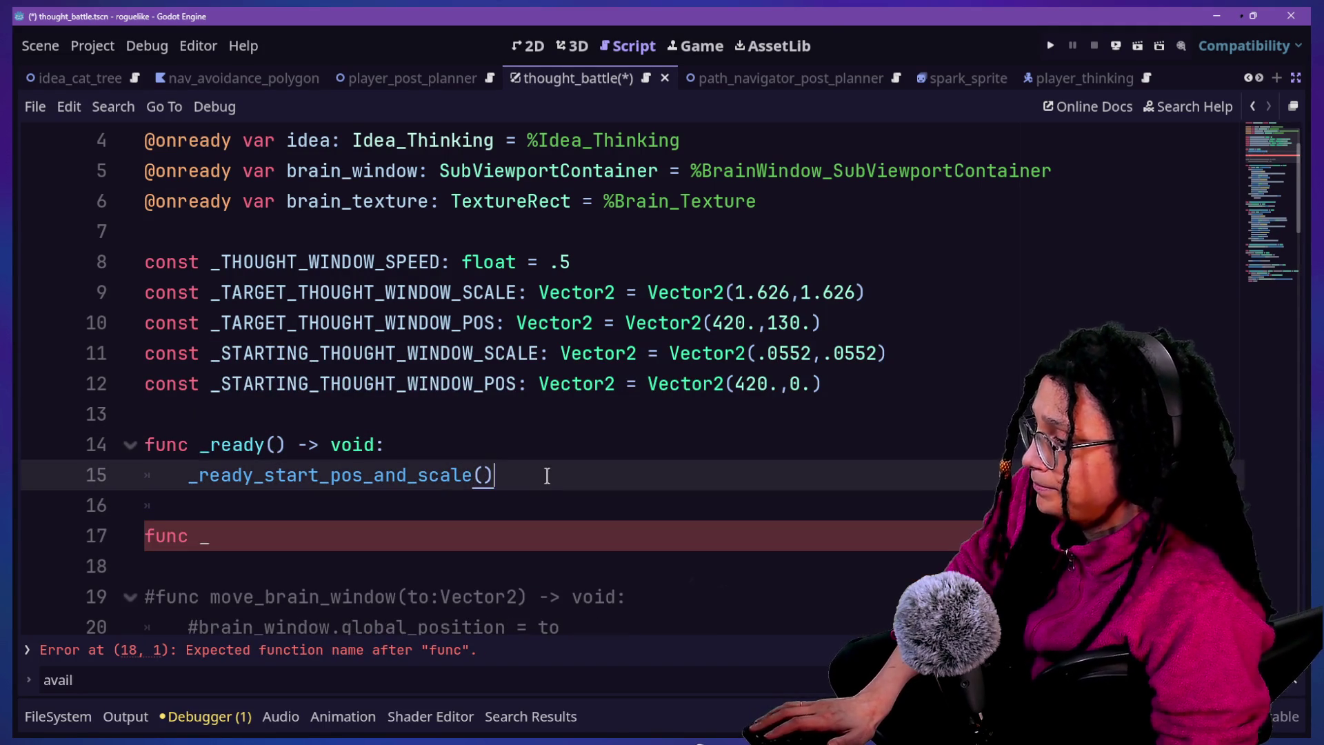
{"action": "left_click_drag", "start_coordinate": [180, 486], "coordinate": [473, 476]}
{"action": "key", "text": "ctrl+c"}
Declare 'func _ready_start_pos_and_scale() -> void:' below _ready()
{"action": "left_click", "coordinate": [296, 524]}
{"action": "key", "text": "BackSpace"}
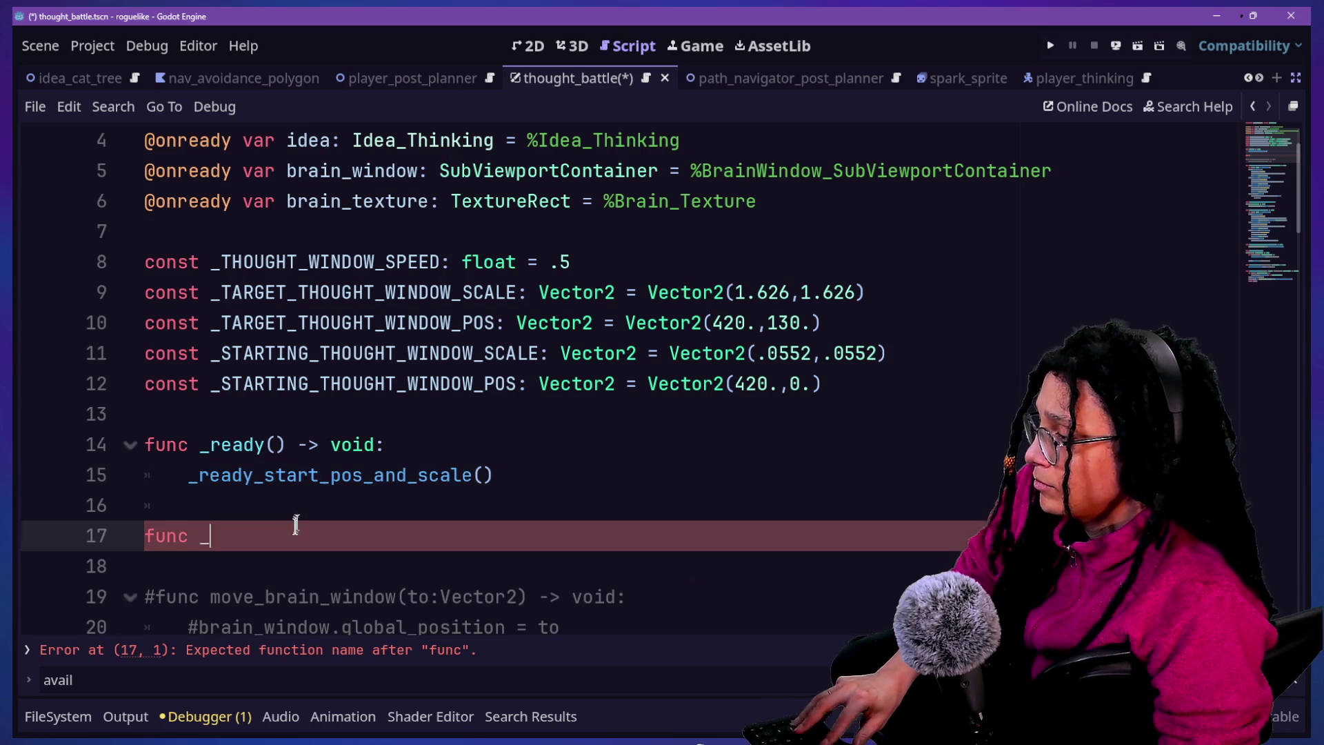
{"action": "key", "text": "ctrl+v"}
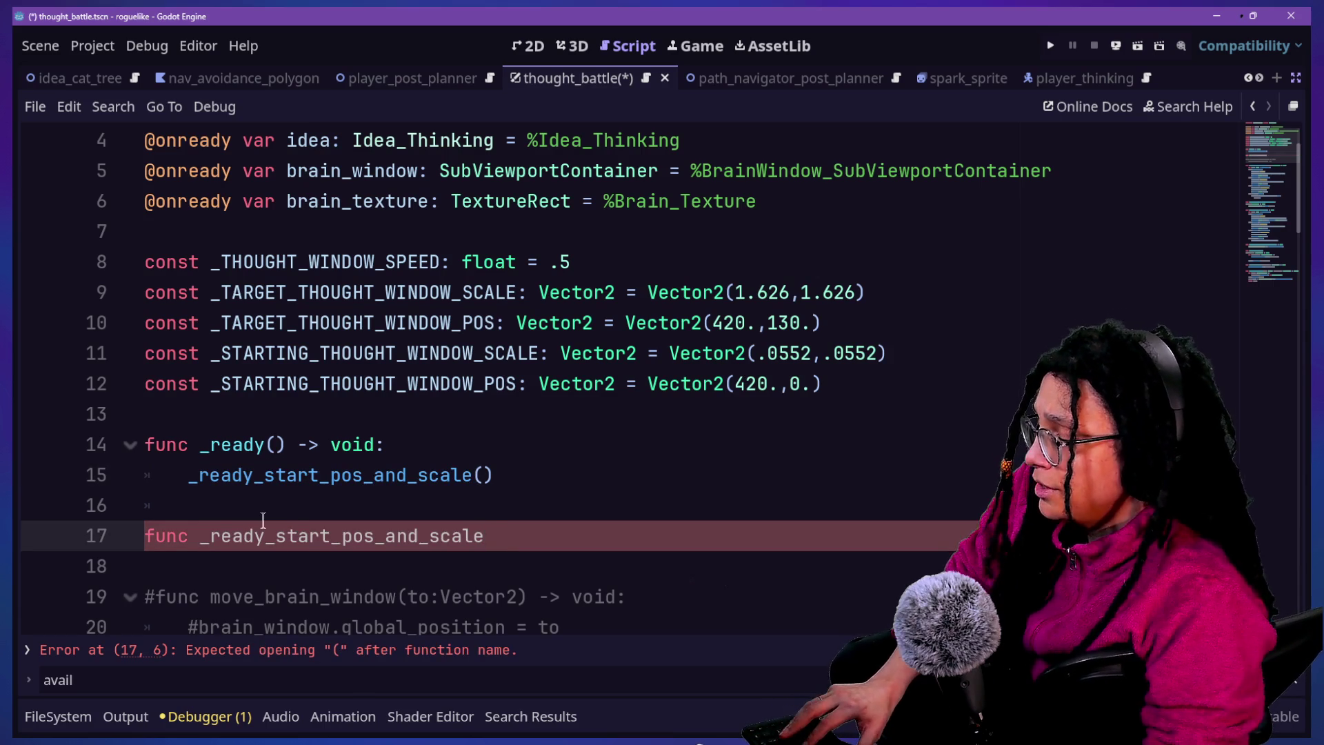
{"action": "type", "text": "() -> void:"}
{"action": "key", "text": "Return"}
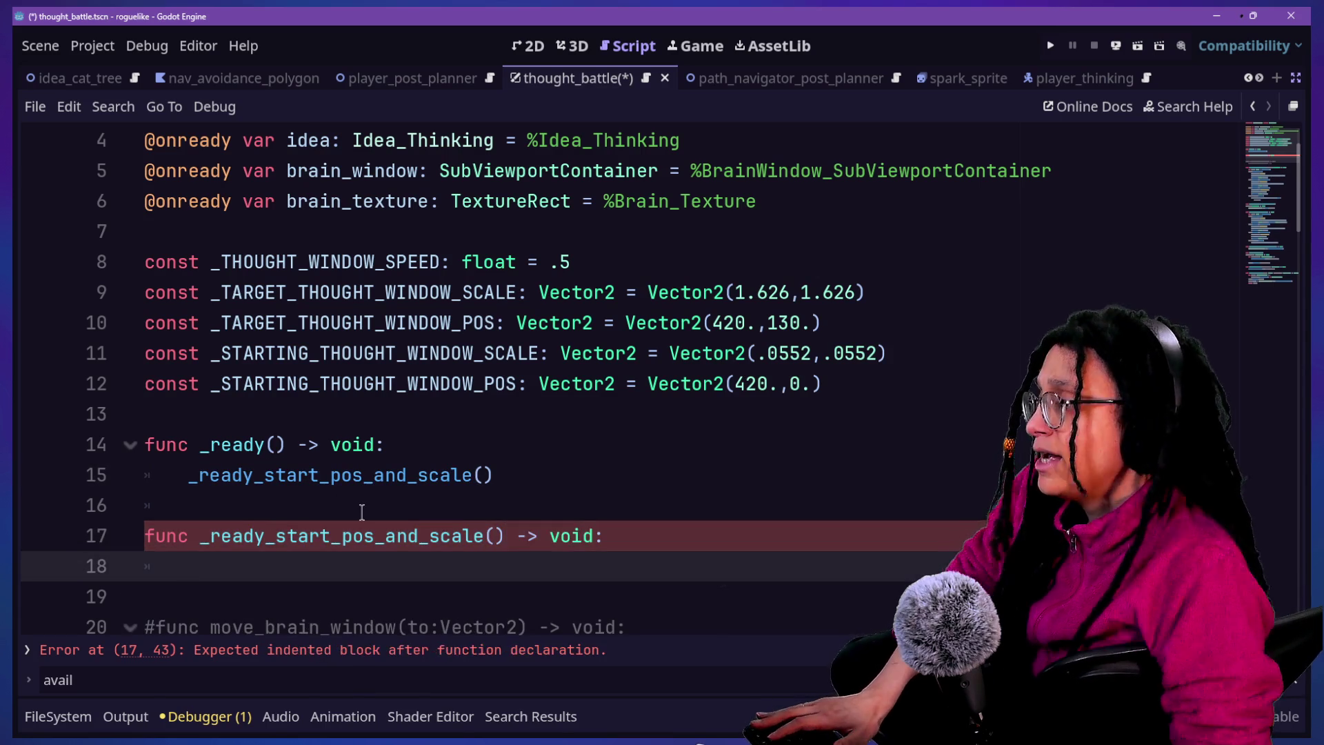
{"action": "right_click", "coordinate": [360, 521]}
Replace 'start' with 'brain_window' in both the call and the definition using a second caret
{"action": "left_click", "coordinate": [351, 560]}
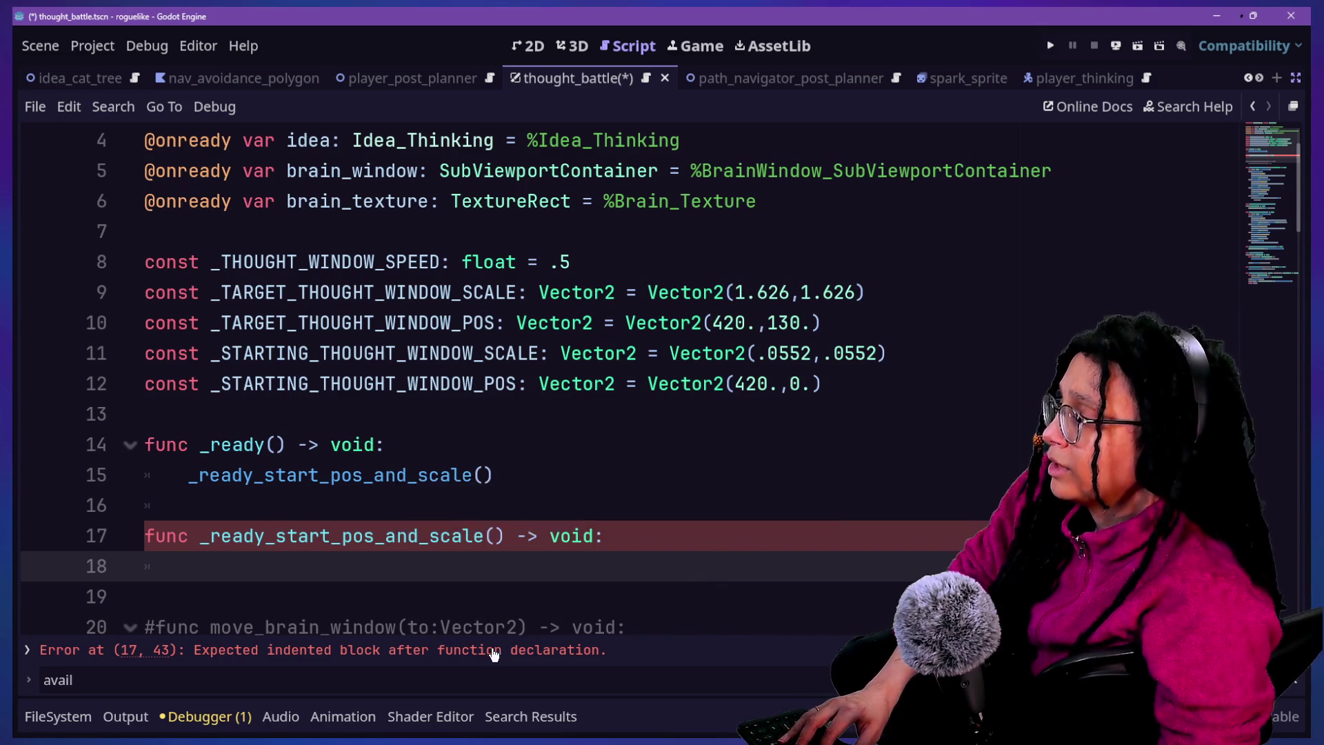
{"action": "left_click", "coordinate": [222, 478]}
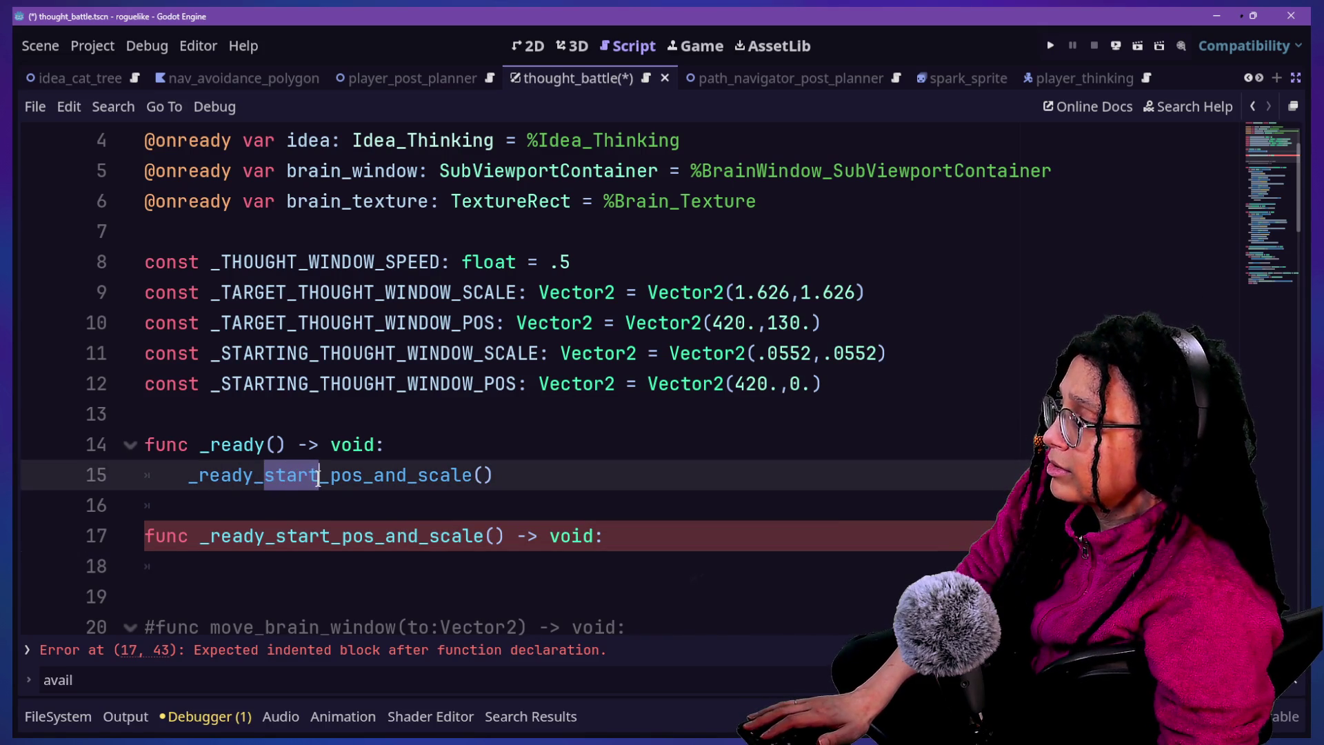
{"action": "key", "text": "ctrl+d"}
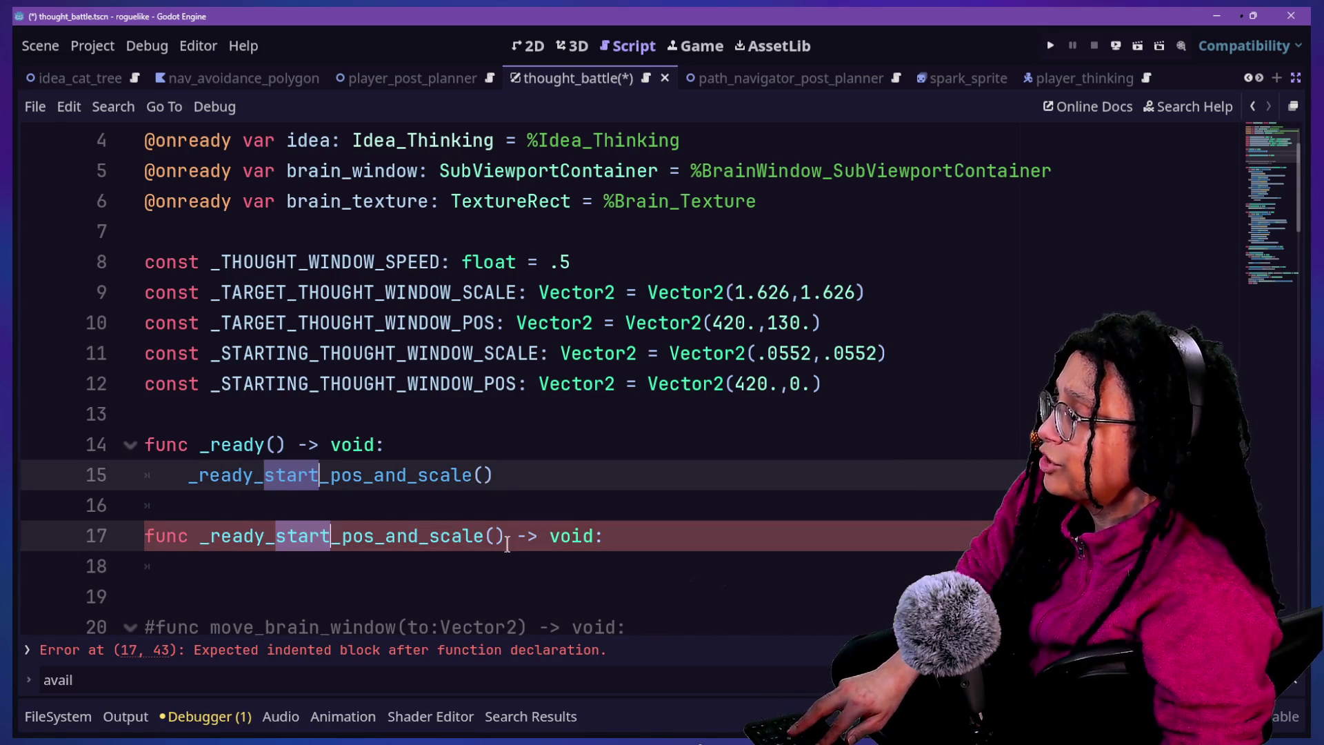
{"action": "type", "text": "brain_window"}
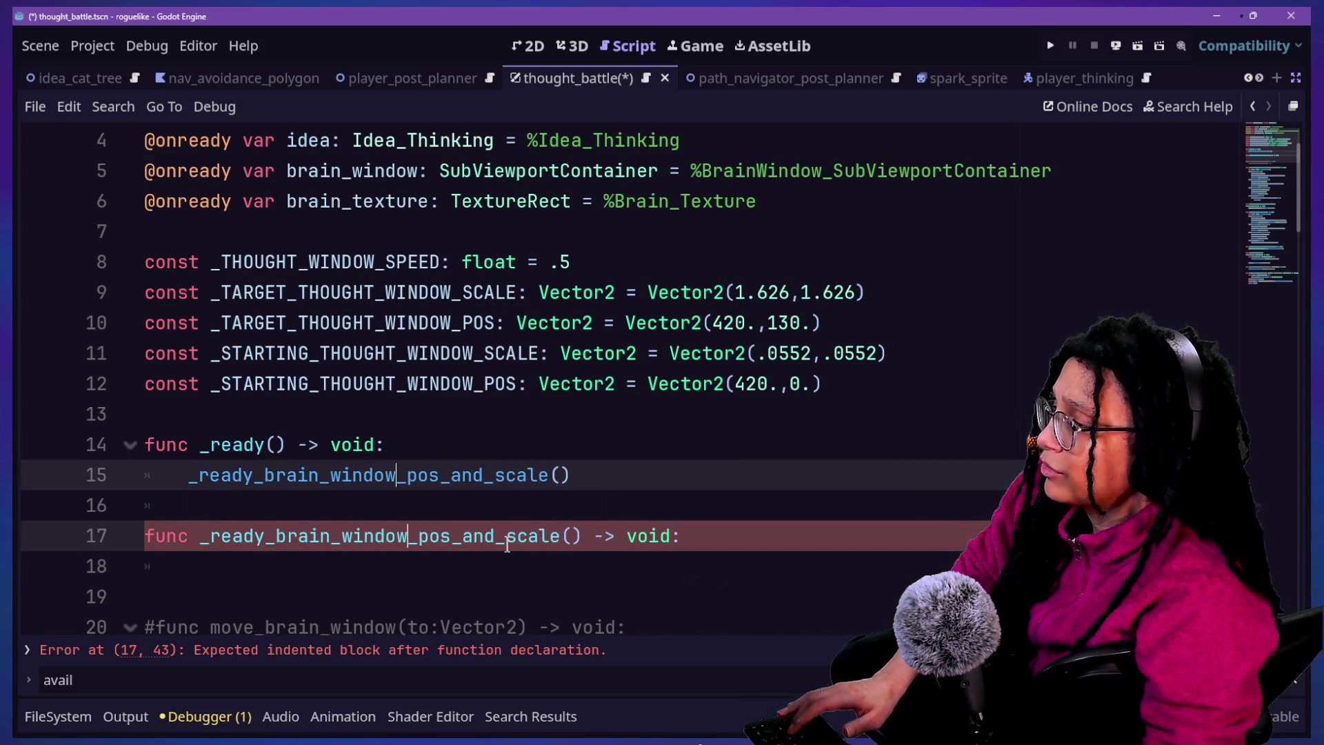
Begin the helper's body by typing brain_window.scal toward the scale property
{"action": "left_click", "coordinate": [303, 576]}
{"action": "type", "text": "brain"}
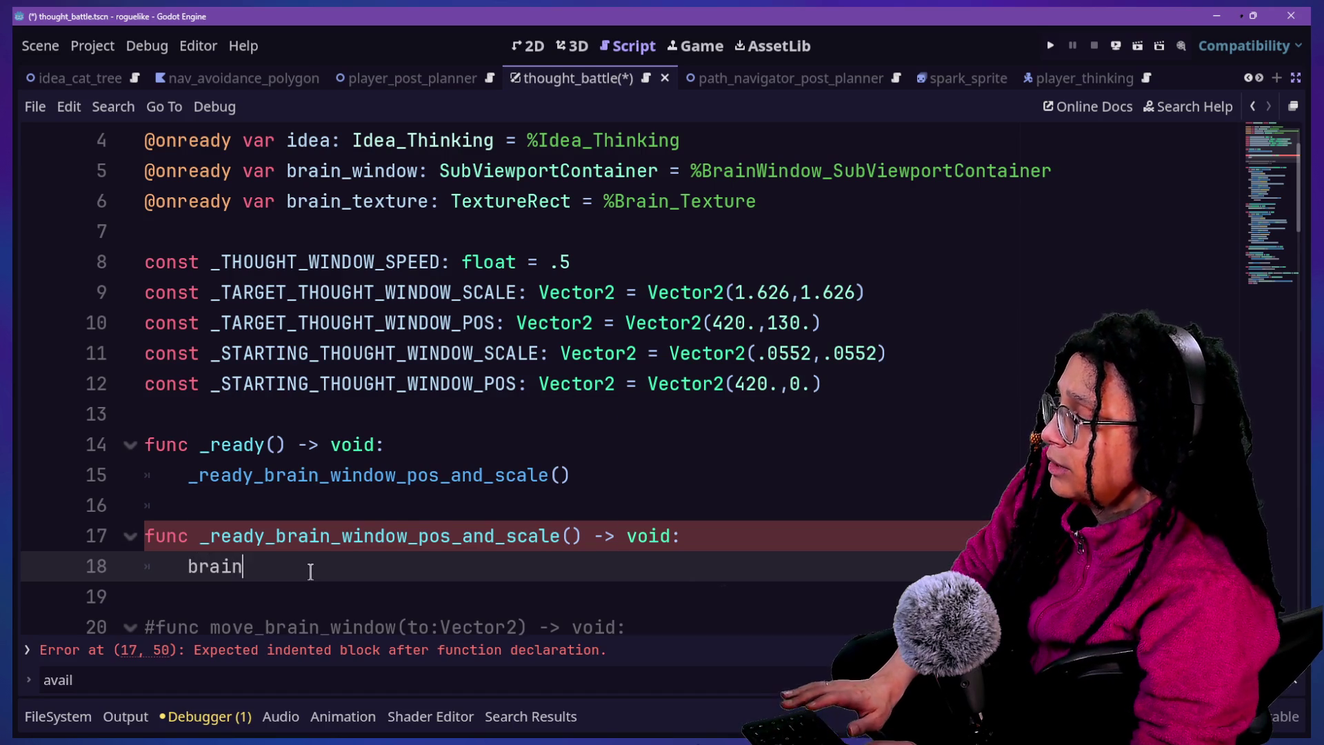
{"action": "type", "text": "_window.s"}
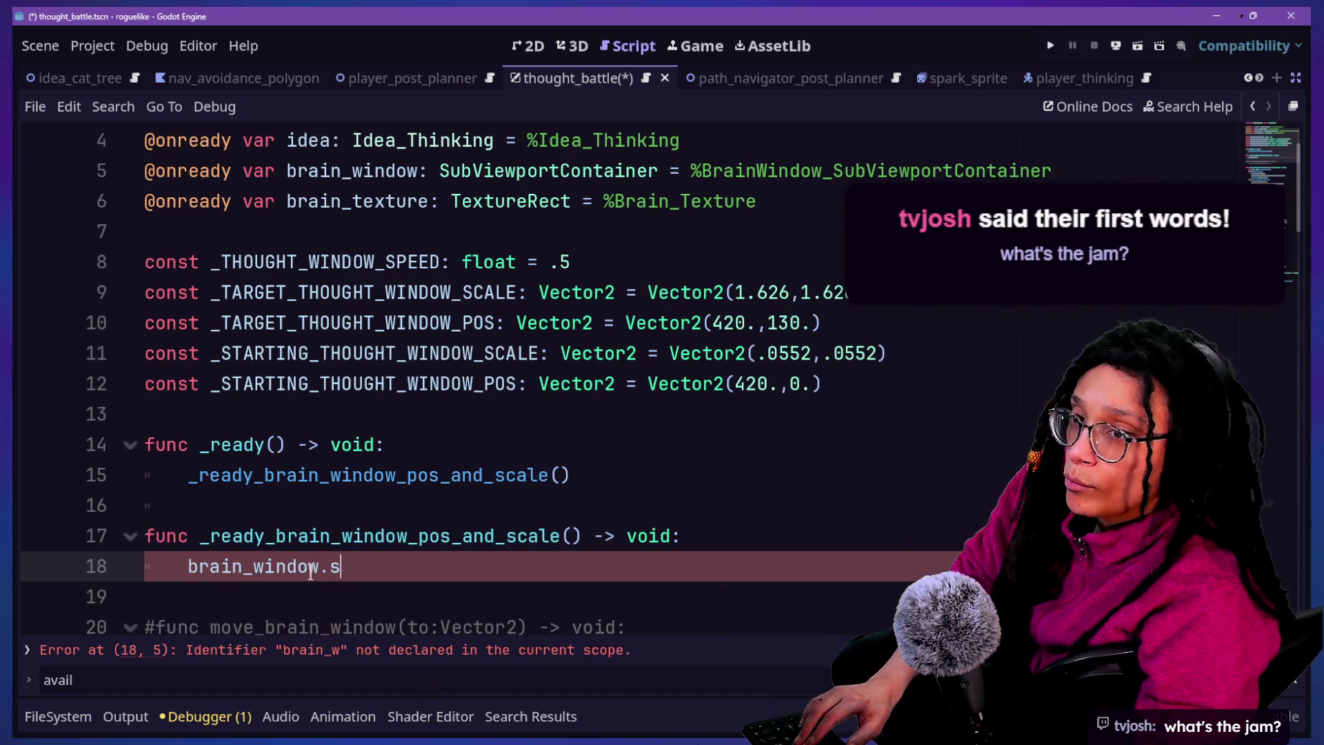
{"action": "type", "text": "cal"}
{"action": "key", "text": "BackSpace"}
{"action": "key", "text": "BackSpace"}
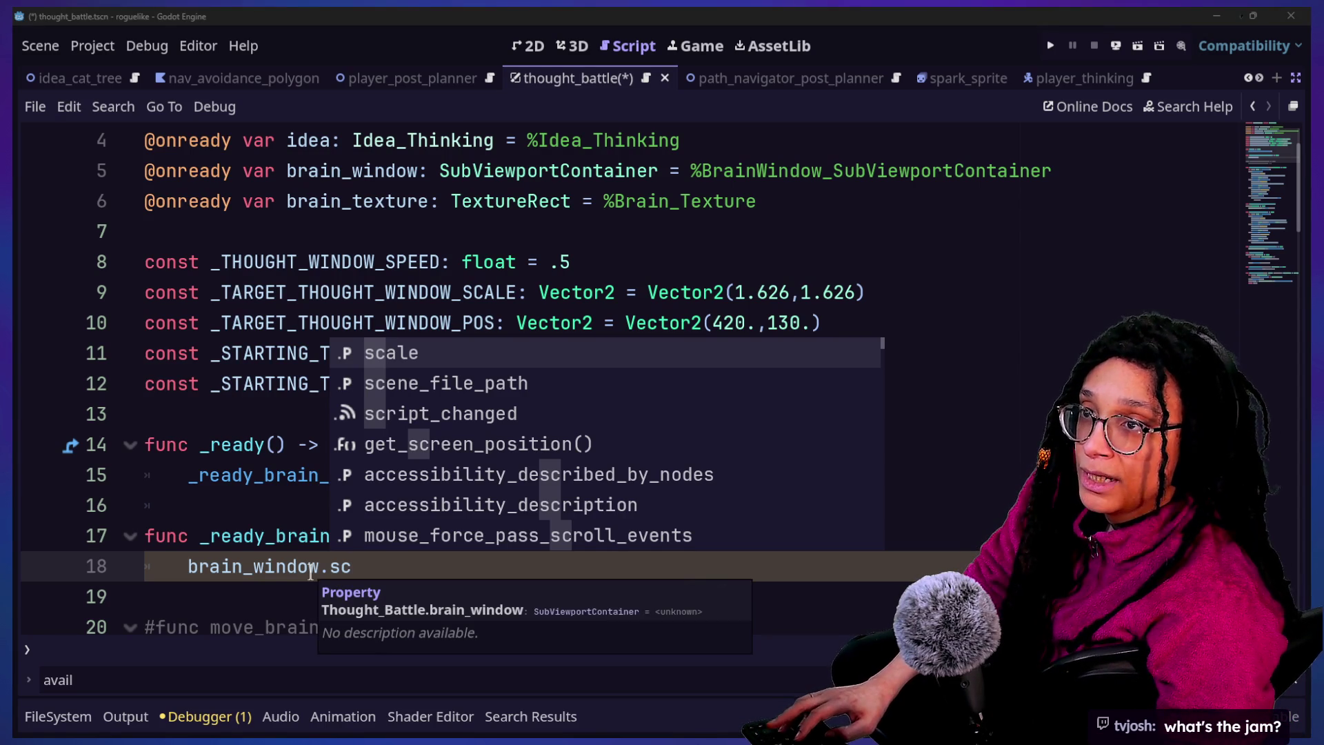
{"action": "key", "text": "alt+Tab"}
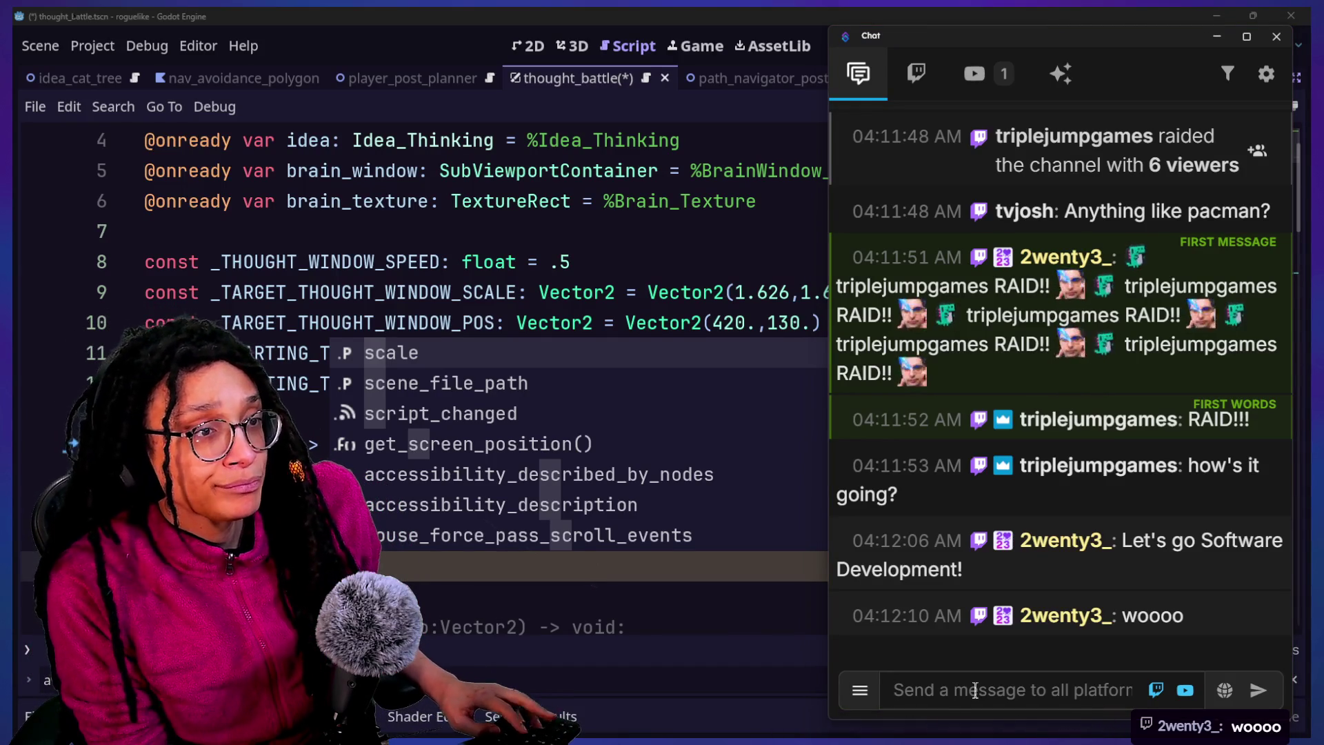
Switch from Godot to the browser showing the Pac-Man maze generation page
{"action": "key", "text": "alt+Tab"}
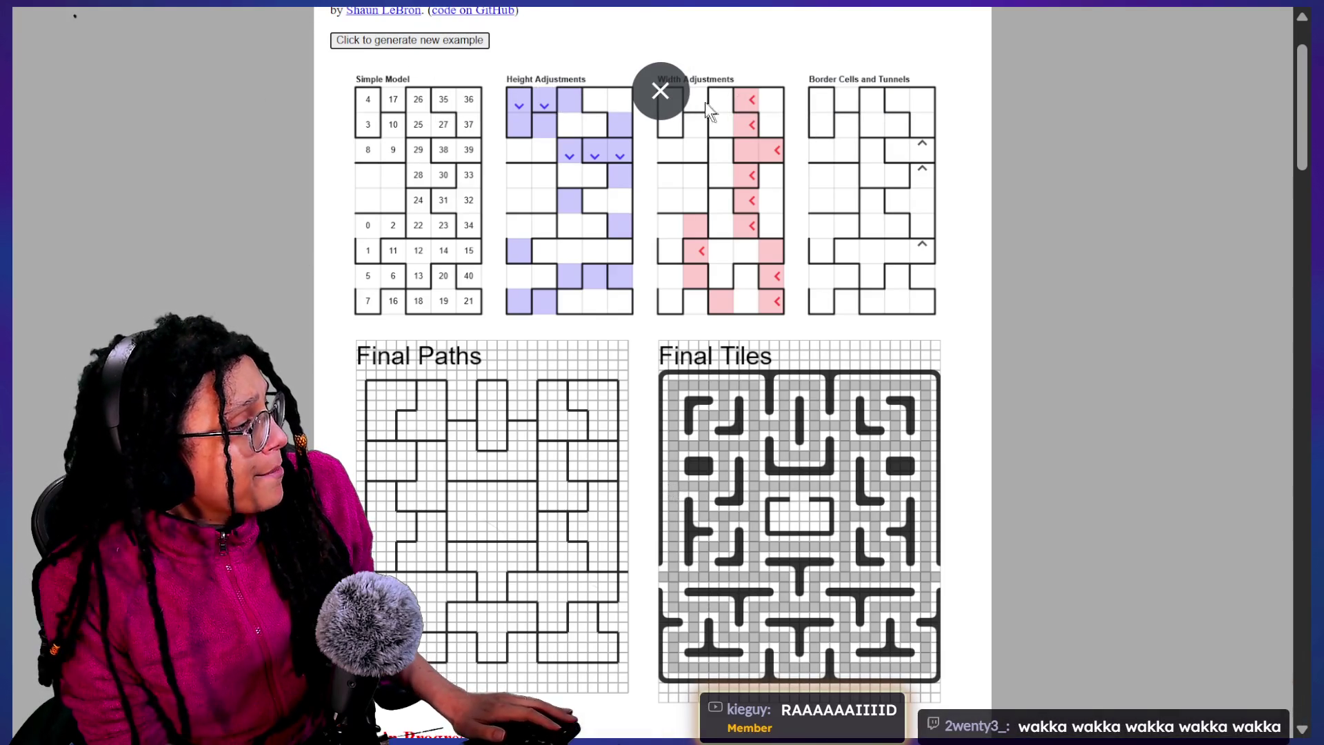
Bring up the Game-like Jam Pac-Man page in a maximized browser window
{"action": "left_click", "coordinate": [660, 90]}
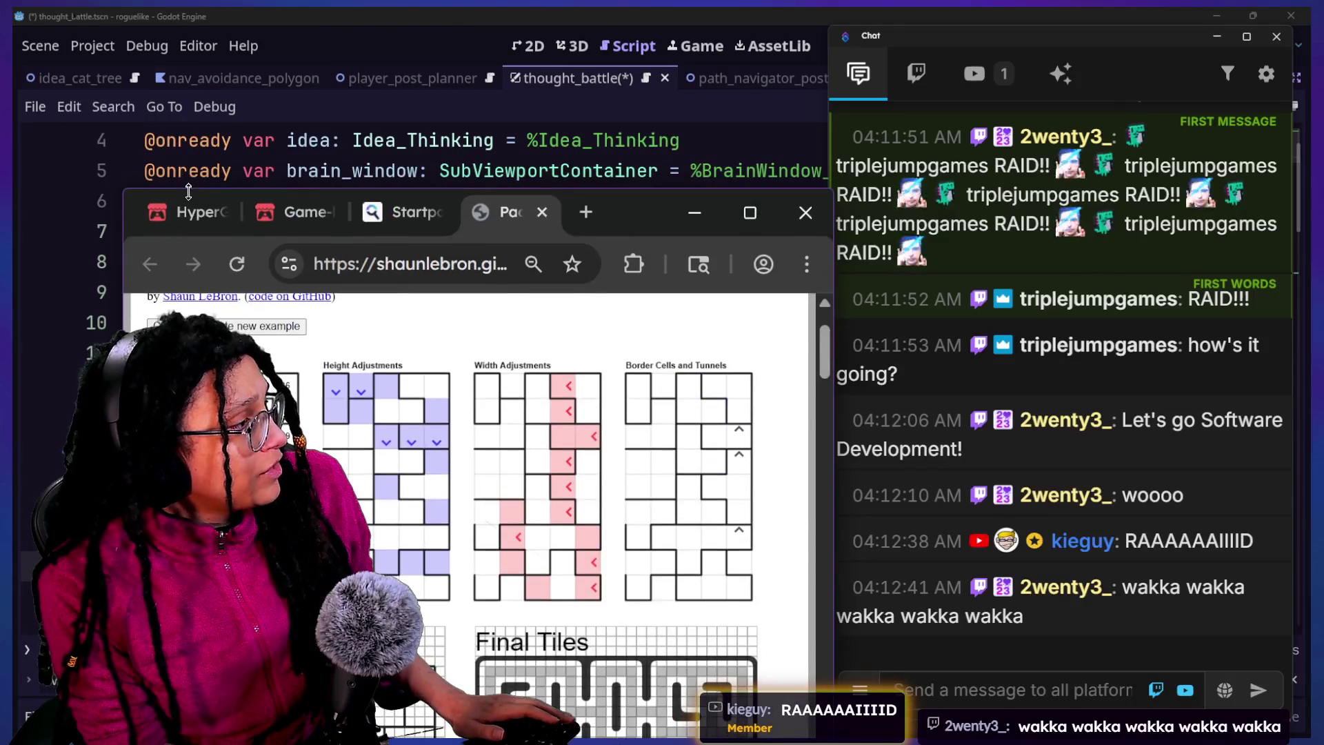
{"action": "left_click", "coordinate": [193, 212]}
{"action": "left_click", "coordinate": [750, 212]}
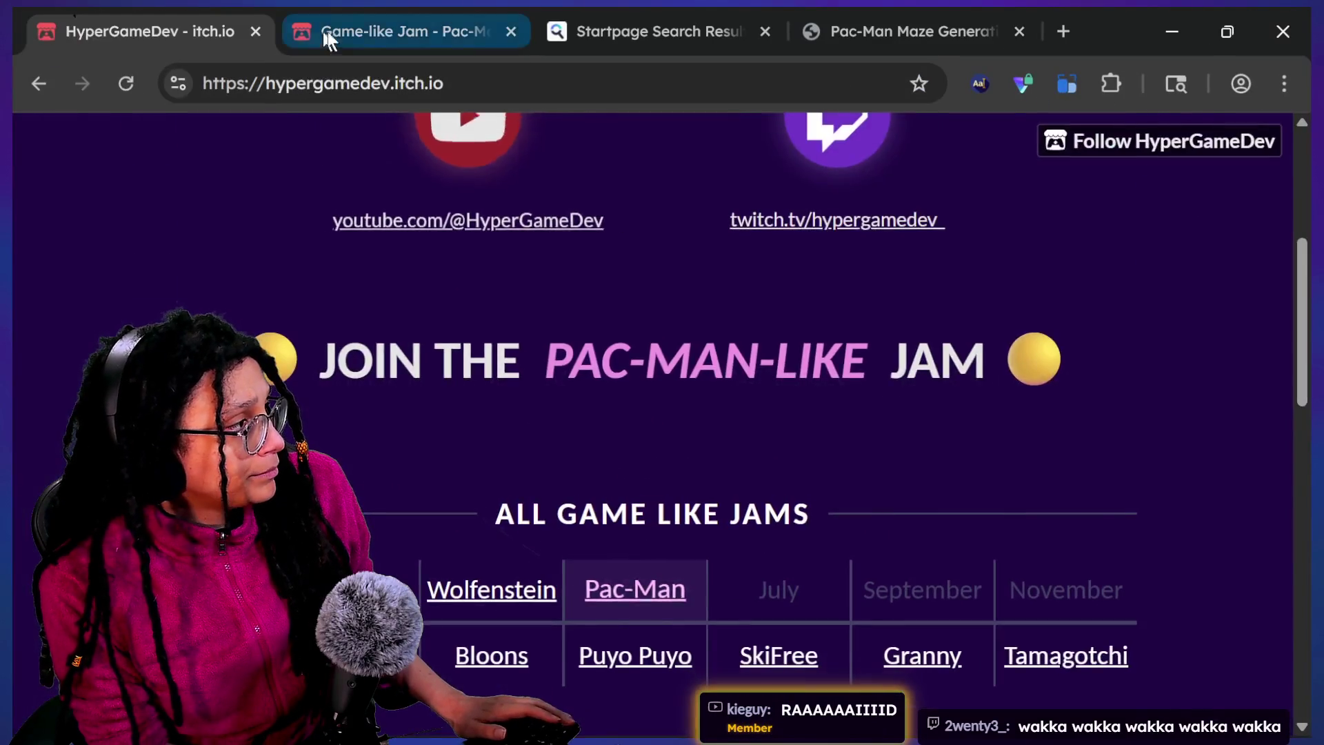
{"action": "left_click", "coordinate": [321, 31]}
{"action": "scroll", "coordinate": [631, 427], "scroll_direction": "up", "scroll_amount": 5}
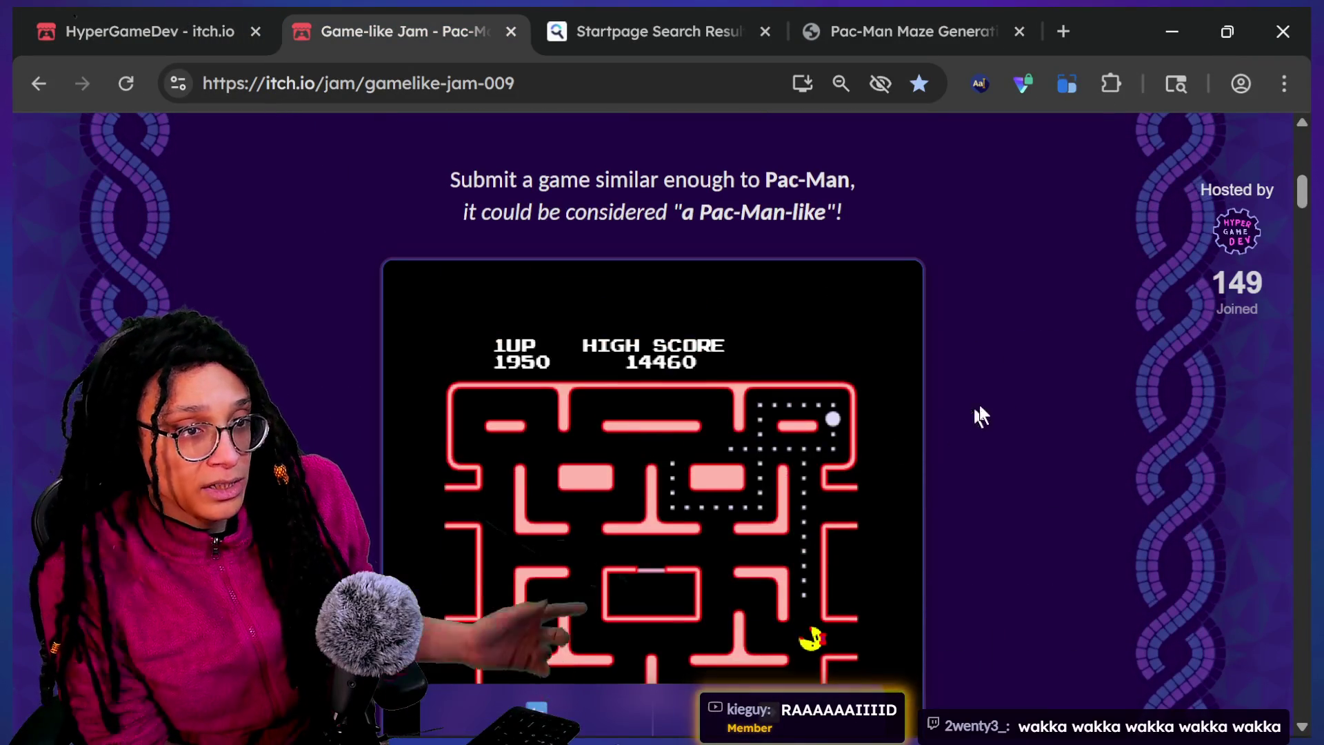
{"action": "scroll", "coordinate": [1051, 382], "scroll_direction": "down", "scroll_amount": 2}
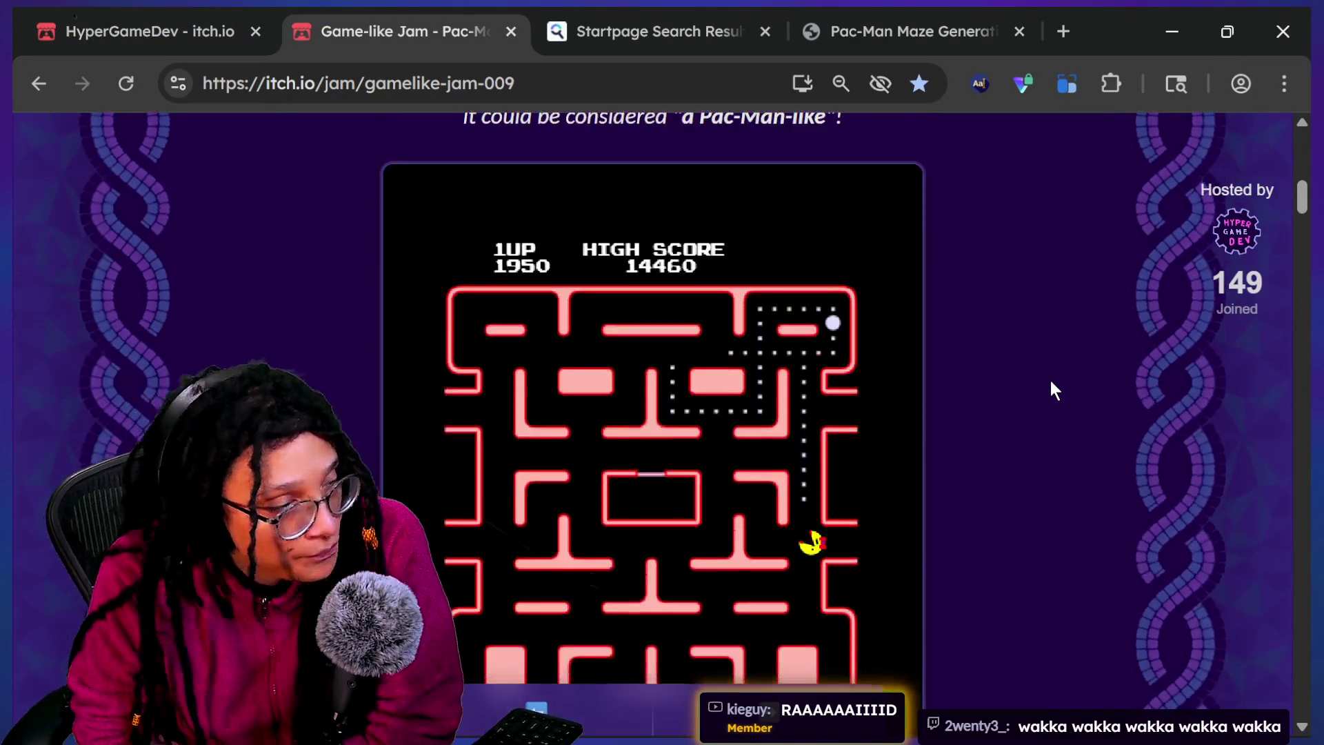
{"action": "scroll", "coordinate": [1050, 383], "scroll_direction": "down", "scroll_amount": 2}
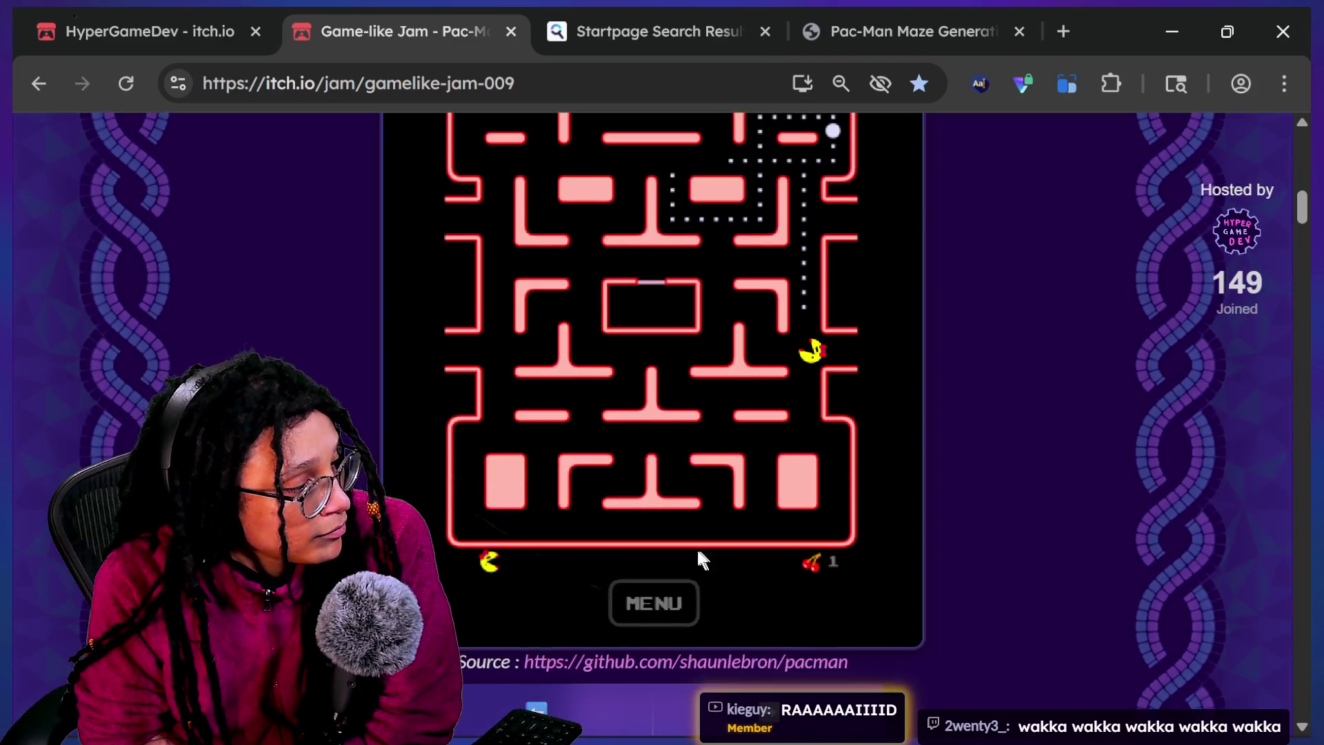
Quit the running embedded Pac-Man game back to its main menu
{"action": "left_click", "coordinate": [654, 590]}
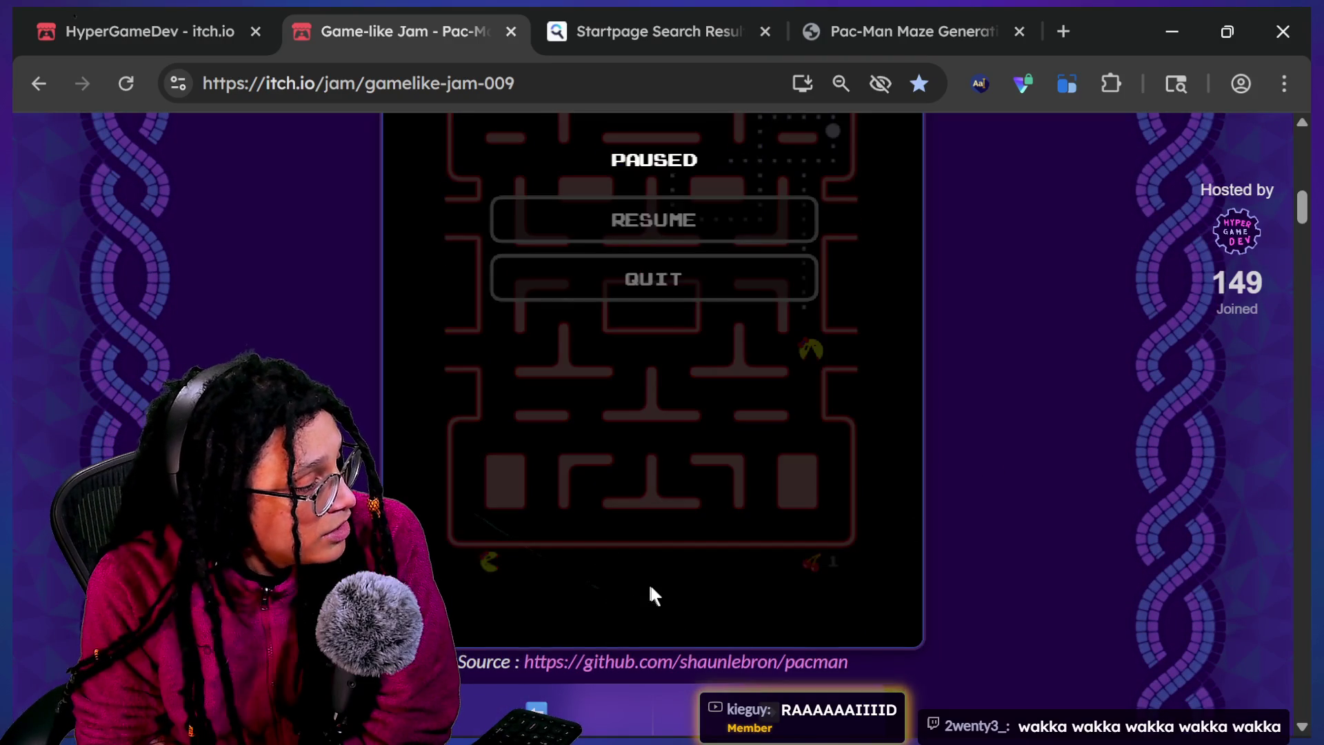
{"action": "left_click", "coordinate": [656, 284]}
{"action": "left_click", "coordinate": [655, 218]}
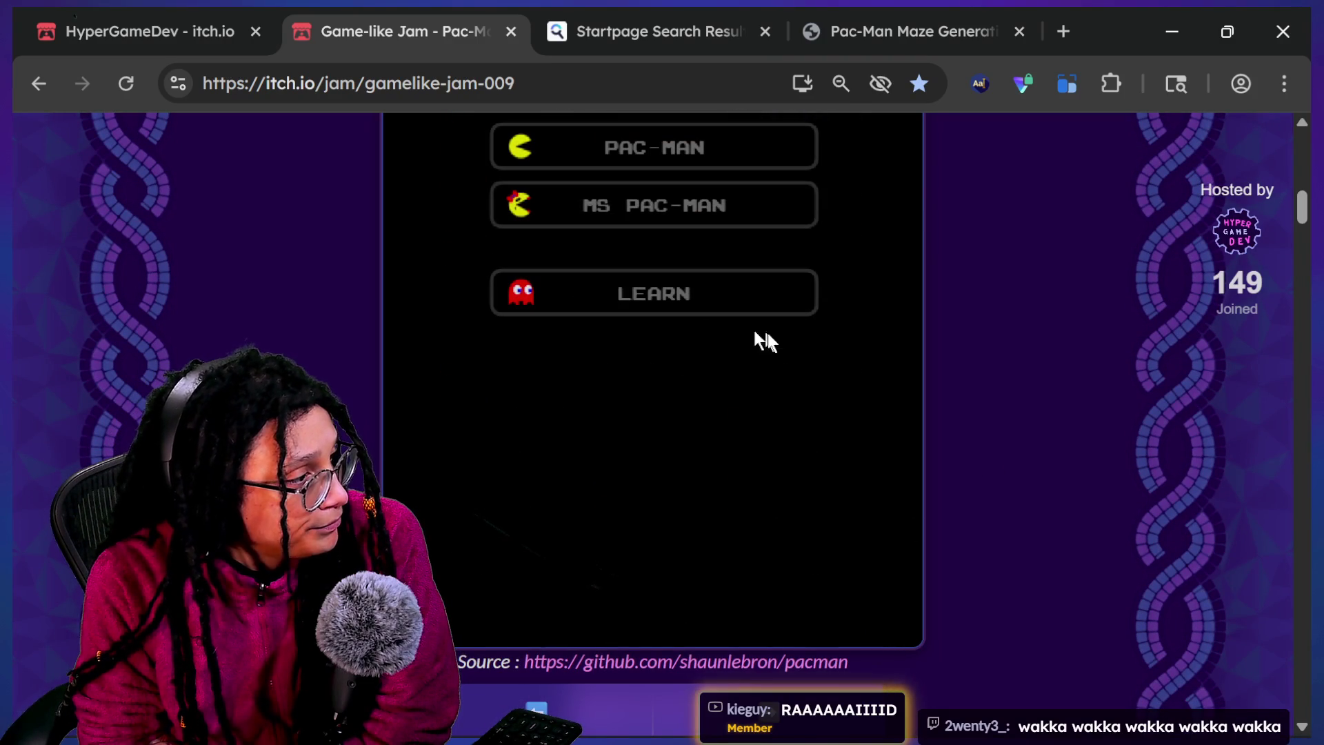
{"action": "scroll", "coordinate": [1152, 352], "scroll_direction": "up", "scroll_amount": 1}
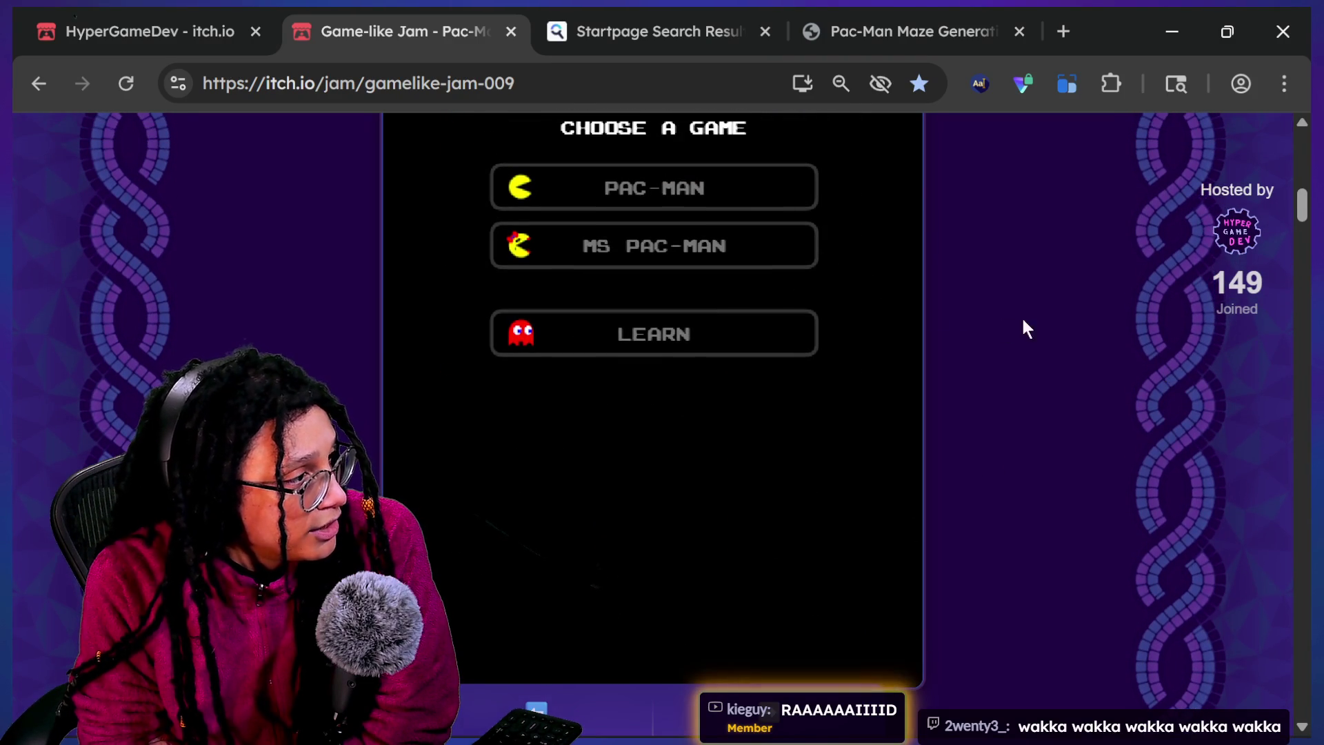
{"action": "left_click", "coordinate": [762, 195]}
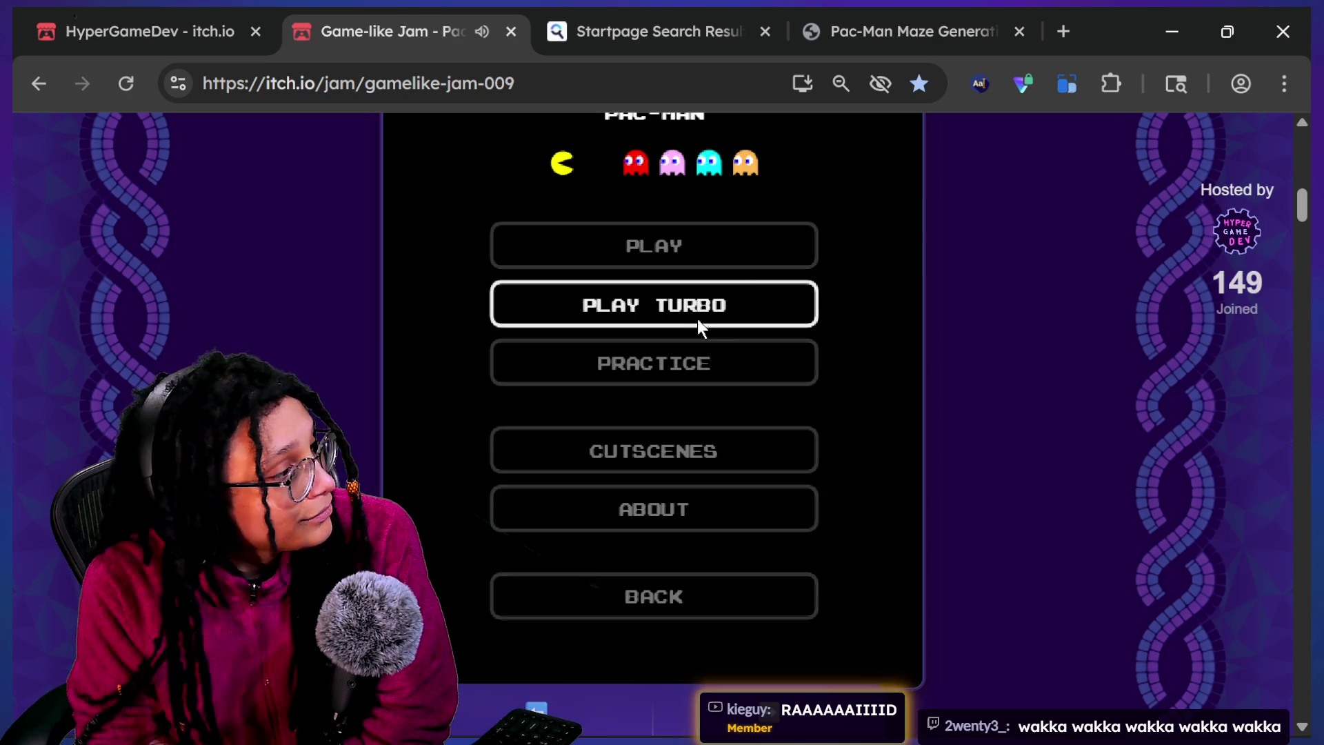
{"action": "left_click", "coordinate": [660, 256]}
{"action": "left_click", "coordinate": [681, 628]}
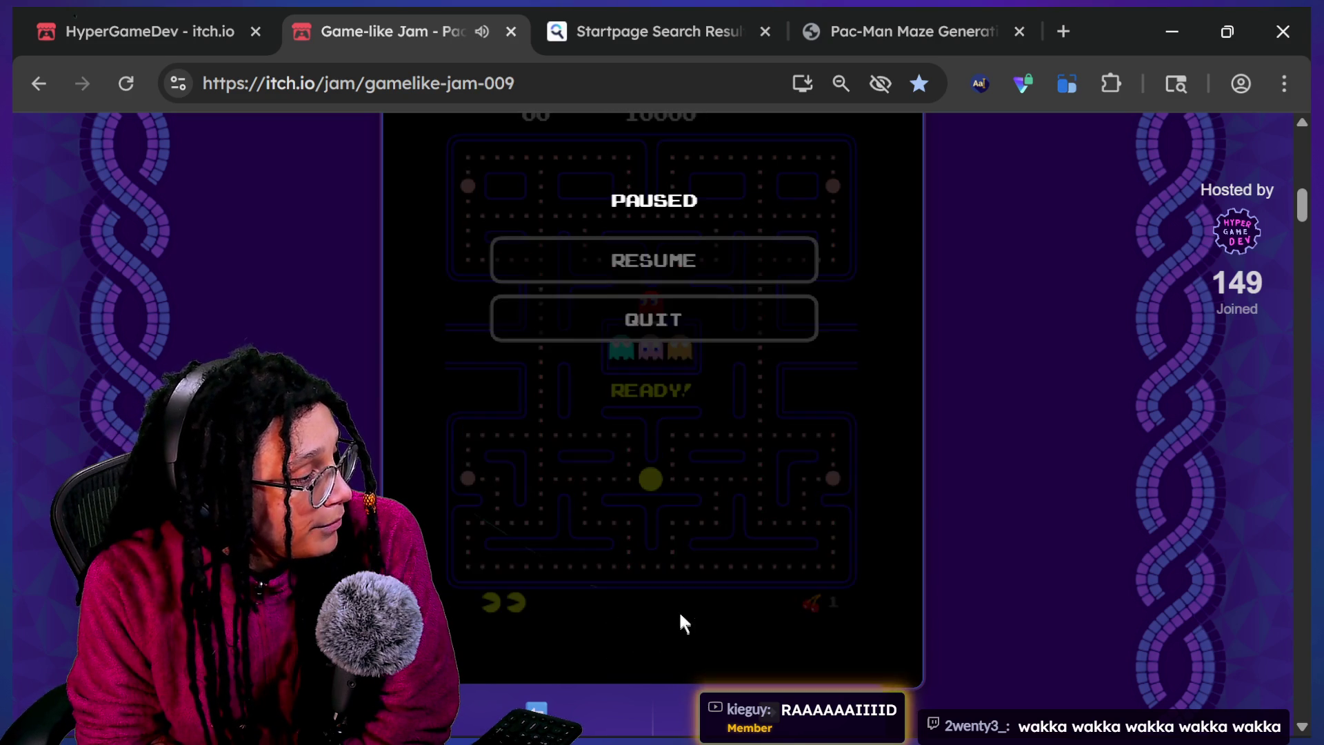
{"action": "left_click", "coordinate": [643, 324]}
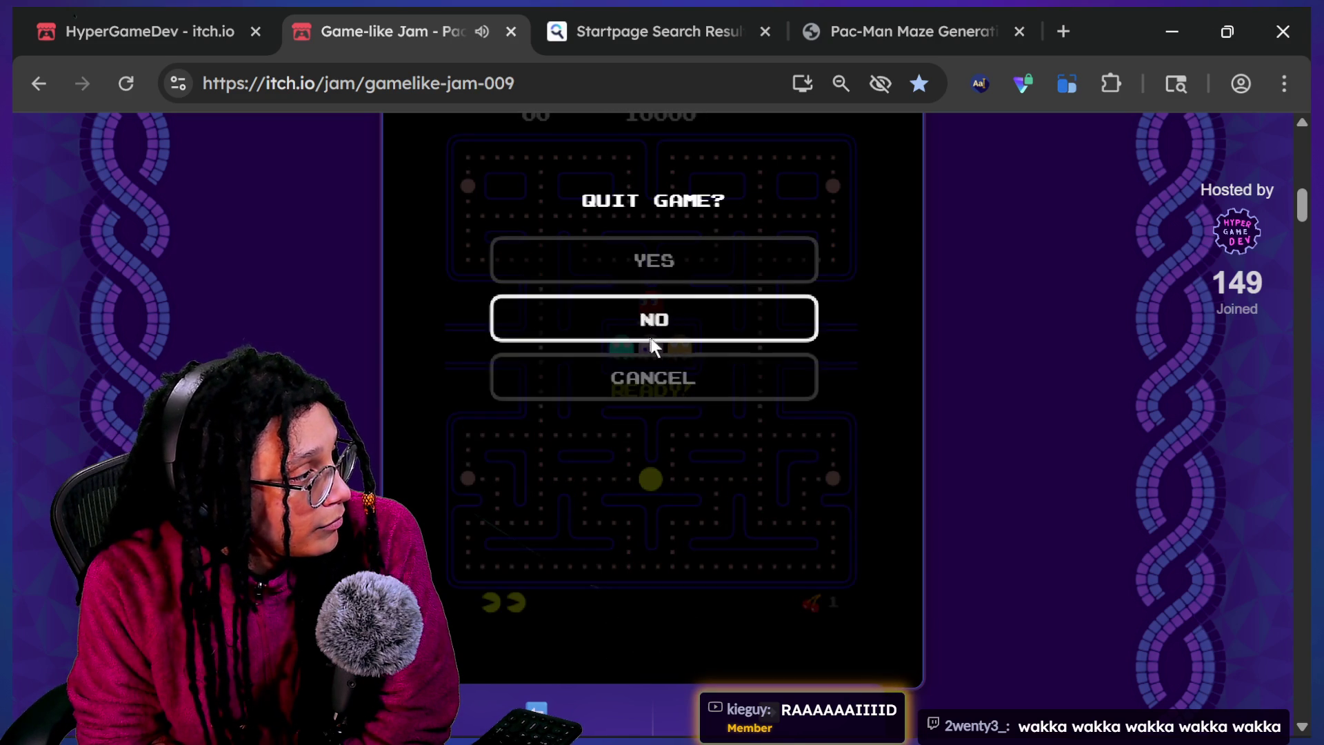
{"action": "left_click", "coordinate": [645, 274]}
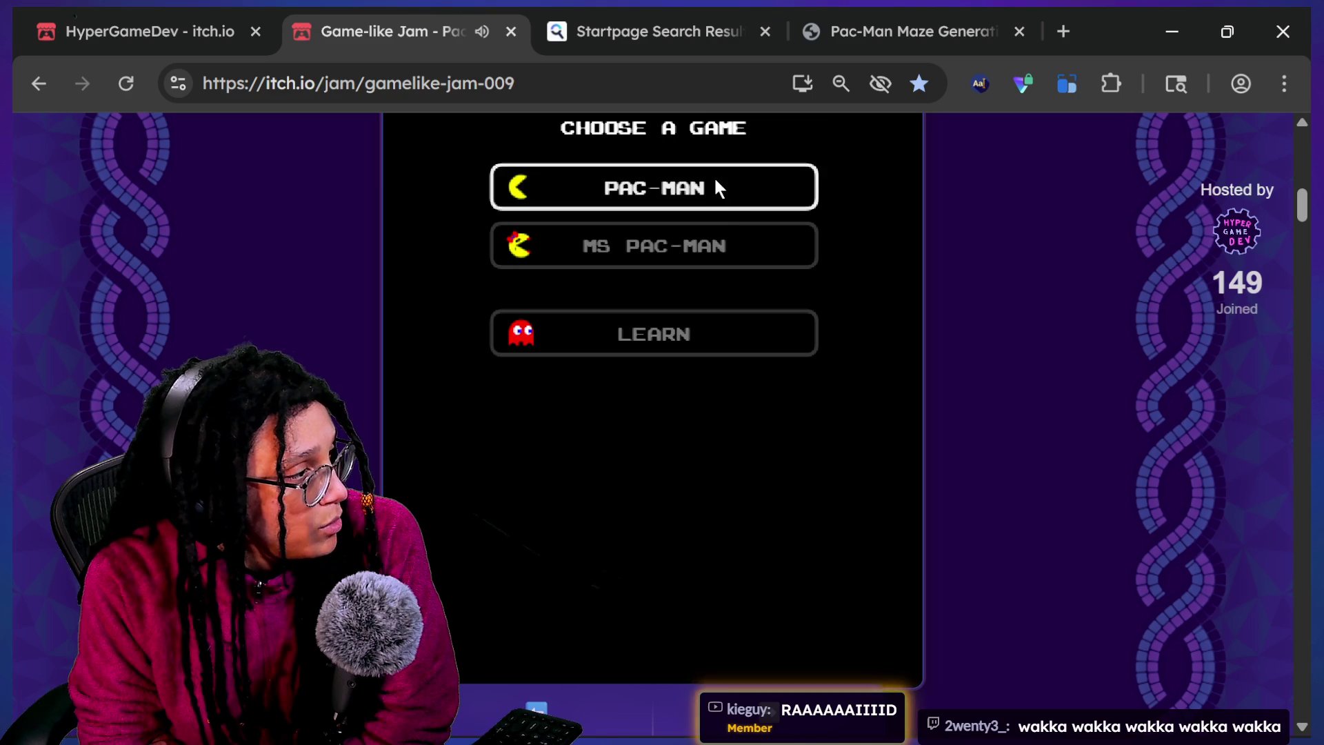
Start a Pac-Man practice run via PRACTICE > LEVELS 1-2 > LEVEL 1
{"action": "left_click", "coordinate": [714, 181]}
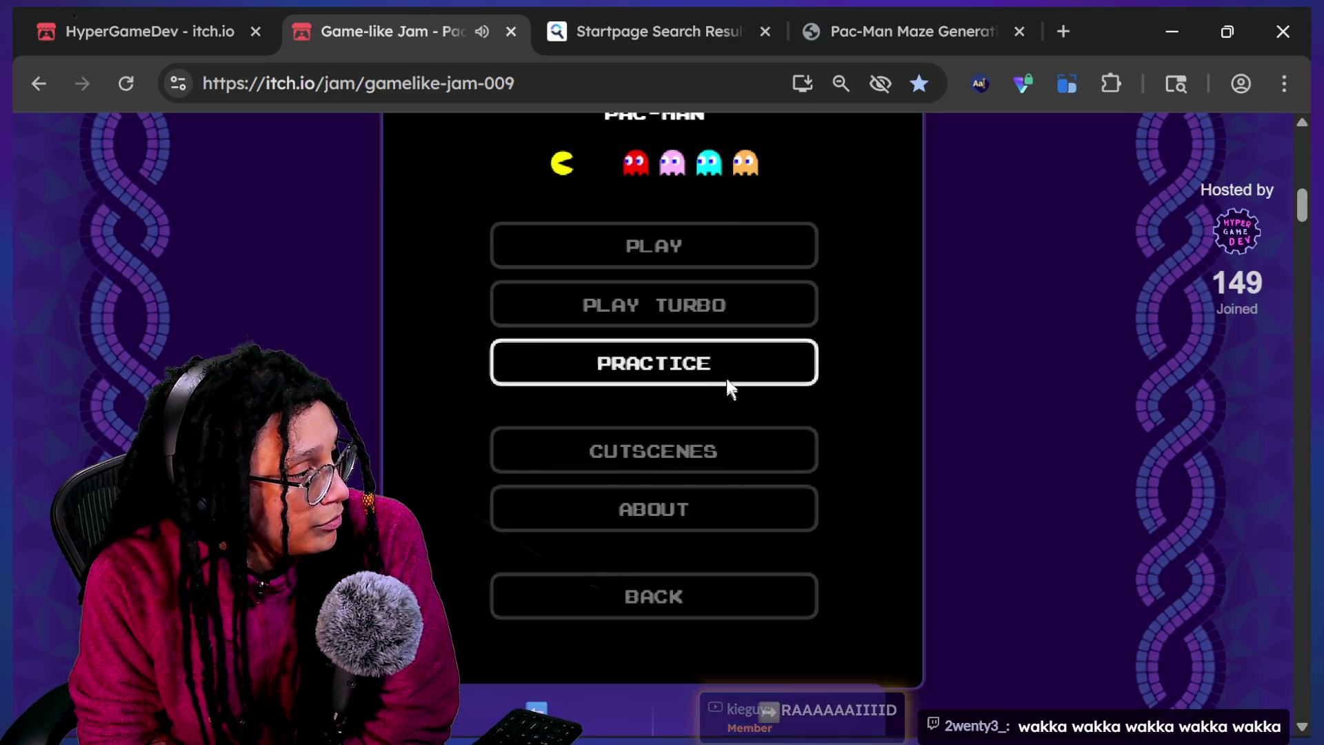
{"action": "left_click", "coordinate": [724, 372]}
{"action": "left_click", "coordinate": [707, 320]}
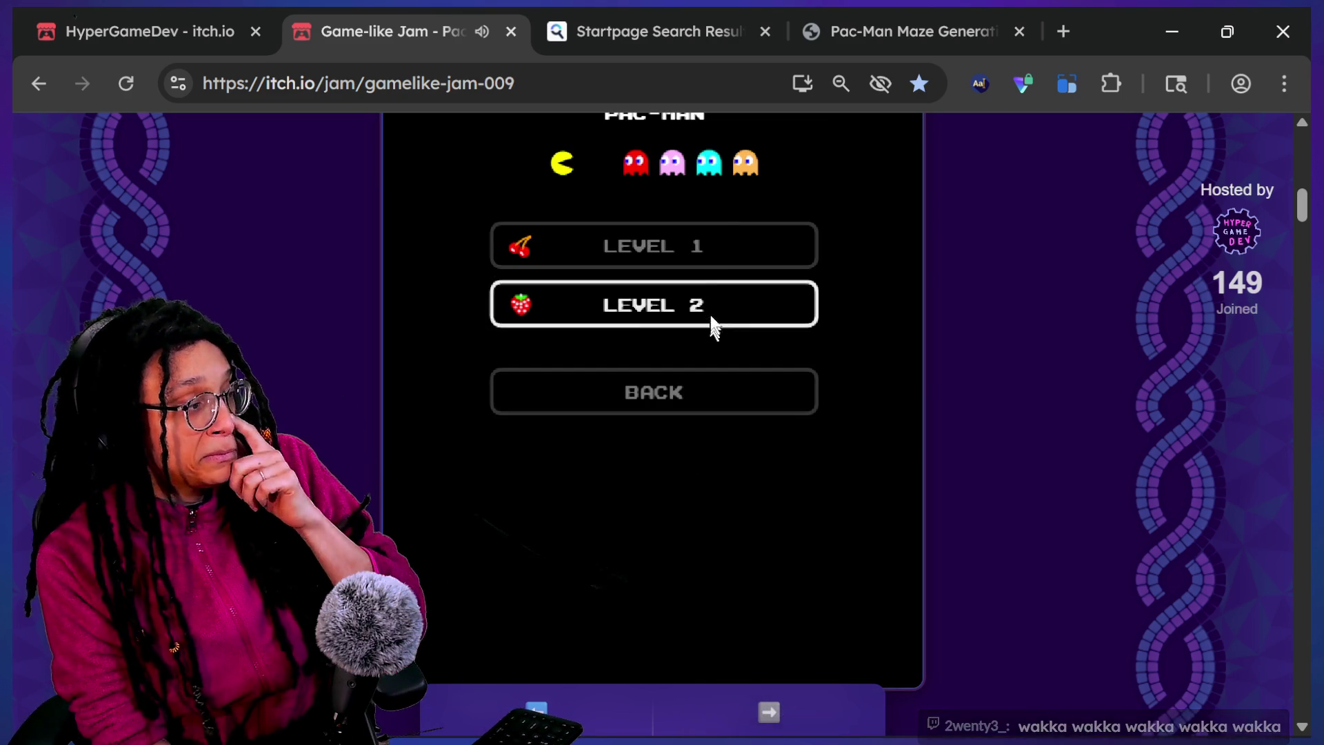
{"action": "left_click", "coordinate": [724, 265]}
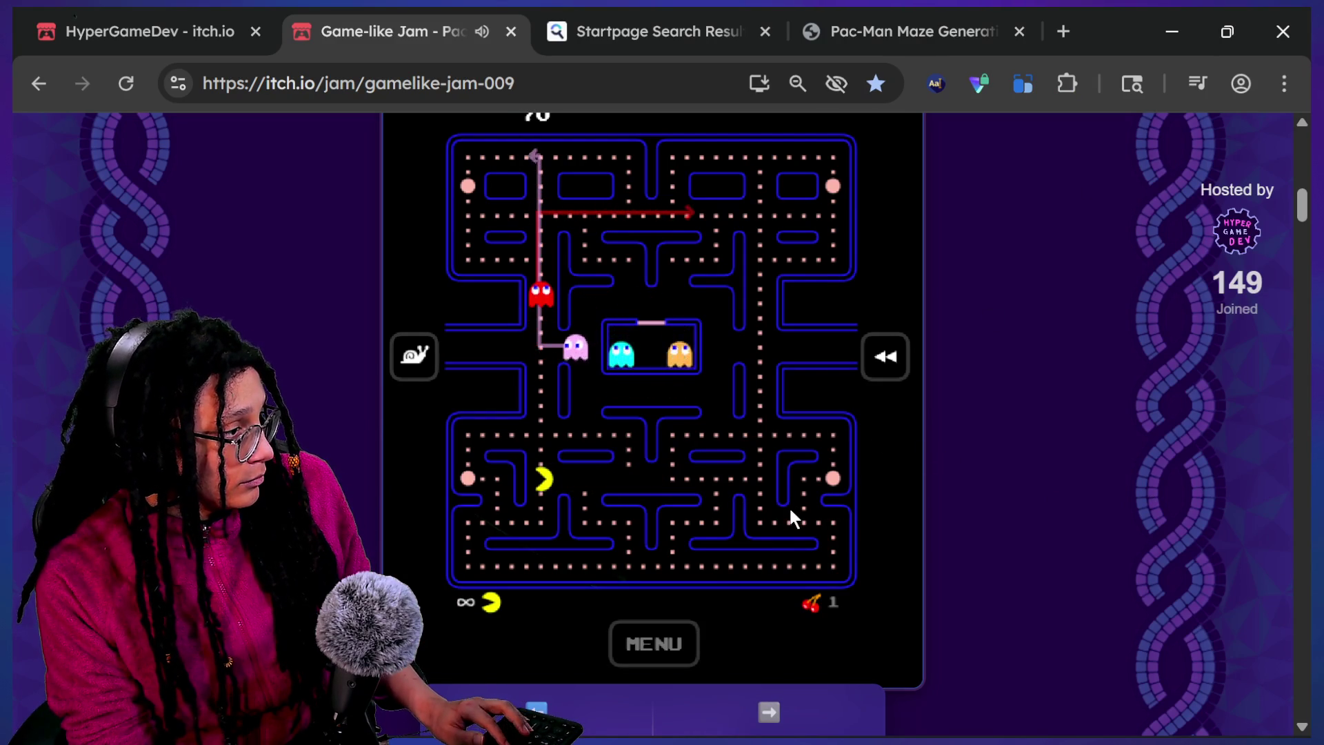
Steer Pac-Man with the arrow keys around the lower maze until caught, then scroll back to the header
{"action": "key", "text": "Down"}
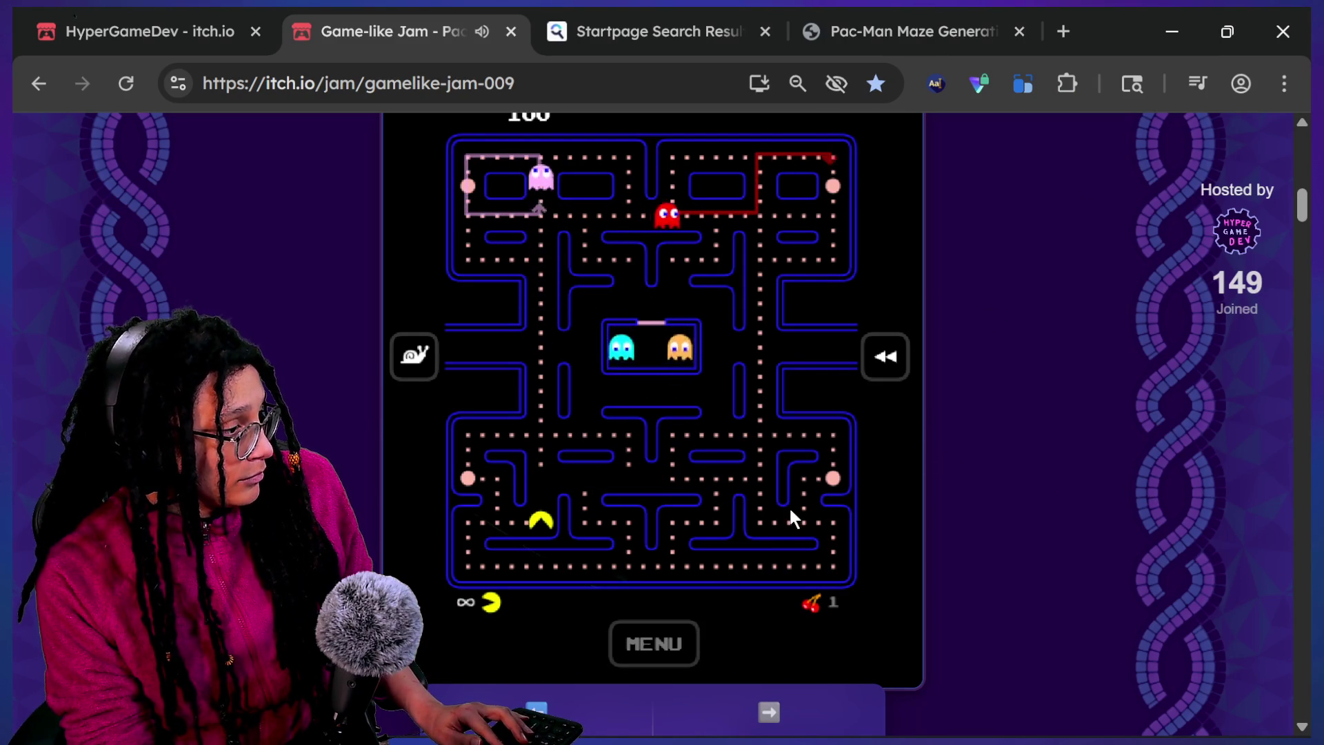
{"action": "key", "text": "Left"}
{"action": "key", "text": "Down"}
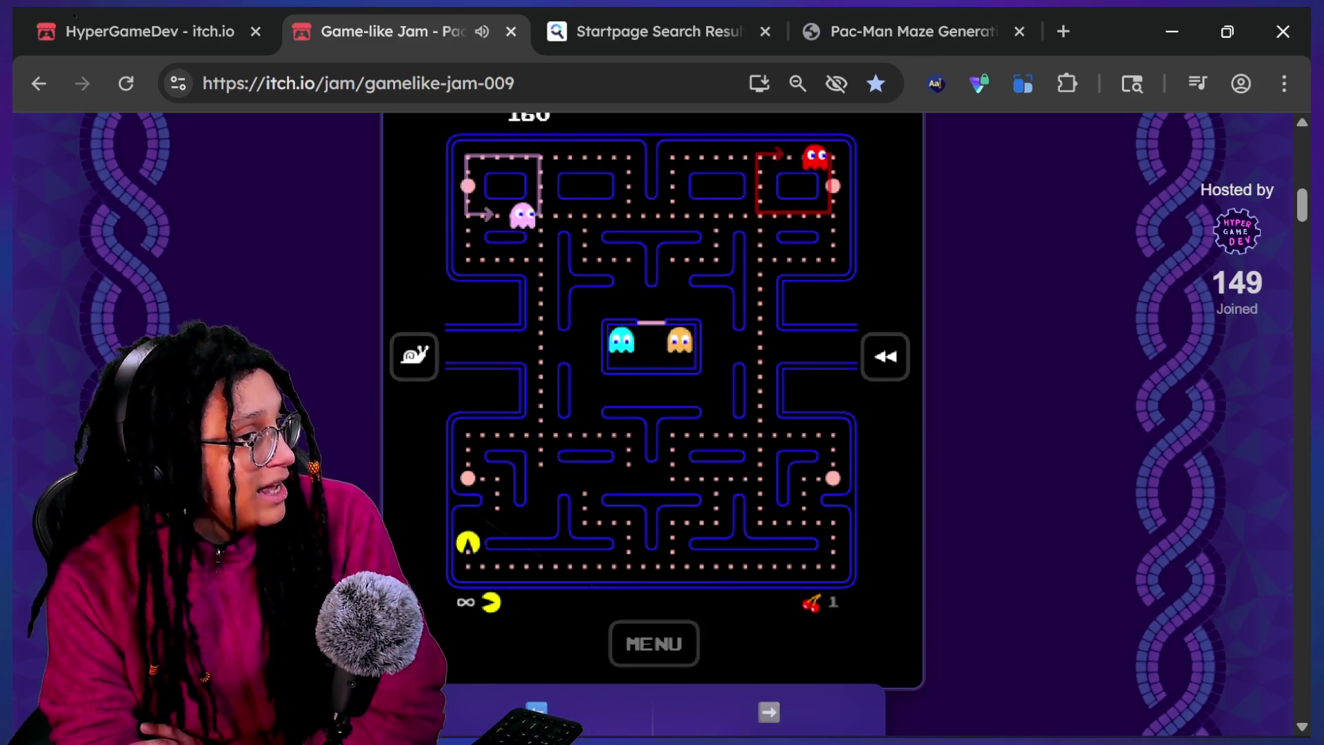
{"action": "key", "text": "Right"}
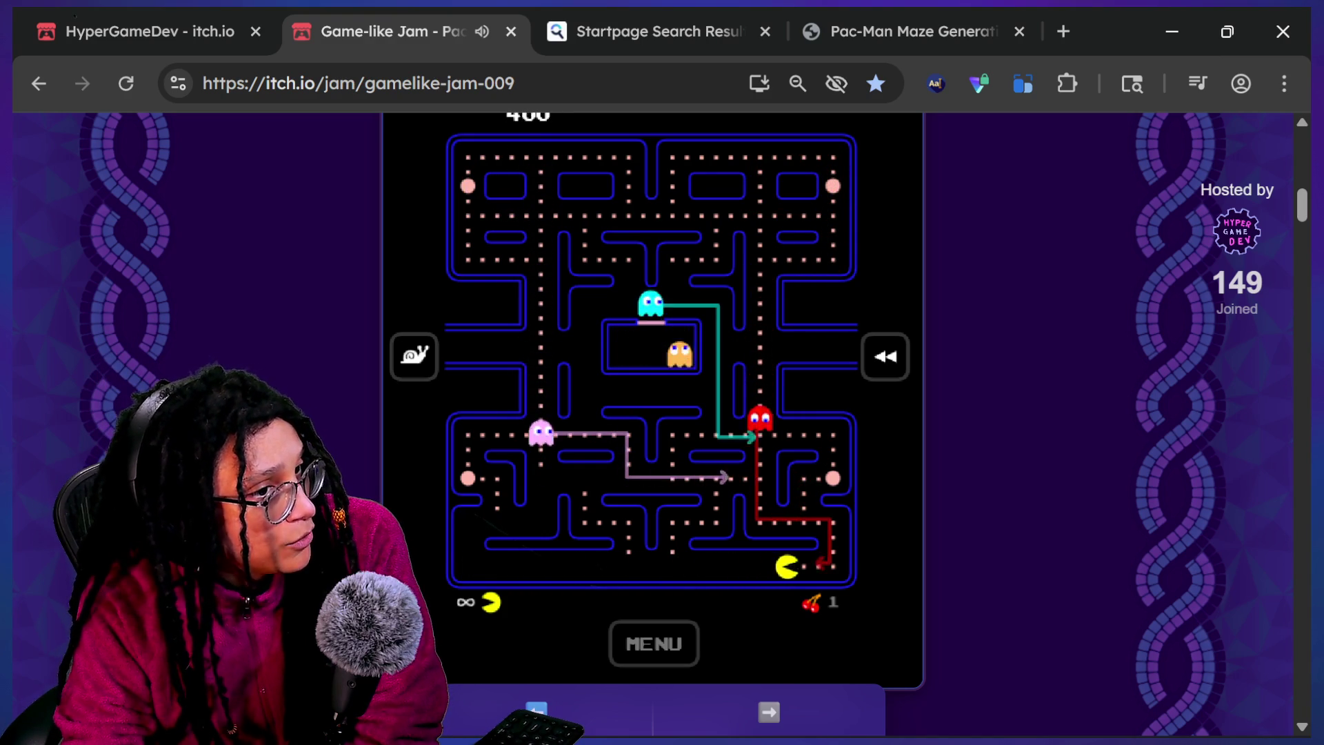
{"action": "key", "text": "Left"}
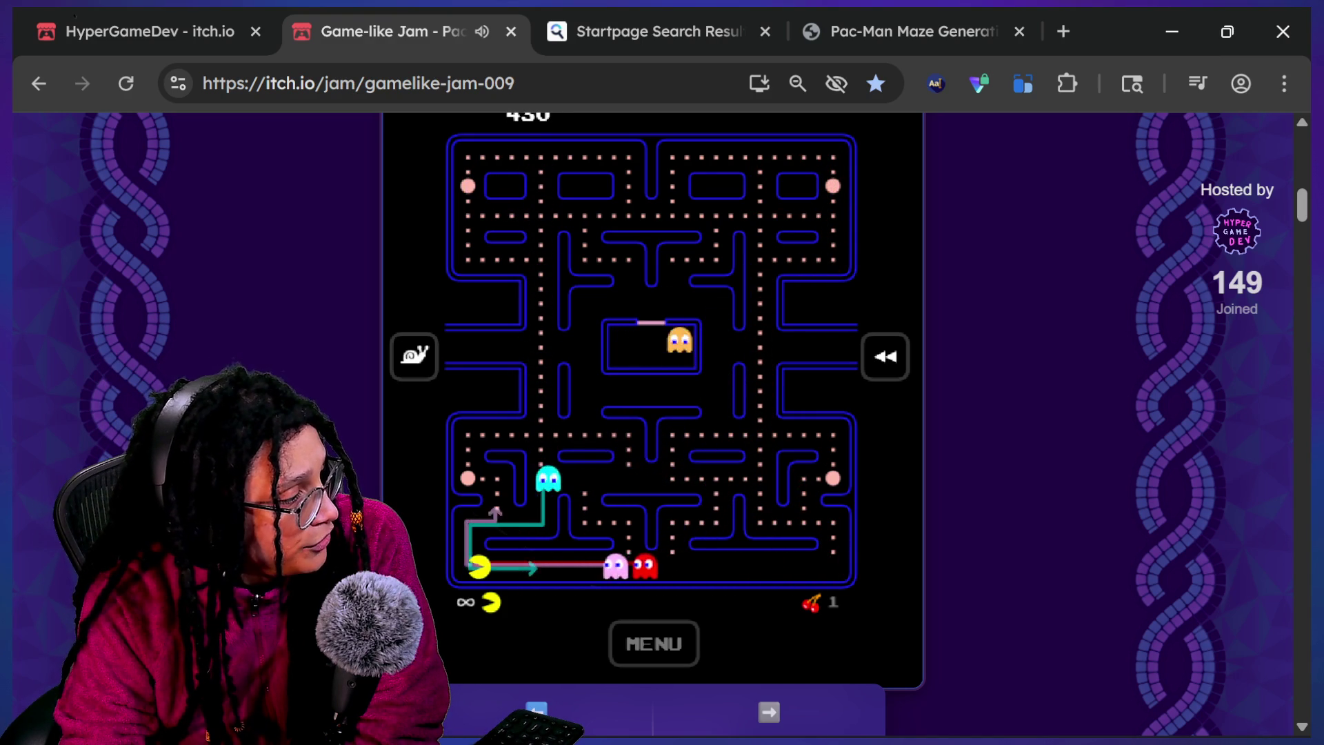
{"action": "key", "text": "Down"}
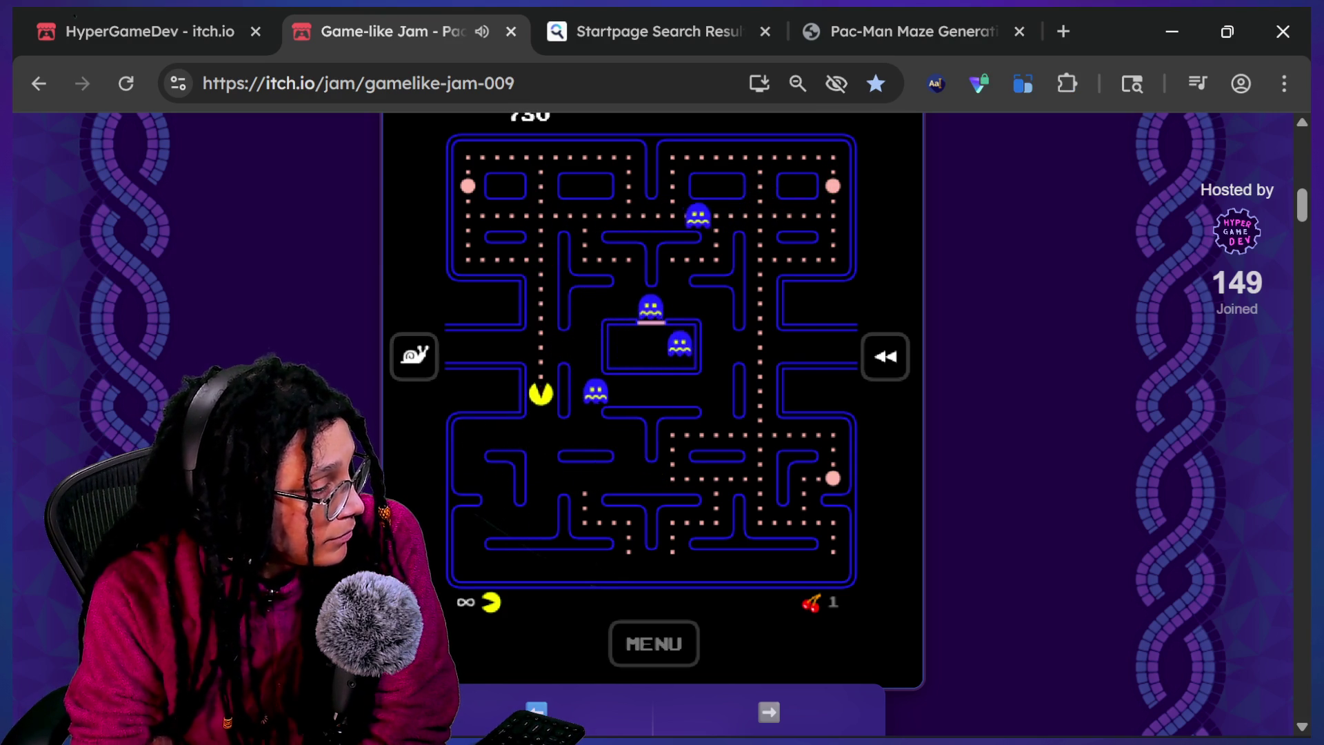
{"action": "scroll", "coordinate": [1245, 519], "scroll_direction": "up", "scroll_amount": 10}
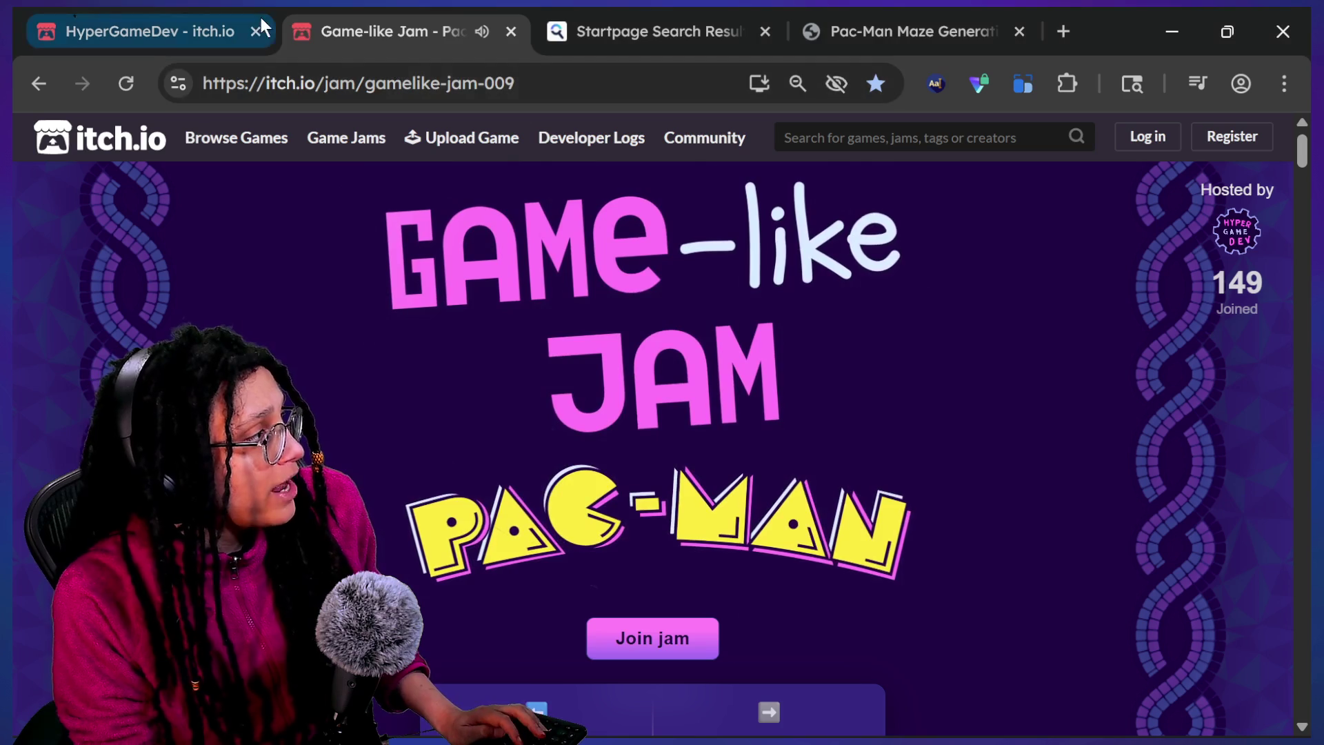
Reload the Pac-Man jam page and switch over to the Godot editor
{"action": "left_click", "coordinate": [127, 84]}
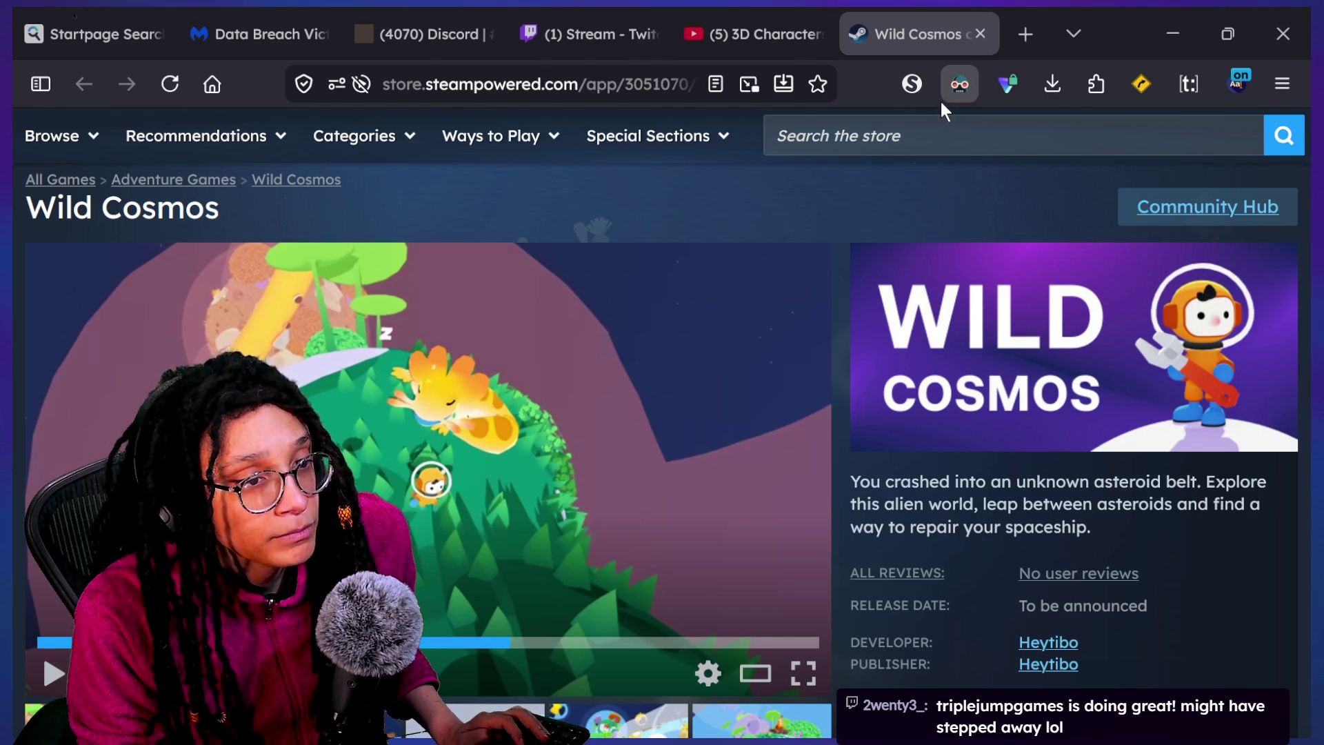
{"action": "key", "text": "alt+Tab"}
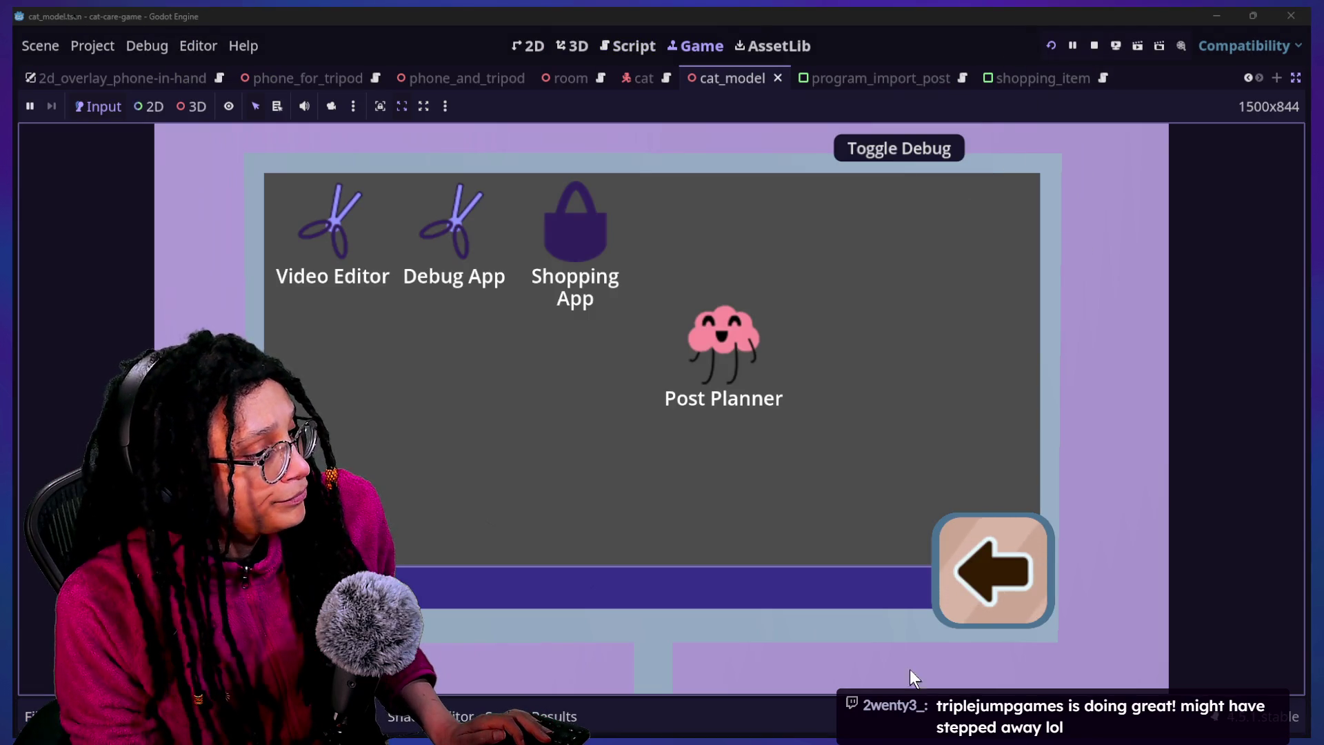
Leave the computer screen to check on the cat on the couch, then return to the room view
{"action": "left_click", "coordinate": [963, 579]}
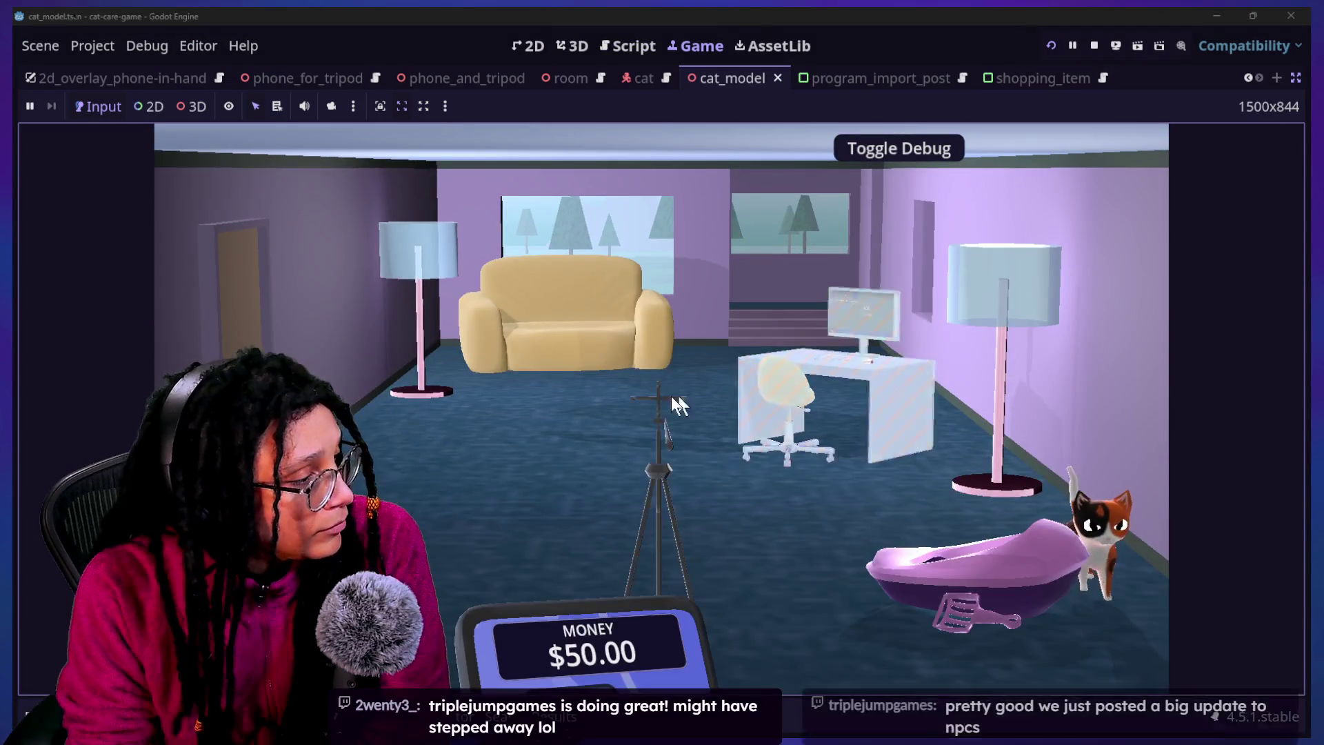
{"action": "left_click", "coordinate": [565, 298]}
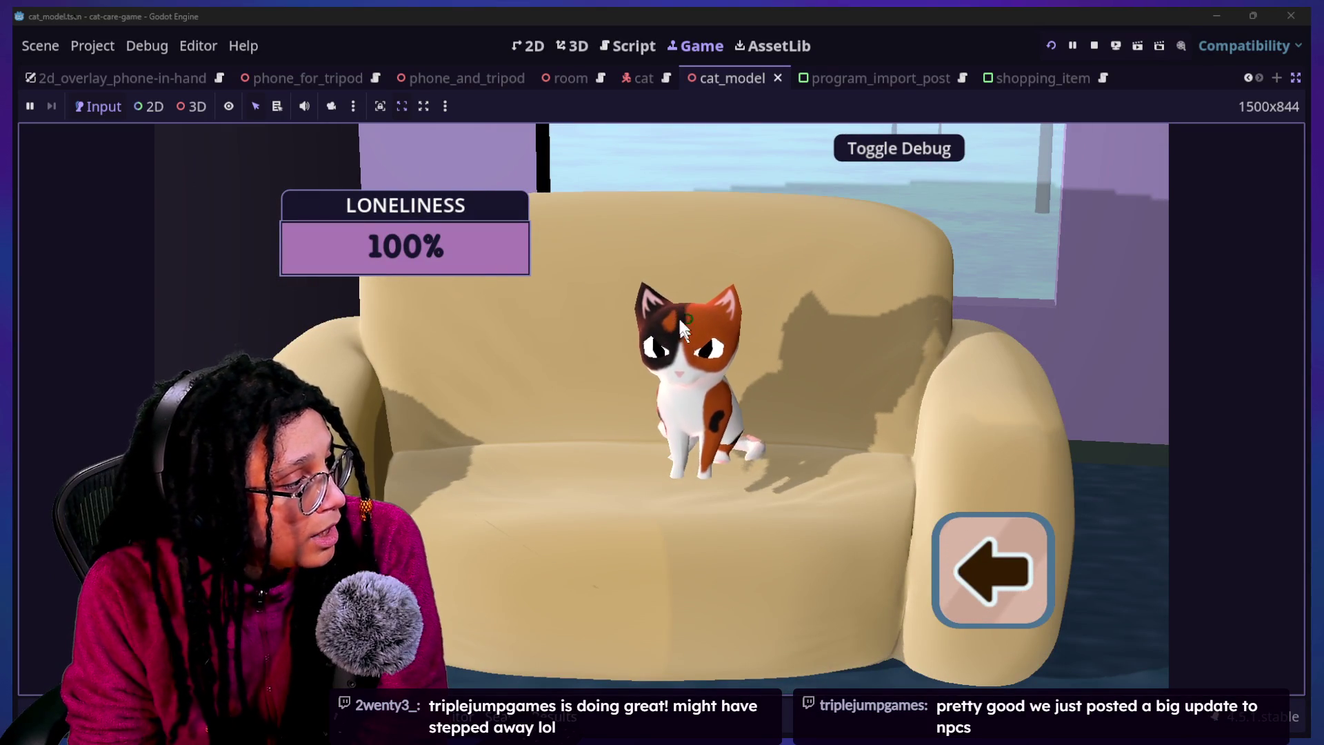
{"action": "left_click", "coordinate": [967, 567]}
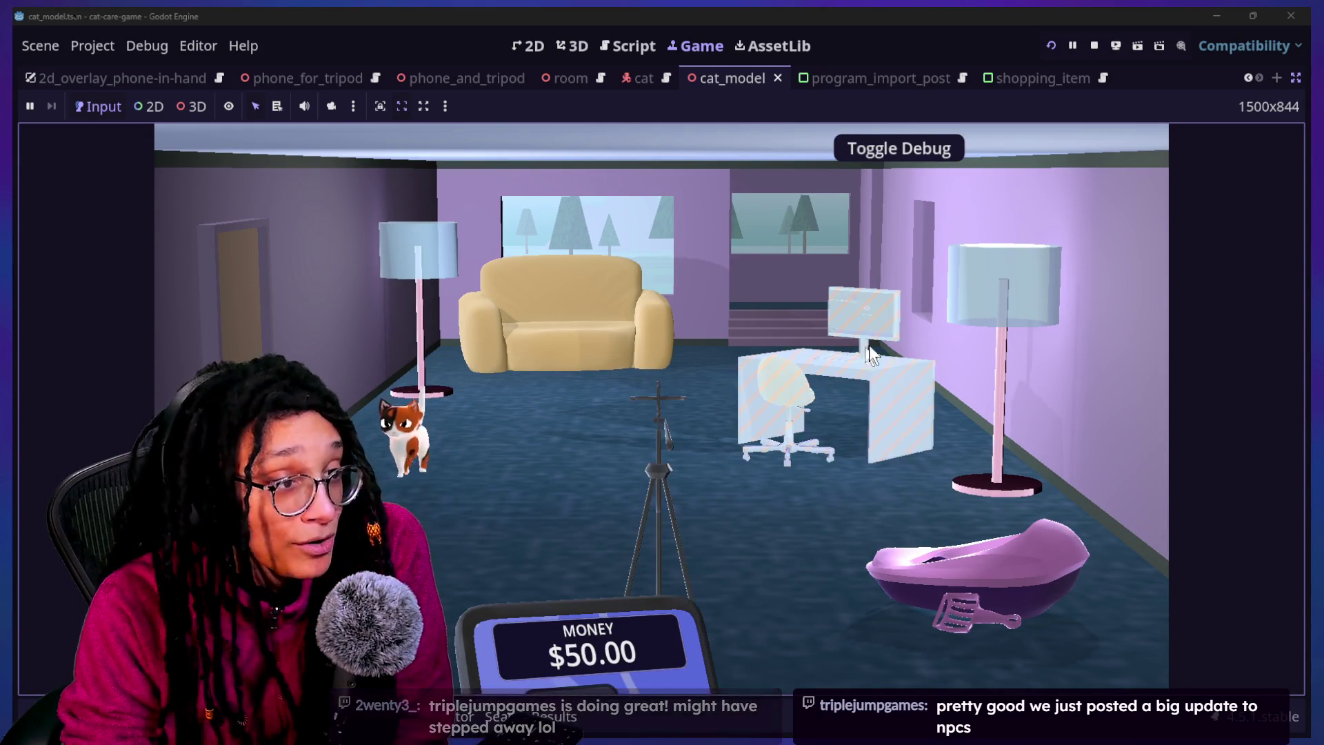
At the desk computer, plan a post on the cubstack platform in Post Planner, then close it
{"action": "left_click", "coordinate": [900, 345]}
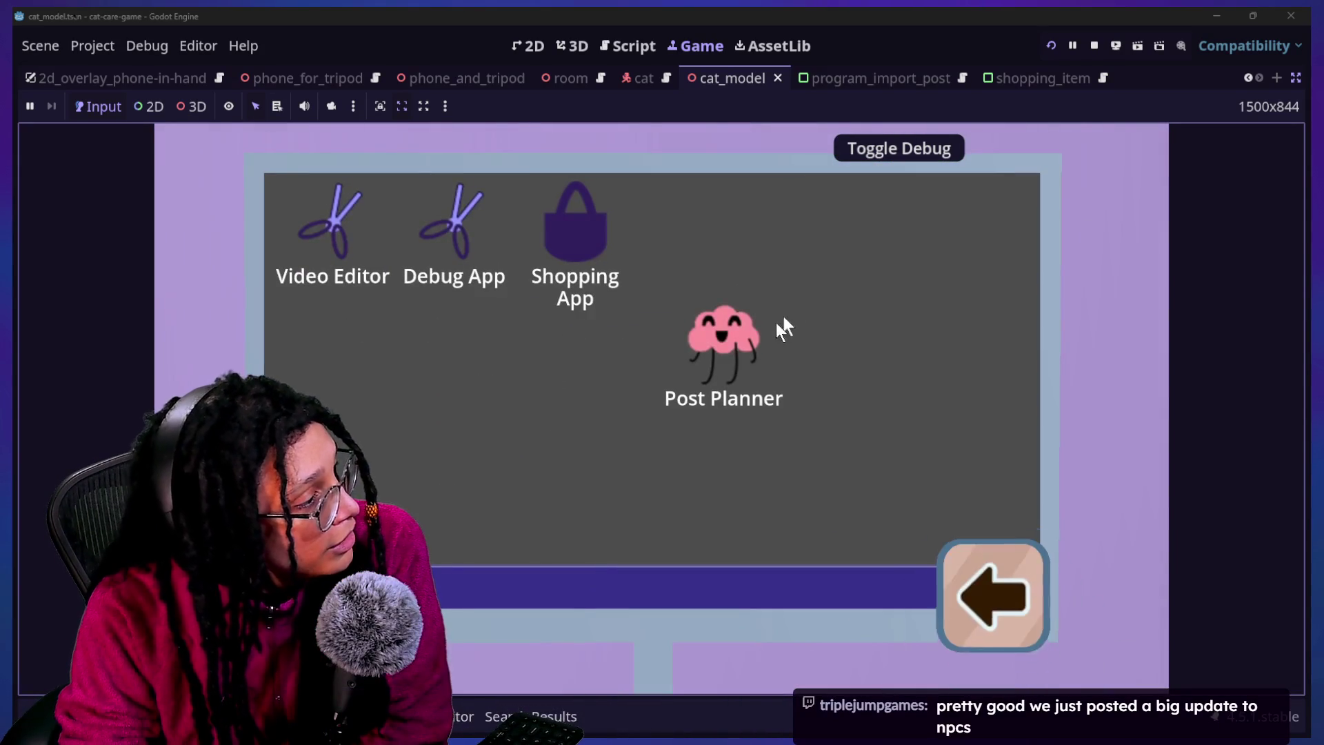
{"action": "left_click", "coordinate": [741, 348]}
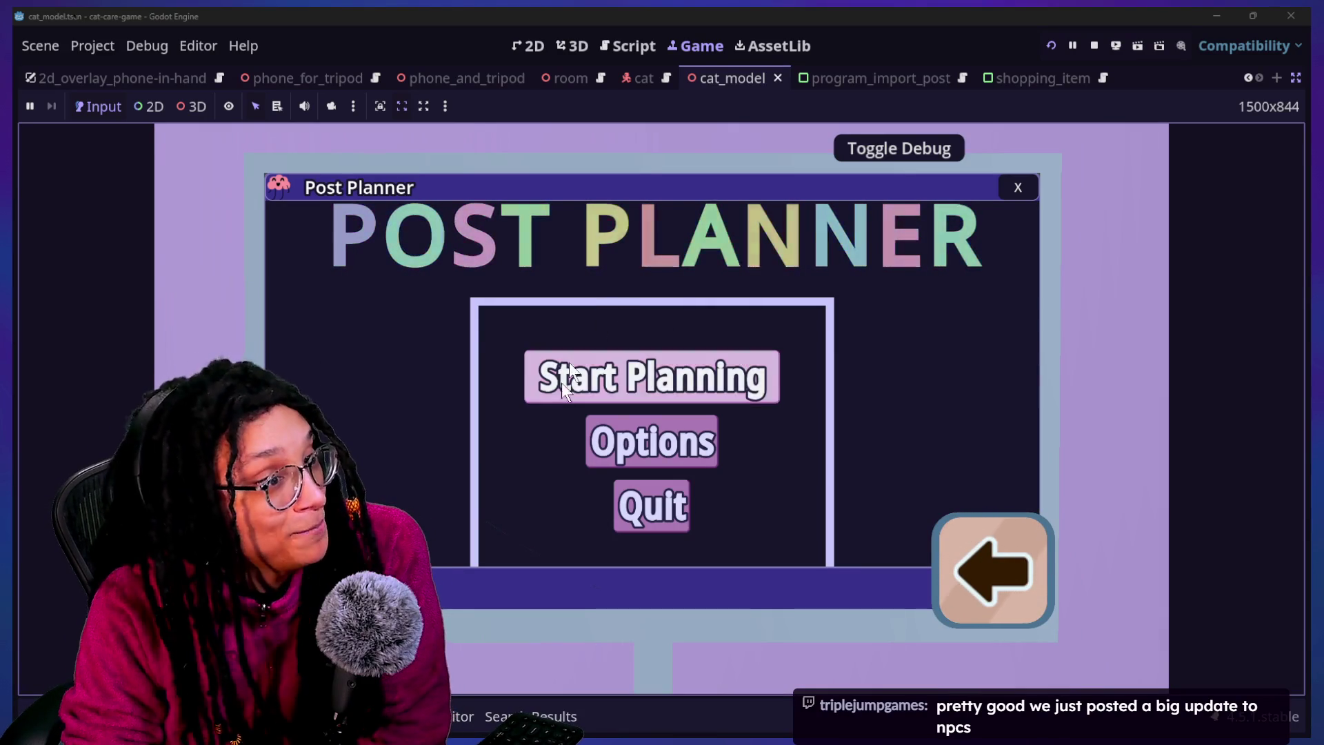
{"action": "left_click", "coordinate": [690, 376]}
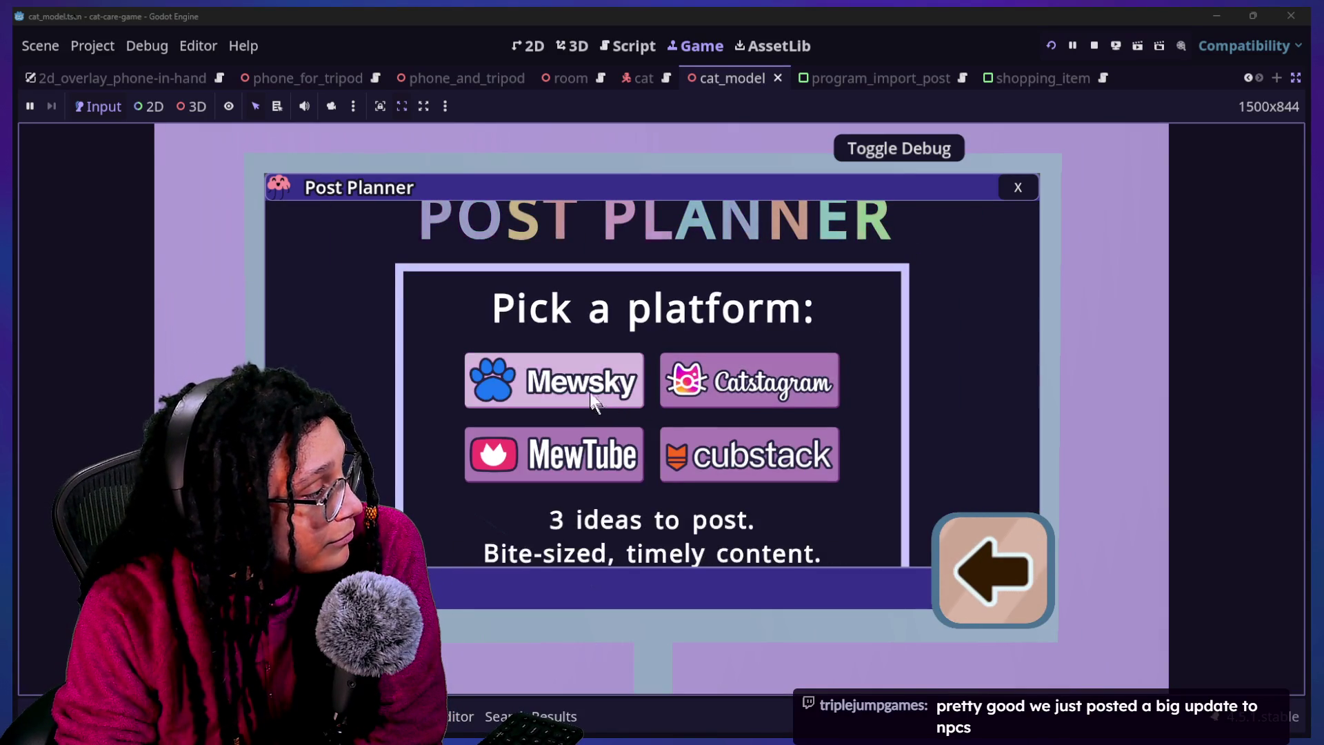
{"action": "left_click", "coordinate": [688, 445]}
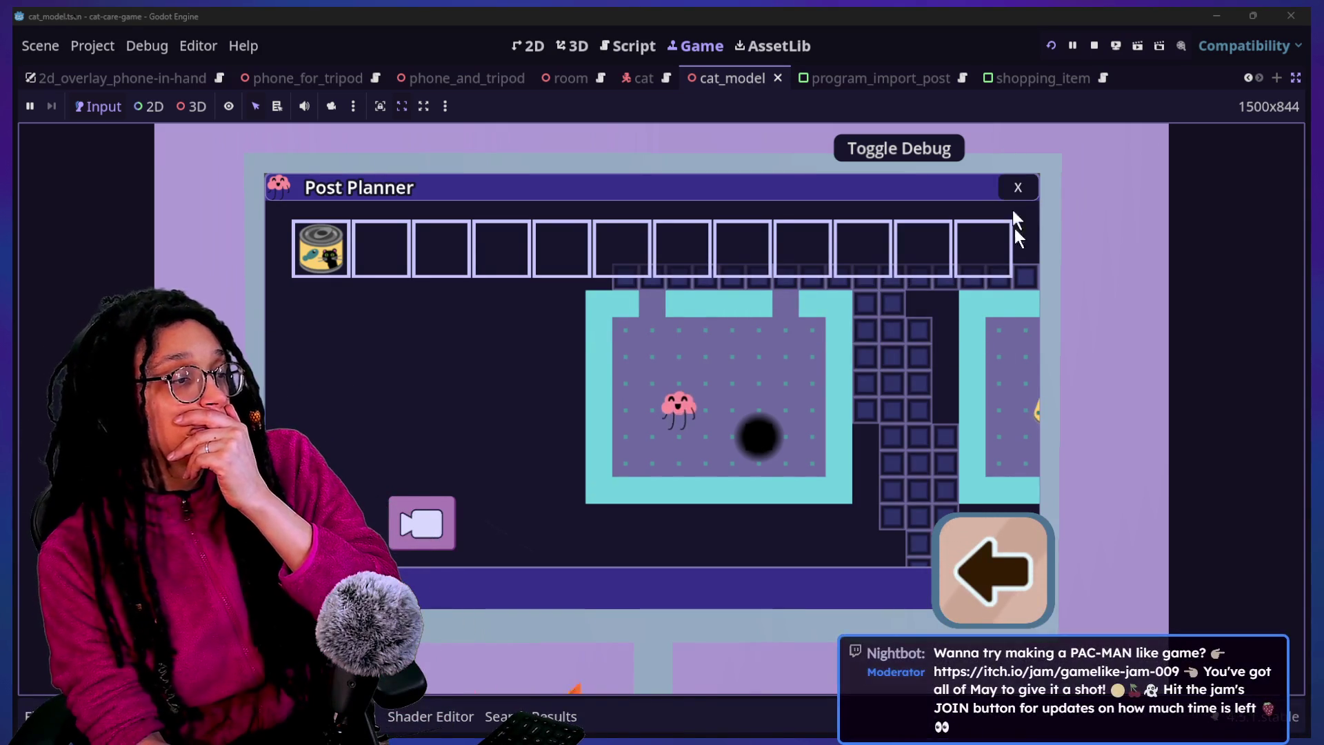
{"action": "left_click", "coordinate": [1018, 186]}
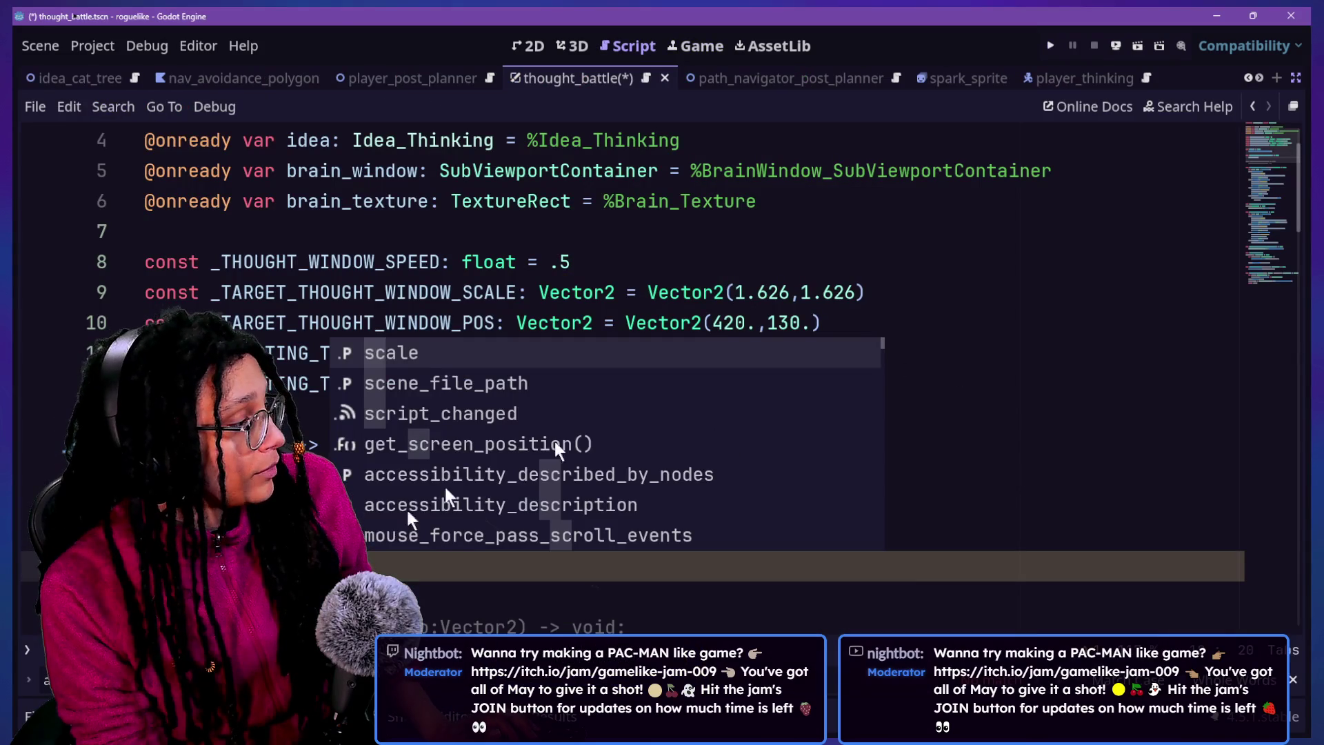
Select the unfinished brain-window setup lines up through _ready and save the thought_battle script
{"action": "key", "text": "Escape"}
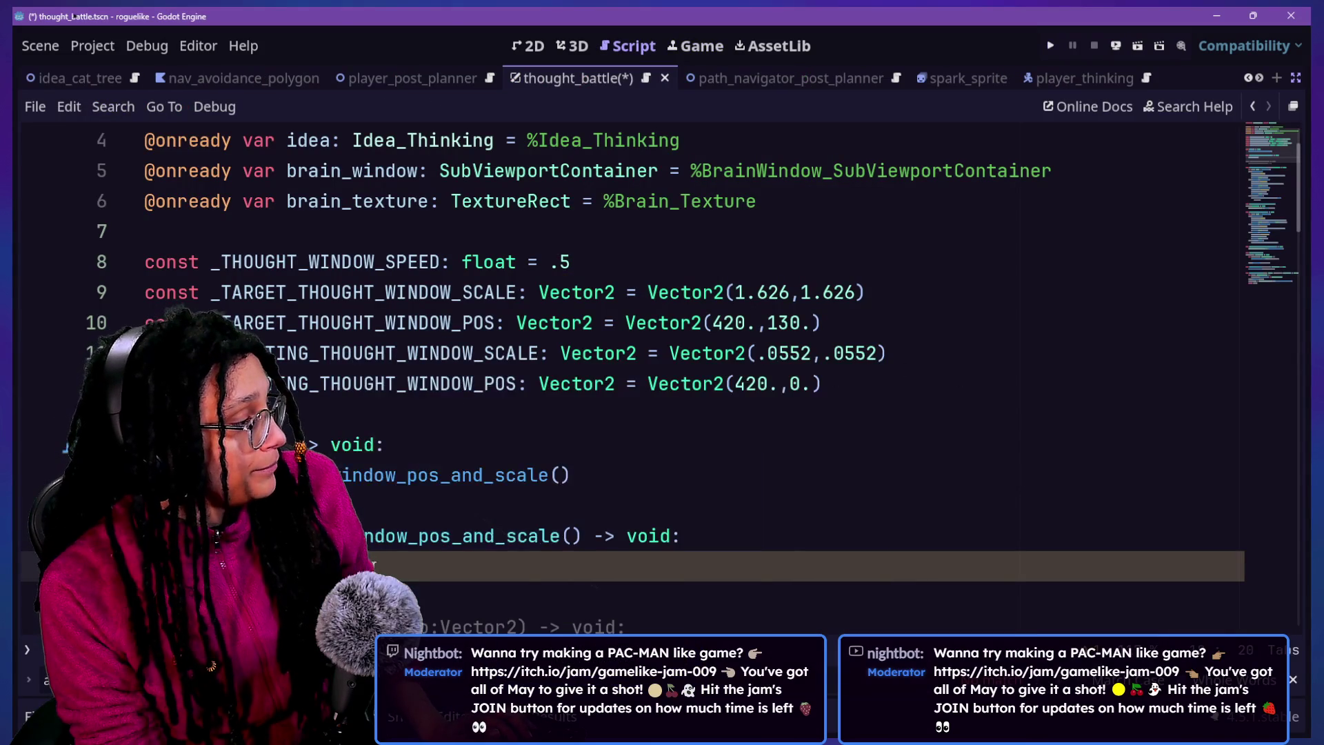
{"action": "left_click_drag", "start_coordinate": [385, 566], "coordinate": [383, 536]}
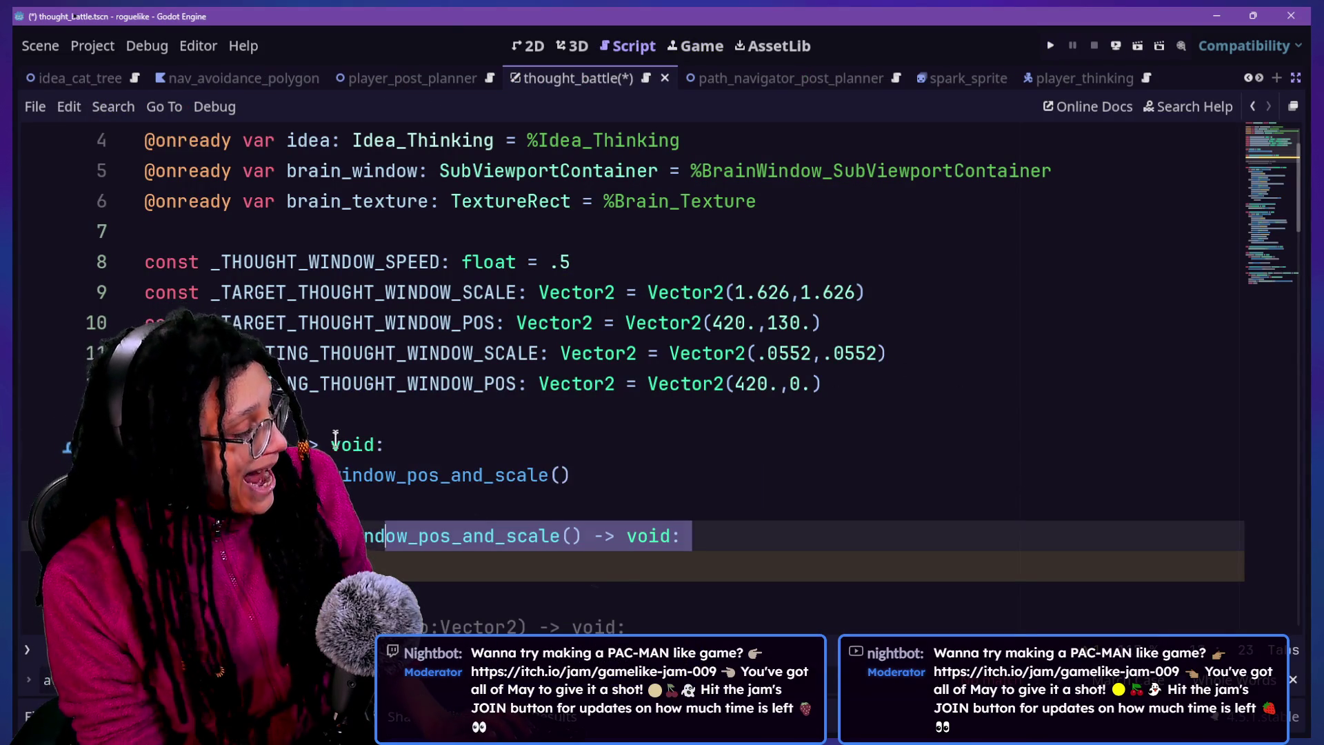
{"action": "left_click_drag", "start_coordinate": [335, 430], "coordinate": [335, 445]}
{"action": "key", "text": "ctrl+s"}
{"action": "scroll", "coordinate": [783, 172], "scroll_direction": "up", "scroll_amount": 2}
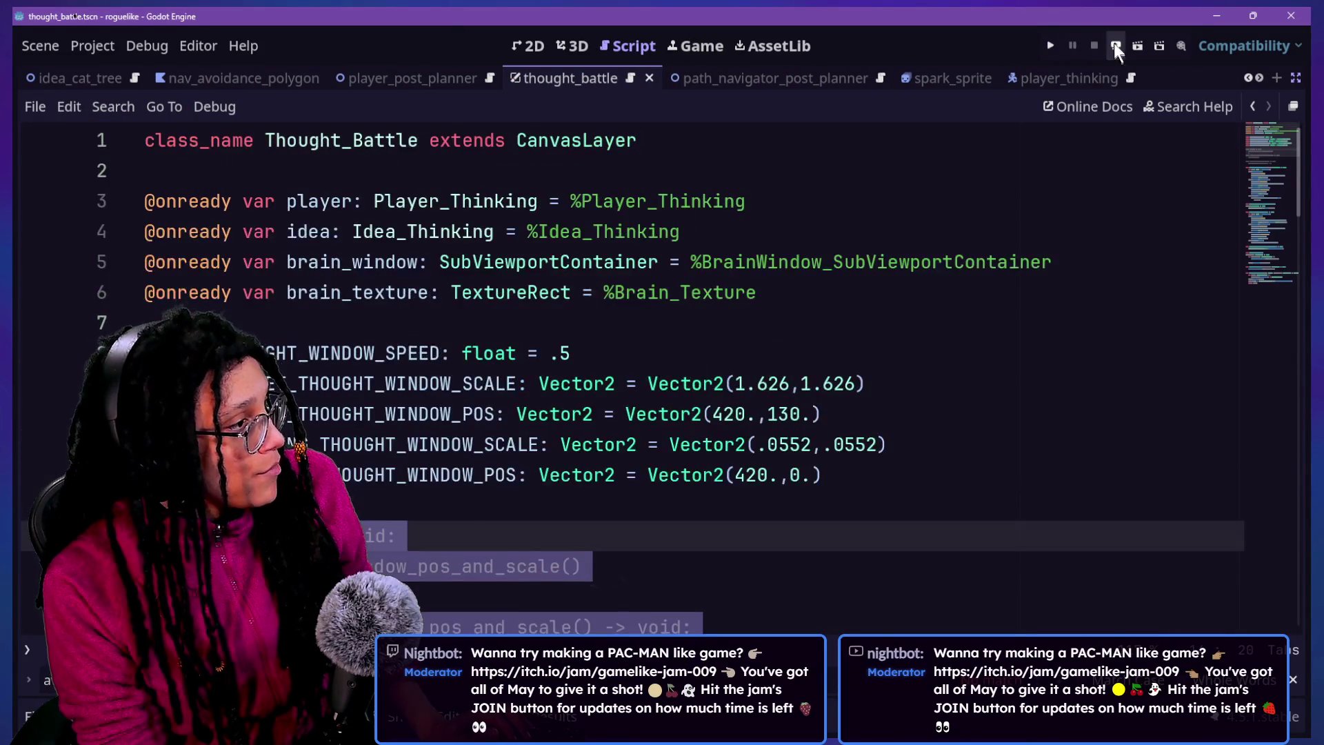
Play-test the game by starting a planning run and picking a platform, then stop it
{"action": "left_click", "coordinate": [1047, 45]}
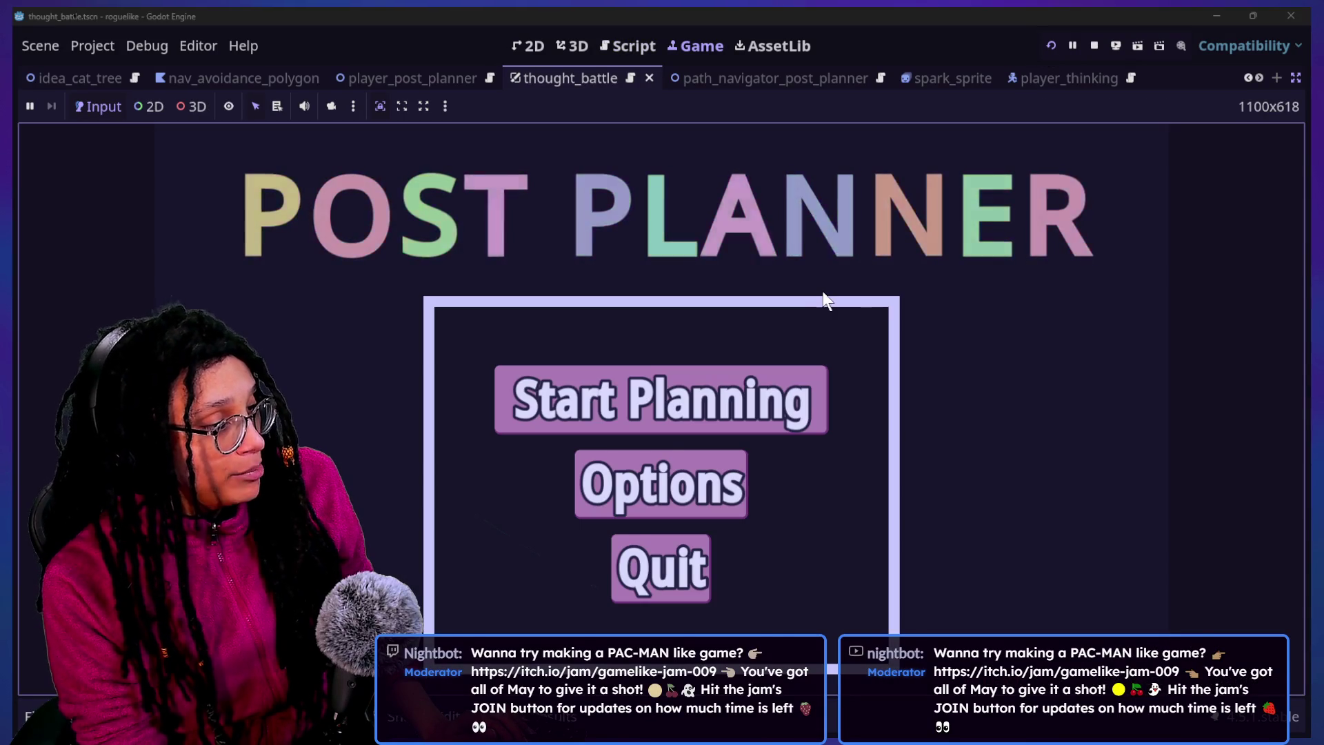
{"action": "left_click", "coordinate": [772, 378]}
{"action": "left_click", "coordinate": [703, 426]}
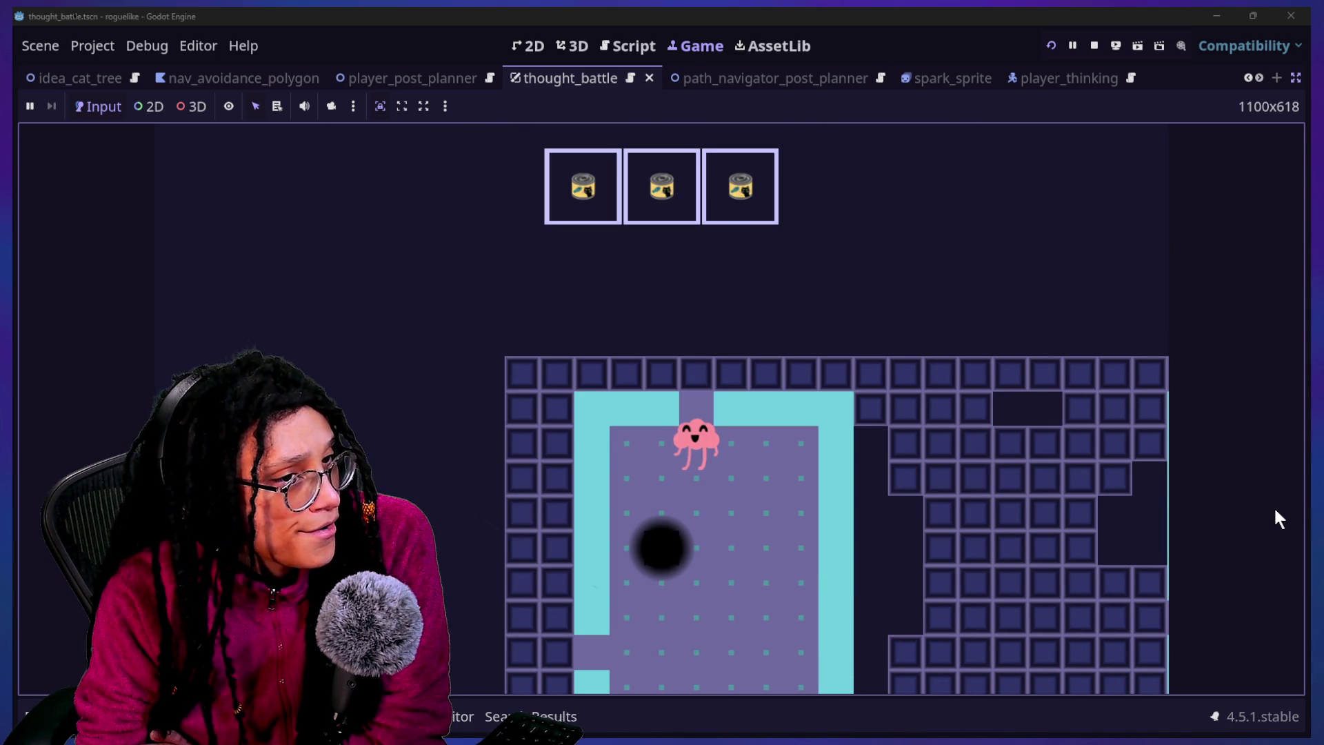
{"action": "left_click", "coordinate": [1094, 45]}
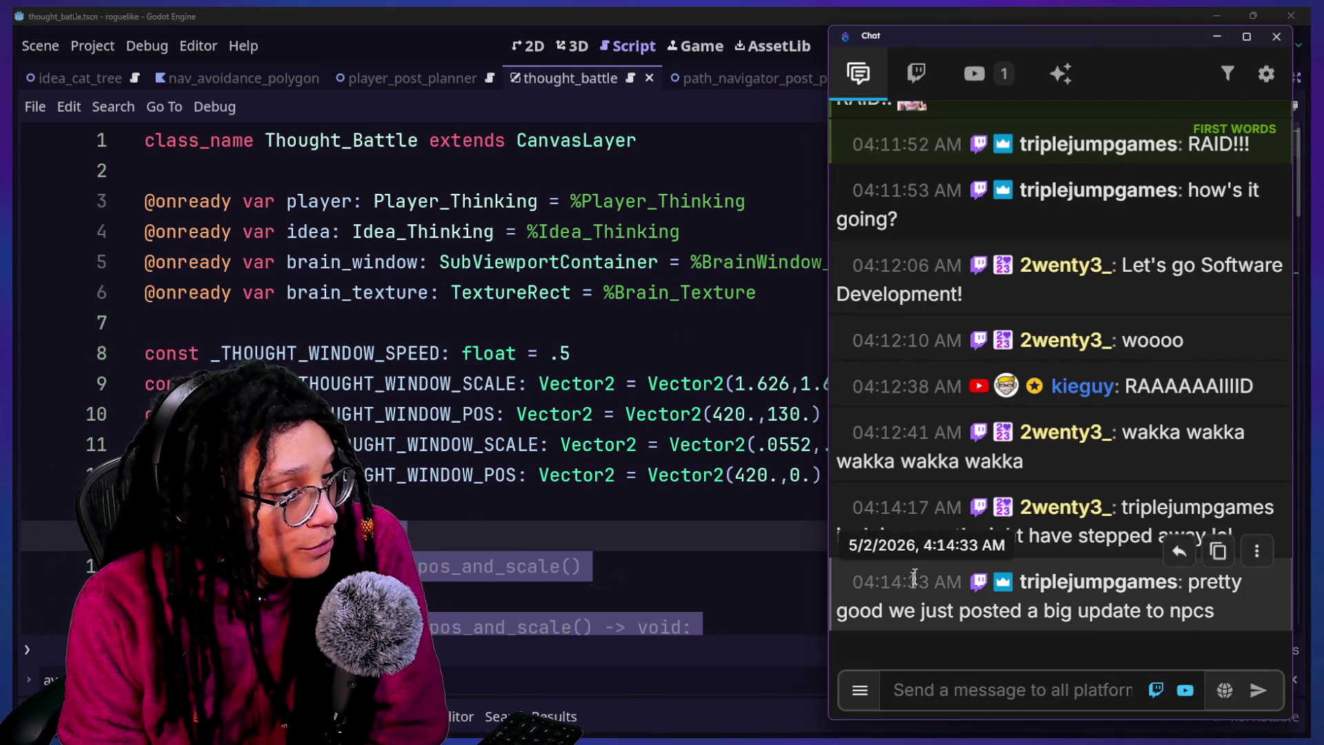
Switch from the stream chat to Firefox showing the Wild Cosmos Steam page
{"action": "mouse_move", "coordinate": [749, 429]}
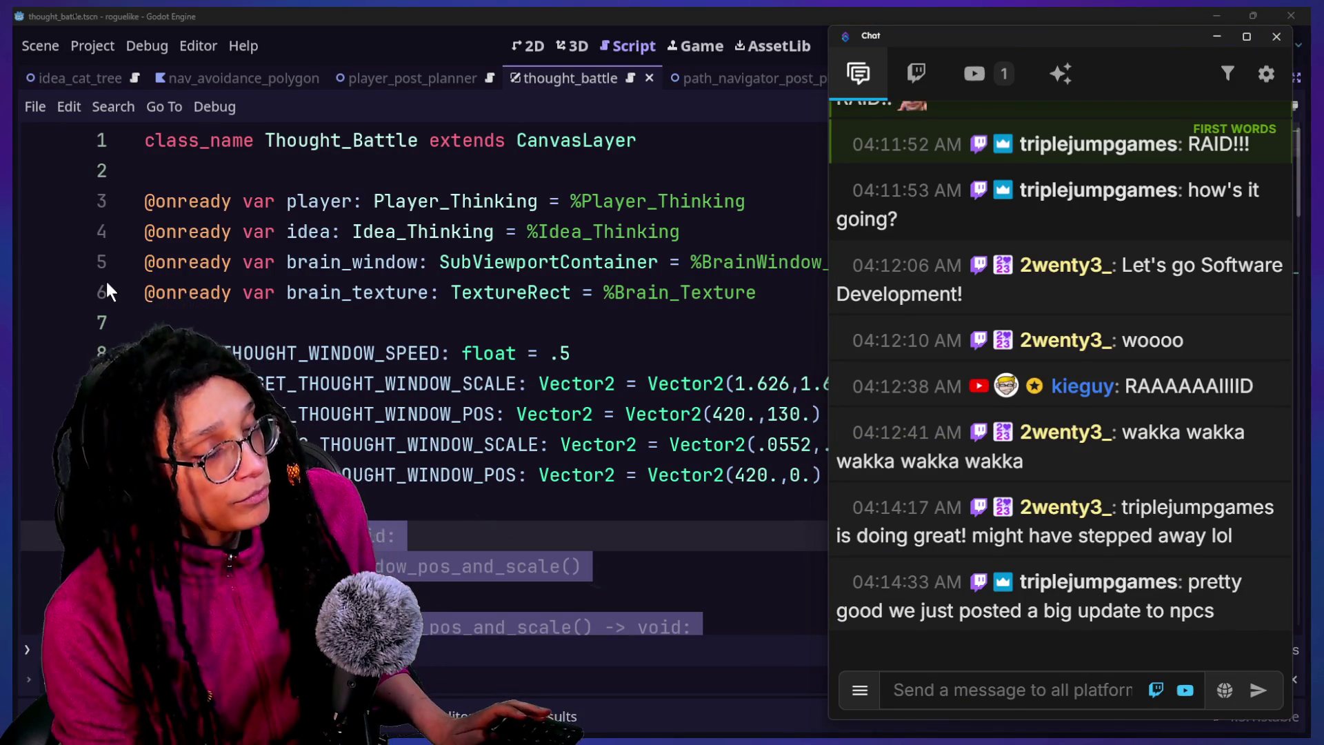
{"action": "key", "text": "alt+Tab"}
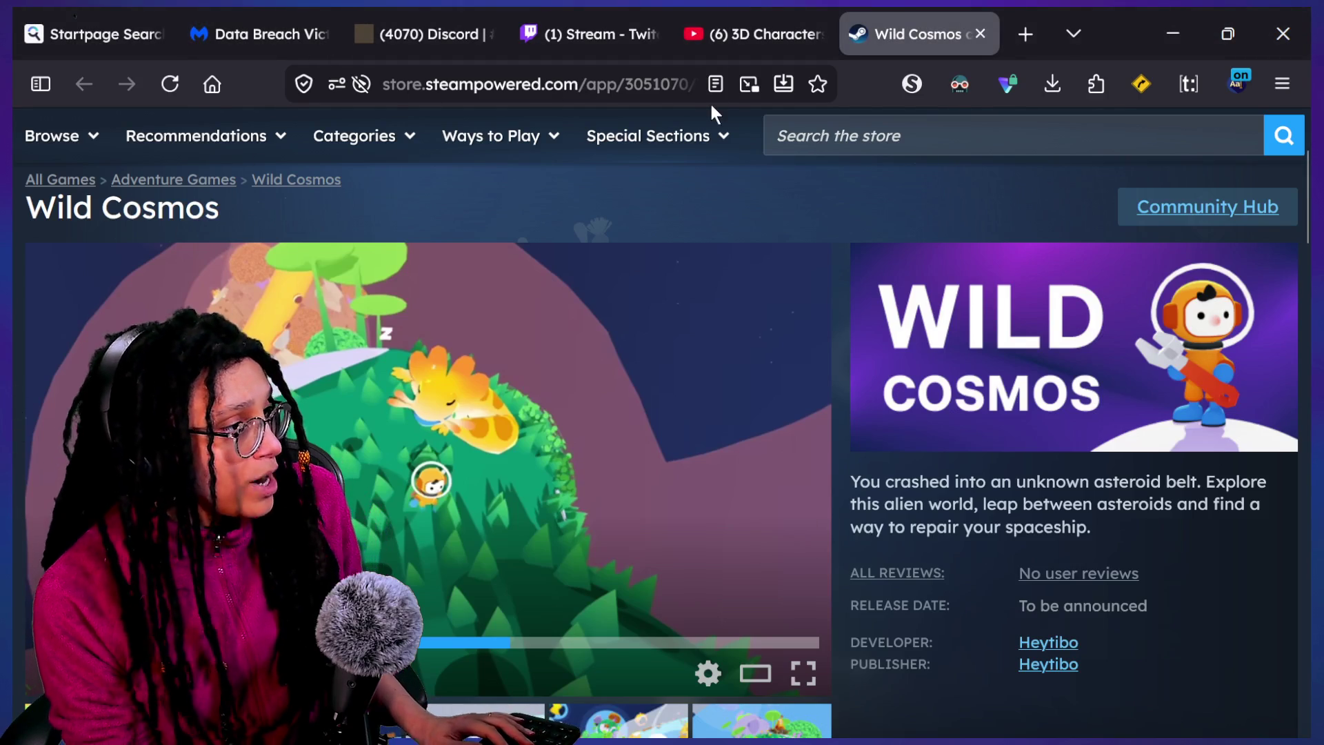
Search the store for 'ato', reach the Atomcraft Demo page and view its screenshots full screen
{"action": "left_click", "coordinate": [838, 136]}
{"action": "type", "text": "ato"}
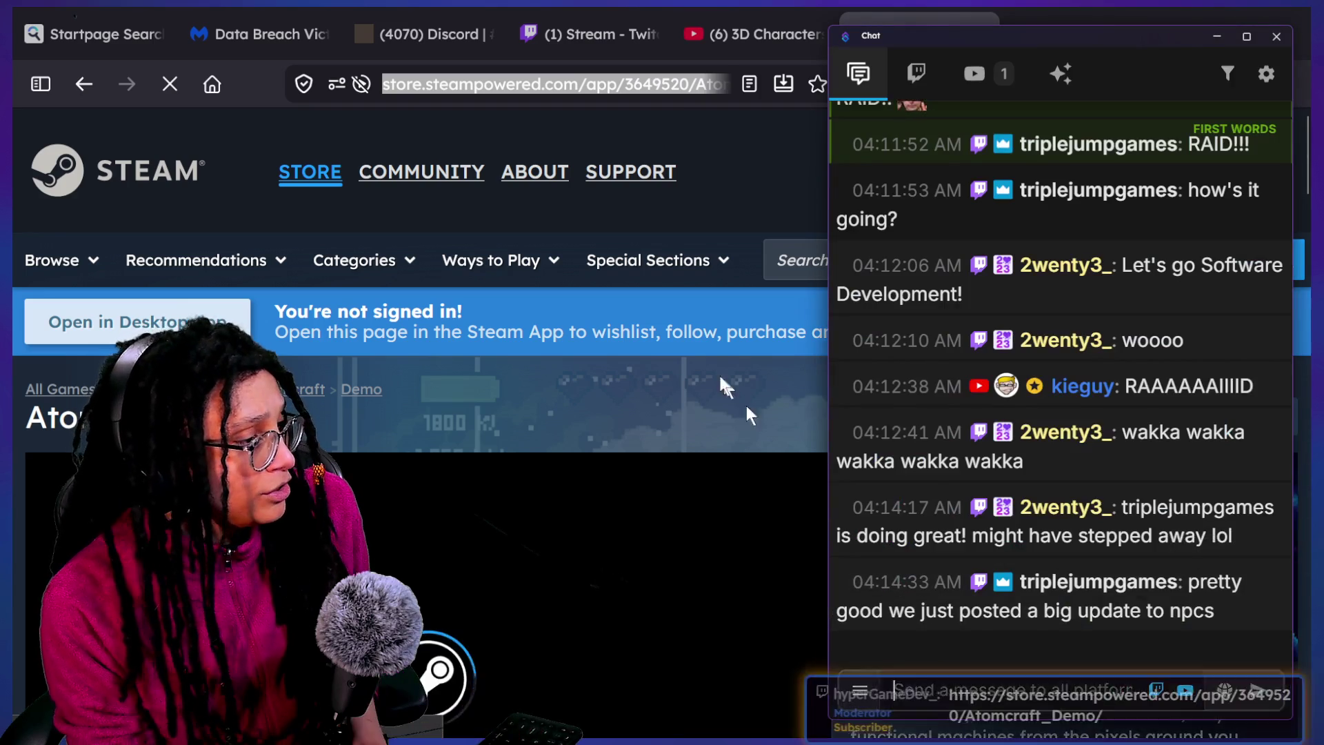
{"action": "scroll", "coordinate": [713, 382], "scroll_direction": "down", "scroll_amount": 5}
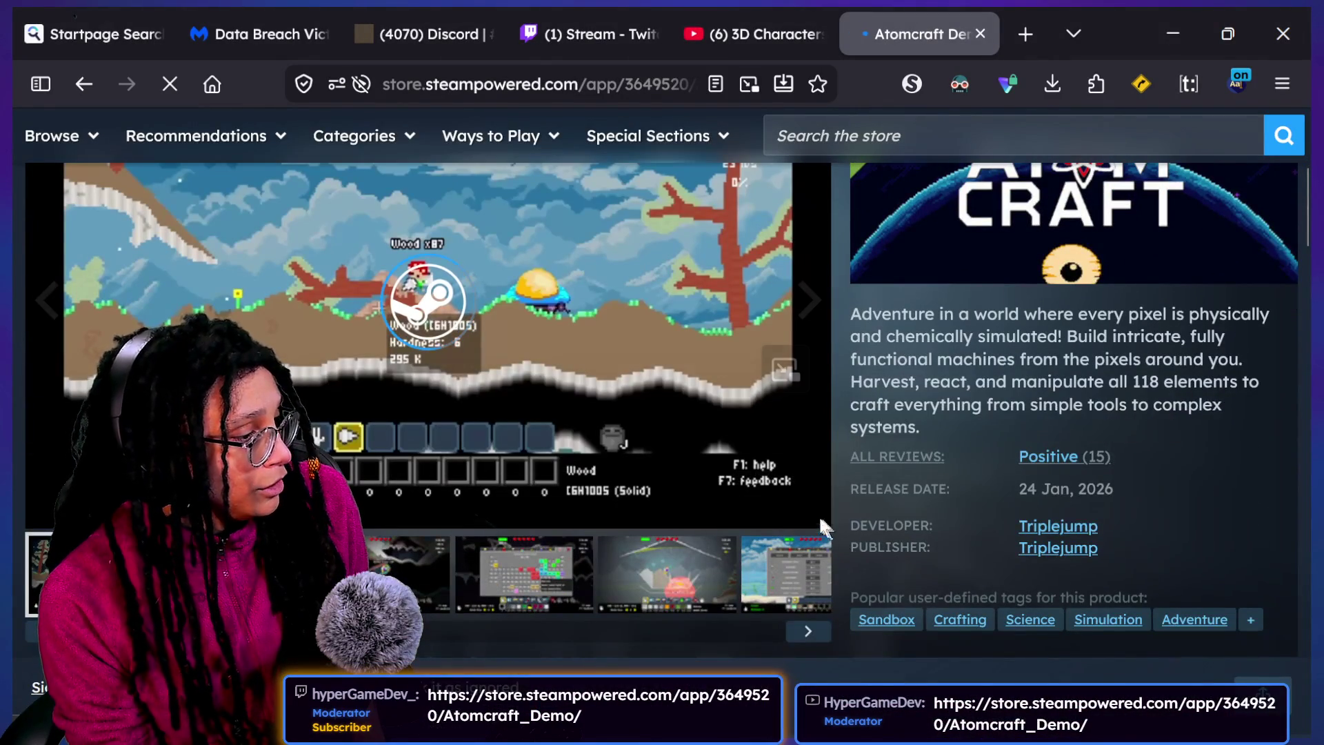
{"action": "left_click", "coordinate": [801, 502]}
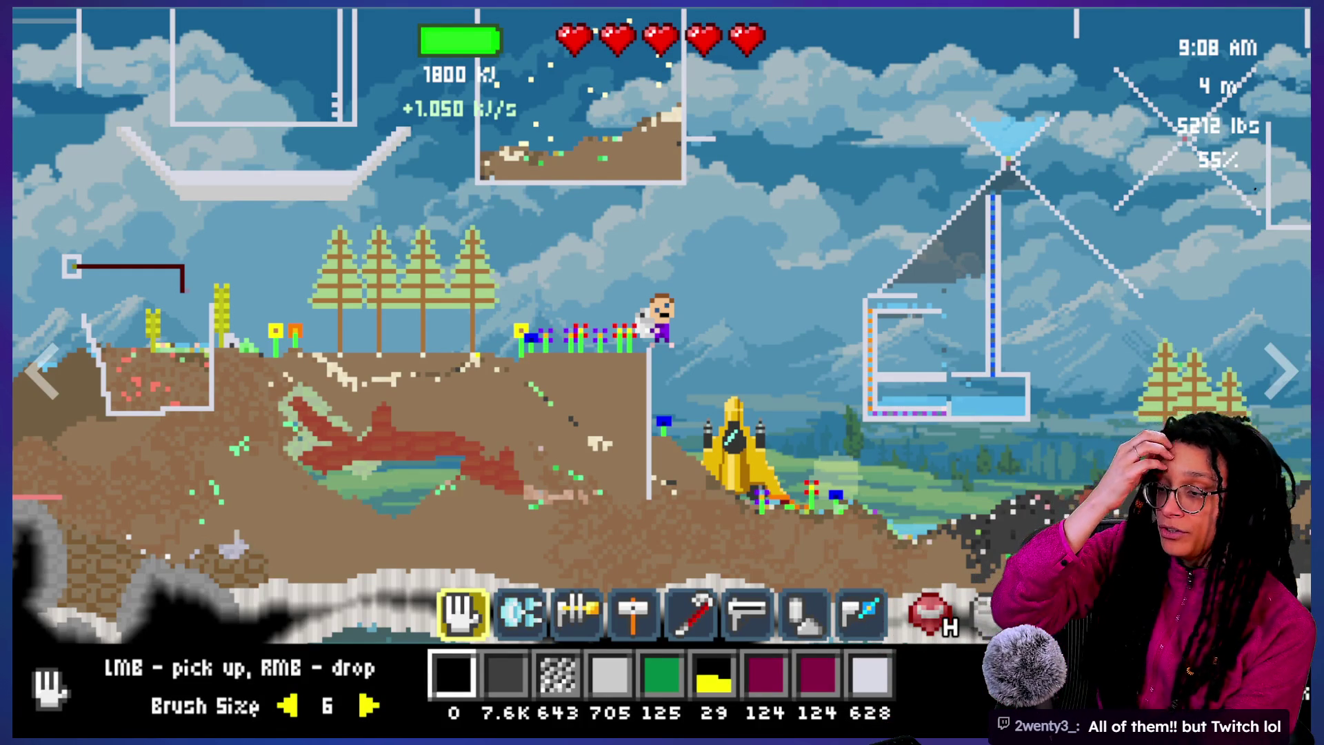
{"action": "key", "text": "Escape"}
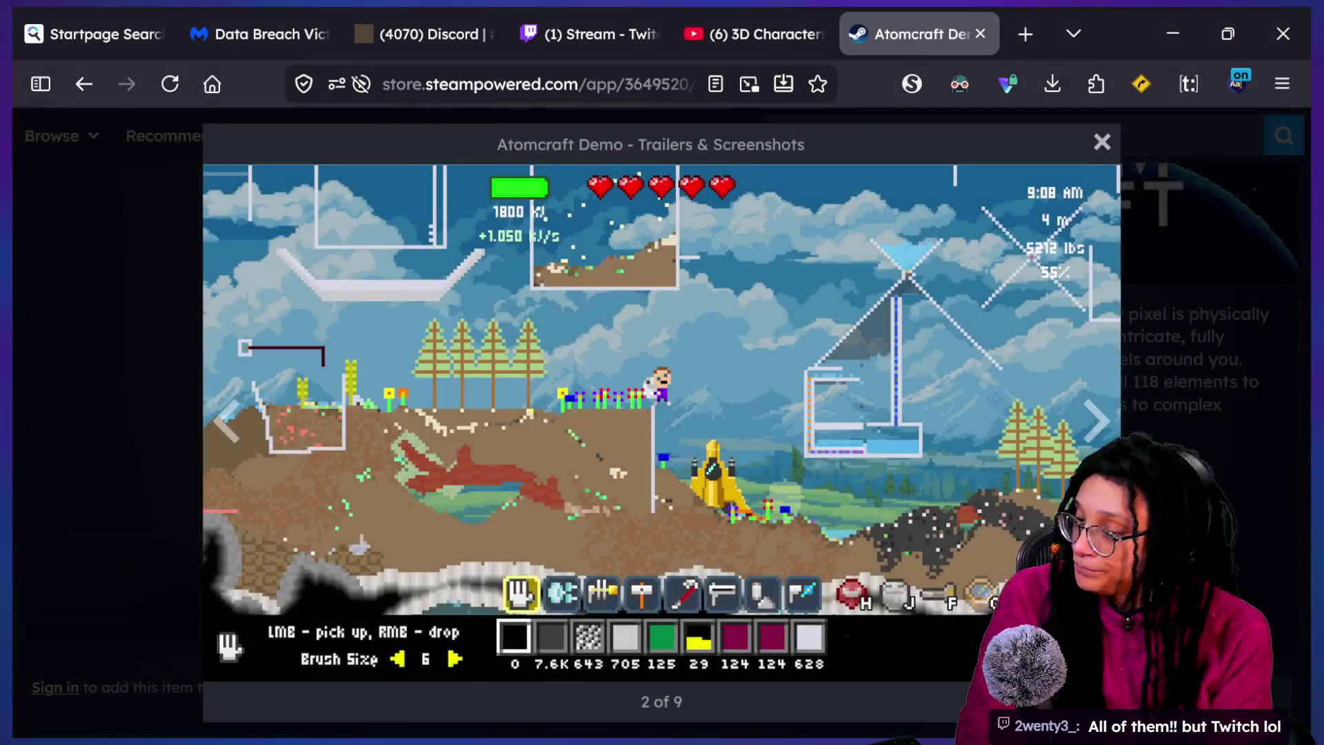
Close the gallery, enlarge the Atomcraft periodic-table screenshot, then switch back to Godot
{"action": "left_click", "coordinate": [1301, 411]}
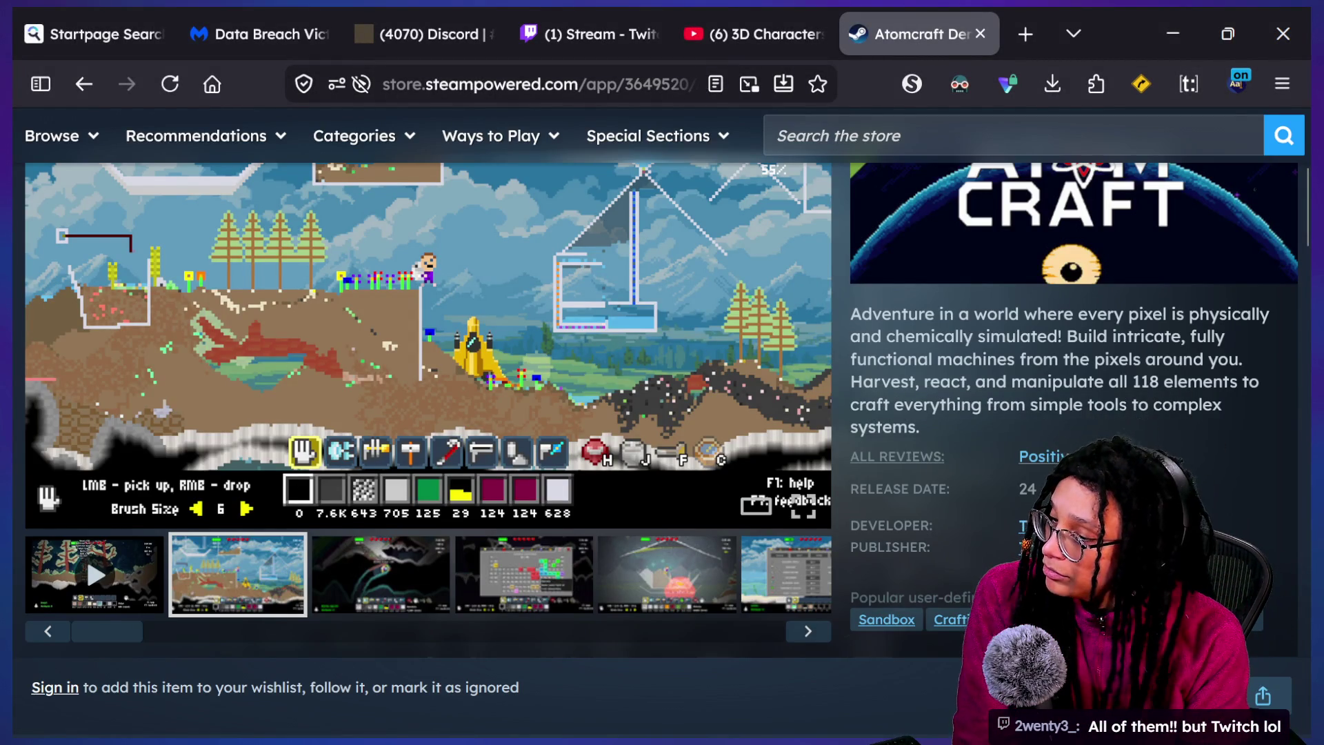
{"action": "scroll", "coordinate": [643, 705], "scroll_direction": "up", "scroll_amount": 2}
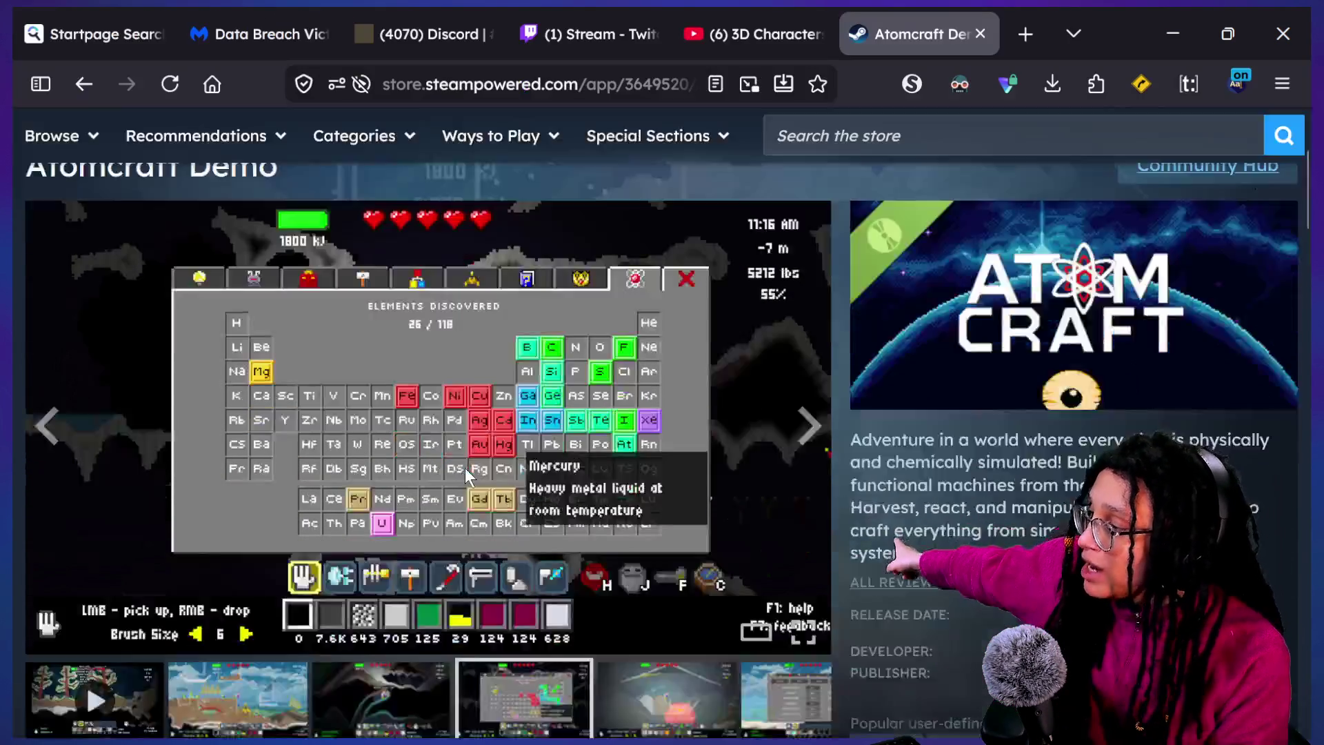
{"action": "left_click", "coordinate": [527, 442]}
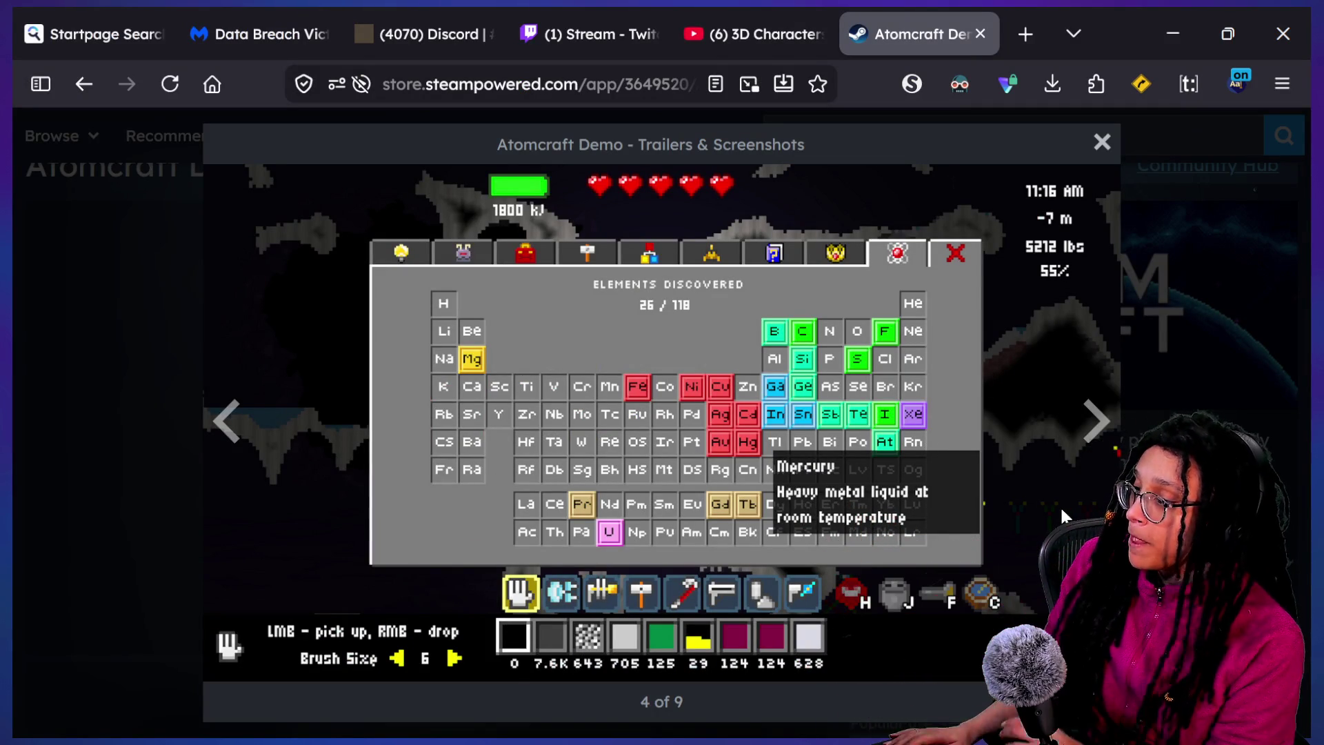
{"action": "key", "text": "Escape"}
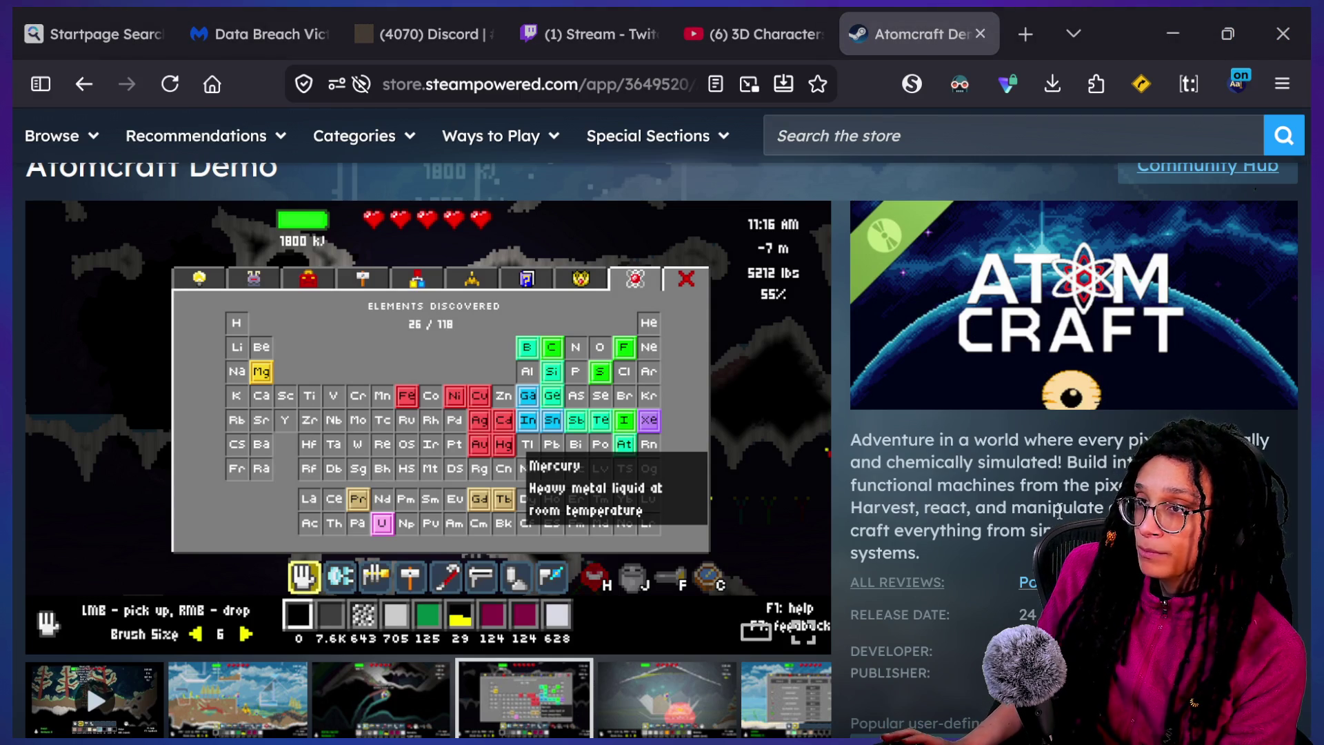
{"action": "key", "text": "alt+Tab"}
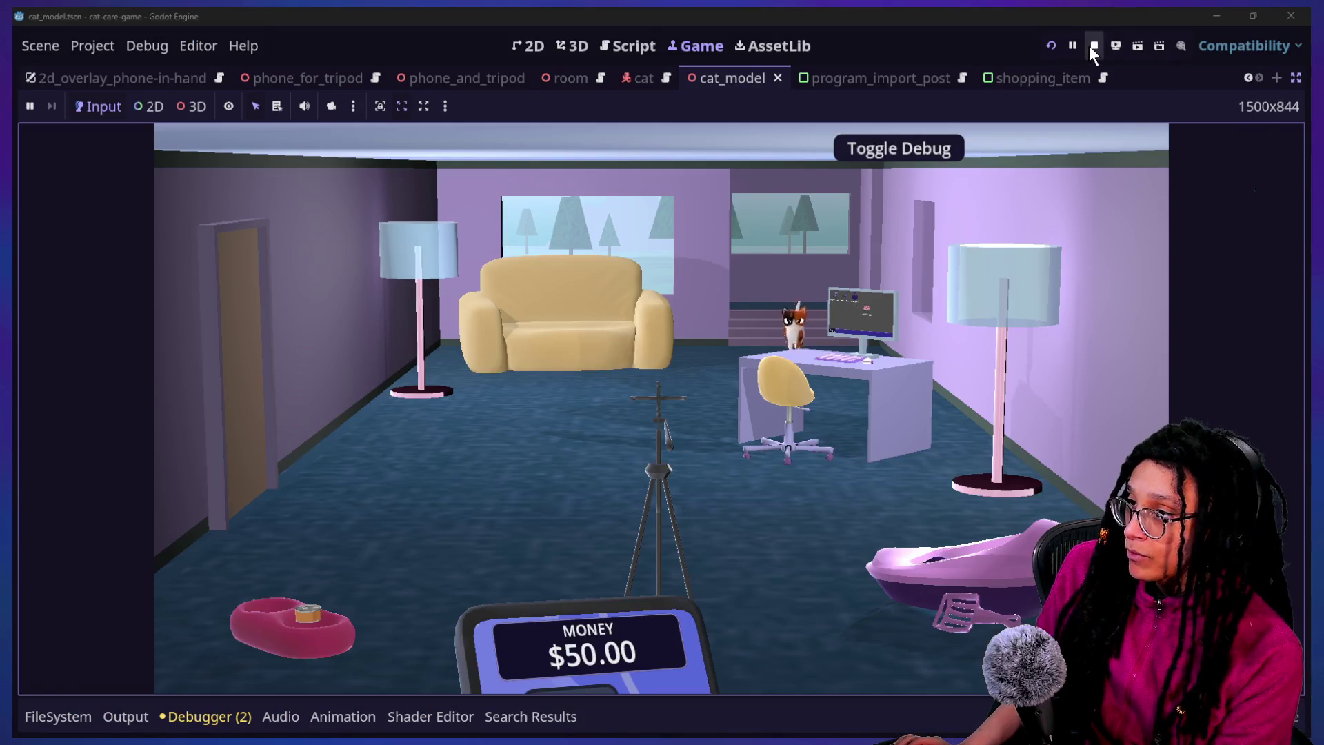
Stop the running cat-care game and go back to the Atomcraft Demo store page
{"action": "left_click", "coordinate": [1093, 45]}
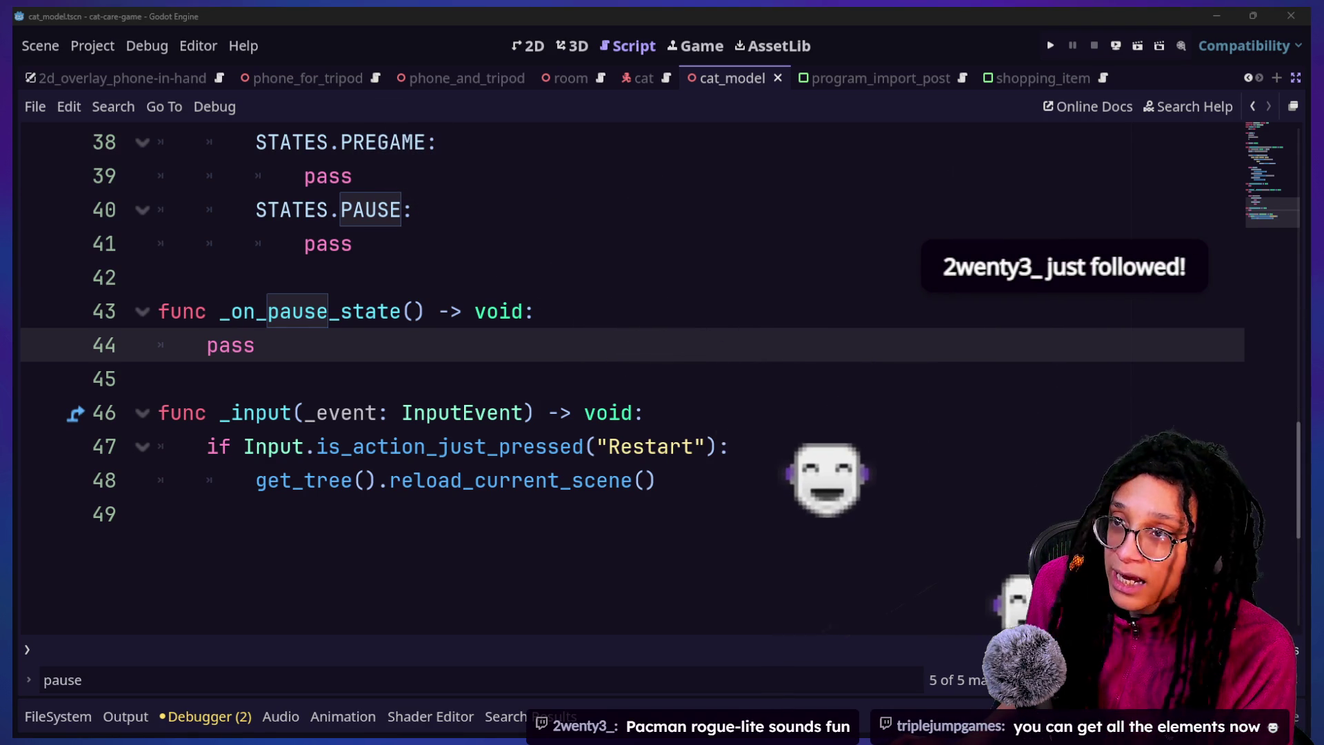
{"action": "key", "text": "alt+Tab"}
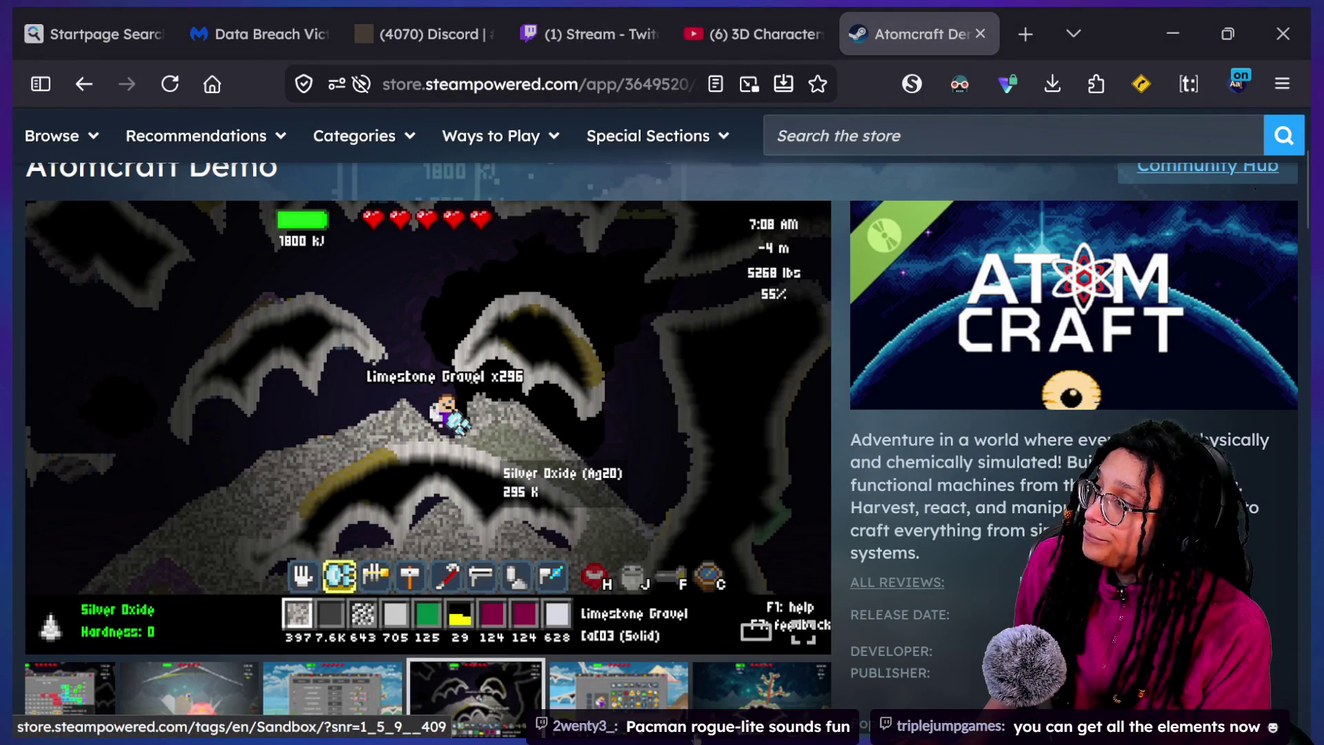
View the Atomcraft shop screenshot listing Wooden Drill, Hammer and Crowbar, then return to Godot
{"action": "key", "text": "alt+Tab"}
{"action": "key", "text": "alt+Tab"}
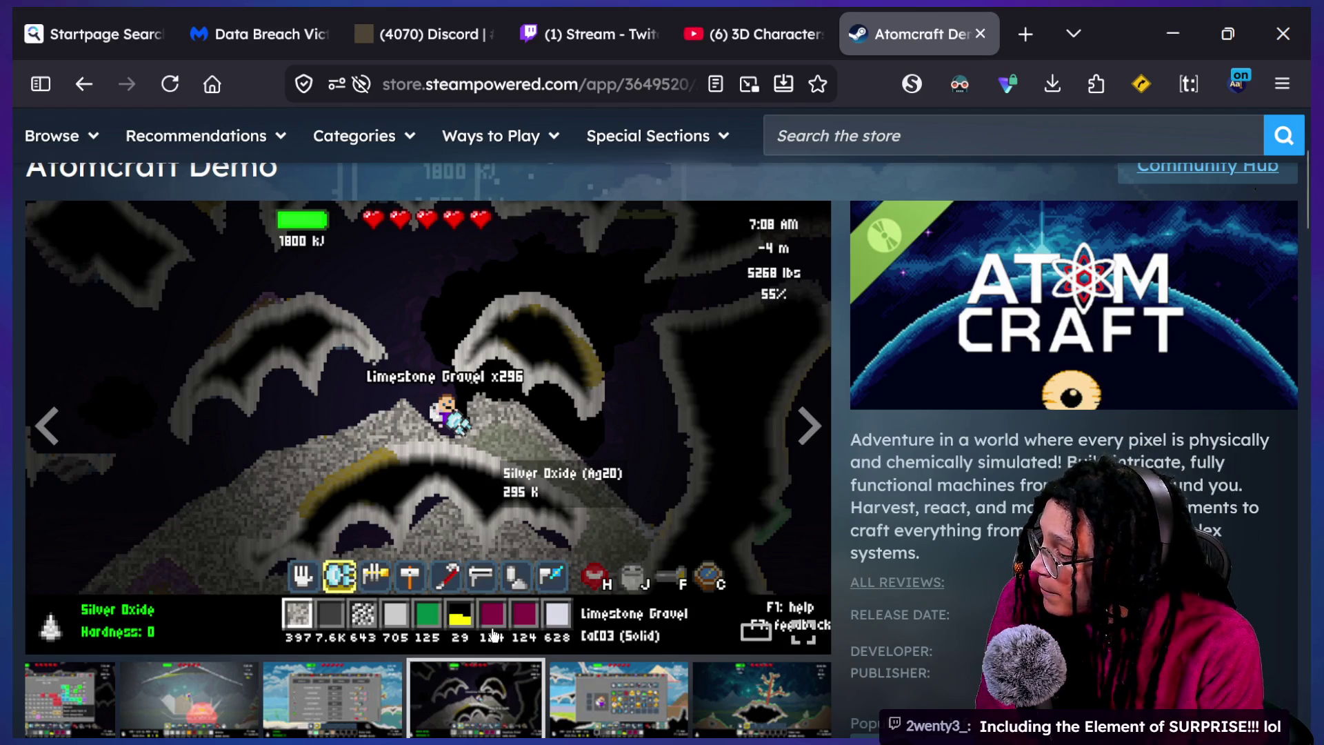
{"action": "left_click", "coordinate": [358, 686]}
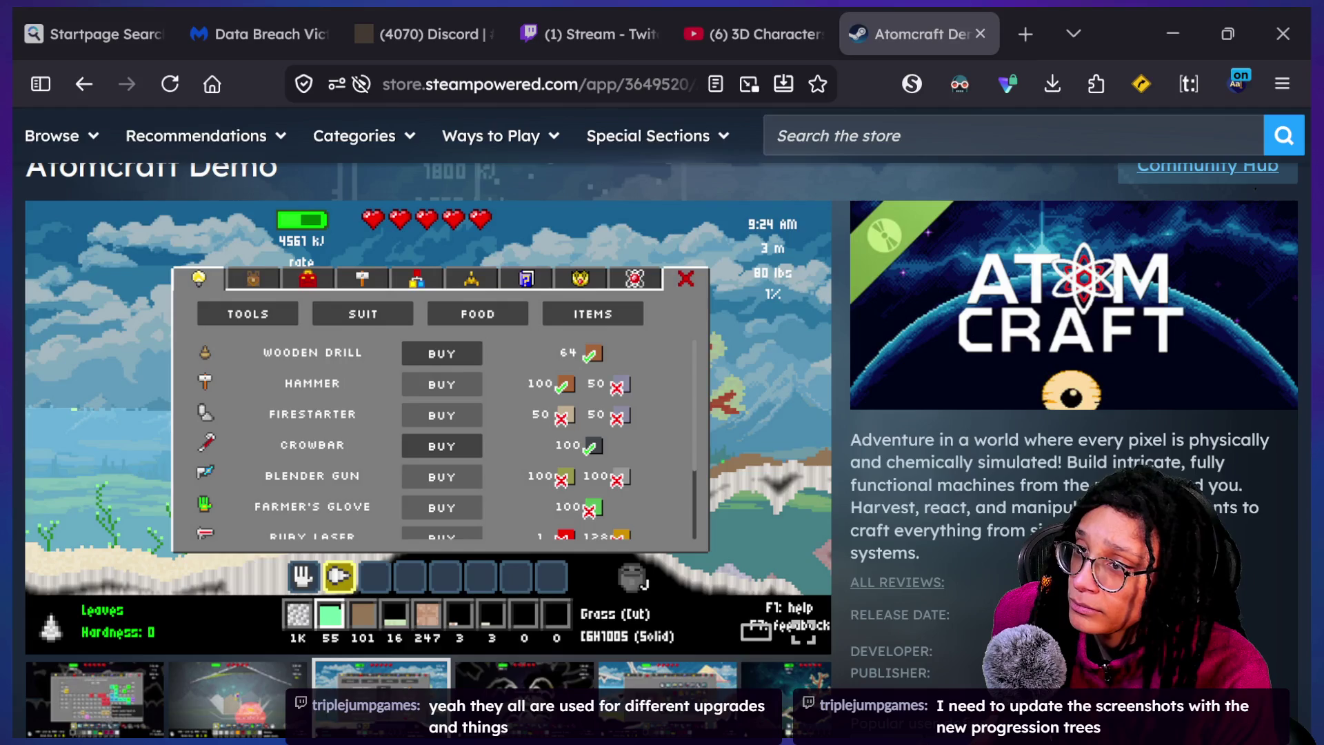
{"action": "key", "text": "alt+Tab"}
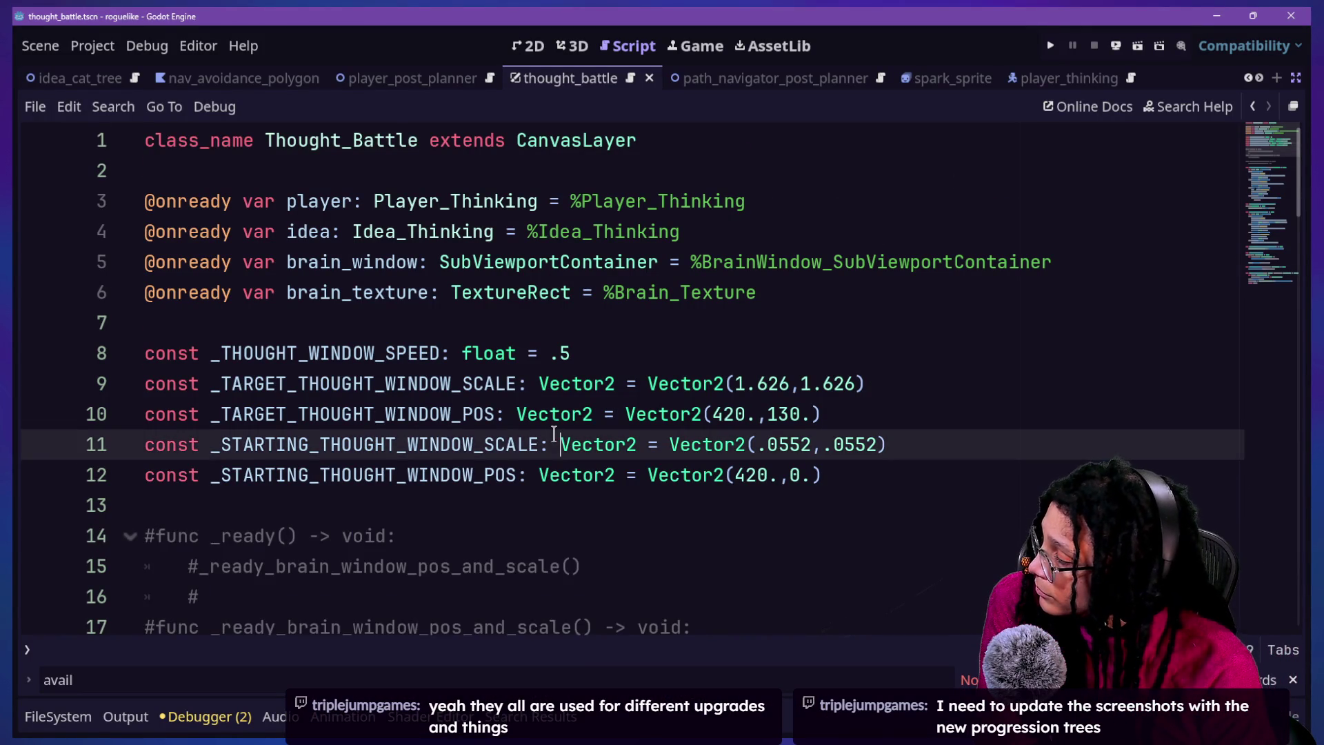
Uncomment lines 14–18 with Ctrl+K and place the caret after the partial brain_window.sc line
{"action": "scroll", "coordinate": [556, 431], "scroll_direction": "down", "scroll_amount": 2}
{"action": "key", "text": "ctrl+k"}
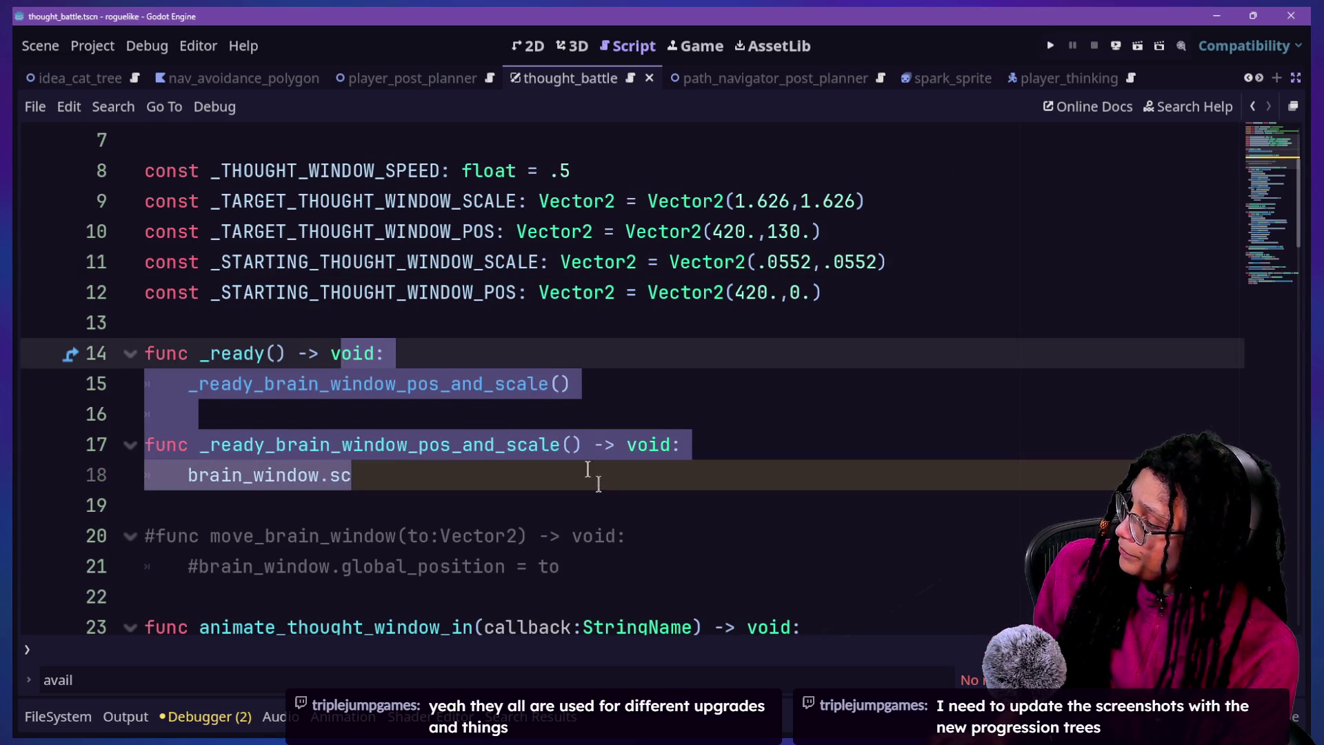
{"action": "left_click", "coordinate": [553, 450]}
{"action": "left_click", "coordinate": [549, 466]}
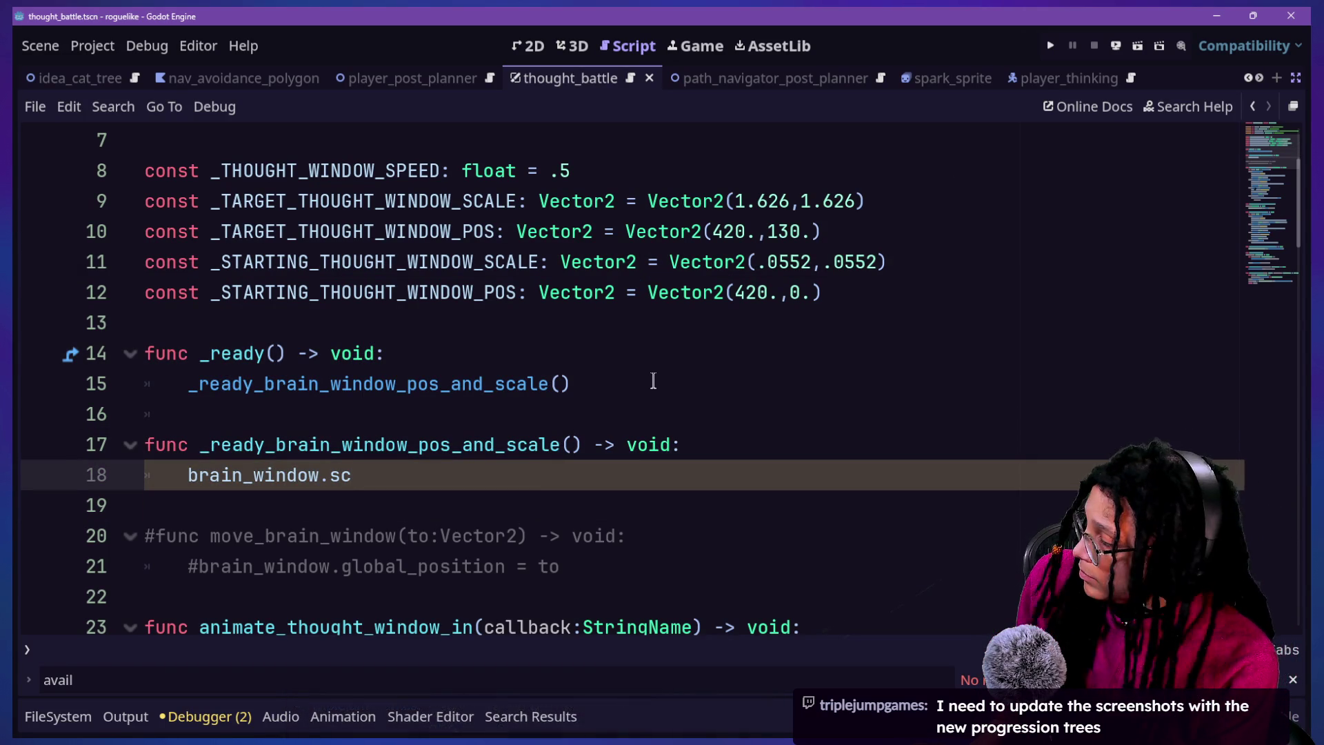
{"action": "left_click", "coordinate": [585, 501]}
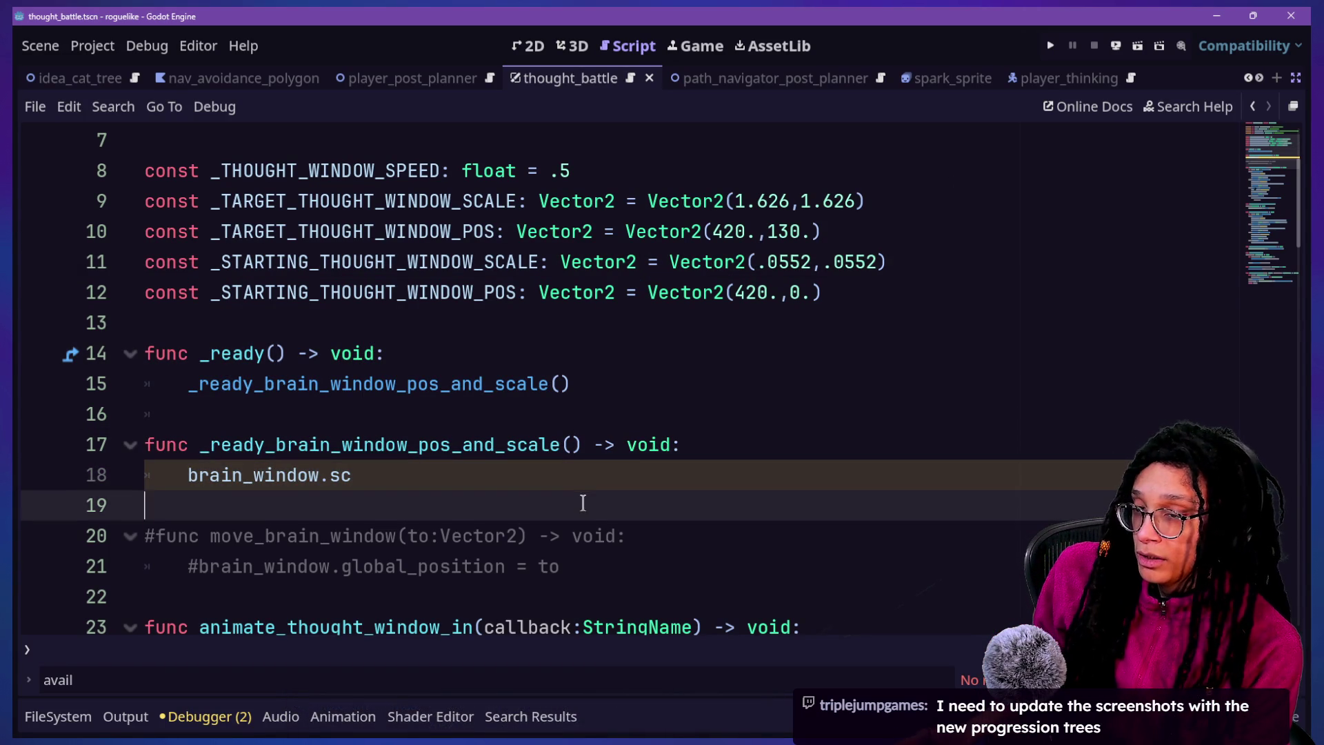
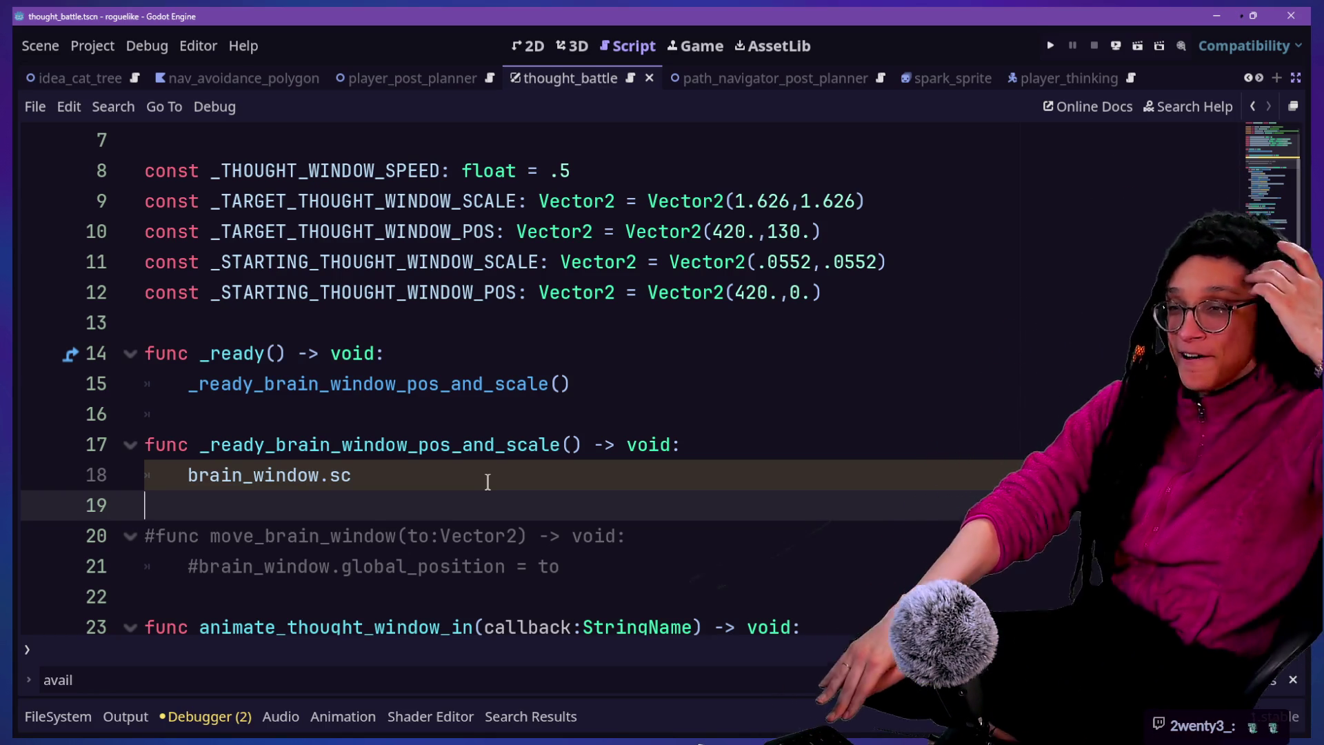
Write line 18 assigning brain_window.scale from a _STARTING_THOUGHT_WINDOW constant
{"action": "left_click", "coordinate": [489, 474]}
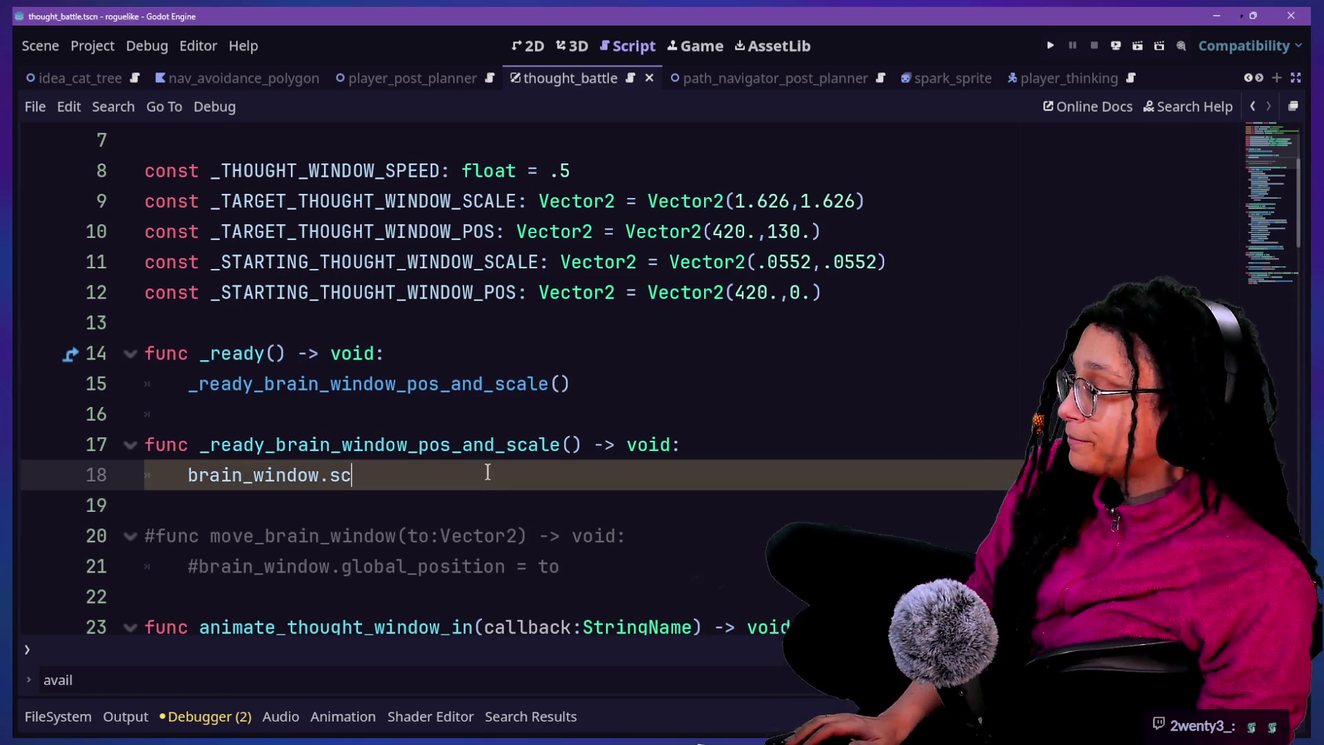
{"action": "key", "text": "ctrl+space"}
{"action": "key", "text": "BackSpace"}
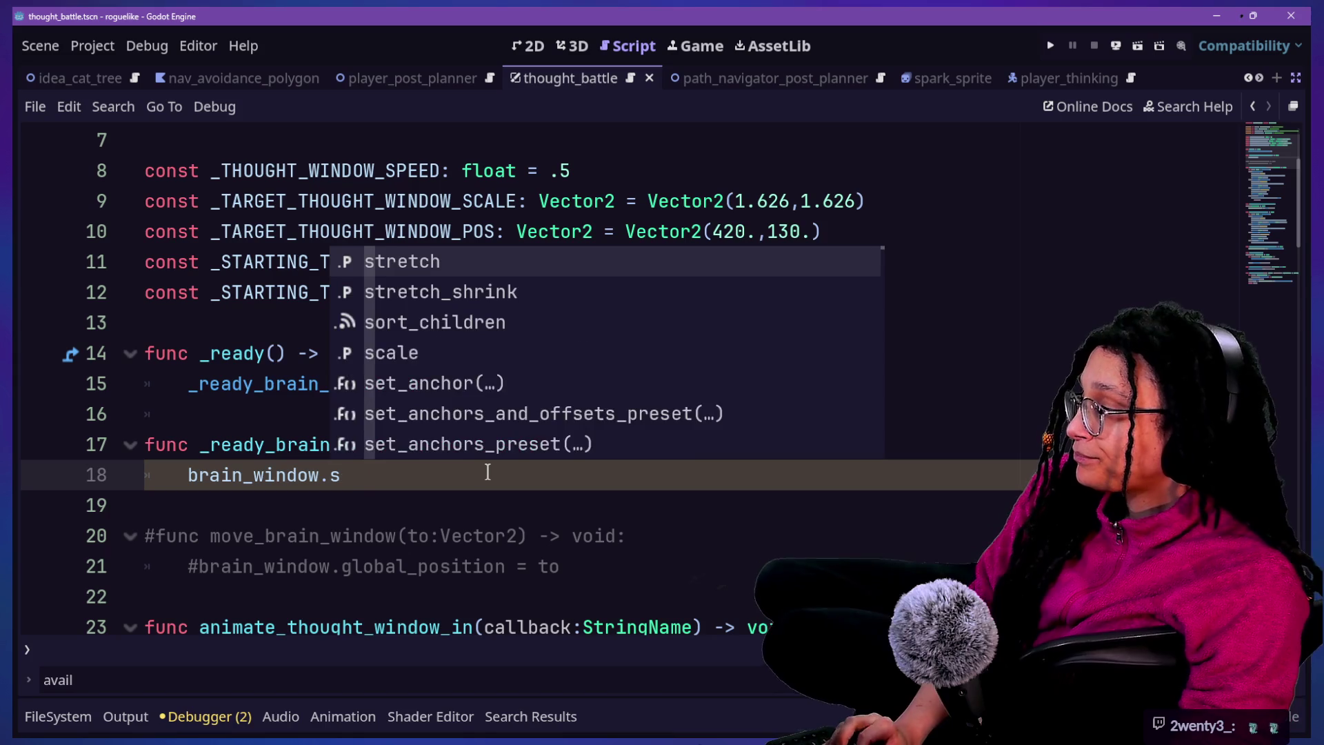
{"action": "type", "text": "cale = +"}
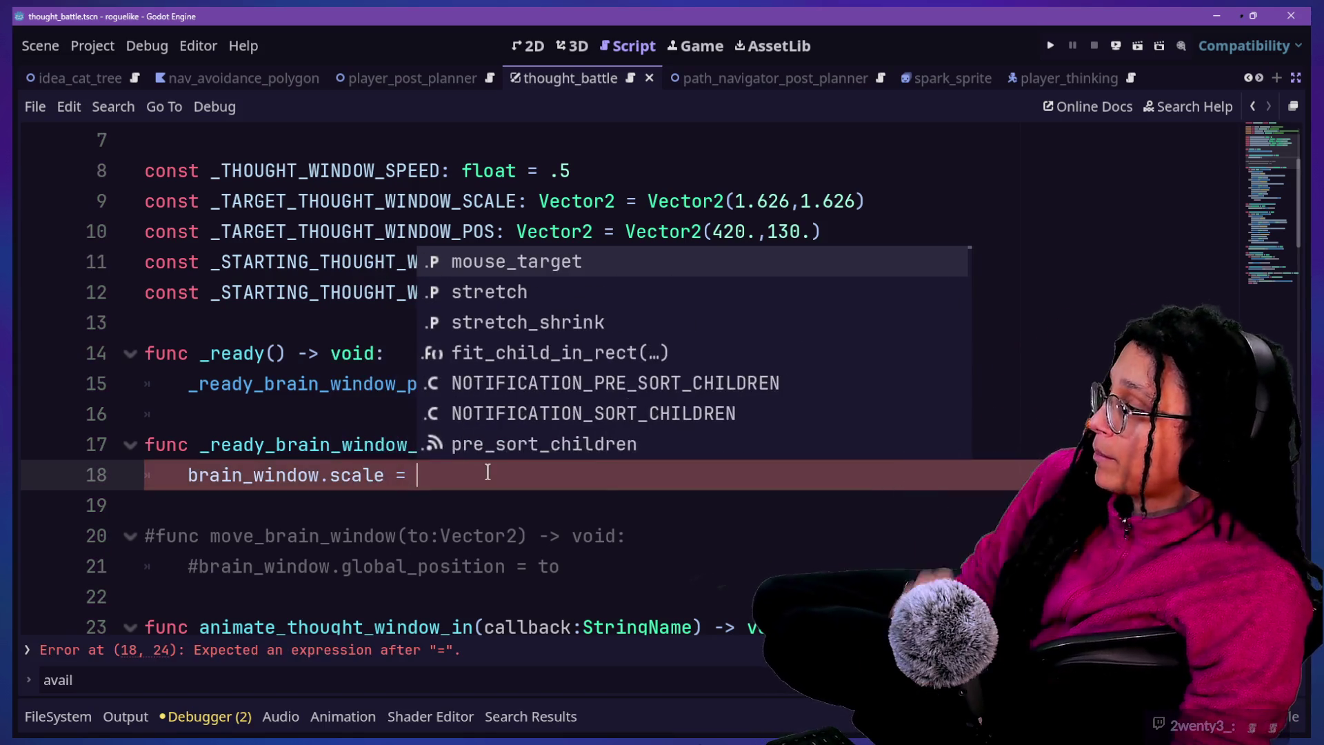
{"action": "key", "text": "BackSpace"}
{"action": "key", "text": "BackSpace"}
{"action": "key", "text": "BackSpace"}
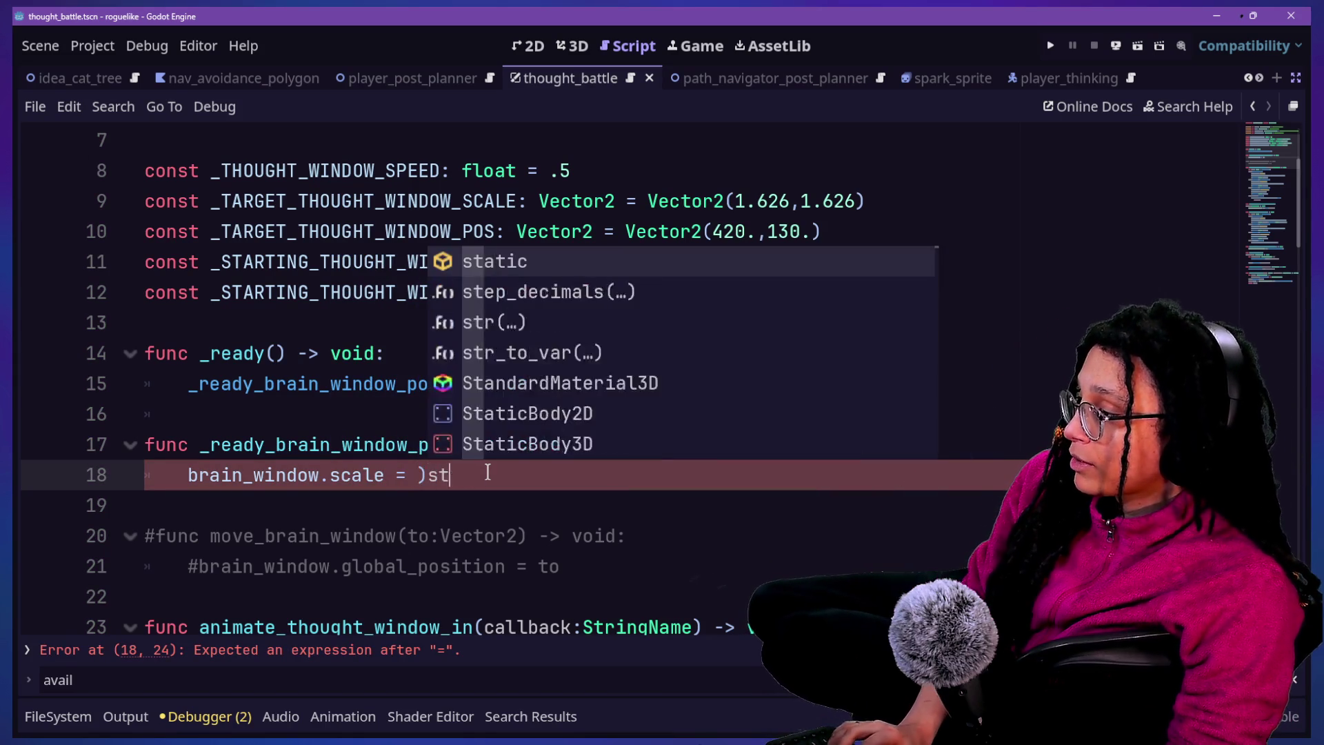
{"action": "key", "text": "BackSpace"}
{"action": "key", "text": "BackSpace"}
{"action": "key", "text": "BackSpace"}
{"action": "type", "text": "STARTING"}
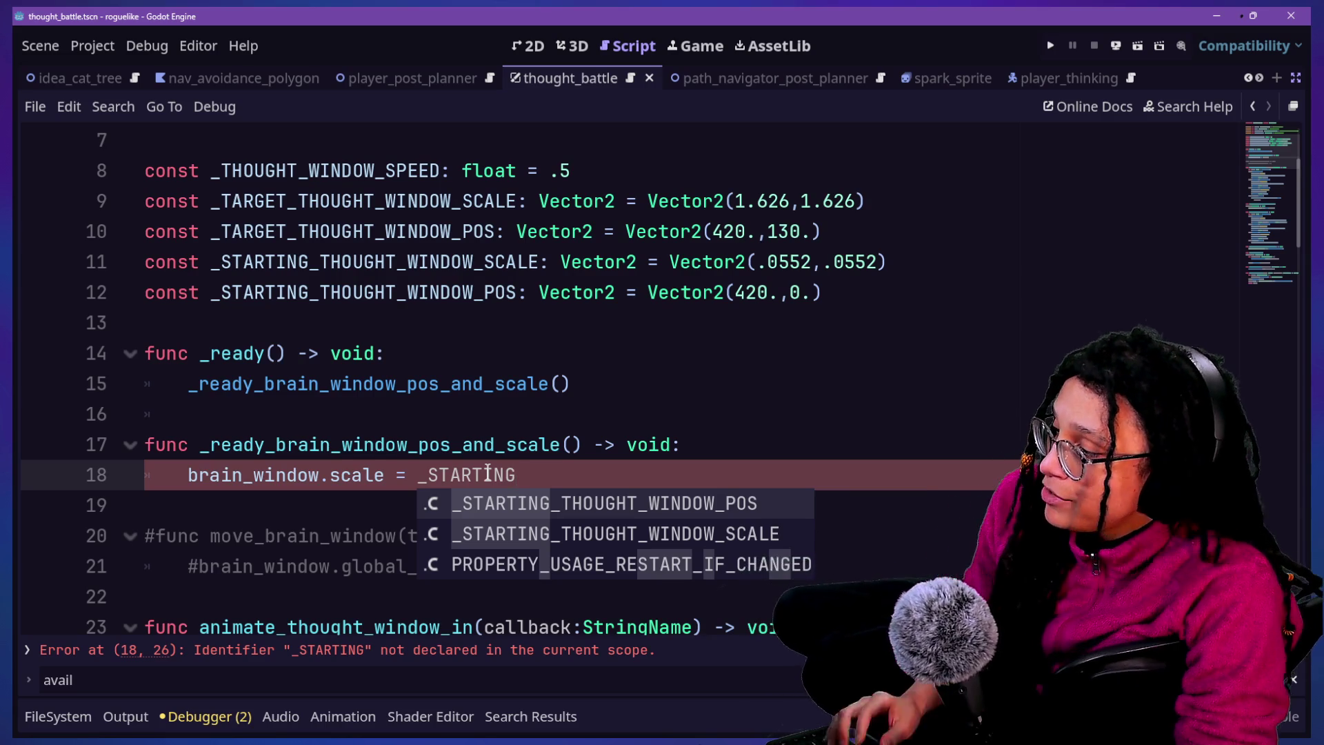
{"action": "type", "text": "_T"}
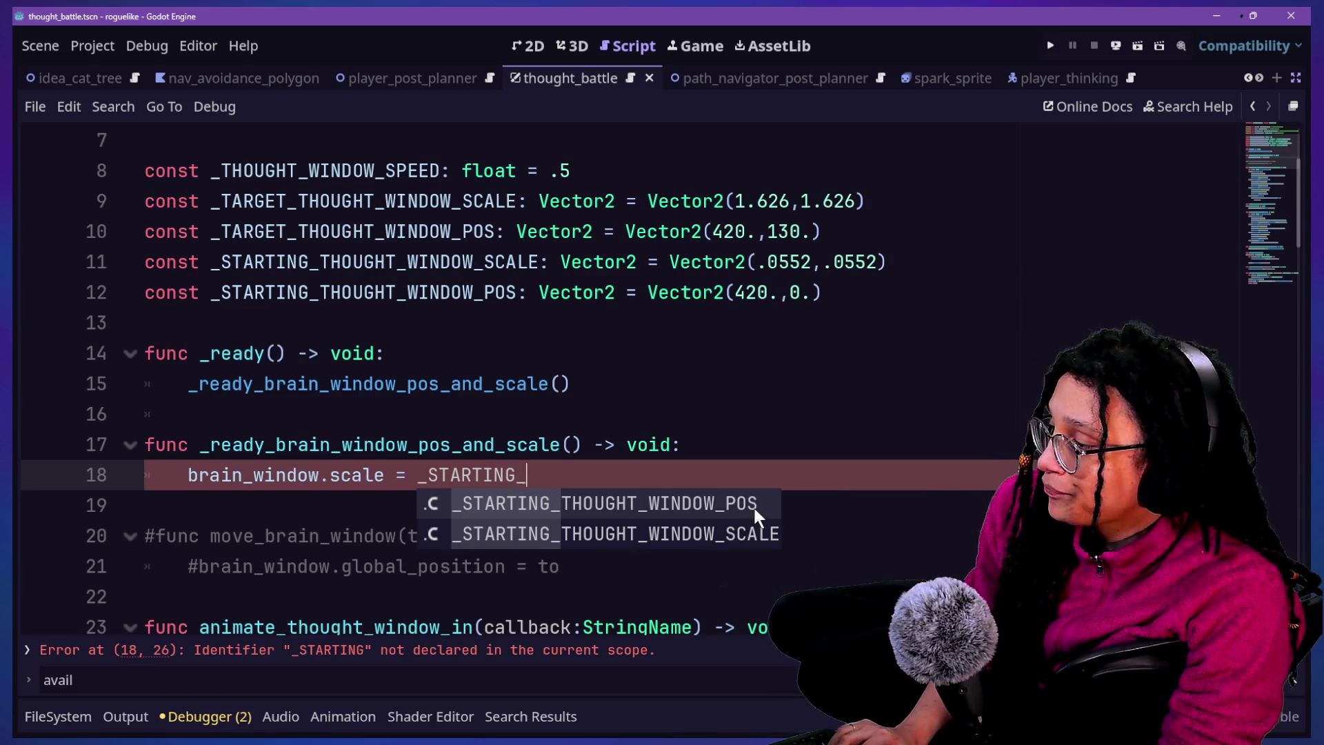
{"action": "left_click", "coordinate": [757, 516]}
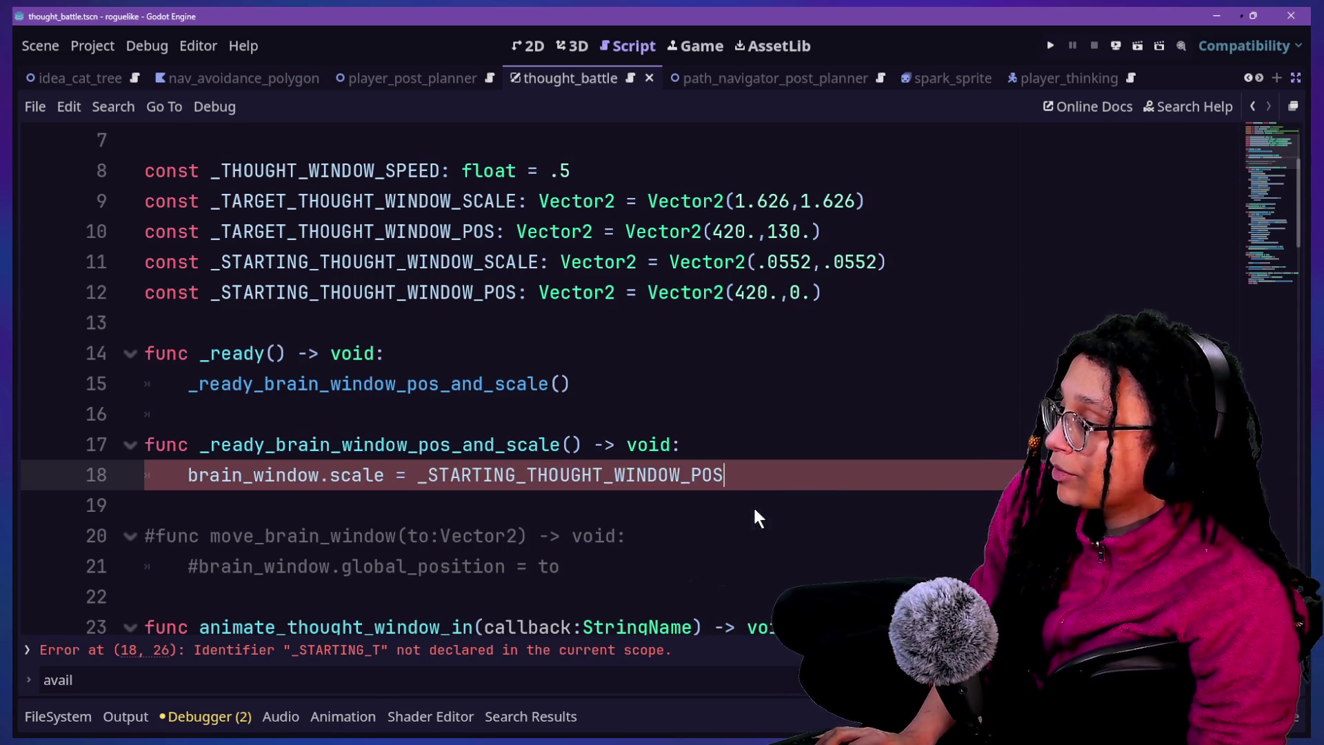
Duplicate line 18 and change the copy to set brain_window.position
{"action": "left_click_drag", "start_coordinate": [743, 471], "coordinate": [738, 451]}
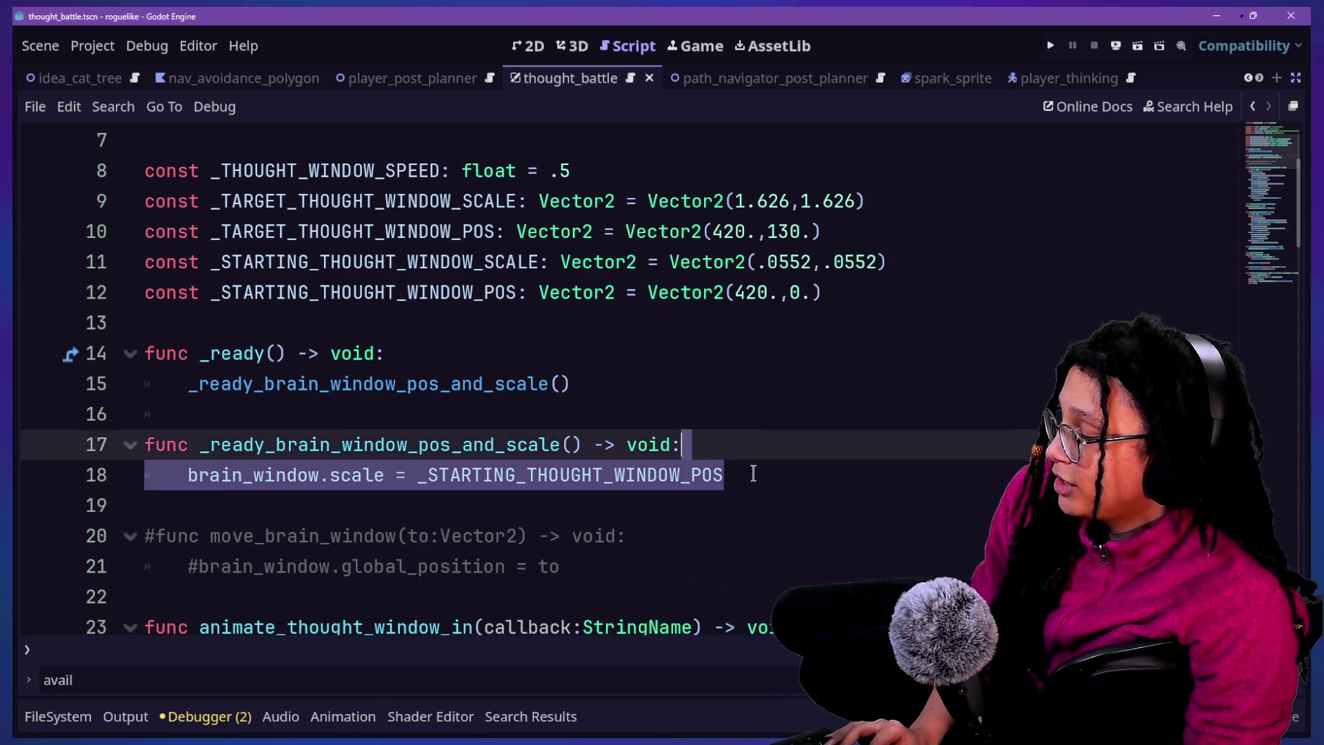
{"action": "key", "text": "ctrl+shift+d"}
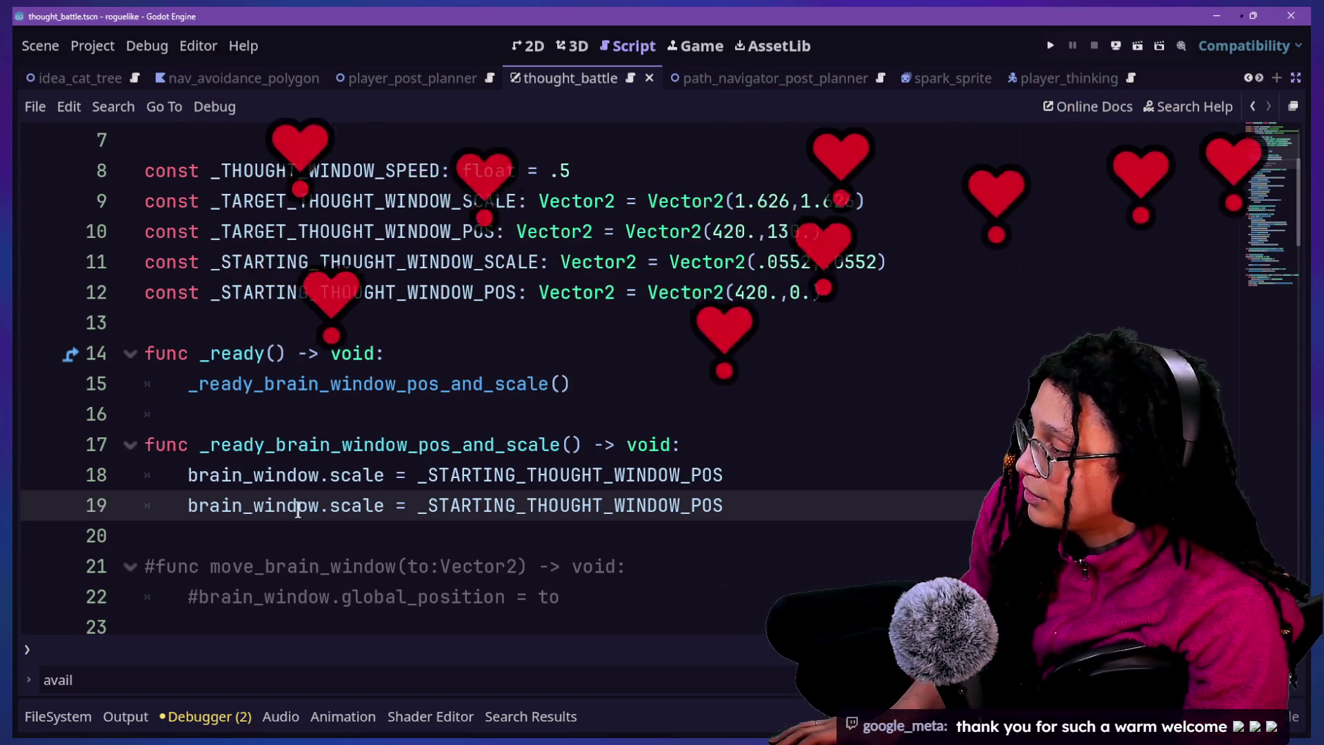
{"action": "left_click_drag", "start_coordinate": [330, 506], "coordinate": [373, 509]}
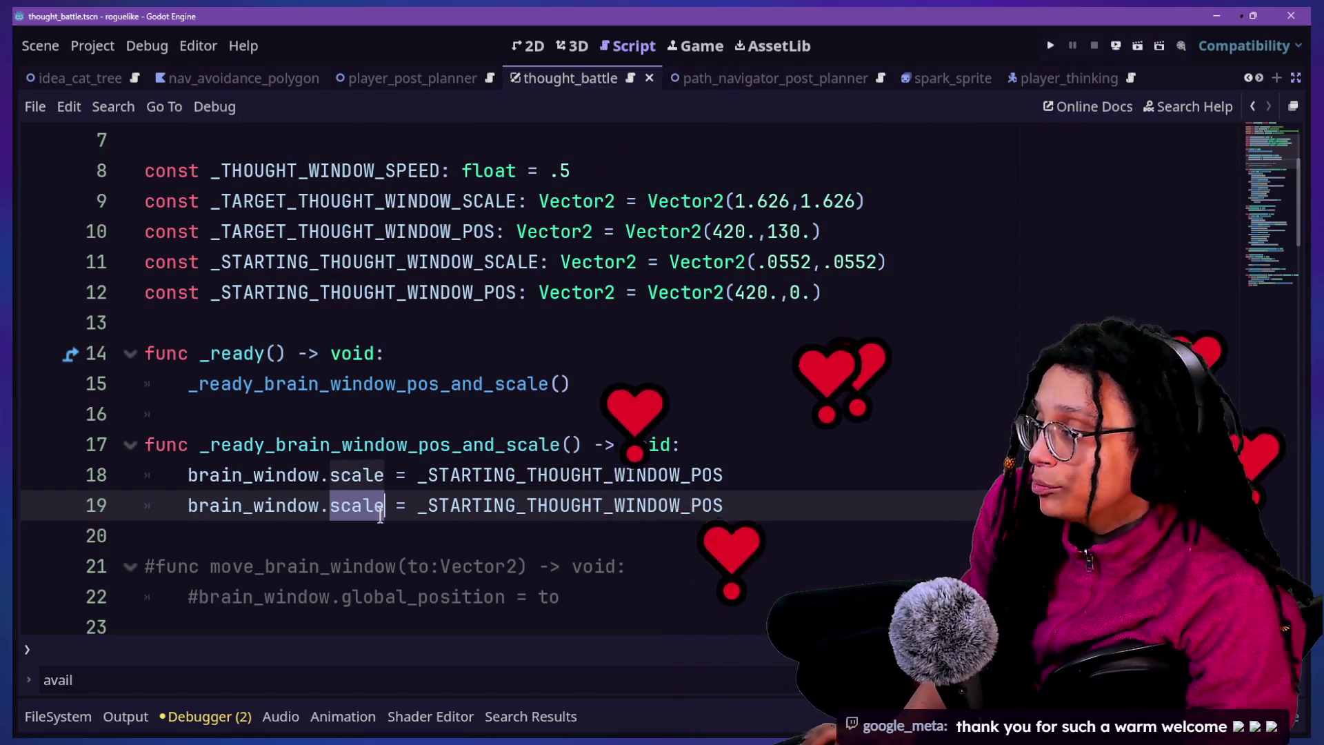
{"action": "key", "text": "Delete"}
{"action": "key", "text": "Delete"}
{"action": "type", "text": "position"}
{"action": "key", "text": "Left"}
{"action": "key", "text": "Left"}
{"action": "key", "text": "Left"}
Make line 18 use _STARTING_THOUGHT_WINDOW_SCALE, keep line 19 on _POS, and save
{"action": "left_click", "coordinate": [506, 504]}
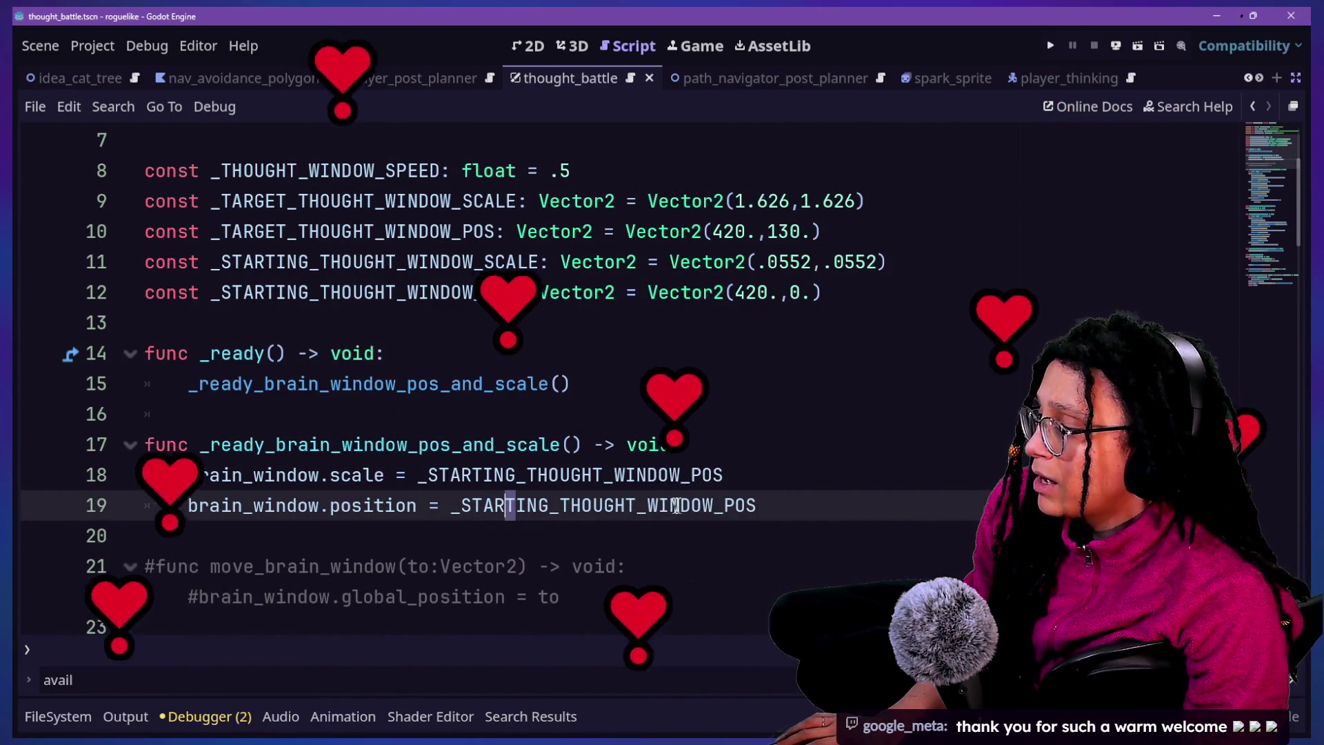
{"action": "left_click", "coordinate": [746, 476]}
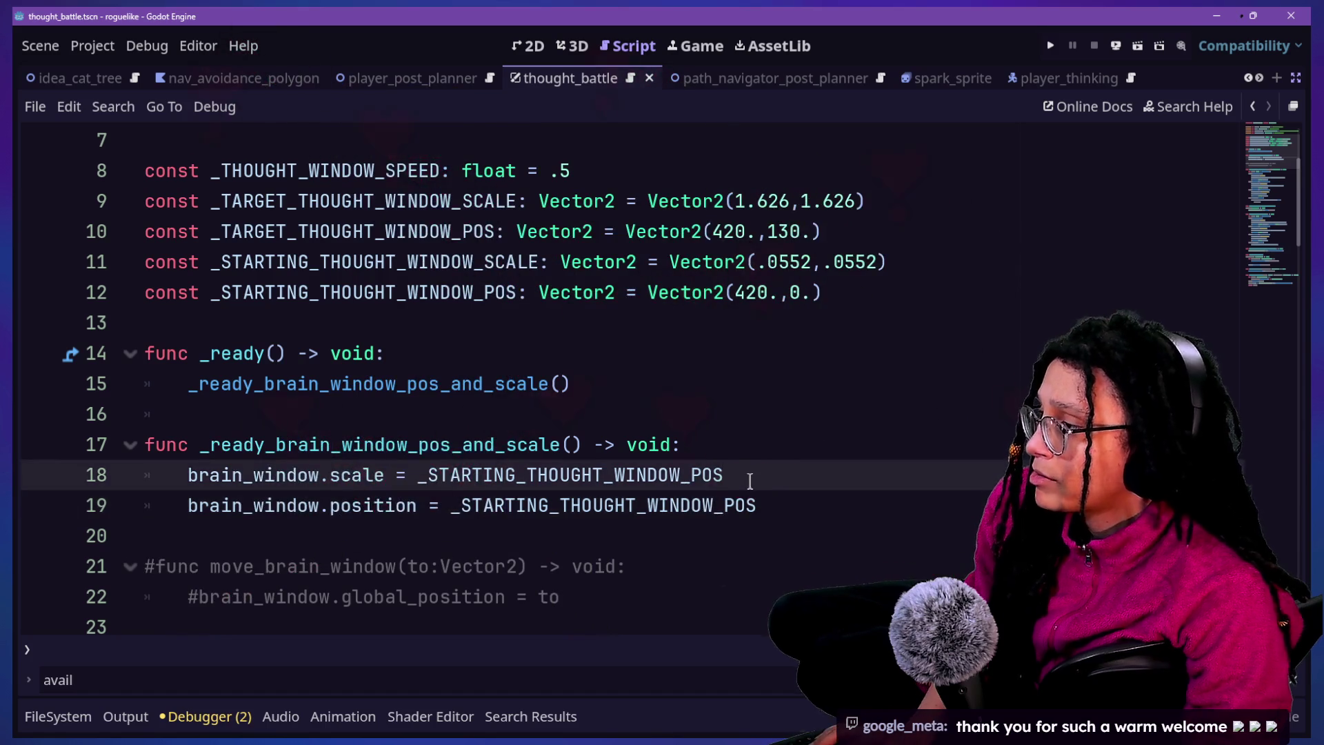
{"action": "key", "text": "BackSpace"}
{"action": "key", "text": "BackSpace"}
{"action": "key", "text": "BackSpace"}
{"action": "type", "text": "SCALE"}
{"action": "left_click", "coordinate": [526, 322]}
{"action": "key", "text": "ctrl+s"}
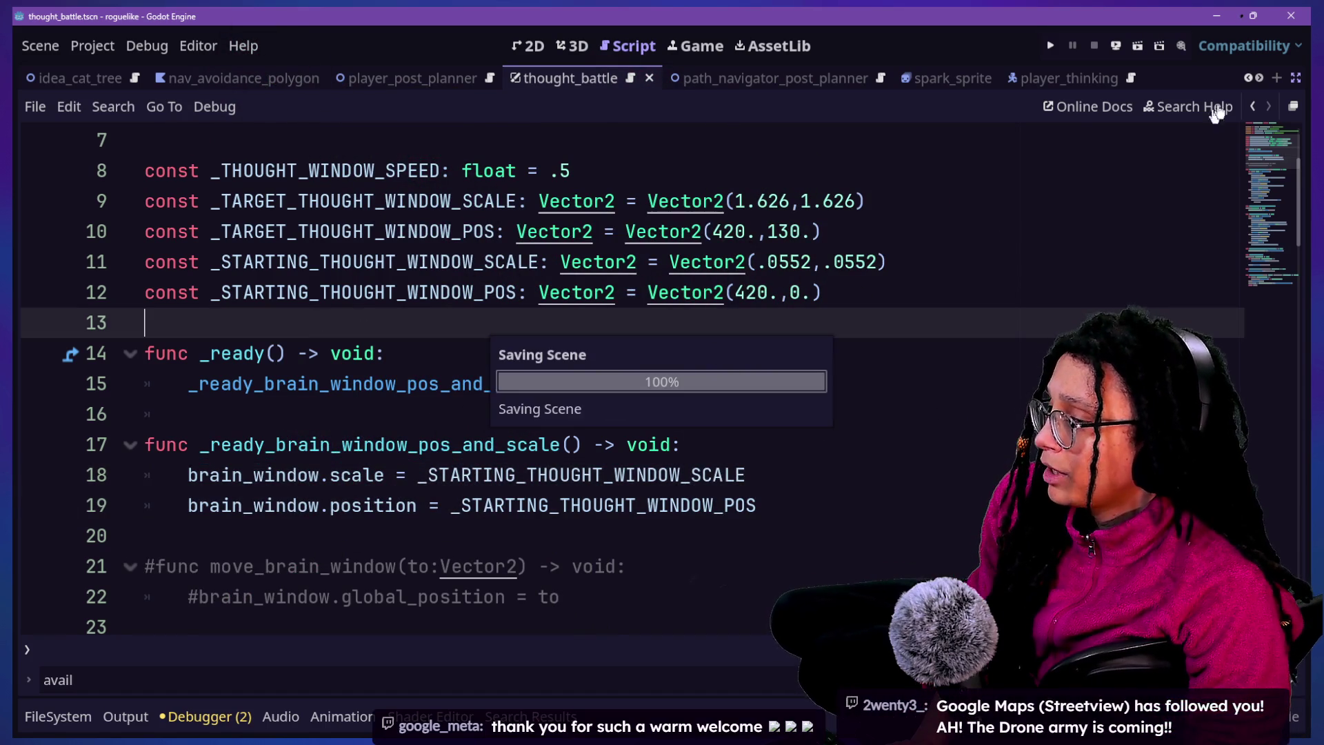
Restore the side docks and select the Brain_Texture node in the 2D scene
{"action": "left_click", "coordinate": [1291, 107]}
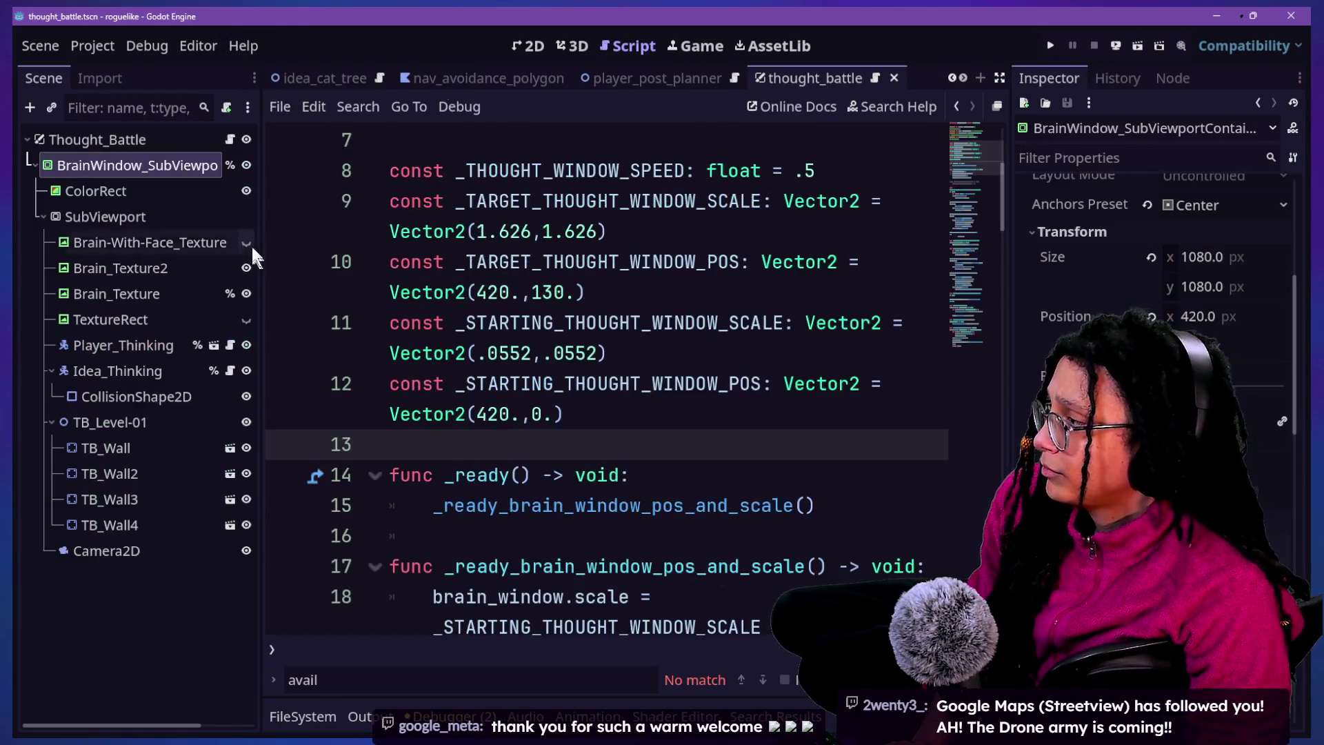
{"action": "left_click", "coordinate": [528, 45]}
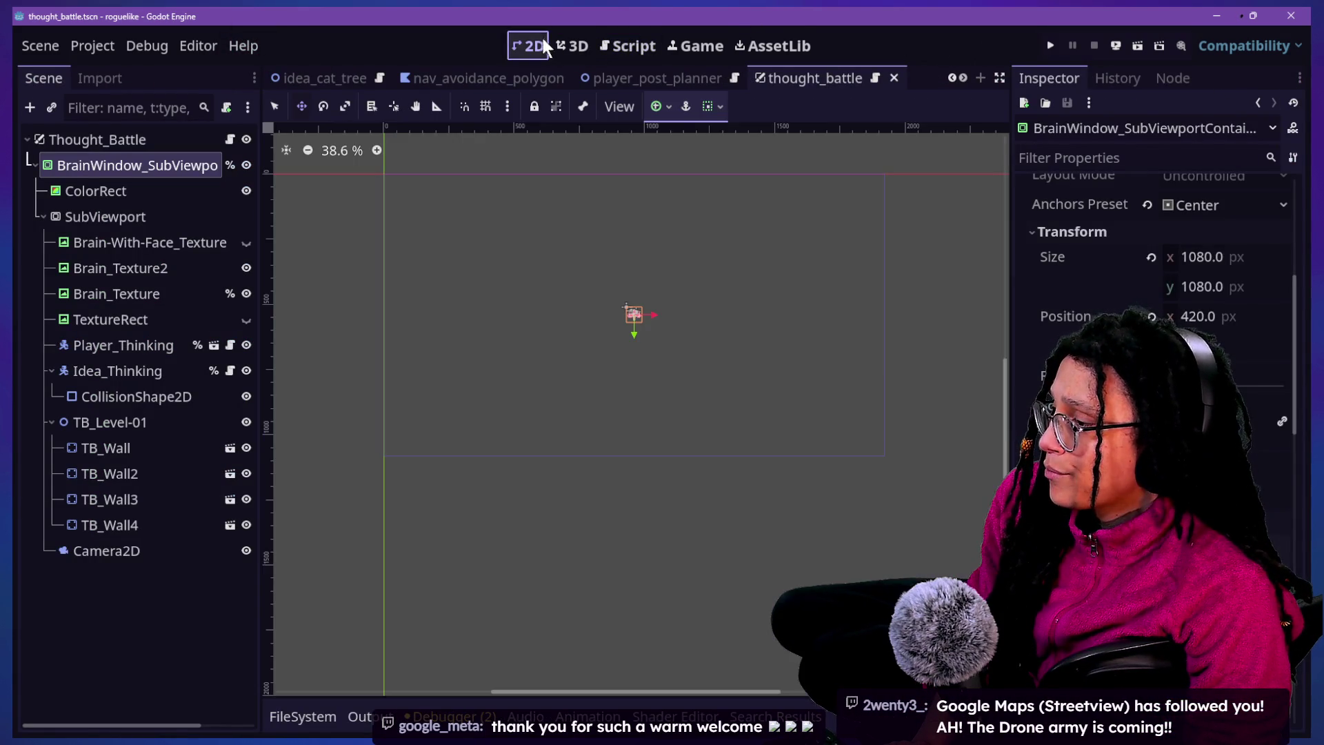
{"action": "scroll", "coordinate": [682, 296], "scroll_direction": "up", "scroll_amount": 6}
{"action": "scroll", "coordinate": [549, 329], "scroll_direction": "up", "scroll_amount": 1}
{"action": "scroll", "coordinate": [494, 363], "scroll_direction": "up", "scroll_amount": 5}
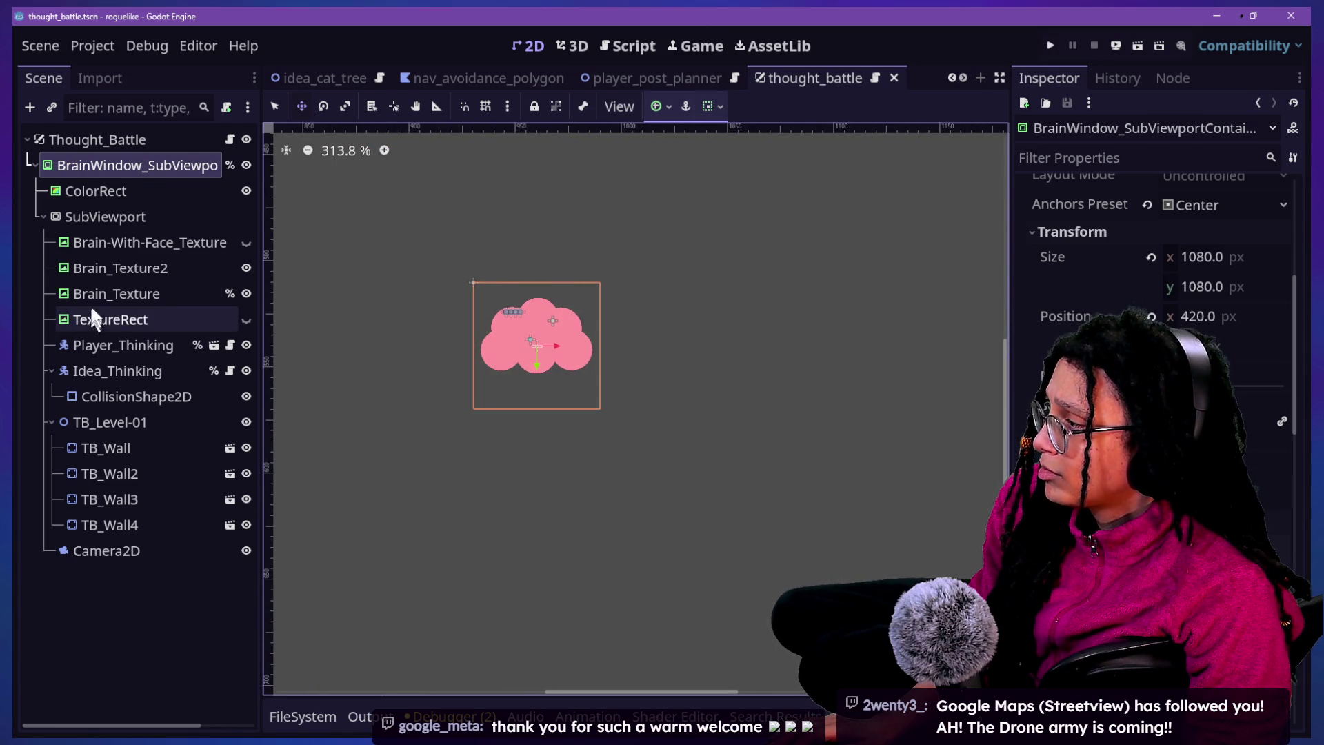
{"action": "left_click", "coordinate": [115, 293]}
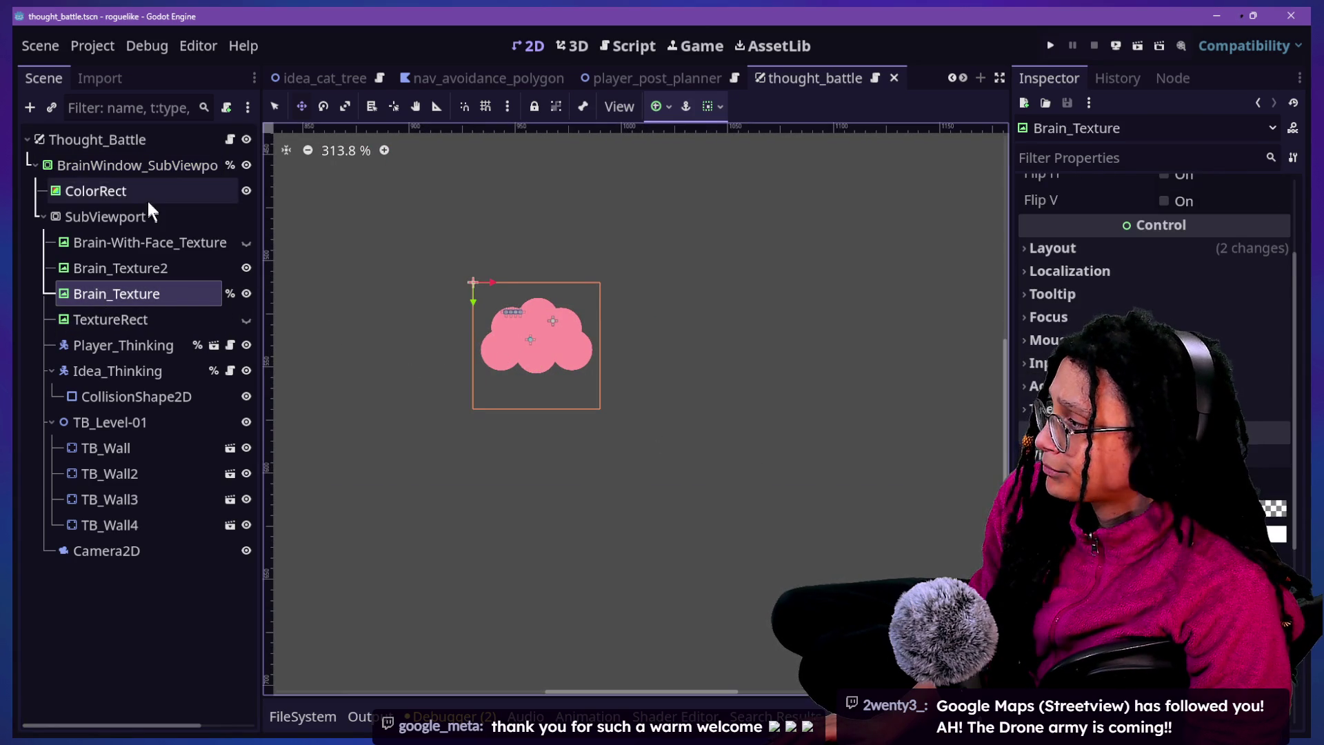
Go back to the thought_battle script and open the quick resource search
{"action": "left_click", "coordinate": [229, 139]}
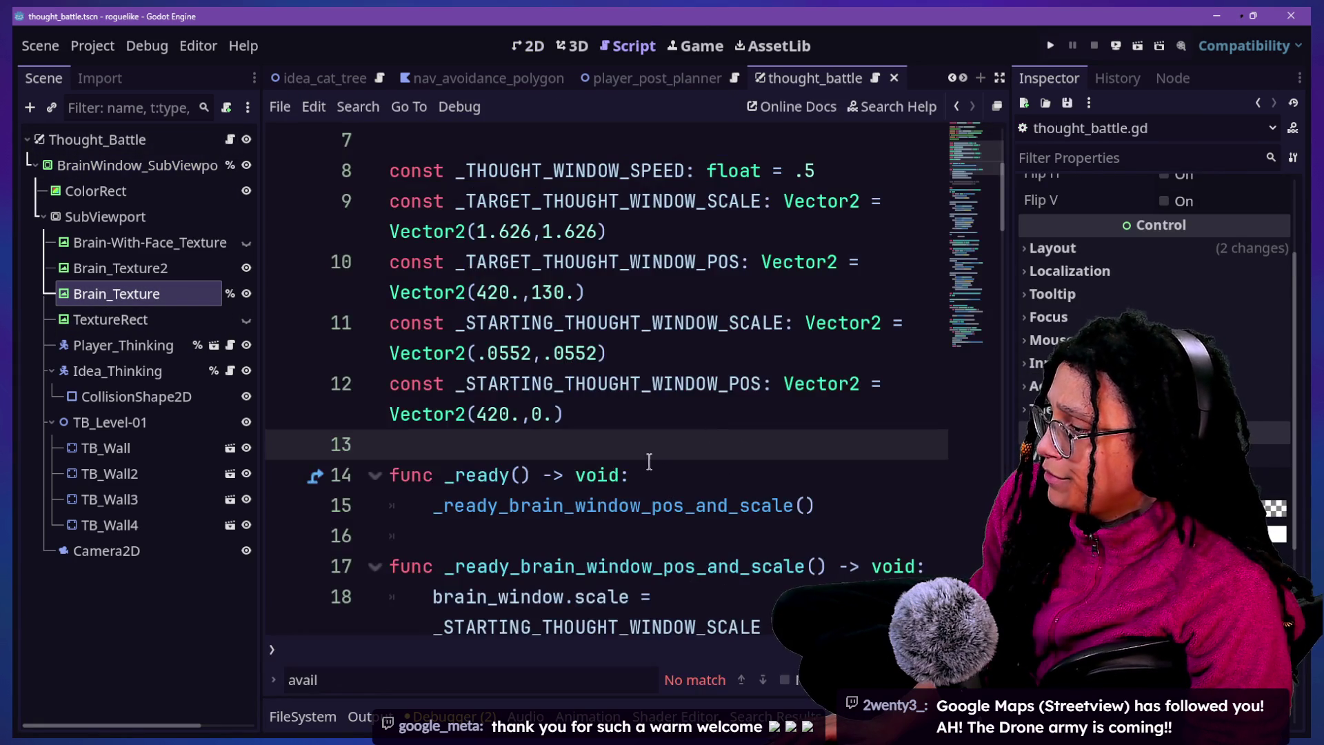
{"action": "scroll", "coordinate": [649, 461], "scroll_direction": "down", "scroll_amount": 3}
{"action": "scroll", "coordinate": [649, 461], "scroll_direction": "up", "scroll_amount": 6}
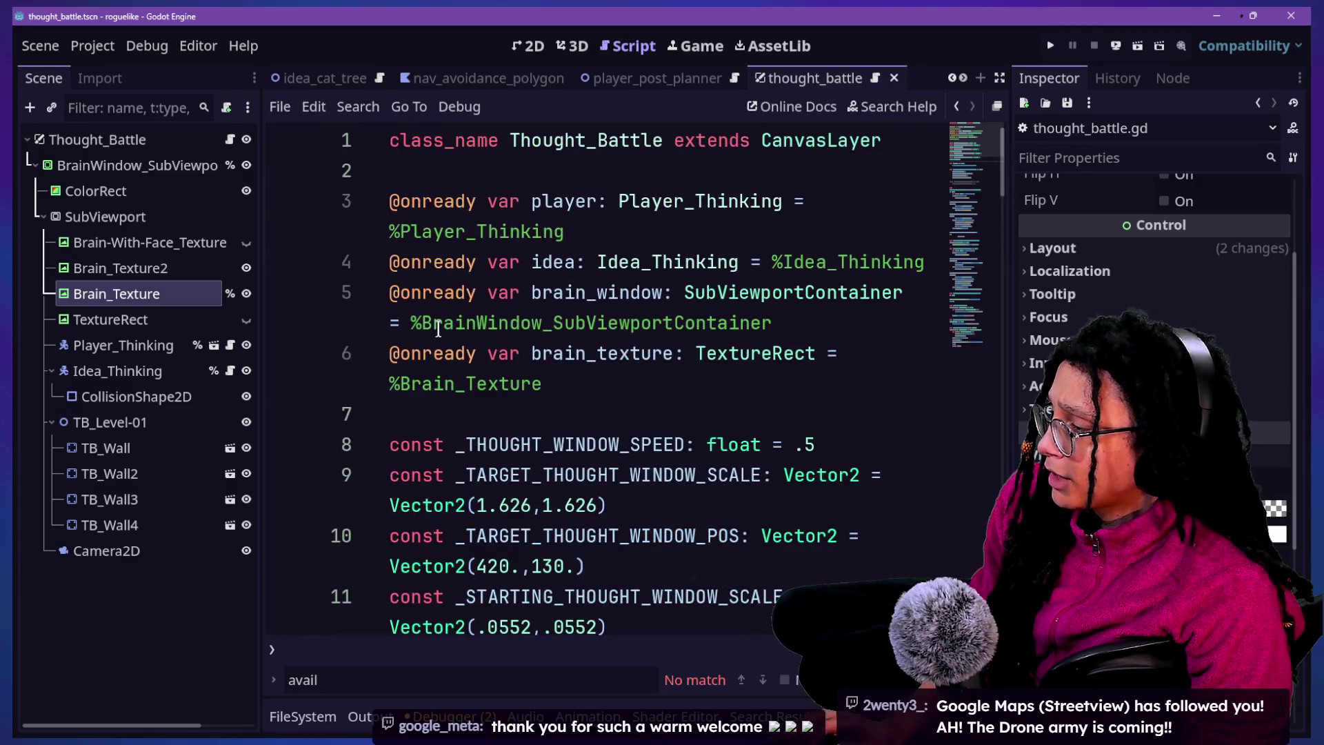
{"action": "scroll", "coordinate": [482, 379], "scroll_direction": "down", "scroll_amount": 5}
{"action": "scroll", "coordinate": [546, 429], "scroll_direction": "up", "scroll_amount": 1}
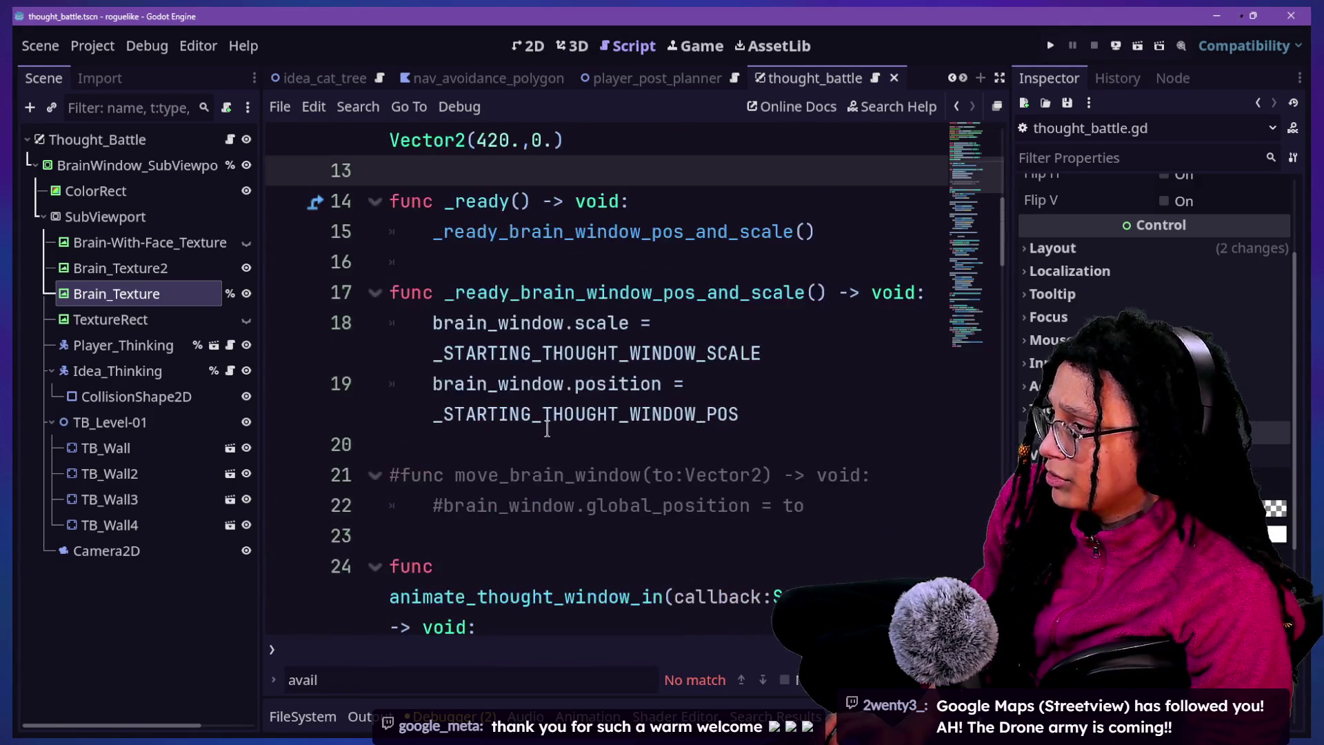
{"action": "key", "text": "shift+alt+o"}
Search 'thought', open thought-battle-bg.png, then page down to the window-out tween code
{"action": "type", "text": "thought"}
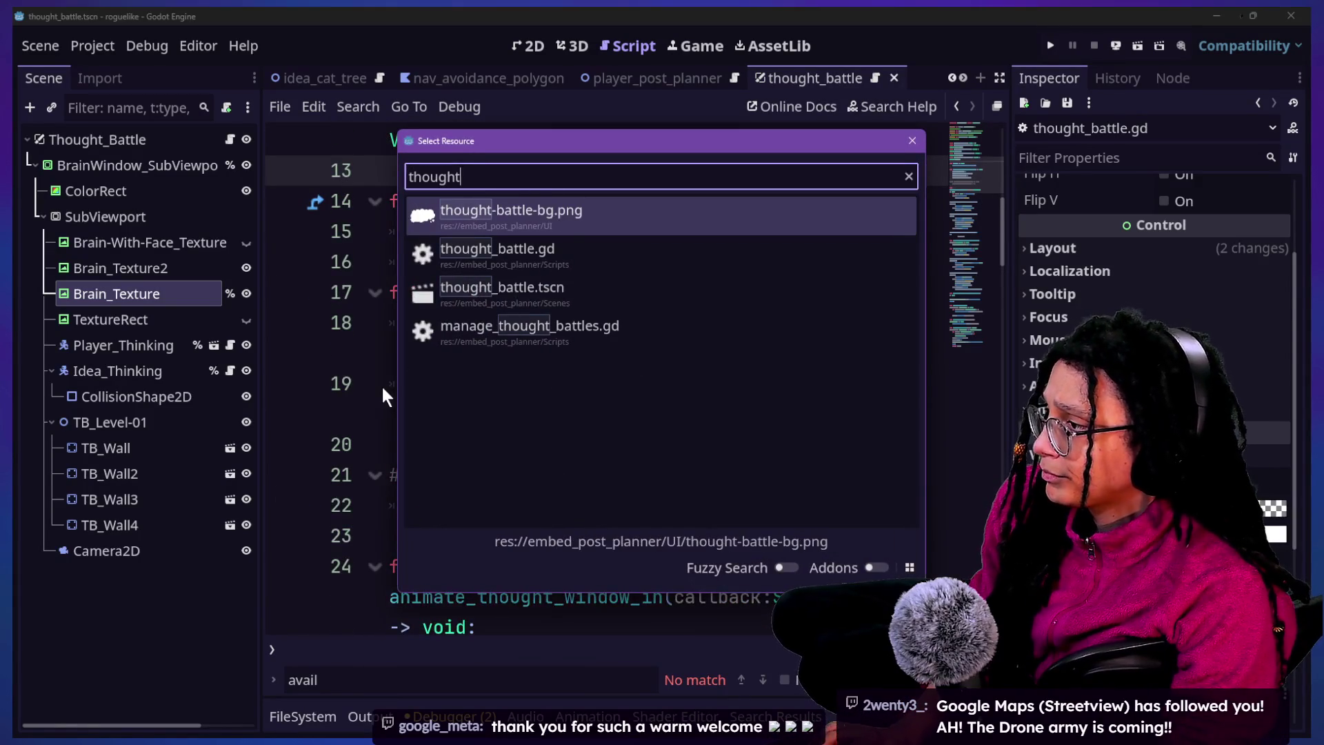
{"action": "key", "text": "Return"}
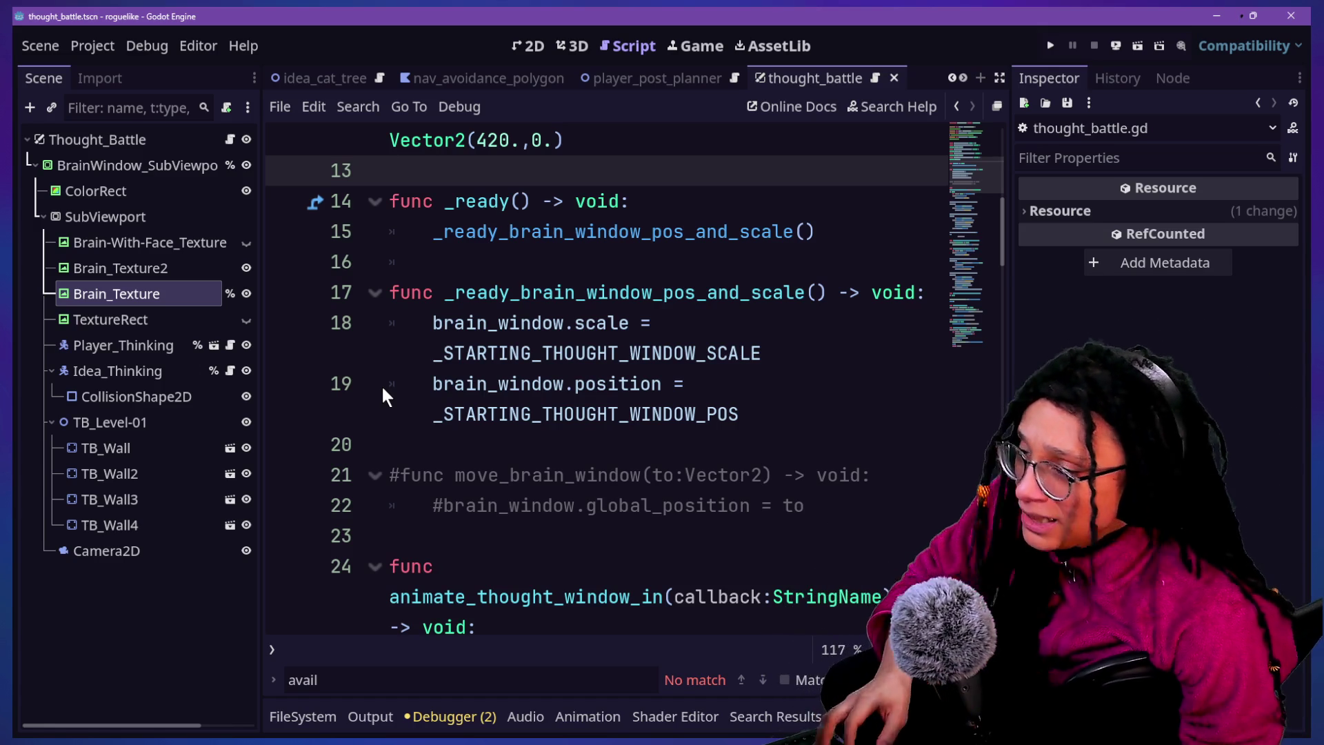
{"action": "key", "text": "Page_Down"}
{"action": "key", "text": "Page_Down"}
{"action": "key", "text": "Page_Down"}
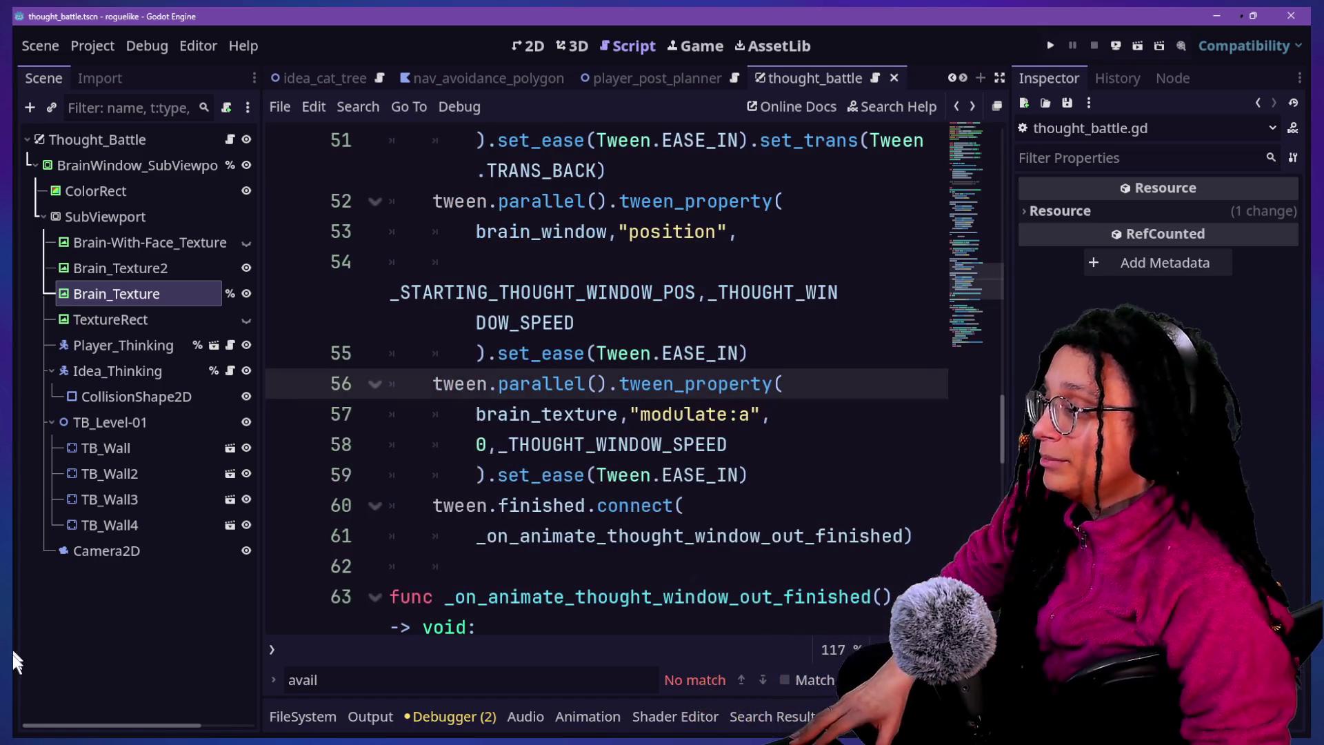
Enter distraction-free mode, undo the stray edit, and select the setup call in _ready
{"action": "key", "text": "ctrl+shift+F11"}
{"action": "left_click", "coordinate": [571, 349]}
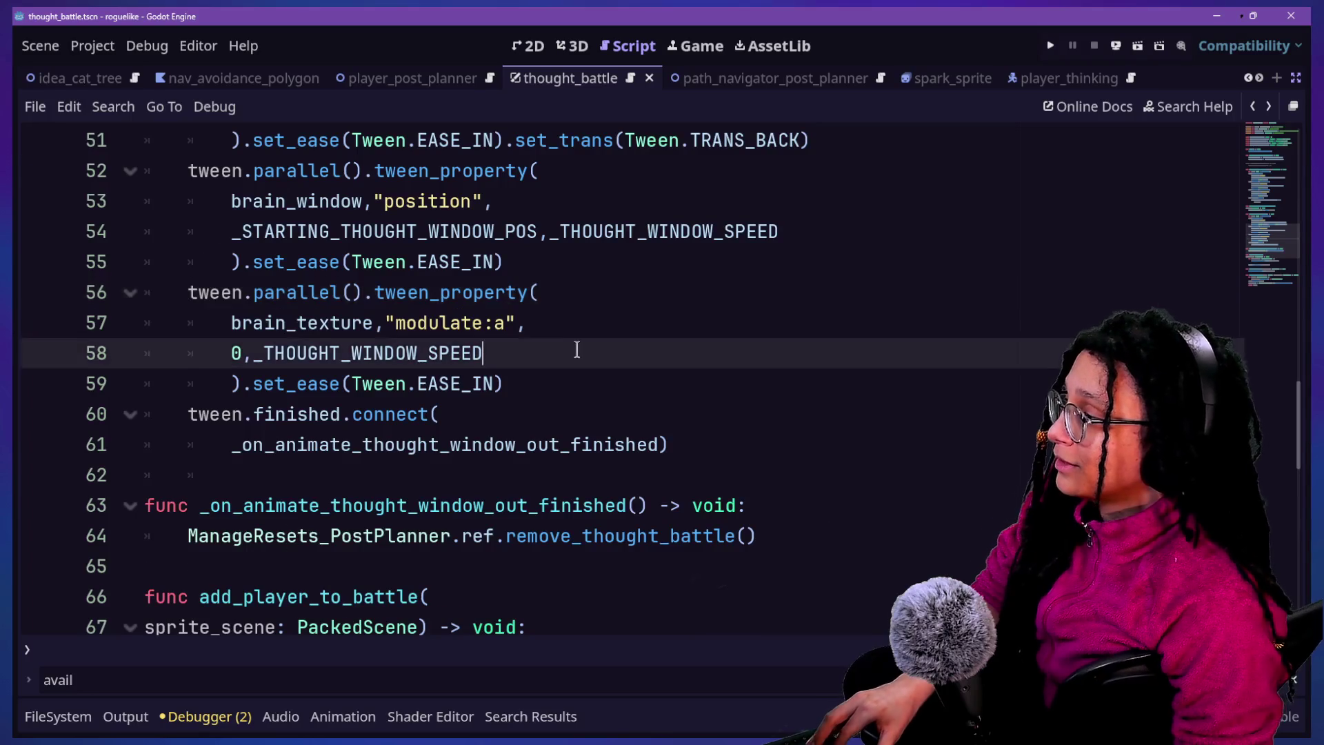
{"action": "key", "text": "ctrl+z"}
{"action": "scroll", "coordinate": [578, 349], "scroll_direction": "up", "scroll_amount": 4}
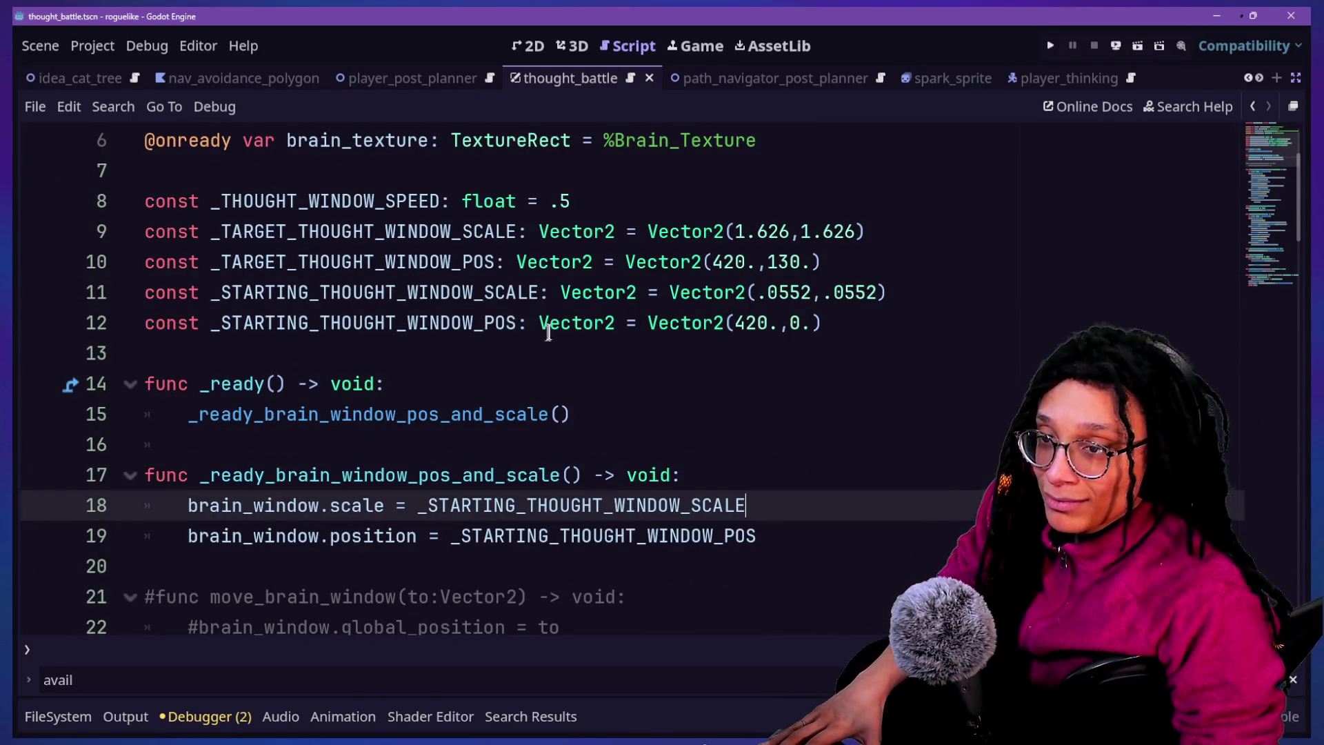
{"action": "left_click", "coordinate": [674, 261]}
{"action": "left_click", "coordinate": [676, 232]}
{"action": "left_click", "coordinate": [679, 357]}
{"action": "key", "text": "Down"}
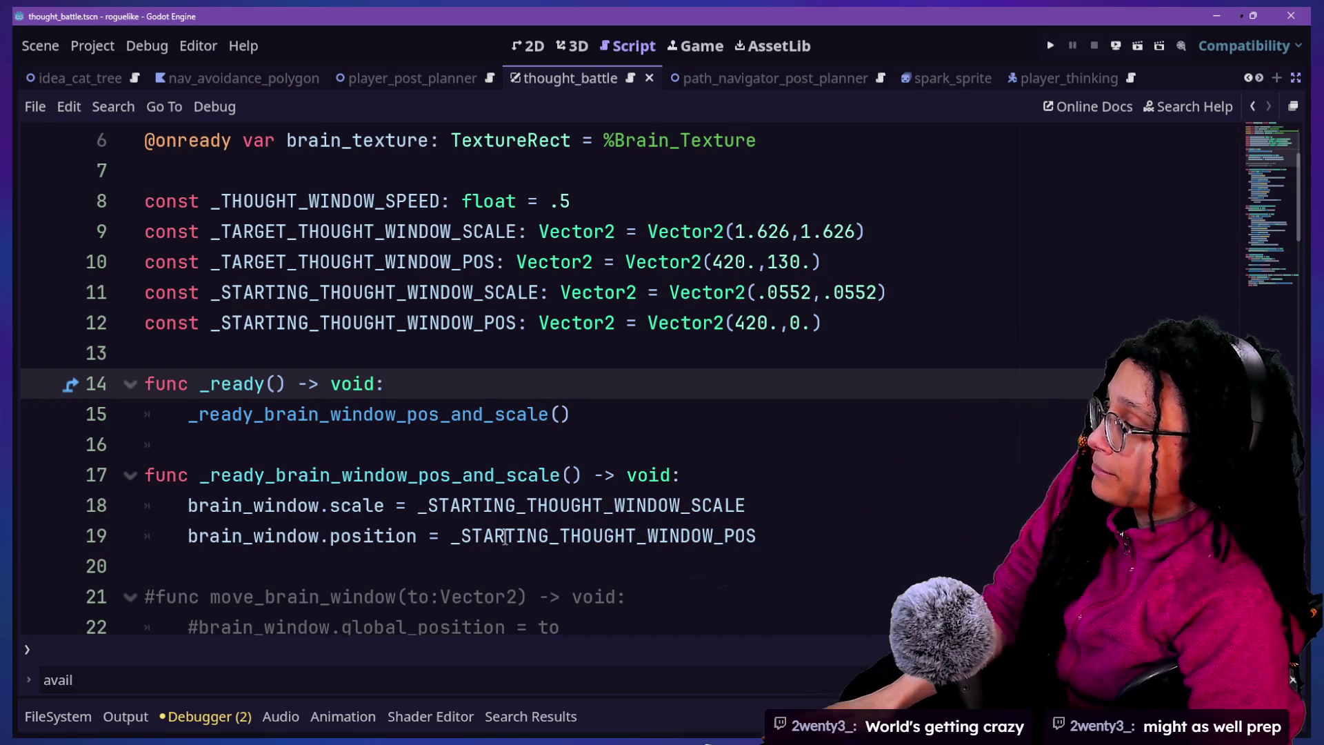
{"action": "left_click_drag", "start_coordinate": [627, 379], "coordinate": [630, 400]}
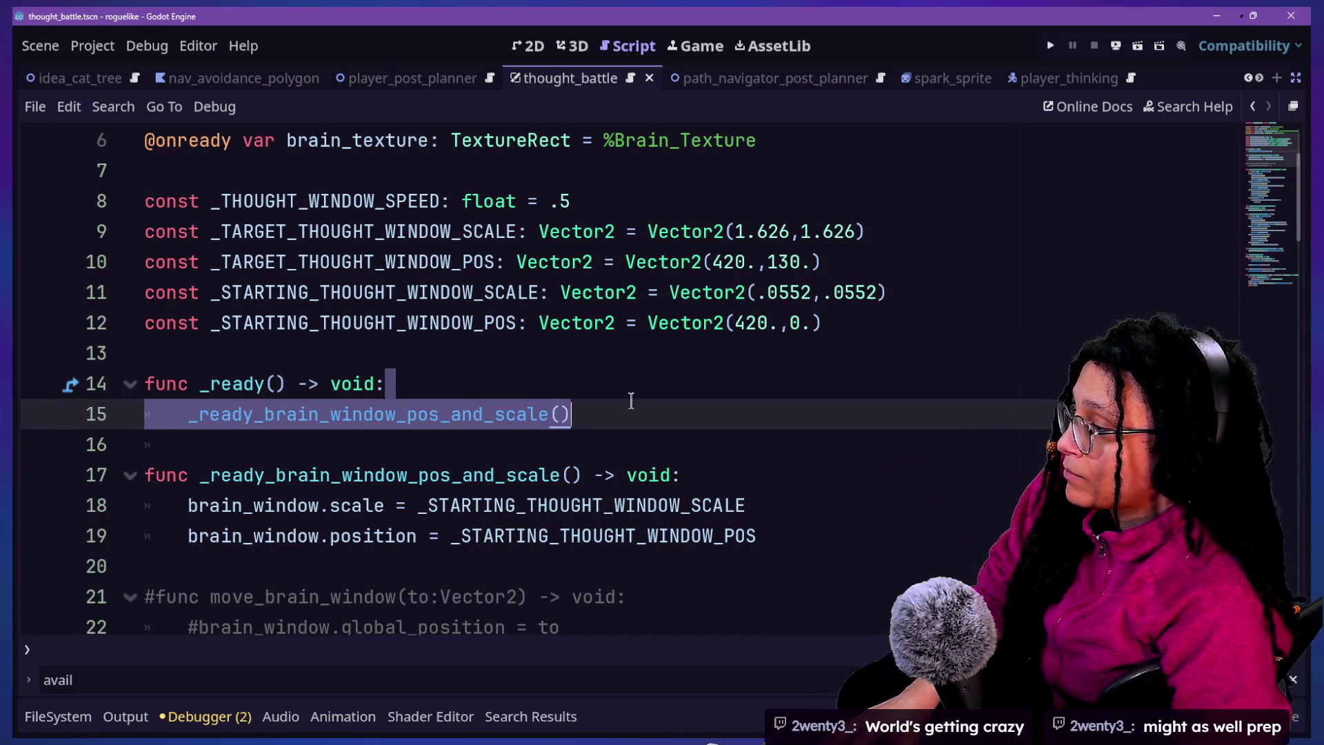
Add a _ready_brain_texture_alpha() call below _ready_brain_window_pos_and_scale() in _ready
{"action": "key", "text": "Down"}
{"action": "key", "text": "Up"}
{"action": "key", "text": "Return"}
{"action": "type", "text": "+R"}
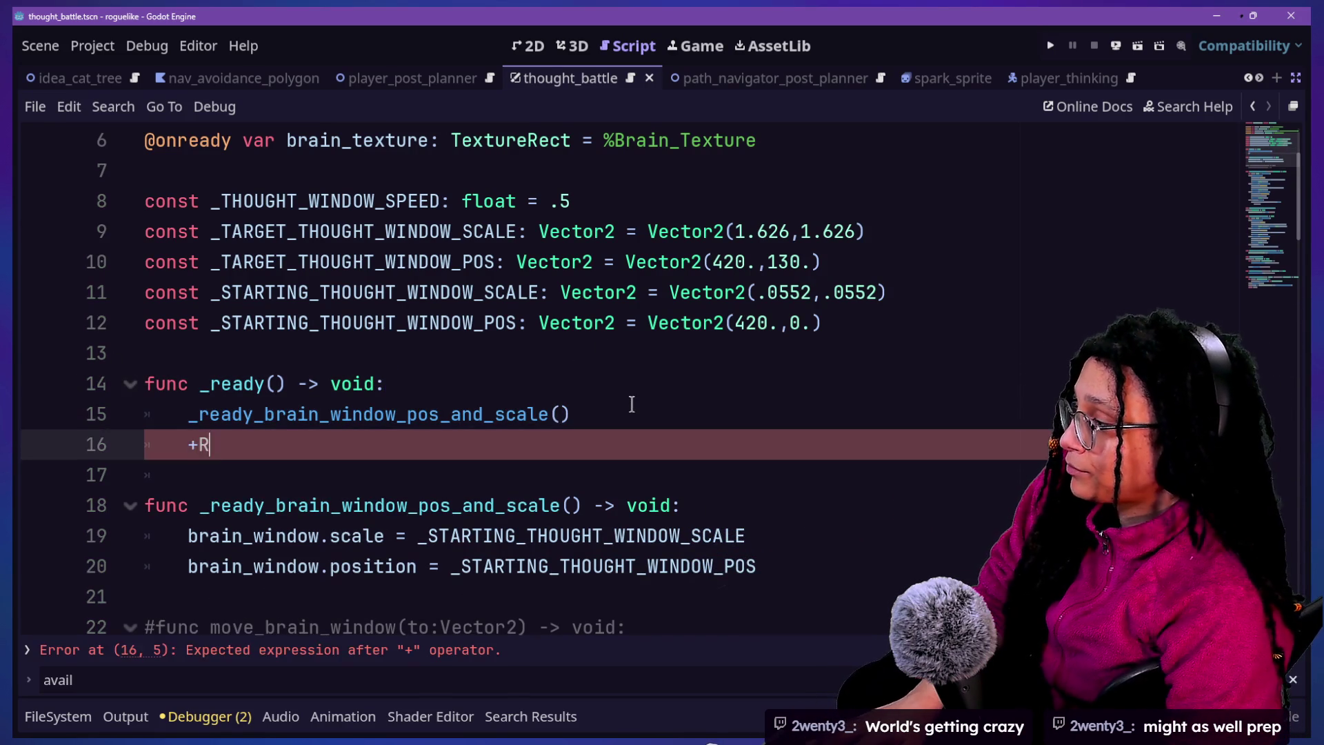
{"action": "type", "text": "_ready_"}
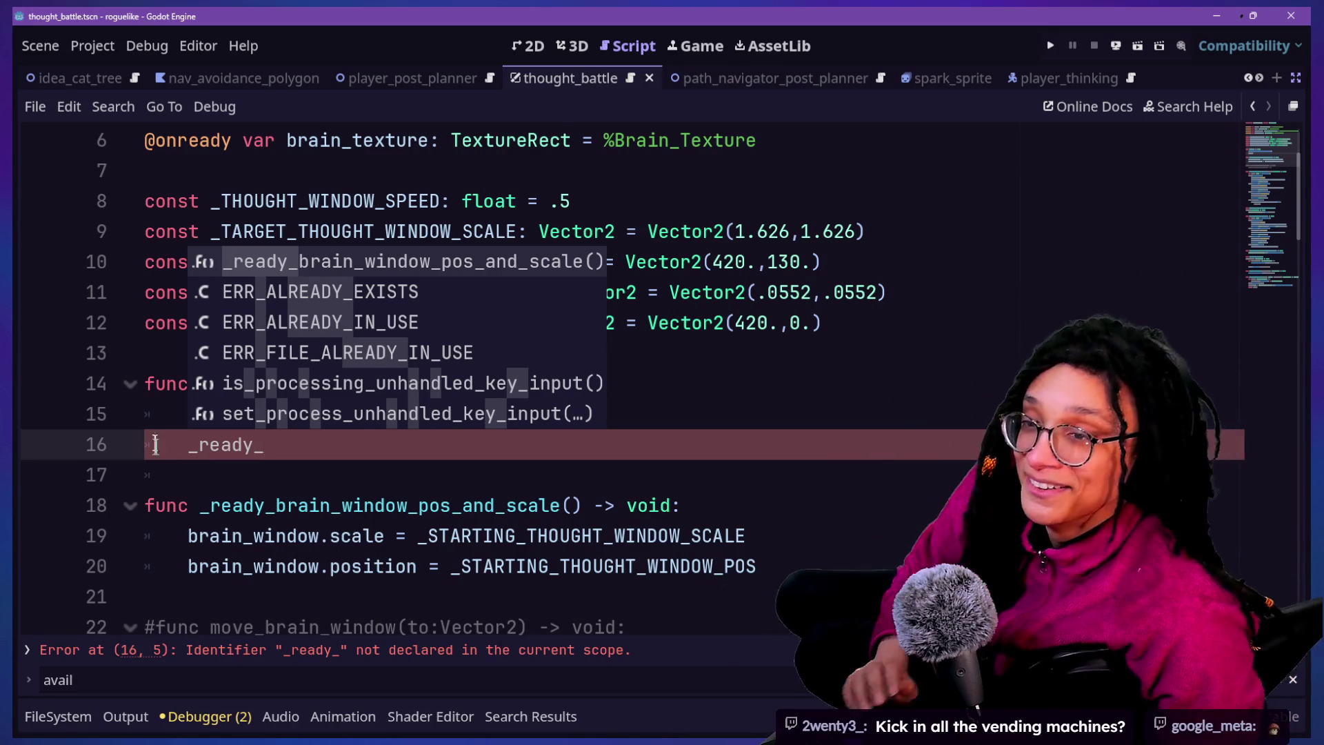
{"action": "left_click", "coordinate": [275, 482]}
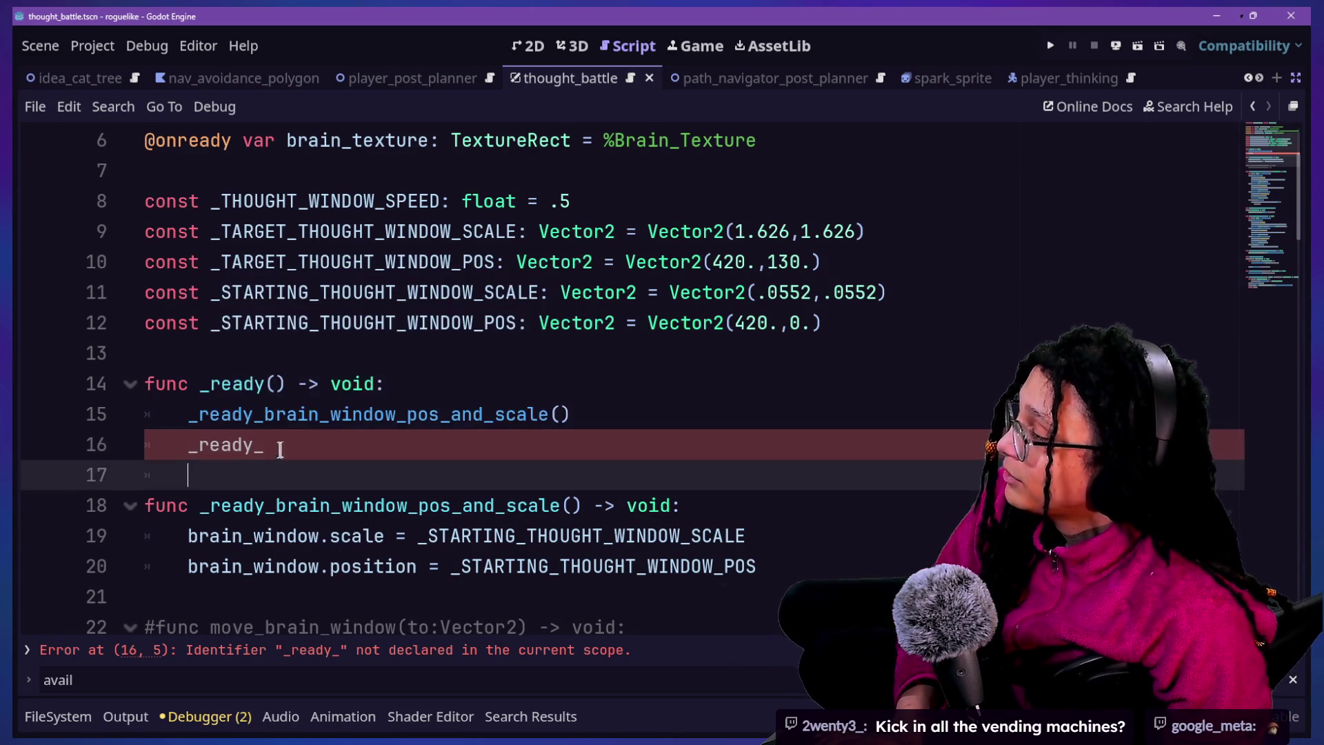
{"action": "left_click", "coordinate": [566, 429]}
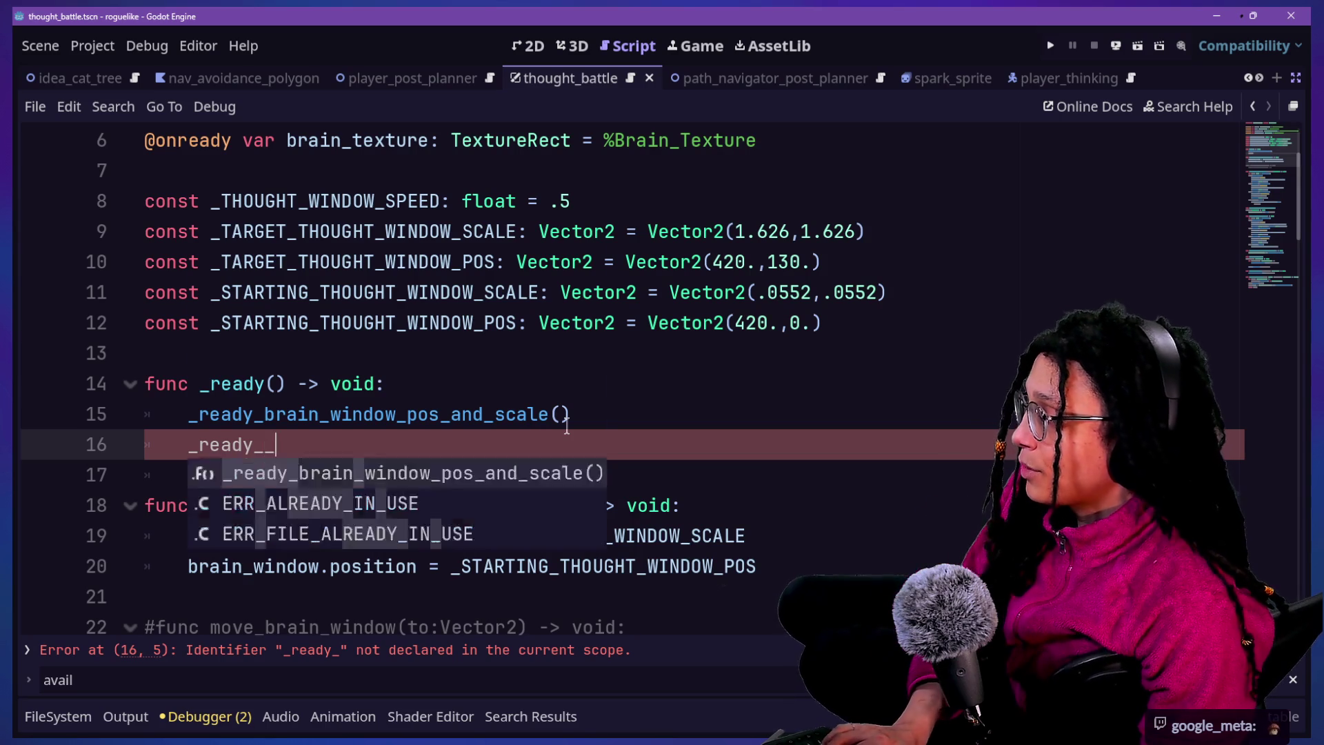
{"action": "key", "text": "BackSpace"}
{"action": "type", "text": "brain_texture_alpha("}
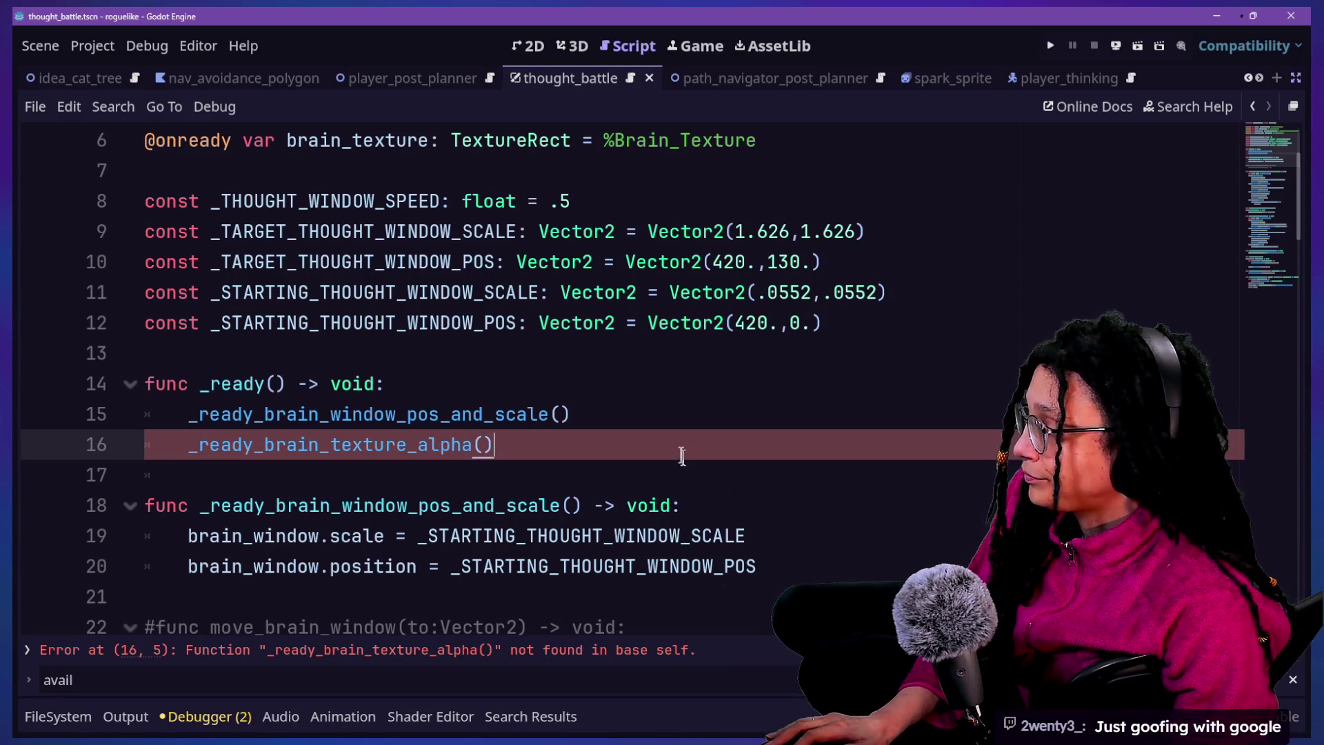
{"action": "left_click", "coordinate": [684, 426]}
{"action": "scroll", "coordinate": [771, 489], "scroll_direction": "down", "scroll_amount": 1}
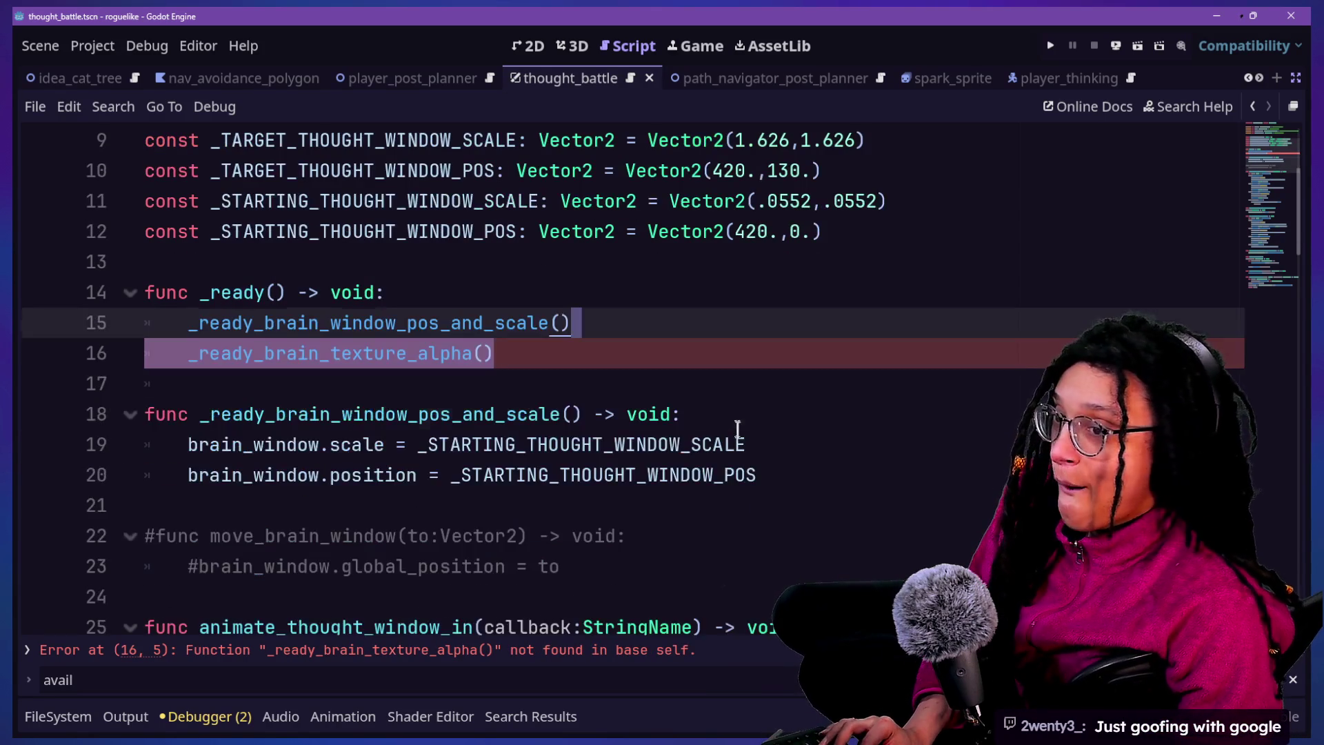
Insert blank lines after _ready and paste the _ready_brain_texture_alpha() name there
{"action": "left_click_drag", "start_coordinate": [721, 331], "coordinate": [718, 369]}
{"action": "left_click", "coordinate": [775, 473]}
{"action": "left_click", "coordinate": [744, 380]}
{"action": "left_click", "coordinate": [773, 564]}
{"action": "left_click", "coordinate": [774, 473]}
{"action": "key", "text": "Return"}
{"action": "left_click", "coordinate": [802, 487]}
{"action": "key", "text": "Down"}
{"action": "left_click", "coordinate": [802, 487]}
{"action": "key", "text": "Down"}
{"action": "key", "text": "Down"}
{"action": "type", "text": "_ready_brain_texture_alpha()"}
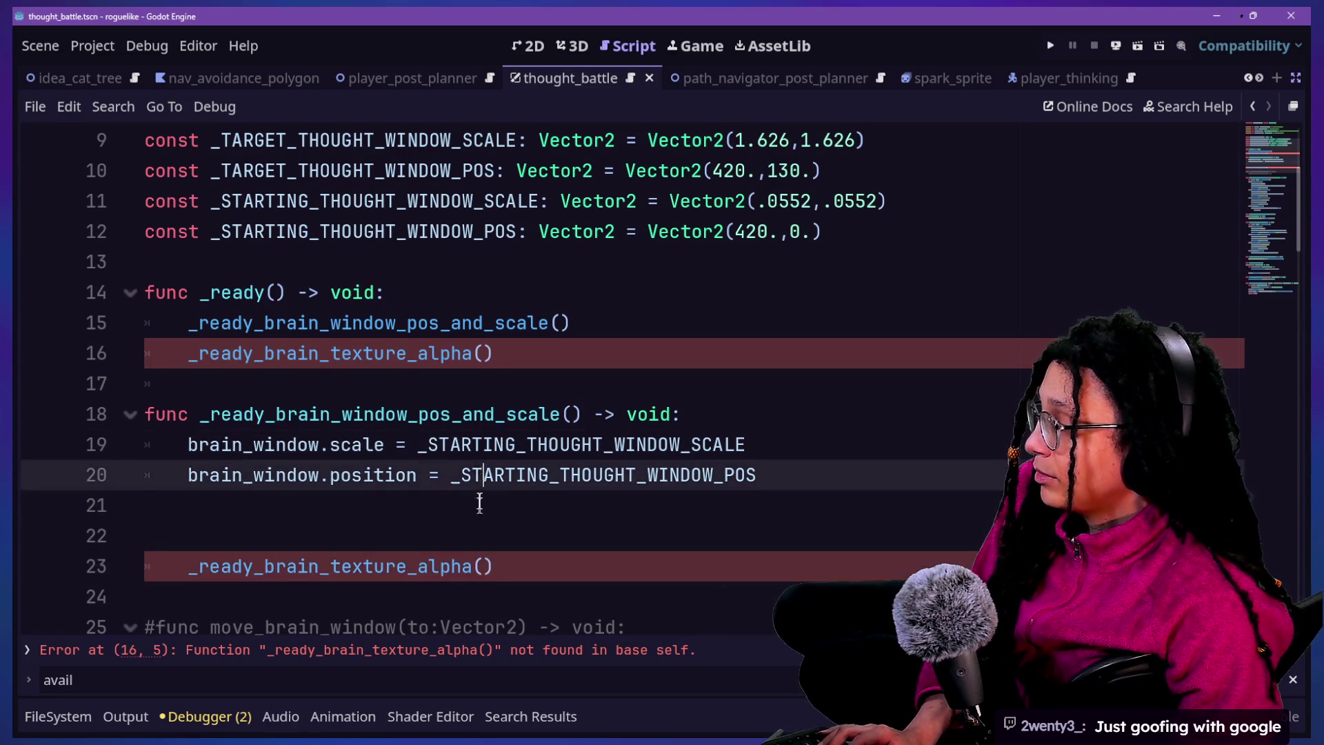
{"action": "left_click", "coordinate": [490, 531]}
{"action": "key", "text": "Delete"}
Make it func _ready_brain_texture_alpha() -> void: with body brain_texture.modulate.a = 0
{"action": "type", "text": "func"}
{"action": "key", "text": "Delete"}
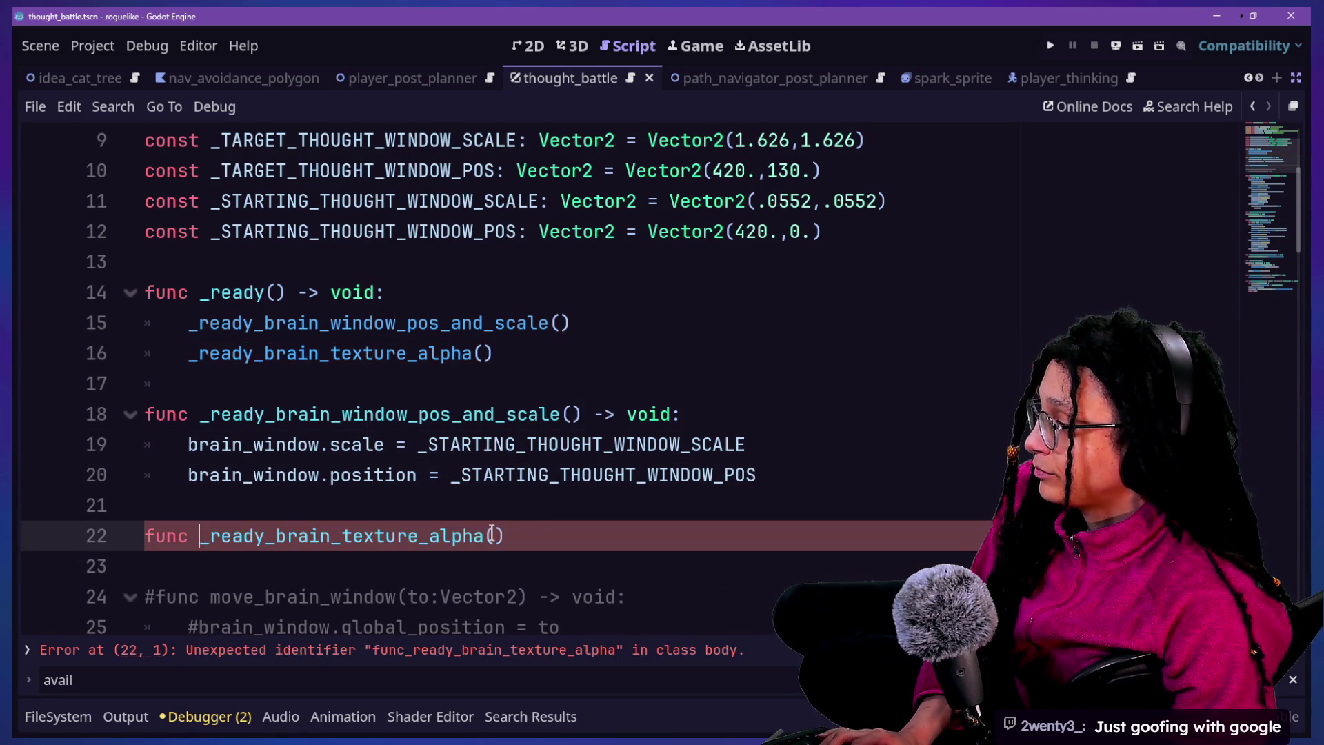
{"action": "left_click", "coordinate": [546, 551]}
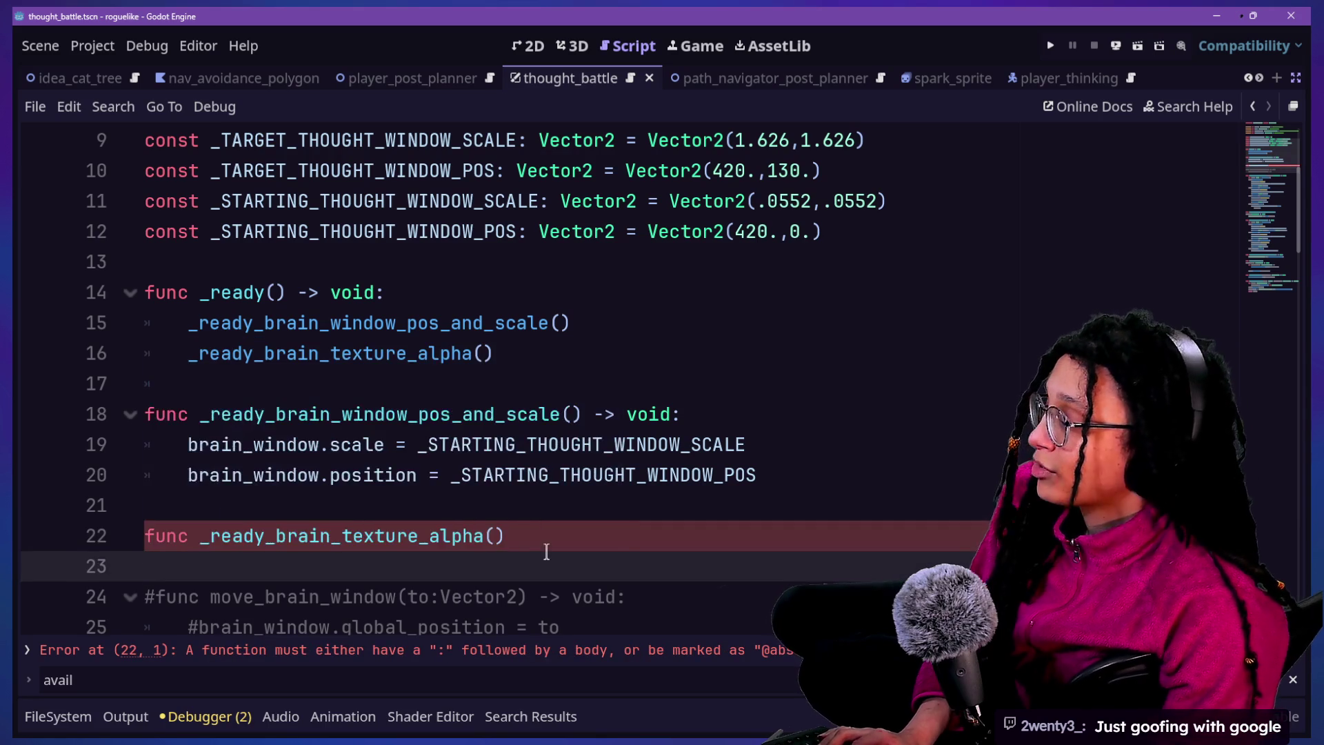
{"action": "left_click", "coordinate": [546, 550]}
{"action": "type", "text": "-> void:"}
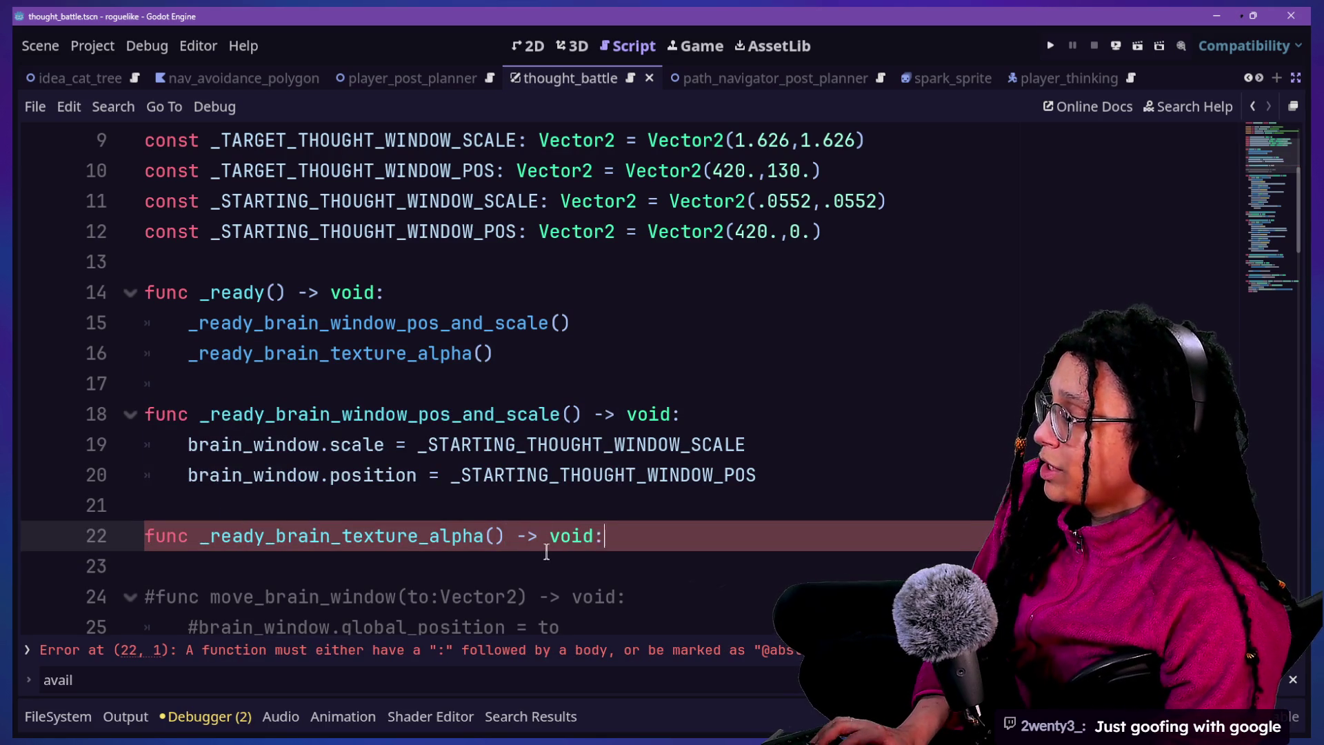
{"action": "key", "text": "Return"}
{"action": "type", "text": "brain"}
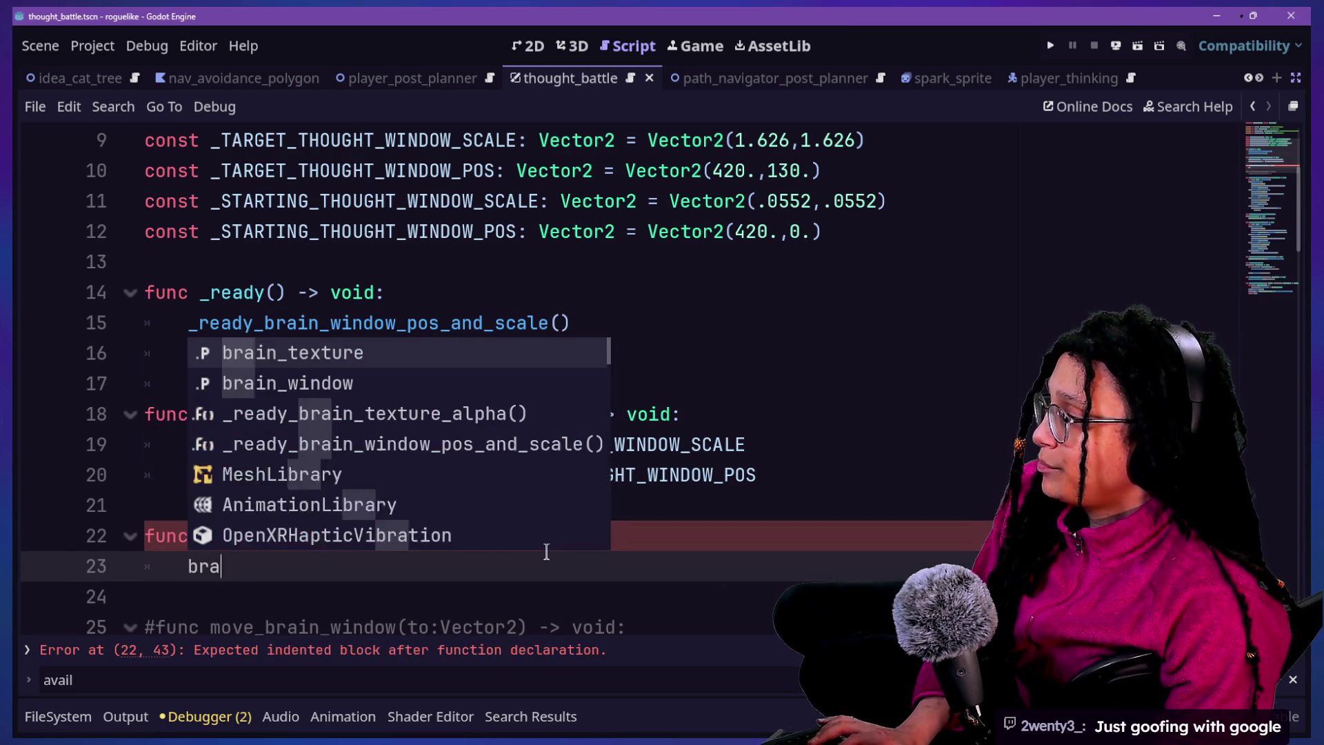
{"action": "key", "text": "Return"}
{"action": "type", "text": "mode"}
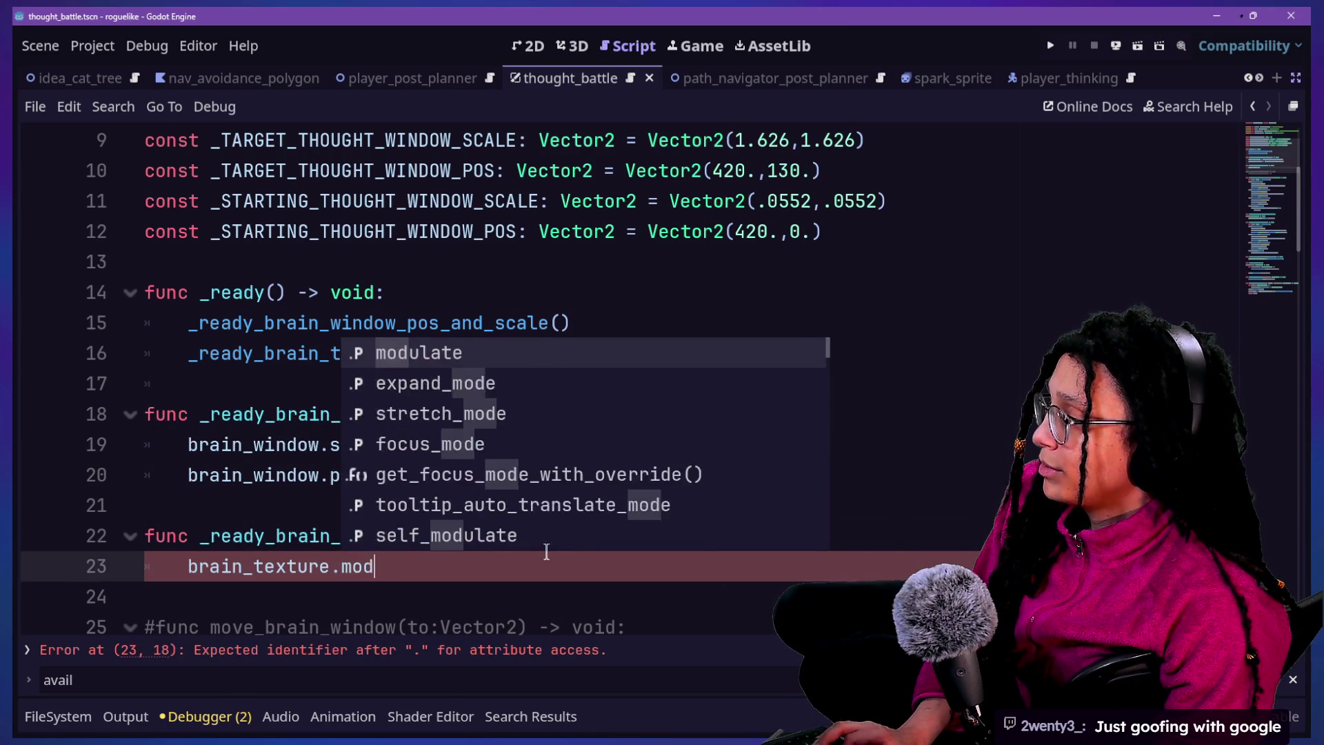
{"action": "key", "text": "BackSpace"}
{"action": "key", "text": "Return"}
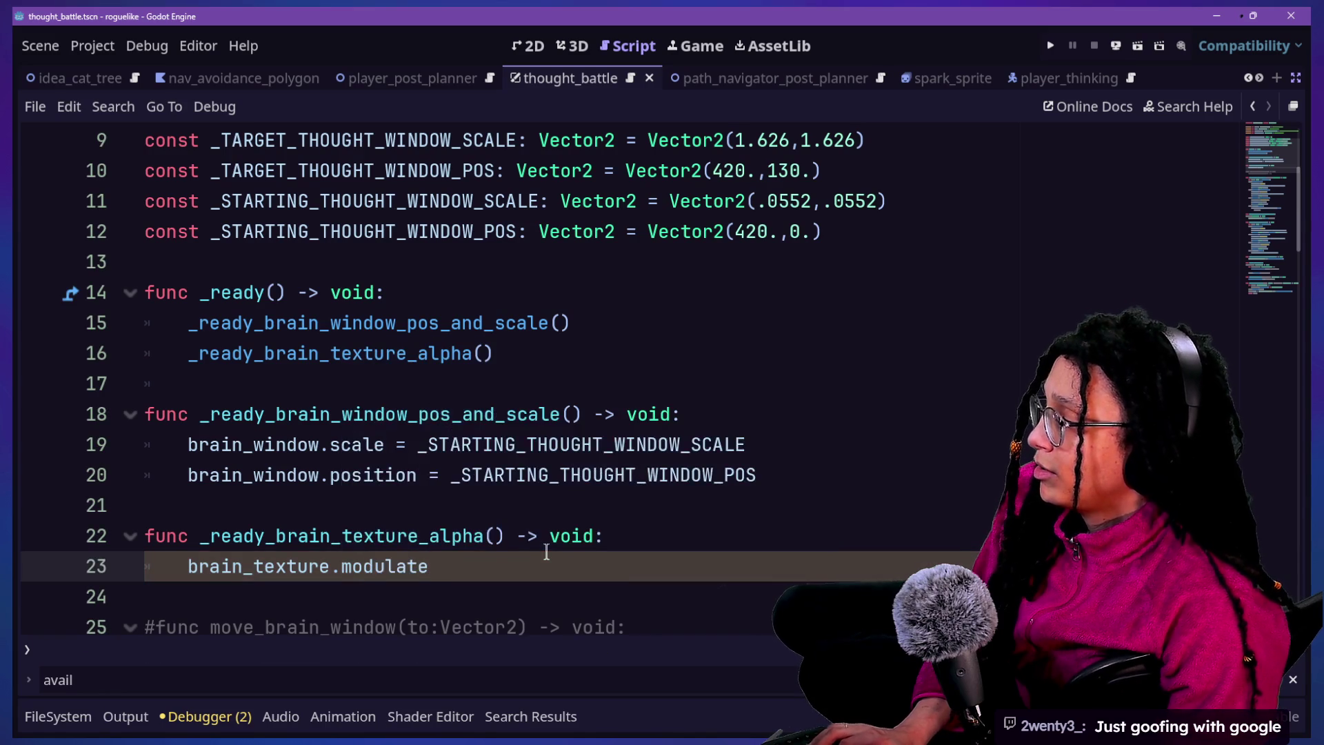
{"action": "type", "text": ".a = 1"}
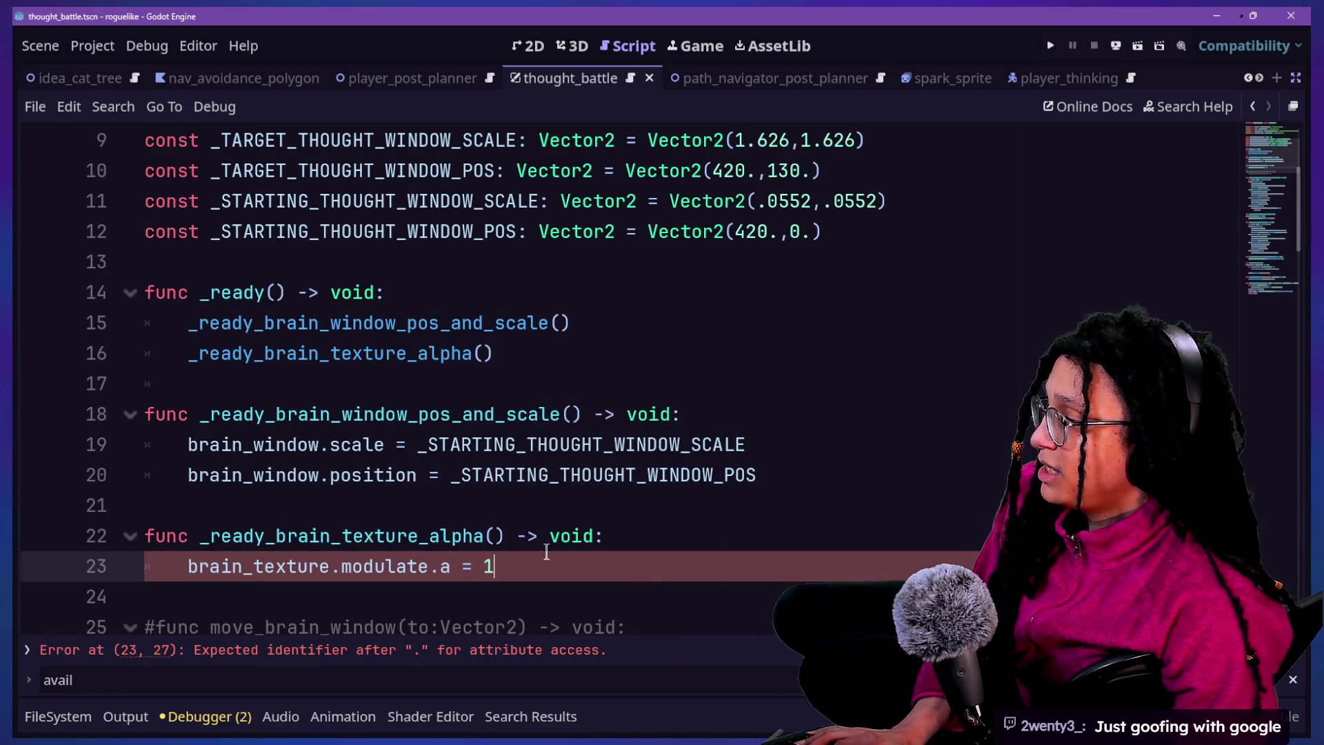
{"action": "left_click", "coordinate": [542, 547]}
{"action": "left_click", "coordinate": [555, 565]}
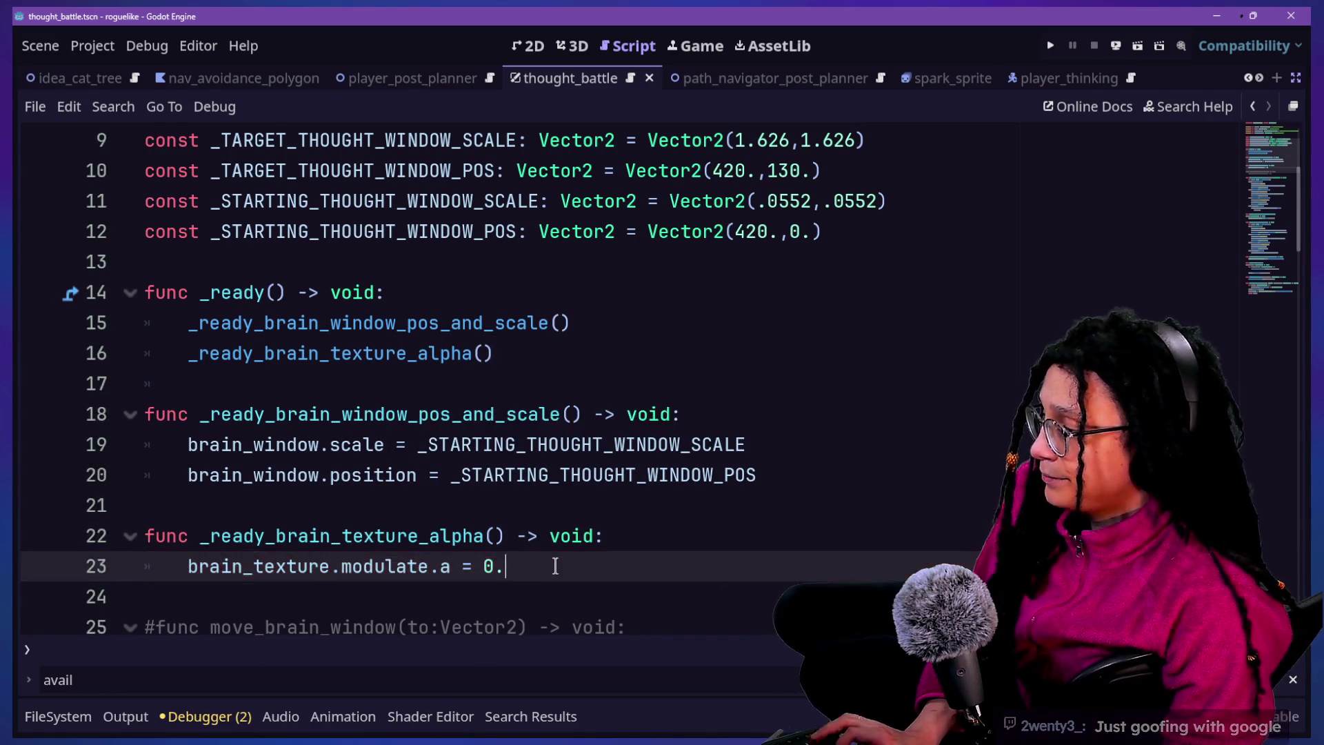
{"action": "key", "text": "ctrl+shift+F11"}
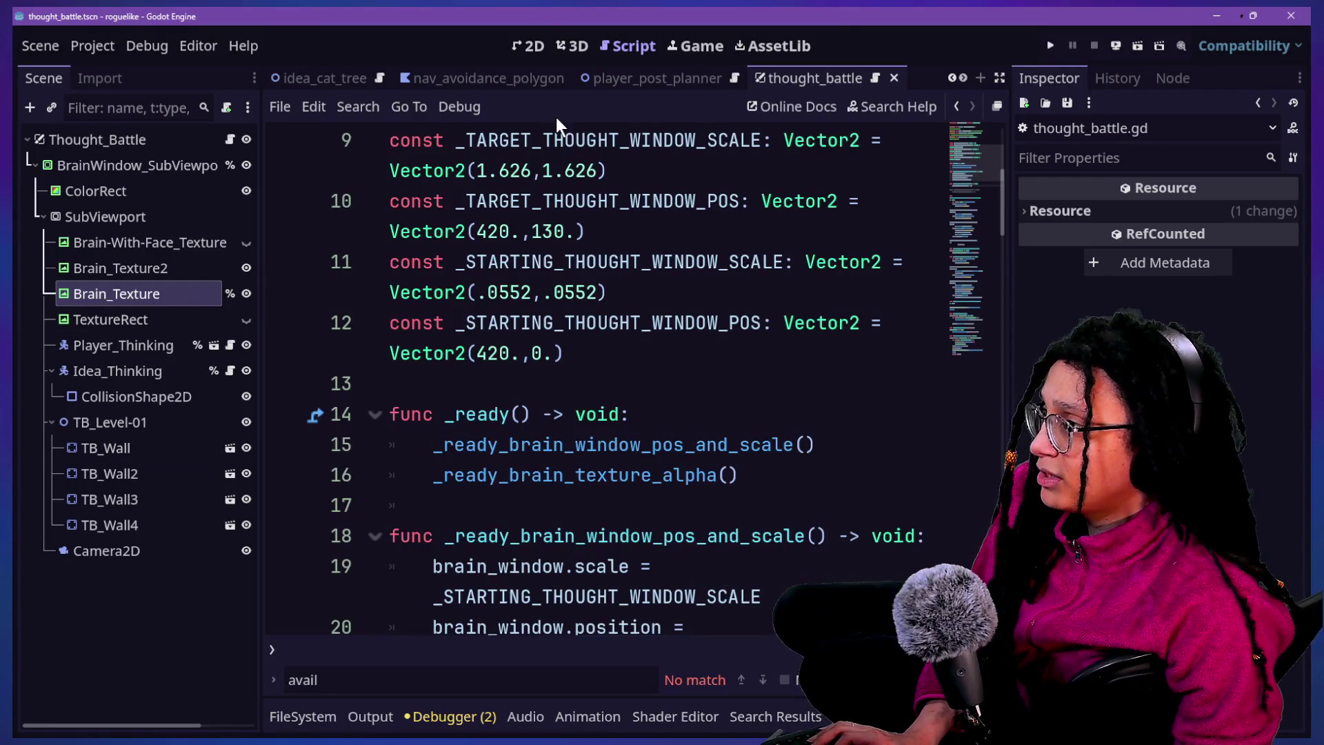
Run the project past the main menu to check the brain cloud, then return to 2D
{"action": "left_click", "coordinate": [531, 47]}
{"action": "scroll", "coordinate": [461, 364], "scroll_direction": "up", "scroll_amount": 7}
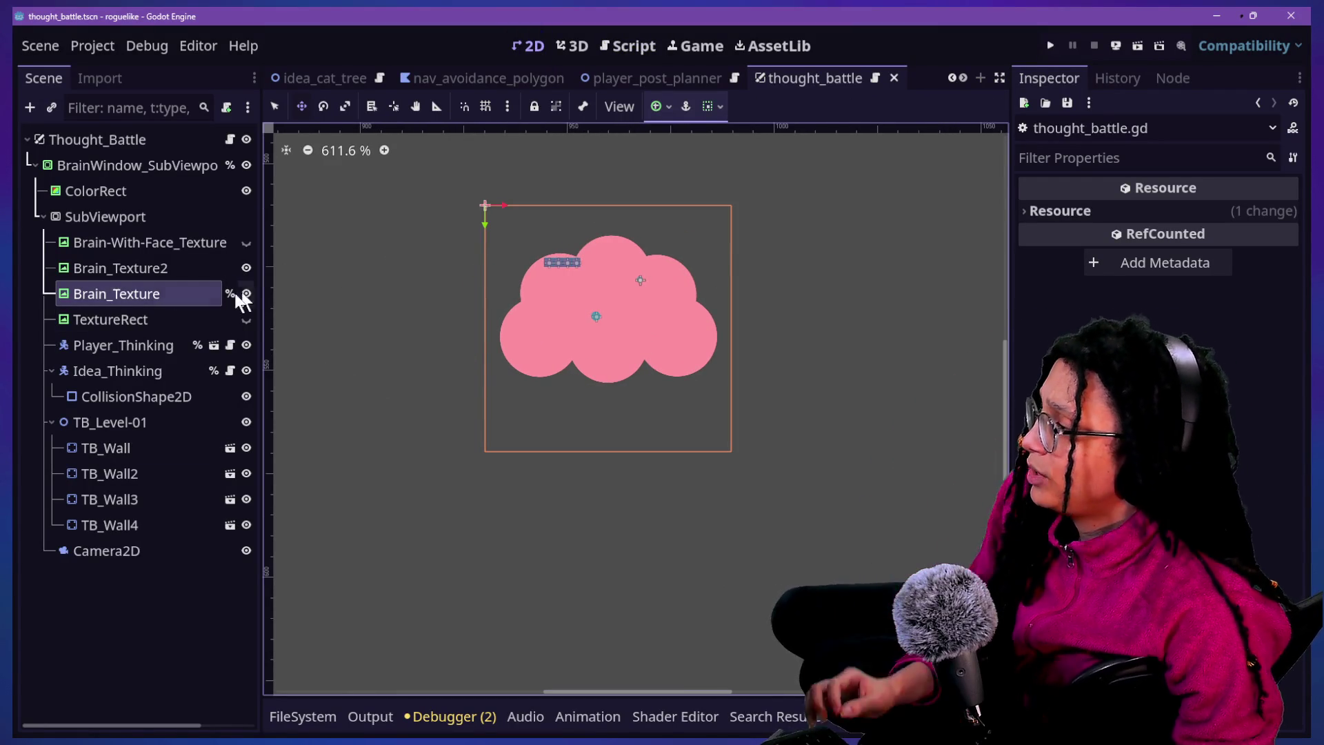
{"action": "left_click", "coordinate": [1050, 44]}
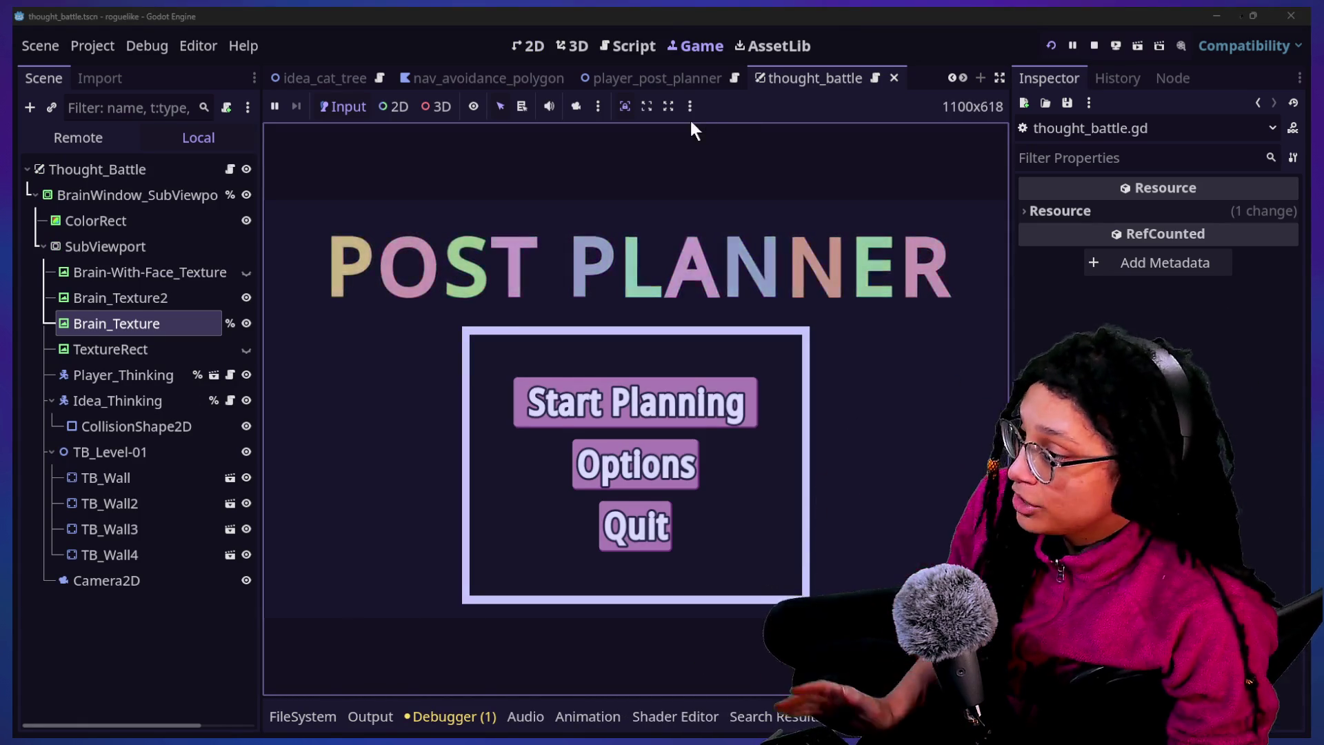
{"action": "key", "text": "Return"}
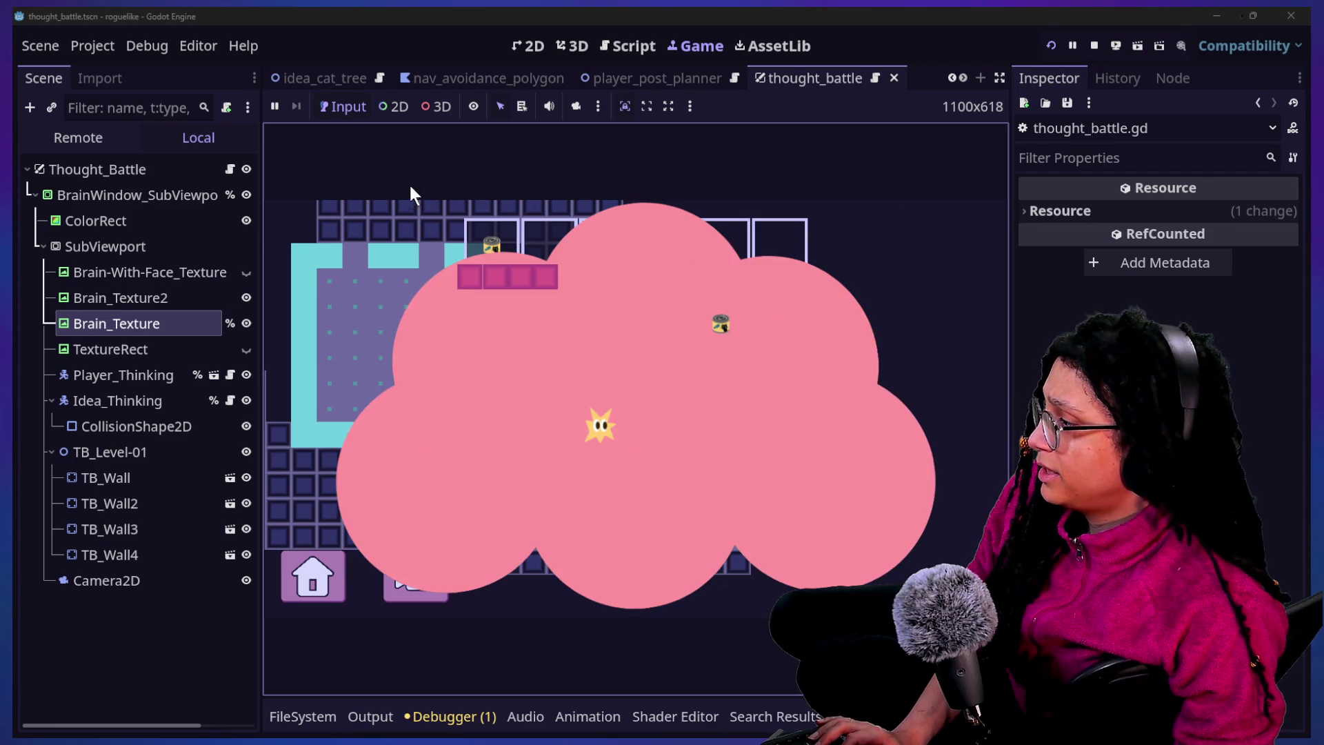
{"action": "left_click", "coordinate": [535, 46]}
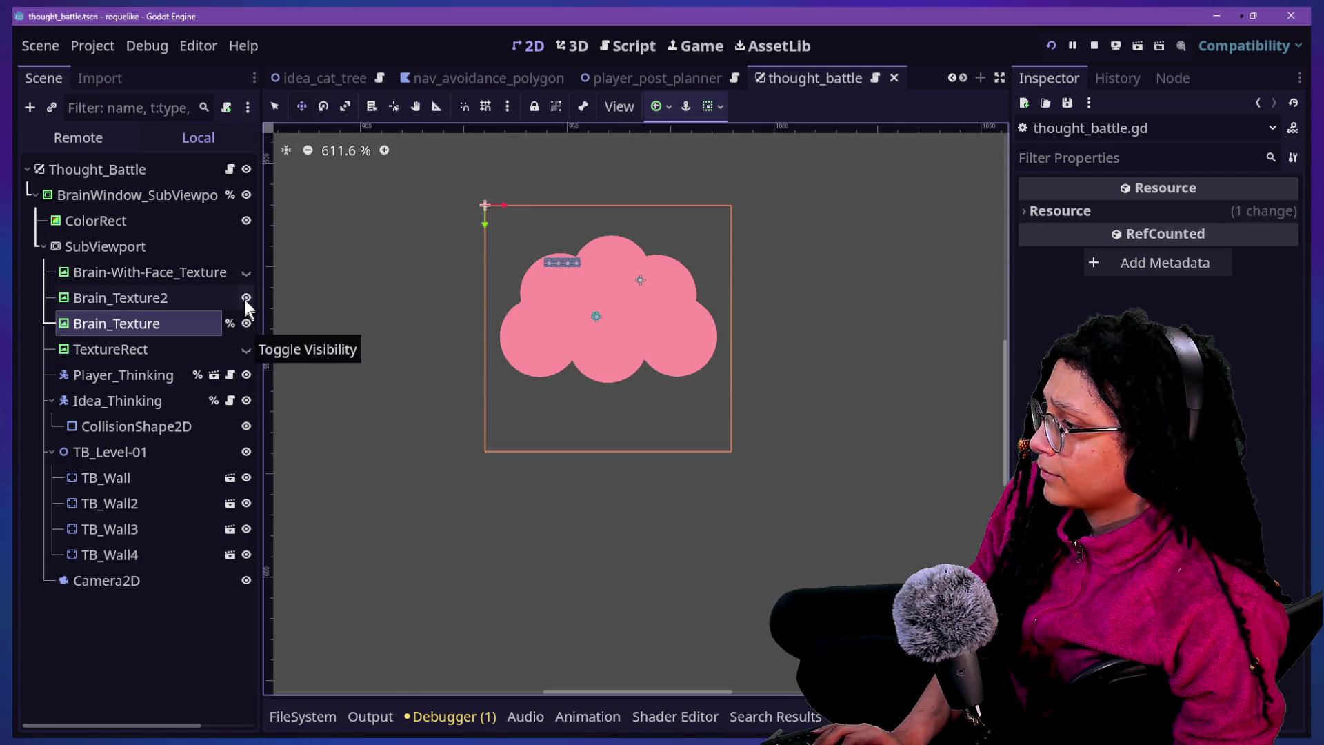
Toggle Brain_Texture and Brain_Texture2 visibility to compare which one covers the face
{"action": "left_click", "coordinate": [247, 323]}
{"action": "left_click", "coordinate": [247, 323]}
{"action": "left_click", "coordinate": [245, 329]}
{"action": "left_click", "coordinate": [114, 302]}
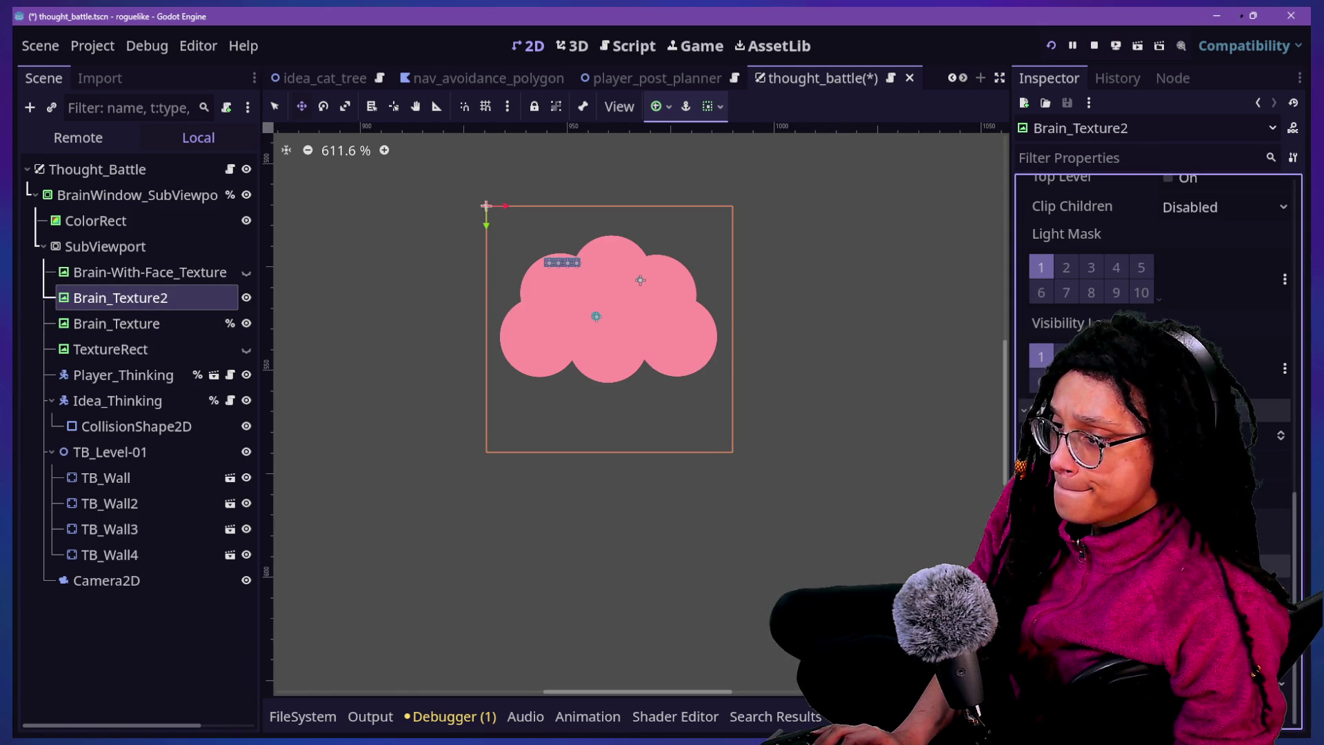
{"action": "scroll", "coordinate": [1155, 276], "scroll_direction": "down", "scroll_amount": 3}
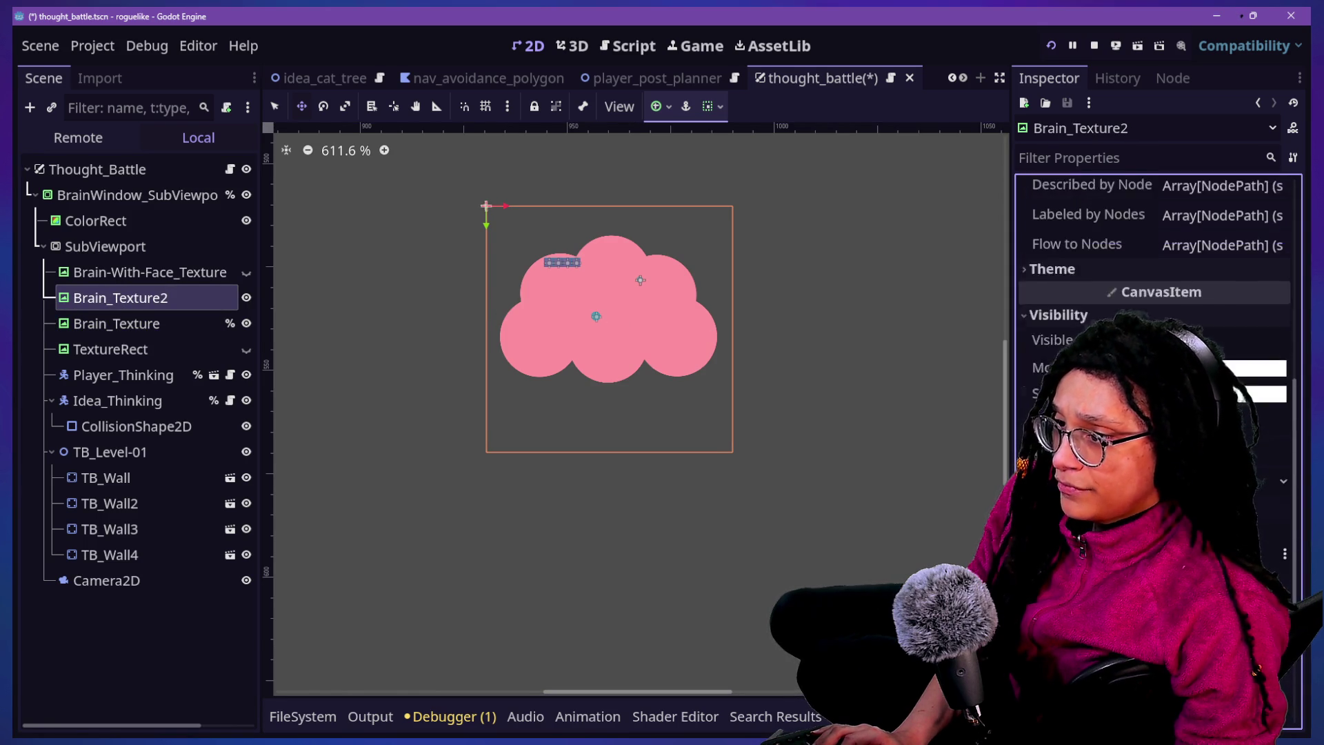
{"action": "left_click", "coordinate": [196, 322]}
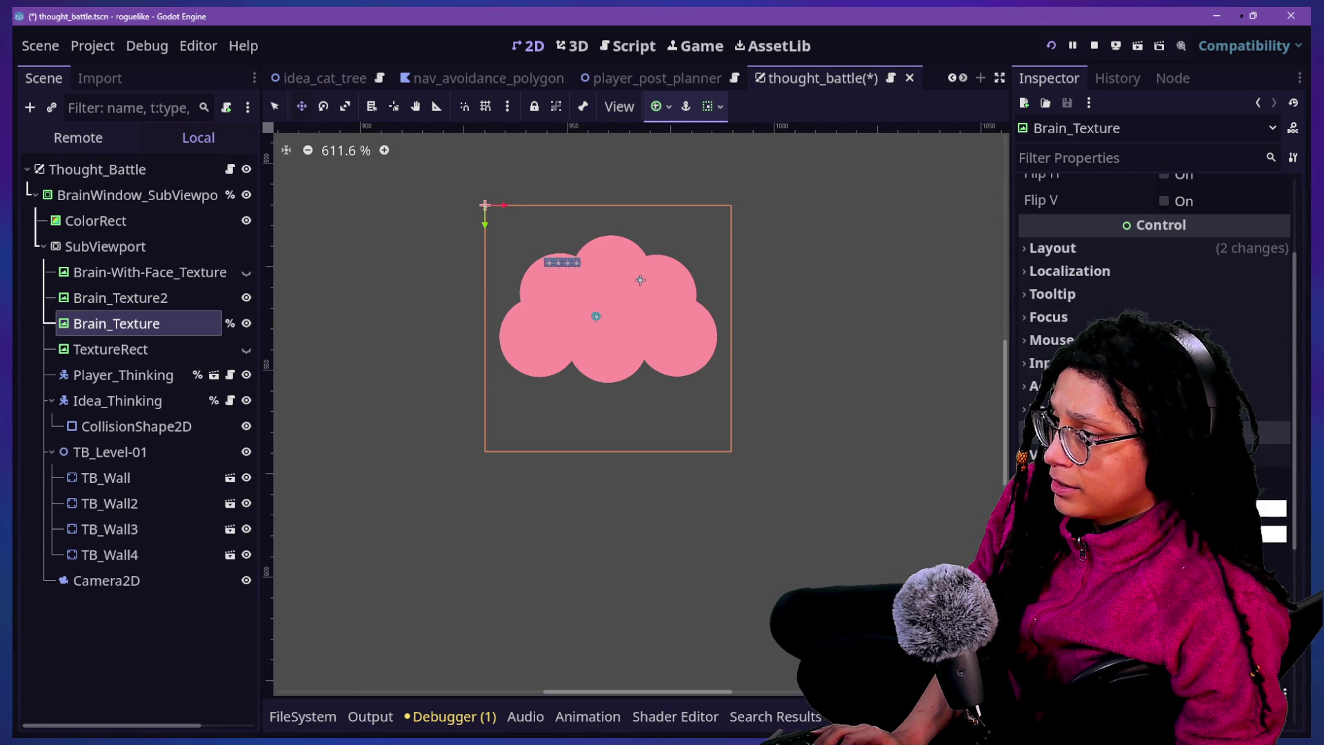
{"action": "left_click", "coordinate": [246, 323]}
{"action": "left_click", "coordinate": [246, 324]}
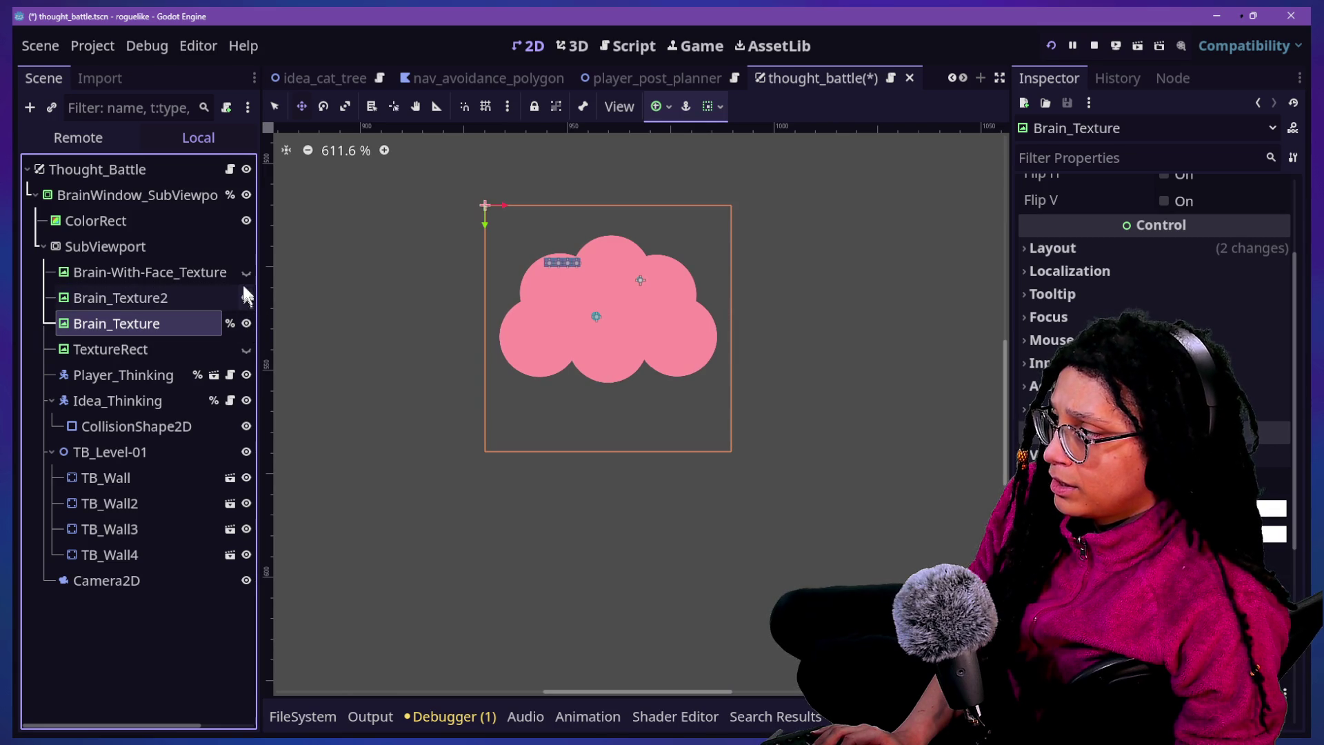
{"action": "left_click", "coordinate": [245, 307]}
{"action": "left_click", "coordinate": [246, 323]}
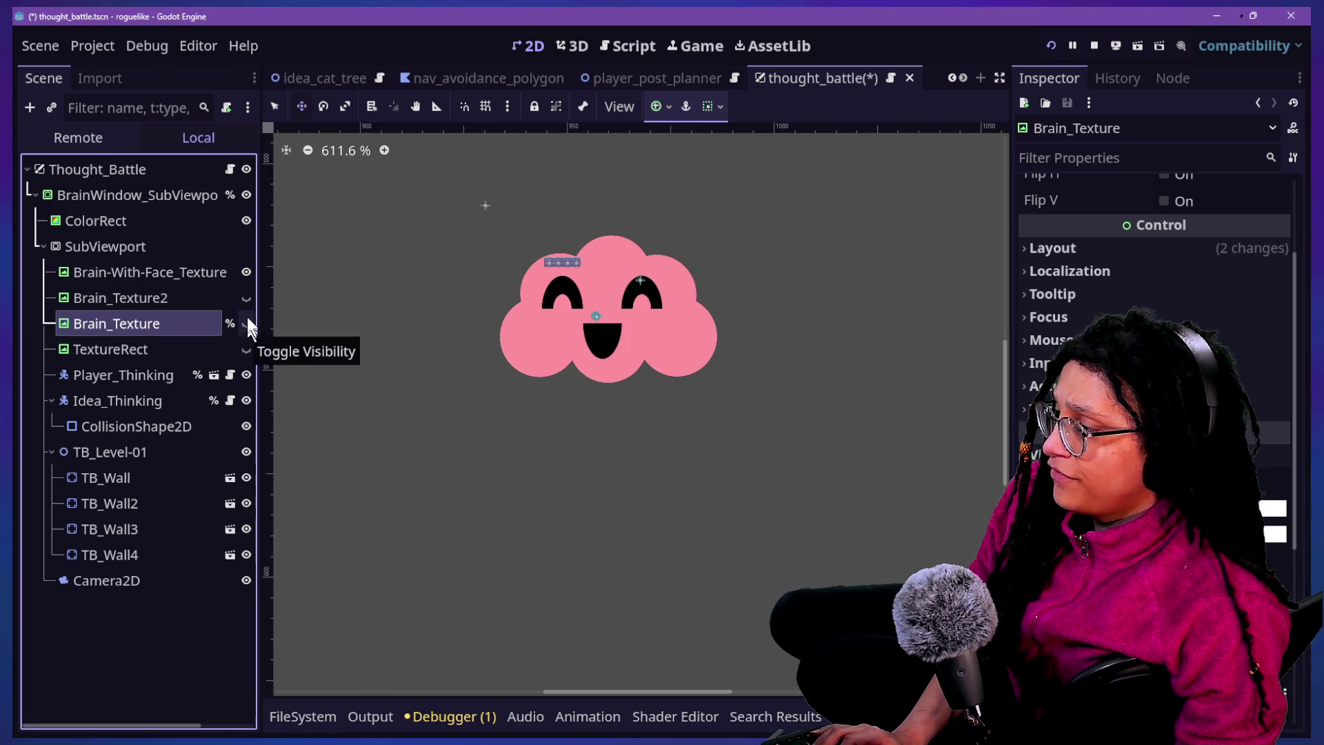
{"action": "left_click", "coordinate": [246, 323]}
{"action": "left_click", "coordinate": [246, 297]}
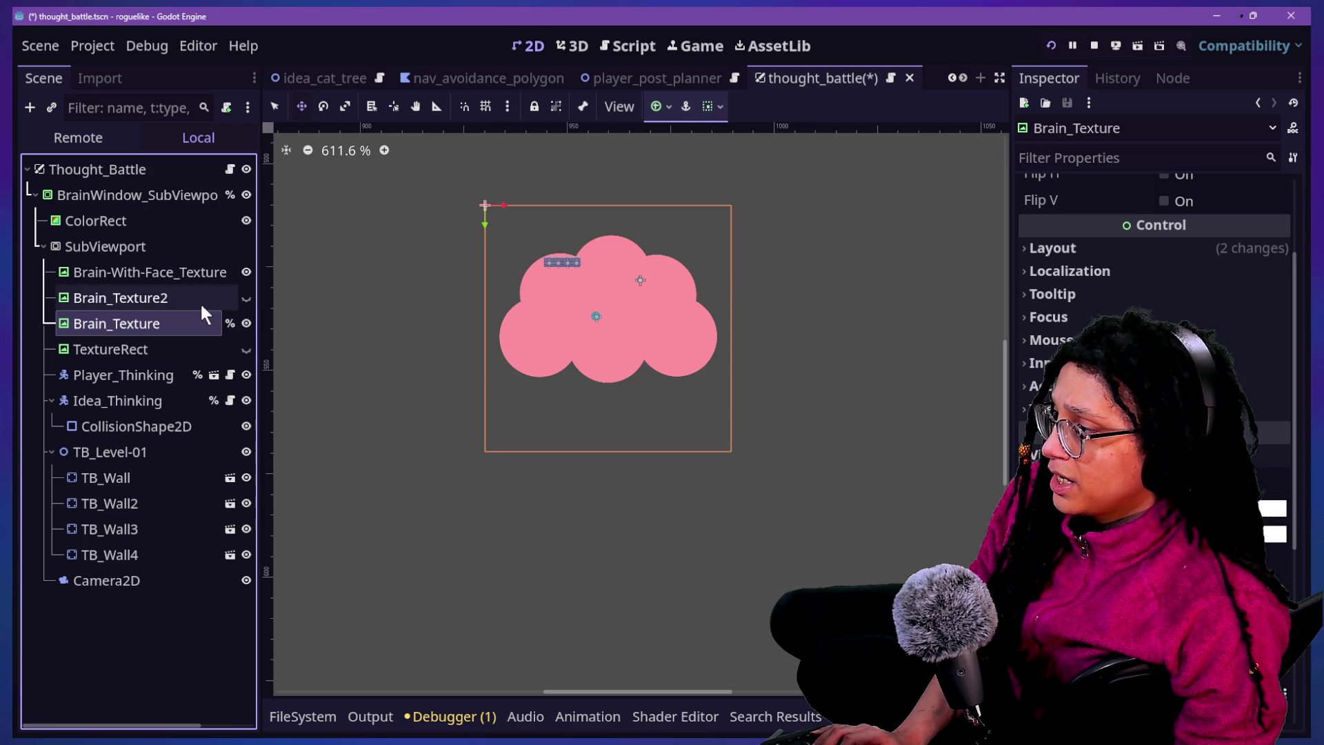
Delete the Brain_Texture2 node, then recheck Brain_Texture's visibility over the face
{"action": "left_click", "coordinate": [175, 304]}
{"action": "left_click", "coordinate": [175, 303]}
{"action": "key", "text": "BackSpace"}
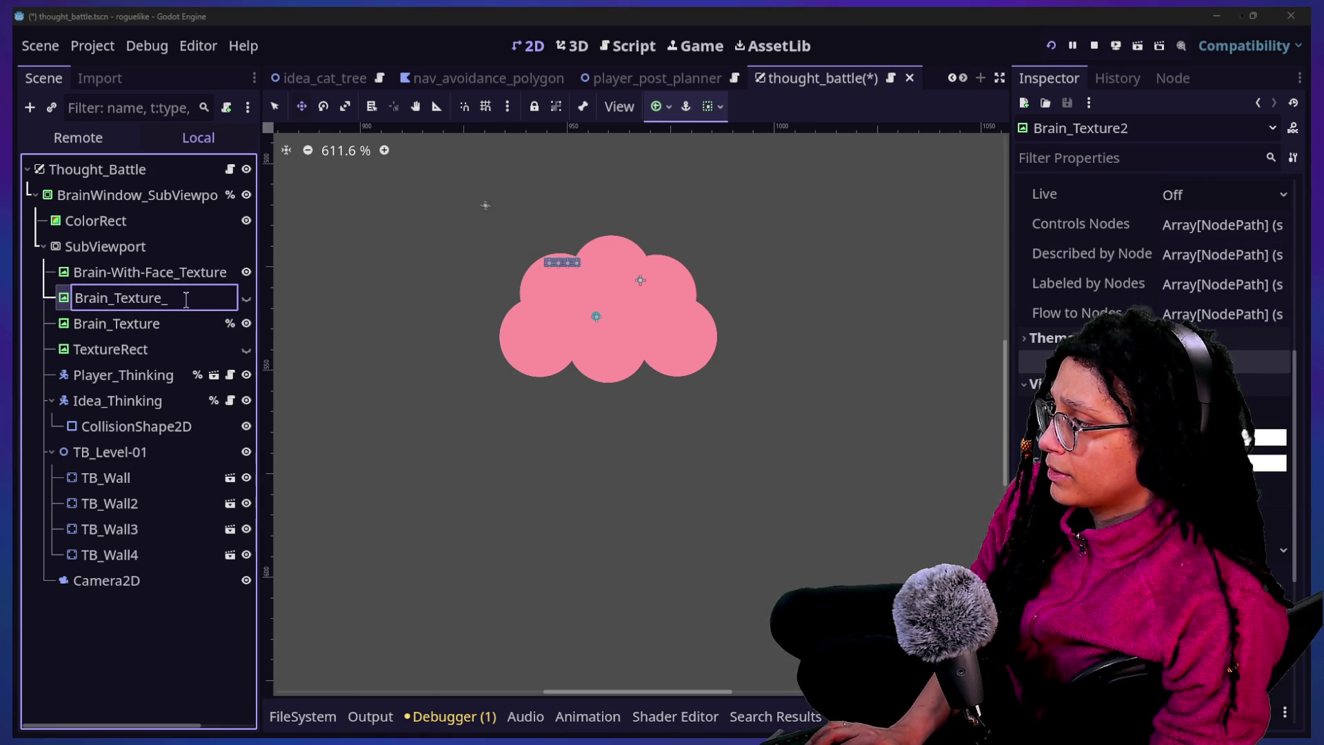
{"action": "key", "text": "Return"}
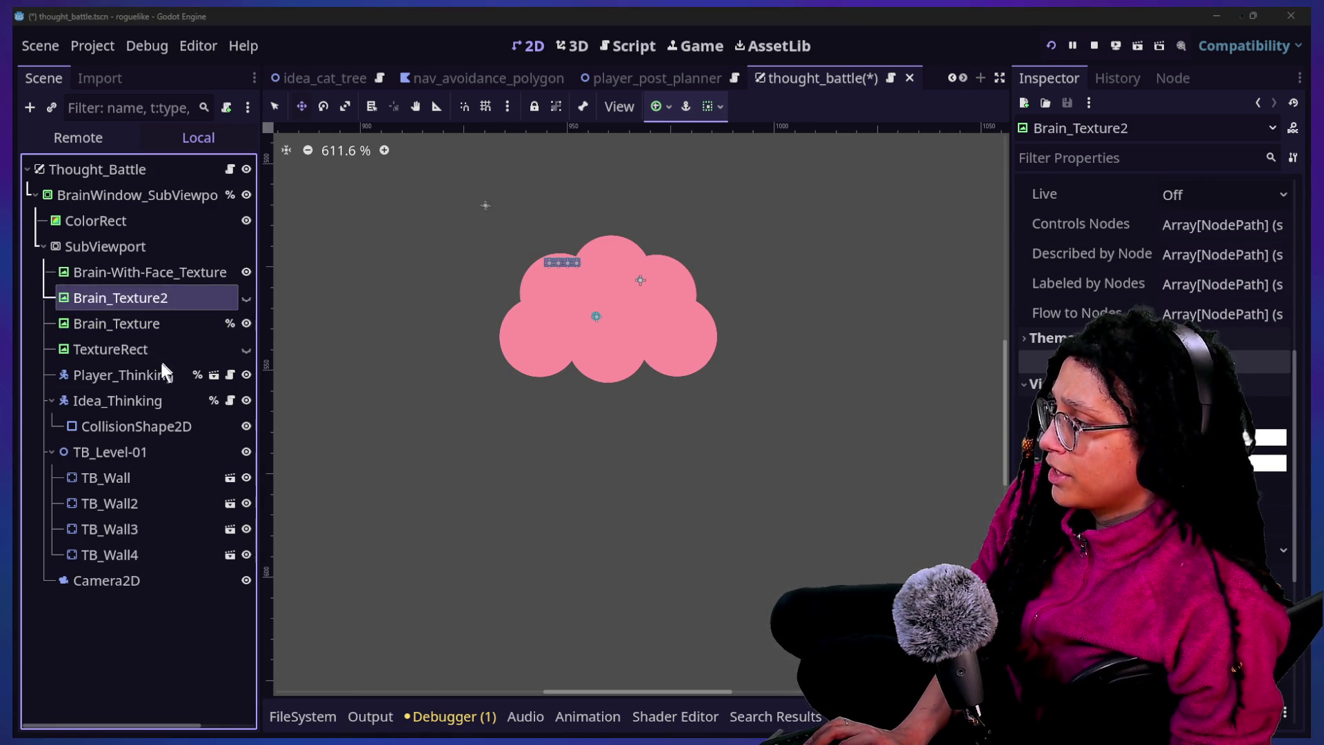
{"action": "key", "text": "Delete"}
{"action": "key", "text": "Return"}
{"action": "left_click", "coordinate": [156, 292]}
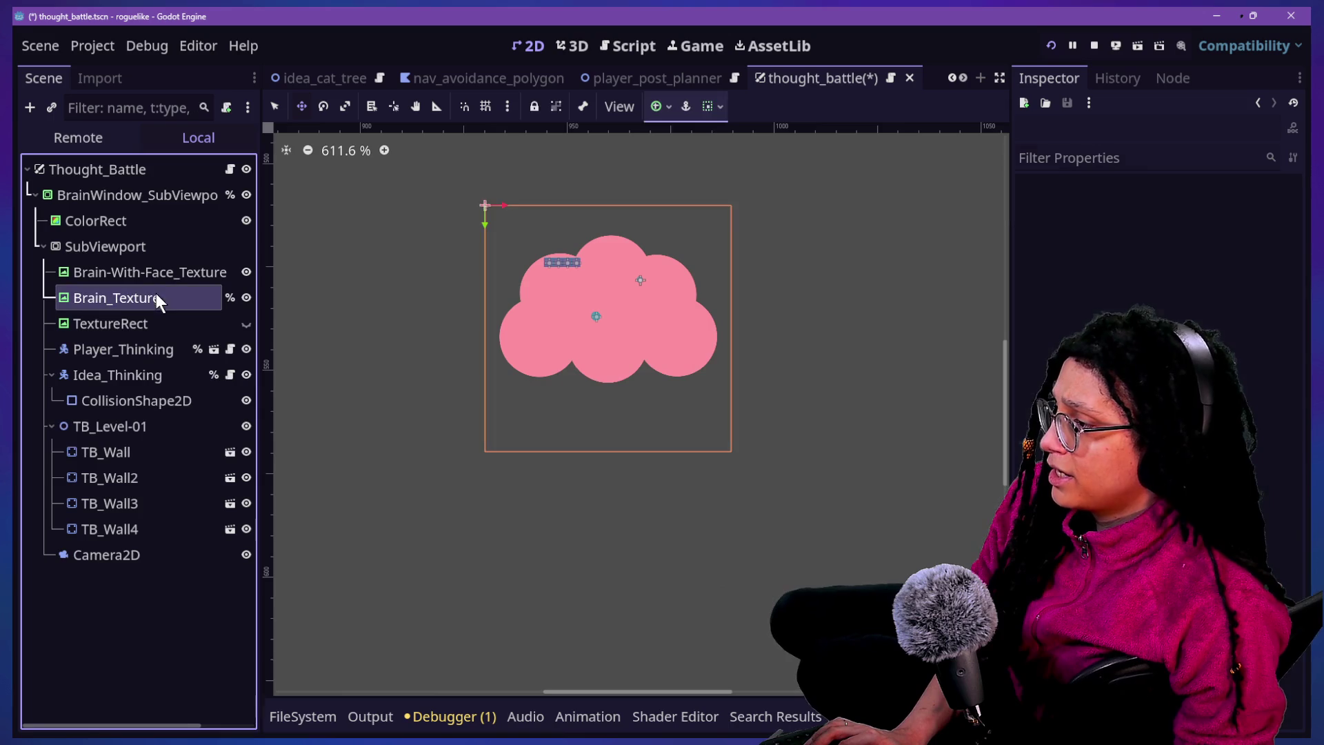
{"action": "left_click", "coordinate": [246, 298]}
{"action": "left_click", "coordinate": [247, 297]}
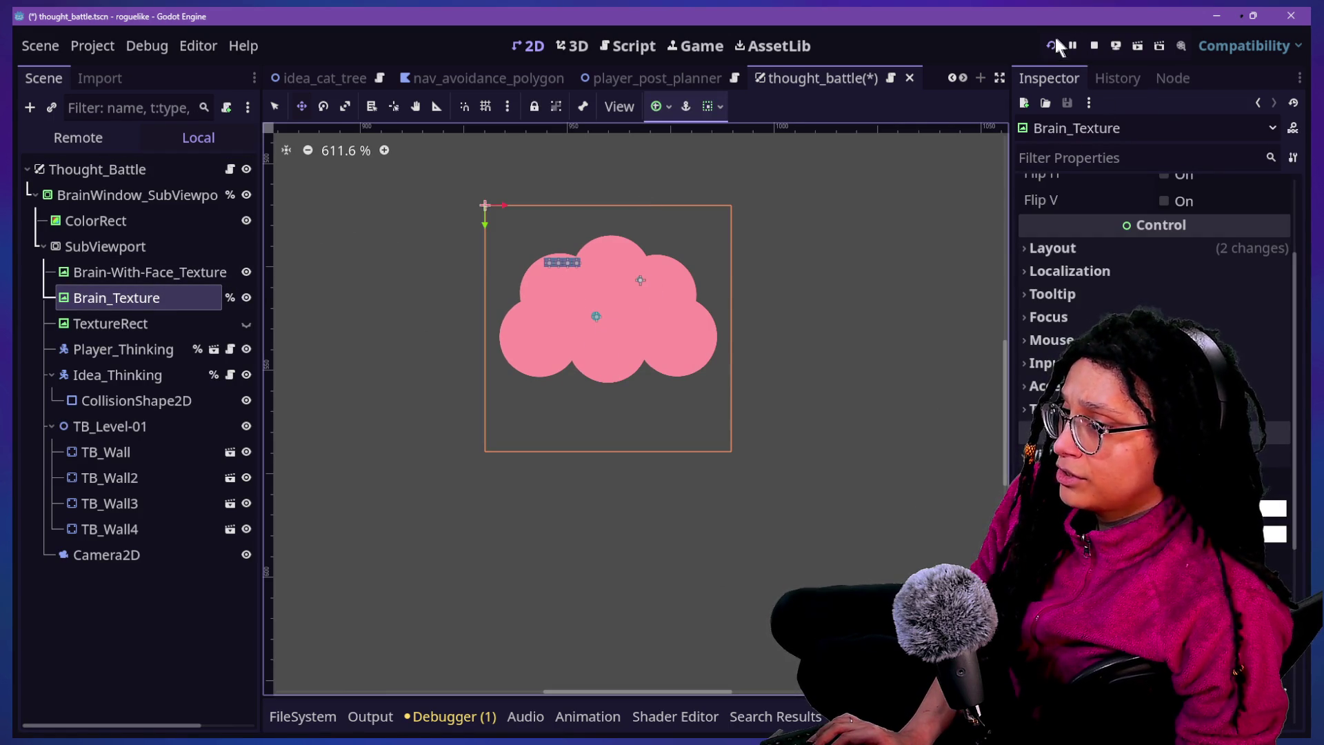
Run the game, choose the Catstagram platform from the menu, then stop it
{"action": "left_click", "coordinate": [1055, 45]}
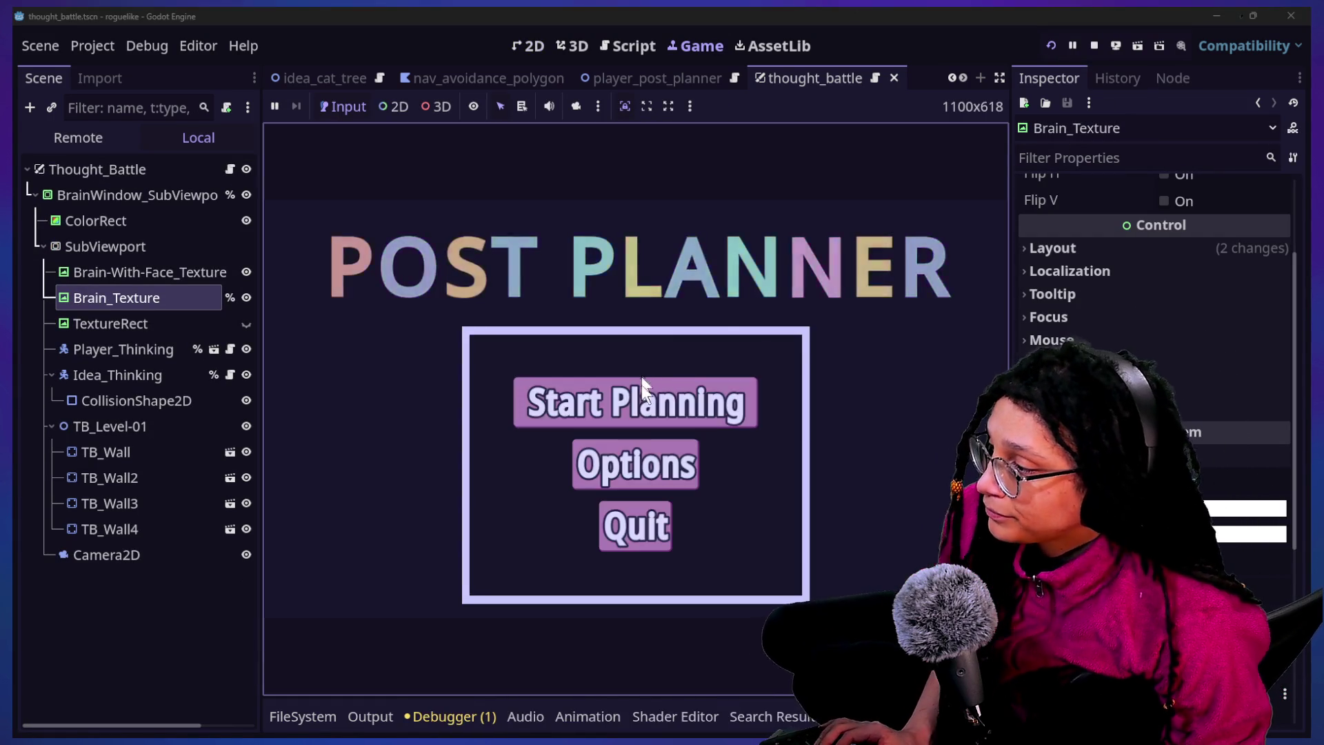
{"action": "left_click", "coordinate": [641, 386]}
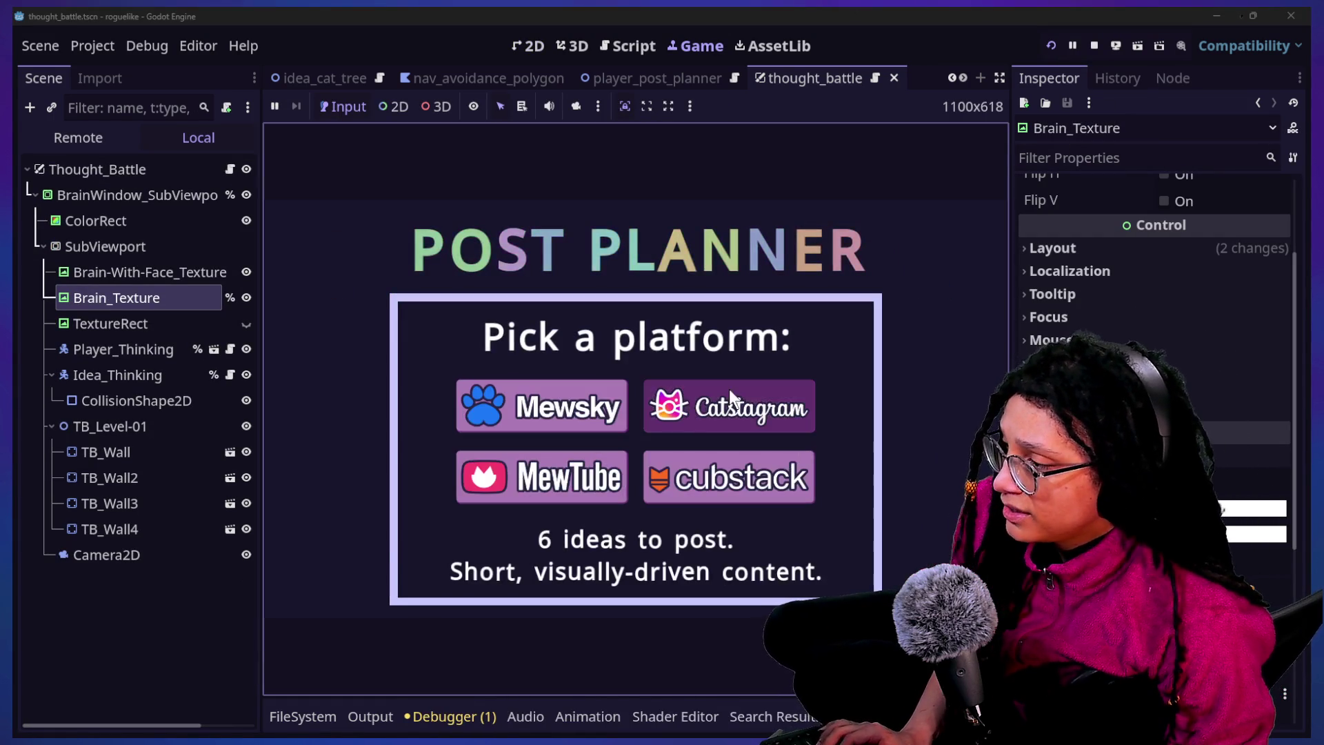
{"action": "left_click", "coordinate": [731, 391]}
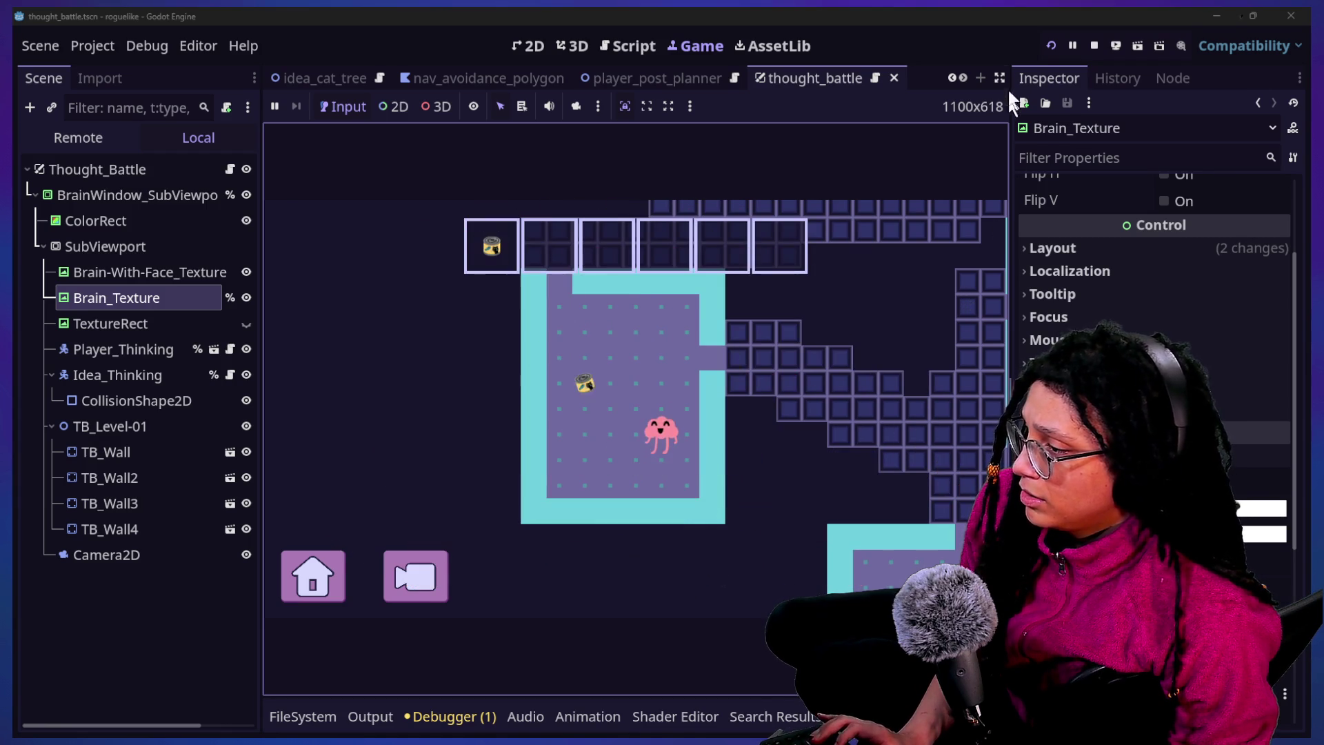
{"action": "left_click", "coordinate": [1093, 45]}
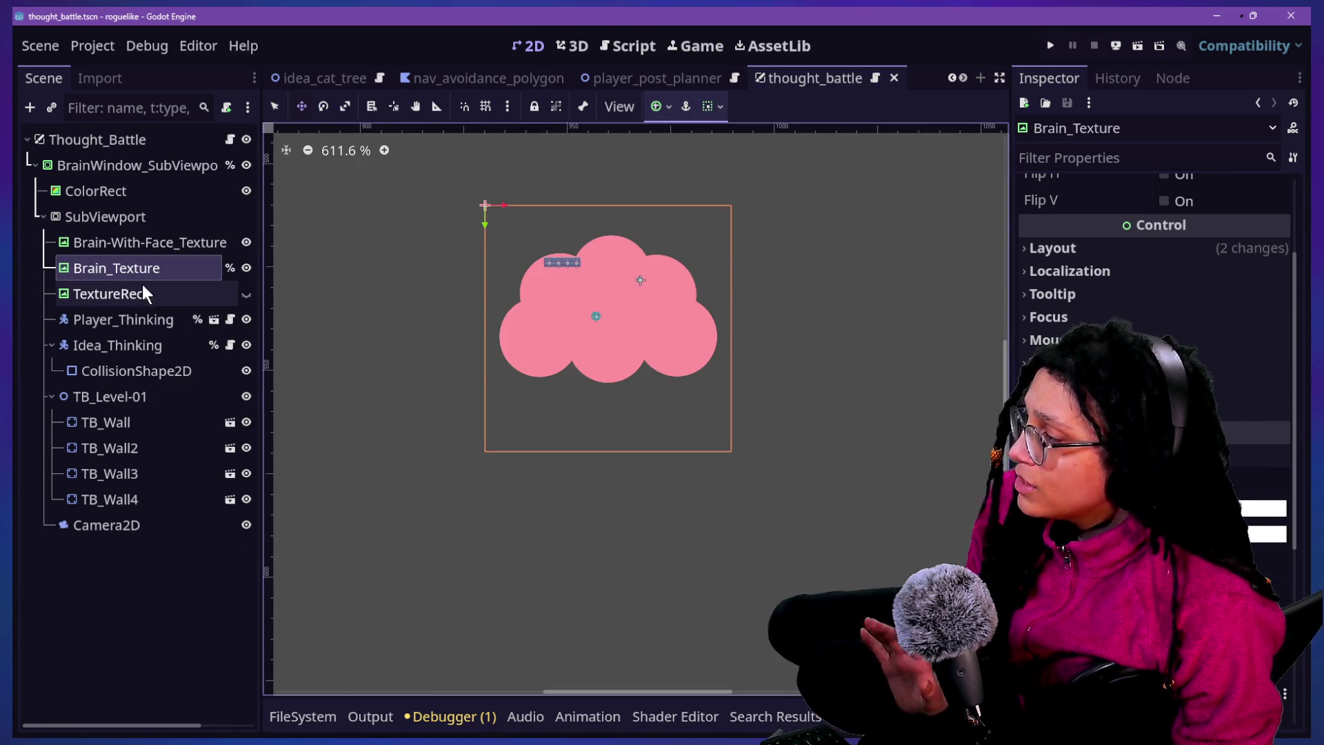
Select BrainWindow_SubViewportContainer and frame it in the 2D view
{"action": "left_click", "coordinate": [144, 398]}
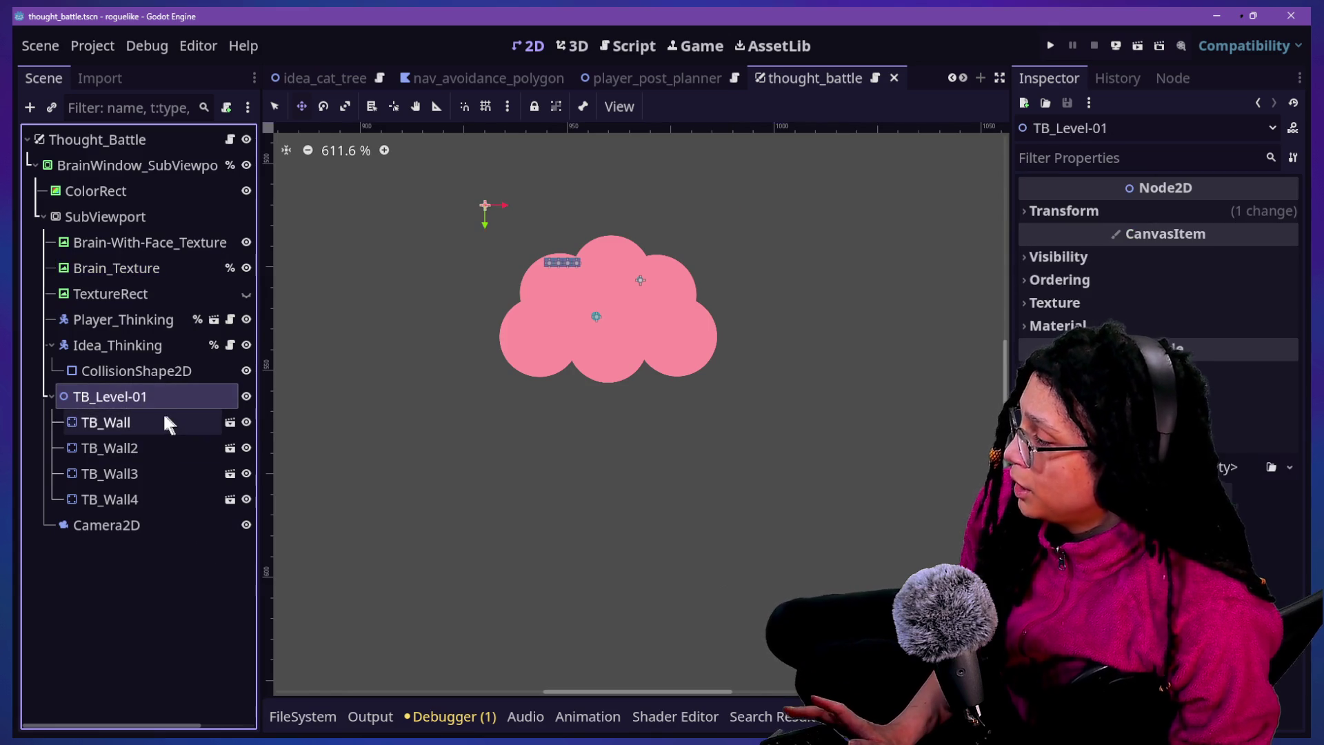
{"action": "left_click", "coordinate": [133, 165]}
{"action": "key", "text": "f"}
{"action": "scroll", "coordinate": [582, 282], "scroll_direction": "down", "scroll_amount": 6}
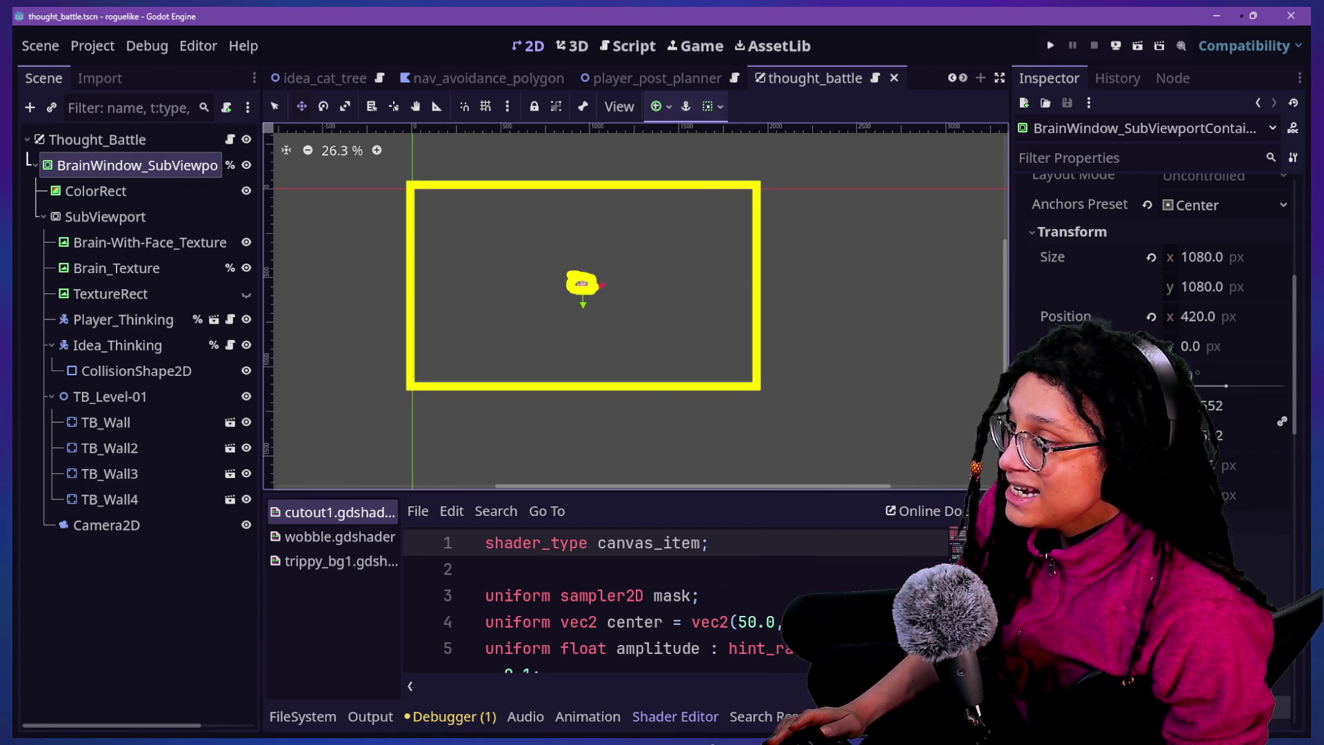
{"action": "left_click_drag", "start_coordinate": [618, 261], "coordinate": [754, 183]}
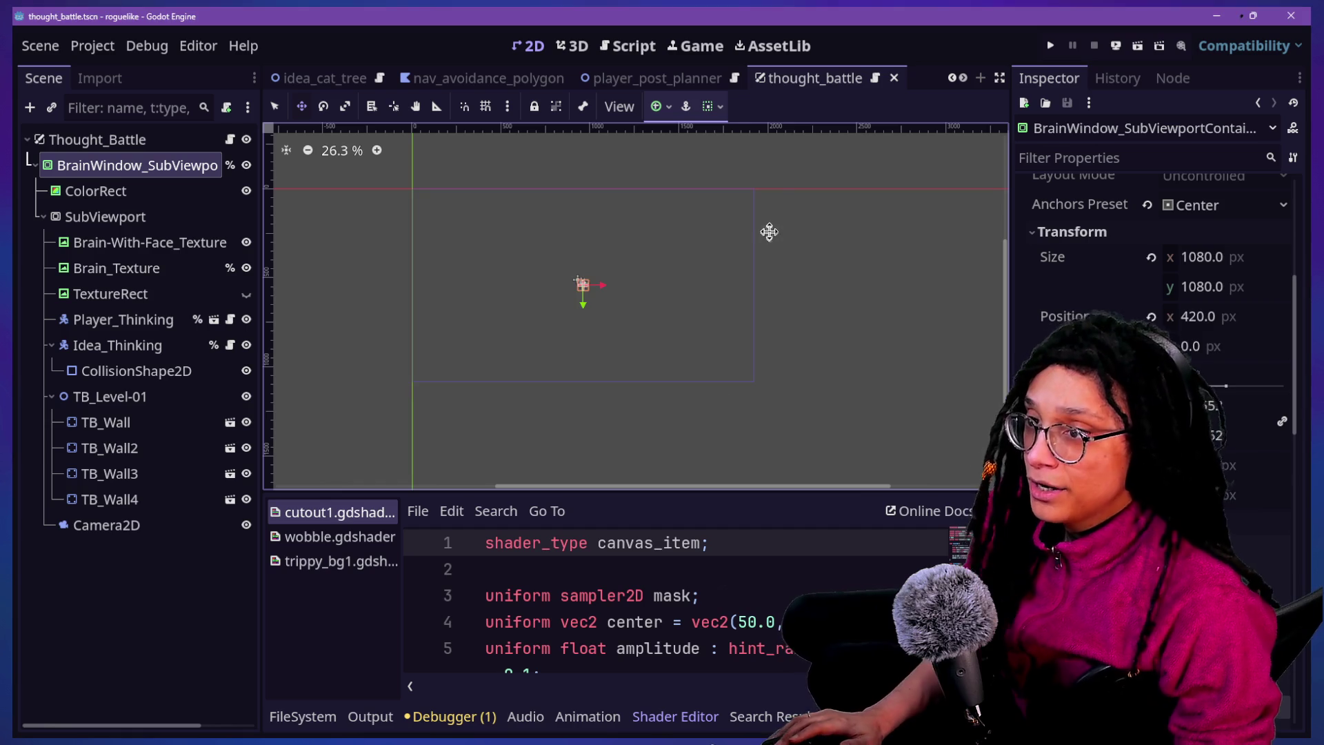
{"action": "scroll", "coordinate": [403, 281], "scroll_direction": "up", "scroll_amount": 3}
{"action": "scroll", "coordinate": [403, 281], "scroll_direction": "down", "scroll_amount": 2}
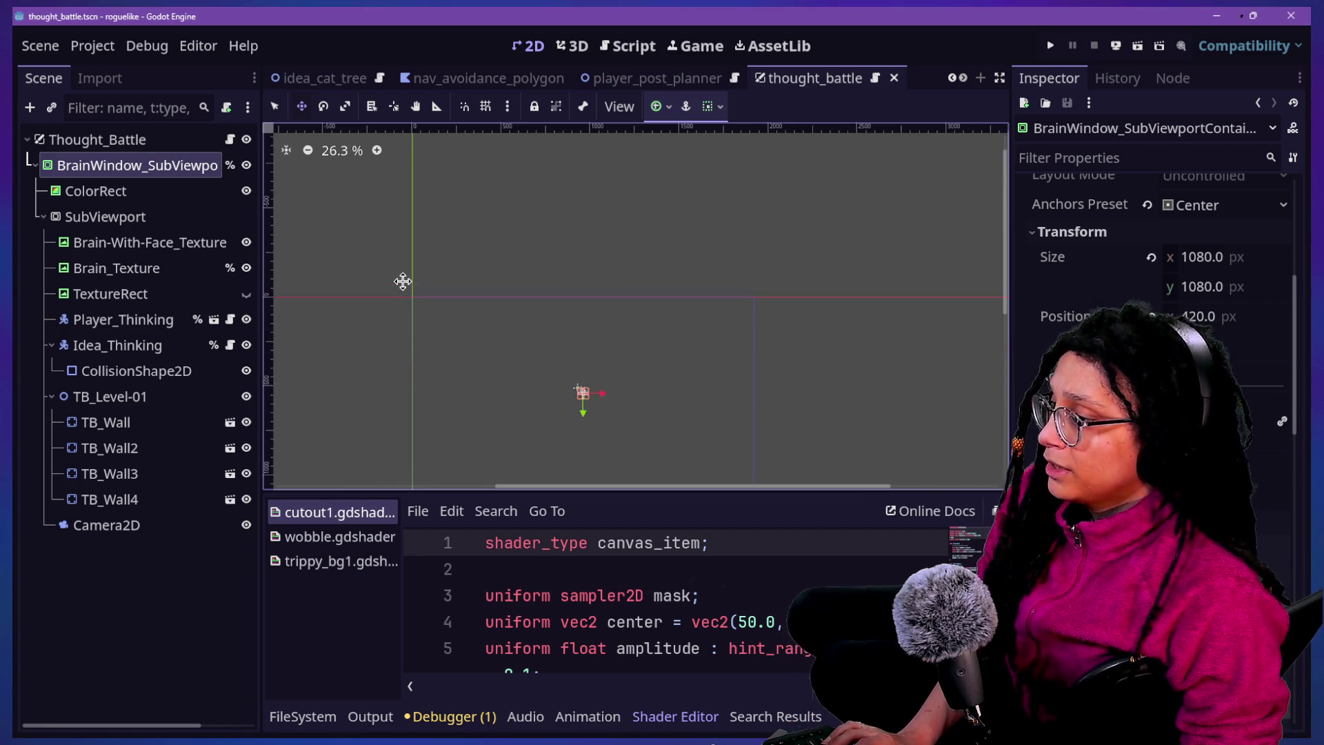
{"action": "scroll", "coordinate": [508, 332], "scroll_direction": "up", "scroll_amount": 4}
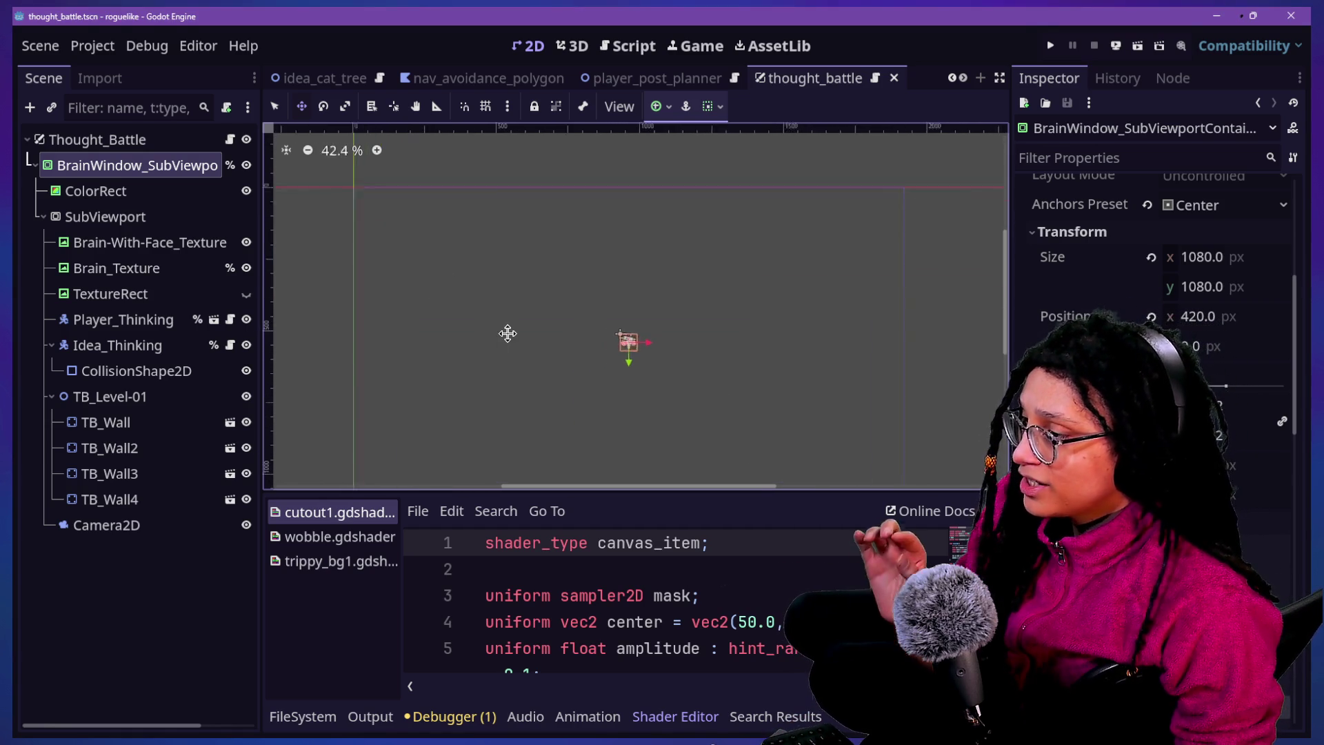
{"action": "scroll", "coordinate": [681, 358], "scroll_direction": "up", "scroll_amount": 4}
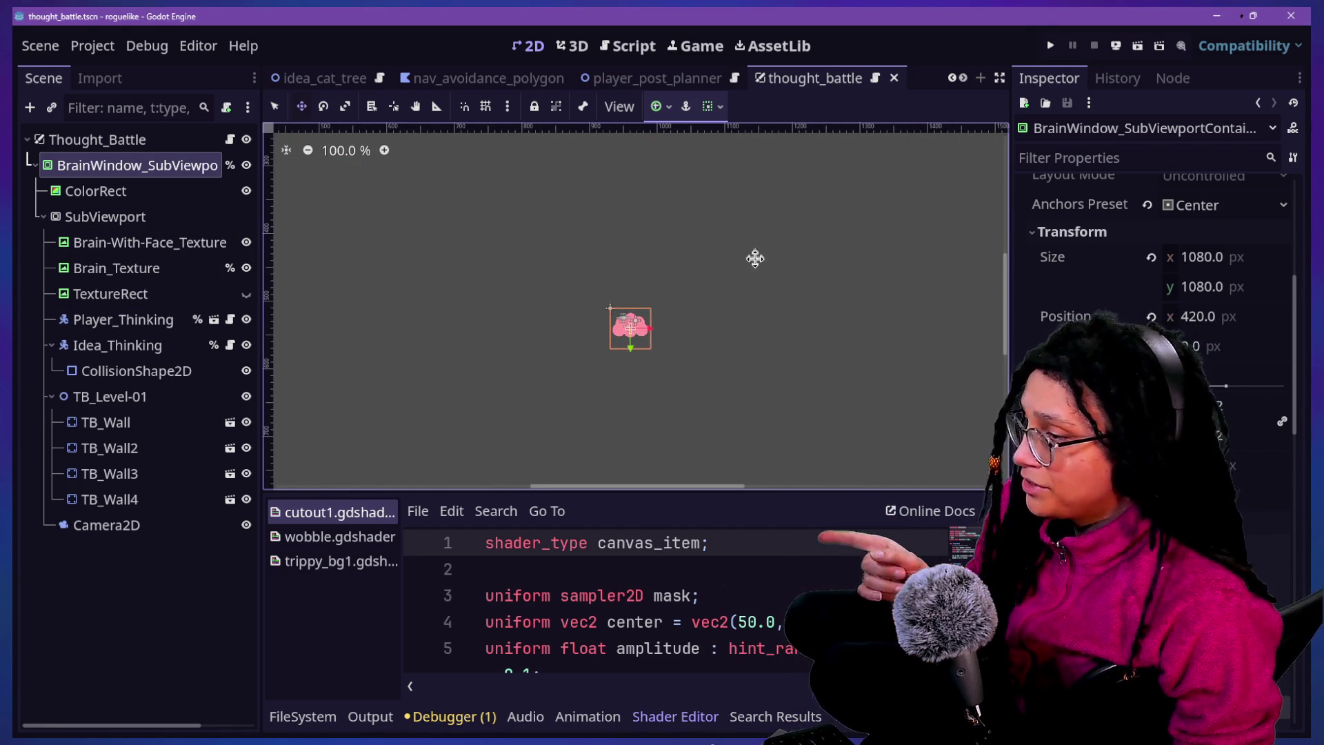
Revert the container's Size and reset its x Position from 420 to 0
{"action": "left_click", "coordinate": [1150, 260]}
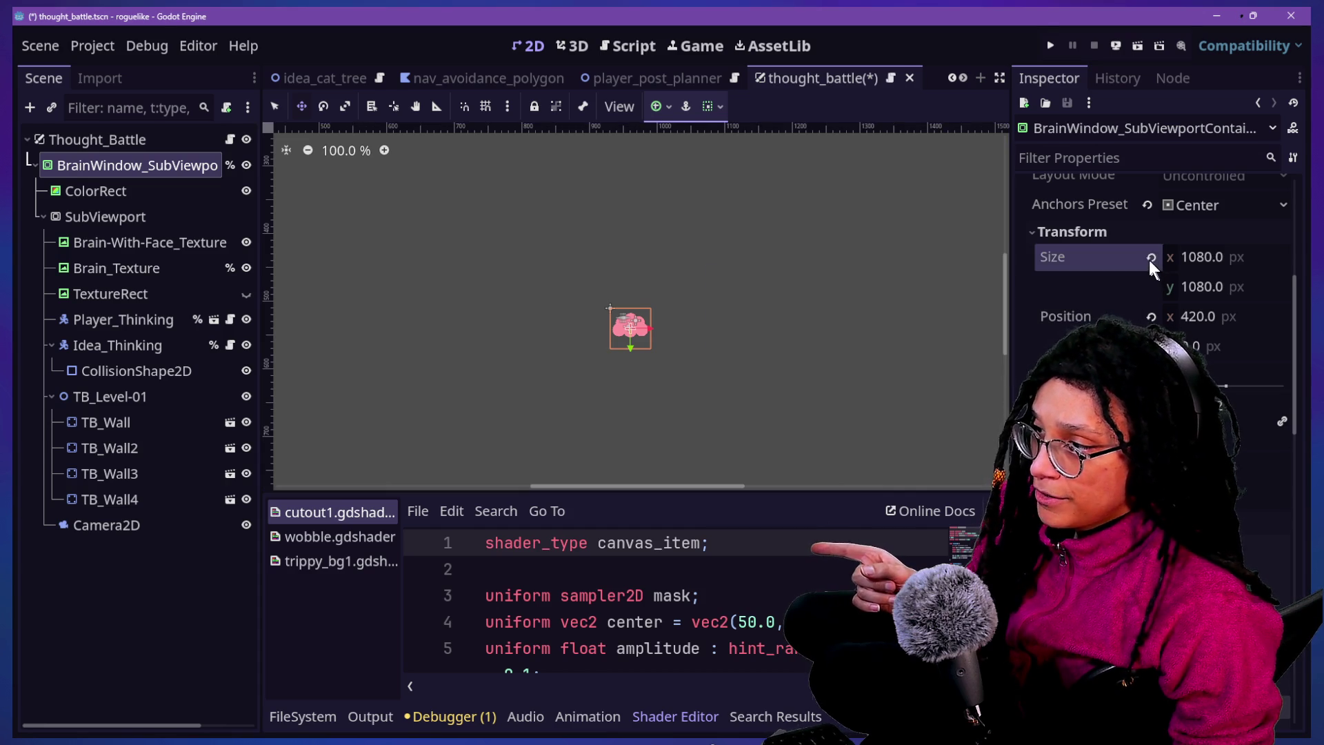
{"action": "left_click", "coordinate": [1150, 316]}
{"action": "scroll", "coordinate": [717, 366], "scroll_direction": "up", "scroll_amount": 5}
{"action": "scroll", "coordinate": [462, 356], "scroll_direction": "down", "scroll_amount": 10}
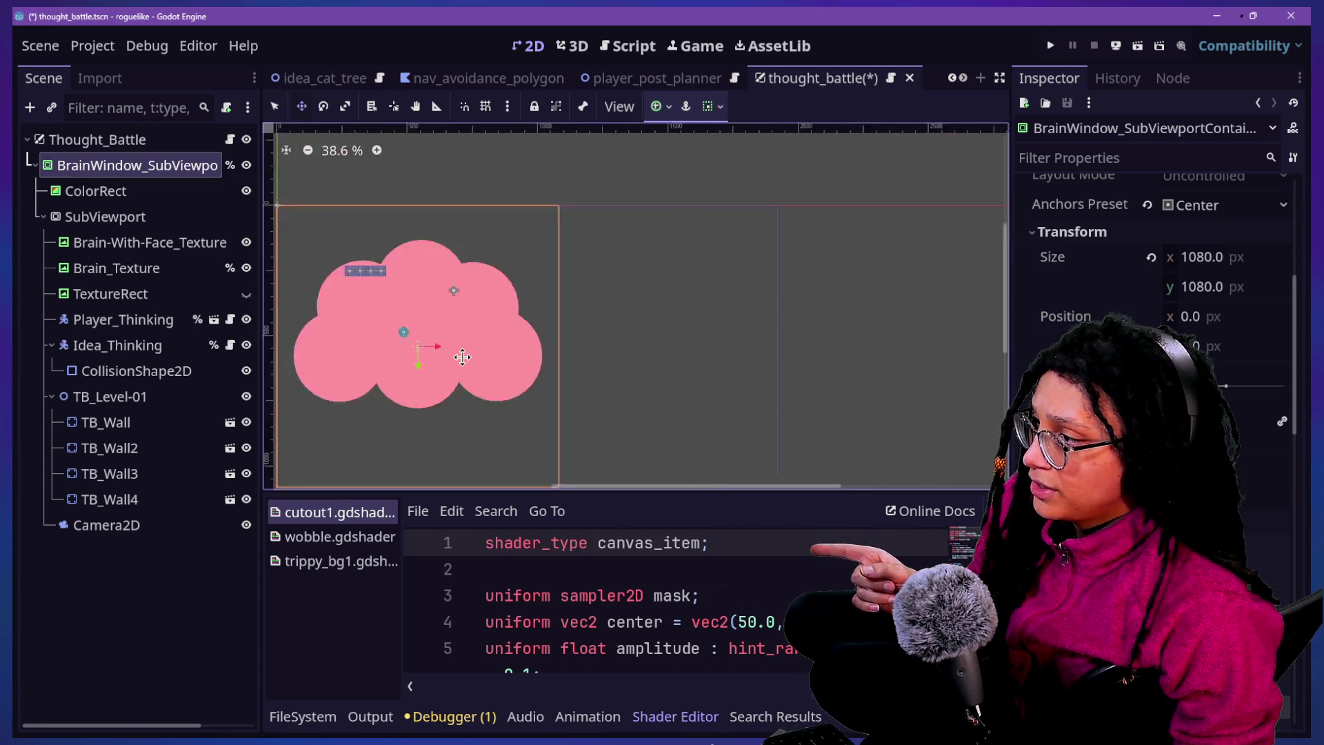
{"action": "scroll", "coordinate": [455, 353], "scroll_direction": "up", "scroll_amount": 8}
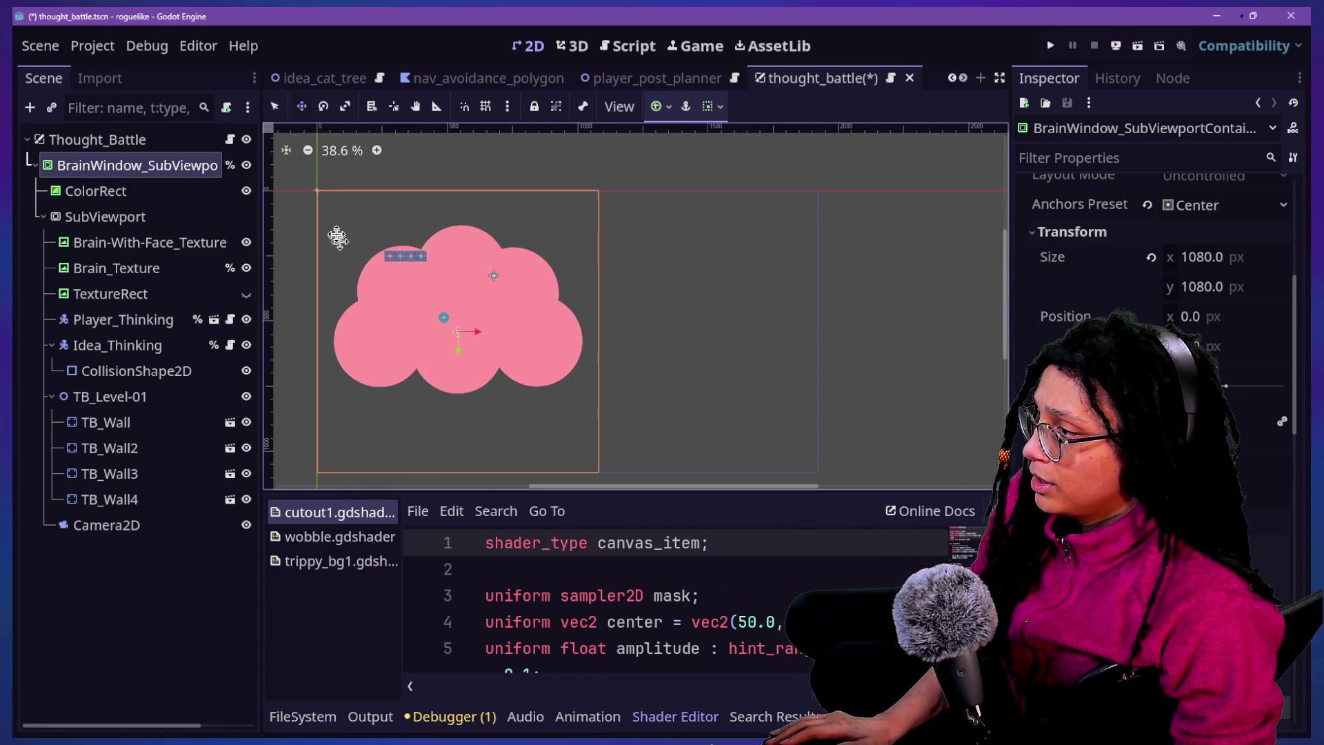
{"action": "scroll", "coordinate": [334, 228], "scroll_direction": "up", "scroll_amount": 8}
Delete TB_Wall2 through TB_Wall4, leaving only TB_Wall in TB_Level-01
{"action": "left_click", "coordinate": [155, 444]}
{"action": "left_click", "coordinate": [142, 396]}
{"action": "left_click", "coordinate": [144, 441]}
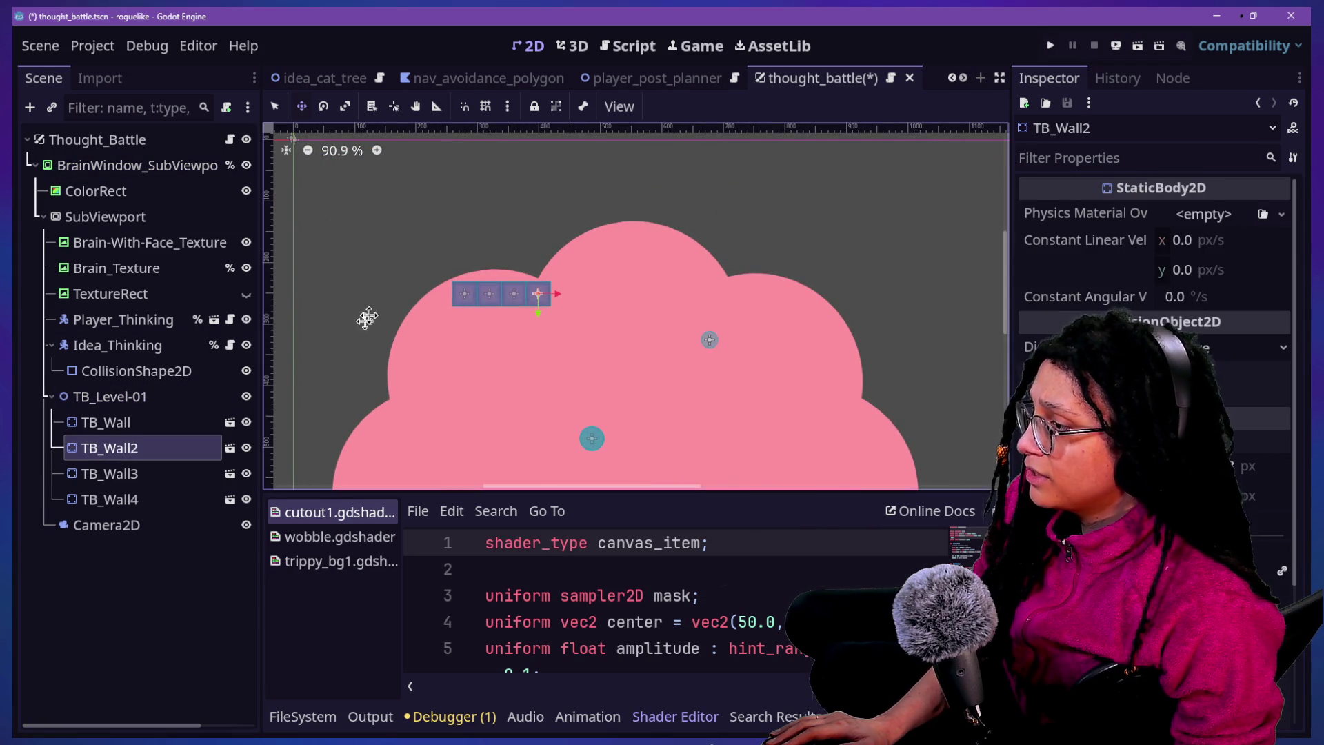
{"action": "scroll", "coordinate": [544, 293], "scroll_direction": "up", "scroll_amount": 15}
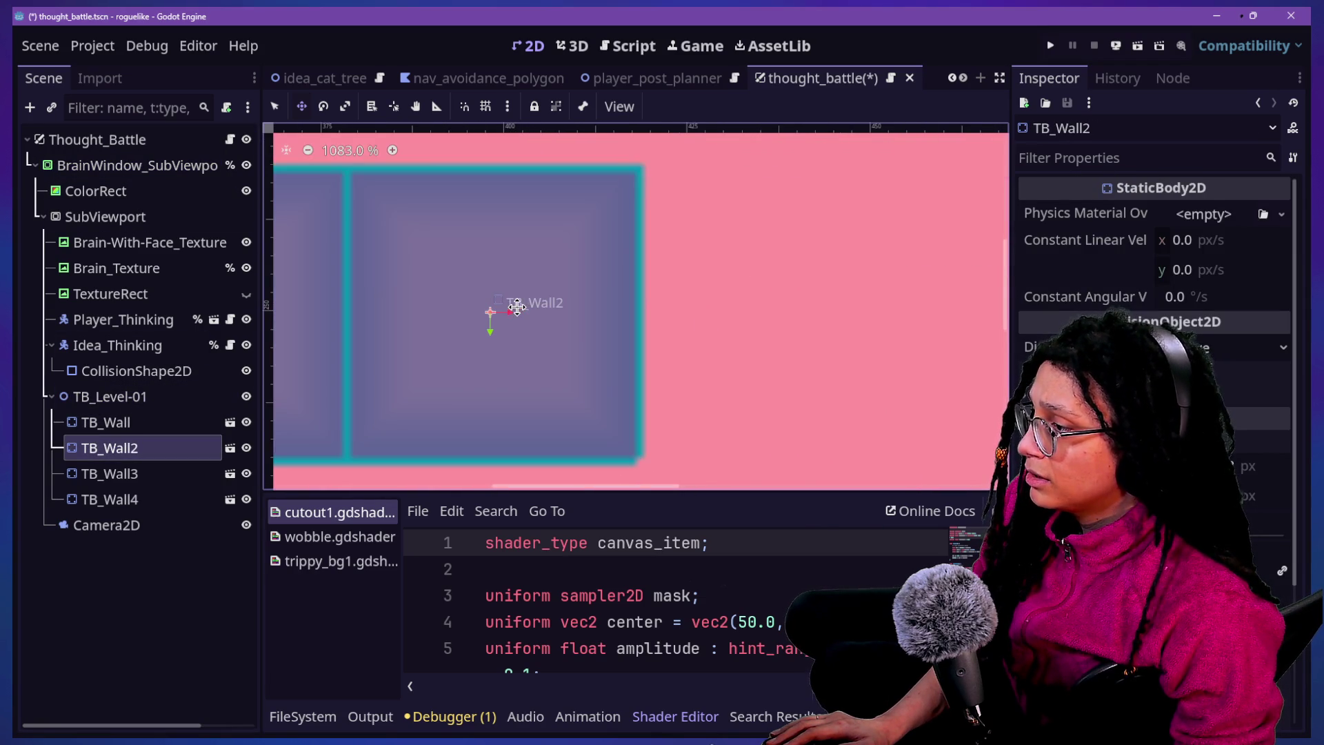
{"action": "scroll", "coordinate": [433, 375], "scroll_direction": "down", "scroll_amount": 7}
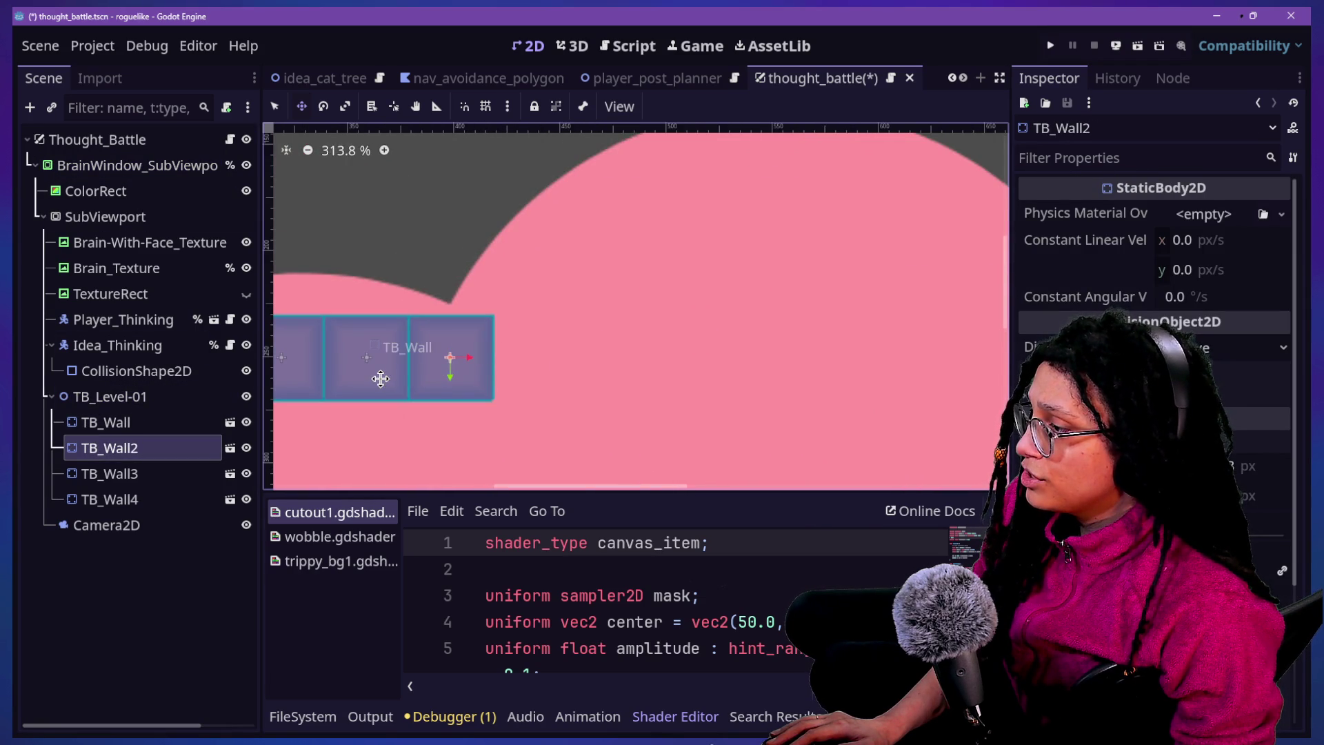
{"action": "scroll", "coordinate": [380, 378], "scroll_direction": "down", "scroll_amount": 4}
{"action": "mouse_move", "coordinate": [607, 487]}
{"action": "left_mouse_down"}
{"action": "mouse_move", "coordinate": [407, 496]}
{"action": "mouse_move", "coordinate": [585, 493]}
{"action": "left_mouse_up"}
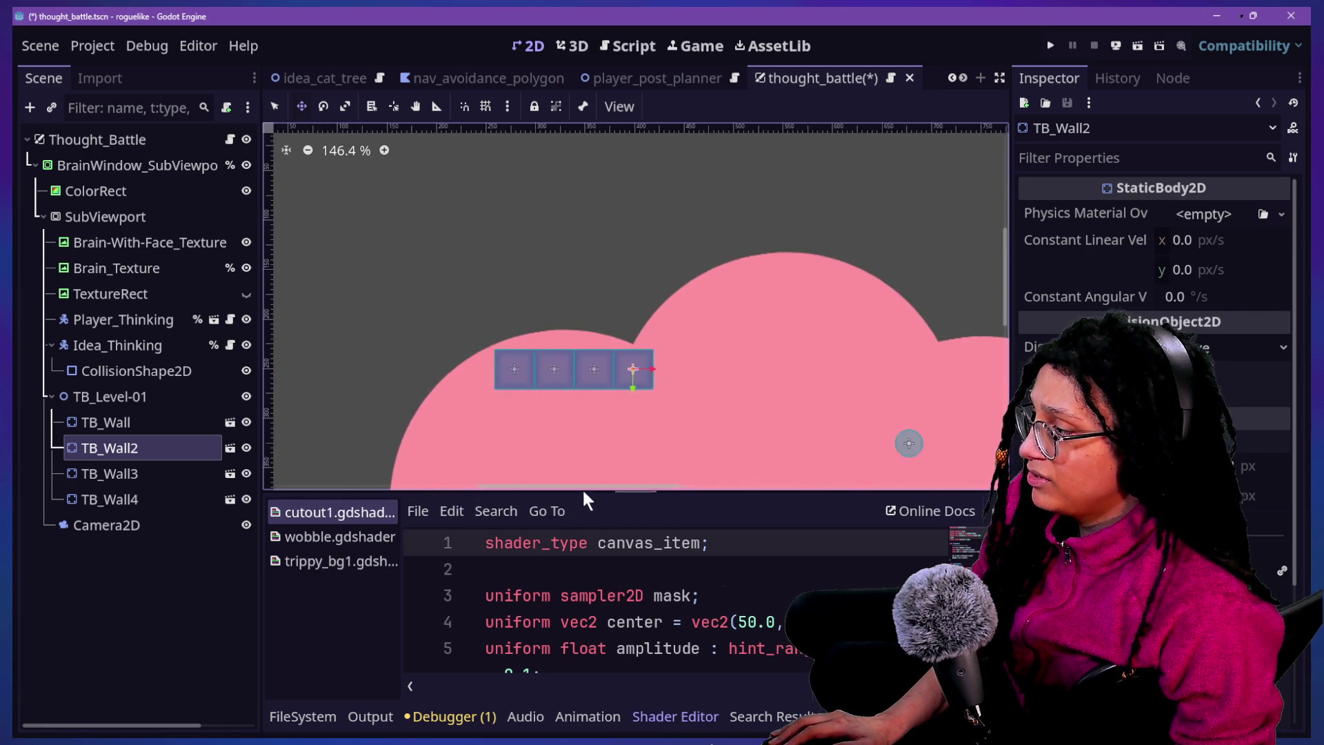
{"action": "scroll", "coordinate": [526, 408], "scroll_direction": "up", "scroll_amount": 4}
{"action": "left_click", "coordinate": [130, 424]}
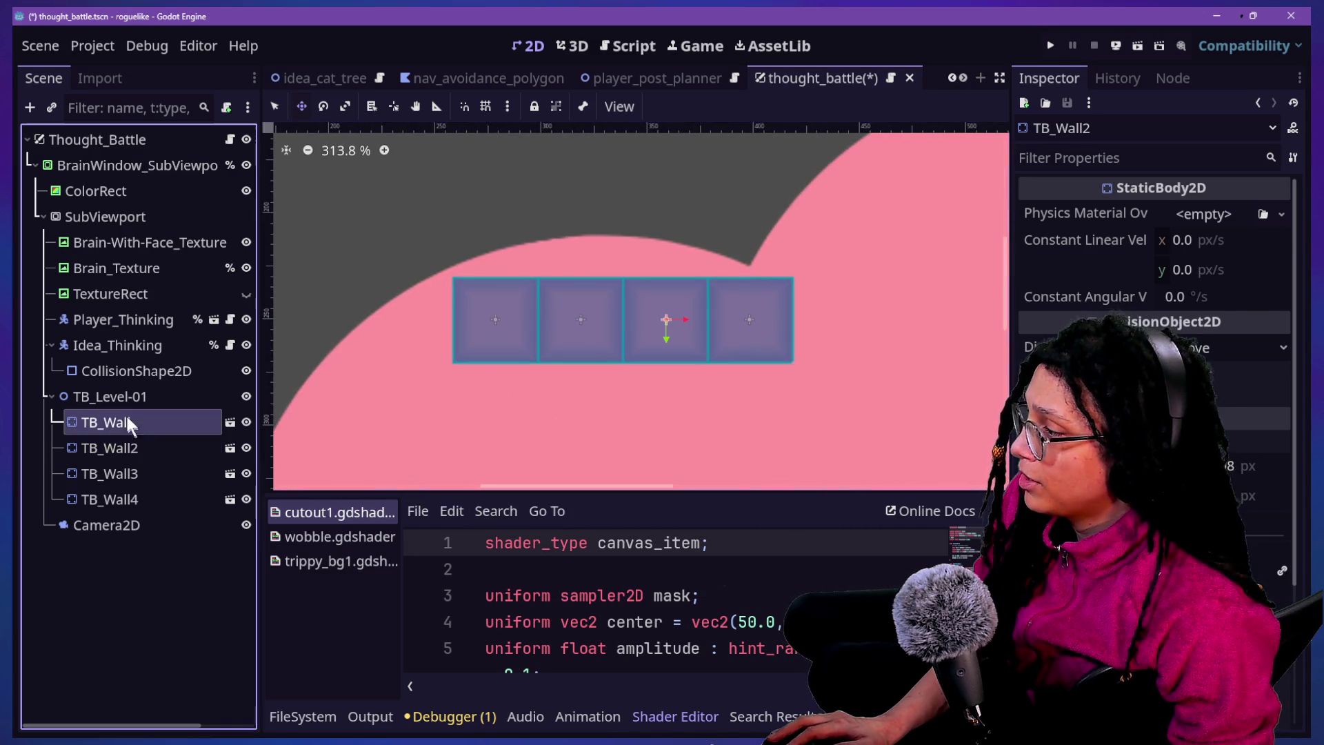
{"action": "left_click", "coordinate": [151, 521]}
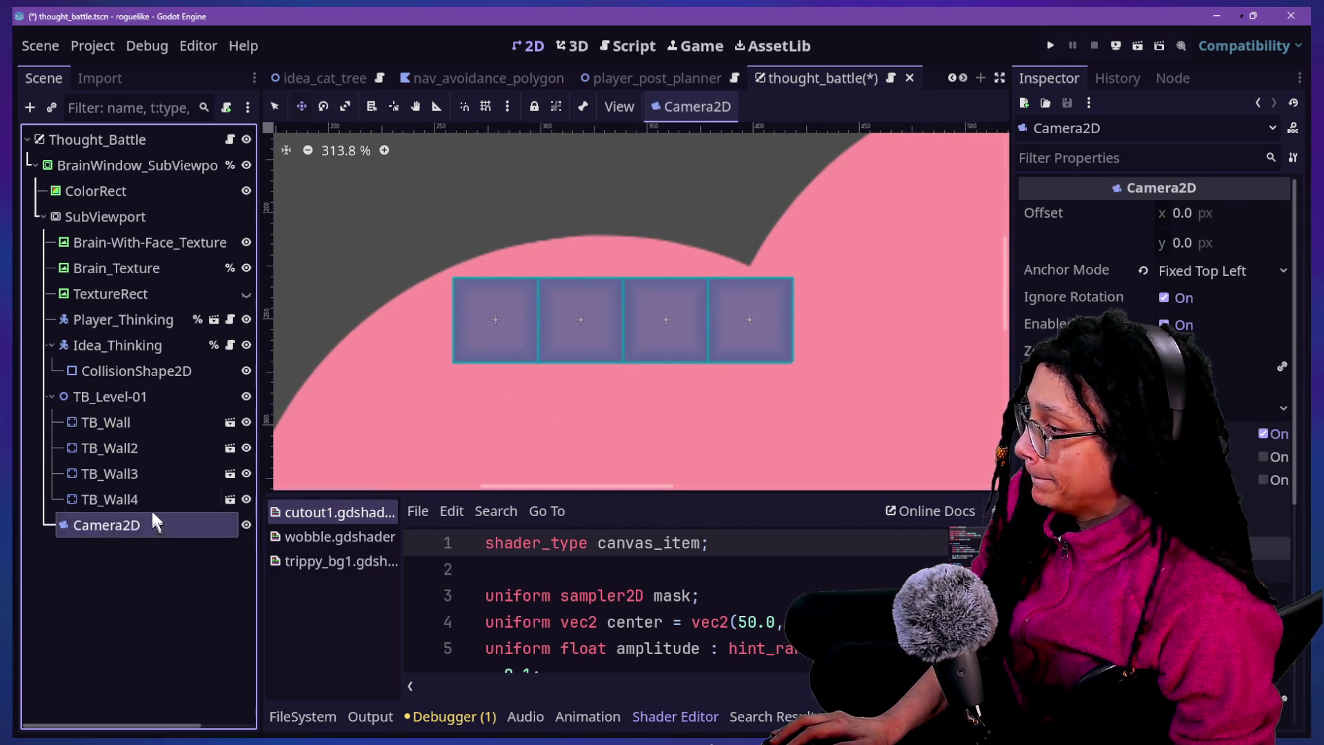
{"action": "left_click", "coordinate": [154, 498]}
{"action": "left_click", "coordinate": [153, 448], "text": "shift"}
{"action": "key", "text": "Delete"}
Duplicate TB_Wall into TB_Wall2 and undo the trial move of the copy
{"action": "left_click", "coordinate": [135, 398]}
{"action": "left_click", "coordinate": [143, 423]}
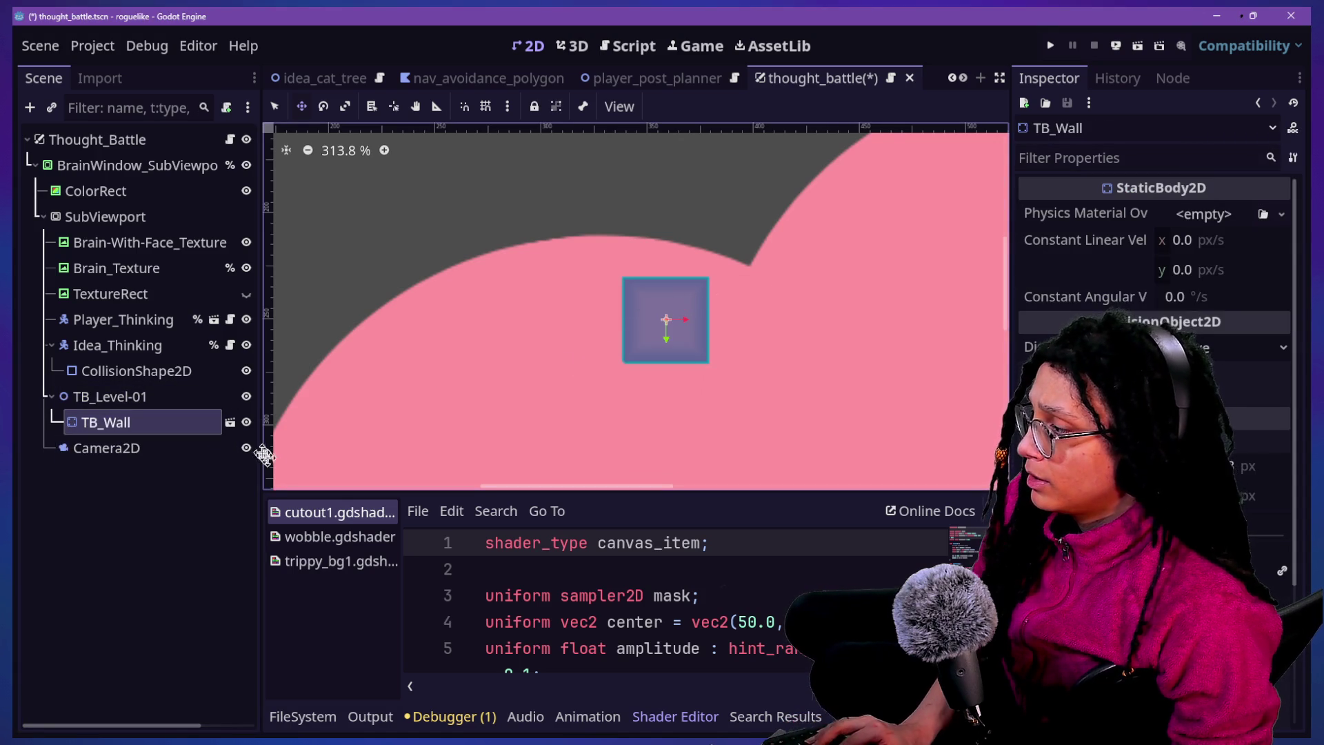
{"action": "key", "text": "ctrl+d"}
{"action": "left_click_drag", "start_coordinate": [620, 356], "coordinate": [517, 350]}
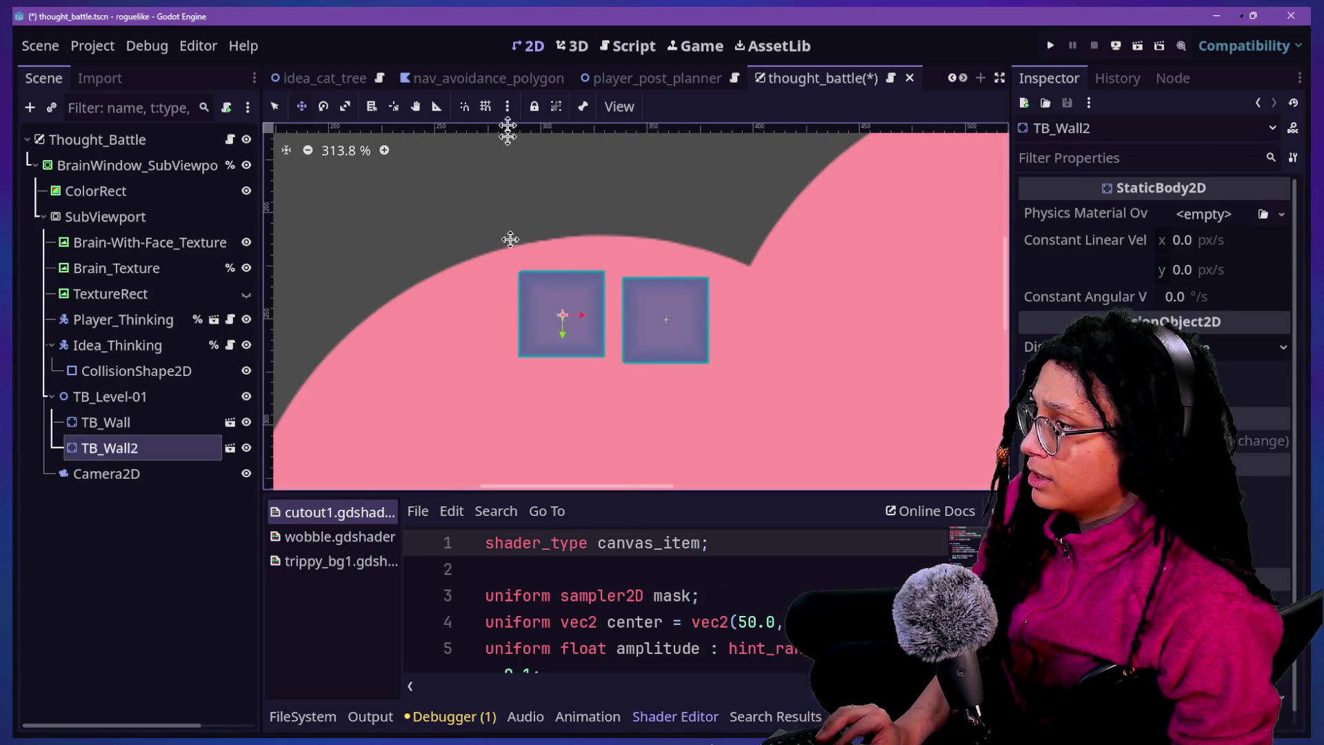
{"action": "key", "text": "ctrl+z"}
Enable Use Grid Snap and bring up Configure Snap, showing a 10 px grid step
{"action": "left_click", "coordinate": [485, 106]}
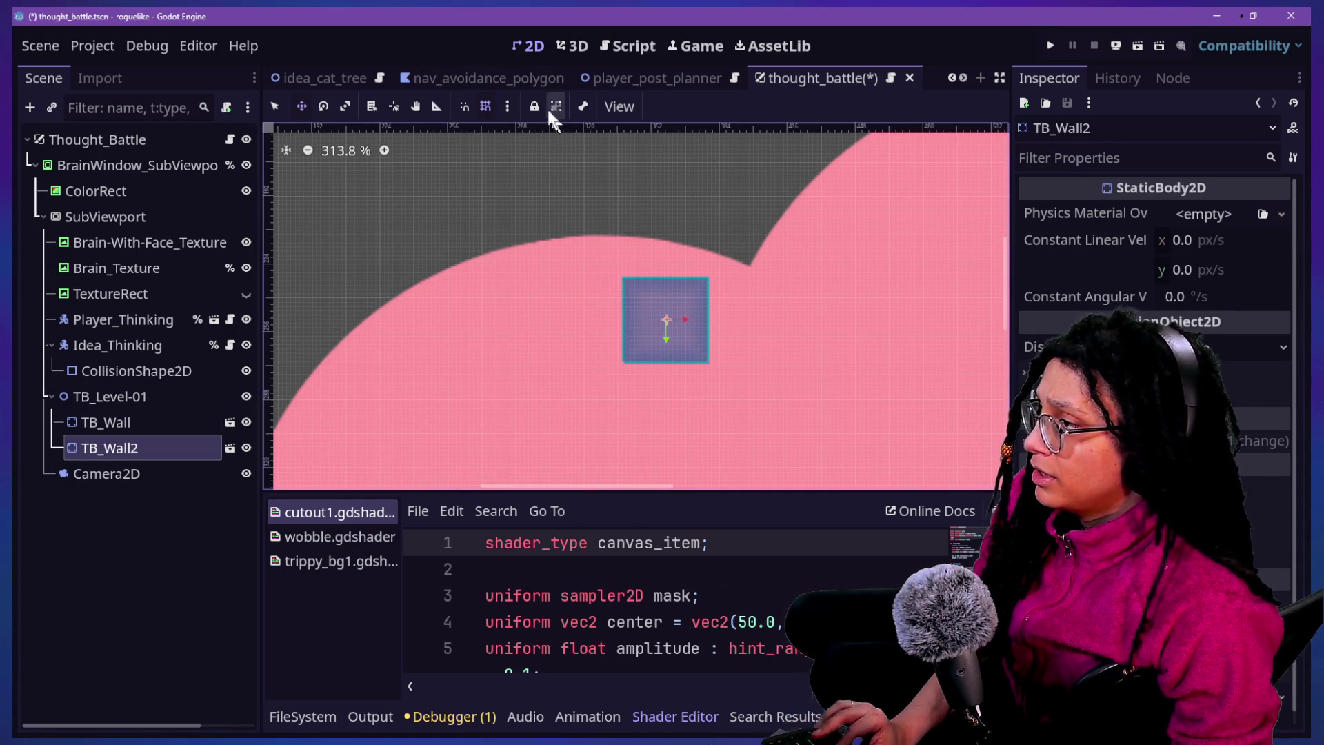
{"action": "left_click", "coordinate": [507, 106]}
{"action": "left_click", "coordinate": [603, 271]}
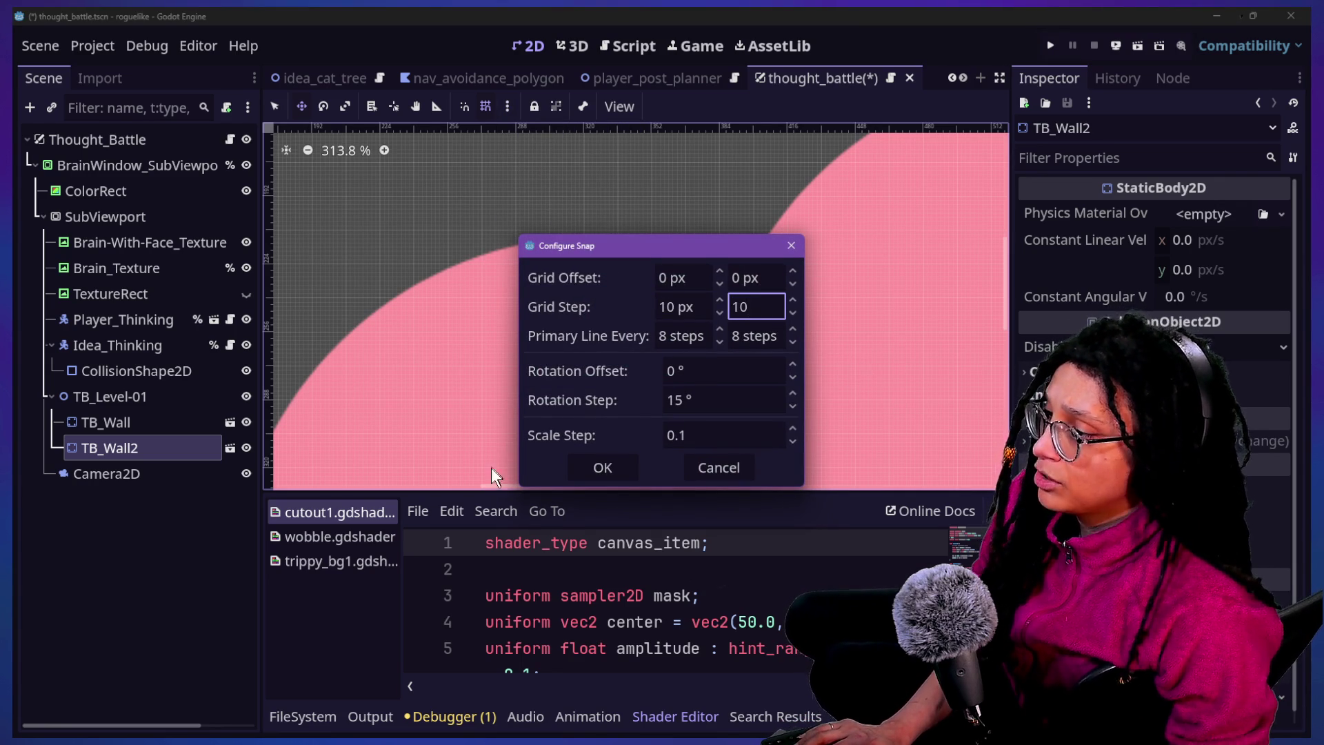
Change the snap grid step to 40 × 40 px and snap TB_Wall2 diagonally below-left of TB_Wall
{"action": "left_click", "coordinate": [586, 466]}
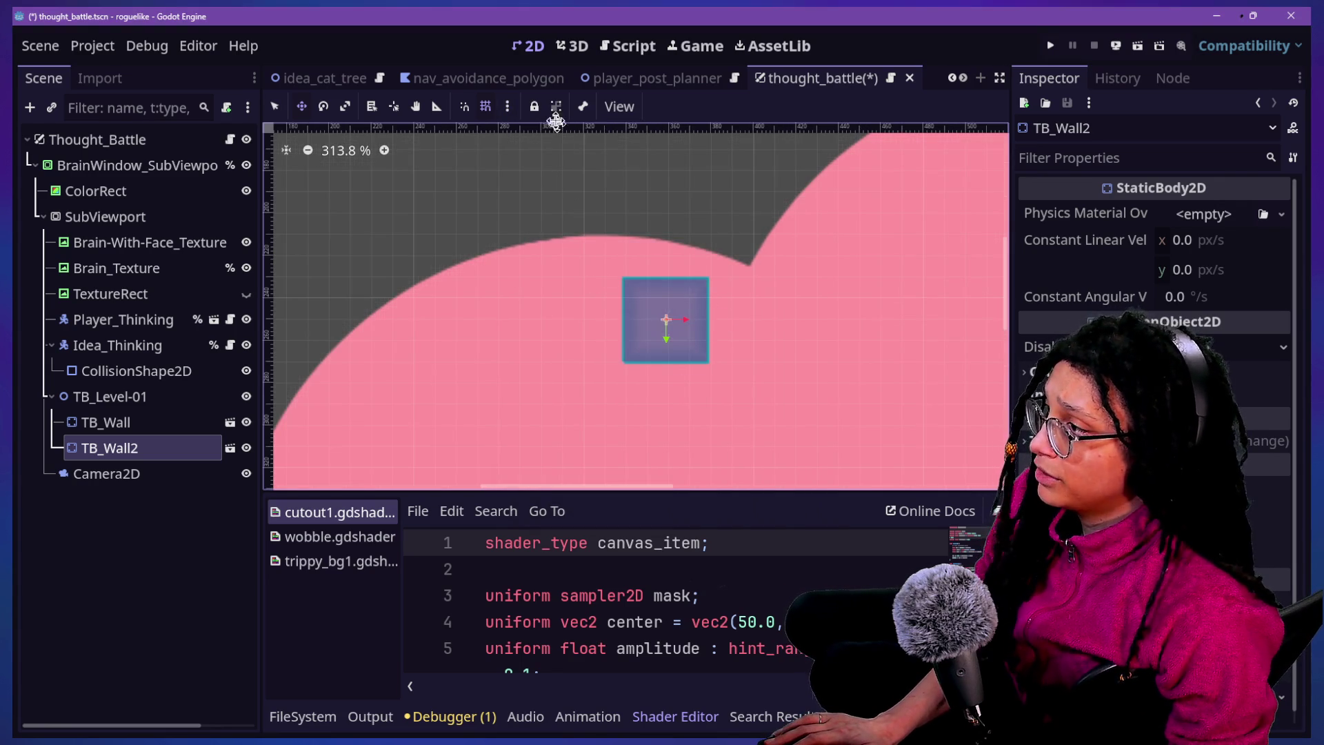
{"action": "left_click", "coordinate": [517, 108]}
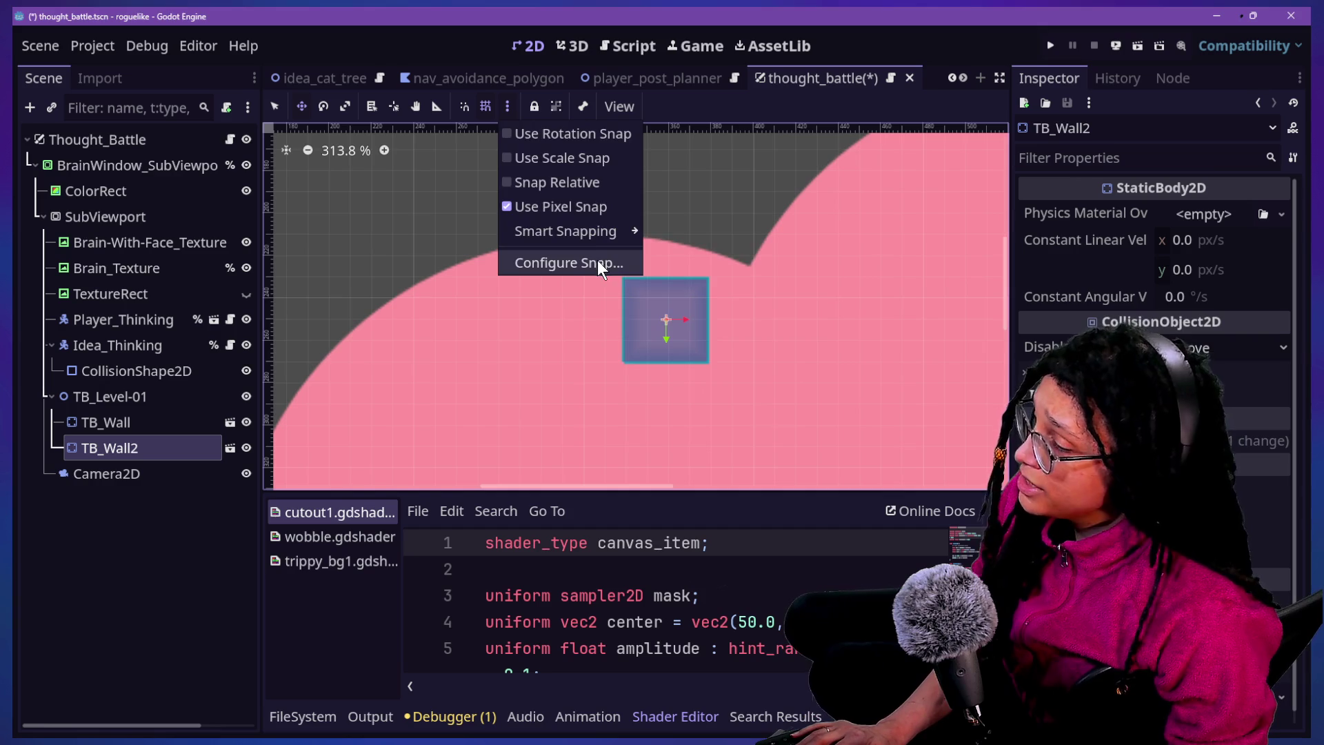
{"action": "left_click", "coordinate": [598, 261]}
{"action": "type", "text": "40"}
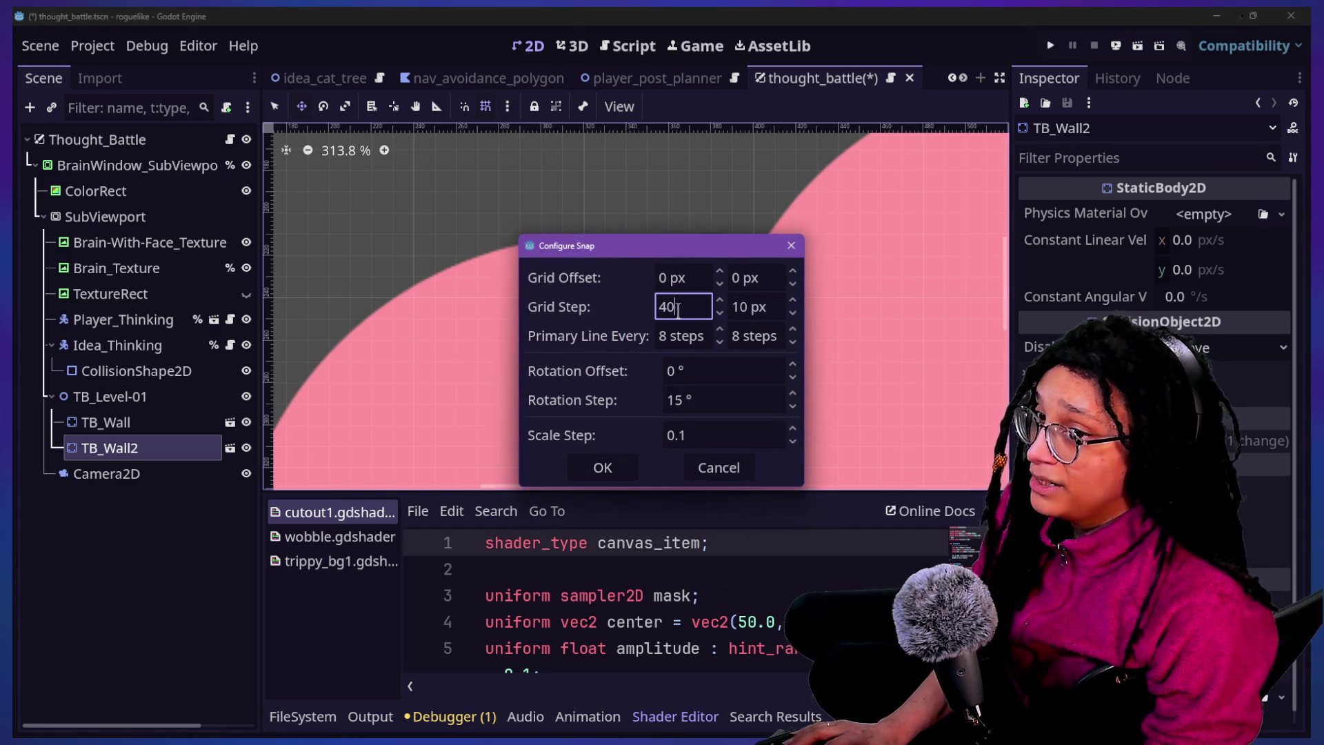
{"action": "type", "text": "40"}
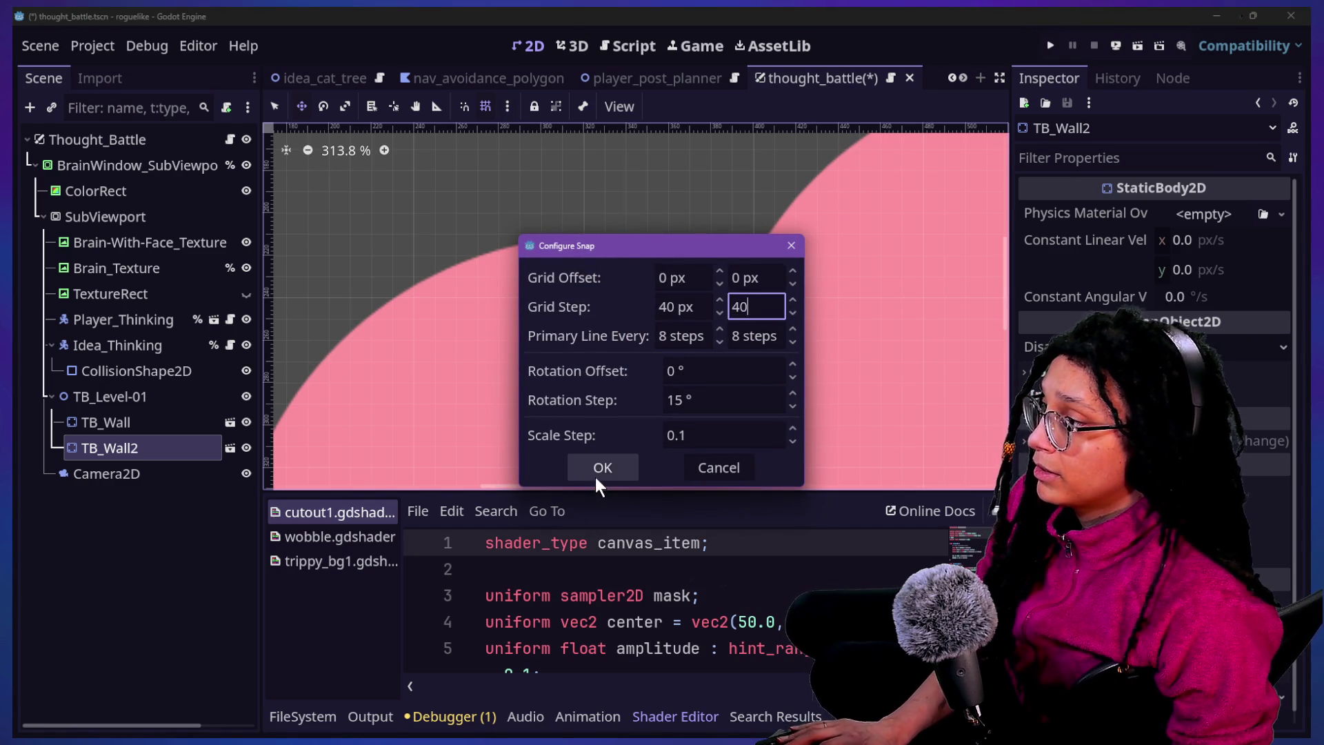
{"action": "left_click", "coordinate": [594, 476]}
{"action": "mouse_move", "coordinate": [641, 364]}
{"action": "left_mouse_down"}
{"action": "mouse_move", "coordinate": [641, 342]}
{"action": "mouse_move", "coordinate": [595, 339]}
{"action": "mouse_move", "coordinate": [624, 324]}
{"action": "mouse_move", "coordinate": [528, 237]}
{"action": "mouse_move", "coordinate": [571, 378]}
{"action": "mouse_move", "coordinate": [567, 303]}
{"action": "mouse_move", "coordinate": [571, 384]}
{"action": "left_mouse_up"}
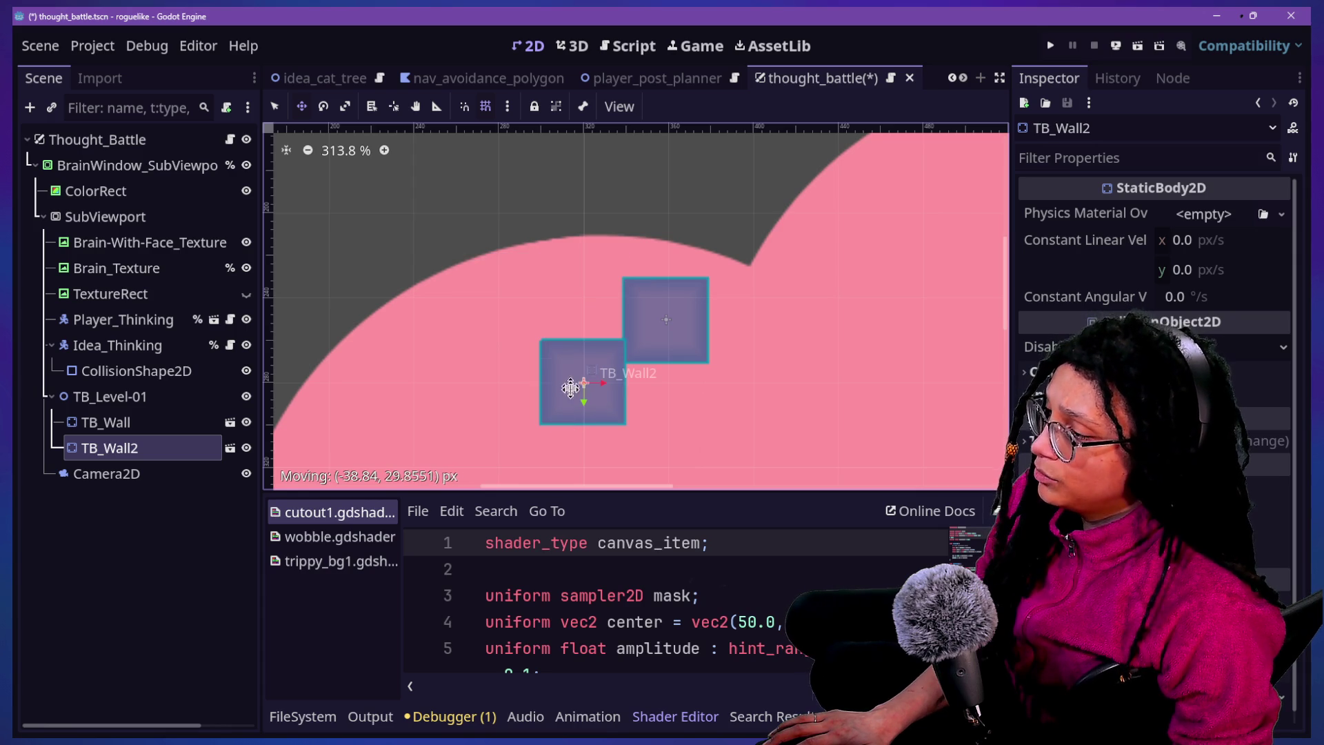
{"action": "left_click", "coordinate": [111, 396]}
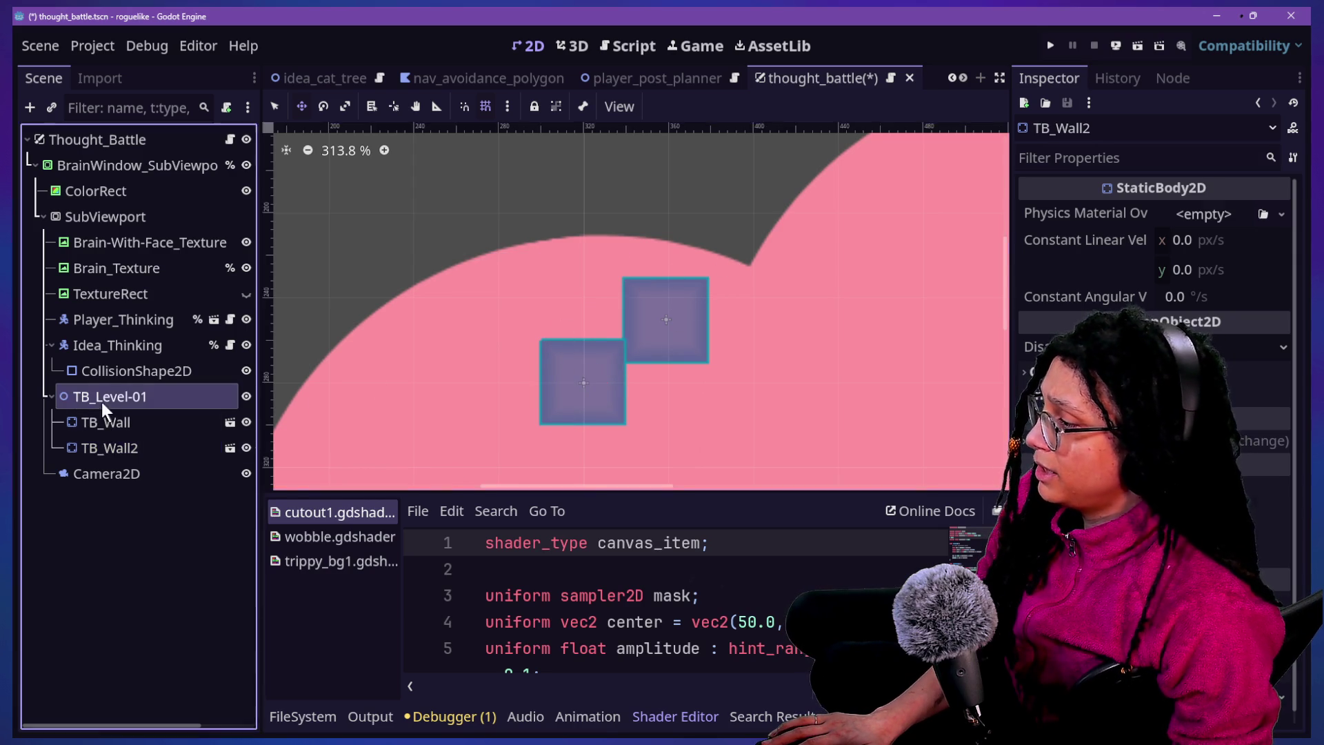
Place TB_Wall right beside TB_Wall2 and raise both blocks one grid step
{"action": "mouse_move", "coordinate": [656, 354]}
{"action": "left_mouse_down"}
{"action": "mouse_move", "coordinate": [494, 365]}
{"action": "mouse_move", "coordinate": [600, 358]}
{"action": "left_mouse_up"}
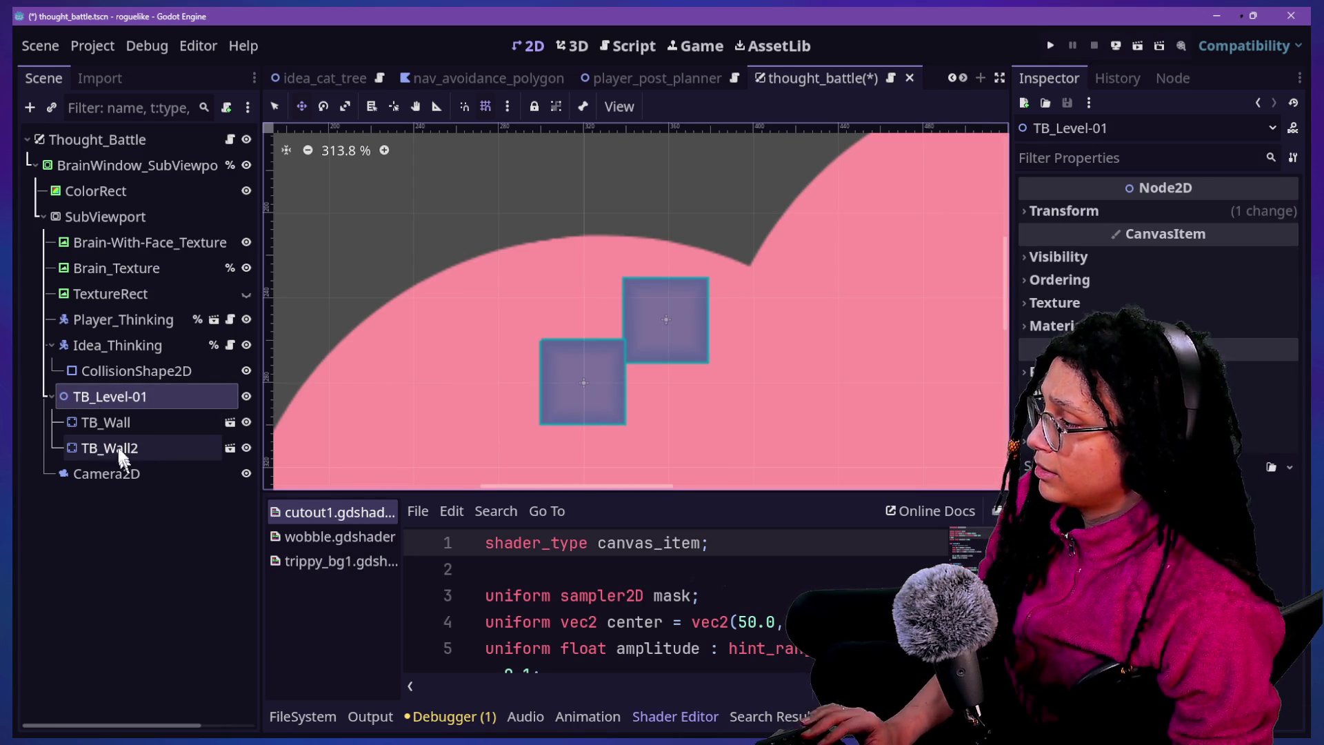
{"action": "left_click", "coordinate": [703, 331]}
{"action": "mouse_move", "coordinate": [703, 331]}
{"action": "left_mouse_down"}
{"action": "mouse_move", "coordinate": [487, 436]}
{"action": "mouse_move", "coordinate": [778, 425]}
{"action": "mouse_move", "coordinate": [688, 425]}
{"action": "left_mouse_up"}
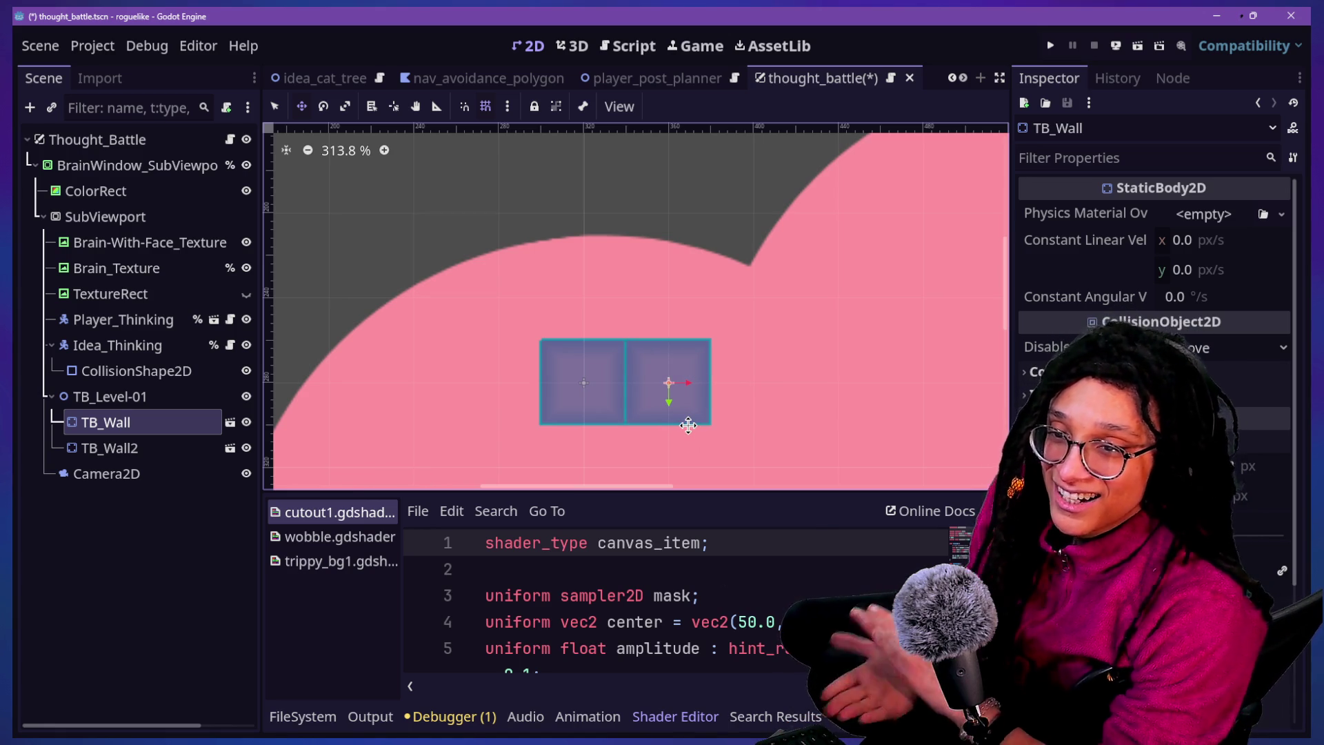
{"action": "left_click", "coordinate": [149, 445]}
{"action": "left_click", "coordinate": [138, 422]}
{"action": "scroll", "coordinate": [693, 349], "scroll_direction": "down", "scroll_amount": 2}
{"action": "scroll", "coordinate": [693, 349], "scroll_direction": "down", "scroll_amount": 1}
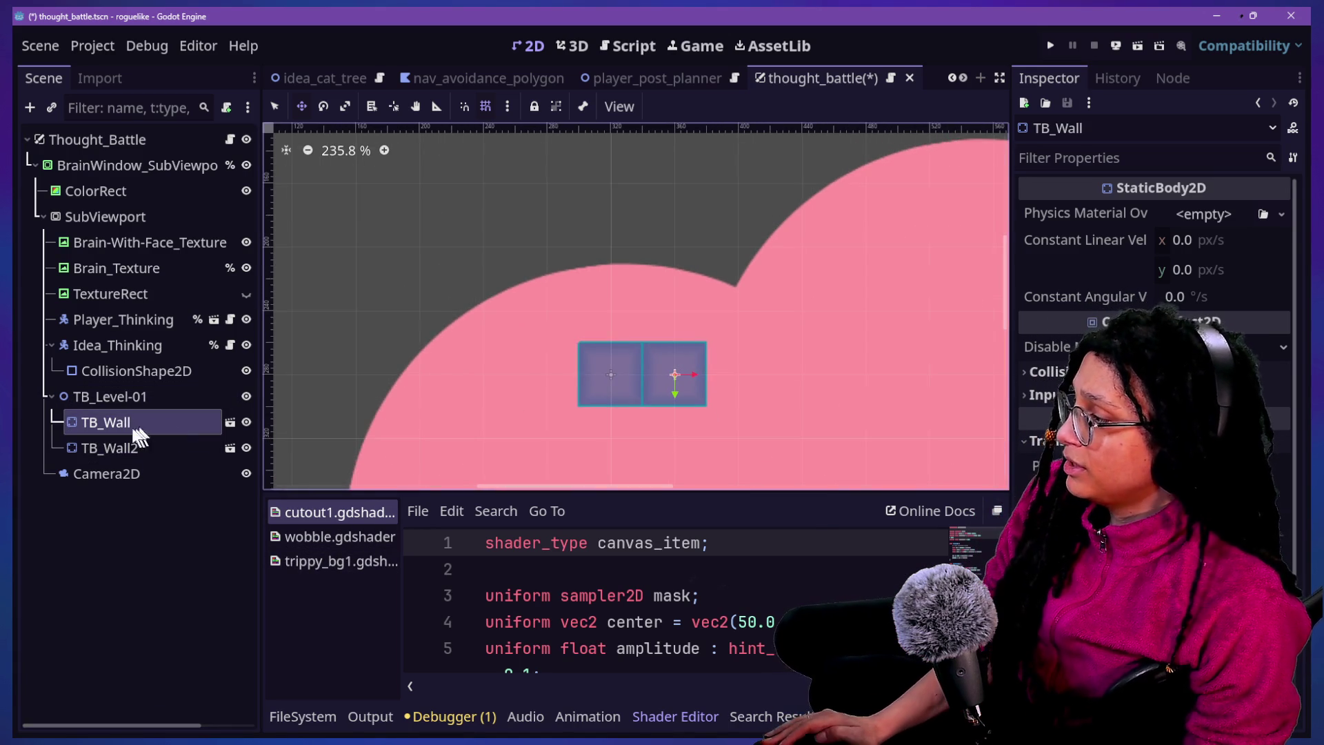
{"action": "left_click", "coordinate": [116, 448], "text": "shift"}
{"action": "left_click_drag", "start_coordinate": [644, 394], "coordinate": [644, 331]}
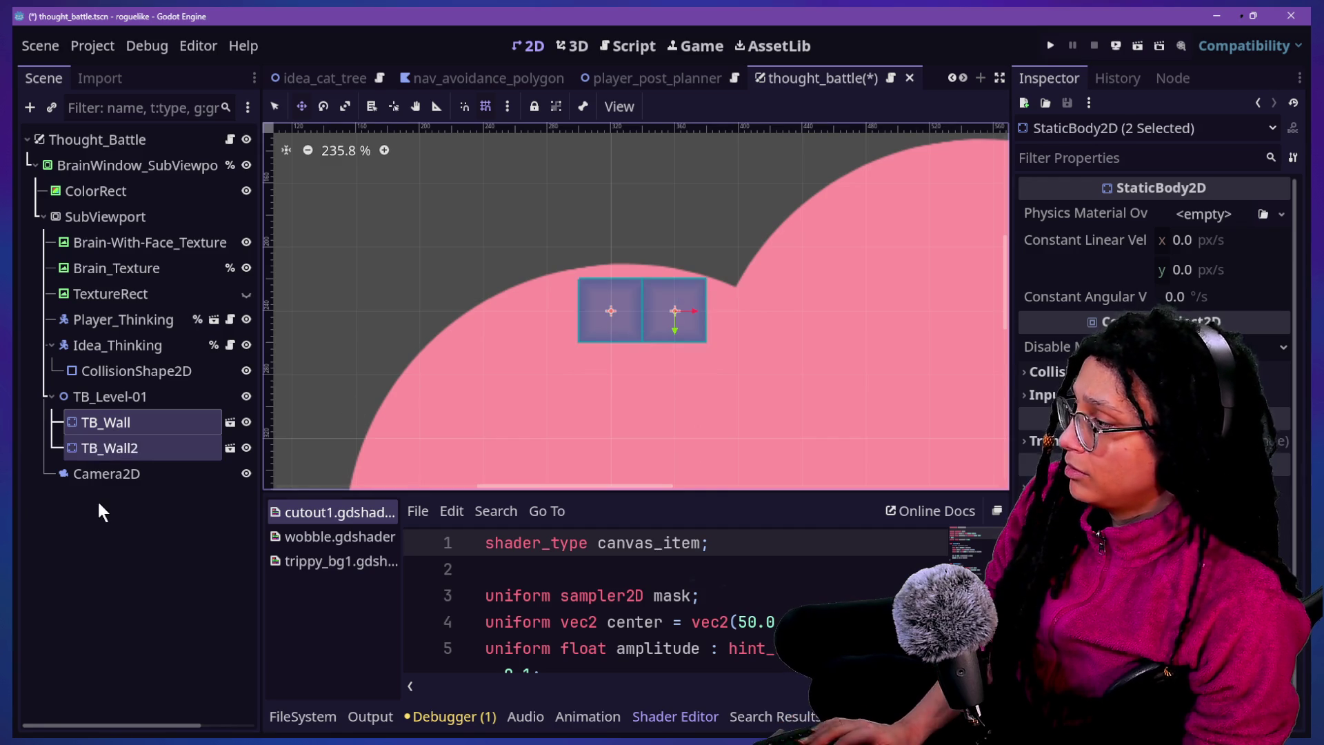
Duplicate the wall block repeatedly, placing copies leftward along the cloud's top edge
{"action": "left_click", "coordinate": [105, 397]}
{"action": "left_click", "coordinate": [119, 448]}
{"action": "key", "text": "ctrl+d"}
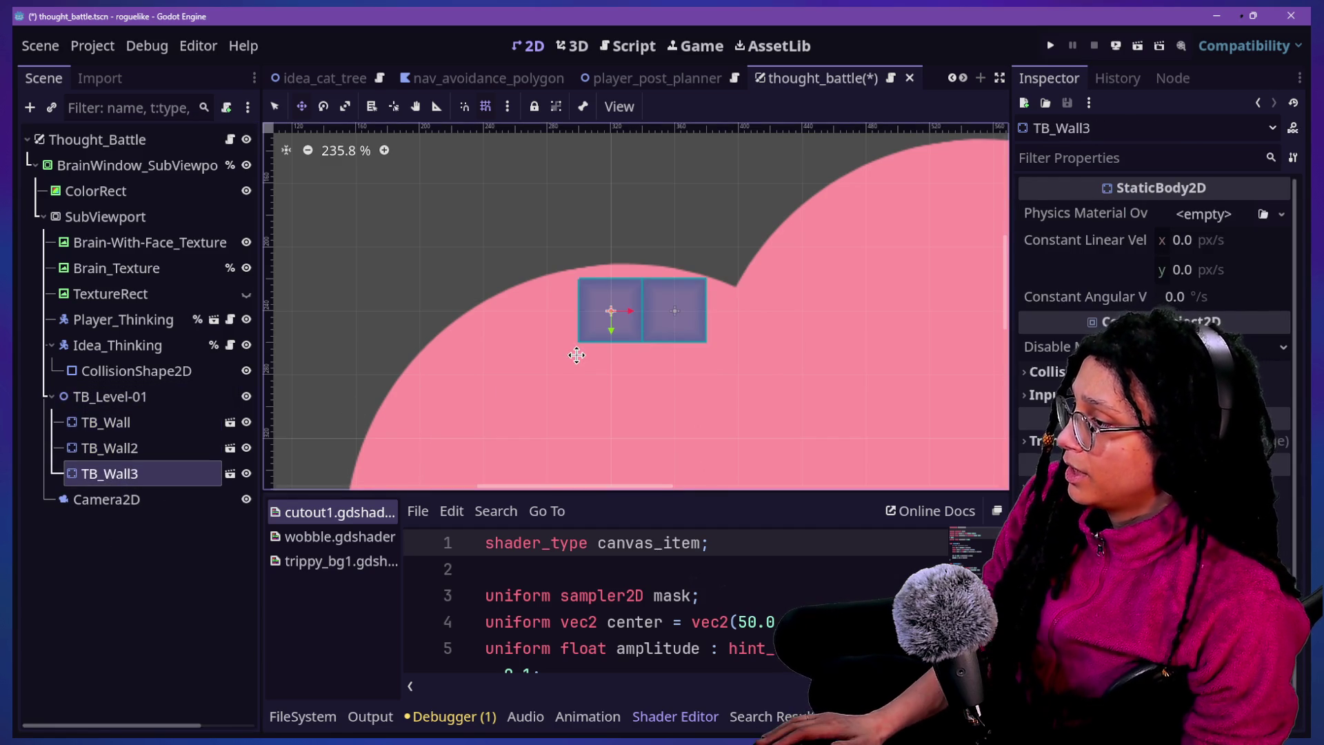
{"action": "left_click_drag", "start_coordinate": [576, 355], "coordinate": [511, 375]}
{"action": "key", "text": "ctrl+d"}
{"action": "mouse_move", "coordinate": [563, 336]}
{"action": "left_mouse_down"}
{"action": "mouse_move", "coordinate": [498, 400]}
{"action": "mouse_move", "coordinate": [498, 337]}
{"action": "mouse_move", "coordinate": [459, 401]}
{"action": "left_mouse_up"}
{"action": "key", "text": "ctrl+d"}
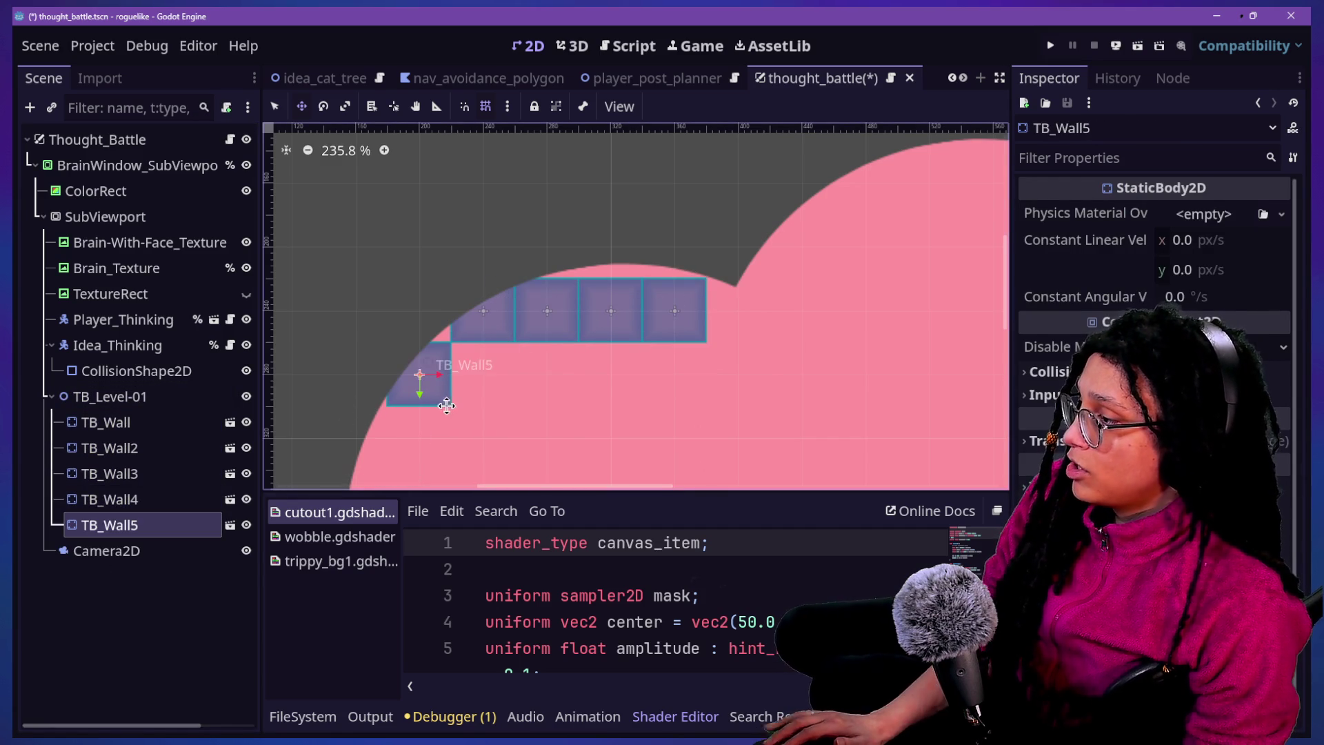
{"action": "key", "text": "ctrl+d"}
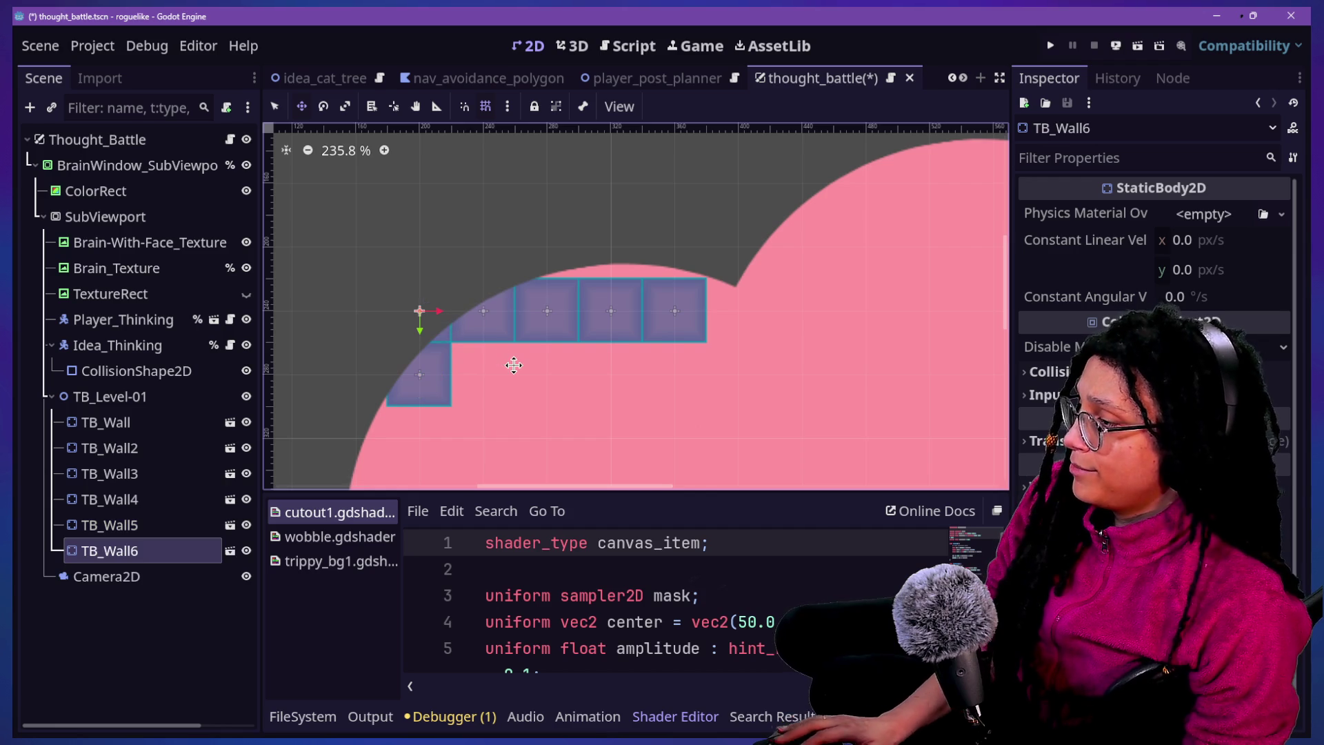
{"action": "scroll", "coordinate": [514, 364], "scroll_direction": "down", "scroll_amount": 5}
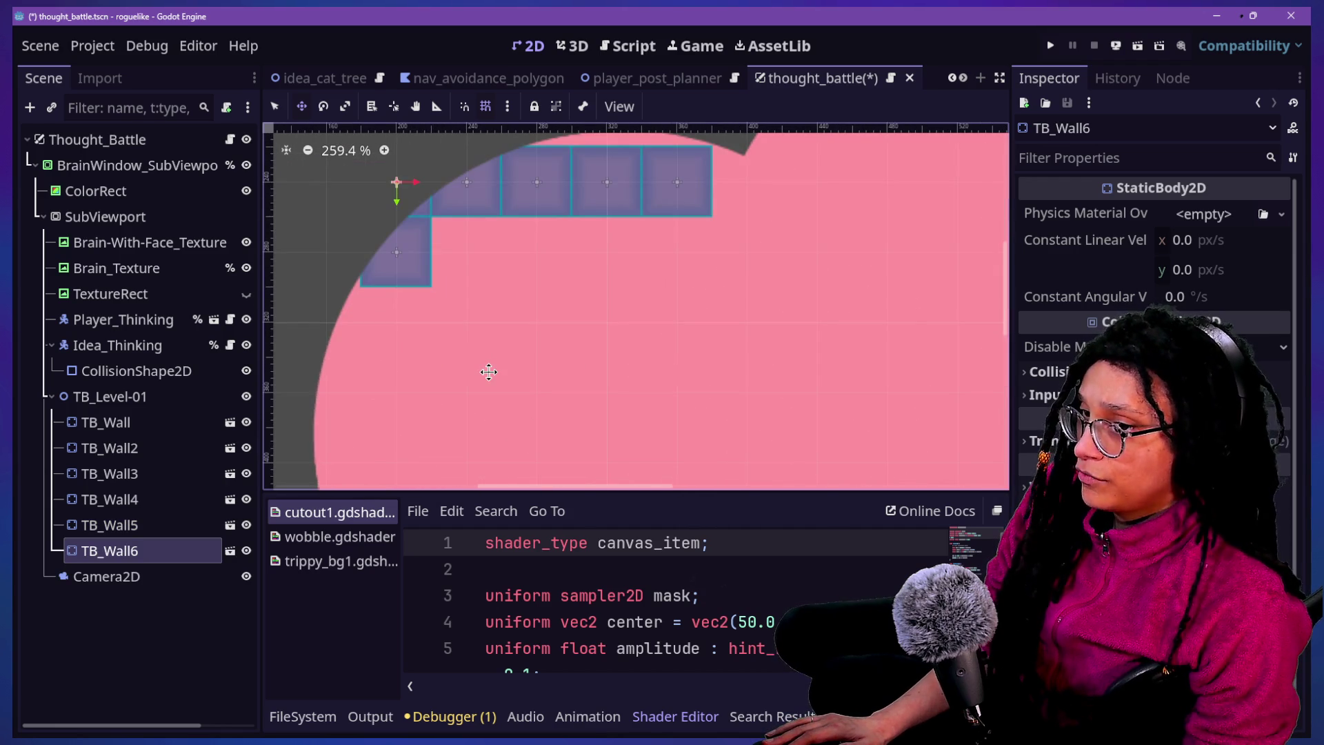
{"action": "scroll", "coordinate": [489, 373], "scroll_direction": "down", "scroll_amount": 1}
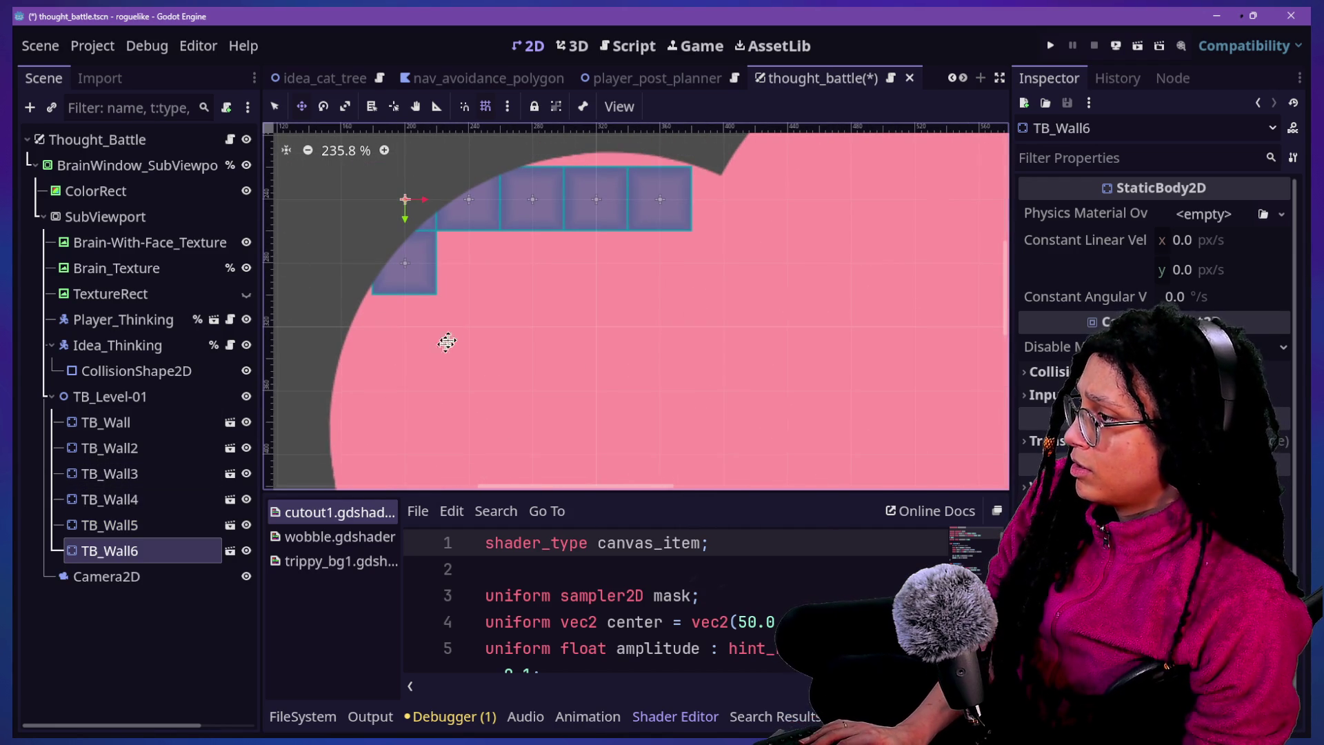
{"action": "scroll", "coordinate": [551, 225], "scroll_direction": "down", "scroll_amount": 6}
Select all six wall blocks and shift them one grid step (40 px) left
{"action": "left_click", "coordinate": [155, 422]}
{"action": "left_click", "coordinate": [134, 548], "text": "shift"}
{"action": "scroll", "coordinate": [557, 164], "scroll_direction": "up", "scroll_amount": 1}
{"action": "mouse_move", "coordinate": [592, 204]}
{"action": "left_mouse_down"}
{"action": "mouse_move", "coordinate": [679, 213]}
{"action": "mouse_move", "coordinate": [587, 215]}
{"action": "mouse_move", "coordinate": [613, 214]}
{"action": "left_mouse_up"}
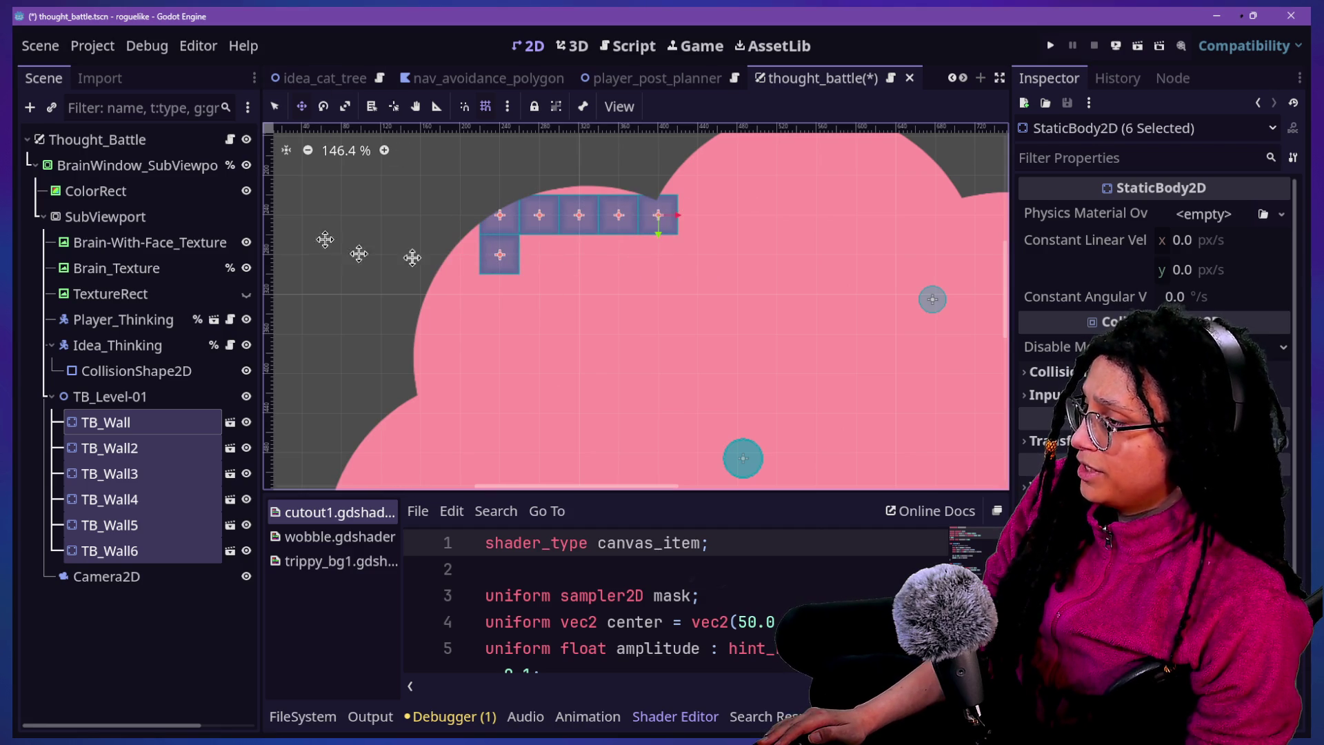
{"action": "scroll", "coordinate": [615, 180], "scroll_direction": "up", "scroll_amount": 2}
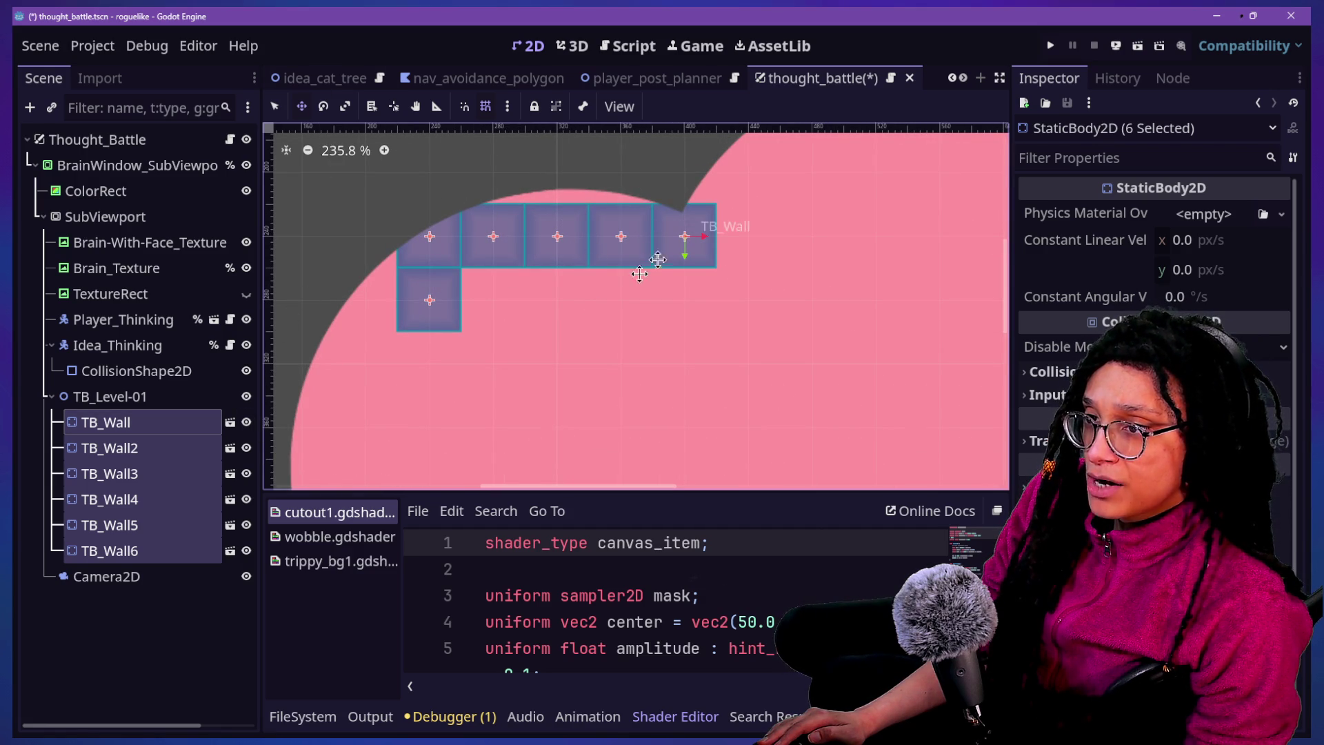
{"action": "scroll", "coordinate": [591, 302], "scroll_direction": "down", "scroll_amount": 4}
{"action": "scroll", "coordinate": [591, 302], "scroll_direction": "up", "scroll_amount": 2}
{"action": "mouse_move", "coordinate": [591, 302]}
{"action": "left_mouse_down"}
{"action": "mouse_move", "coordinate": [555, 301]}
{"action": "mouse_move", "coordinate": [590, 303]}
{"action": "left_mouse_up"}
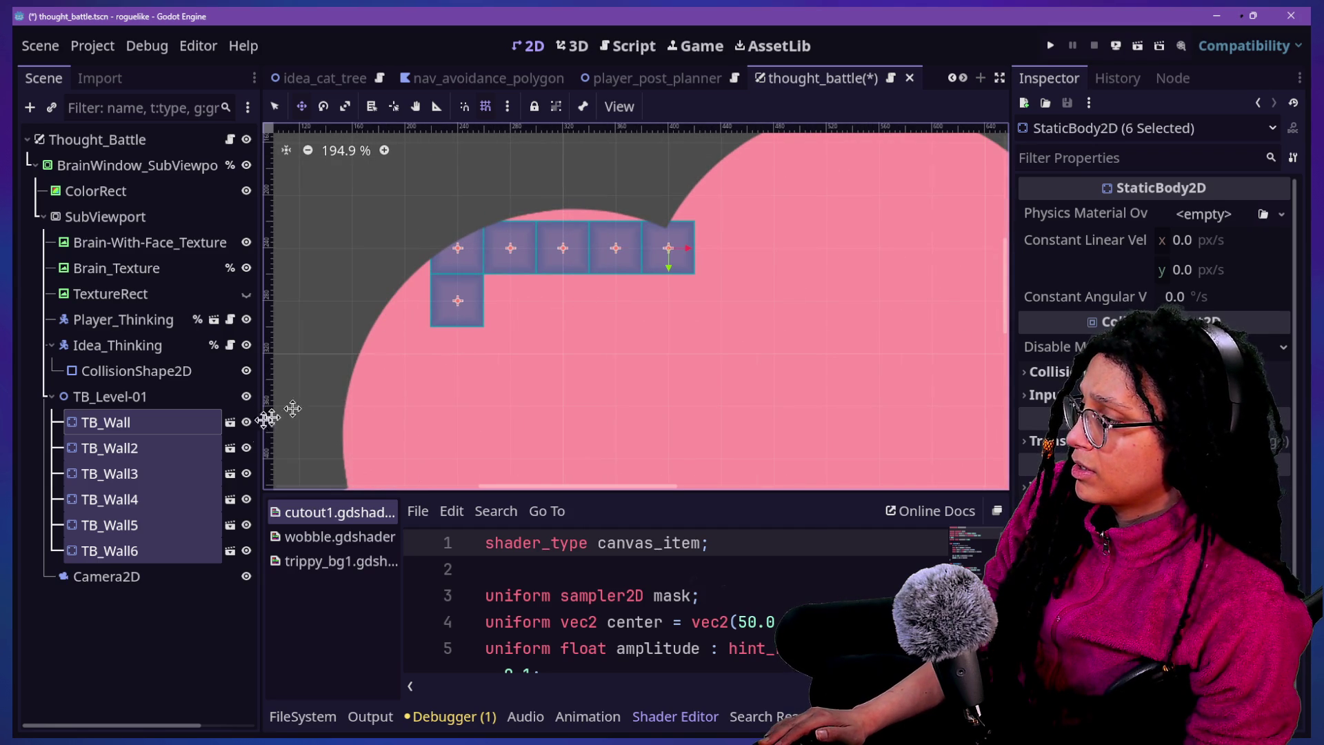
{"action": "left_click", "coordinate": [98, 500]}
Delete TB_Wall6 and drag TB_Wall5 back into line with the top row
{"action": "left_click", "coordinate": [106, 546]}
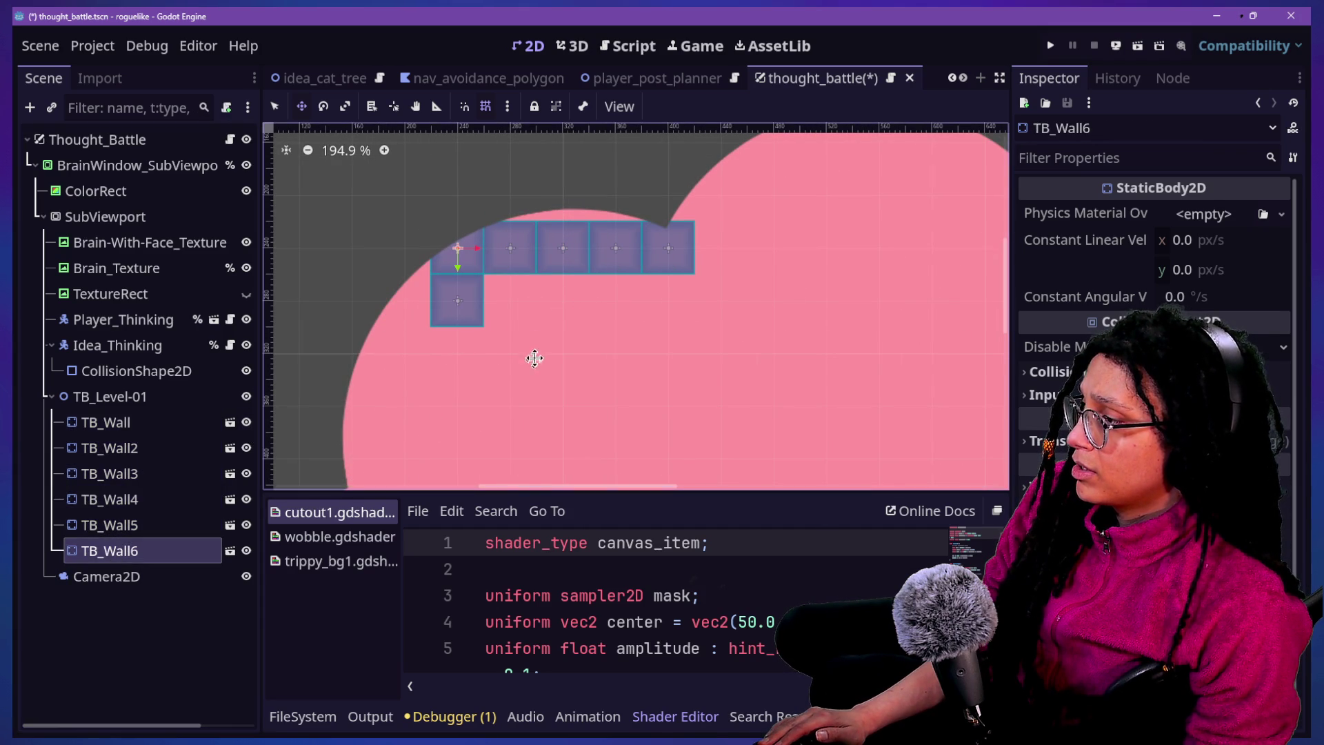
{"action": "left_click", "coordinate": [145, 527]}
{"action": "left_click", "coordinate": [164, 550]}
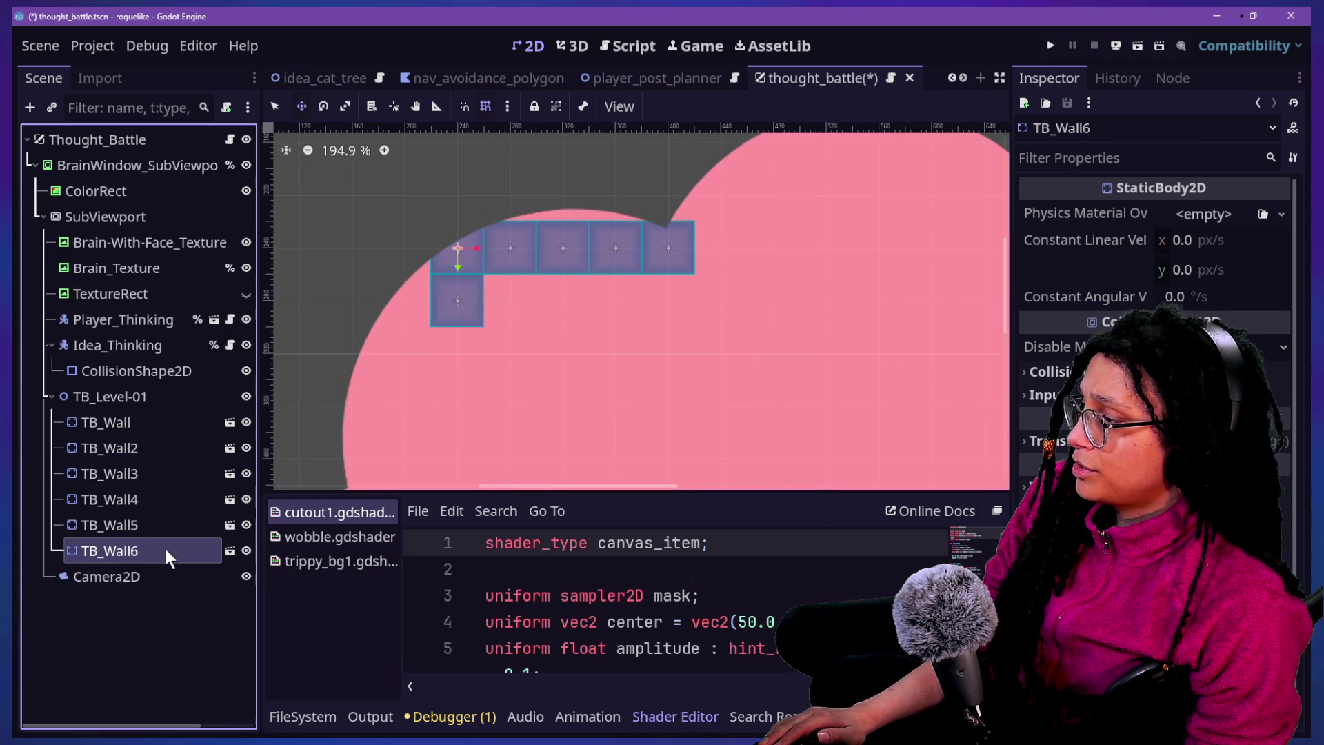
{"action": "key", "text": "Delete"}
{"action": "key", "text": "Return"}
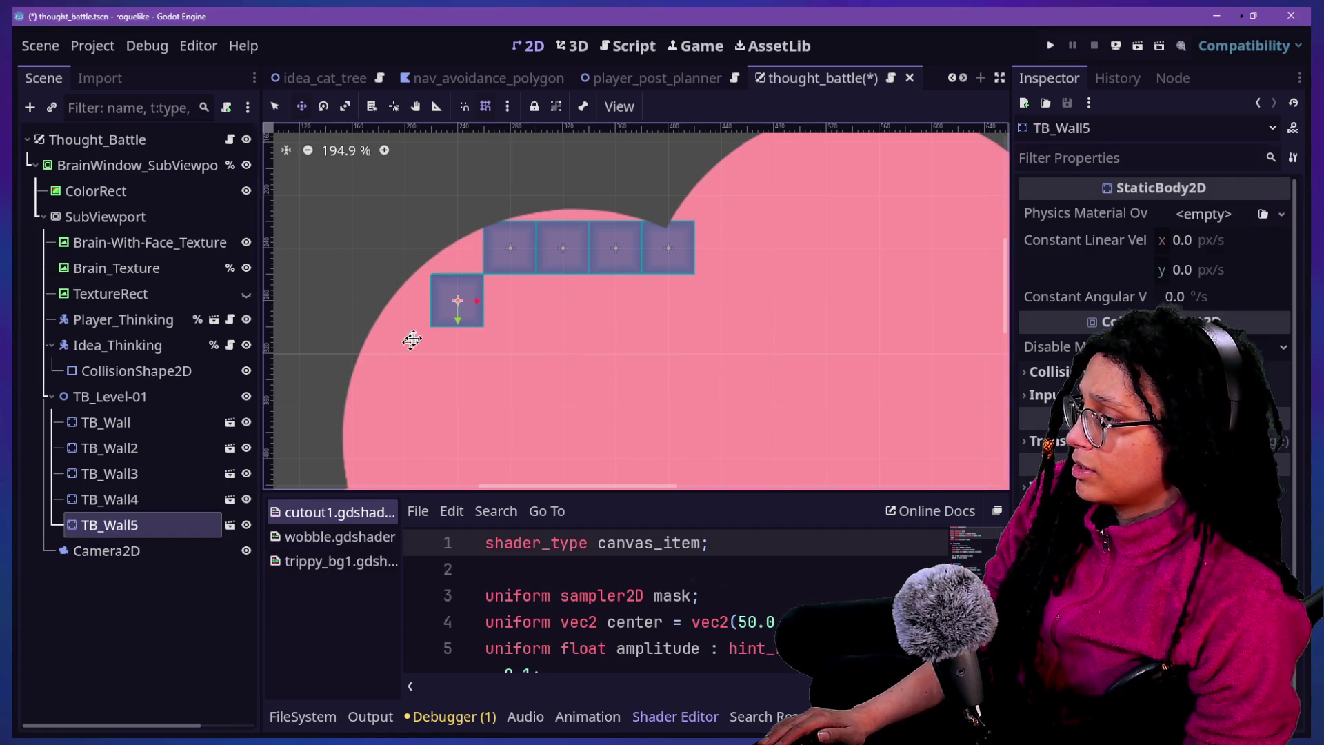
{"action": "mouse_move", "coordinate": [491, 296]}
{"action": "left_mouse_down"}
{"action": "mouse_move", "coordinate": [481, 256]}
{"action": "mouse_move", "coordinate": [437, 380]}
{"action": "mouse_move", "coordinate": [437, 327]}
{"action": "left_mouse_up"}
Duplicate wall blocks and stack the copies beneath the row's left end
{"action": "key", "text": "ctrl+d"}
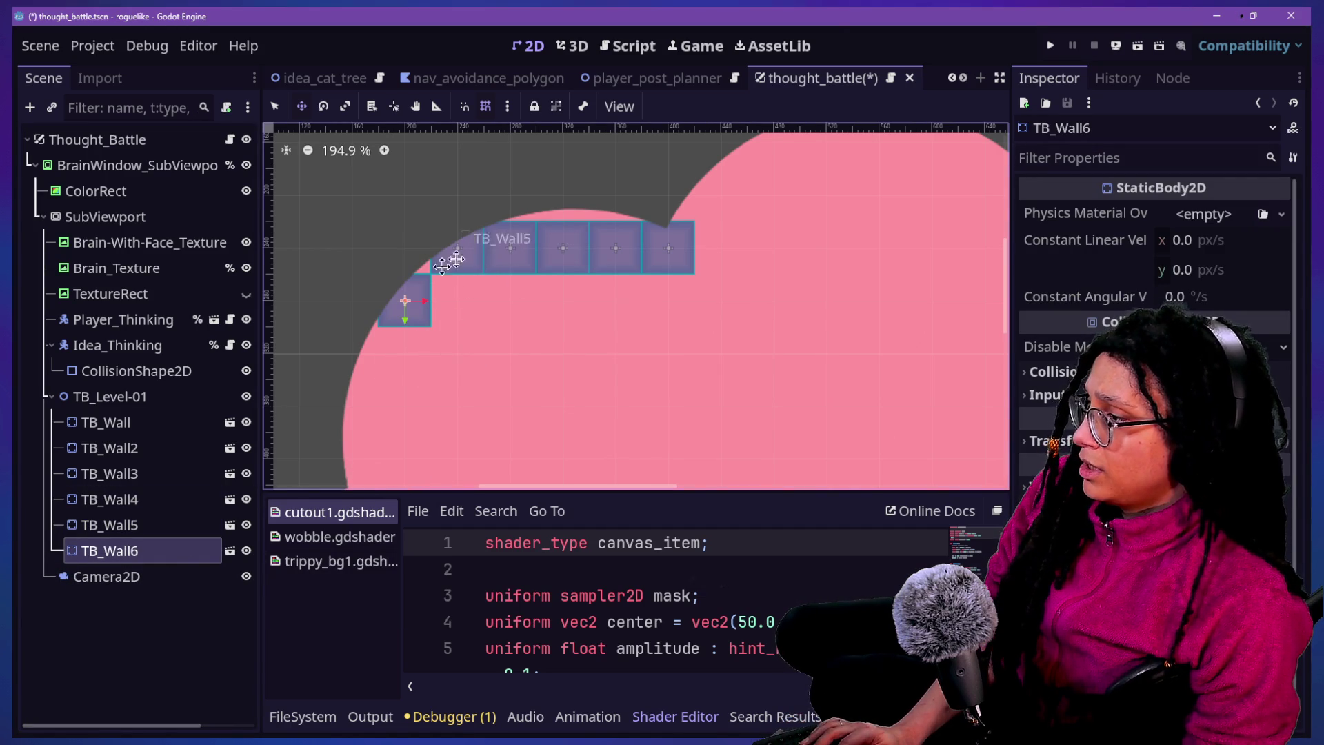
{"action": "left_click_drag", "start_coordinate": [428, 323], "coordinate": [462, 326]}
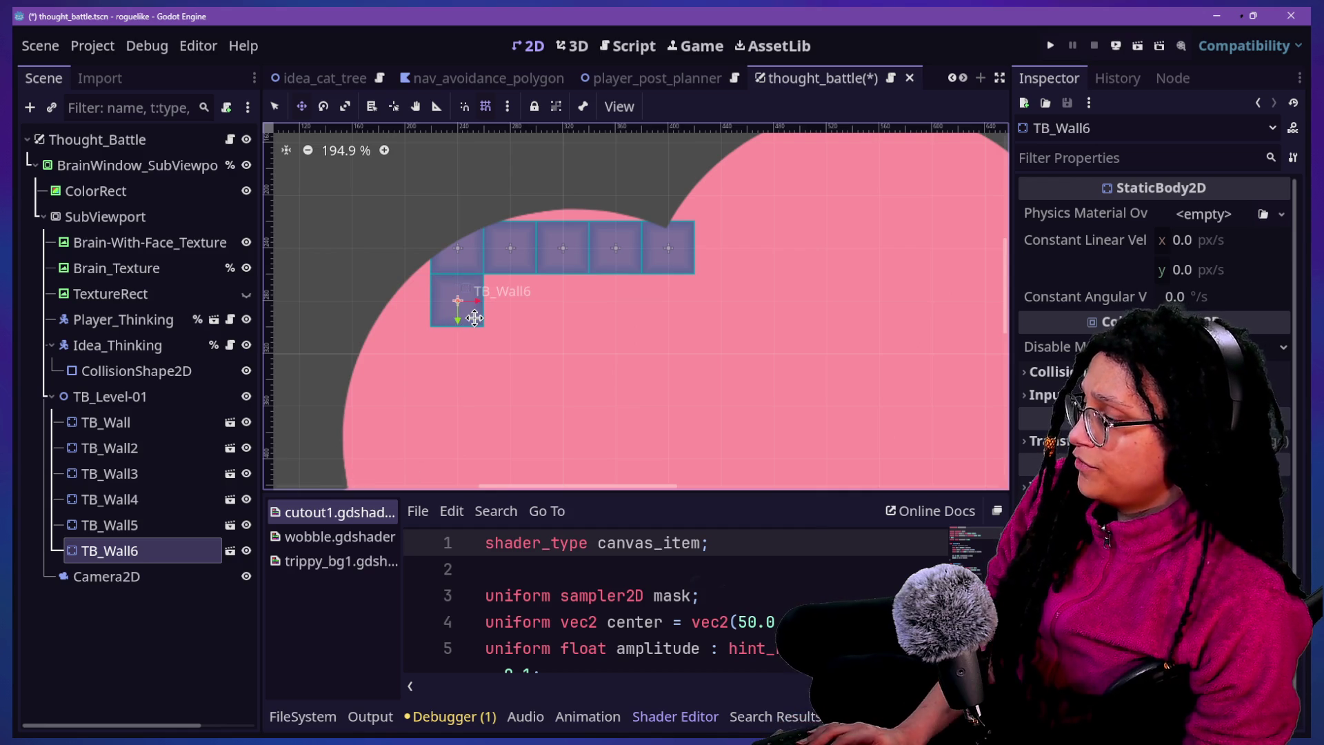
{"action": "scroll", "coordinate": [474, 317], "scroll_direction": "down", "scroll_amount": 6}
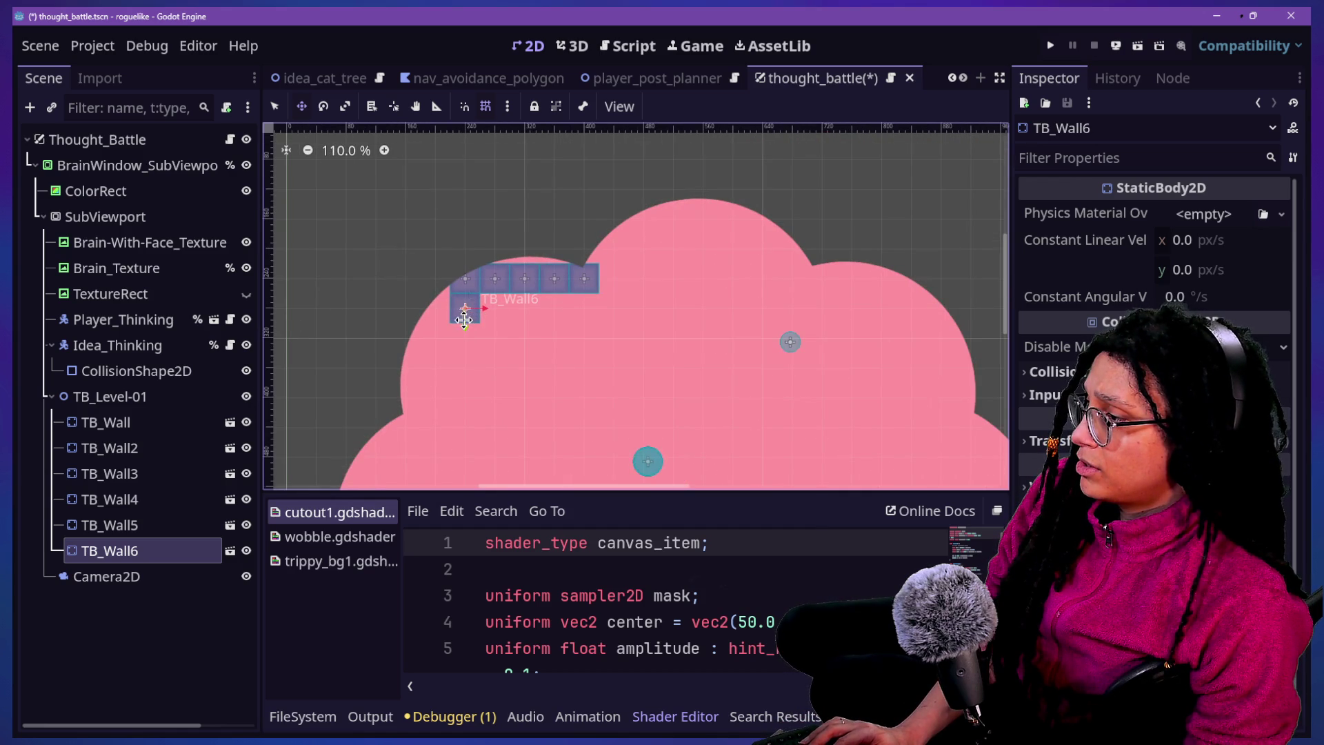
{"action": "left_click_drag", "start_coordinate": [460, 317], "coordinate": [432, 298]}
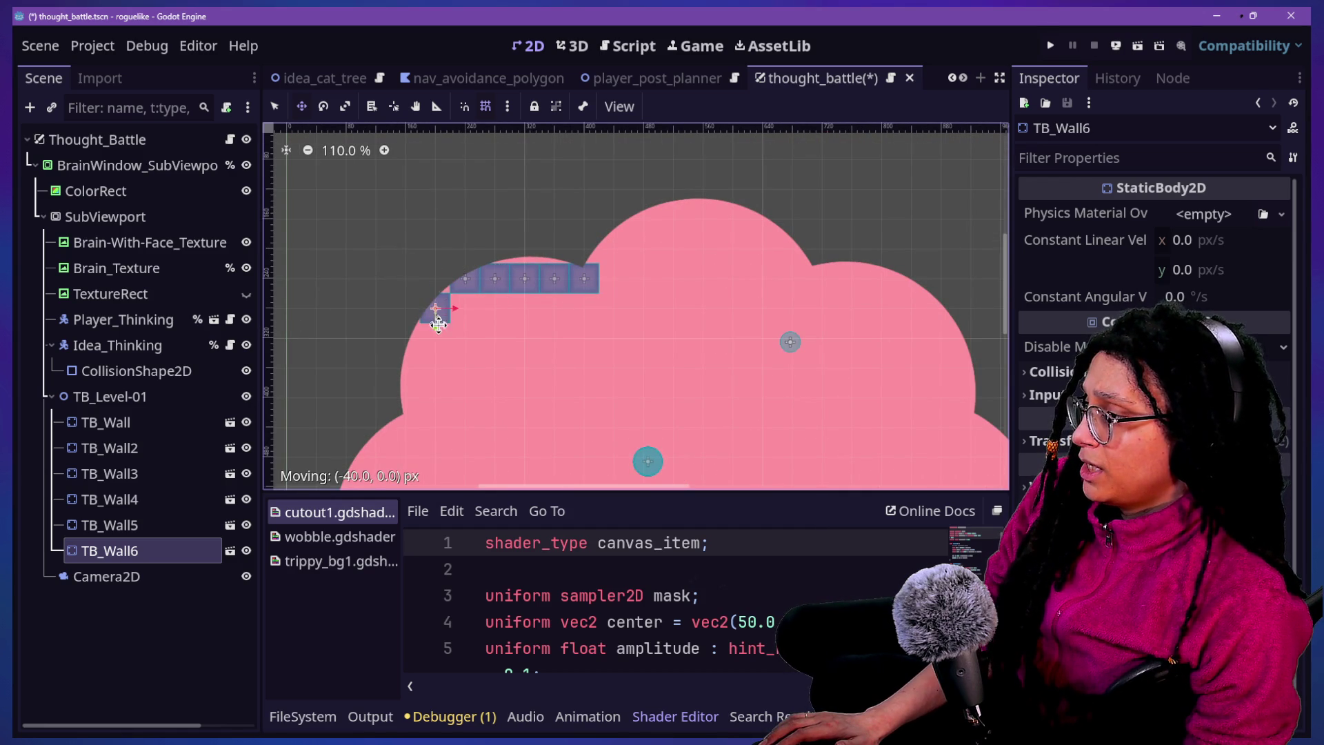
{"action": "left_click_drag", "start_coordinate": [460, 329], "coordinate": [473, 326]}
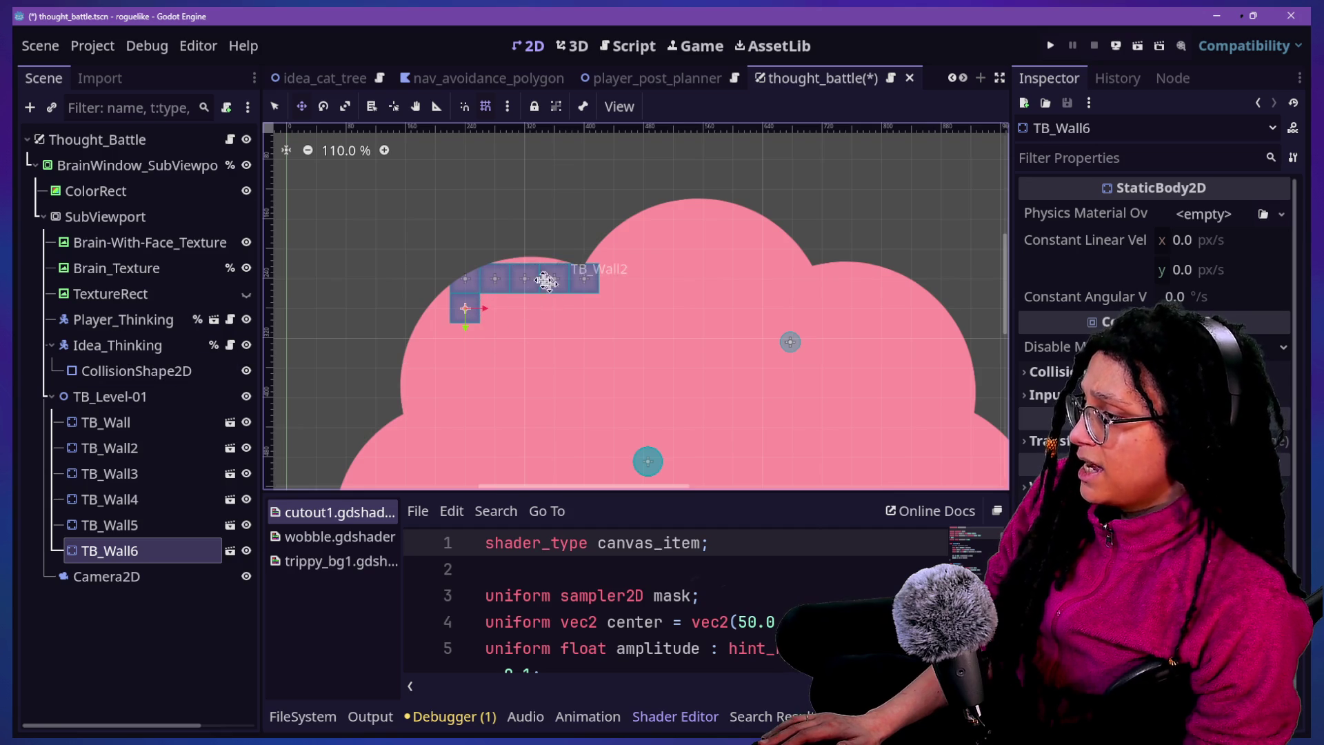
{"action": "key", "text": "ctrl+d"}
{"action": "left_click_drag", "start_coordinate": [458, 360], "coordinate": [478, 418]}
{"action": "key", "text": "ctrl+d"}
{"action": "scroll", "coordinate": [478, 418], "scroll_direction": "down", "scroll_amount": 3}
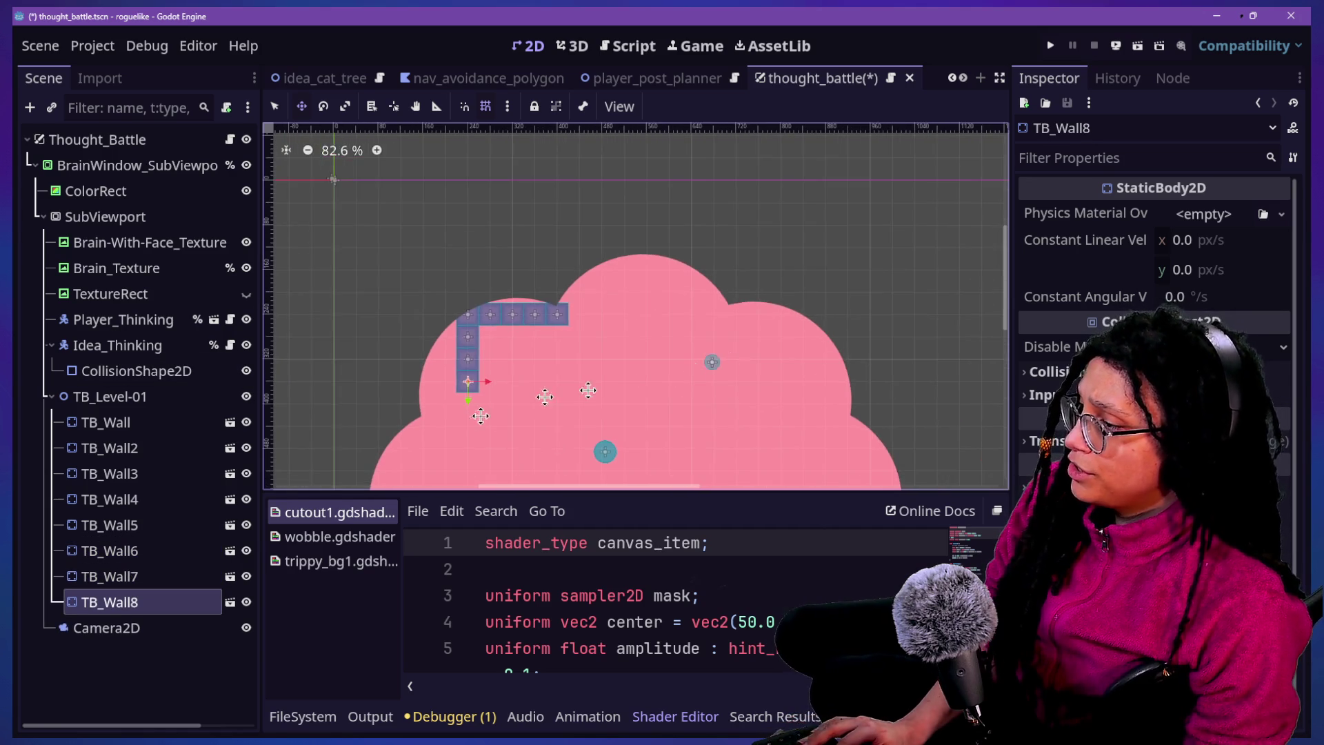
{"action": "scroll", "coordinate": [469, 207], "scroll_direction": "up", "scroll_amount": 3}
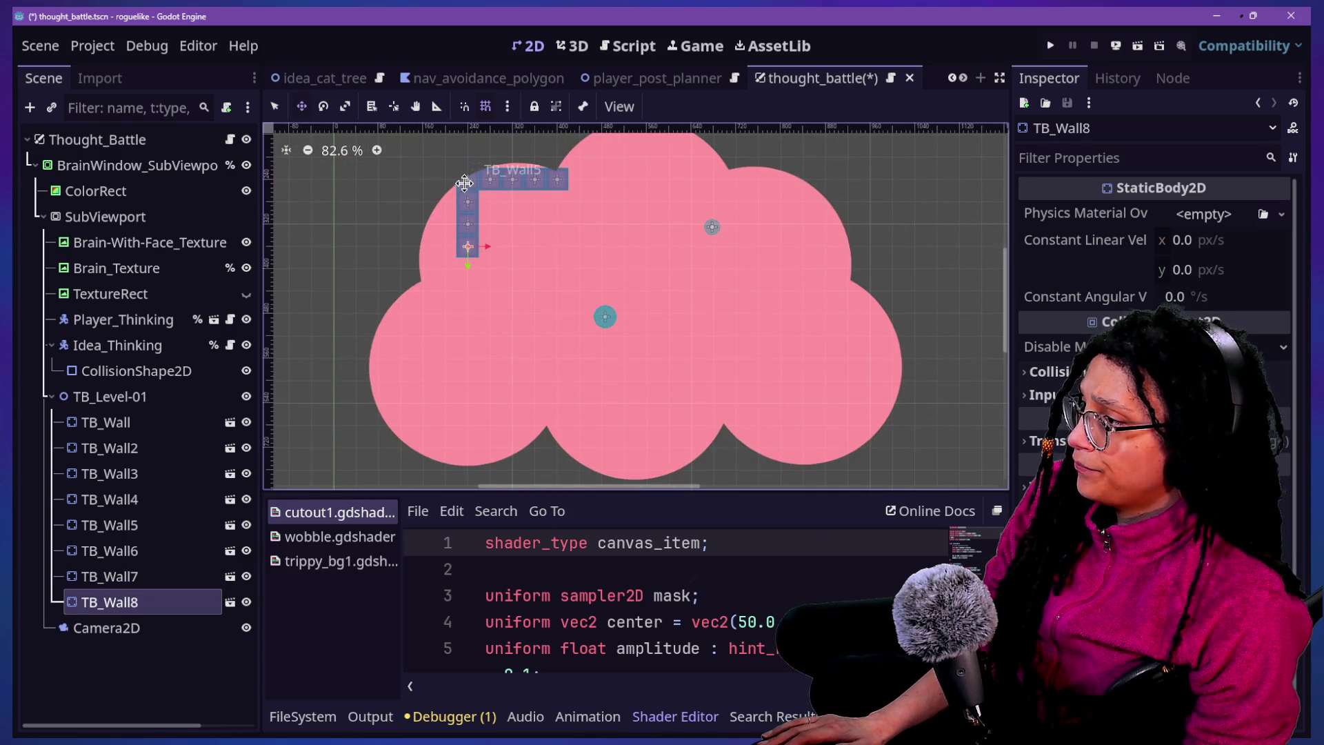
{"action": "scroll", "coordinate": [466, 186], "scroll_direction": "up", "scroll_amount": 3}
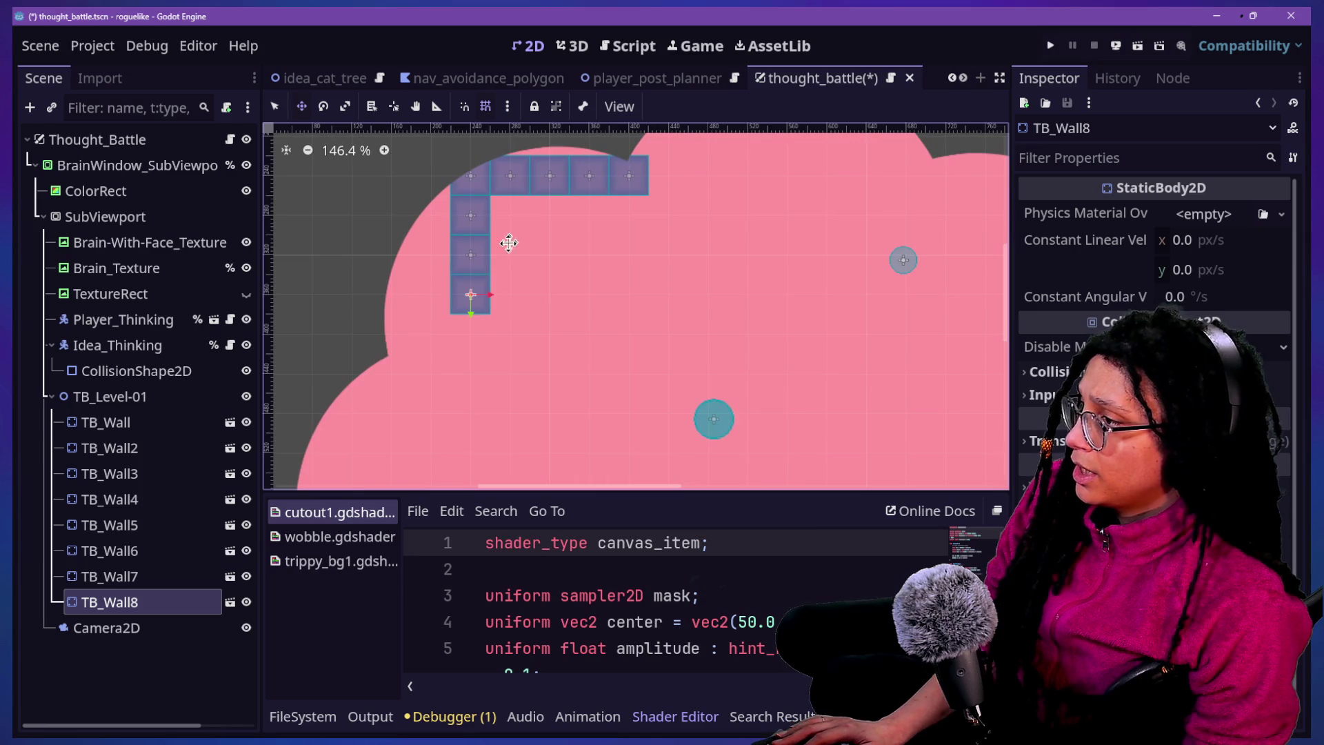
Move the whole wall group left, with grid snap back on, and remove the extra TB_Wall9
{"action": "left_click", "coordinate": [110, 396]}
{"action": "mouse_move", "coordinate": [506, 256]}
{"action": "left_mouse_down"}
{"action": "mouse_move", "coordinate": [469, 260]}
{"action": "mouse_move", "coordinate": [509, 257]}
{"action": "mouse_move", "coordinate": [514, 300]}
{"action": "mouse_move", "coordinate": [467, 255]}
{"action": "mouse_move", "coordinate": [505, 256]}
{"action": "mouse_move", "coordinate": [464, 260]}
{"action": "mouse_move", "coordinate": [498, 266]}
{"action": "mouse_move", "coordinate": [478, 266]}
{"action": "mouse_move", "coordinate": [499, 283]}
{"action": "mouse_move", "coordinate": [449, 255]}
{"action": "mouse_move", "coordinate": [434, 262]}
{"action": "left_mouse_up"}
{"action": "left_click", "coordinate": [485, 107]}
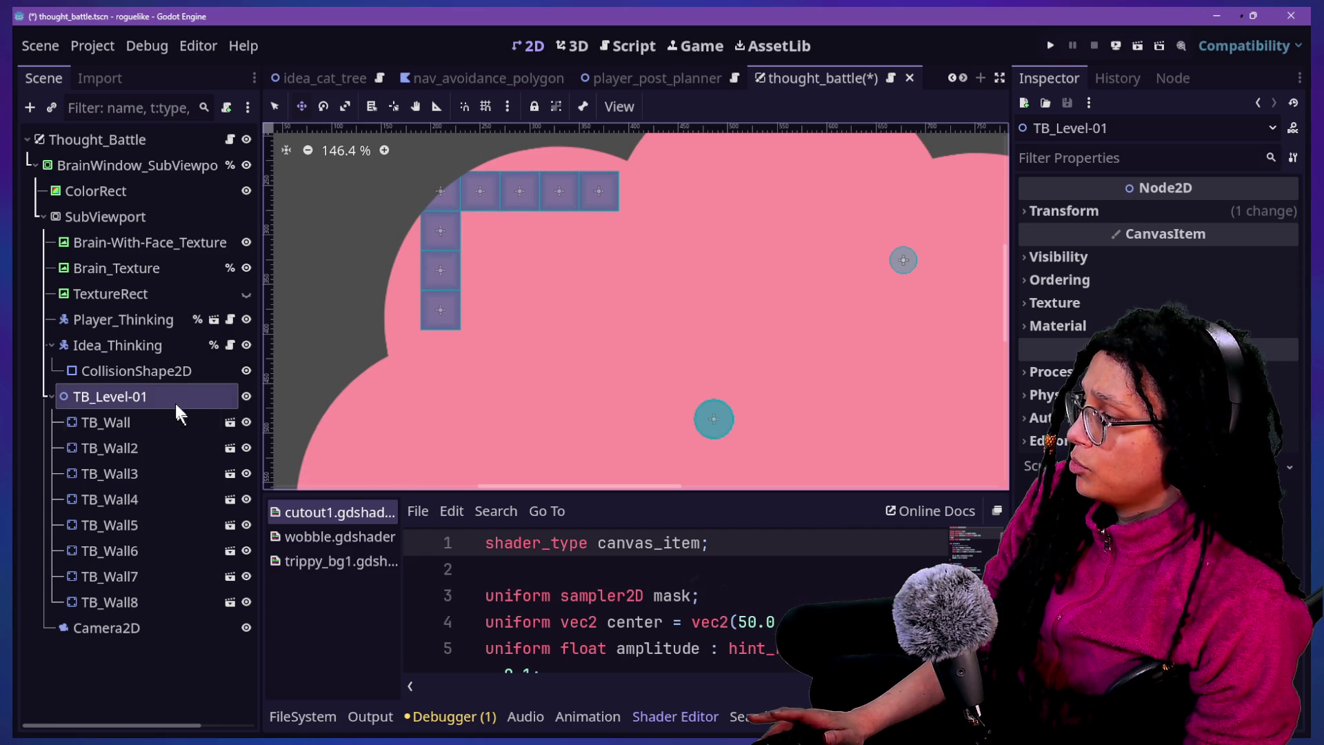
{"action": "left_click", "coordinate": [193, 422]}
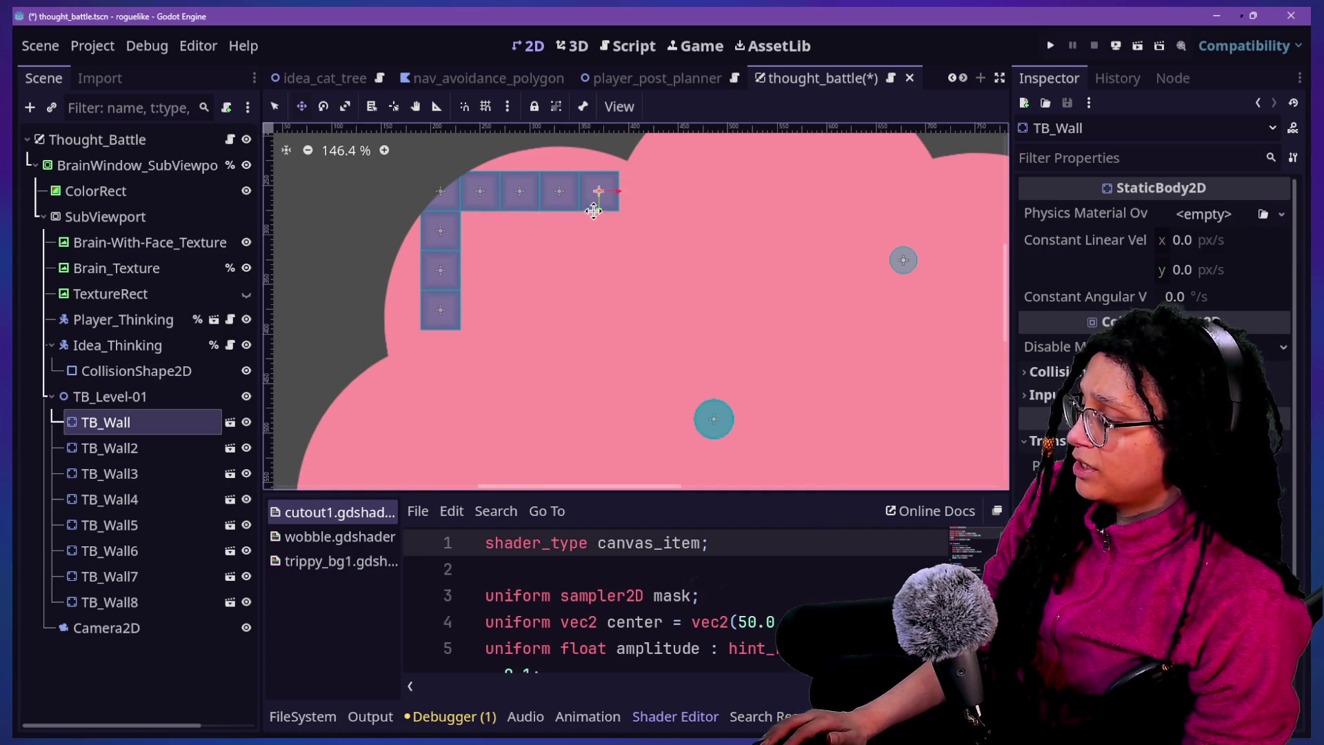
{"action": "left_click", "coordinate": [103, 602]}
{"action": "key", "text": "ctrl+d"}
{"action": "mouse_move", "coordinate": [436, 348]}
{"action": "left_mouse_down"}
{"action": "mouse_move", "coordinate": [438, 378]}
{"action": "mouse_move", "coordinate": [497, 372]}
{"action": "mouse_move", "coordinate": [476, 394]}
{"action": "mouse_move", "coordinate": [457, 373]}
{"action": "left_mouse_up"}
{"action": "key", "text": "ctrl+z"}
{"action": "left_click", "coordinate": [486, 106]}
{"action": "key", "text": "Escape"}
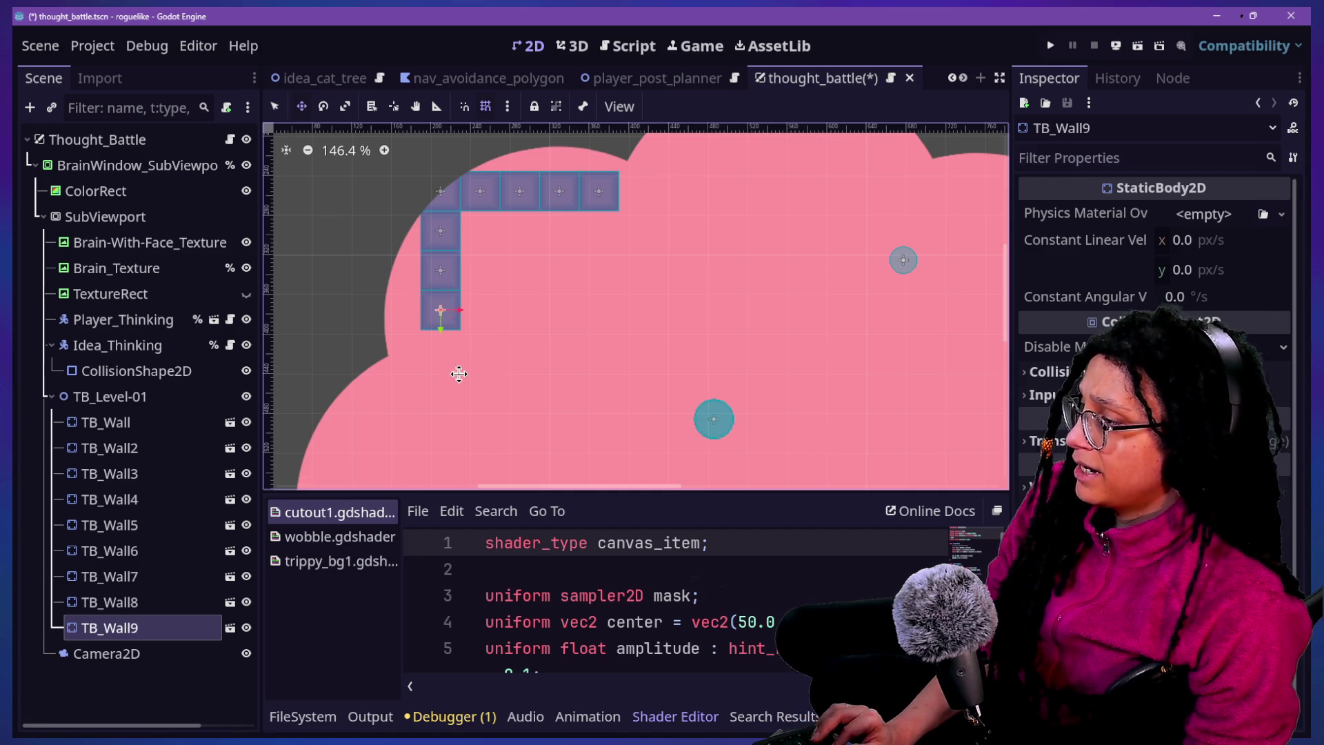
{"action": "key", "text": "ctrl+z"}
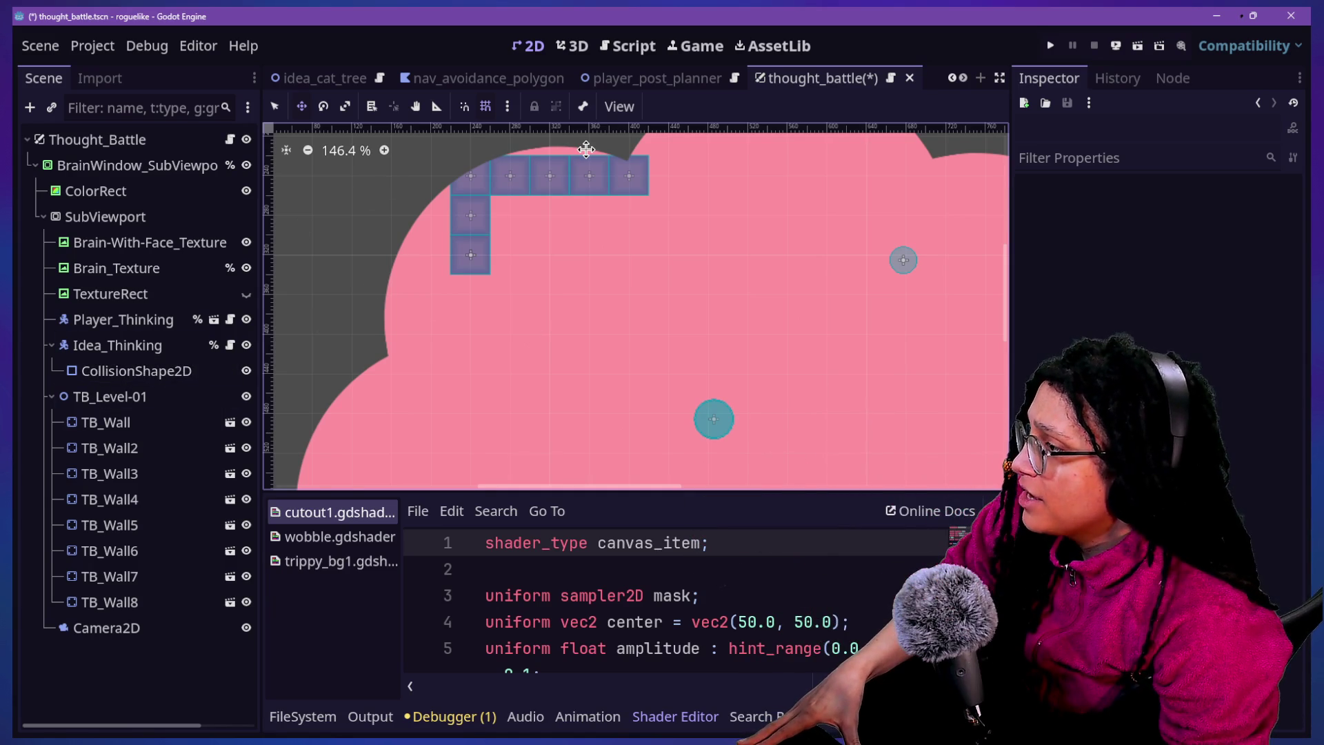
Delete TB_Wall2 through TB_Wall8, keeping only TB_Wall
{"action": "scroll", "coordinate": [587, 149], "scroll_direction": "down", "scroll_amount": 2}
{"action": "left_click", "coordinate": [130, 602]}
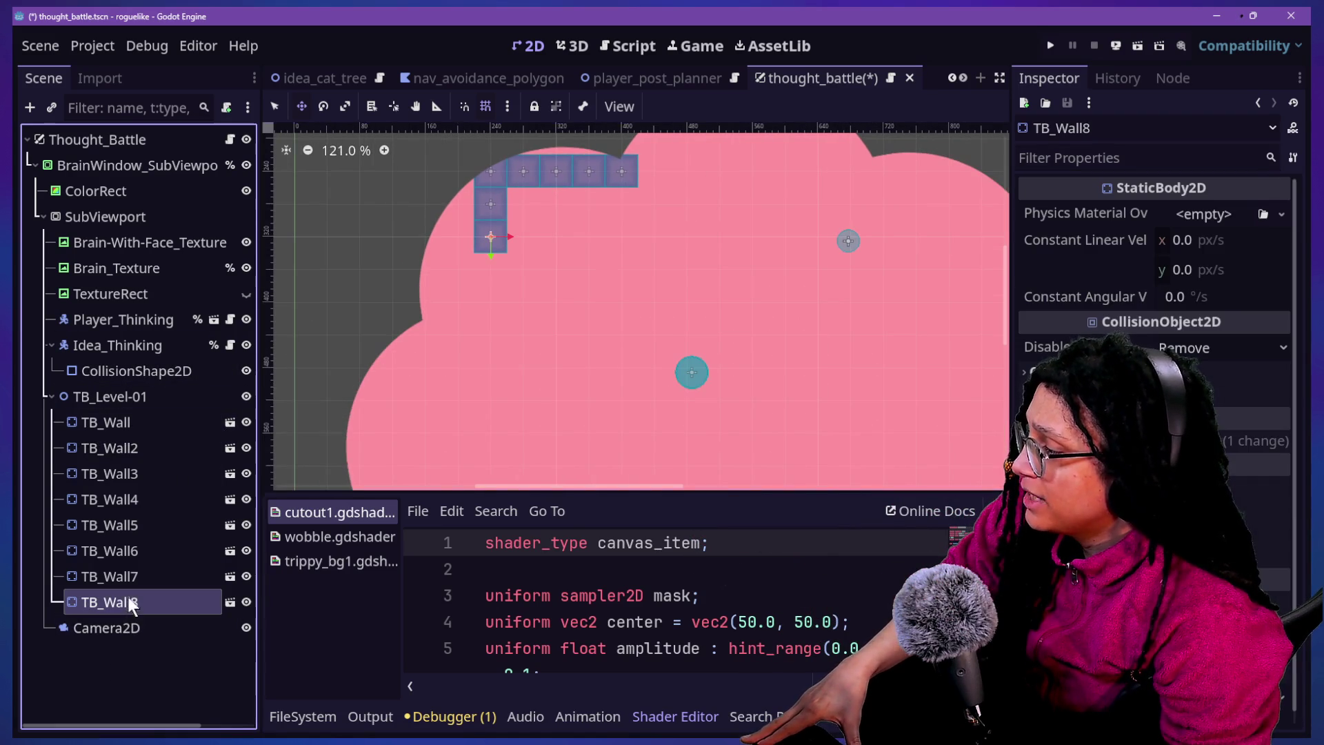
{"action": "left_click", "coordinate": [130, 577]}
{"action": "double_click", "coordinate": [146, 578]}
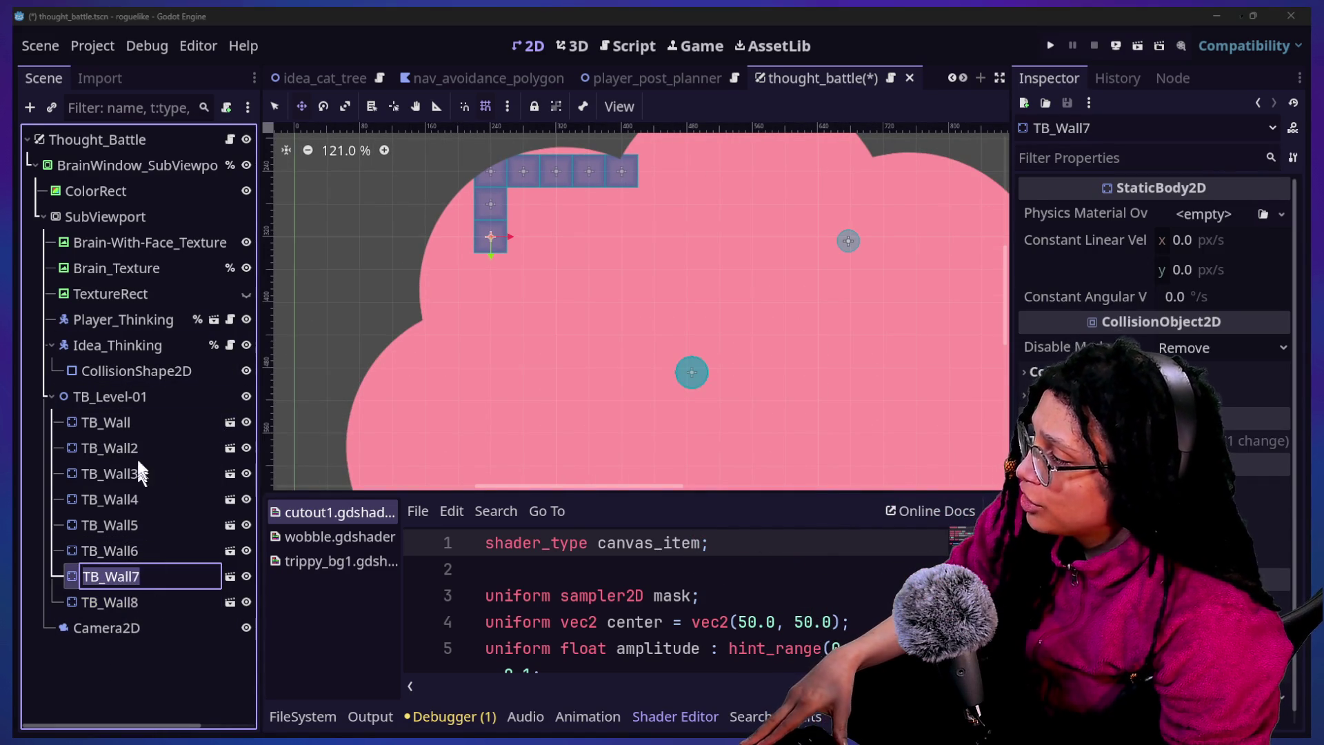
{"action": "key", "text": "Escape"}
{"action": "left_click", "coordinate": [134, 602]}
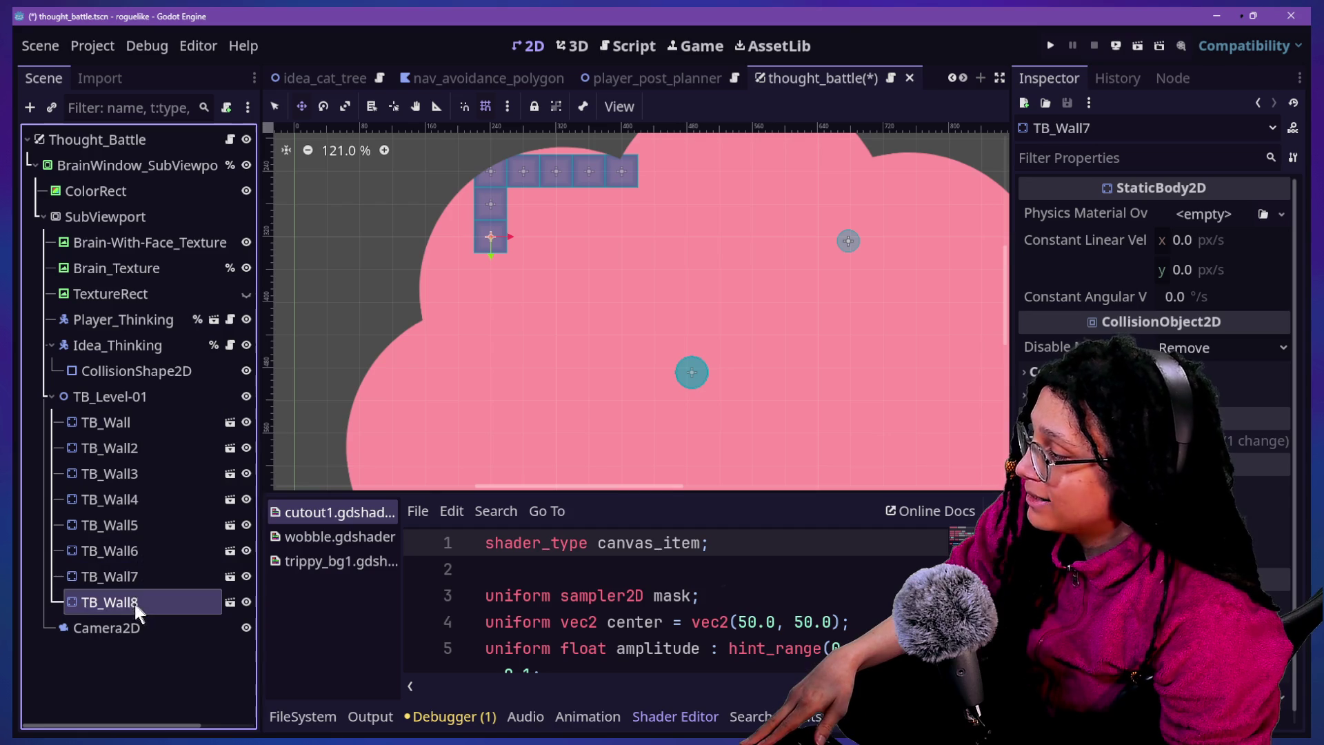
{"action": "left_click", "coordinate": [128, 449], "text": "shift"}
{"action": "key", "text": "Delete"}
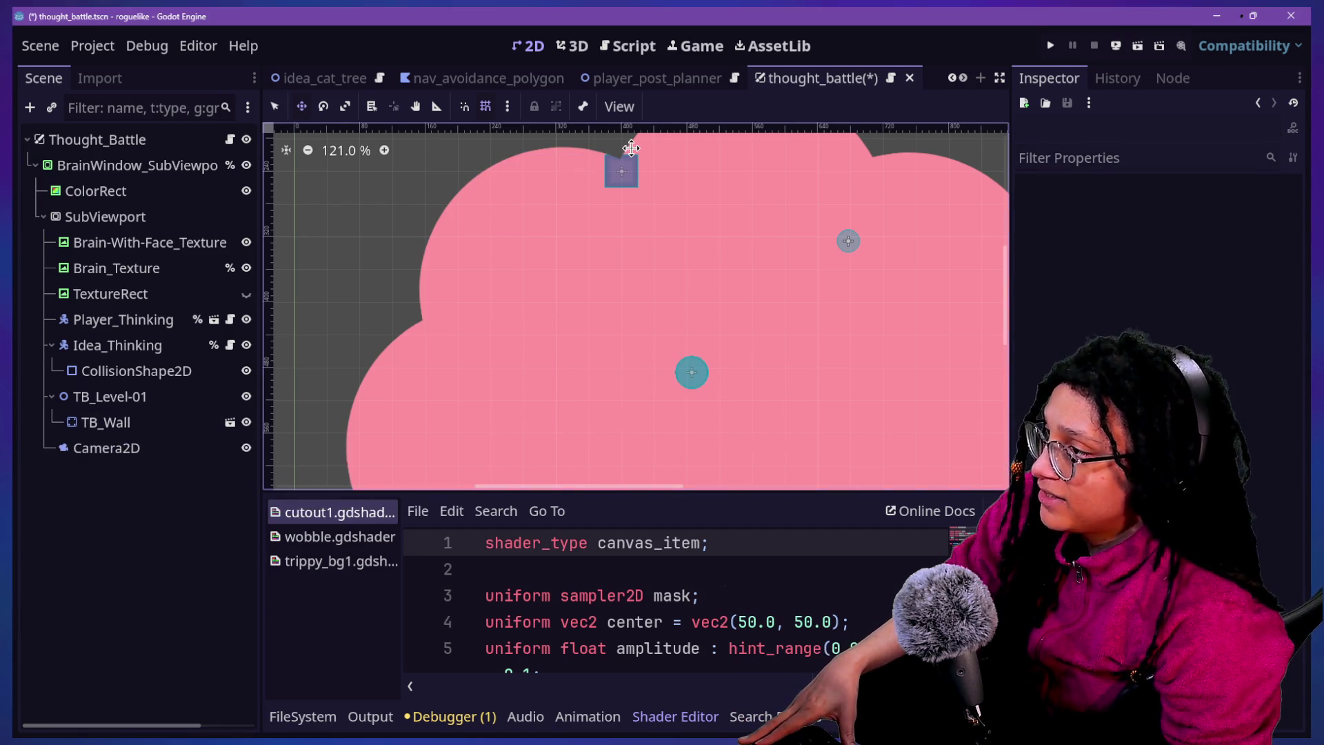
Move TB_Wall down and duplicate it, placing copies one tile lower to extend the column
{"action": "scroll", "coordinate": [631, 149], "scroll_direction": "up", "scroll_amount": 4}
{"action": "left_click", "coordinate": [106, 422]}
{"action": "mouse_move", "coordinate": [606, 207]}
{"action": "left_mouse_down"}
{"action": "mouse_move", "coordinate": [601, 249]}
{"action": "mouse_move", "coordinate": [468, 272]}
{"action": "mouse_move", "coordinate": [461, 254]}
{"action": "mouse_move", "coordinate": [457, 284]}
{"action": "mouse_move", "coordinate": [417, 284]}
{"action": "mouse_move", "coordinate": [474, 282]}
{"action": "left_mouse_up"}
{"action": "key", "text": "ctrl+d"}
{"action": "key", "text": "ctrl+d"}
{"action": "key", "text": "ctrl+d"}
{"action": "key", "text": "ctrl+d"}
{"action": "key", "text": "ctrl+d"}
{"action": "key", "text": "ctrl+d"}
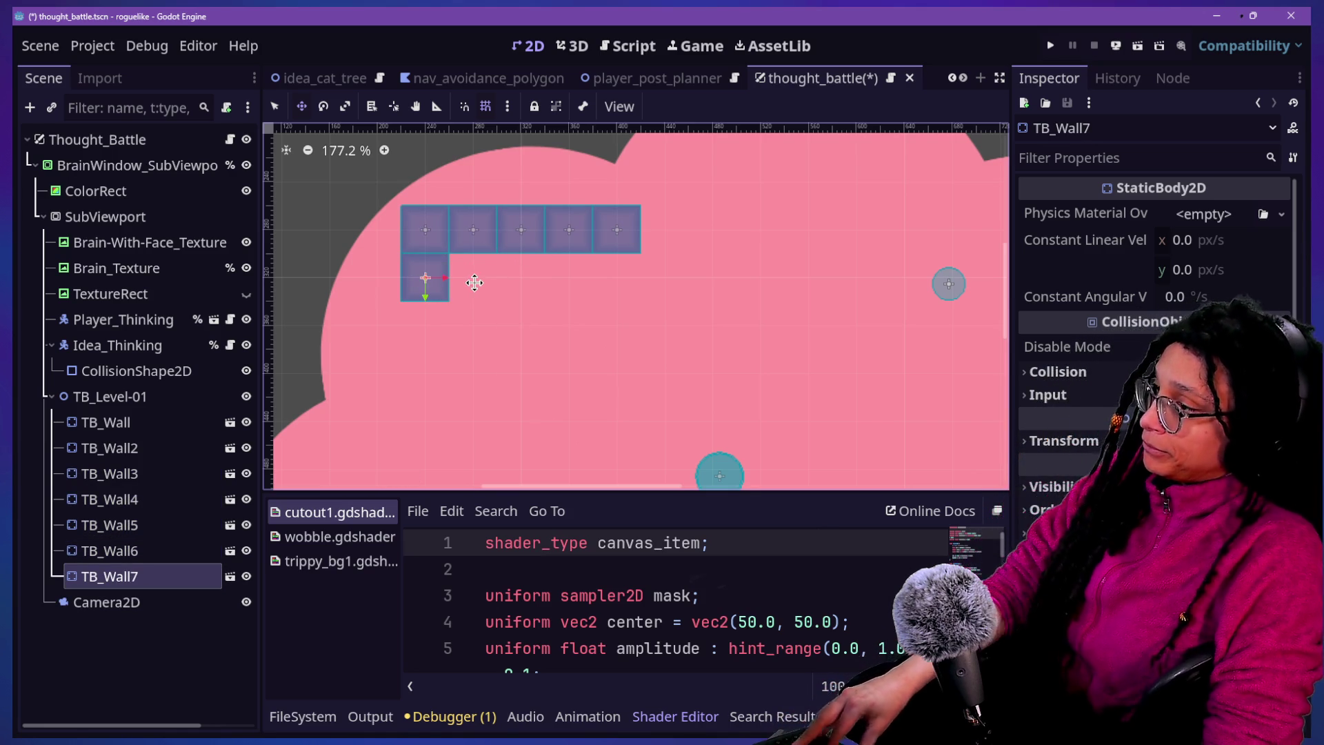
{"action": "key", "text": "ctrl+d"}
{"action": "mouse_move", "coordinate": [378, 383]}
{"action": "left_mouse_down"}
{"action": "mouse_move", "coordinate": [396, 404]}
{"action": "mouse_move", "coordinate": [441, 417]}
{"action": "left_mouse_up"}
{"action": "key", "text": "ctrl+d"}
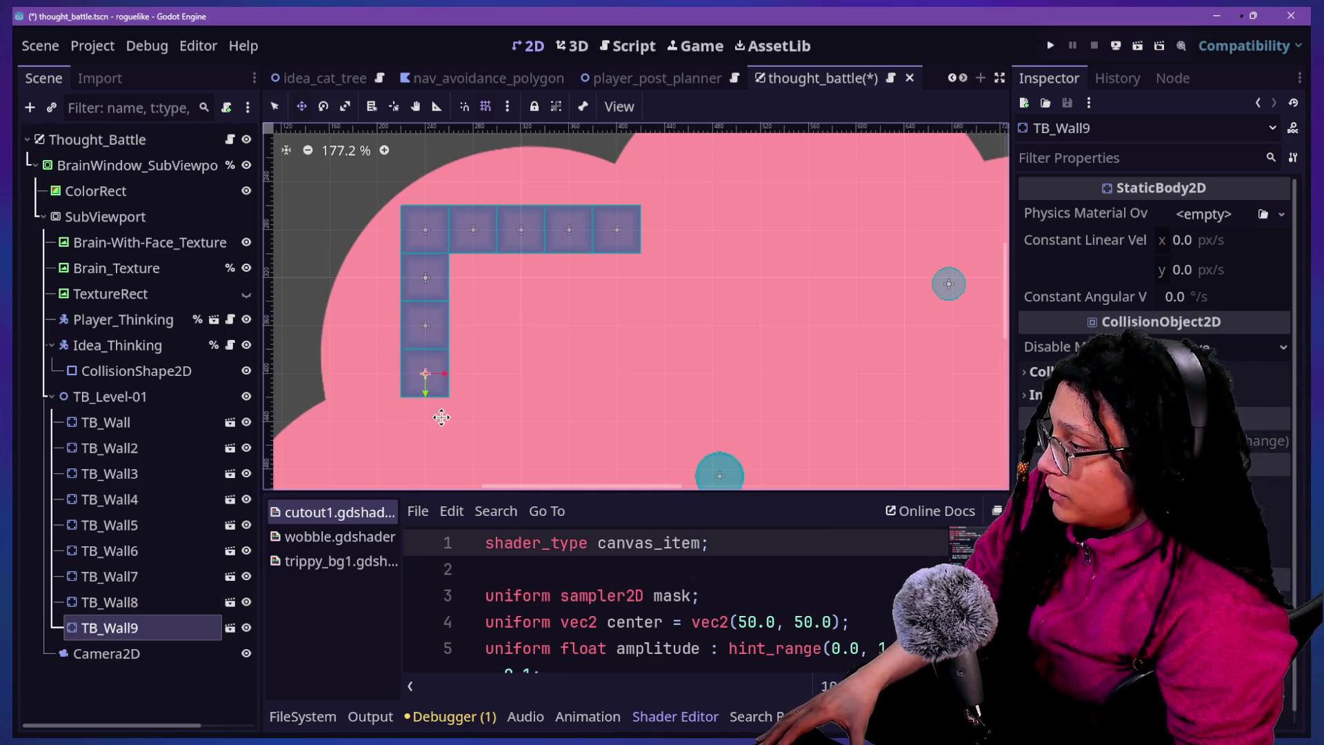
Shift TB_Wall6 through TB_Wall9 40 px left beneath the top row
{"action": "scroll", "coordinate": [441, 417], "scroll_direction": "down", "scroll_amount": 5}
{"action": "left_click", "coordinate": [117, 572], "text": "shift"}
{"action": "left_click", "coordinate": [117, 551], "text": "shift"}
{"action": "left_click_drag", "start_coordinate": [444, 375], "coordinate": [427, 374]}
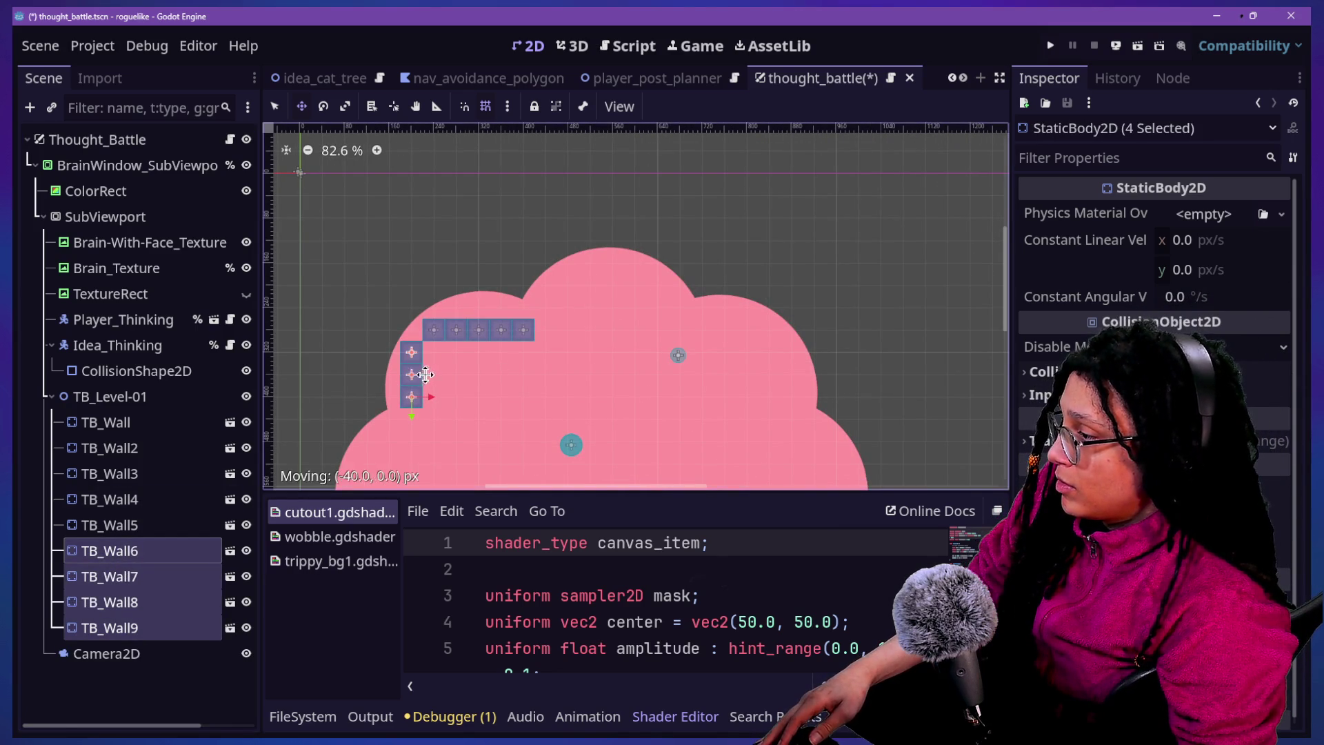
Duplicate TB_Wall9 as TB_Wall10 and move it 120 px up to close the corner
{"action": "left_click", "coordinate": [94, 545]}
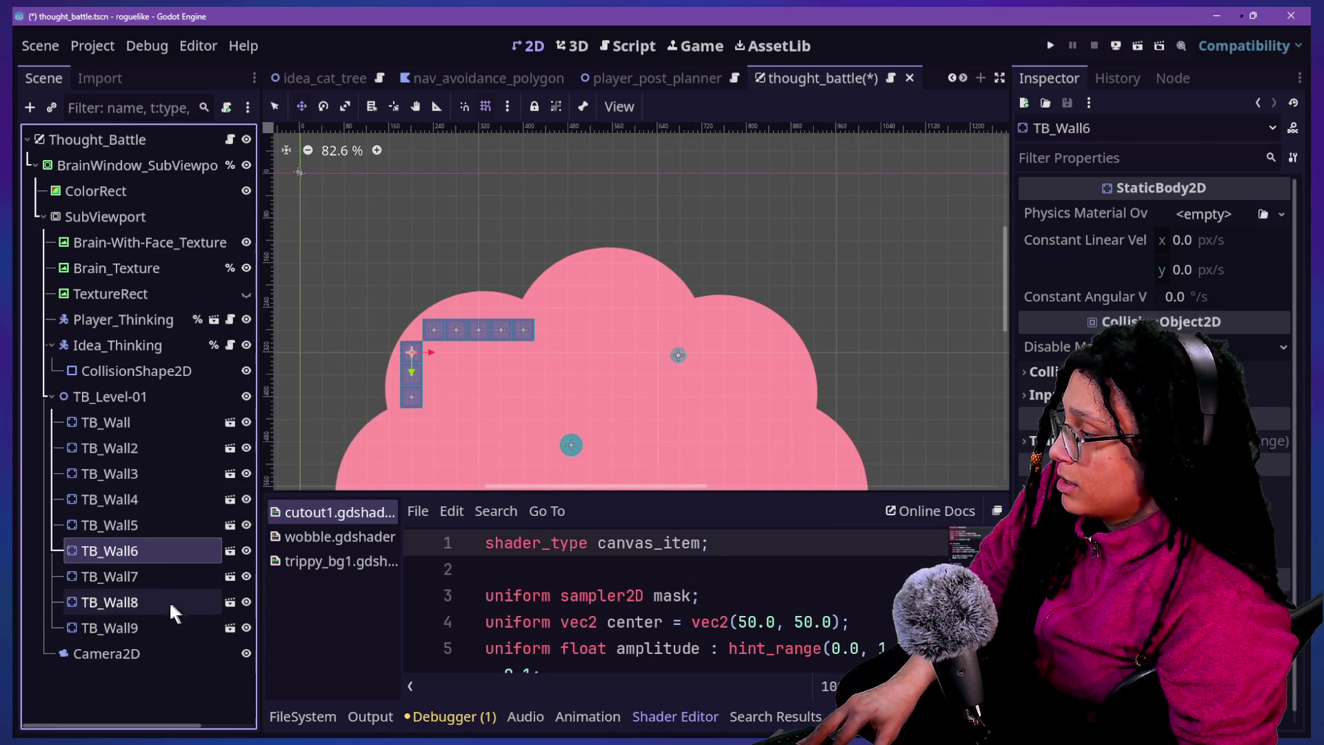
{"action": "left_click", "coordinate": [137, 525]}
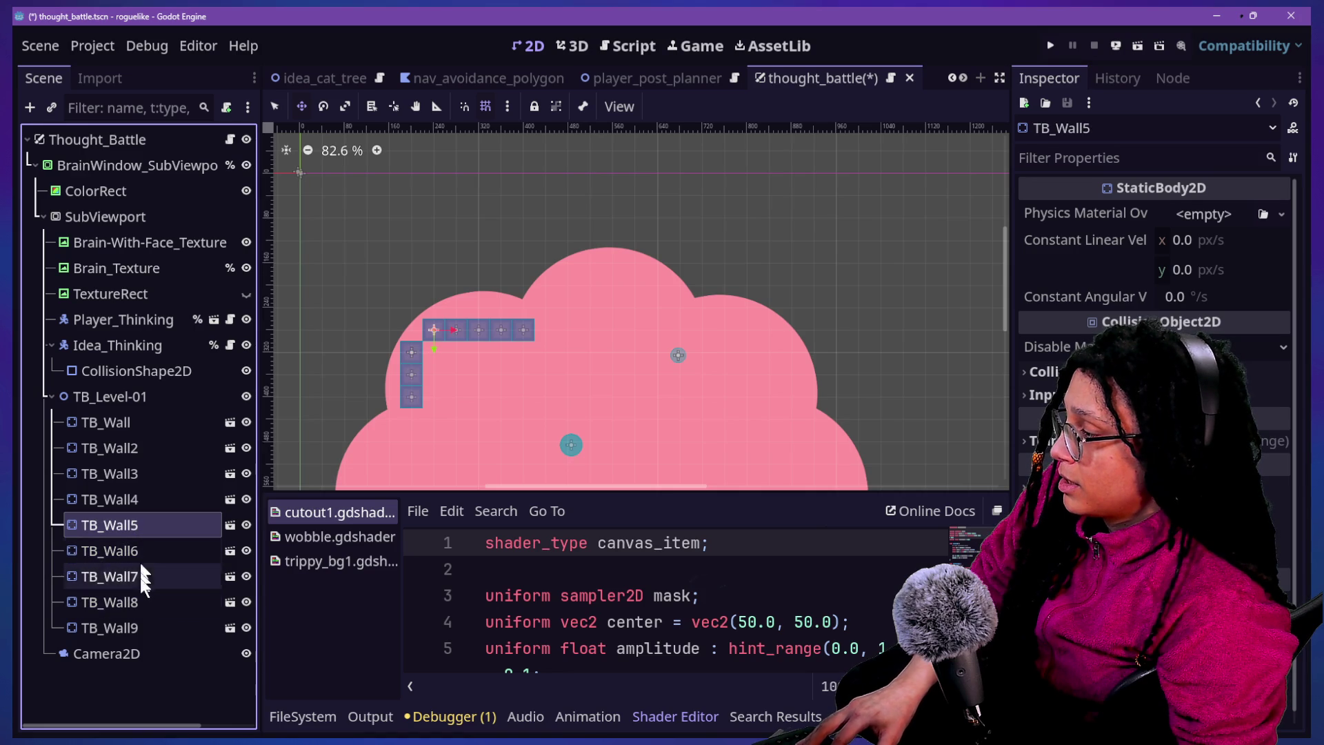
{"action": "left_click", "coordinate": [145, 629]}
{"action": "key", "text": "ctrl+d"}
{"action": "left_click_drag", "start_coordinate": [458, 379], "coordinate": [456, 298]}
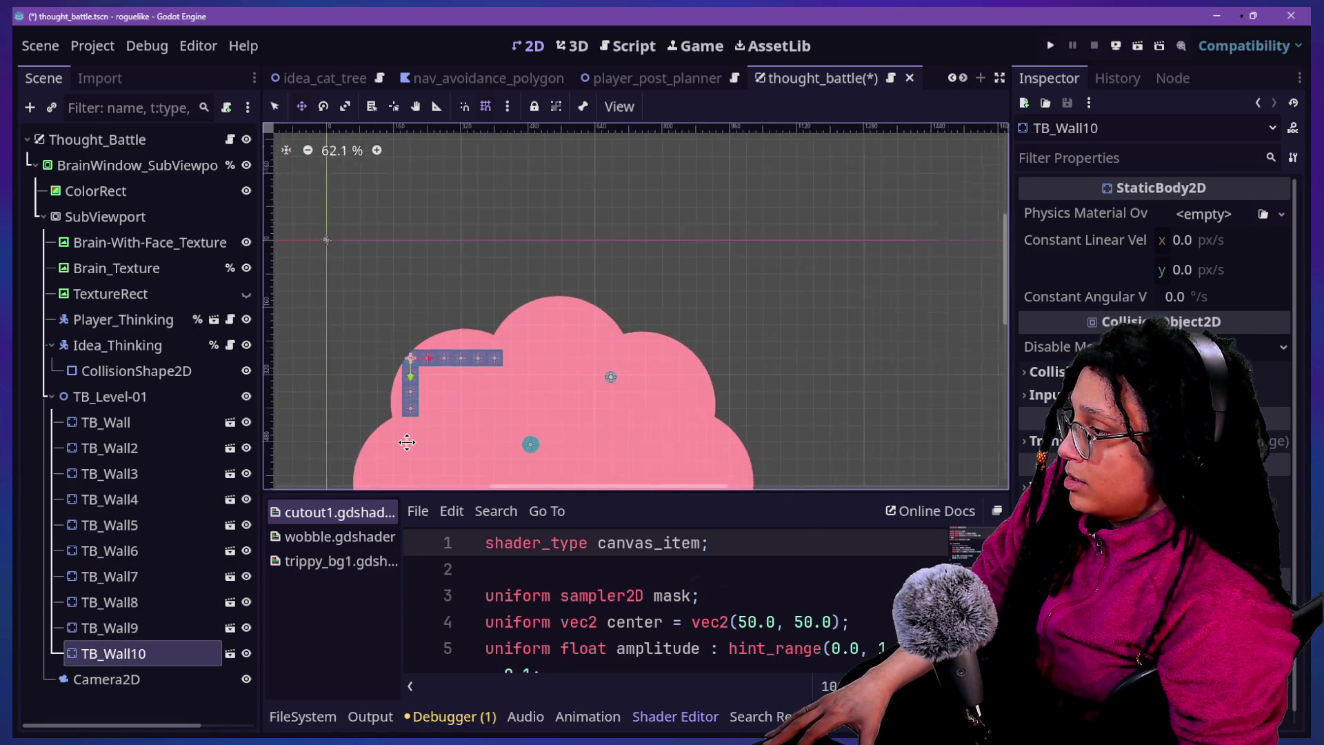
Select TB_Wall through TB_Wall5 and raise the top row 40 px
{"action": "scroll", "coordinate": [407, 442], "scroll_direction": "up", "scroll_amount": 3}
{"action": "left_click", "coordinate": [105, 628]}
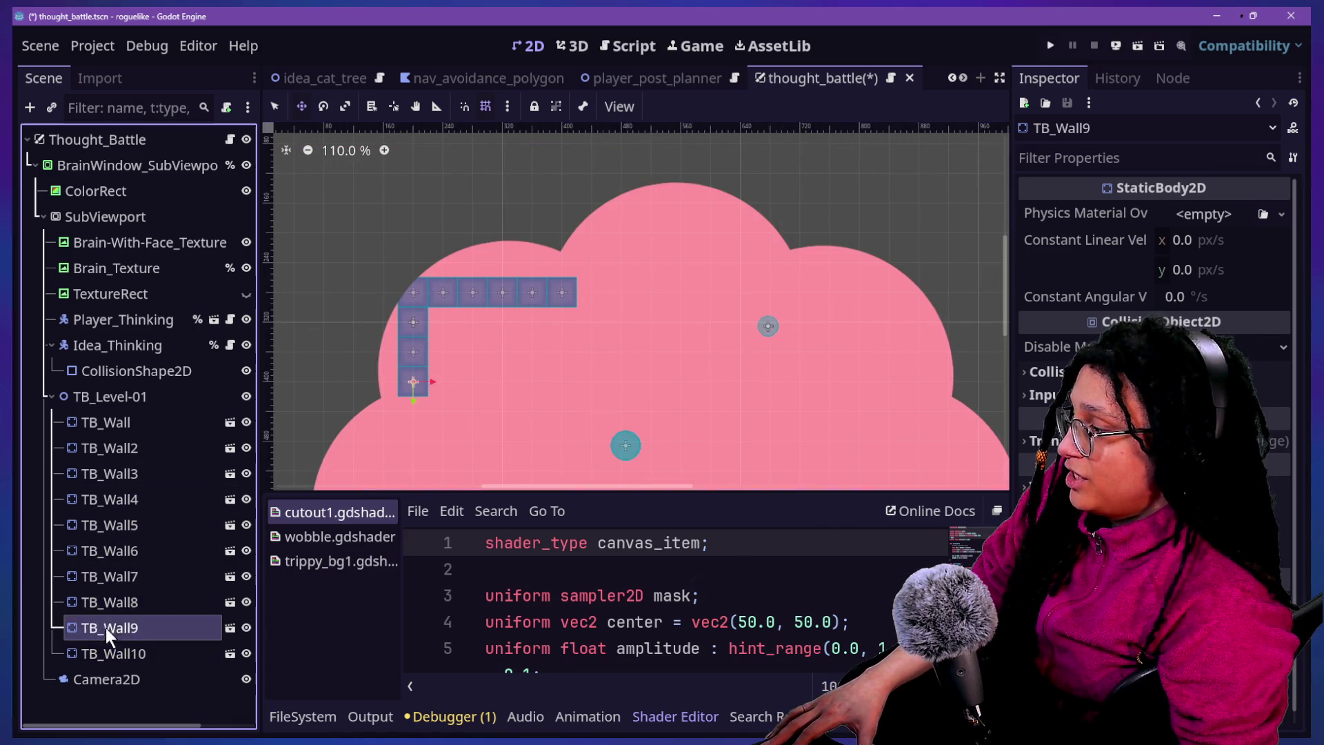
{"action": "left_click", "coordinate": [118, 424]}
{"action": "left_click", "coordinate": [153, 576], "text": "shift"}
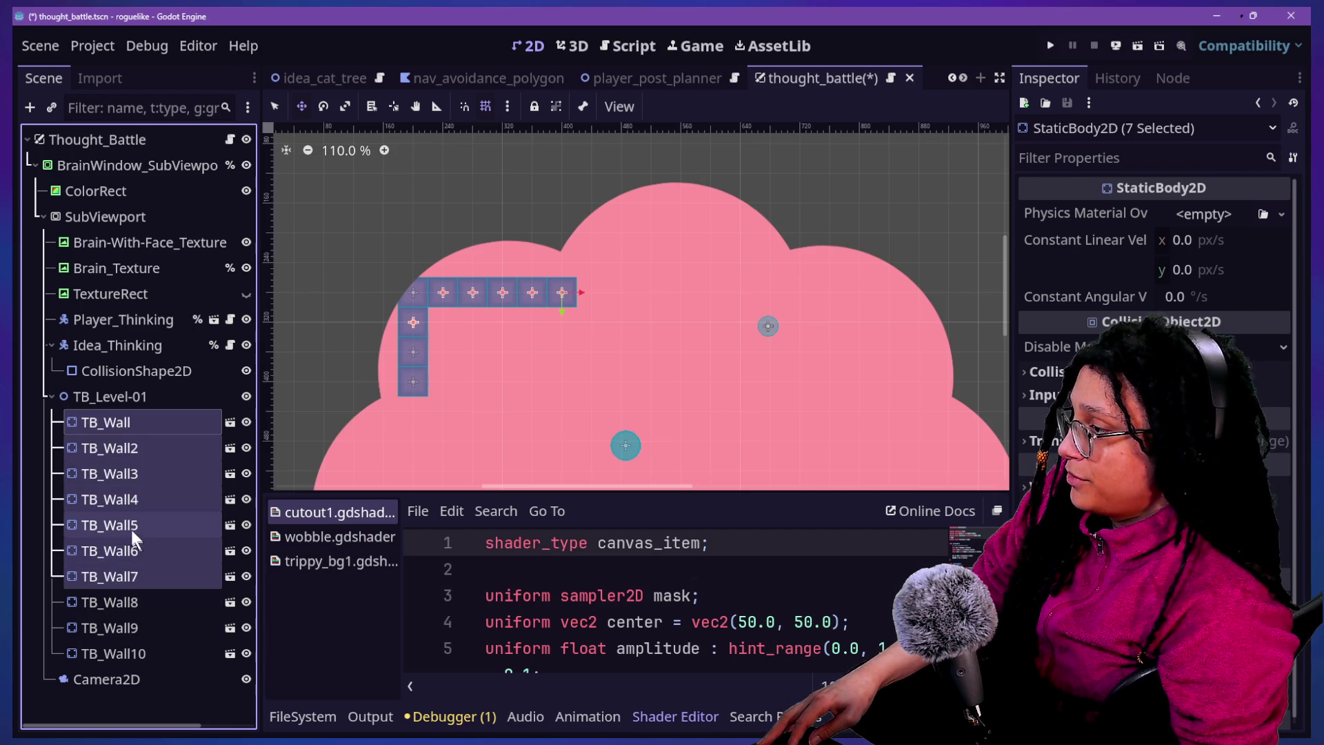
{"action": "left_click", "coordinate": [114, 371]}
{"action": "left_click", "coordinate": [121, 422]}
{"action": "left_click", "coordinate": [129, 447], "text": "shift"}
{"action": "left_click", "coordinate": [134, 475], "text": "shift"}
{"action": "left_click", "coordinate": [135, 501], "text": "shift"}
{"action": "left_click", "coordinate": [135, 526], "text": "shift"}
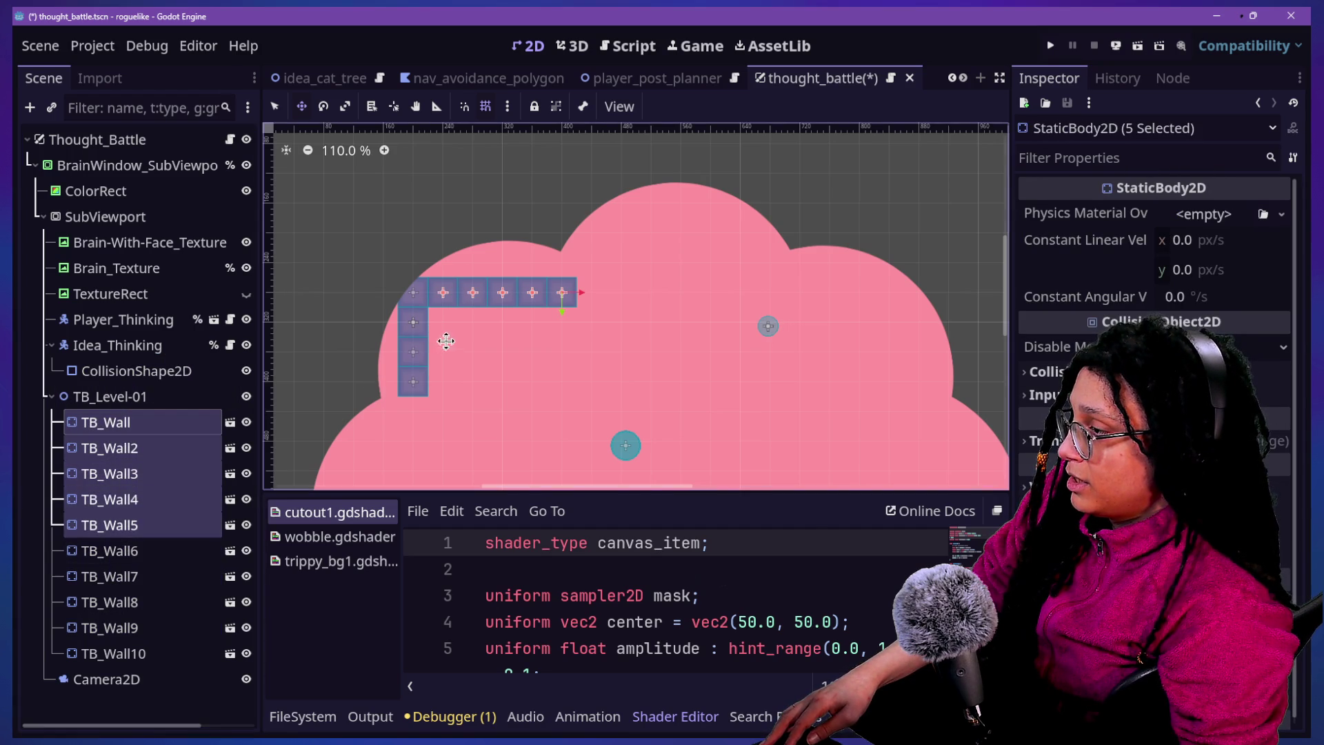
{"action": "left_click_drag", "start_coordinate": [462, 308], "coordinate": [460, 293]}
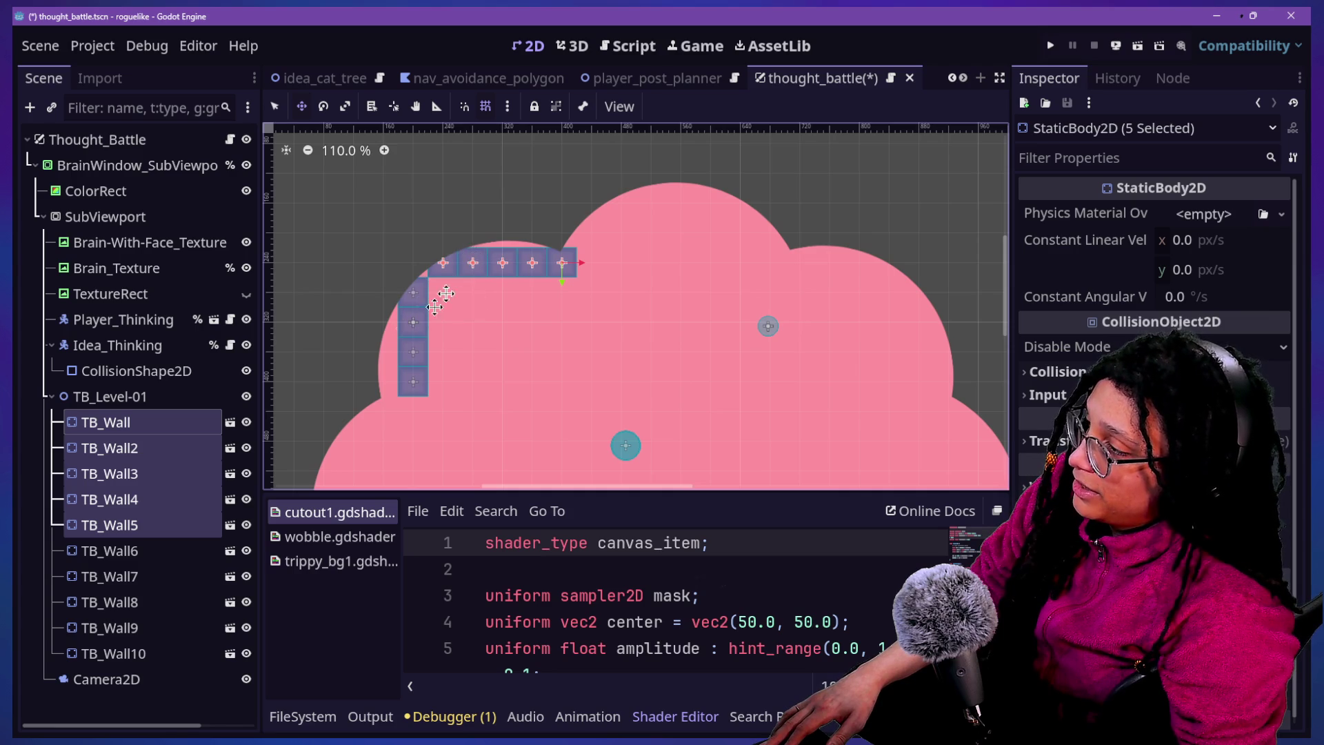
Zoom in to check the raised top row's corner alignment, then right-click the SubViewport node
{"action": "scroll", "coordinate": [429, 269], "scroll_direction": "up", "scroll_amount": 6}
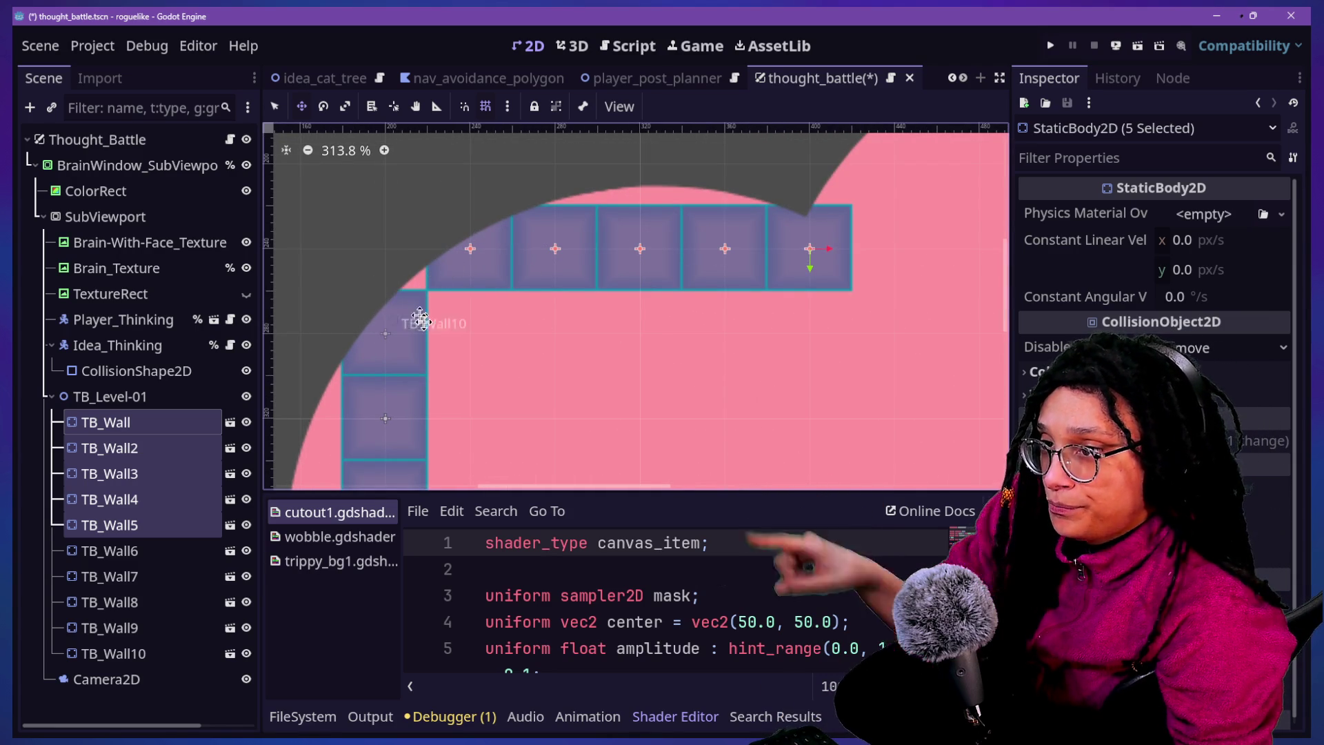
{"action": "scroll", "coordinate": [428, 325], "scroll_direction": "down", "scroll_amount": 2}
{"action": "scroll", "coordinate": [428, 324], "scroll_direction": "down", "scroll_amount": 7}
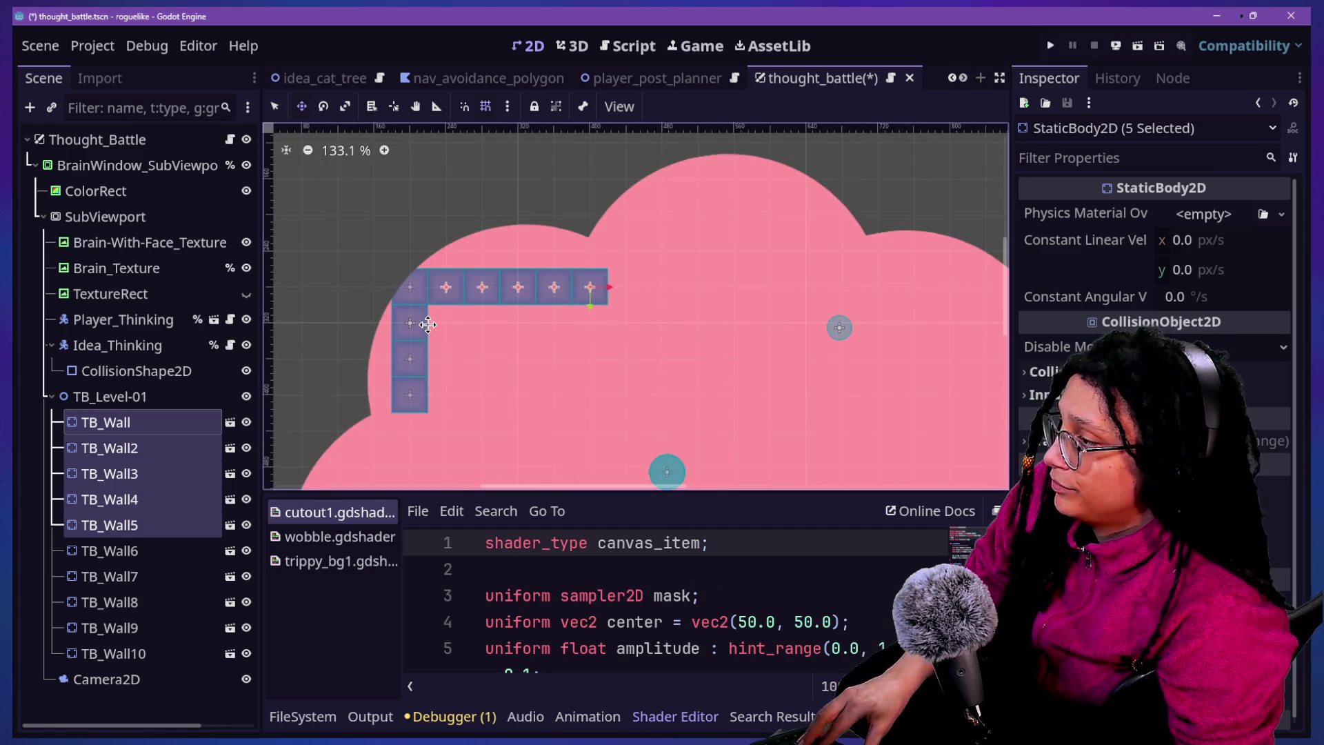
{"action": "scroll", "coordinate": [455, 319], "scroll_direction": "down", "scroll_amount": 3}
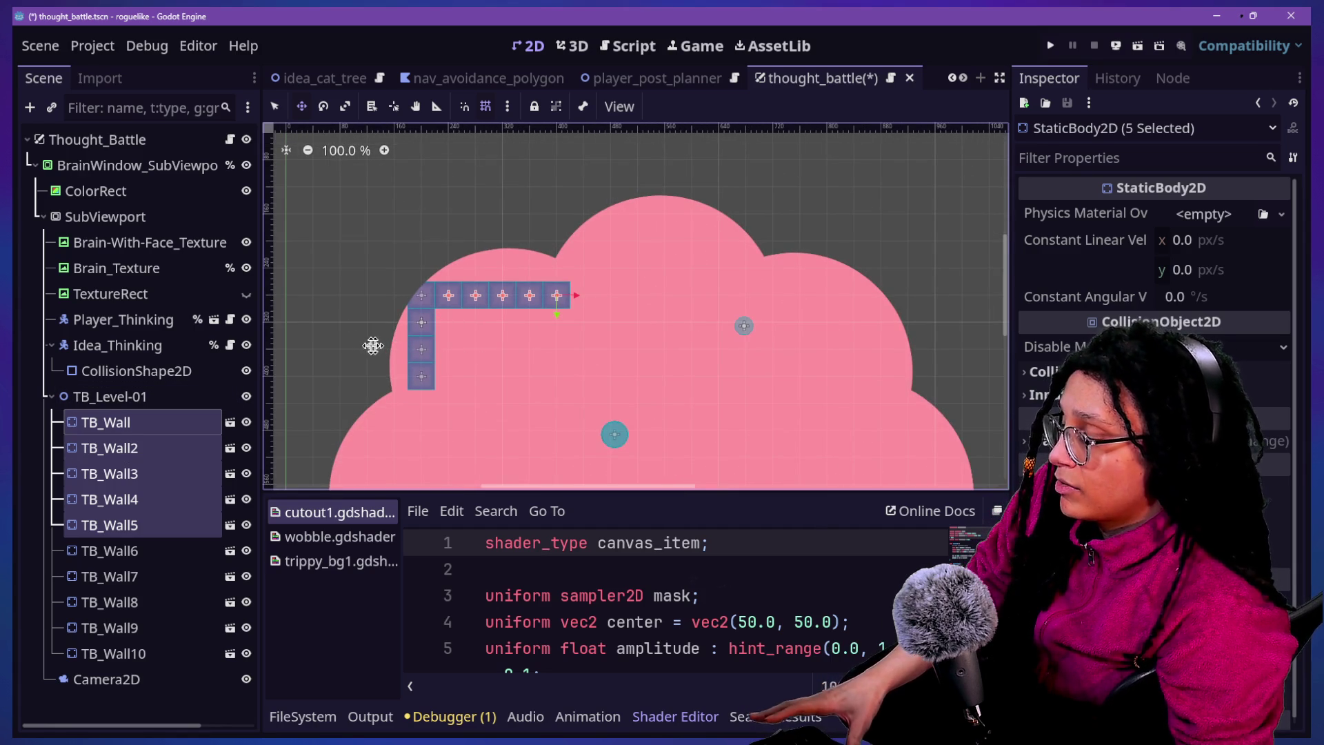
{"action": "scroll", "coordinate": [345, 345], "scroll_direction": "down", "scroll_amount": 14}
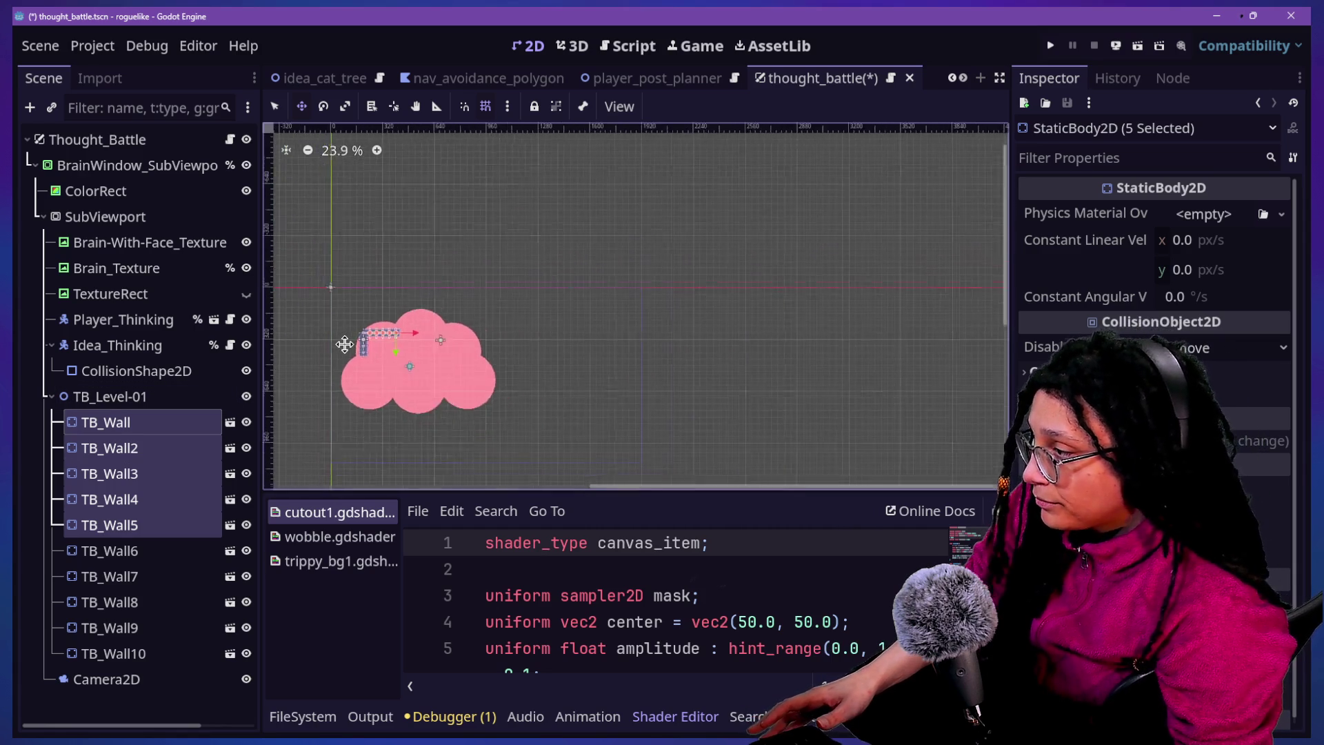
{"action": "scroll", "coordinate": [345, 344], "scroll_direction": "up", "scroll_amount": 9}
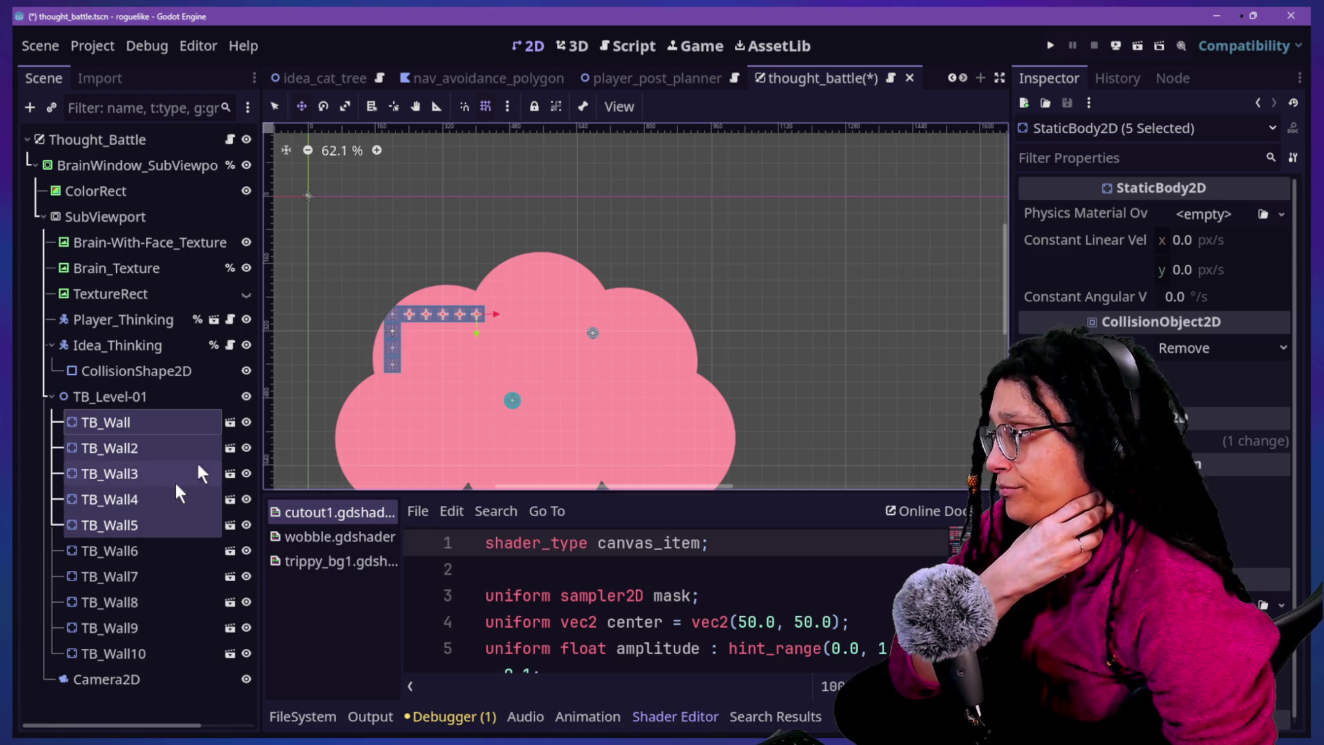
{"action": "scroll", "coordinate": [418, 388], "scroll_direction": "up", "scroll_amount": 3}
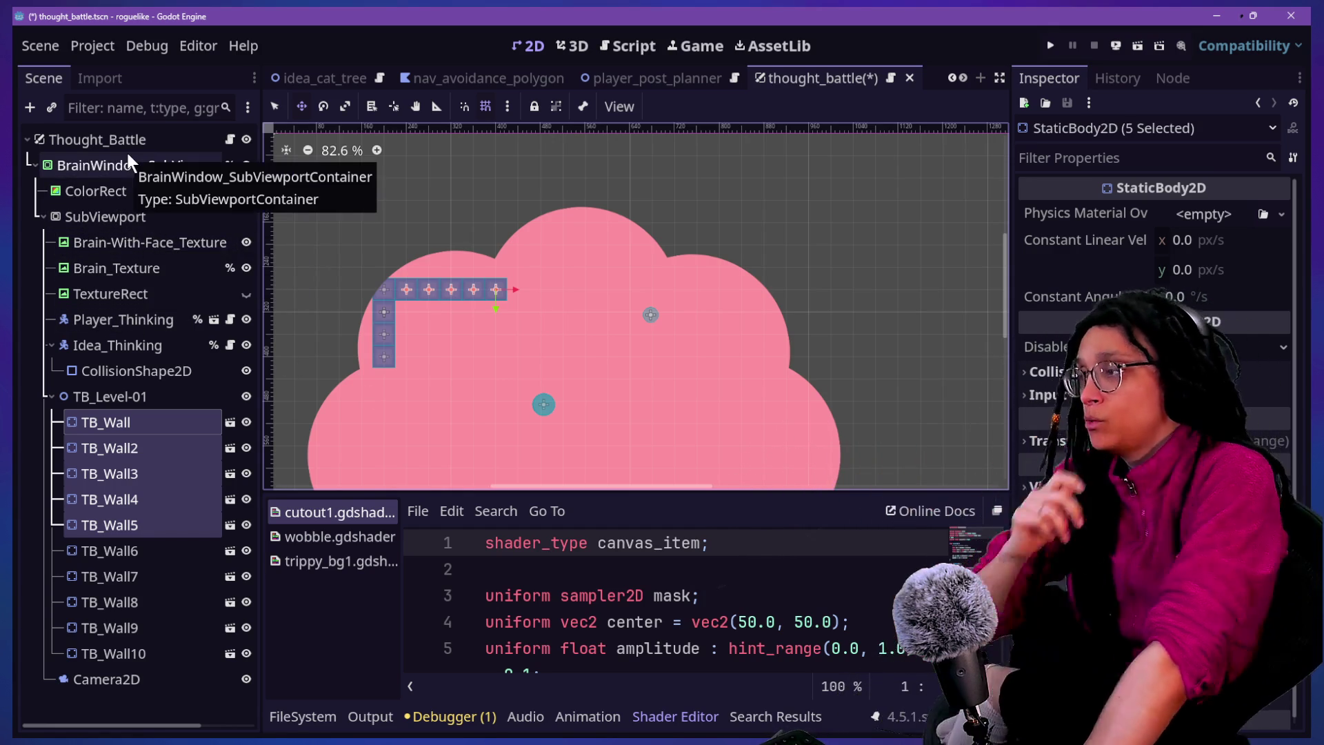
{"action": "left_click", "coordinate": [80, 226]}
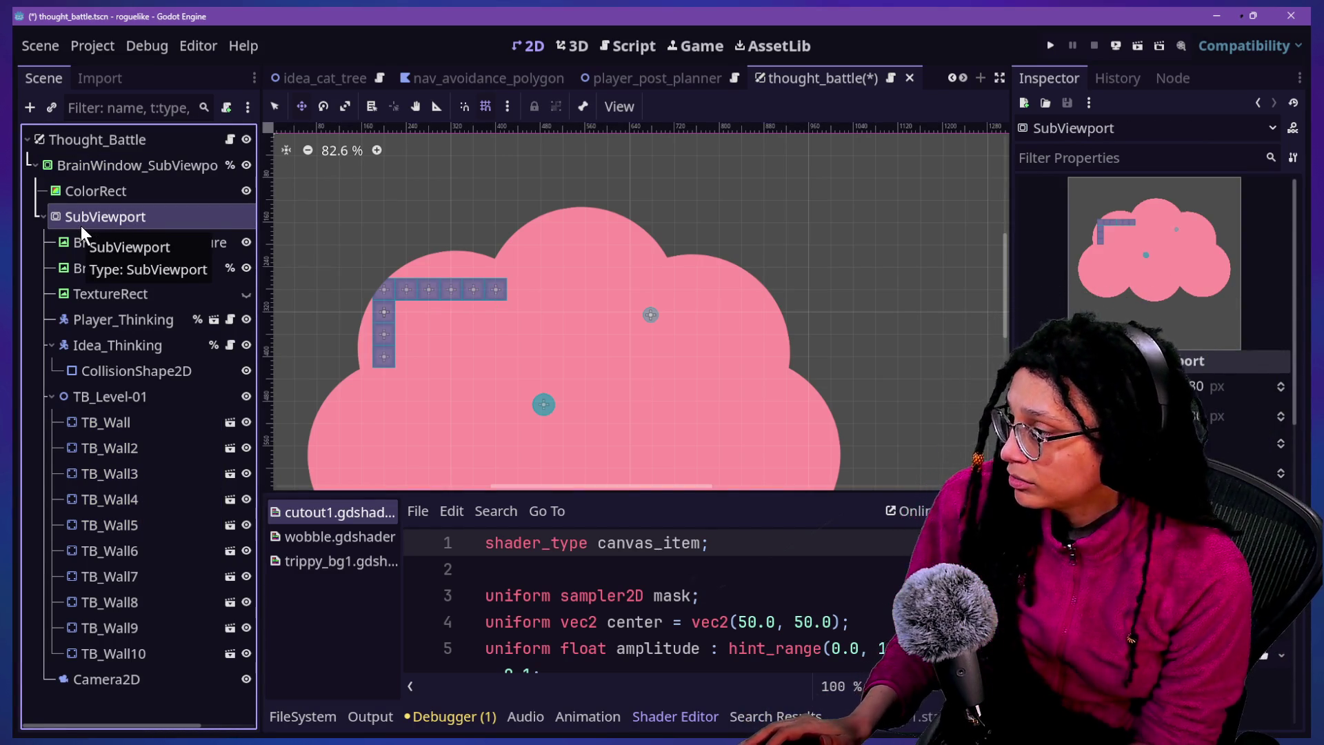
{"action": "right_click", "coordinate": [81, 225]}
Add a Control child under SubViewport by searching 'control' in Add Child Node
{"action": "left_click", "coordinate": [162, 227]}
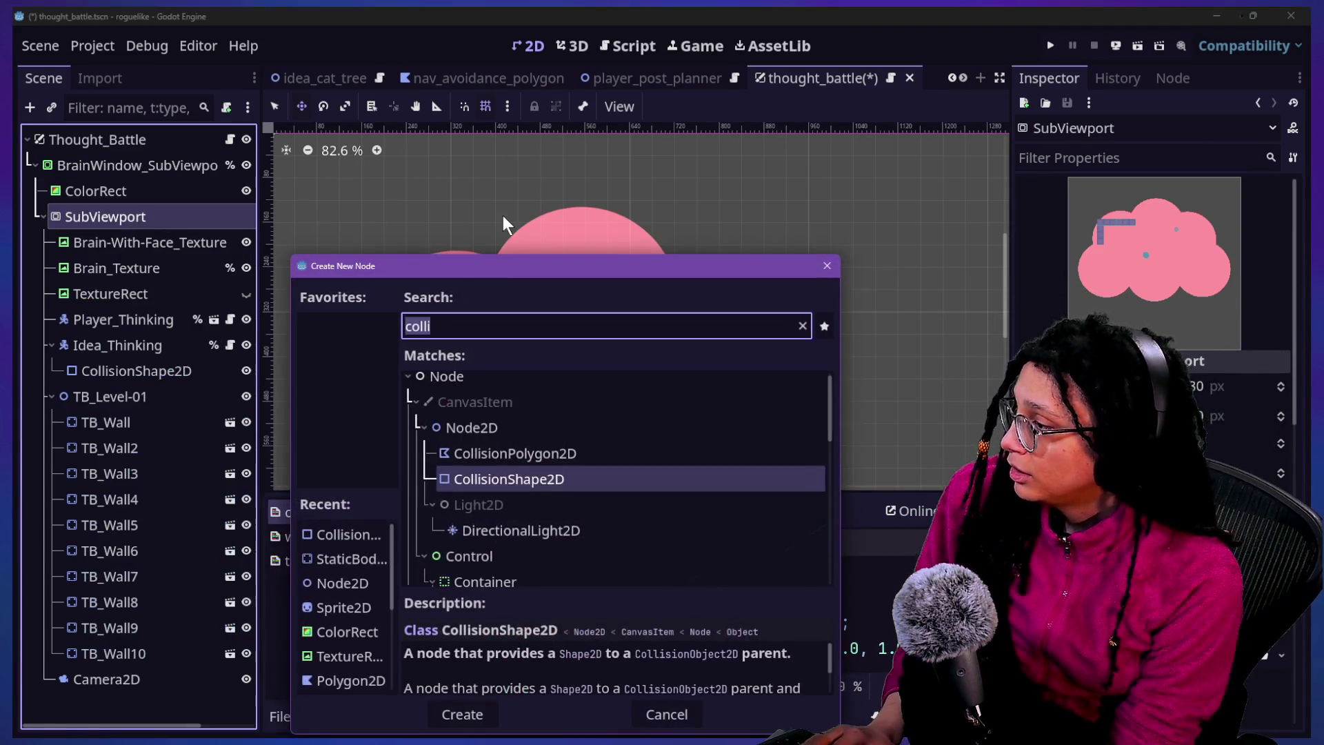
{"action": "key", "text": "BackSpace"}
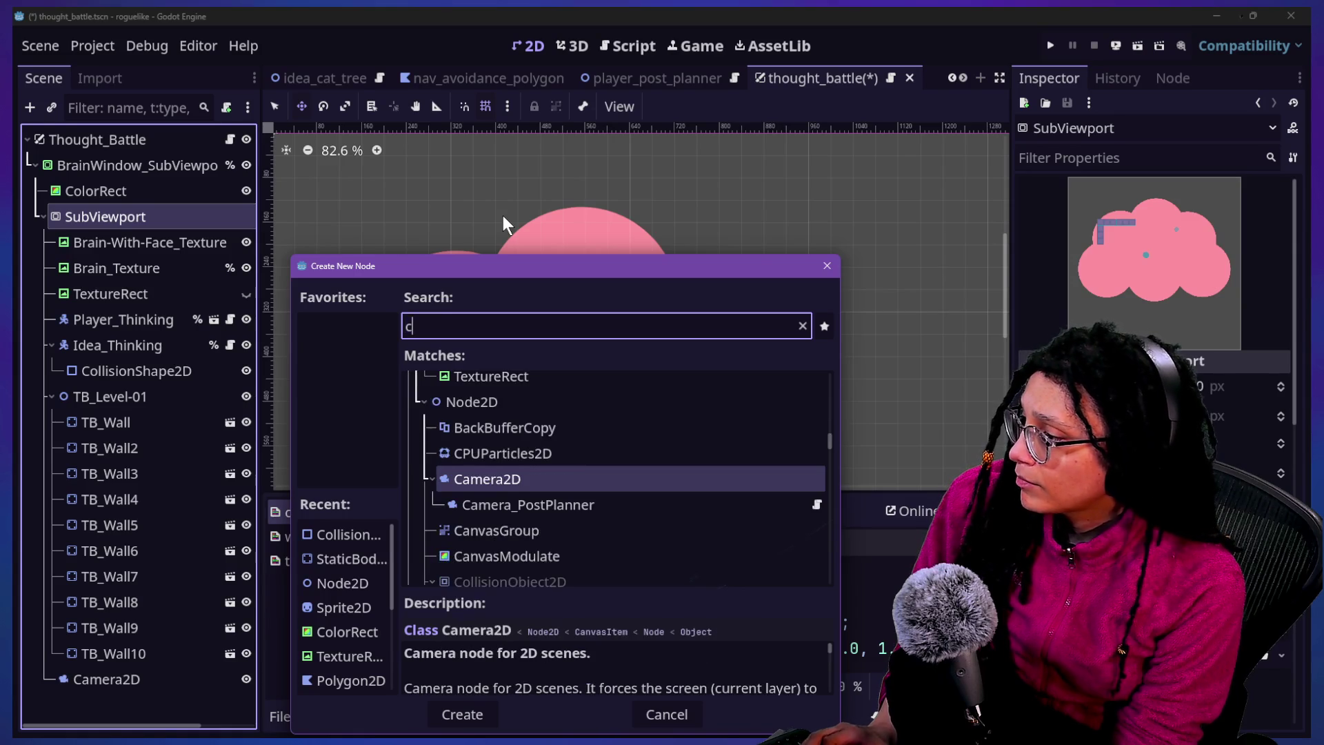
{"action": "key", "text": "Escape"}
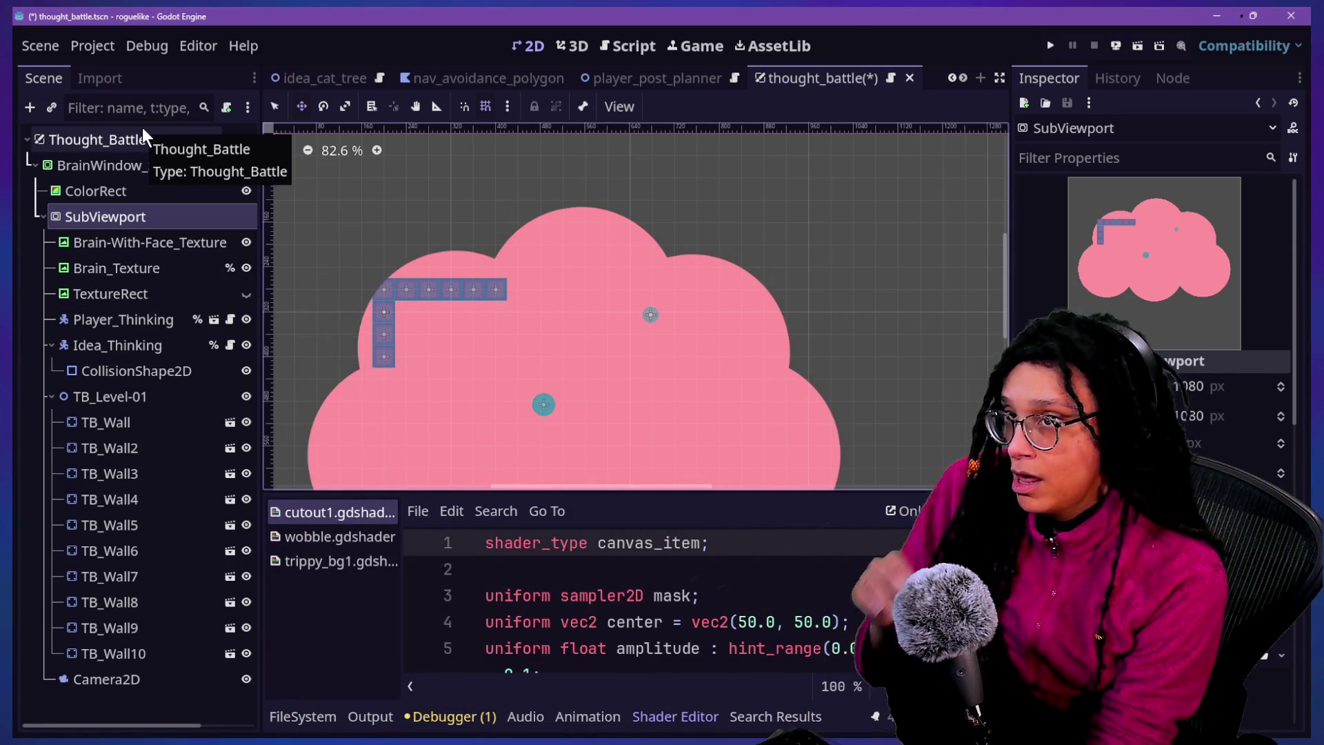
{"action": "right_click", "coordinate": [124, 216]}
{"action": "left_click", "coordinate": [168, 229]}
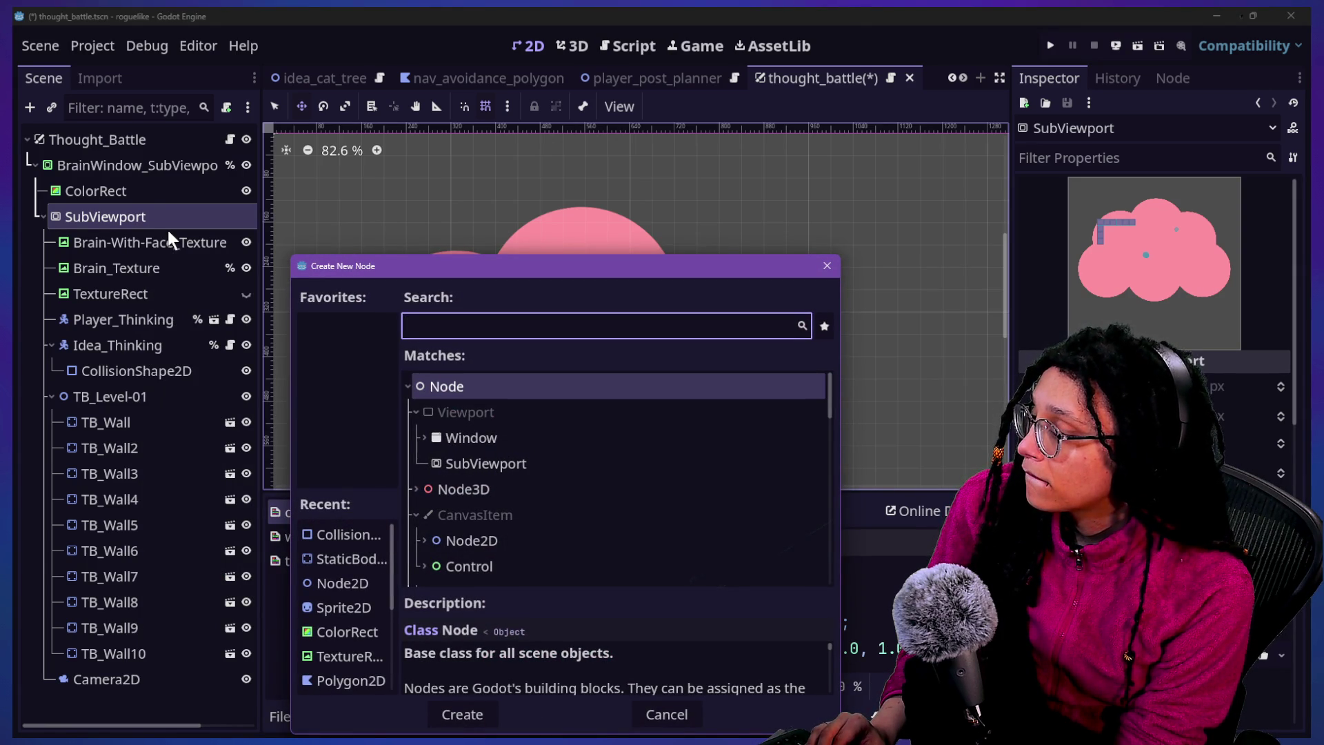
{"action": "type", "text": "node1"}
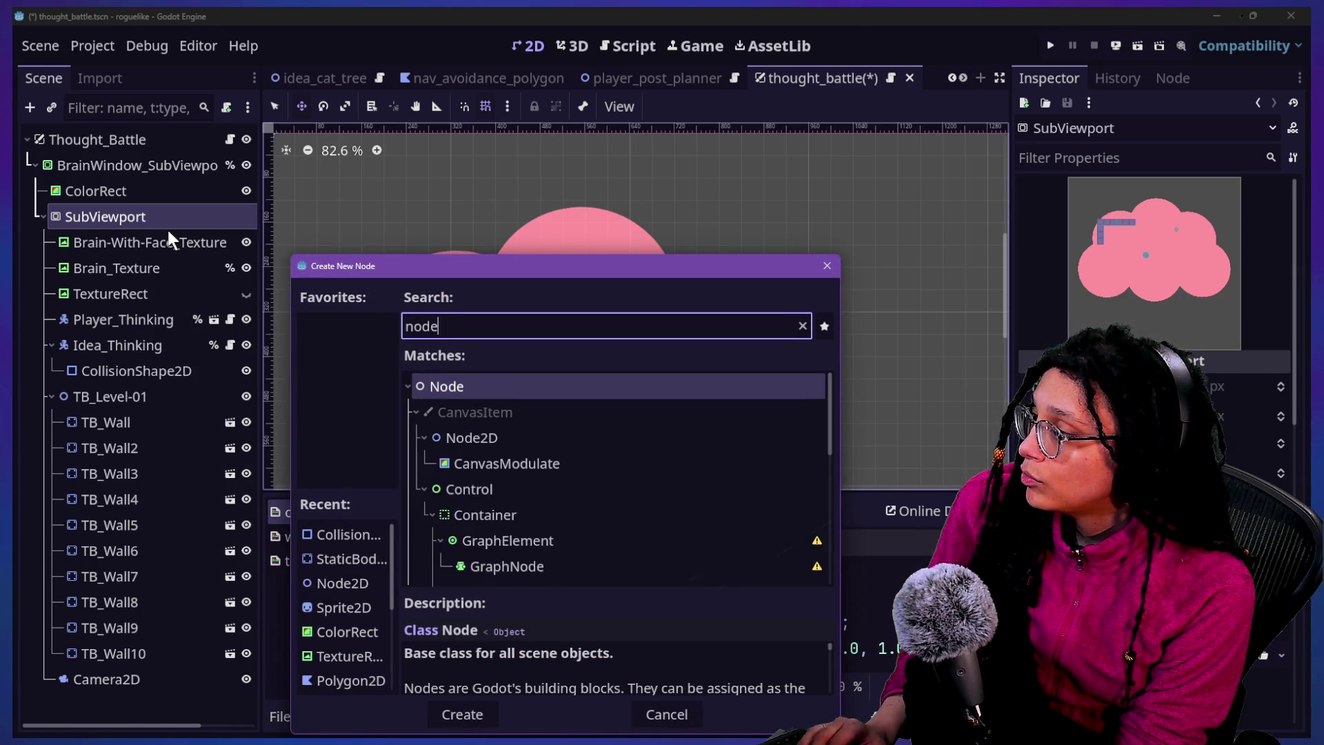
{"action": "key", "text": "BackSpace"}
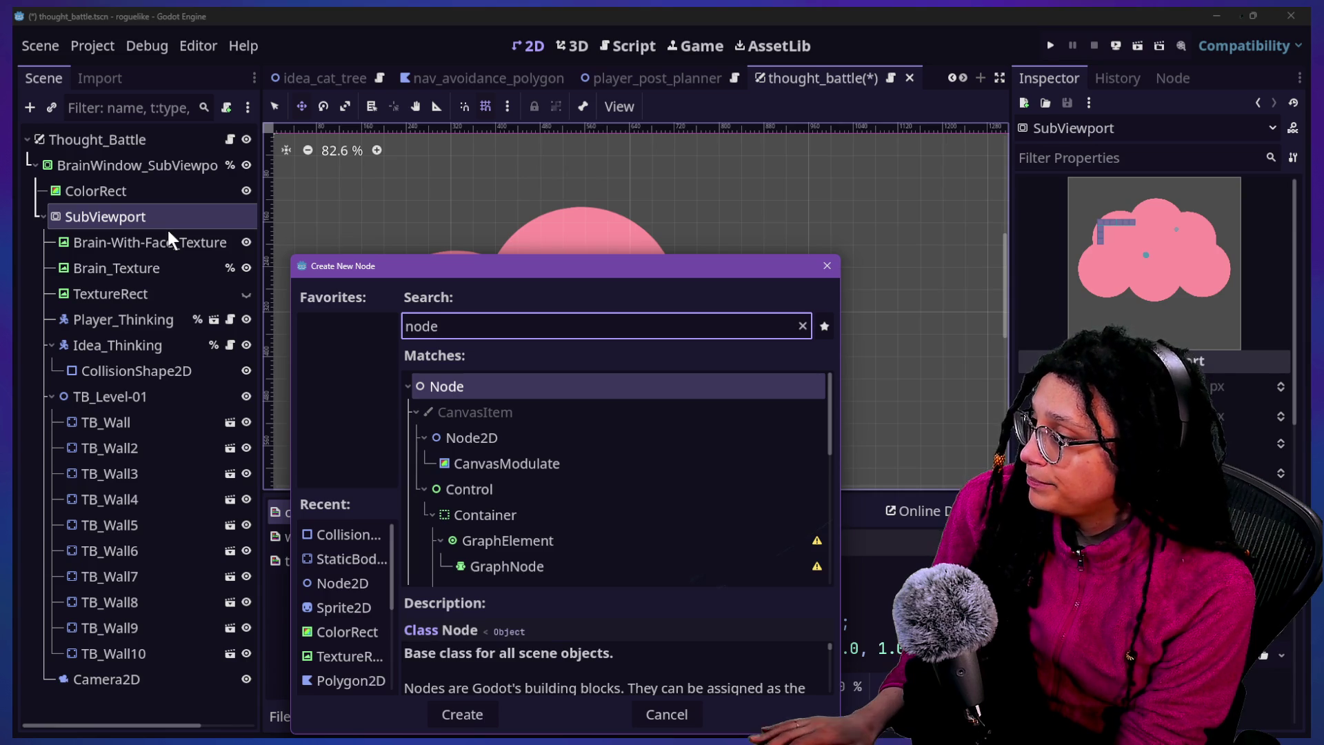
{"action": "key", "text": "BackSpace"}
{"action": "key", "text": "BackSpace"}
{"action": "key", "text": "BackSpace"}
{"action": "type", "text": "control"}
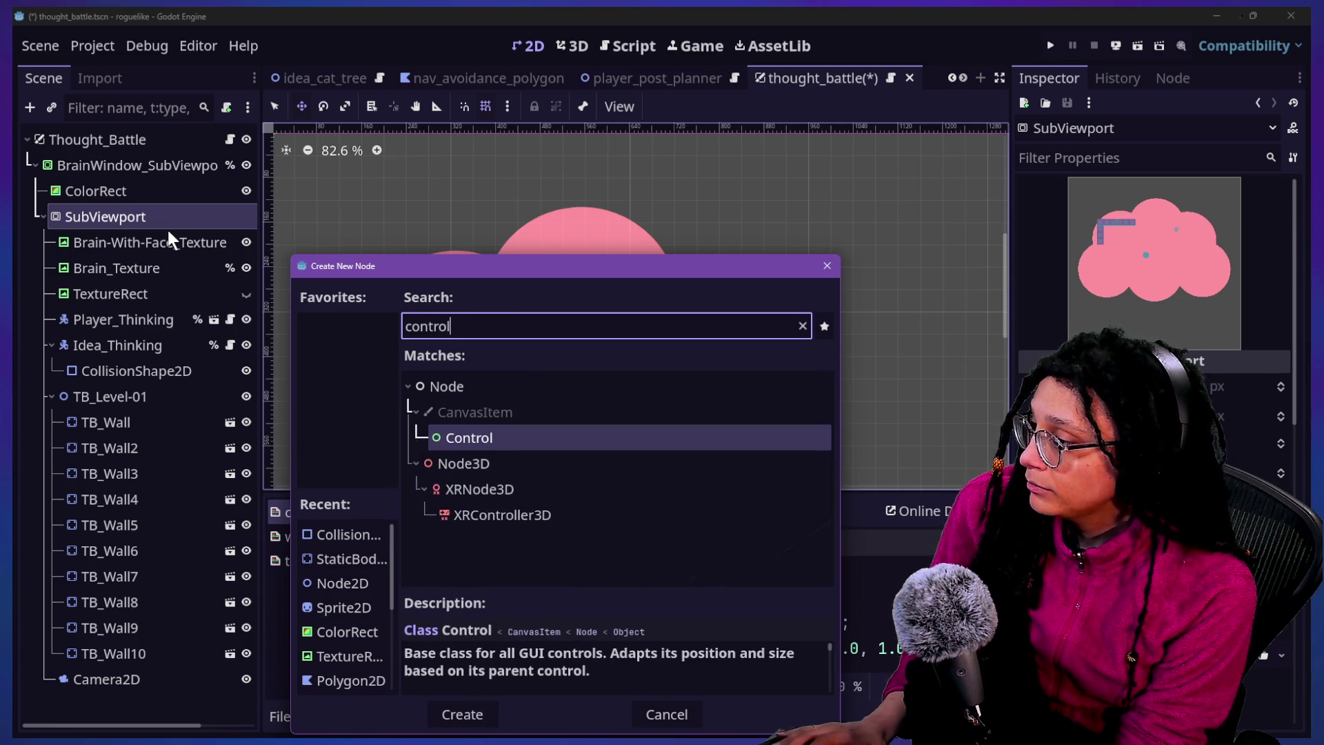
{"action": "key", "text": "Return"}
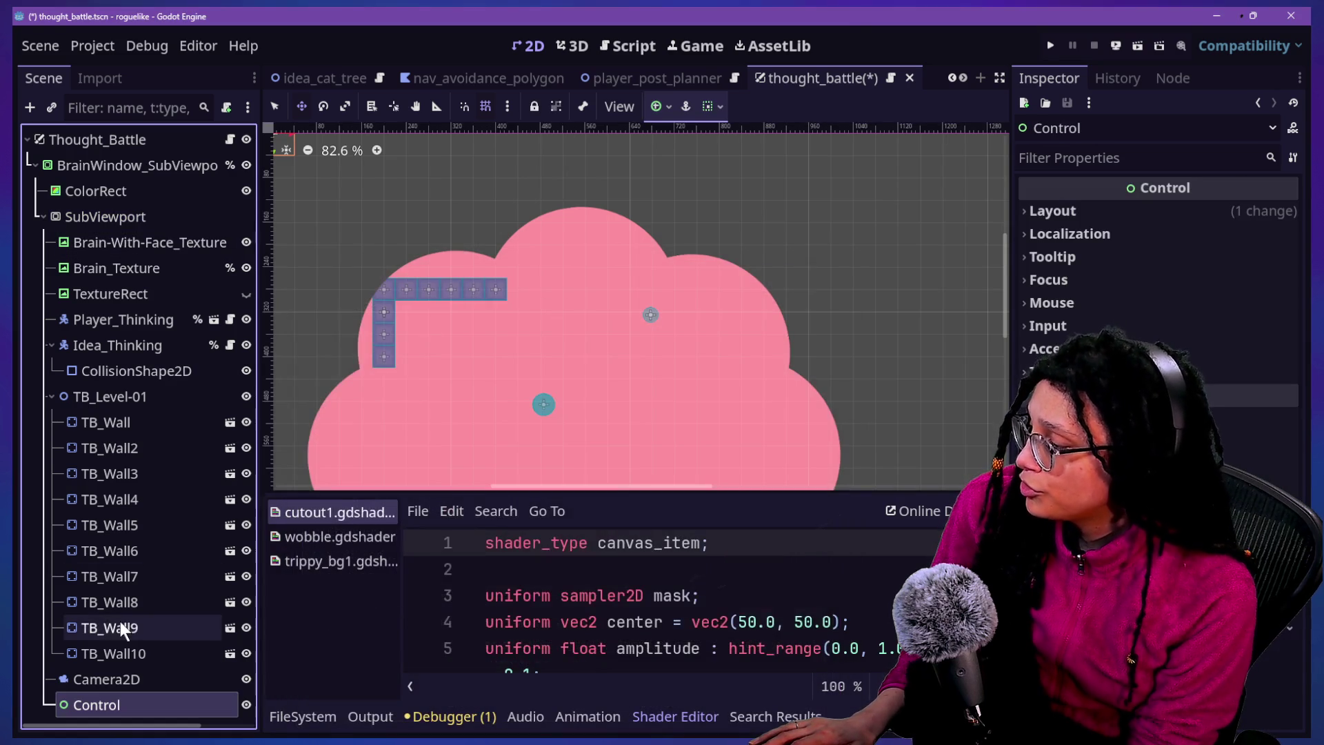
Move the Control node into SubViewport and nest the three brain texture nodes under it
{"action": "left_click_drag", "start_coordinate": [164, 237], "coordinate": [160, 231]}
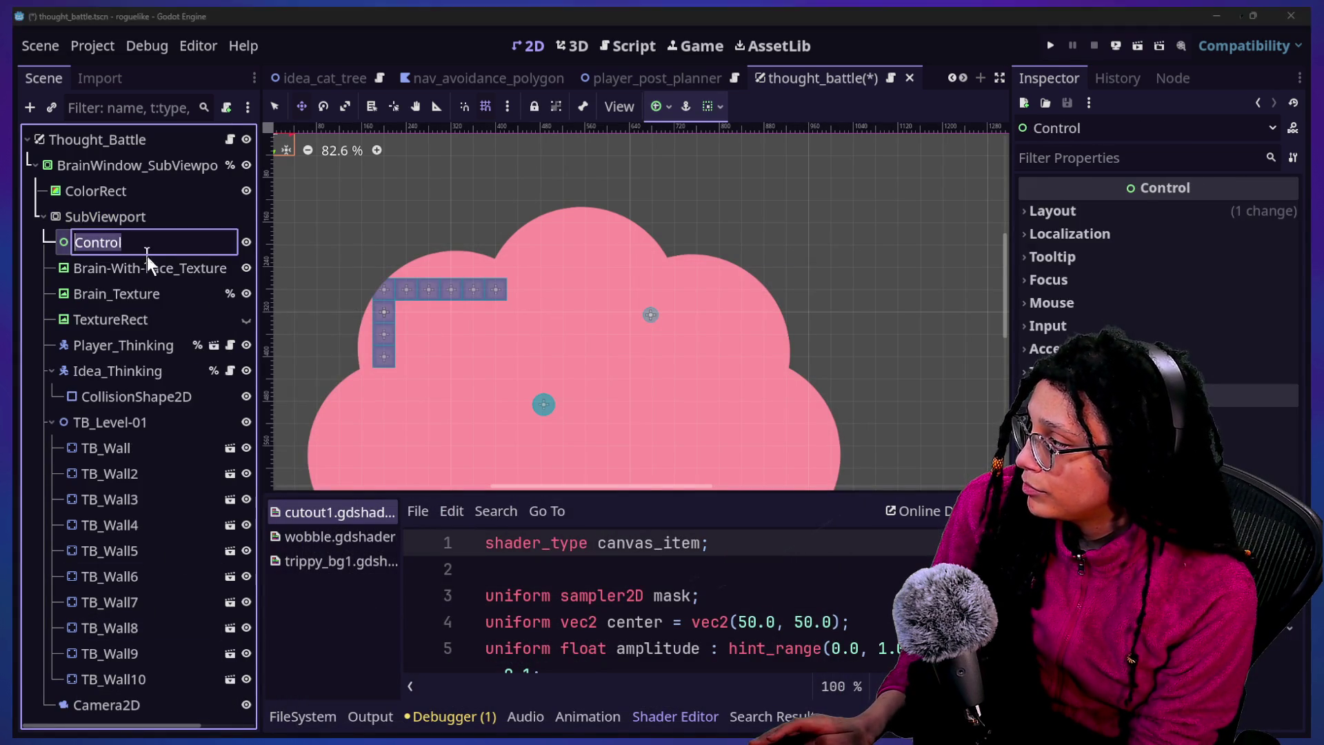
{"action": "left_click", "coordinate": [137, 269]}
{"action": "left_click", "coordinate": [128, 320], "text": "shift"}
{"action": "left_click_drag", "start_coordinate": [128, 324], "coordinate": [113, 242]}
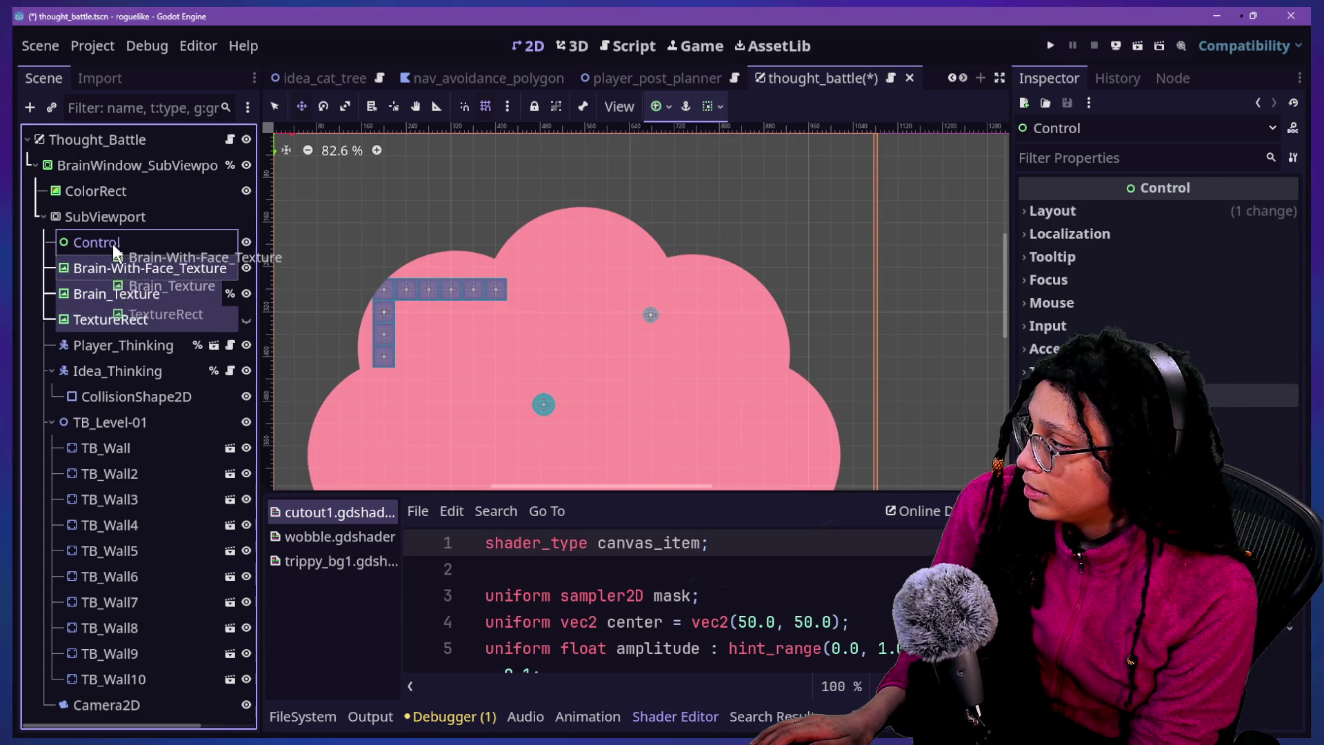
{"action": "left_click", "coordinate": [117, 240]}
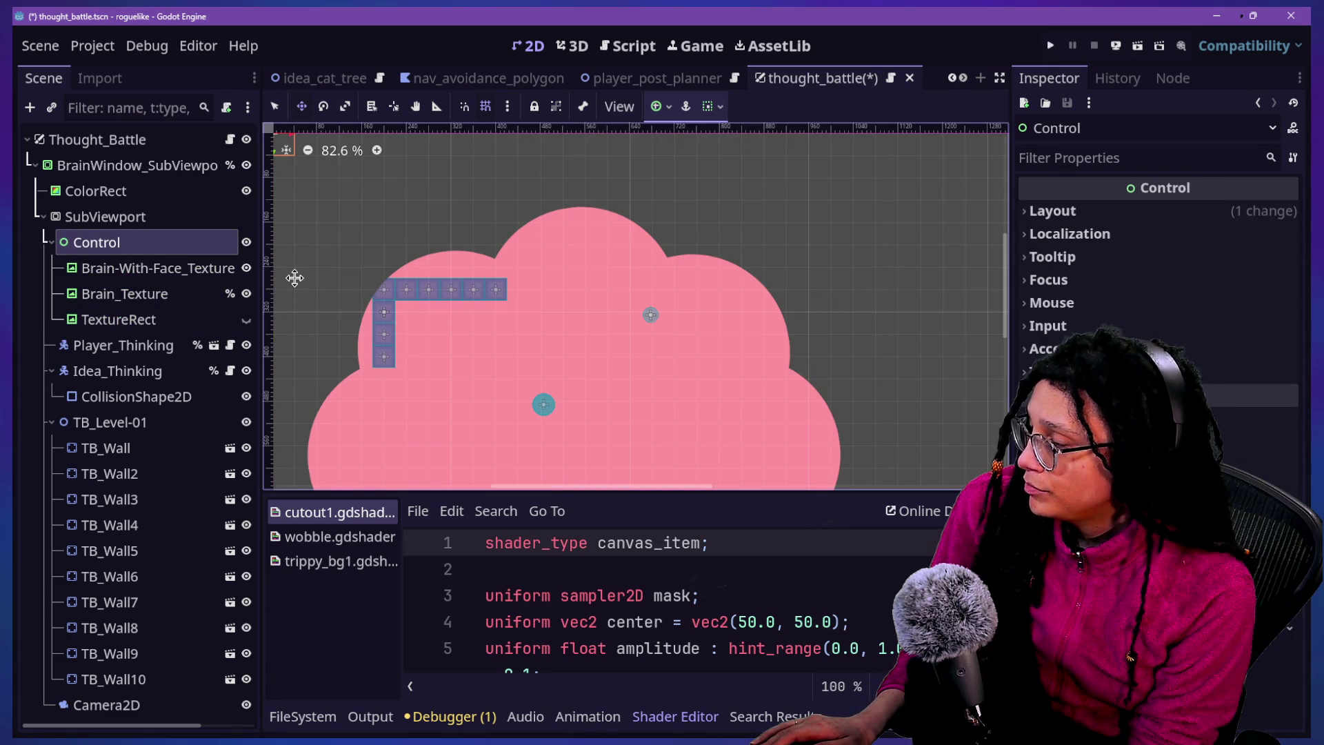
Zoom out to about 82% with the pink cloud shifted right, then select BrainWindow_SubViewportContainer
{"action": "scroll", "coordinate": [294, 277], "scroll_direction": "up", "scroll_amount": 4}
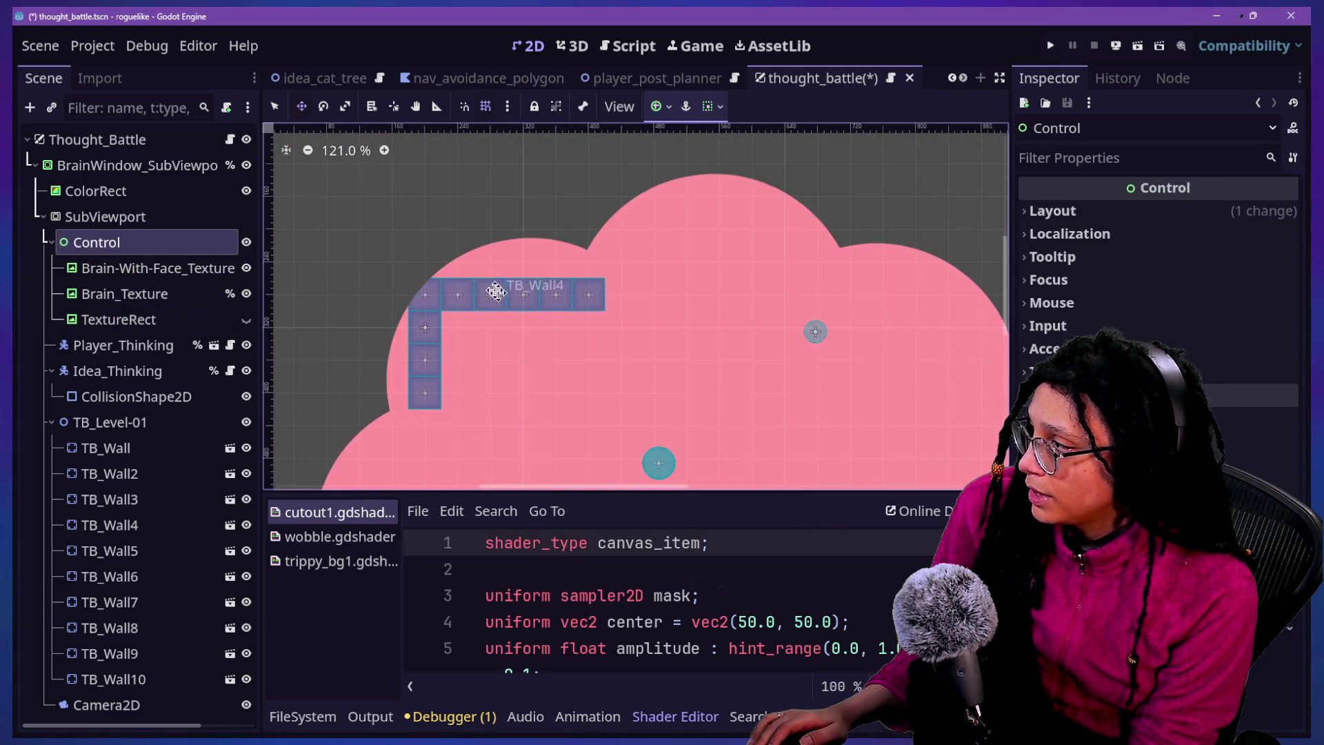
{"action": "left_click_drag", "start_coordinate": [534, 304], "coordinate": [561, 414]}
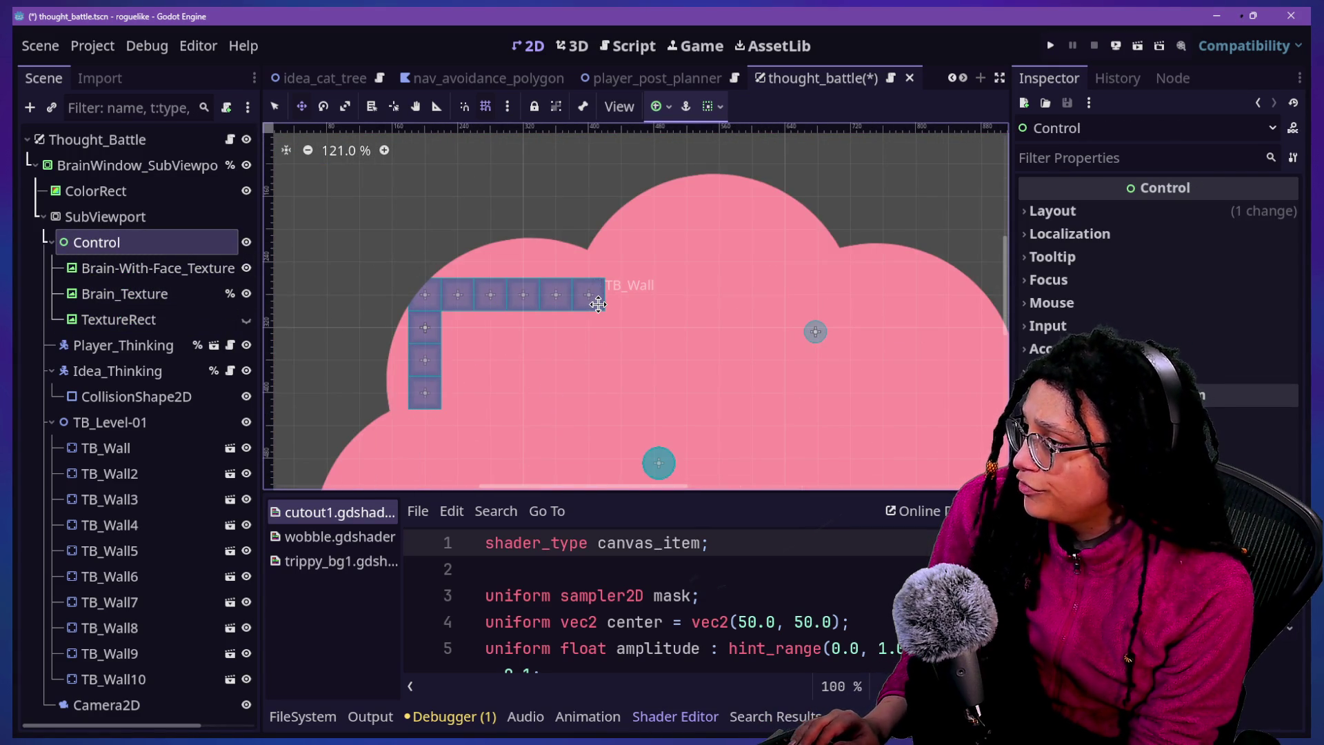
{"action": "mouse_move", "coordinate": [598, 304]}
{"action": "left_mouse_down"}
{"action": "mouse_move", "coordinate": [547, 367]}
{"action": "mouse_move", "coordinate": [435, 310]}
{"action": "mouse_move", "coordinate": [443, 340]}
{"action": "mouse_move", "coordinate": [742, 269]}
{"action": "mouse_move", "coordinate": [635, 347]}
{"action": "left_mouse_up"}
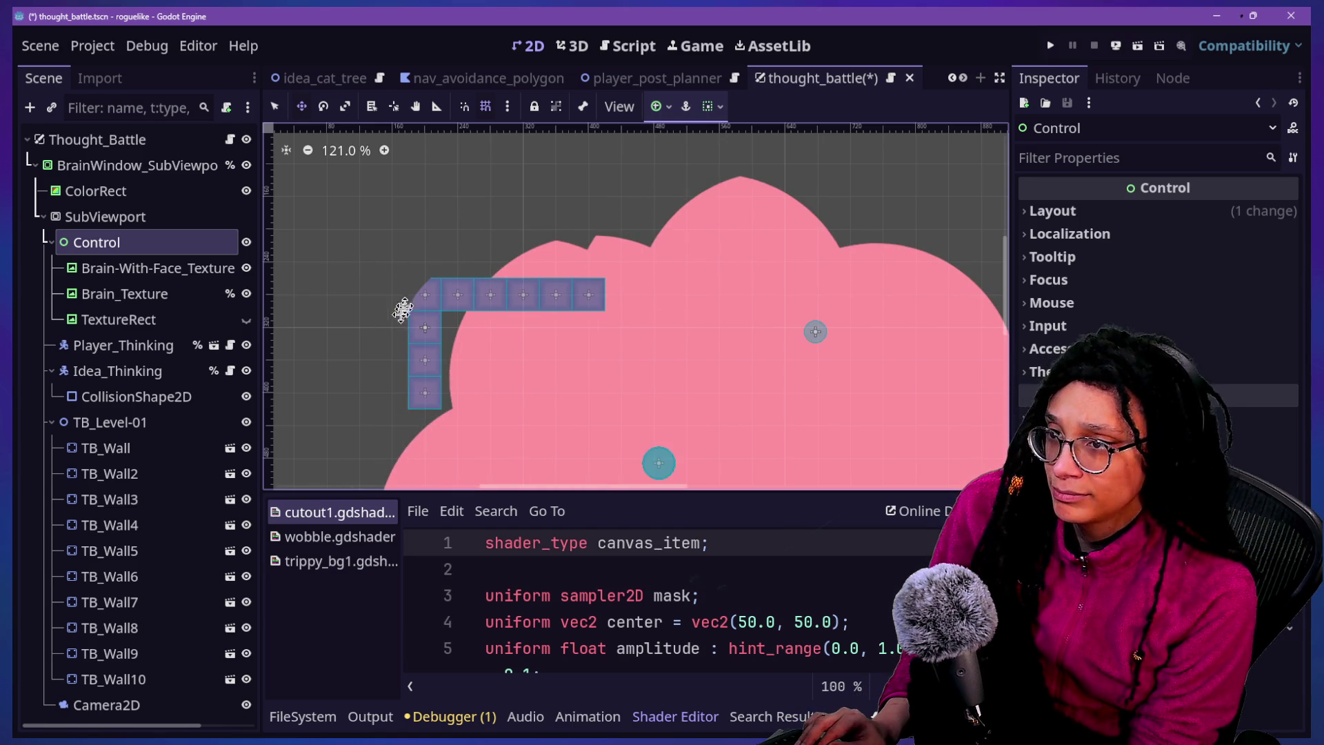
{"action": "scroll", "coordinate": [406, 300], "scroll_direction": "up", "scroll_amount": 5}
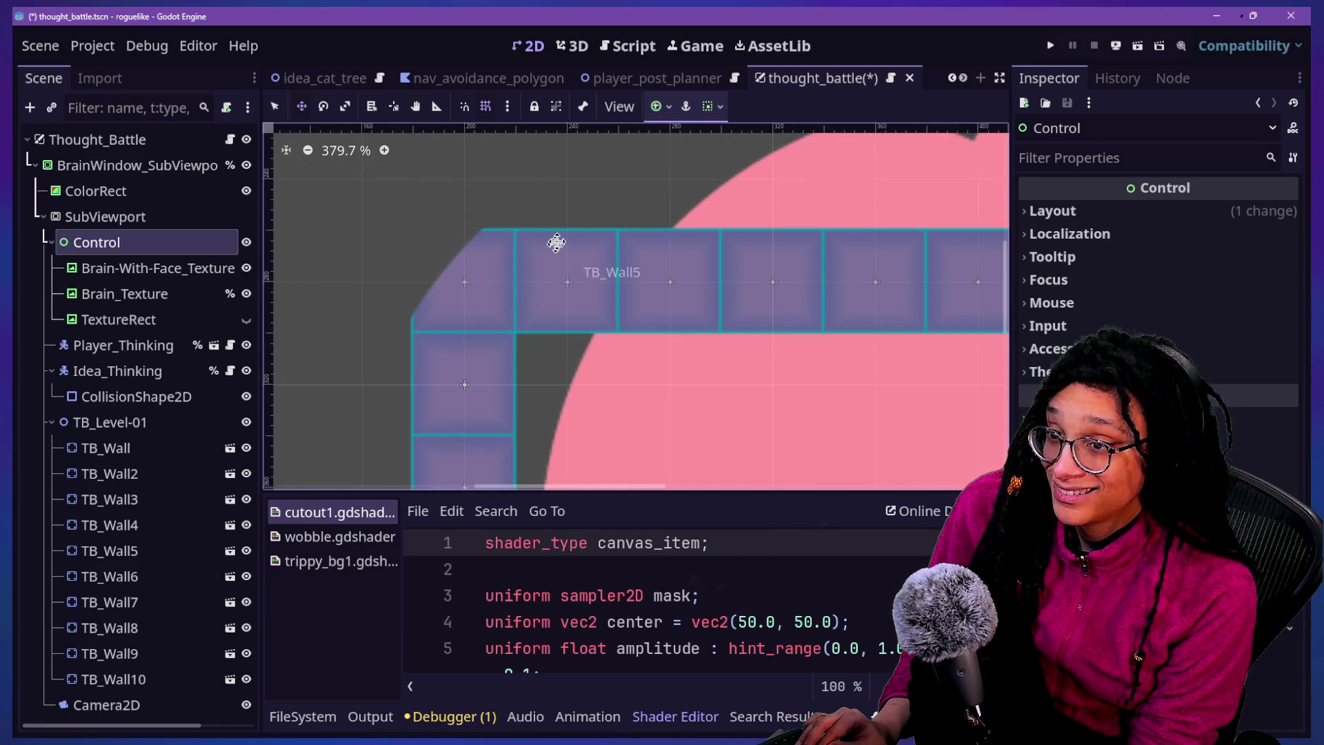
{"action": "scroll", "coordinate": [517, 318], "scroll_direction": "down", "scroll_amount": 3}
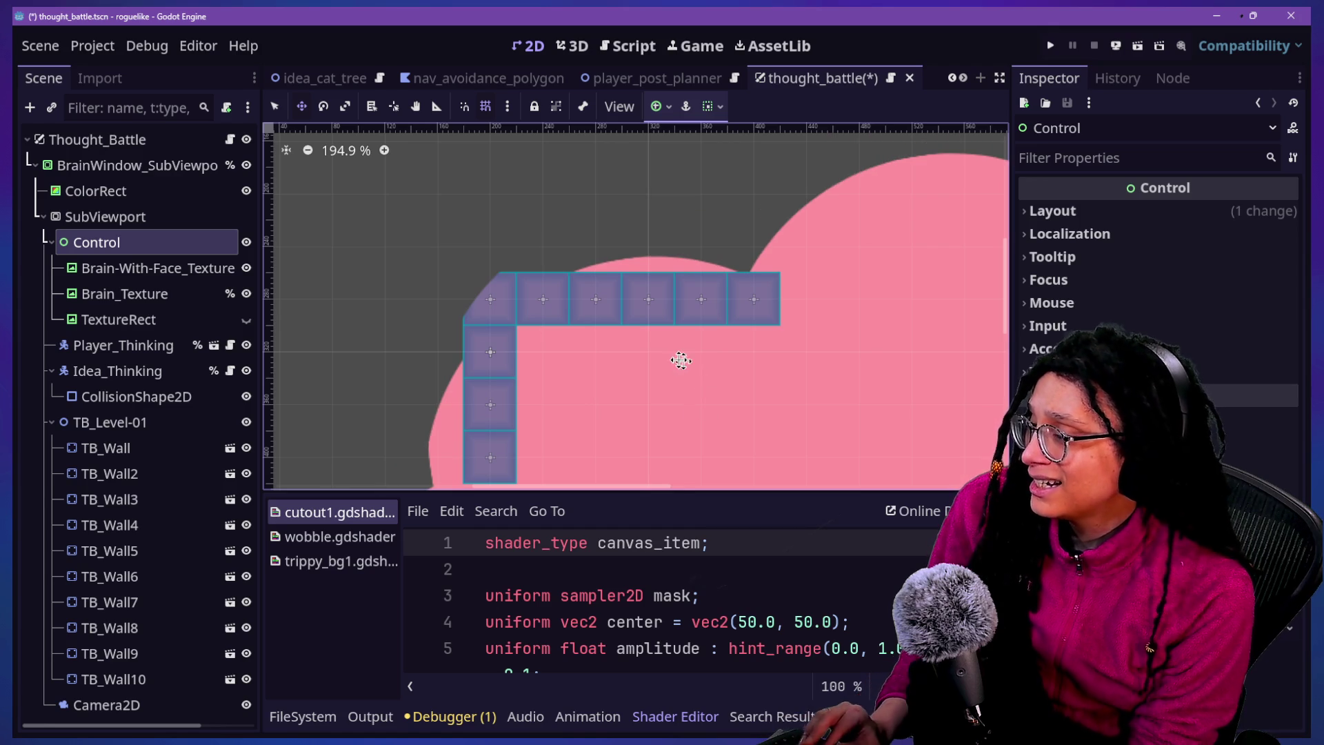
{"action": "scroll", "coordinate": [563, 353], "scroll_direction": "down", "scroll_amount": 4}
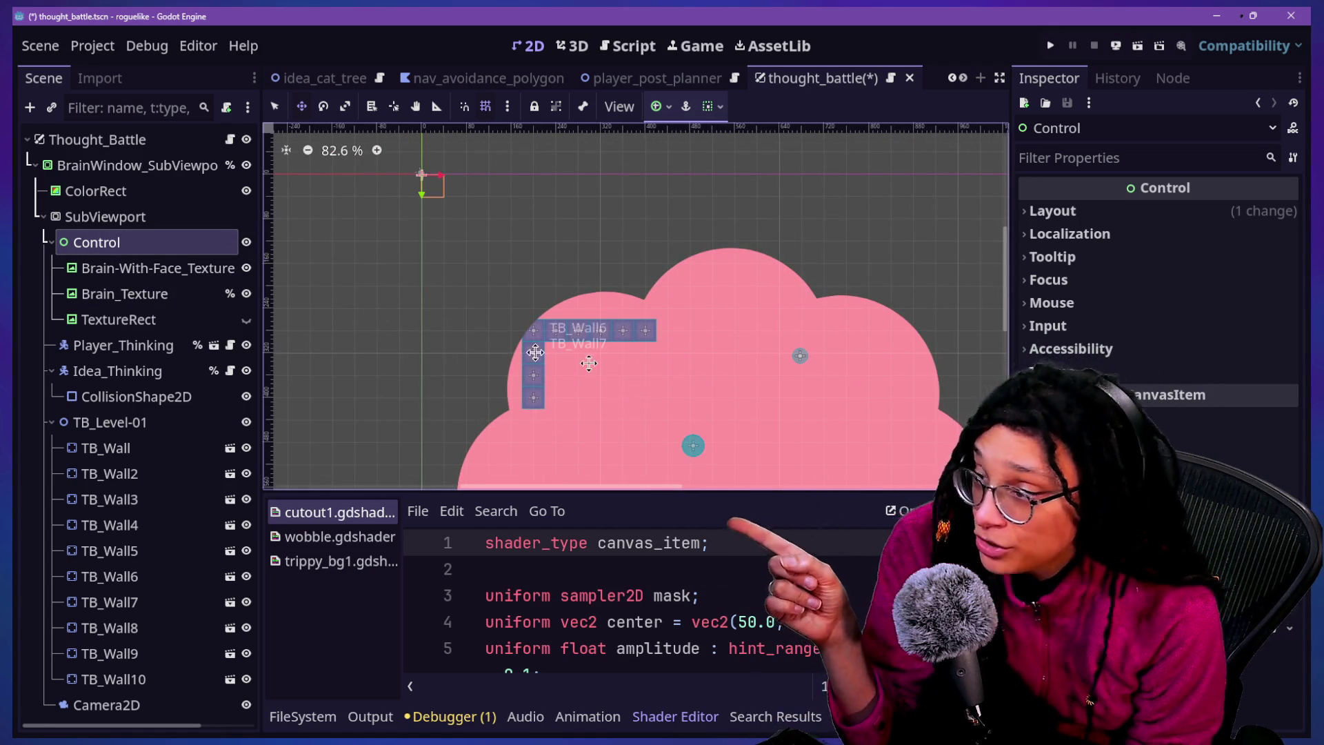
{"action": "left_click", "coordinate": [154, 168]}
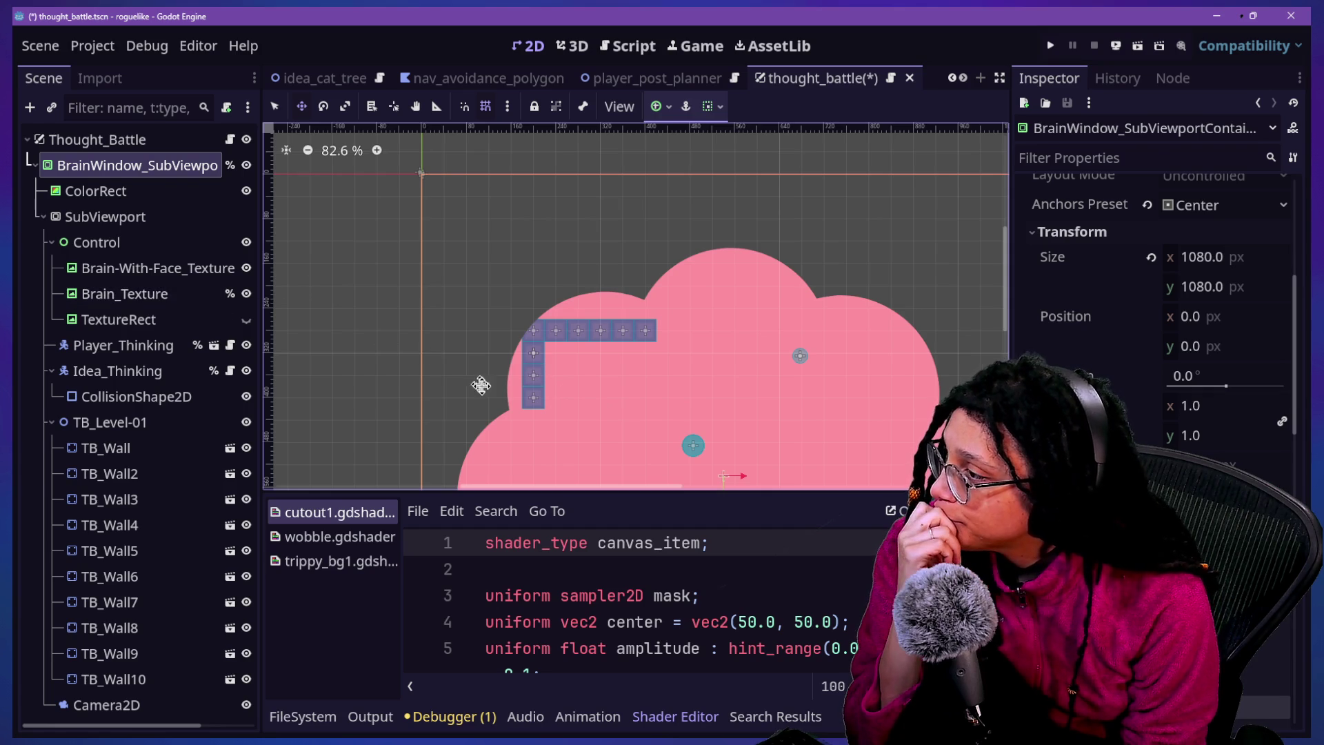
Test nudging the brain window, inspect the texture nodes, and undo the Control wrapper away
{"action": "left_click_drag", "start_coordinate": [479, 390], "coordinate": [473, 408]}
{"action": "key", "text": "Escape"}
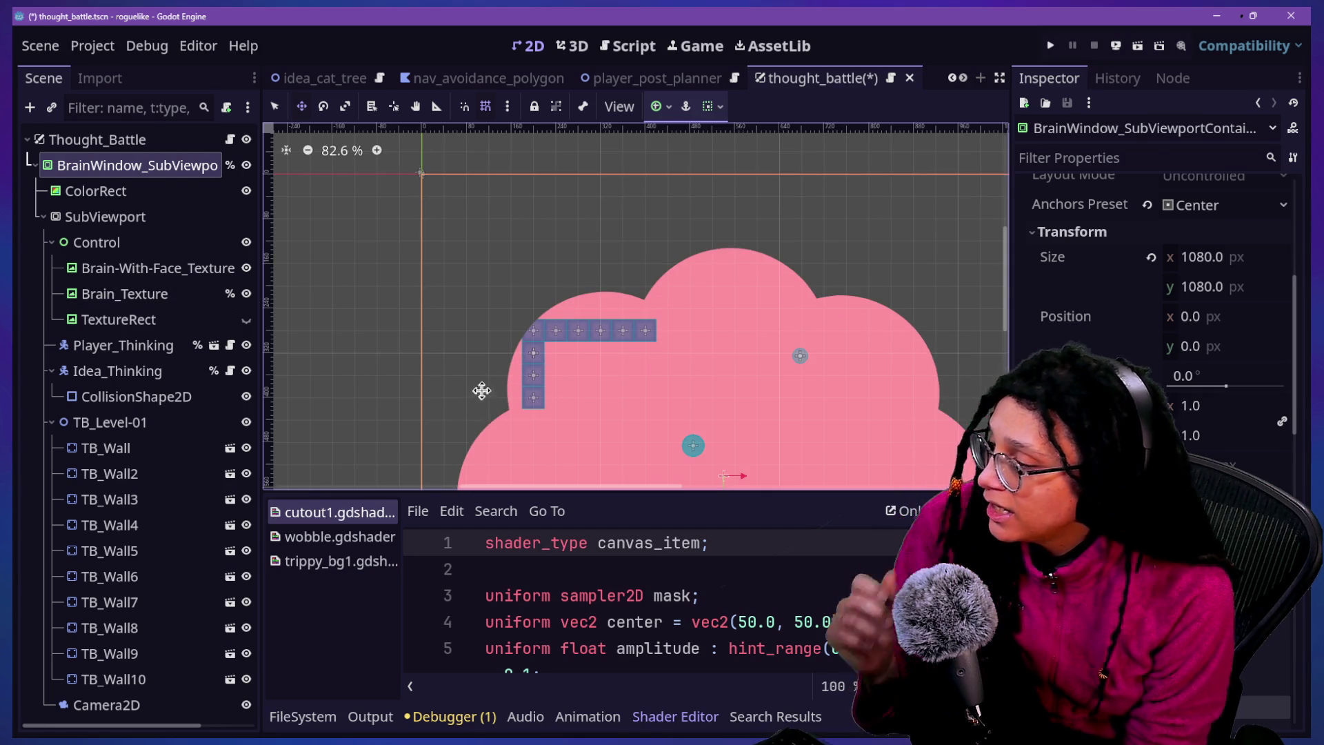
{"action": "mouse_move", "coordinate": [495, 372]}
{"action": "left_mouse_down"}
{"action": "mouse_move", "coordinate": [491, 384]}
{"action": "mouse_move", "coordinate": [489, 370]}
{"action": "left_mouse_up"}
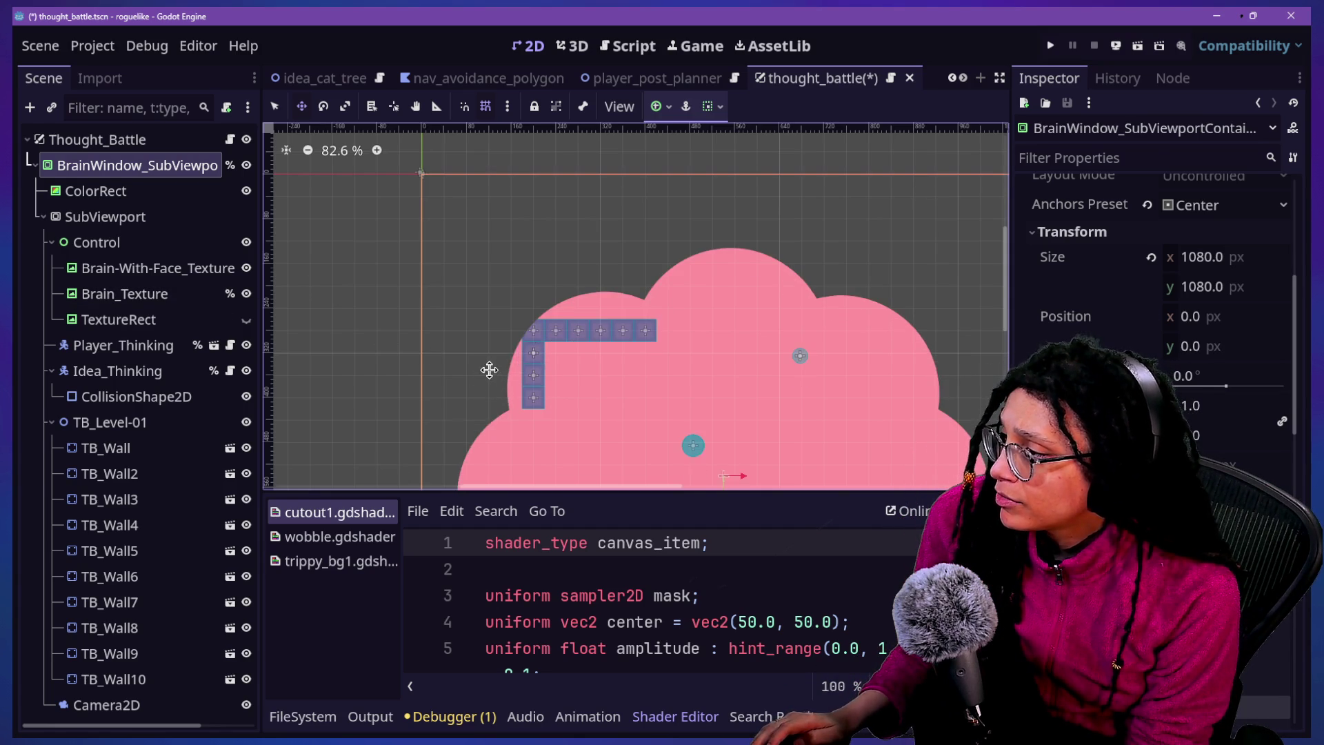
{"action": "left_click", "coordinate": [119, 319]}
{"action": "left_click", "coordinate": [138, 270]}
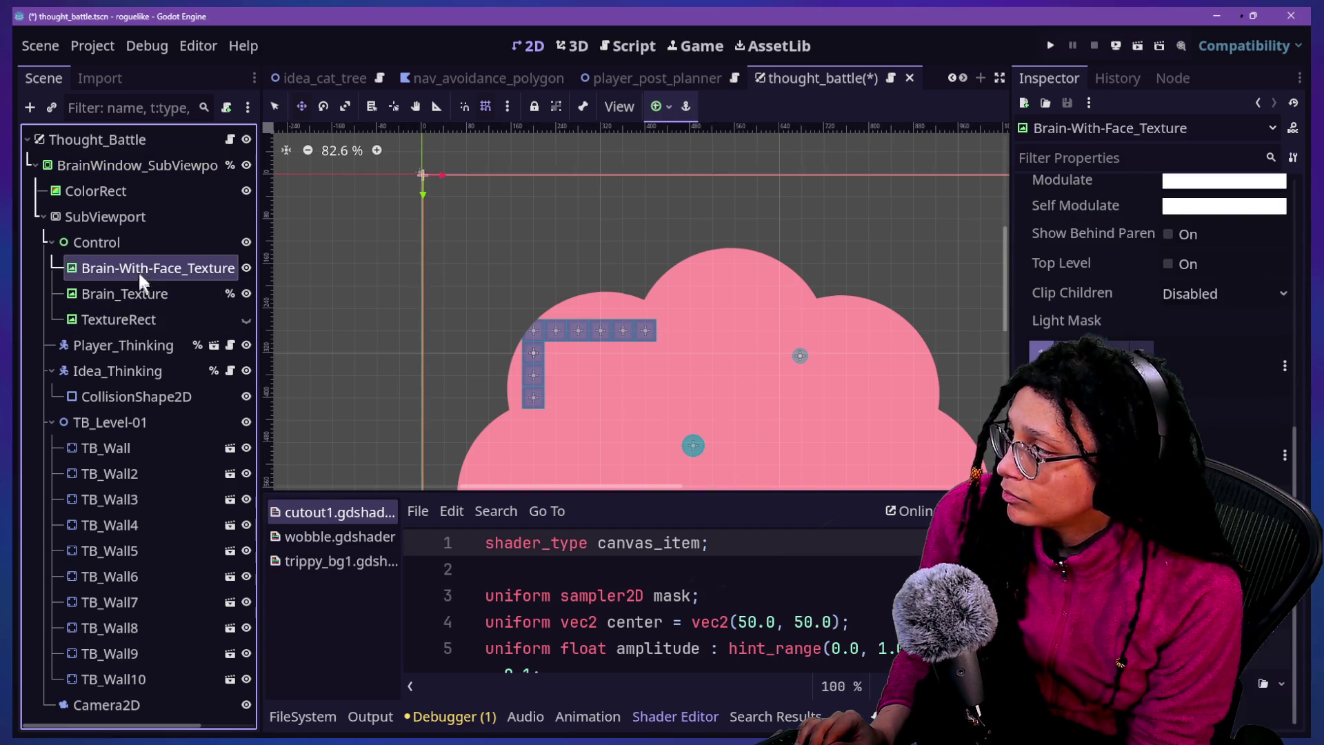
{"action": "left_click", "coordinate": [124, 165]}
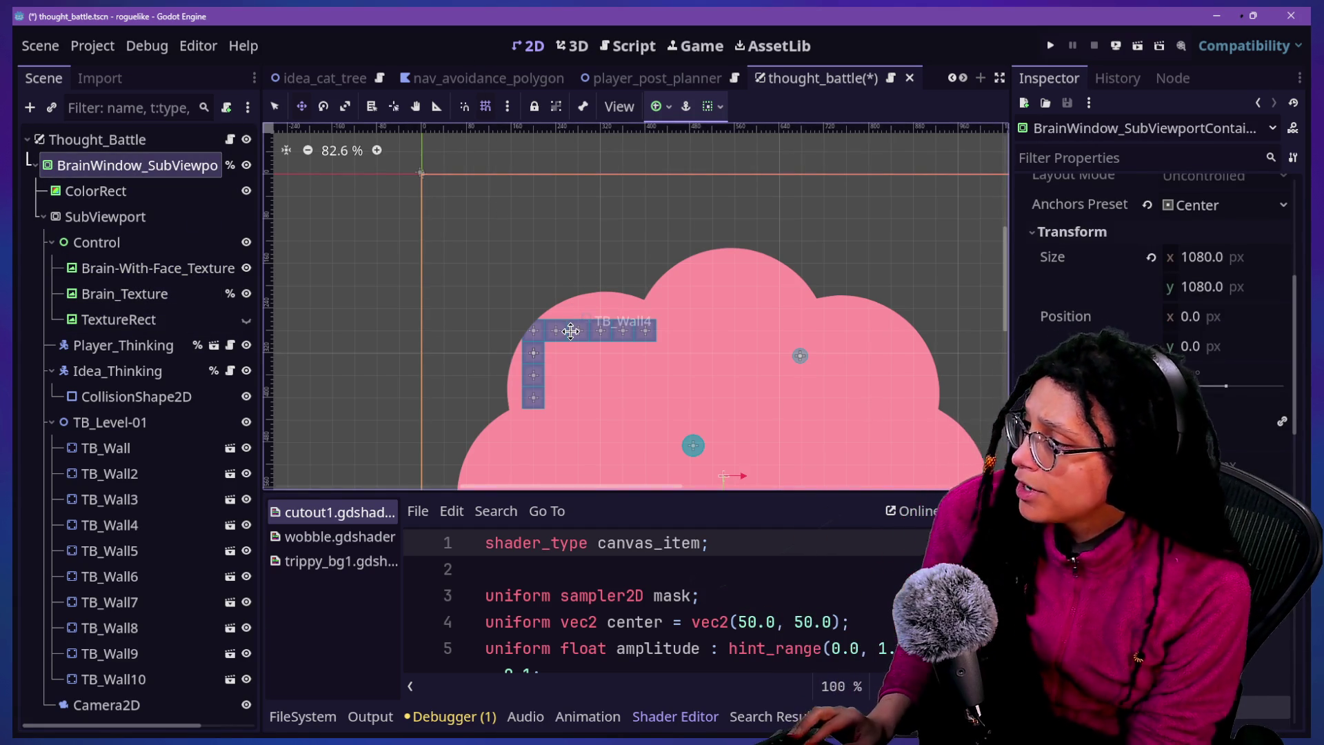
{"action": "key", "text": "ctrl+z"}
{"action": "key", "text": "ctrl+z"}
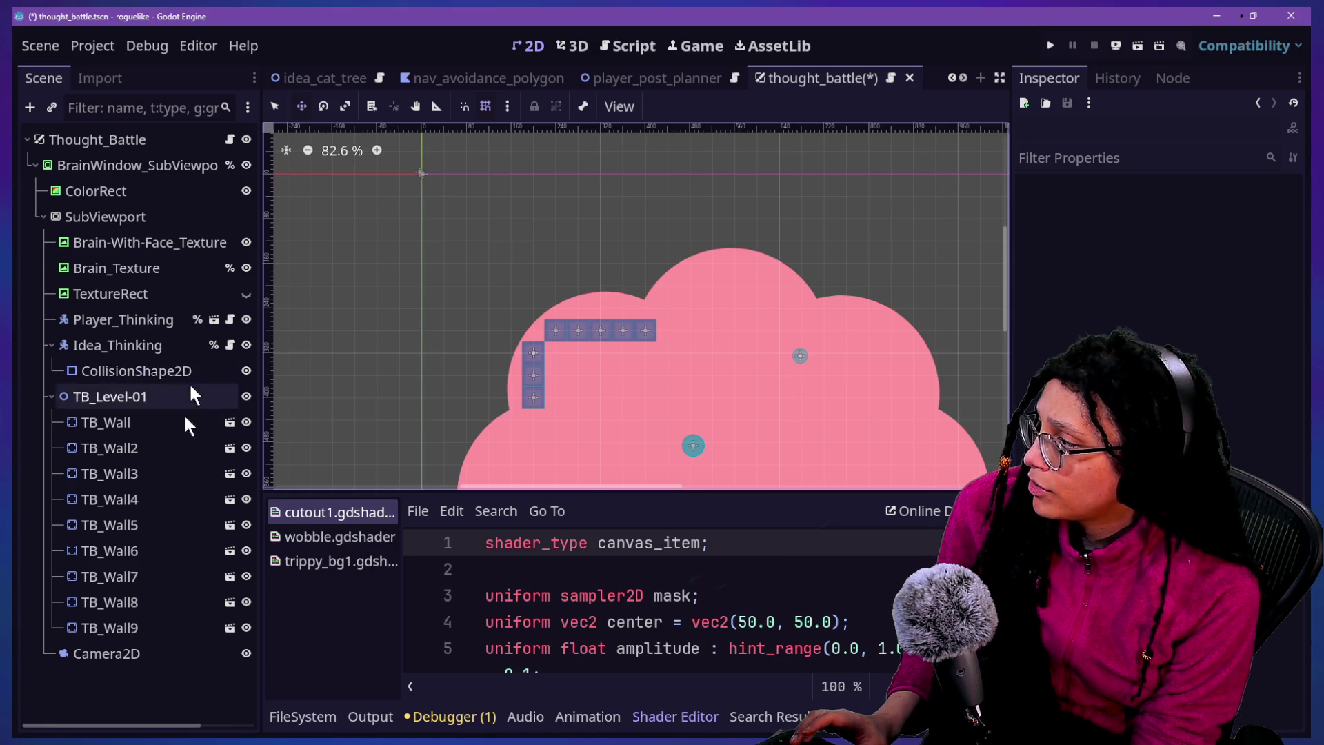
Check the wall blocks TB_Wall5, TB_Wall8 and TB_Wall9 at the end of the wall list
{"action": "left_click", "coordinate": [164, 526]}
{"action": "left_click", "coordinate": [153, 602]}
{"action": "left_click", "coordinate": [154, 627]}
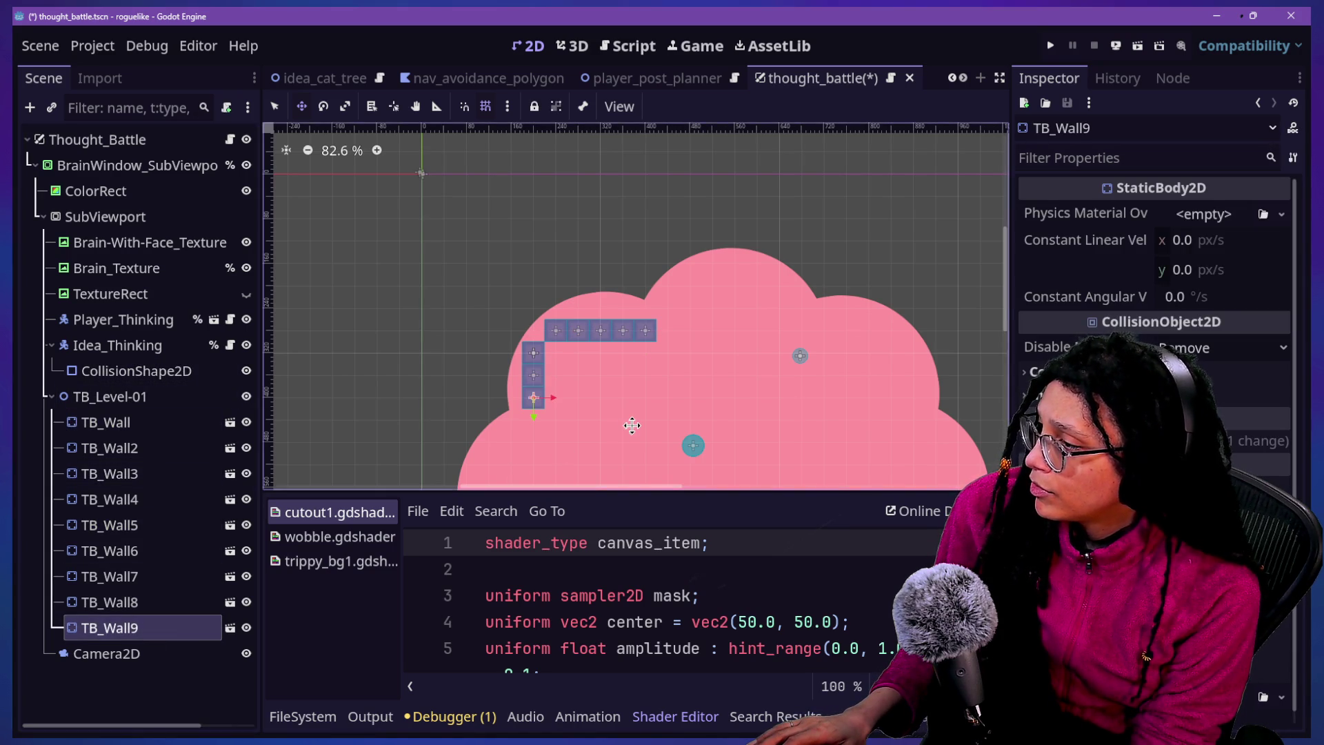
{"action": "scroll", "coordinate": [632, 426], "scroll_direction": "down", "scroll_amount": 3}
{"action": "left_click_drag", "start_coordinate": [1008, 292], "coordinate": [1002, 304]}
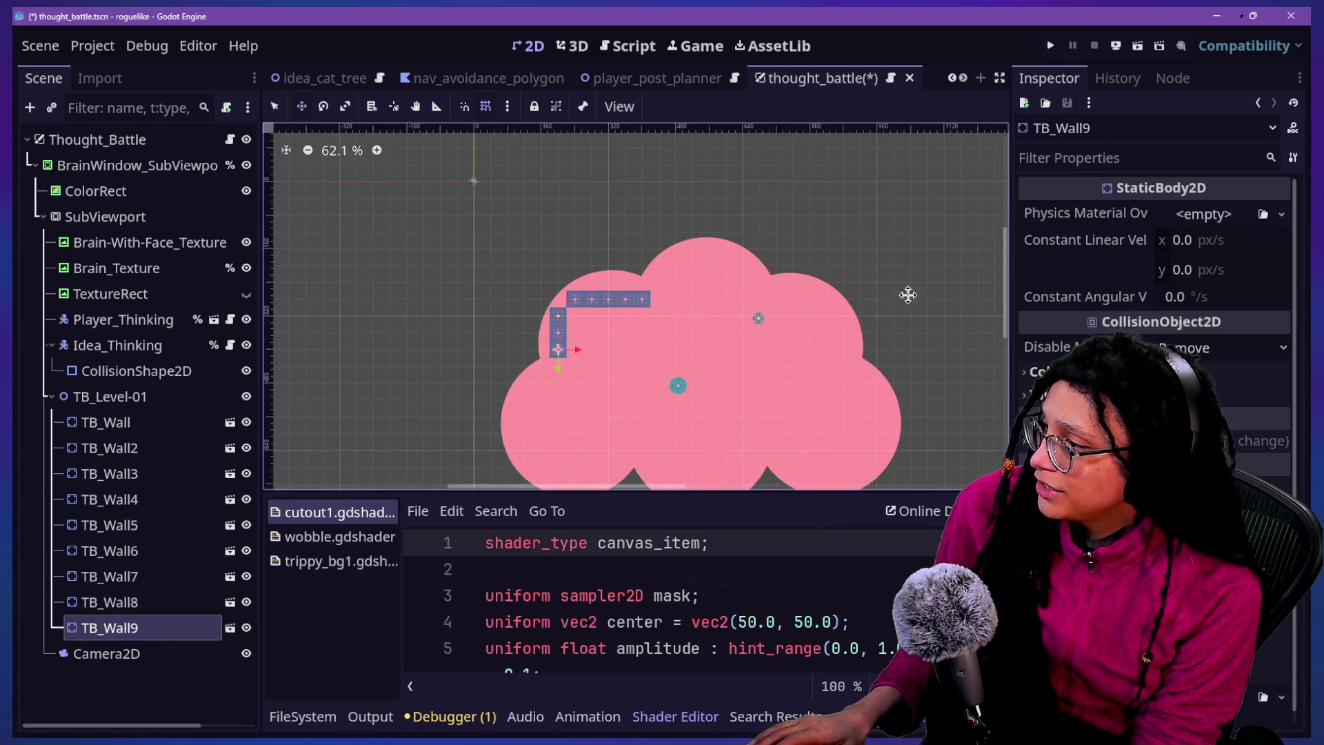
{"action": "scroll", "coordinate": [533, 262], "scroll_direction": "up", "scroll_amount": 4}
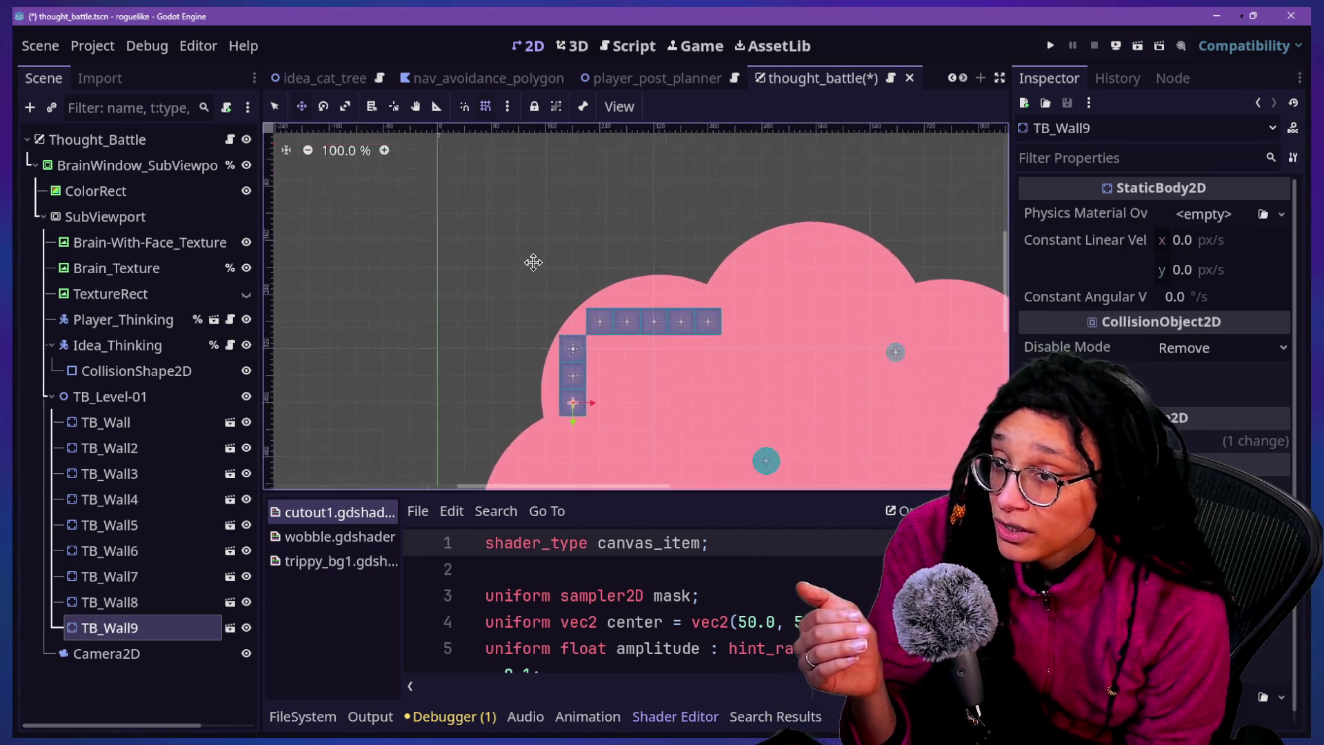
Delete TB_Wall7–9 and move TB_Wall6 one cell right, directly beneath the top row
{"action": "scroll", "coordinate": [571, 330], "scroll_direction": "up", "scroll_amount": 1}
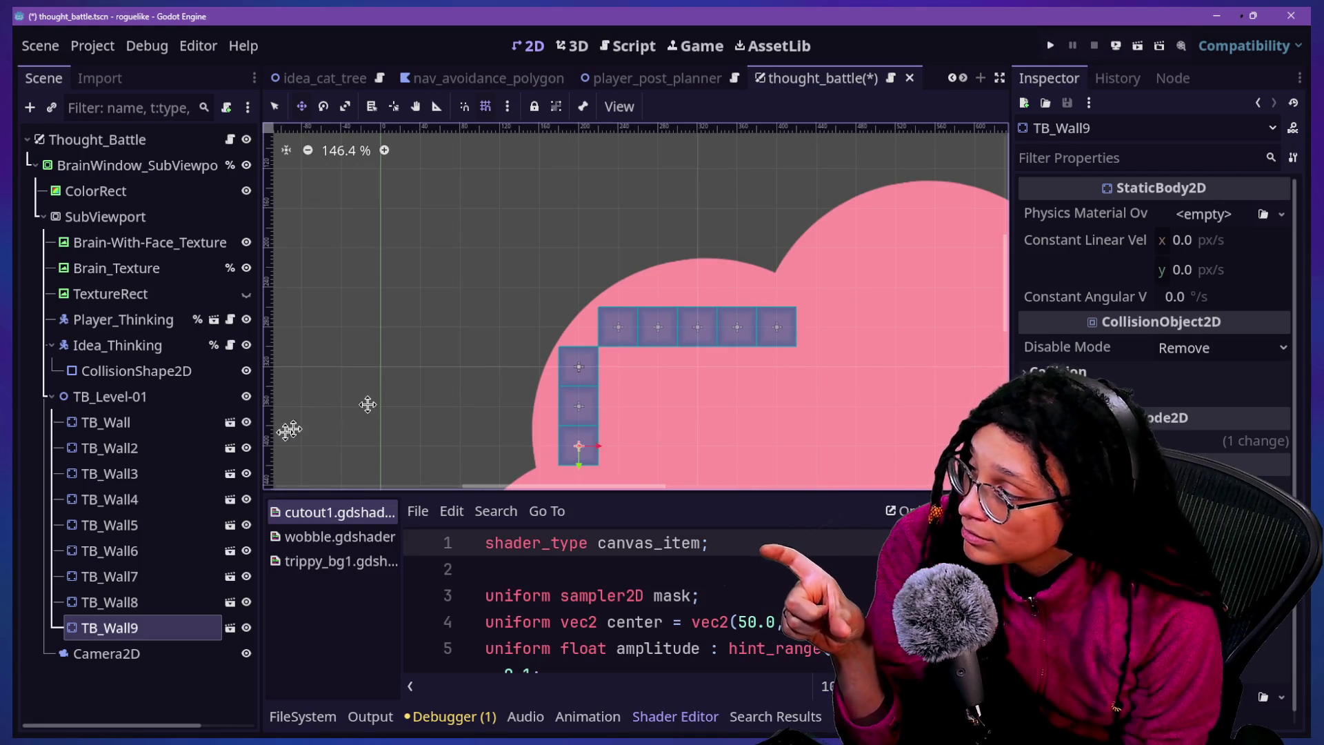
{"action": "left_click", "coordinate": [162, 575]}
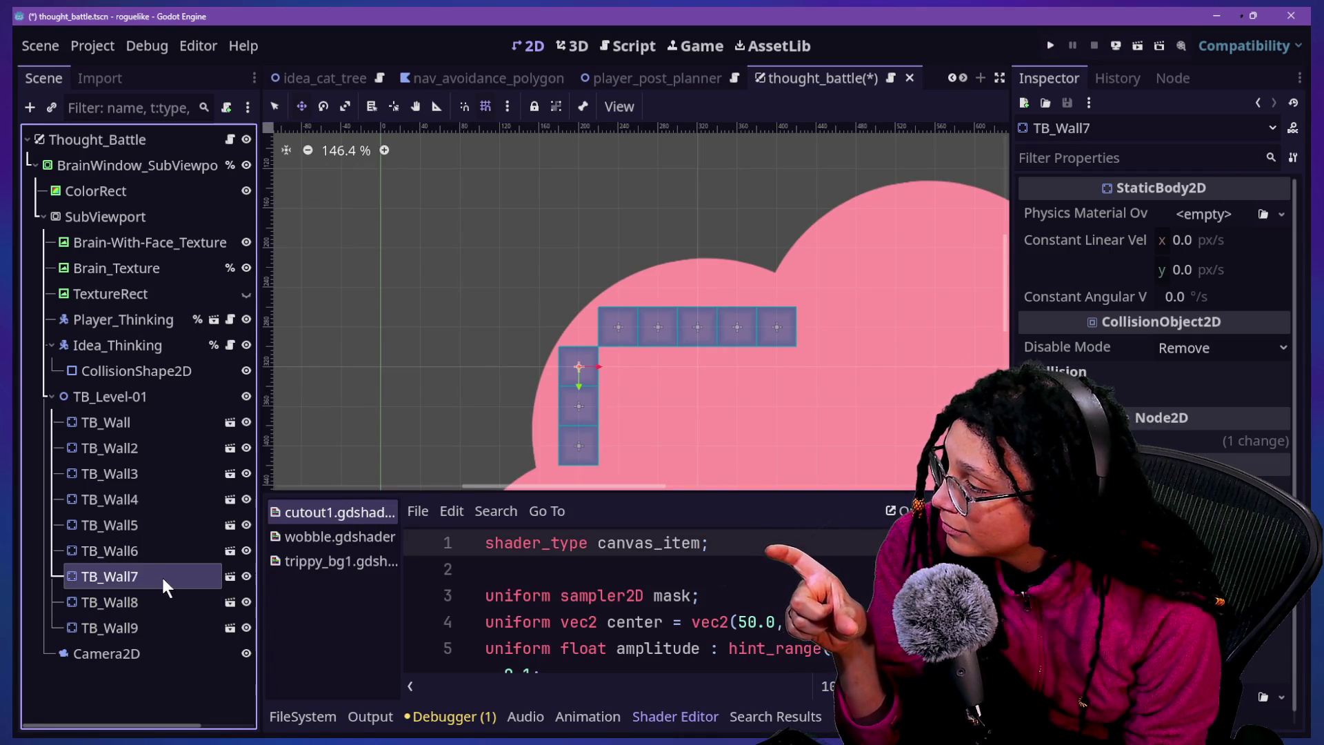
{"action": "left_click", "coordinate": [159, 628], "text": "shift"}
{"action": "left_click_drag", "start_coordinate": [513, 438], "coordinate": [561, 444]}
{"action": "key", "text": "Delete"}
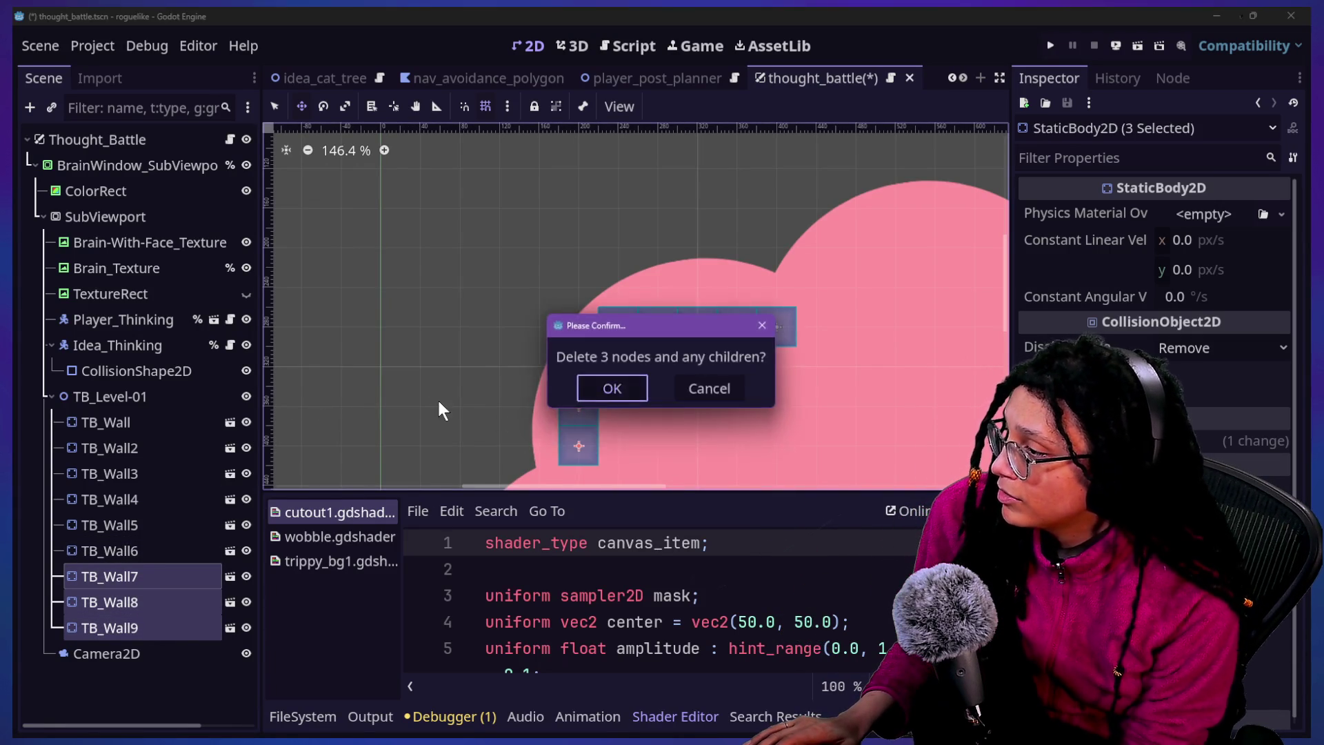
{"action": "key", "text": "Return"}
{"action": "left_click", "coordinate": [95, 549]}
{"action": "left_click_drag", "start_coordinate": [573, 379], "coordinate": [599, 407]}
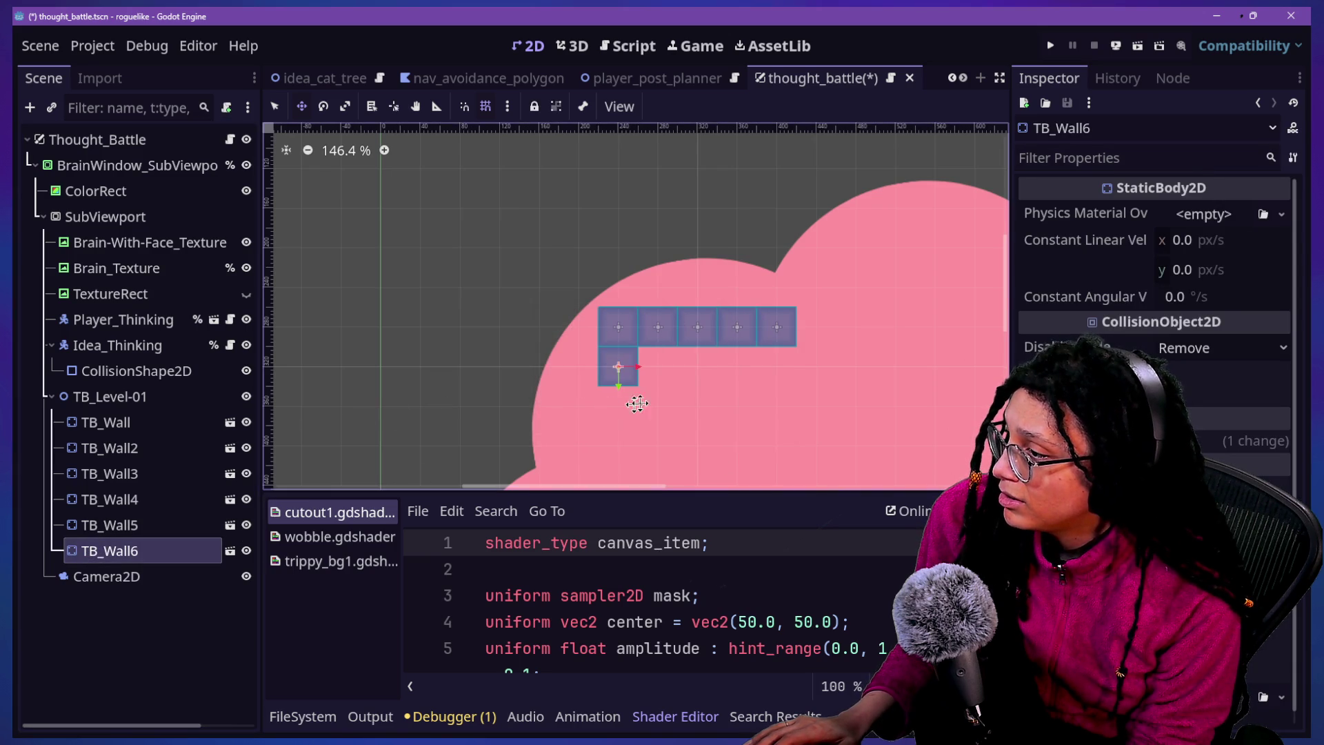
Duplicate TB_Wall6 with Ctrl+D and place the copy one grid cell below it
{"action": "scroll", "coordinate": [647, 401], "scroll_direction": "down", "scroll_amount": 2}
{"action": "key", "text": "ctrl+d"}
{"action": "key", "text": "ctrl+d"}
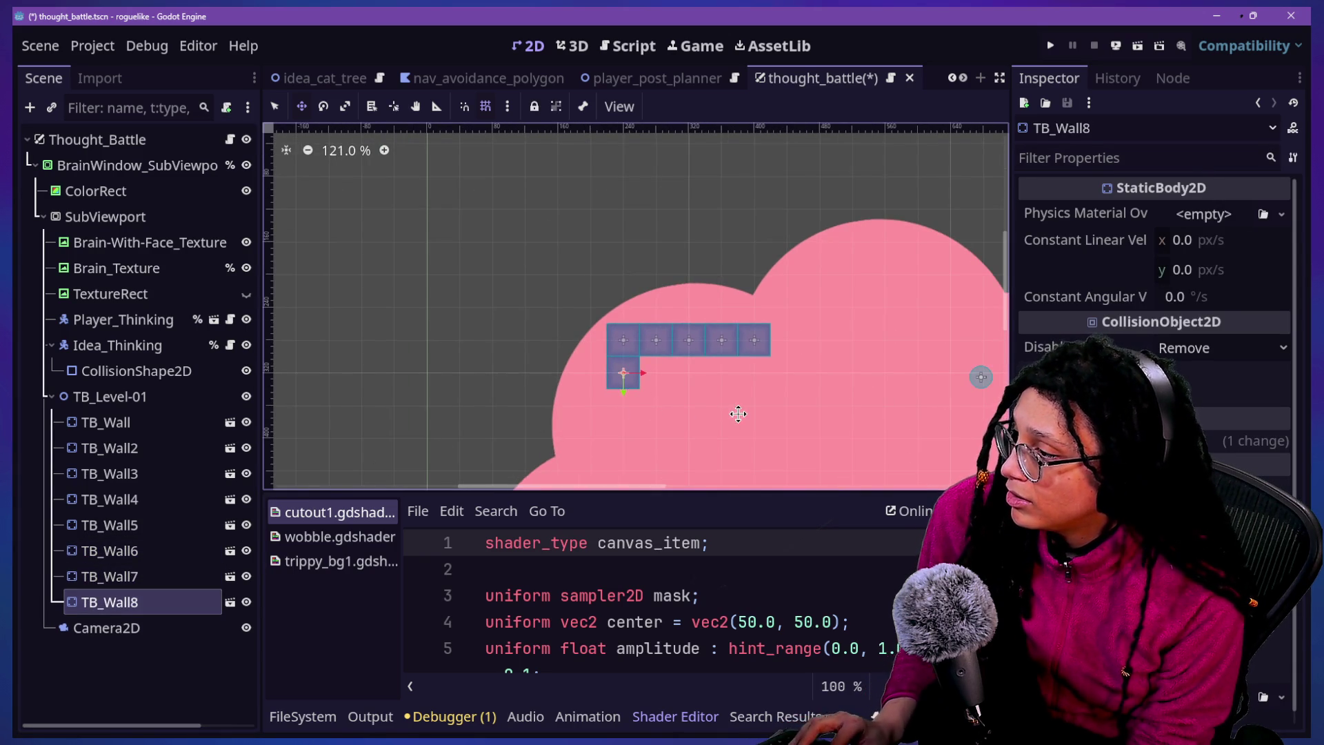
{"action": "key", "text": "ctrl+z"}
{"action": "key", "text": "ctrl+z"}
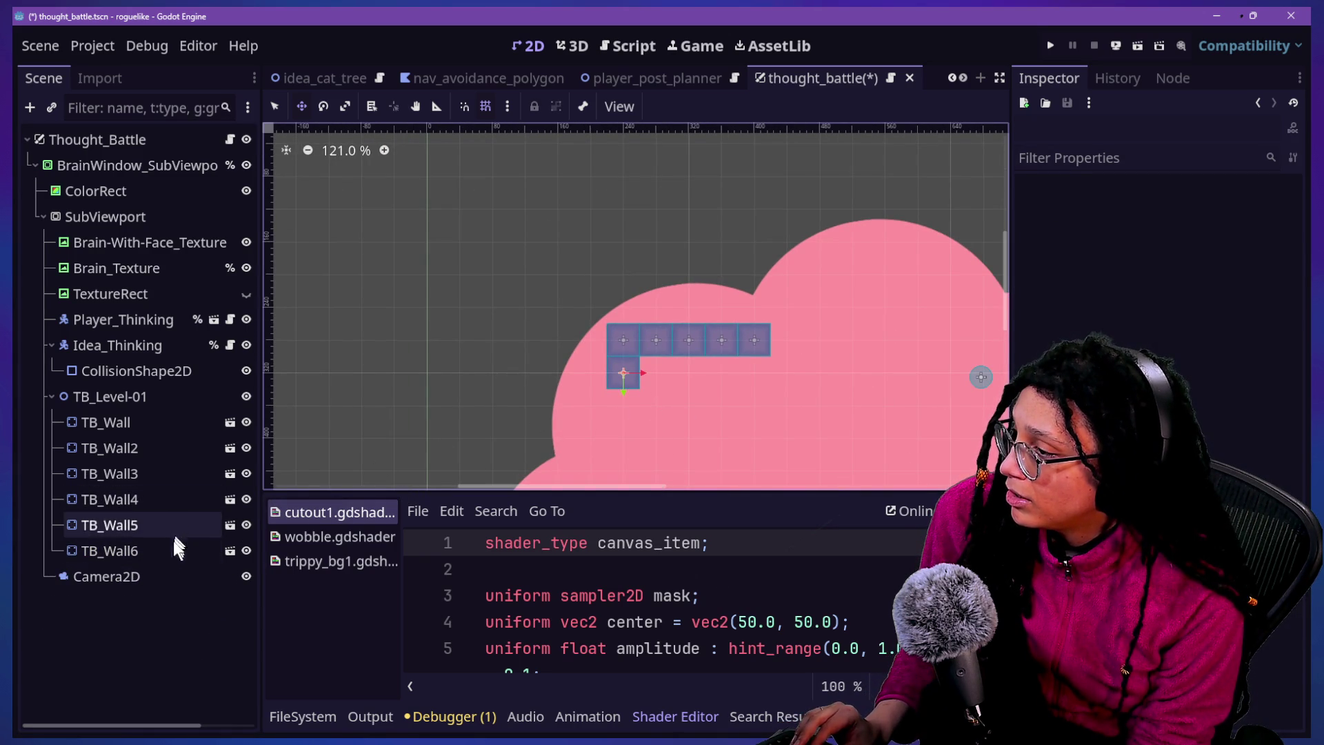
{"action": "left_click", "coordinate": [156, 548]}
{"action": "key", "text": "ctrl+d"}
{"action": "left_click_drag", "start_coordinate": [632, 428], "coordinate": [623, 463]}
{"action": "scroll", "coordinate": [623, 464], "scroll_direction": "down", "scroll_amount": 5}
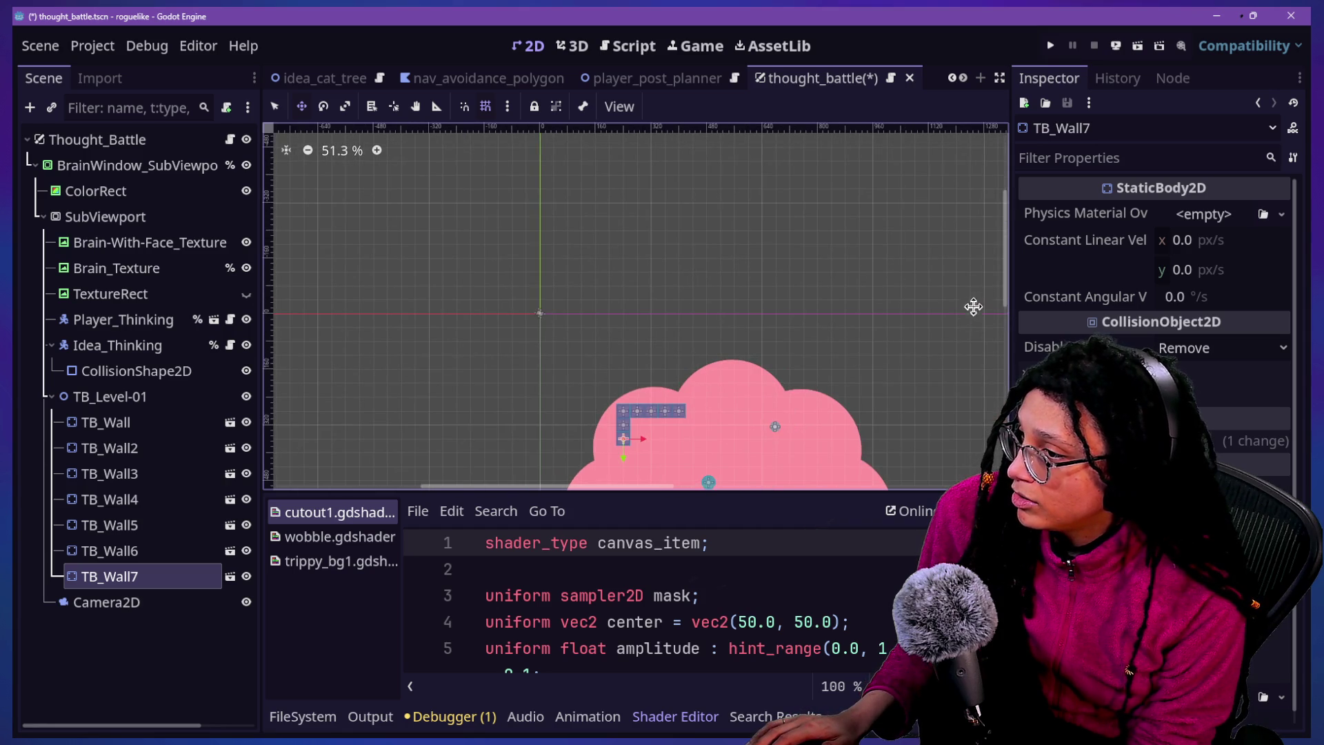
{"action": "left_click_drag", "start_coordinate": [997, 287], "coordinate": [991, 303]}
{"action": "scroll", "coordinate": [993, 311], "scroll_direction": "down", "scroll_amount": 3}
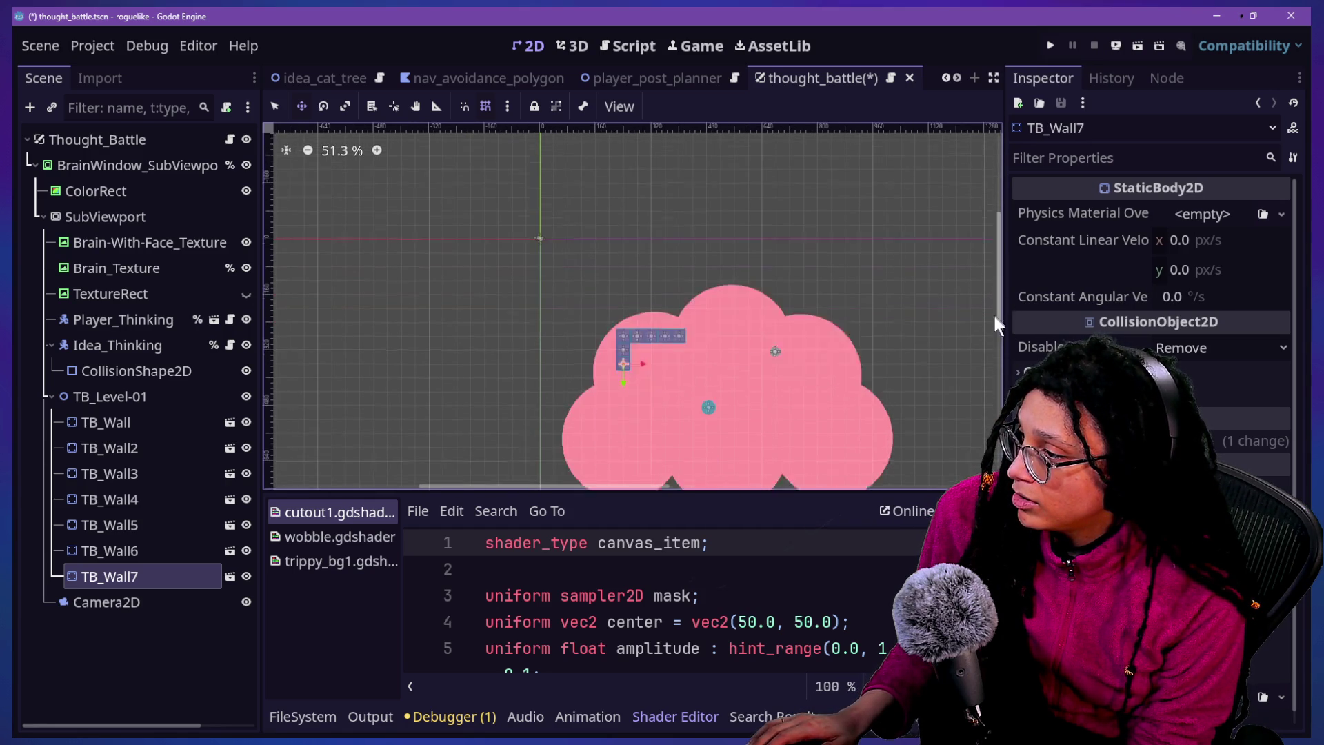
{"action": "scroll", "coordinate": [619, 308], "scroll_direction": "up", "scroll_amount": 5}
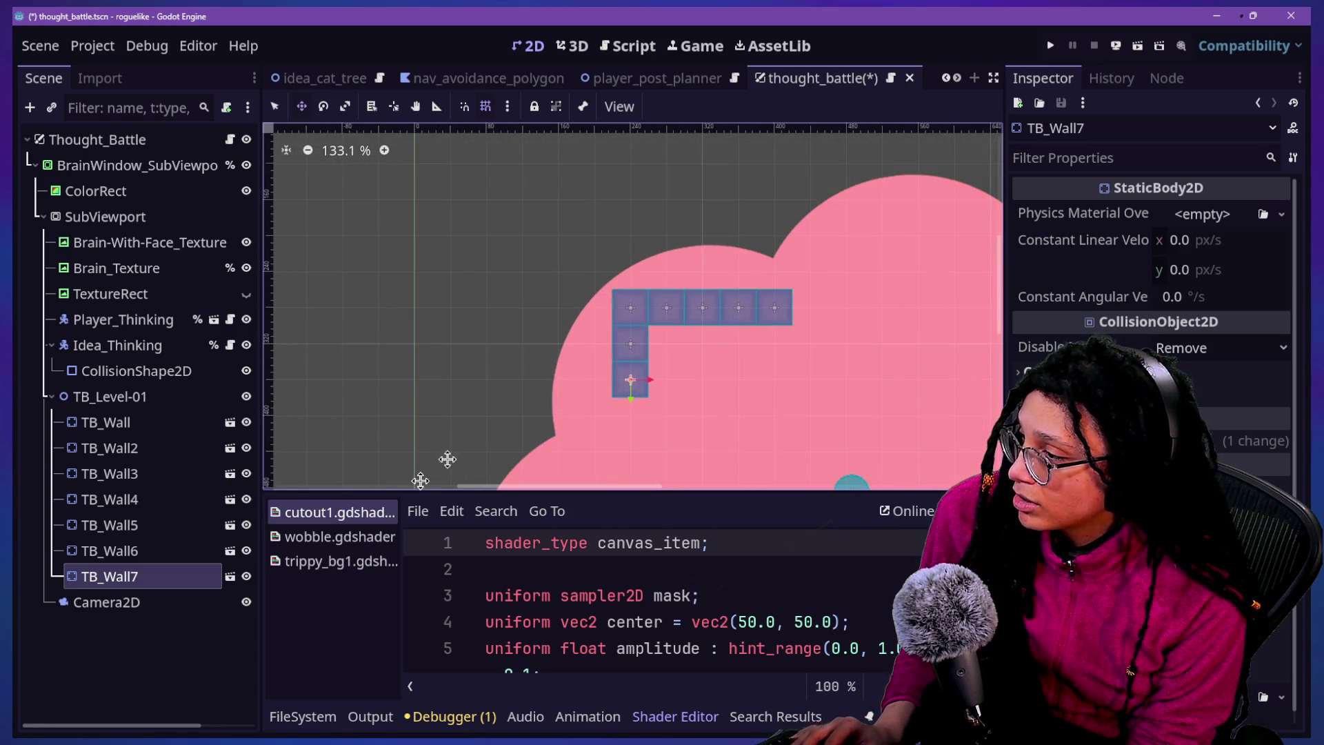
Add two more duplicated blocks, one cell further down, then one cell down-left
{"action": "left_click", "coordinate": [159, 551]}
{"action": "left_click", "coordinate": [131, 582]}
{"action": "key", "text": "ctrl+d"}
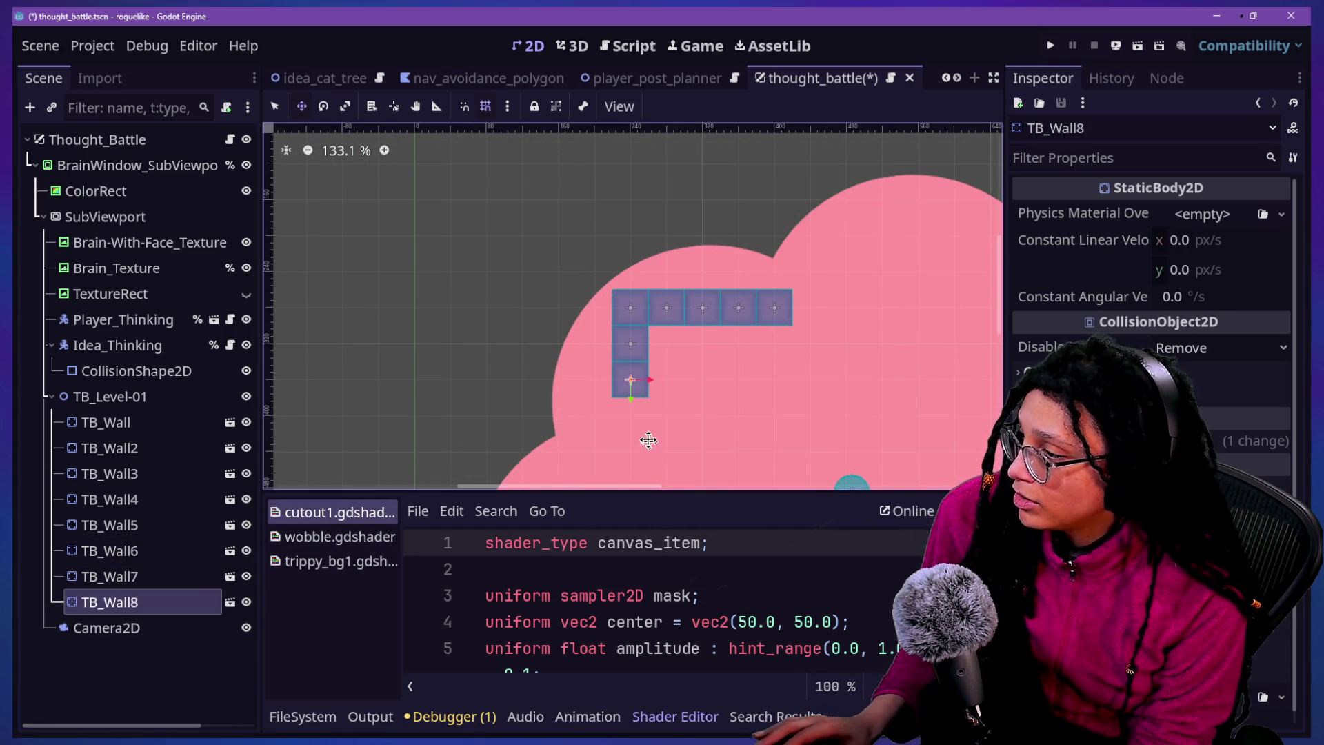
{"action": "left_click_drag", "start_coordinate": [646, 437], "coordinate": [643, 471]}
{"action": "scroll", "coordinate": [658, 428], "scroll_direction": "down", "scroll_amount": 3}
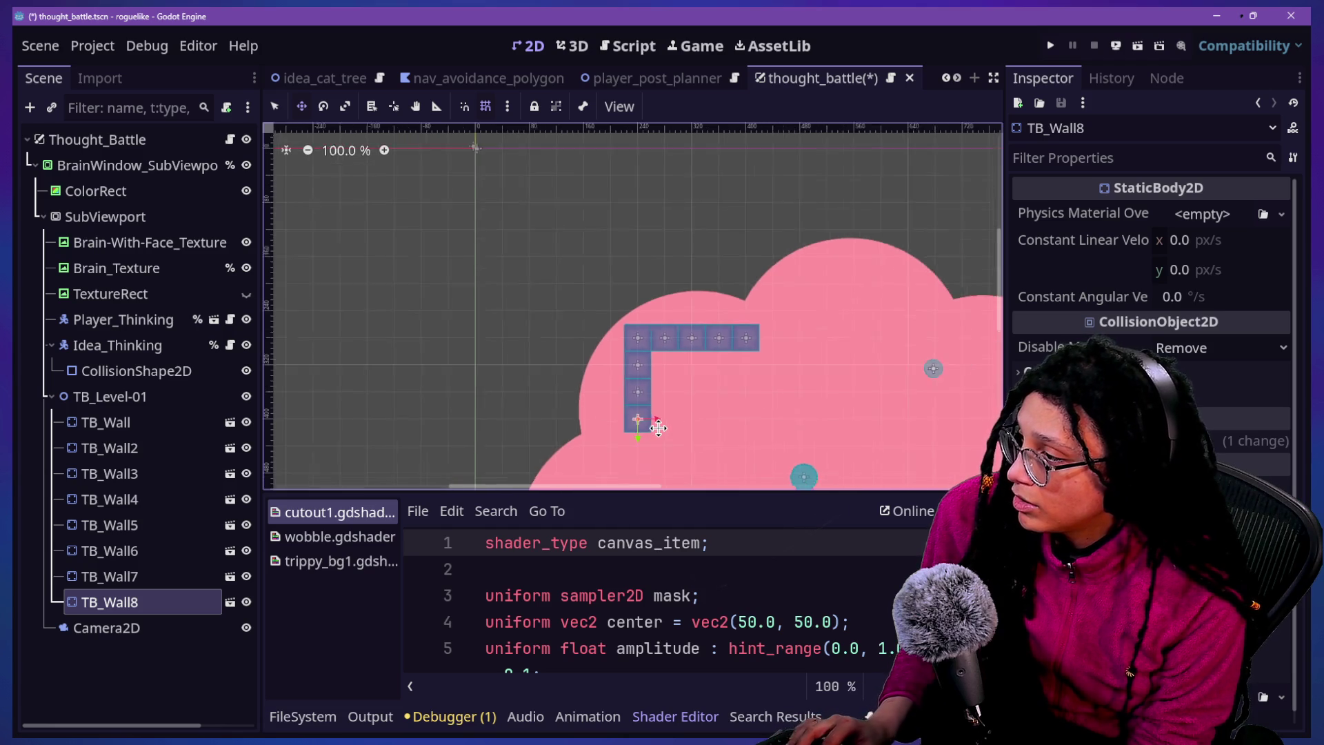
{"action": "left_click_drag", "start_coordinate": [1000, 307], "coordinate": [1000, 324]}
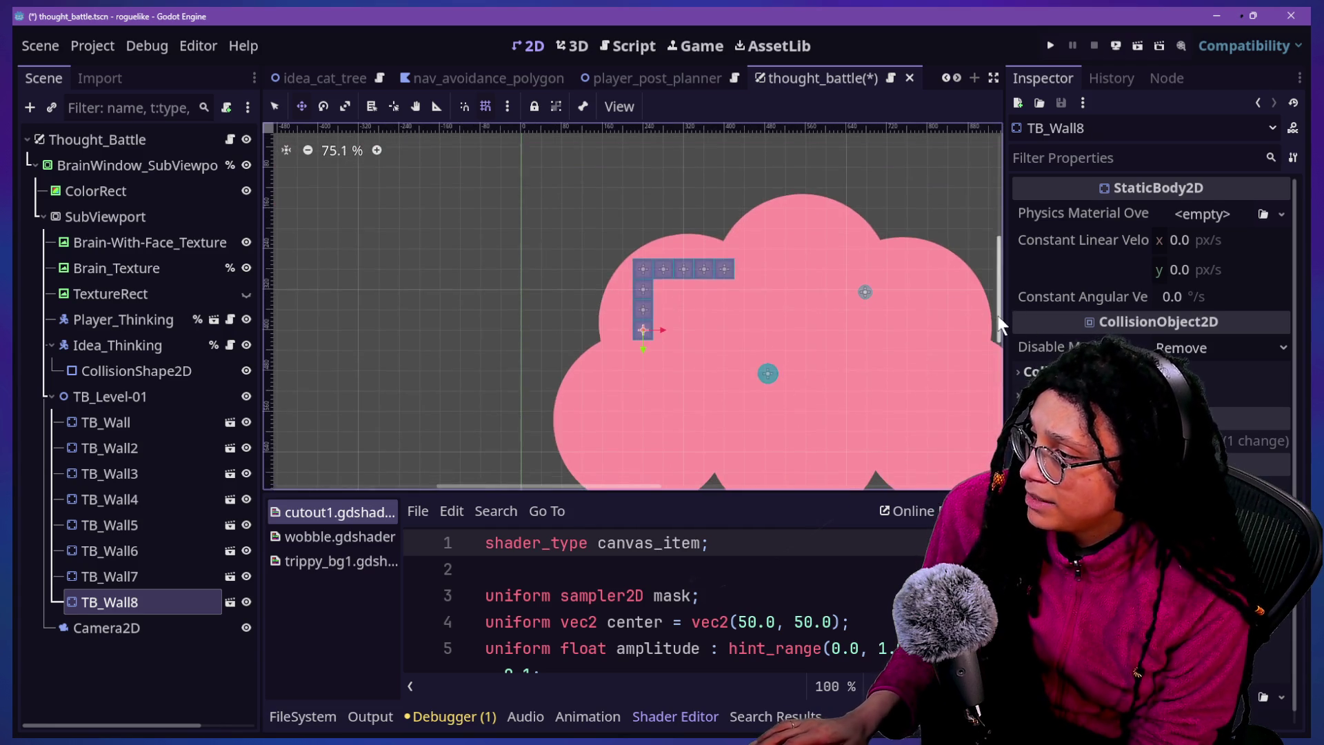
{"action": "left_click", "coordinate": [131, 602]}
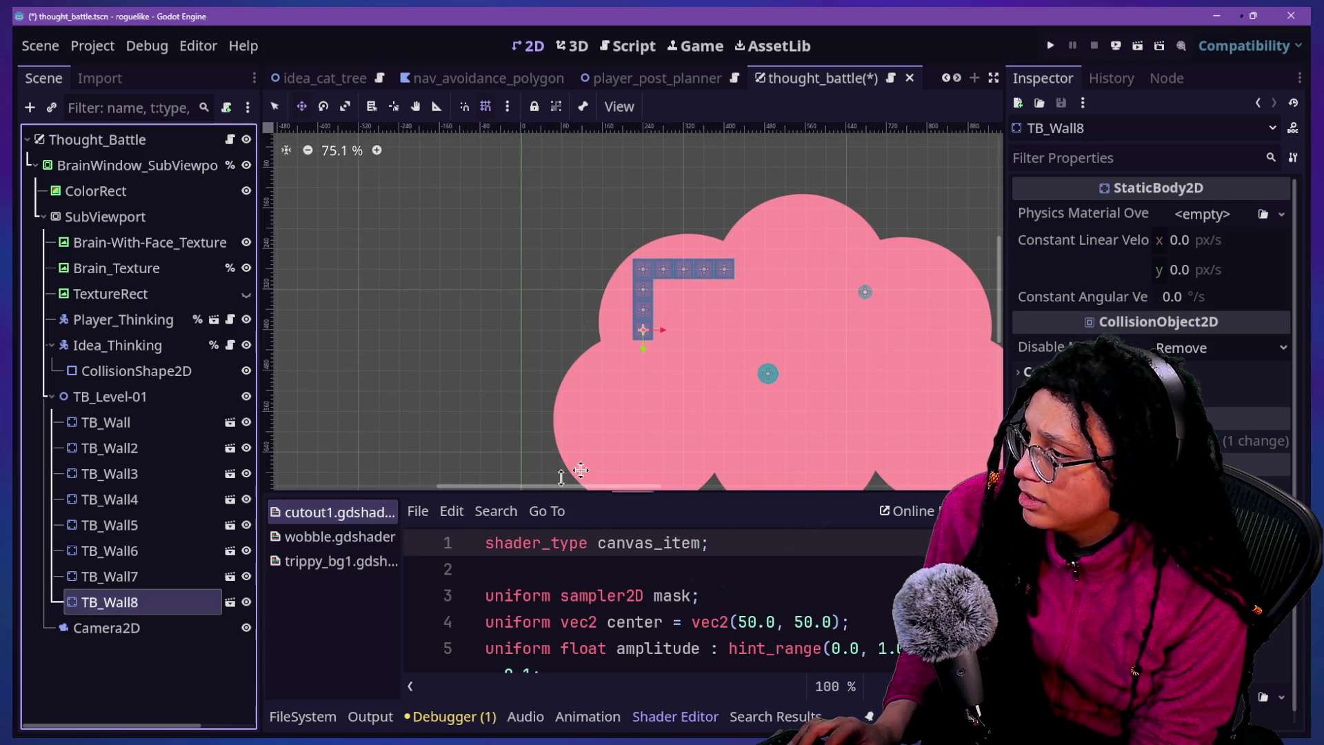
{"action": "key", "text": "ctrl+d"}
{"action": "mouse_move", "coordinate": [677, 387]}
{"action": "left_mouse_down"}
{"action": "mouse_move", "coordinate": [656, 428]}
{"action": "mouse_move", "coordinate": [679, 376]}
{"action": "mouse_move", "coordinate": [614, 390]}
{"action": "mouse_move", "coordinate": [648, 403]}
{"action": "mouse_move", "coordinate": [620, 426]}
{"action": "mouse_move", "coordinate": [640, 425]}
{"action": "mouse_move", "coordinate": [611, 416]}
{"action": "mouse_move", "coordinate": [635, 423]}
{"action": "mouse_move", "coordinate": [640, 456]}
{"action": "left_mouse_up"}
Duplicate TB_Wall9 and TB_Wall14, moving the new block one cell down
{"action": "key", "text": "ctrl+d"}
{"action": "key", "text": "ctrl+d"}
{"action": "key", "text": "ctrl+d"}
{"action": "key", "text": "ctrl+d"}
{"action": "key", "text": "ctrl+d"}
{"action": "scroll", "coordinate": [640, 456], "scroll_direction": "down", "scroll_amount": 3}
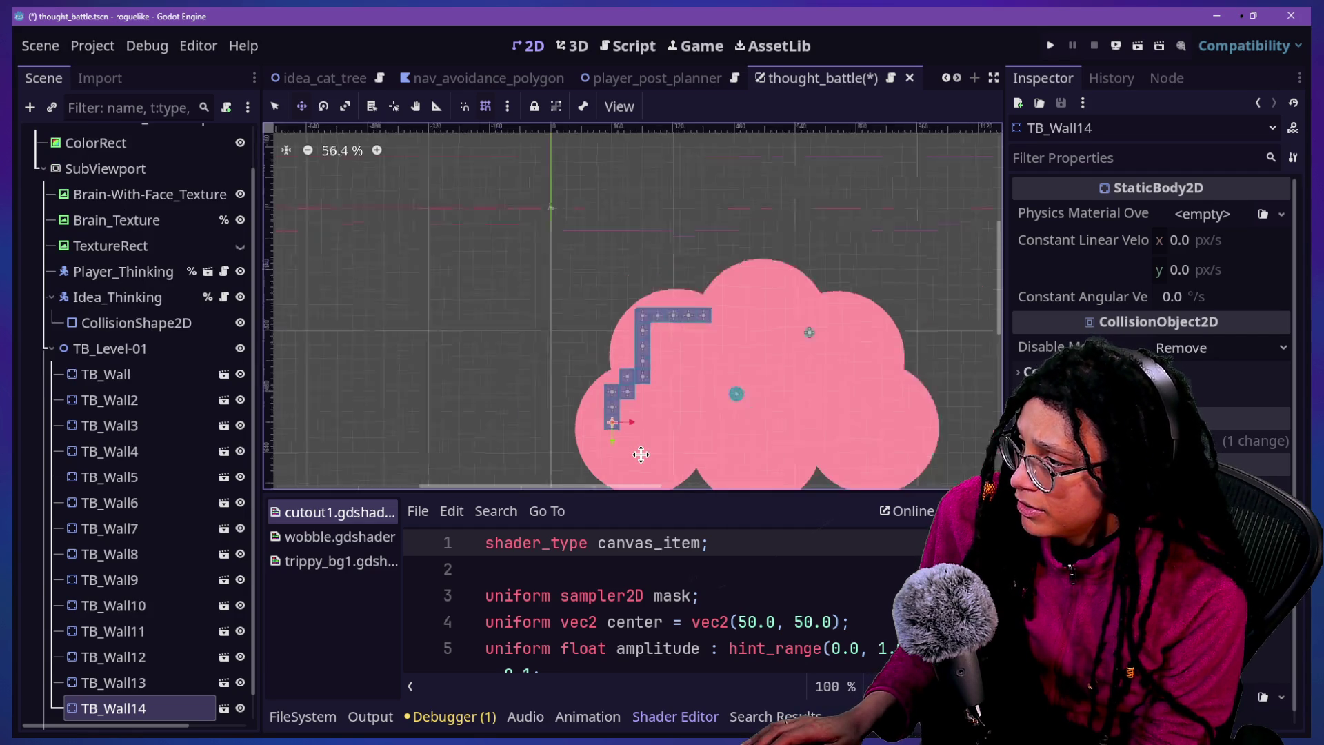
{"action": "left_click_drag", "start_coordinate": [1001, 269], "coordinate": [1003, 307]}
{"action": "scroll", "coordinate": [635, 365], "scroll_direction": "up", "scroll_amount": 7}
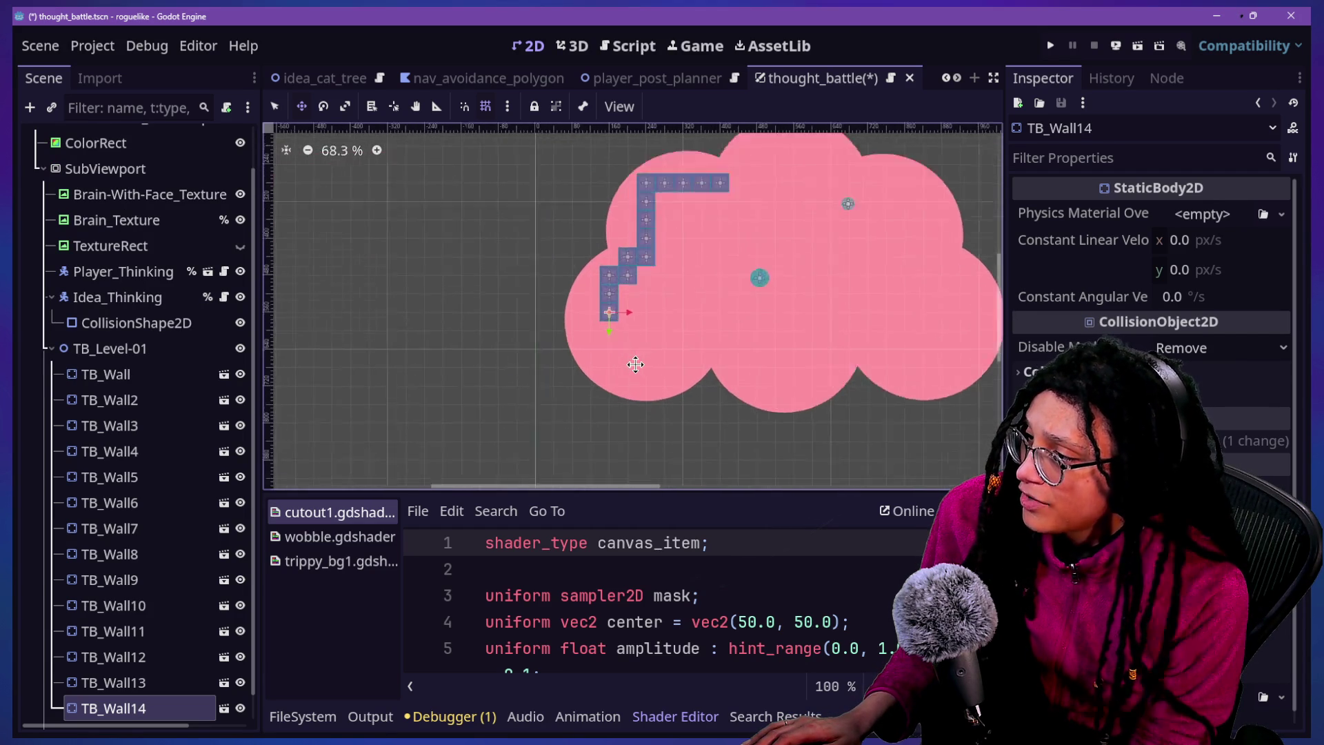
{"action": "scroll", "coordinate": [82, 679], "scroll_direction": "down", "scroll_amount": 1}
{"action": "left_click", "coordinate": [128, 678]}
{"action": "key", "text": "ctrl+d"}
{"action": "mouse_move", "coordinate": [718, 334]}
{"action": "left_mouse_down"}
{"action": "mouse_move", "coordinate": [685, 349]}
{"action": "mouse_move", "coordinate": [680, 384]}
{"action": "mouse_move", "coordinate": [683, 412]}
{"action": "mouse_move", "coordinate": [688, 387]}
{"action": "mouse_move", "coordinate": [717, 405]}
{"action": "left_mouse_up"}
Add more bottom-row blocks, one cell right and one cell down-left of TB_Wall22
{"action": "key", "text": "ctrl+d"}
{"action": "key", "text": "ctrl+d"}
{"action": "key", "text": "ctrl+d"}
{"action": "key", "text": "ctrl+d"}
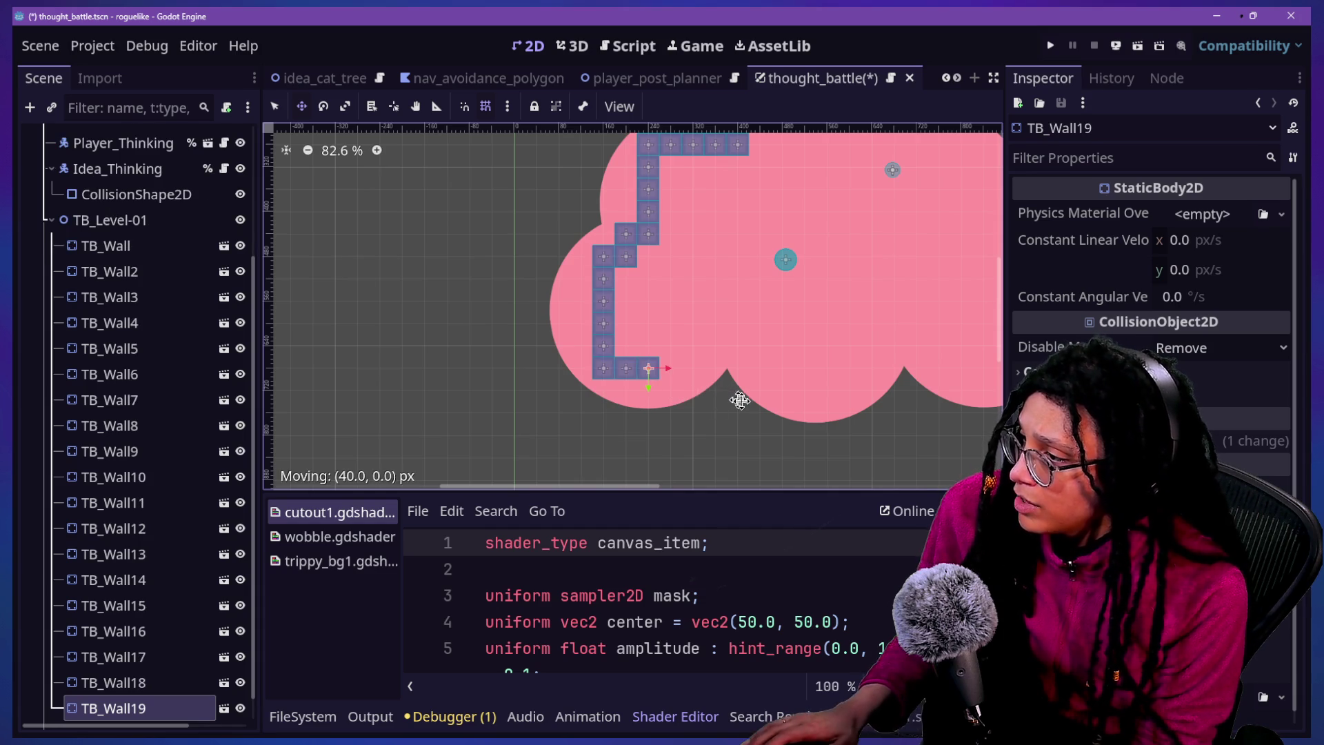
{"action": "key", "text": "ctrl+d"}
{"action": "mouse_move", "coordinate": [751, 401]}
{"action": "left_mouse_down"}
{"action": "mouse_move", "coordinate": [785, 403]}
{"action": "mouse_move", "coordinate": [755, 378]}
{"action": "mouse_move", "coordinate": [791, 381]}
{"action": "left_mouse_up"}
{"action": "key", "text": "ctrl+d"}
{"action": "key", "text": "ctrl+d"}
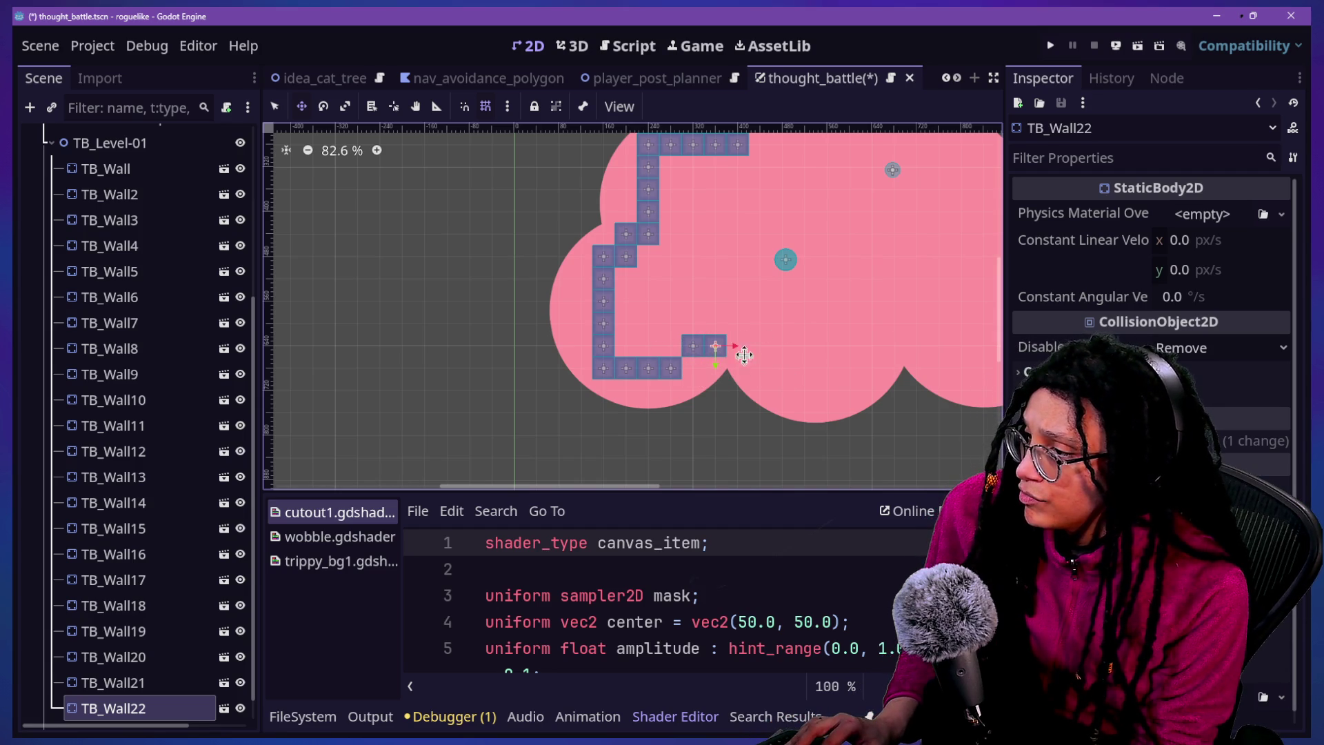
{"action": "key", "text": "ctrl+d"}
{"action": "mouse_move", "coordinate": [758, 350]}
{"action": "left_mouse_down"}
{"action": "mouse_move", "coordinate": [737, 376]}
{"action": "mouse_move", "coordinate": [785, 383]}
{"action": "mouse_move", "coordinate": [743, 422]}
{"action": "left_mouse_up"}
{"action": "left_click", "coordinate": [173, 655]}
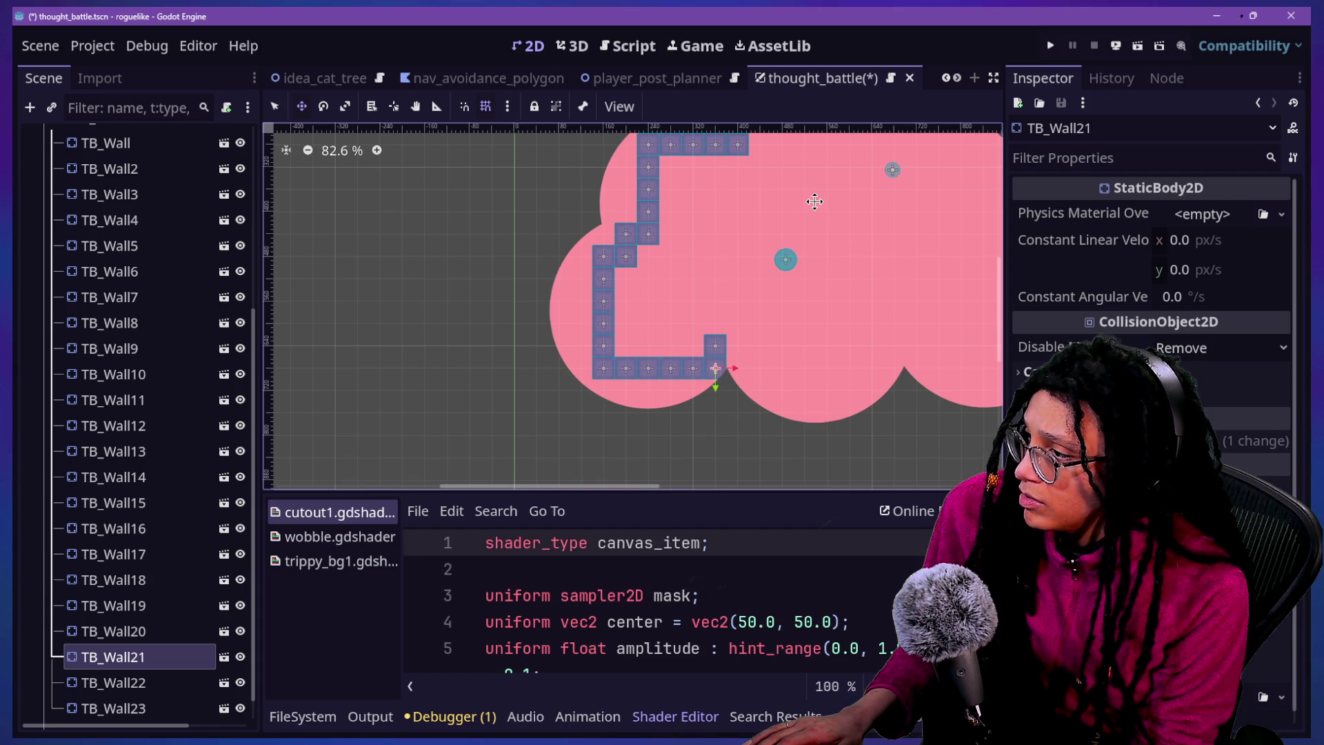
Place a duplicate of TB_Wall22 one grid cell to its right
{"action": "scroll", "coordinate": [814, 200], "scroll_direction": "down", "scroll_amount": 5}
{"action": "scroll", "coordinate": [918, 166], "scroll_direction": "up", "scroll_amount": 3}
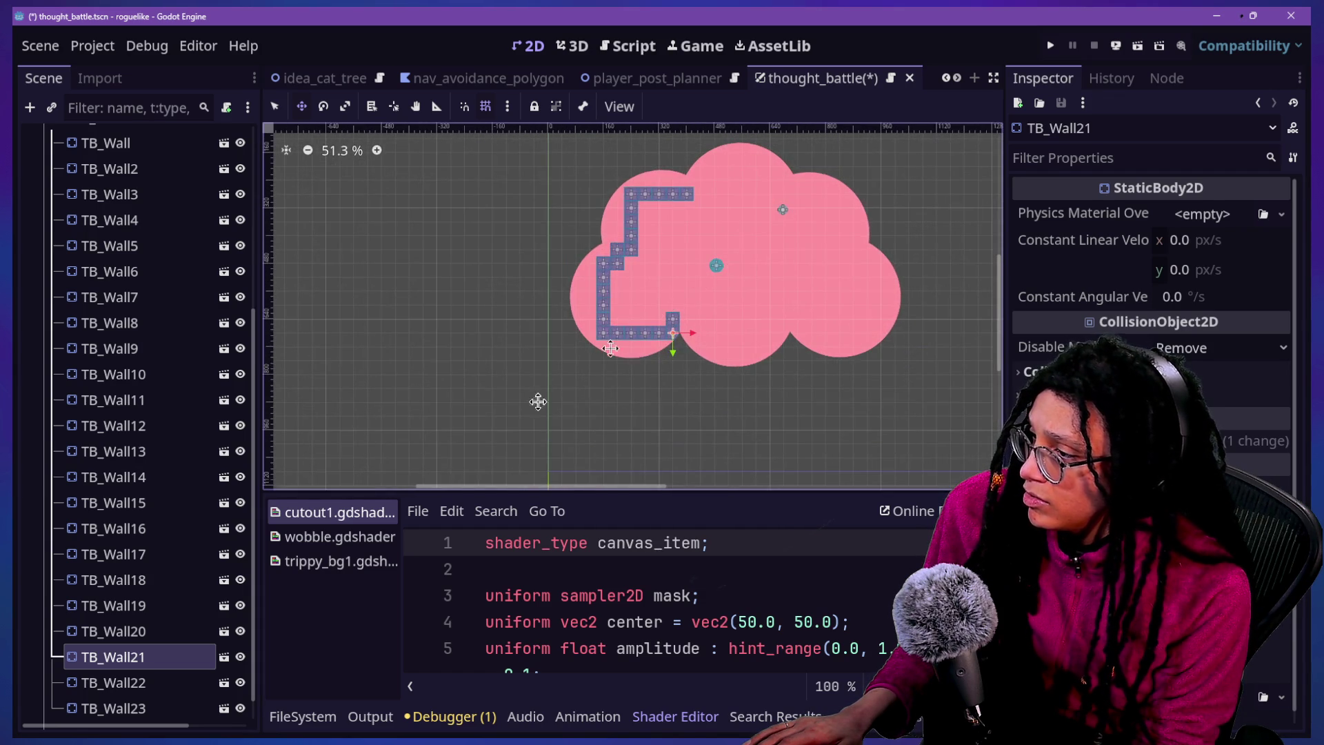
{"action": "scroll", "coordinate": [162, 670], "scroll_direction": "down", "scroll_amount": 1}
{"action": "left_click", "coordinate": [164, 674]}
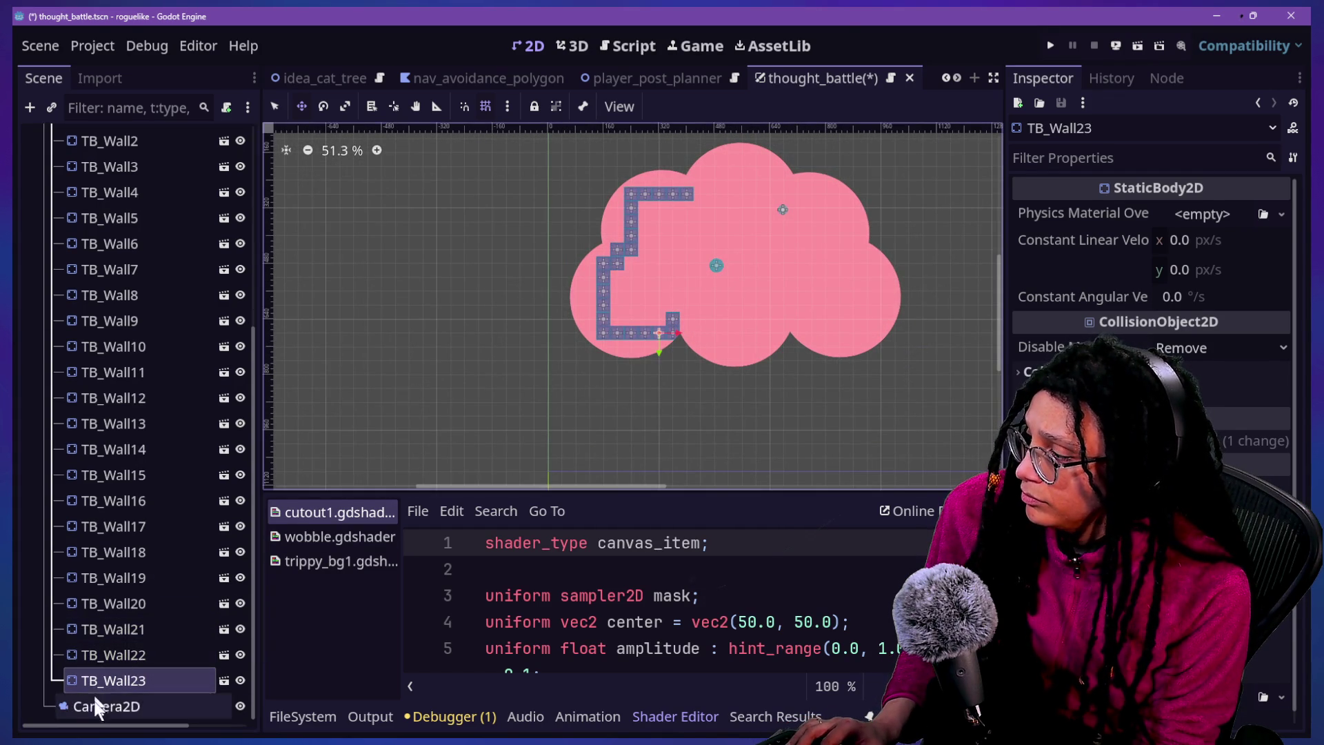
{"action": "left_click", "coordinate": [119, 652]}
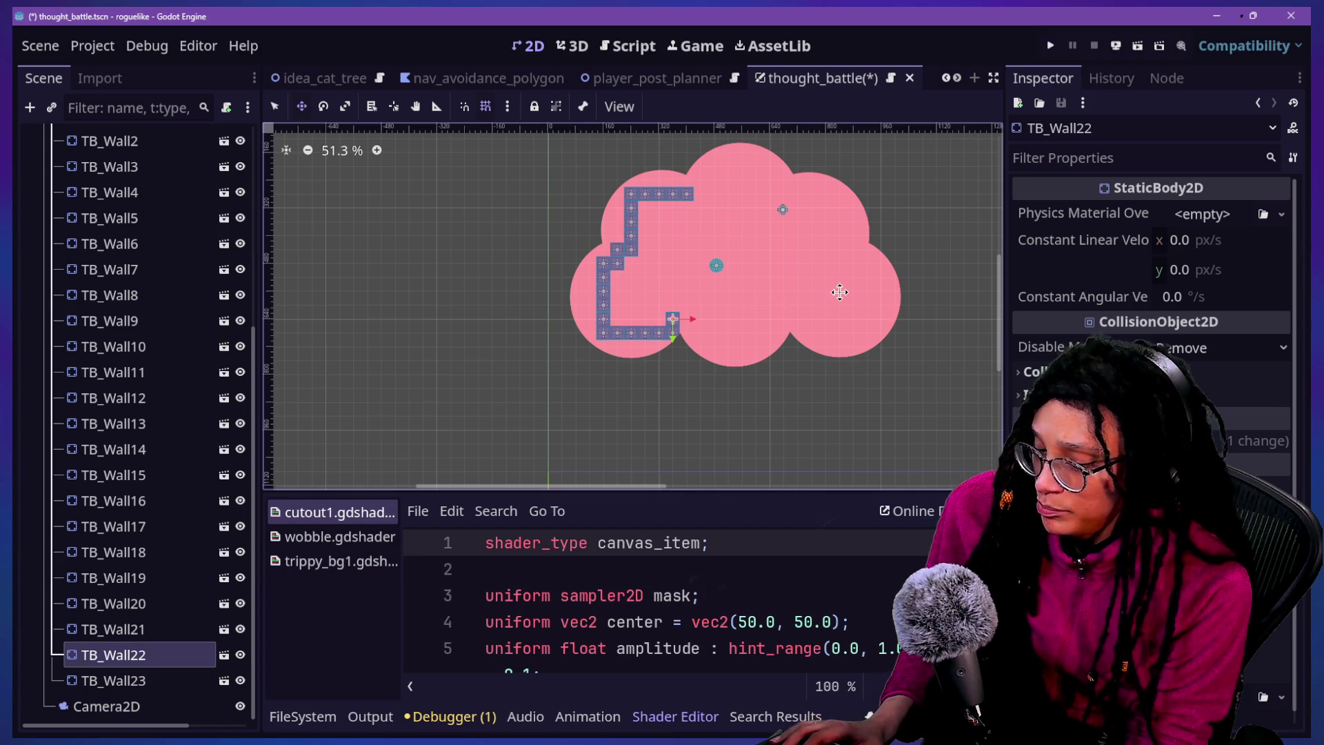
{"action": "scroll", "coordinate": [759, 303], "scroll_direction": "up", "scroll_amount": 5}
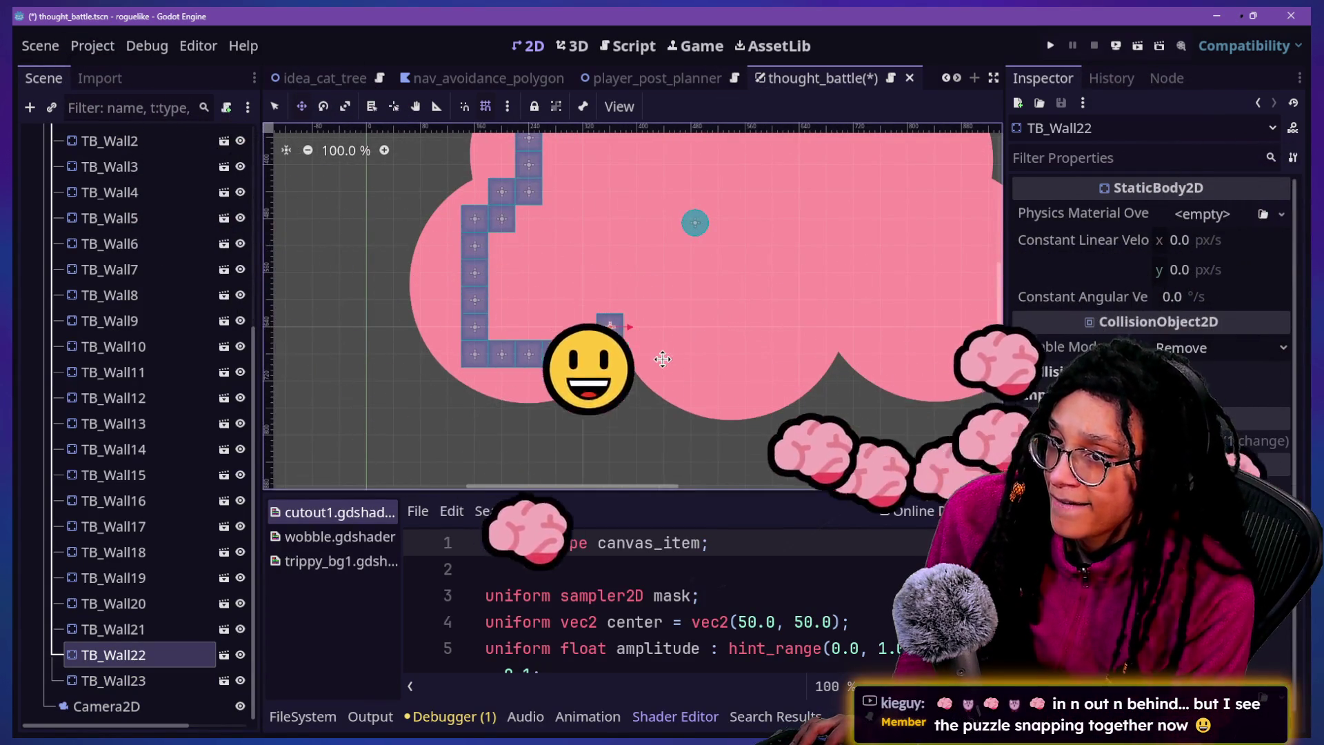
{"action": "key", "text": "ctrl+d"}
{"action": "left_click_drag", "start_coordinate": [625, 346], "coordinate": [652, 346]}
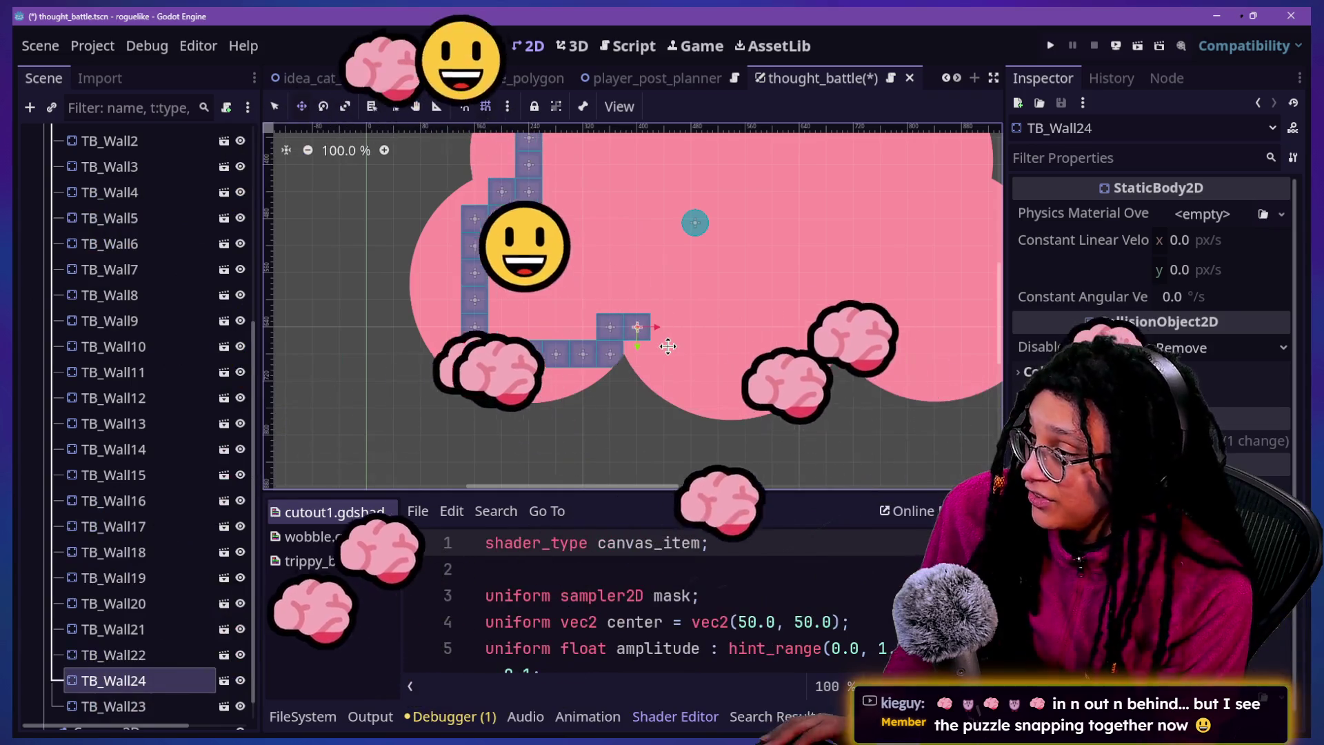
{"action": "left_click", "coordinate": [705, 346]}
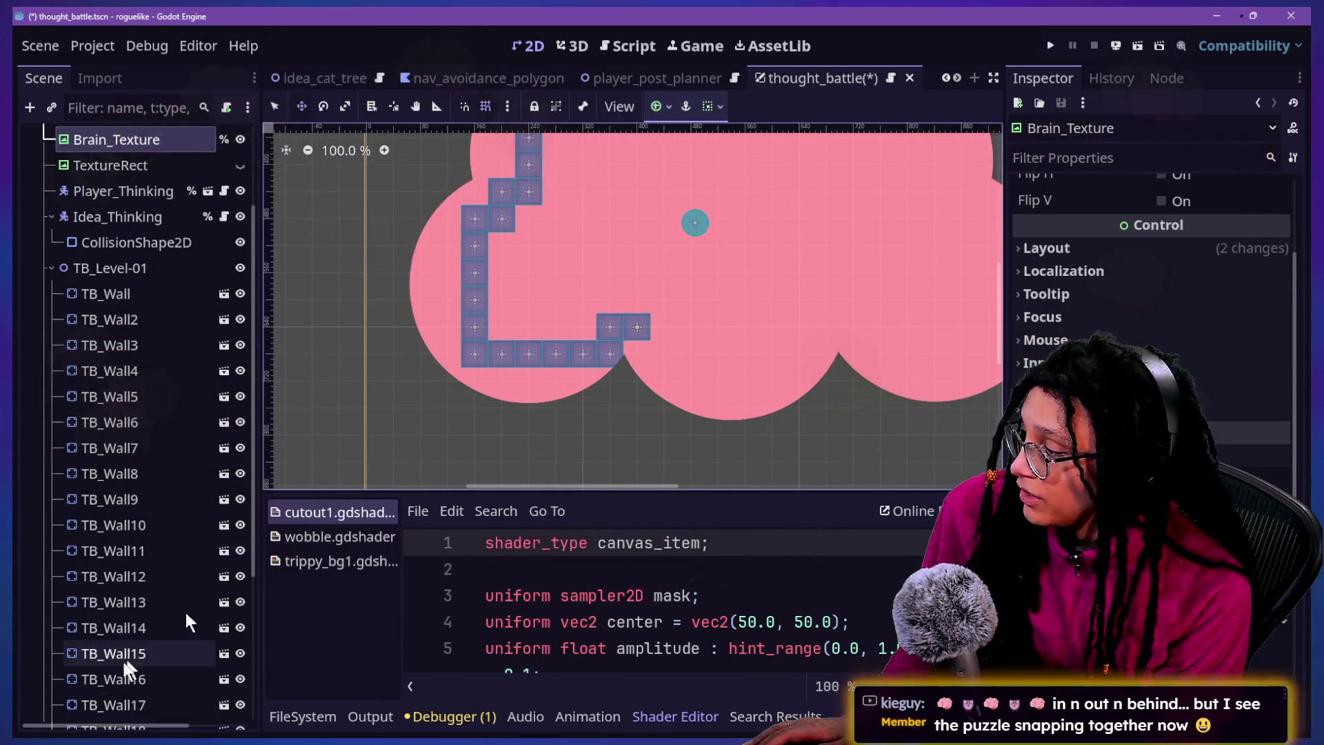
Remove the stray TB_Wall25 and place a TB_Wall23 copy two cells right, one up
{"action": "scroll", "coordinate": [138, 624], "scroll_direction": "down", "scroll_amount": 5}
{"action": "left_click", "coordinate": [113, 681]}
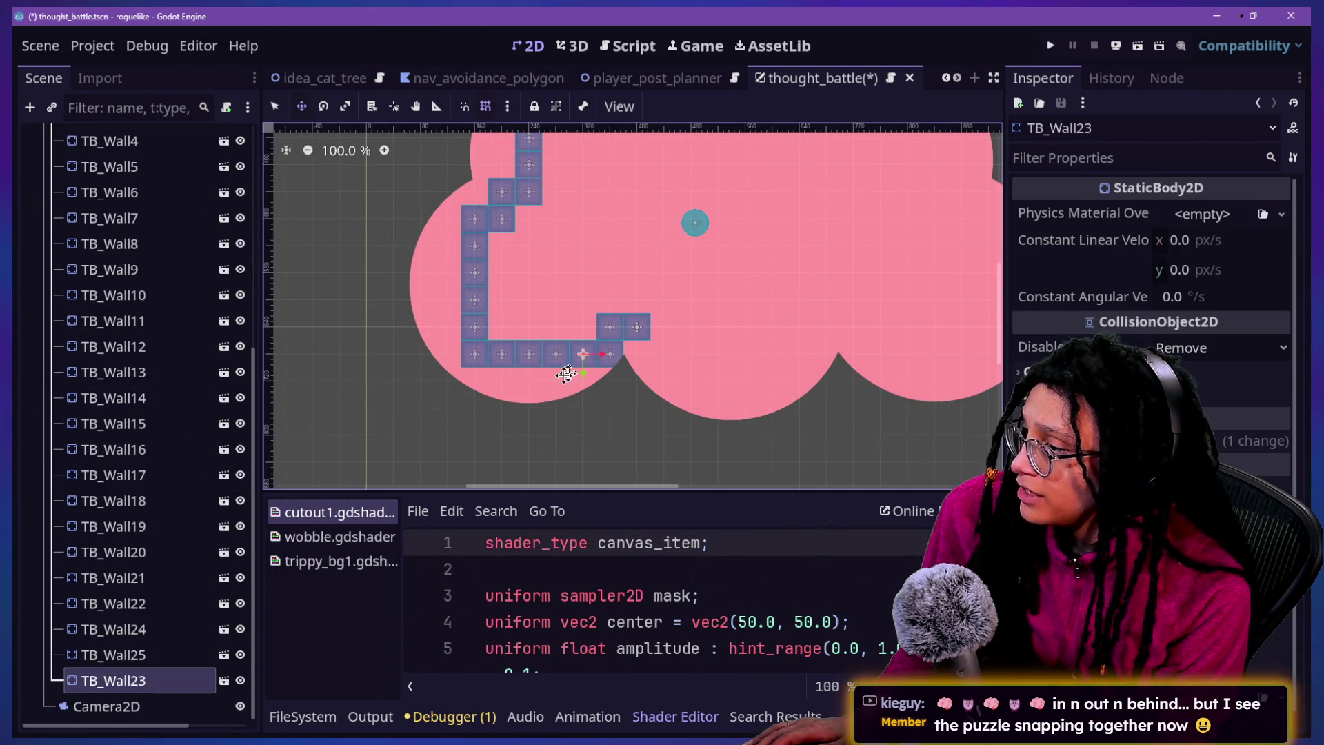
{"action": "key", "text": "ctrl+z"}
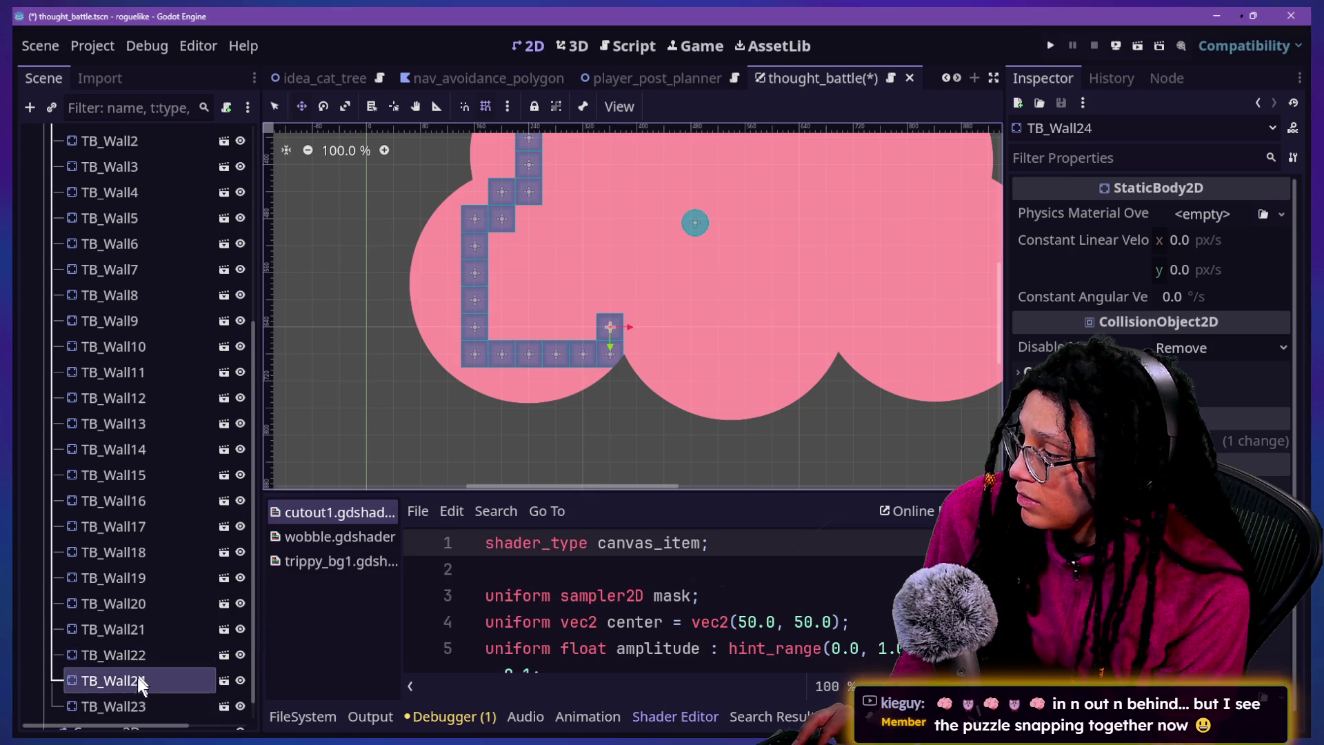
{"action": "left_click", "coordinate": [135, 681]}
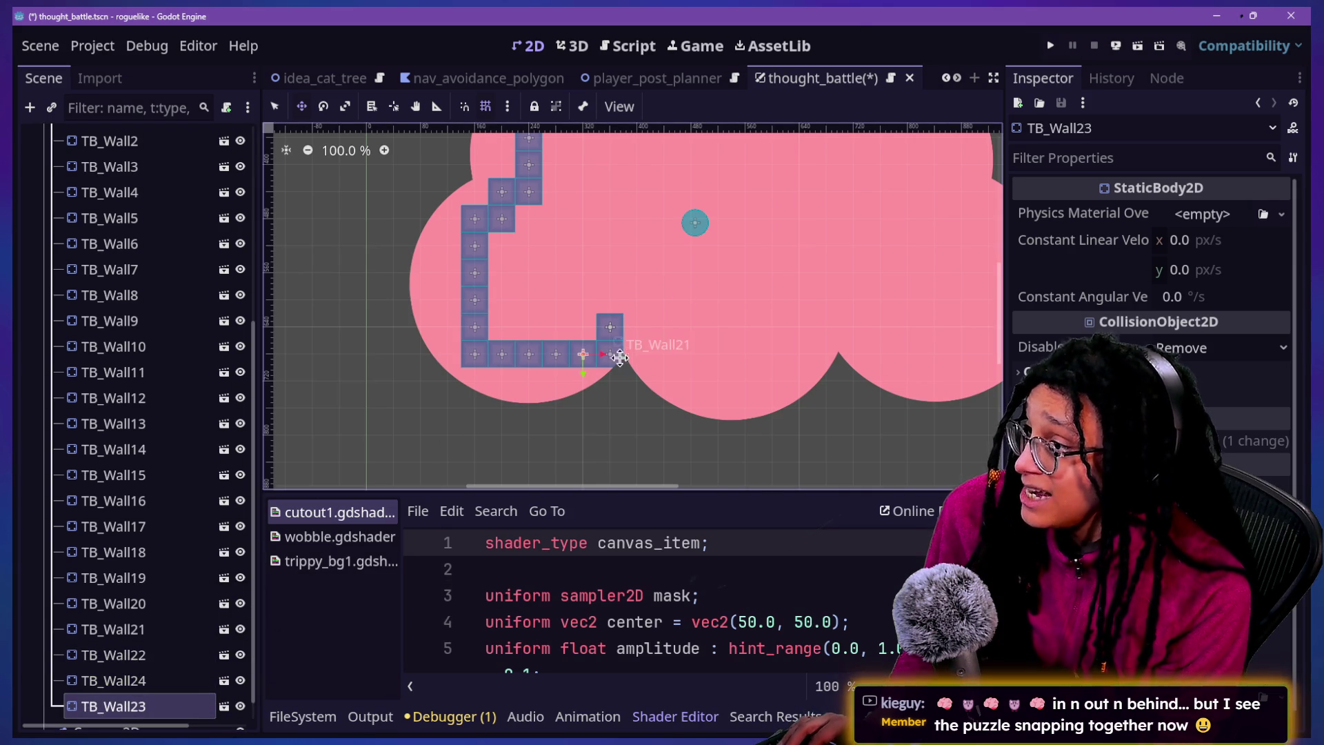
{"action": "scroll", "coordinate": [254, 615], "scroll_direction": "down", "scroll_amount": 1}
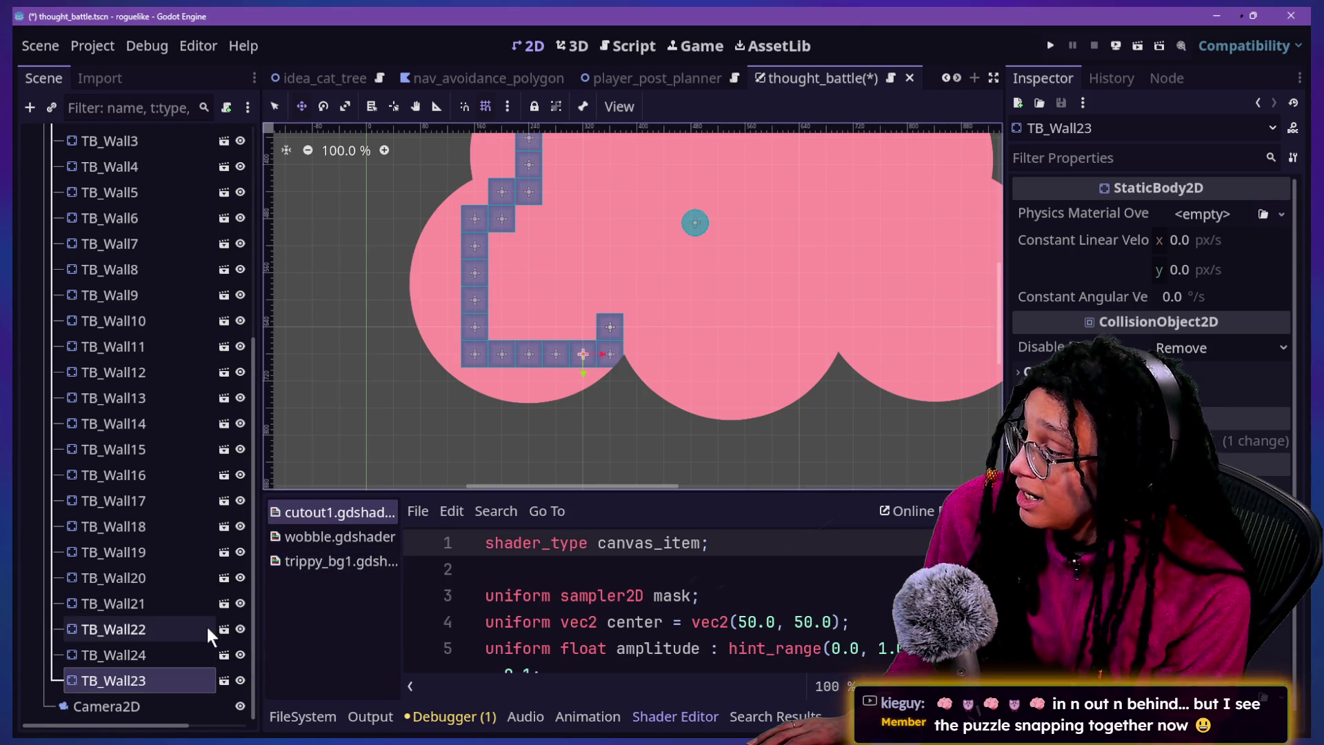
{"action": "key", "text": "ctrl+d"}
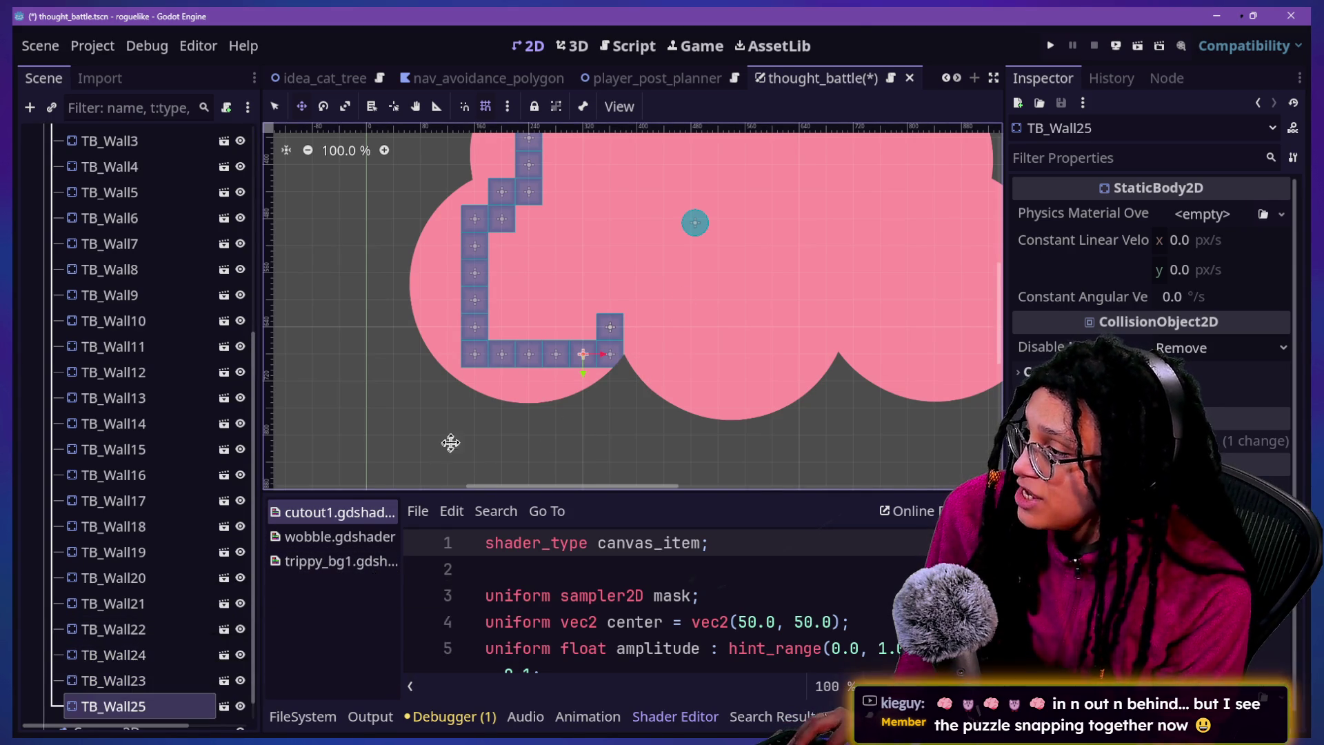
{"action": "left_click_drag", "start_coordinate": [517, 408], "coordinate": [568, 376]}
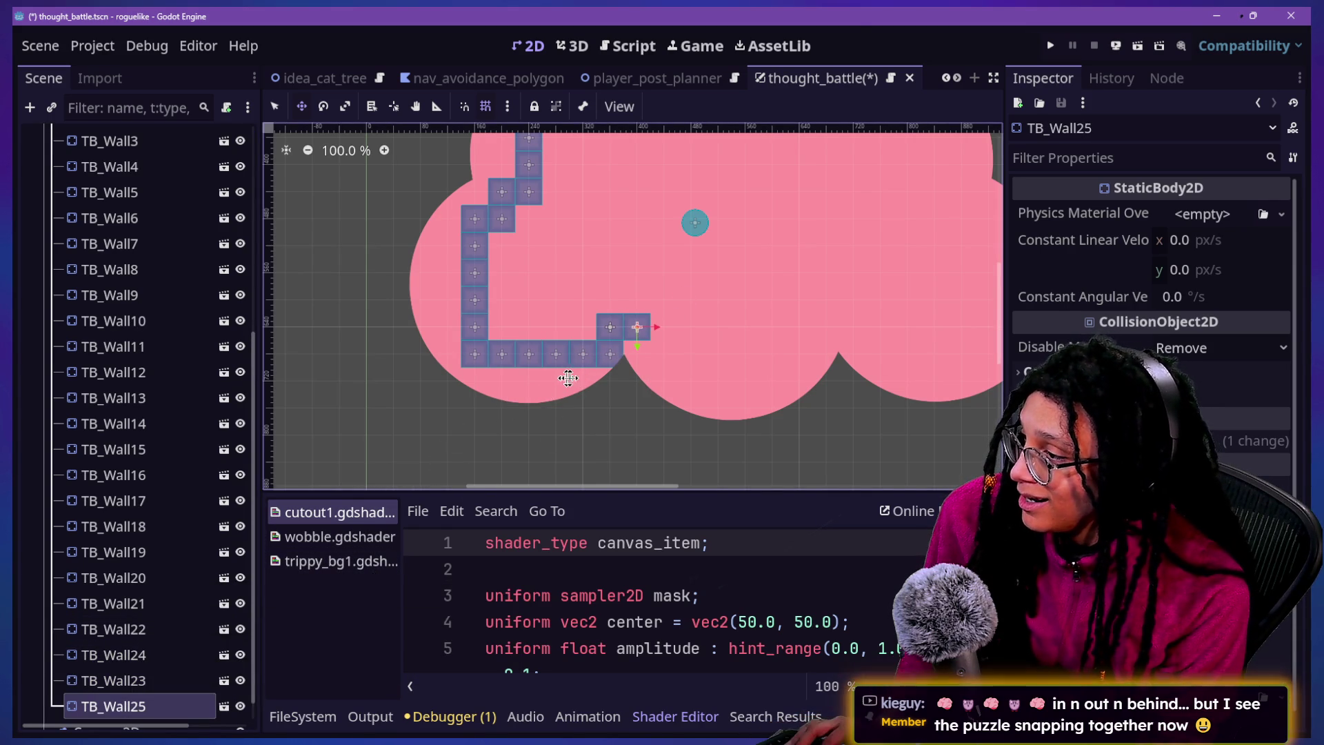
Duplicate further wall blocks, shifting each one cell right along the cloud's bottom edge
{"action": "key", "text": "ctrl+d"}
{"action": "mouse_move", "coordinate": [689, 343]}
{"action": "left_mouse_down"}
{"action": "mouse_move", "coordinate": [722, 346]}
{"action": "mouse_move", "coordinate": [709, 393]}
{"action": "mouse_move", "coordinate": [728, 419]}
{"action": "mouse_move", "coordinate": [673, 386]}
{"action": "mouse_move", "coordinate": [787, 391]}
{"action": "mouse_move", "coordinate": [855, 375]}
{"action": "mouse_move", "coordinate": [853, 386]}
{"action": "left_mouse_up"}
{"action": "key", "text": "ctrl+d"}
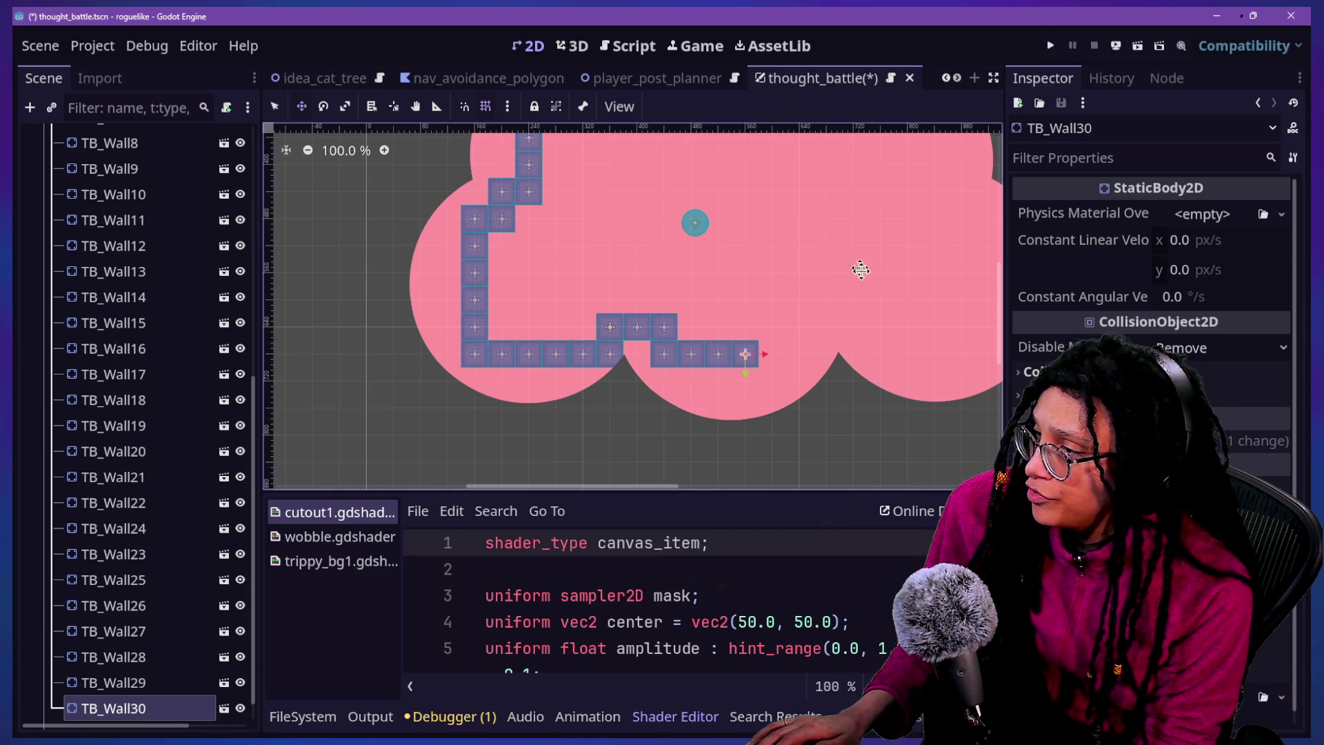
{"action": "scroll", "coordinate": [853, 249], "scroll_direction": "down", "scroll_amount": 5}
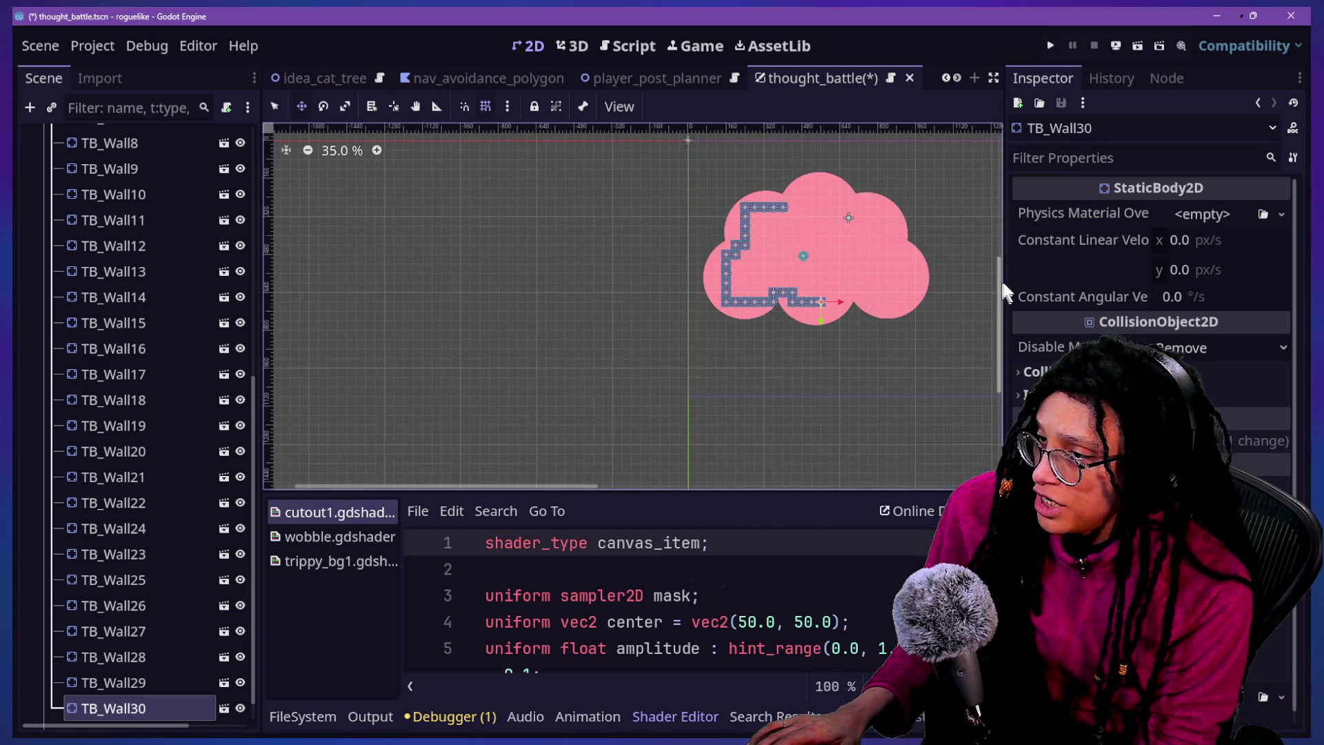
{"action": "scroll", "coordinate": [648, 444], "scroll_direction": "up", "scroll_amount": 2}
{"action": "left_click_drag", "start_coordinate": [577, 486], "coordinate": [700, 489]}
{"action": "scroll", "coordinate": [724, 324], "scroll_direction": "up", "scroll_amount": 1}
{"action": "scroll", "coordinate": [724, 324], "scroll_direction": "up", "scroll_amount": 2}
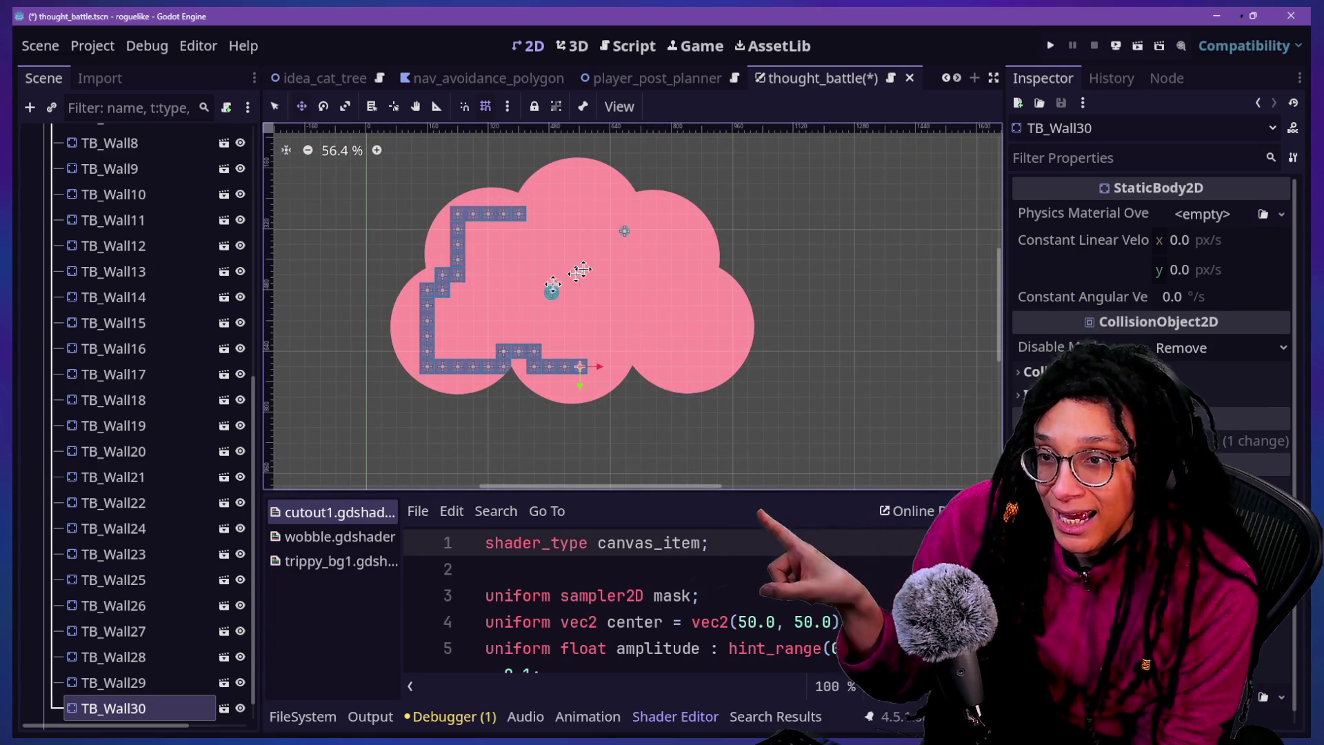
{"action": "scroll", "coordinate": [571, 393], "scroll_direction": "up", "scroll_amount": 2}
{"action": "scroll", "coordinate": [119, 619], "scroll_direction": "down", "scroll_amount": 1}
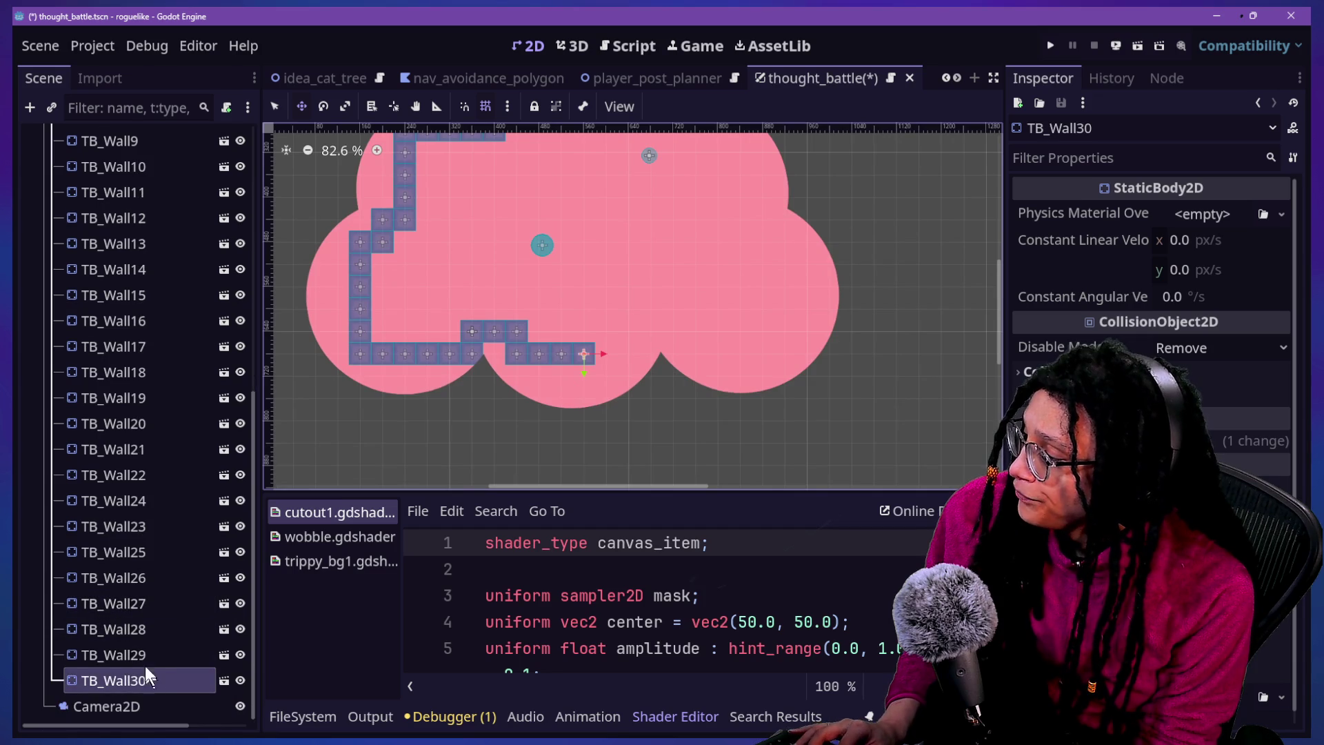
{"action": "key", "text": "ctrl+d"}
Add wall copies one tile right and one tile up, climbing the cloud's right side
{"action": "mouse_move", "coordinate": [623, 362]}
{"action": "left_mouse_down"}
{"action": "mouse_move", "coordinate": [655, 379]}
{"action": "mouse_move", "coordinate": [688, 378]}
{"action": "mouse_move", "coordinate": [689, 353]}
{"action": "mouse_move", "coordinate": [777, 370]}
{"action": "mouse_move", "coordinate": [769, 403]}
{"action": "mouse_move", "coordinate": [777, 387]}
{"action": "mouse_move", "coordinate": [918, 400]}
{"action": "mouse_move", "coordinate": [919, 378]}
{"action": "mouse_move", "coordinate": [935, 387]}
{"action": "mouse_move", "coordinate": [908, 287]}
{"action": "mouse_move", "coordinate": [887, 290]}
{"action": "mouse_move", "coordinate": [873, 264]}
{"action": "mouse_move", "coordinate": [850, 285]}
{"action": "left_mouse_up"}
{"action": "key", "text": "ctrl+d"}
{"action": "key", "text": "ctrl+d"}
{"action": "key", "text": "ctrl+d"}
{"action": "key", "text": "ctrl+d"}
{"action": "key", "text": "ctrl+d"}
{"action": "key", "text": "ctrl+d"}
{"action": "key", "text": "ctrl+d"}
{"action": "key", "text": "ctrl+d"}
{"action": "key", "text": "ctrl+d"}
{"action": "key", "text": "ctrl+d"}
{"action": "key", "text": "ctrl+d"}
{"action": "key", "text": "ctrl+d"}
{"action": "key", "text": "ctrl+d"}
{"action": "key", "text": "ctrl+d"}
{"action": "key", "text": "ctrl+d"}
{"action": "key", "text": "ctrl+d"}
{"action": "key", "text": "ctrl+d"}
{"action": "key", "text": "ctrl+d"}
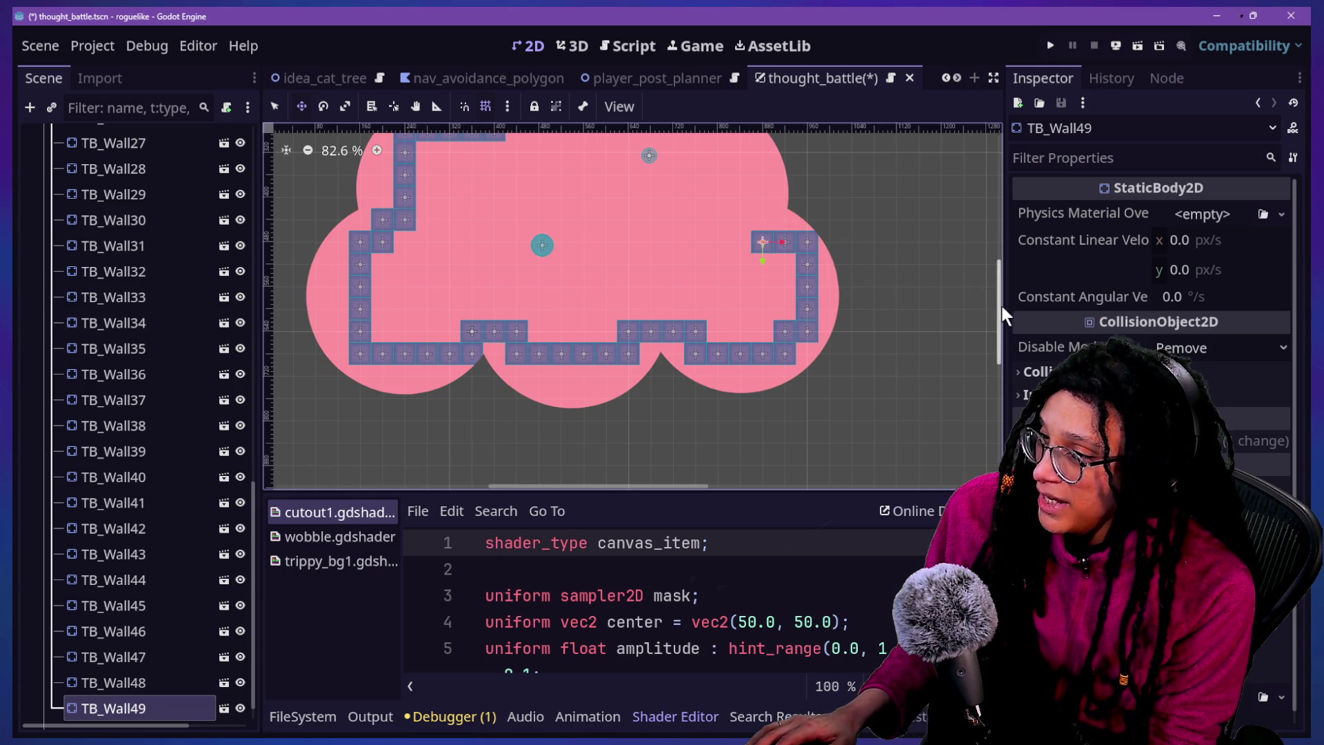
{"action": "scroll", "coordinate": [993, 290], "scroll_direction": "up", "scroll_amount": 4}
{"action": "key", "text": "ctrl+d"}
{"action": "mouse_move", "coordinate": [773, 370]}
{"action": "left_mouse_down"}
{"action": "mouse_move", "coordinate": [773, 348]}
{"action": "mouse_move", "coordinate": [810, 331]}
{"action": "mouse_move", "coordinate": [824, 299]}
{"action": "mouse_move", "coordinate": [793, 298]}
{"action": "mouse_move", "coordinate": [813, 304]}
{"action": "mouse_move", "coordinate": [800, 314]}
{"action": "mouse_move", "coordinate": [818, 298]}
{"action": "mouse_move", "coordinate": [798, 280]}
{"action": "mouse_move", "coordinate": [832, 300]}
{"action": "mouse_move", "coordinate": [798, 286]}
{"action": "mouse_move", "coordinate": [819, 295]}
{"action": "mouse_move", "coordinate": [798, 260]}
{"action": "mouse_move", "coordinate": [793, 284]}
{"action": "mouse_move", "coordinate": [762, 279]}
{"action": "mouse_move", "coordinate": [741, 238]}
{"action": "mouse_move", "coordinate": [761, 247]}
{"action": "mouse_move", "coordinate": [724, 236]}
{"action": "mouse_move", "coordinate": [775, 255]}
{"action": "mouse_move", "coordinate": [771, 242]}
{"action": "mouse_move", "coordinate": [744, 252]}
{"action": "mouse_move", "coordinate": [754, 272]}
{"action": "mouse_move", "coordinate": [697, 271]}
{"action": "mouse_move", "coordinate": [763, 343]}
{"action": "mouse_move", "coordinate": [775, 307]}
{"action": "mouse_move", "coordinate": [778, 328]}
{"action": "left_mouse_up"}
{"action": "key", "text": "ctrl+d"}
{"action": "key", "text": "ctrl+d"}
{"action": "key", "text": "ctrl+d"}
{"action": "key", "text": "ctrl+d"}
{"action": "key", "text": "ctrl+d"}
{"action": "key", "text": "ctrl+d"}
{"action": "key", "text": "ctrl+d"}
{"action": "key", "text": "ctrl+d"}
{"action": "key", "text": "ctrl+d"}
{"action": "key", "text": "ctrl+d"}
{"action": "key", "text": "ctrl+d"}
{"action": "key", "text": "ctrl+d"}
{"action": "key", "text": "ctrl+d"}
{"action": "key", "text": "ctrl+d"}
{"action": "key", "text": "ctrl+d"}
{"action": "key", "text": "ctrl+d"}
{"action": "key", "text": "ctrl+d"}
{"action": "key", "text": "ctrl+d"}
{"action": "key", "text": "ctrl+d"}
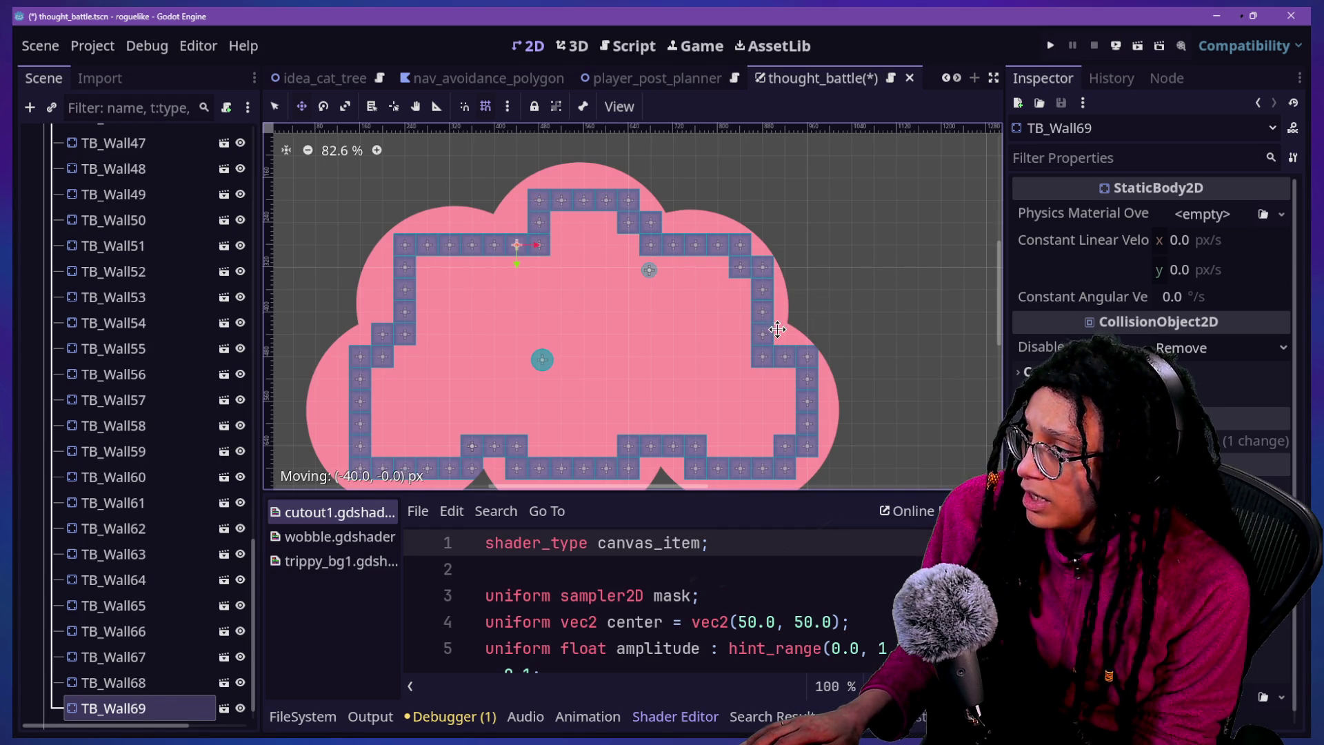
{"action": "left_click_drag", "start_coordinate": [642, 274], "coordinate": [640, 285]}
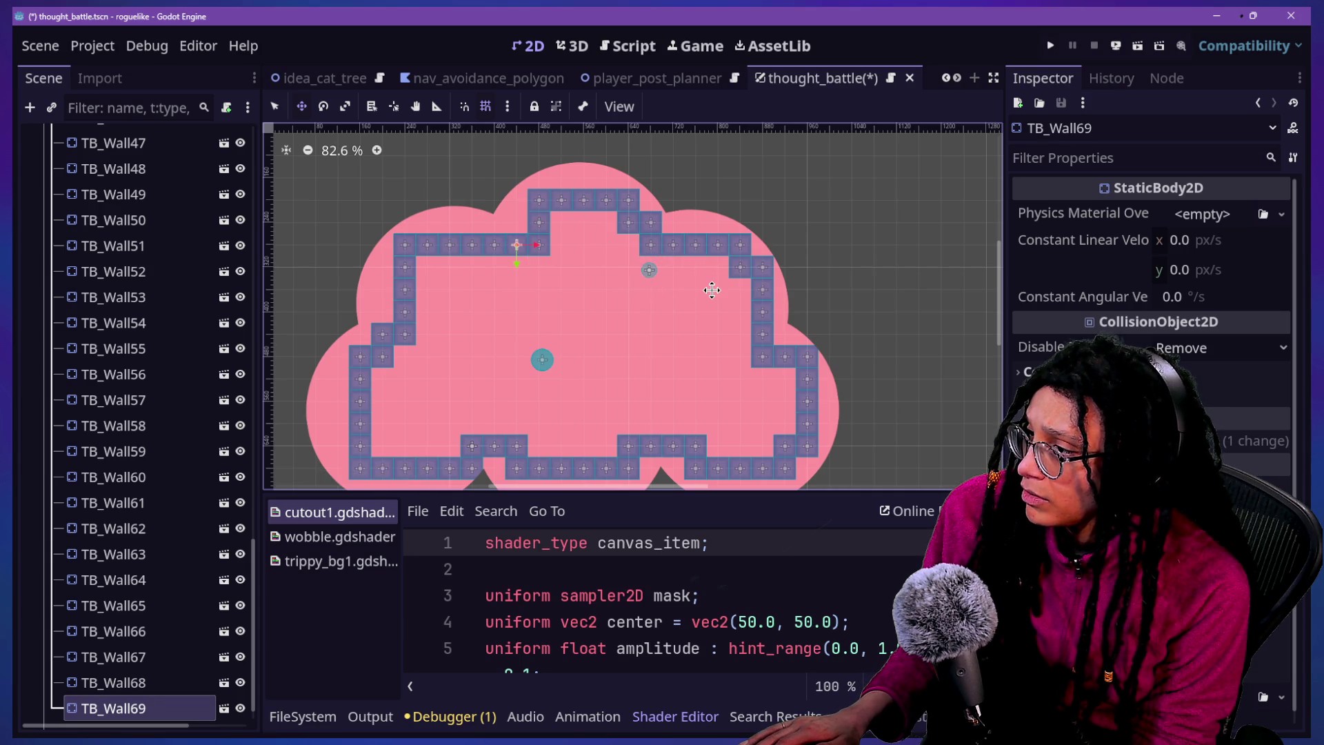
{"action": "scroll", "coordinate": [712, 290], "scroll_direction": "down", "scroll_amount": 3}
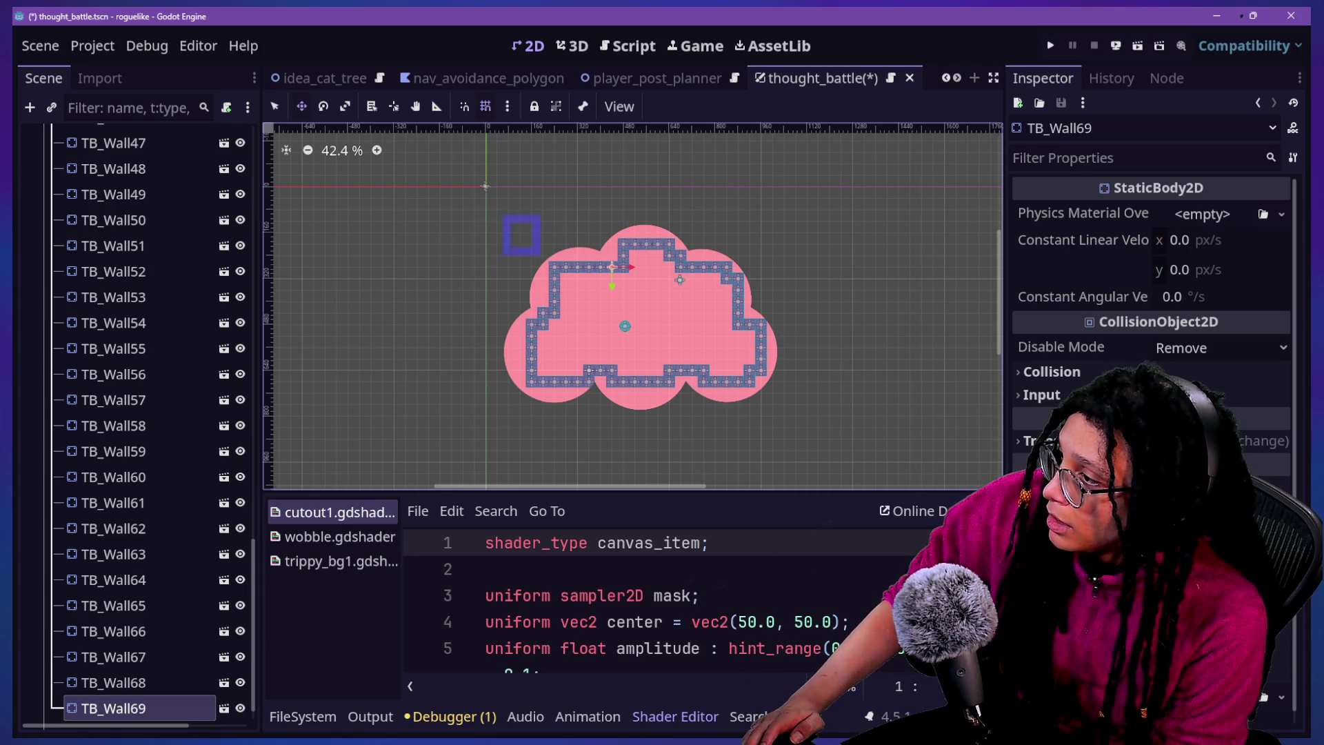
{"action": "left_click", "coordinate": [781, 418]}
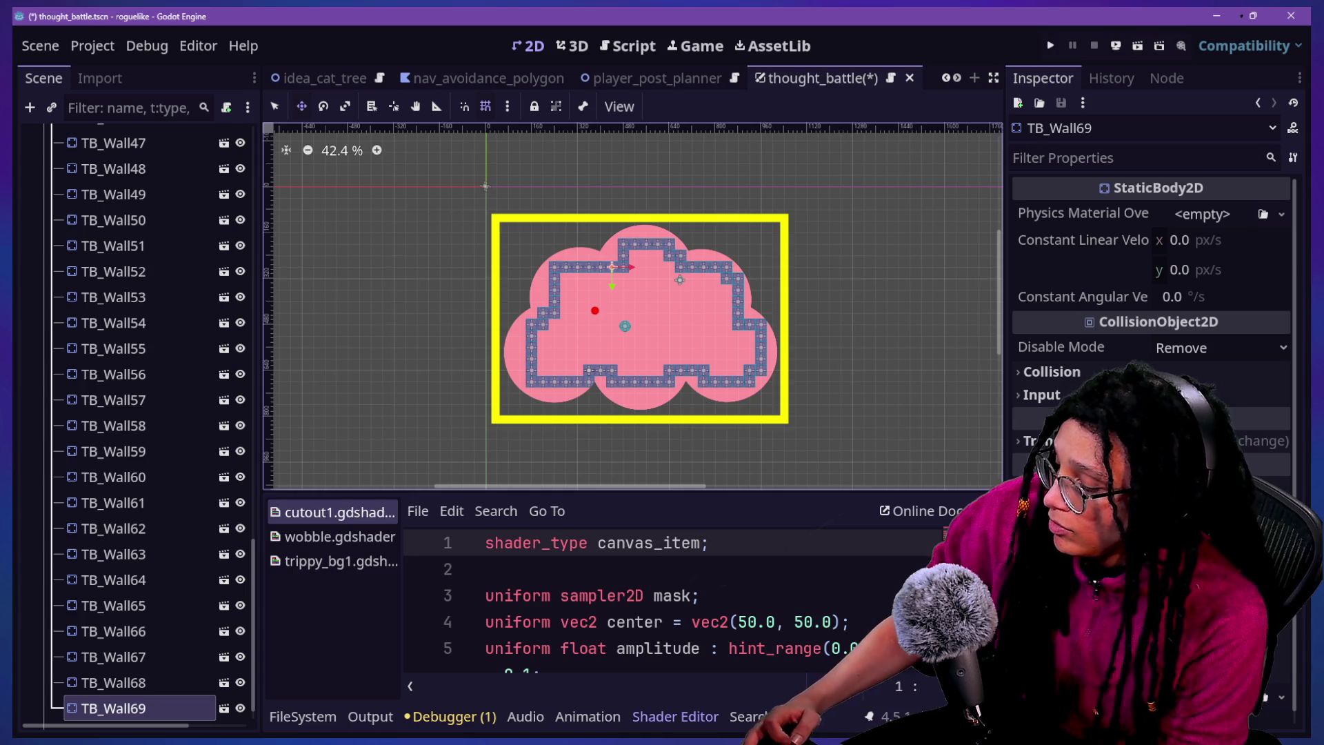
{"action": "left_click_drag", "start_coordinate": [501, 238], "coordinate": [658, 356]}
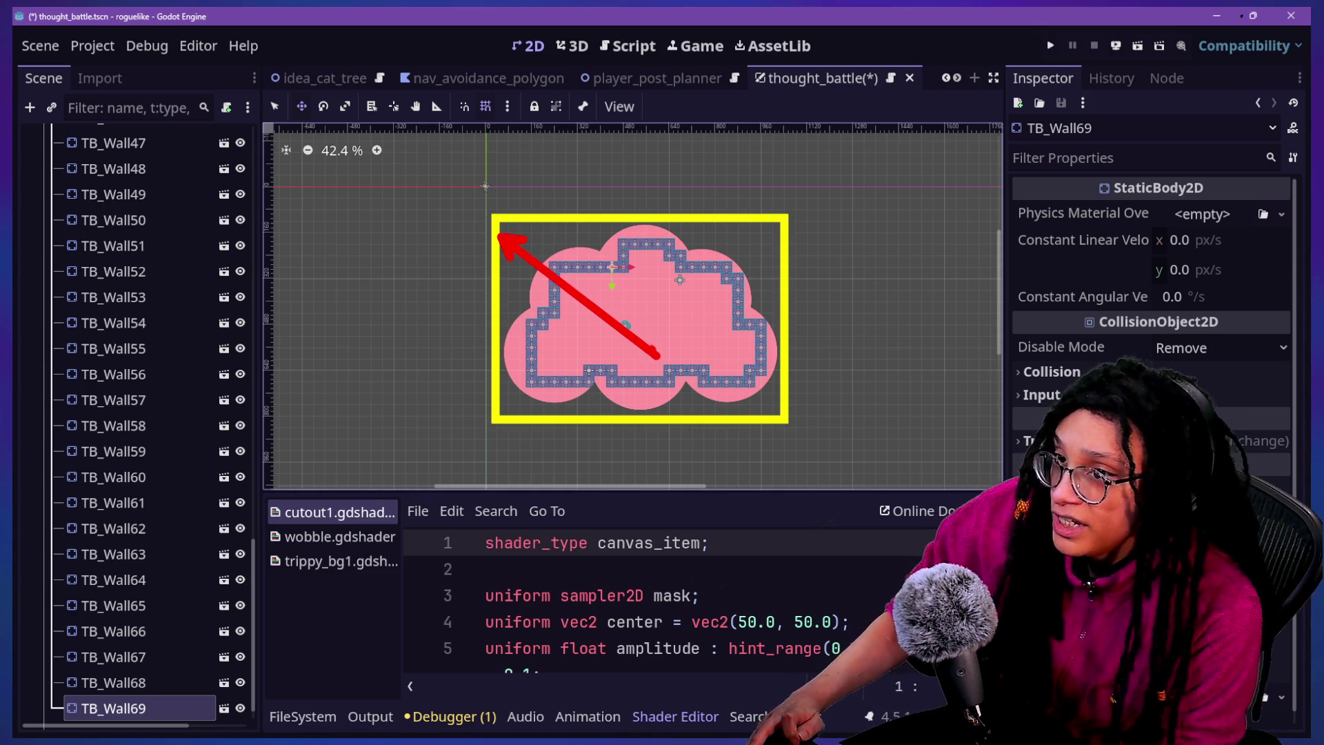
Reposition several wall blocks around the cloud by dragging them to new cells
{"action": "left_click_drag", "start_coordinate": [535, 250], "coordinate": [671, 380]}
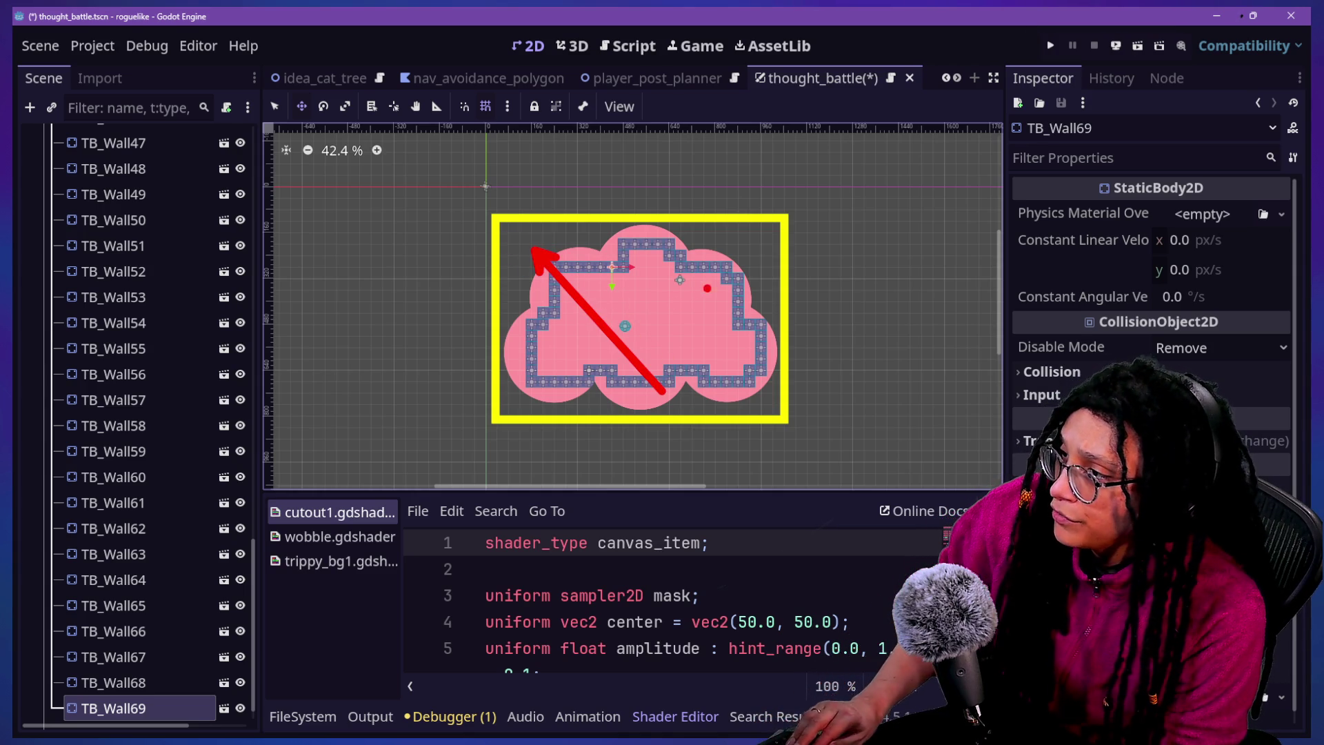
{"action": "left_click_drag", "start_coordinate": [743, 262], "coordinate": [655, 346]}
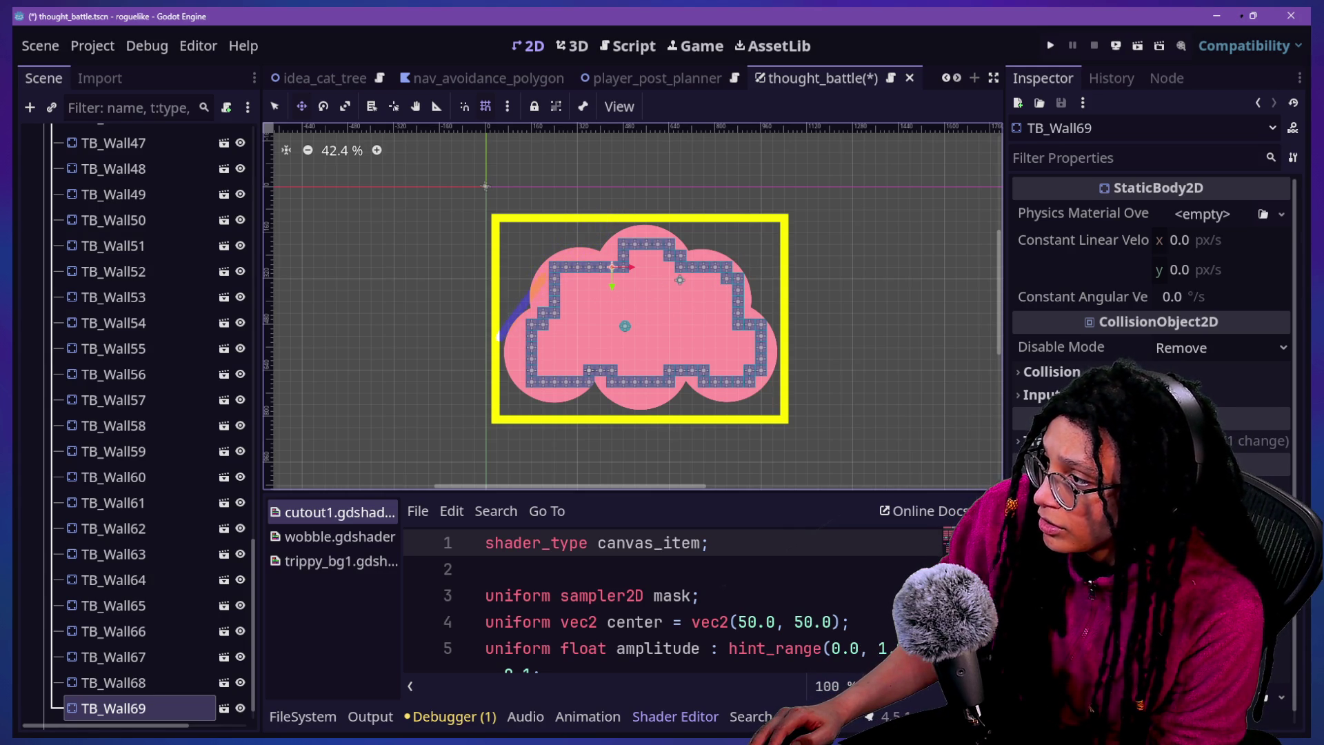
{"action": "left_click_drag", "start_coordinate": [498, 337], "coordinate": [532, 270]}
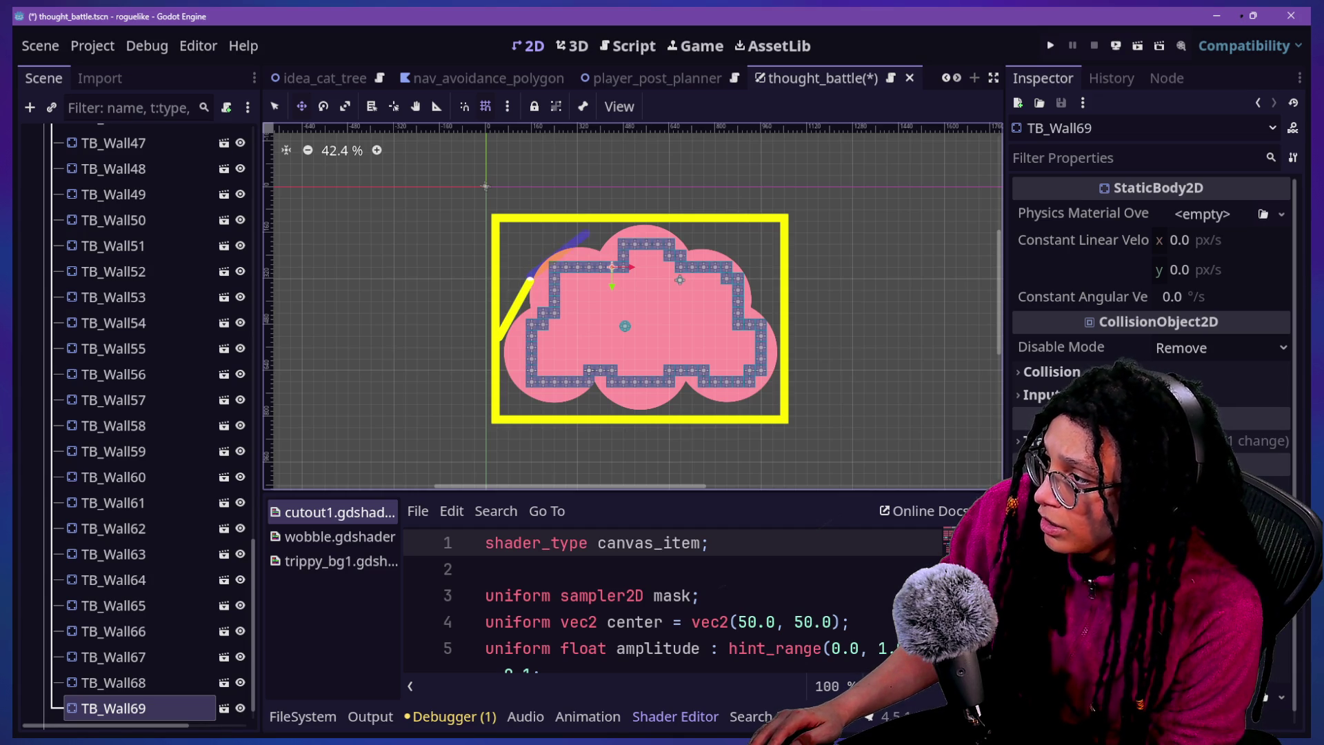
{"action": "left_click_drag", "start_coordinate": [531, 275], "coordinate": [569, 240]}
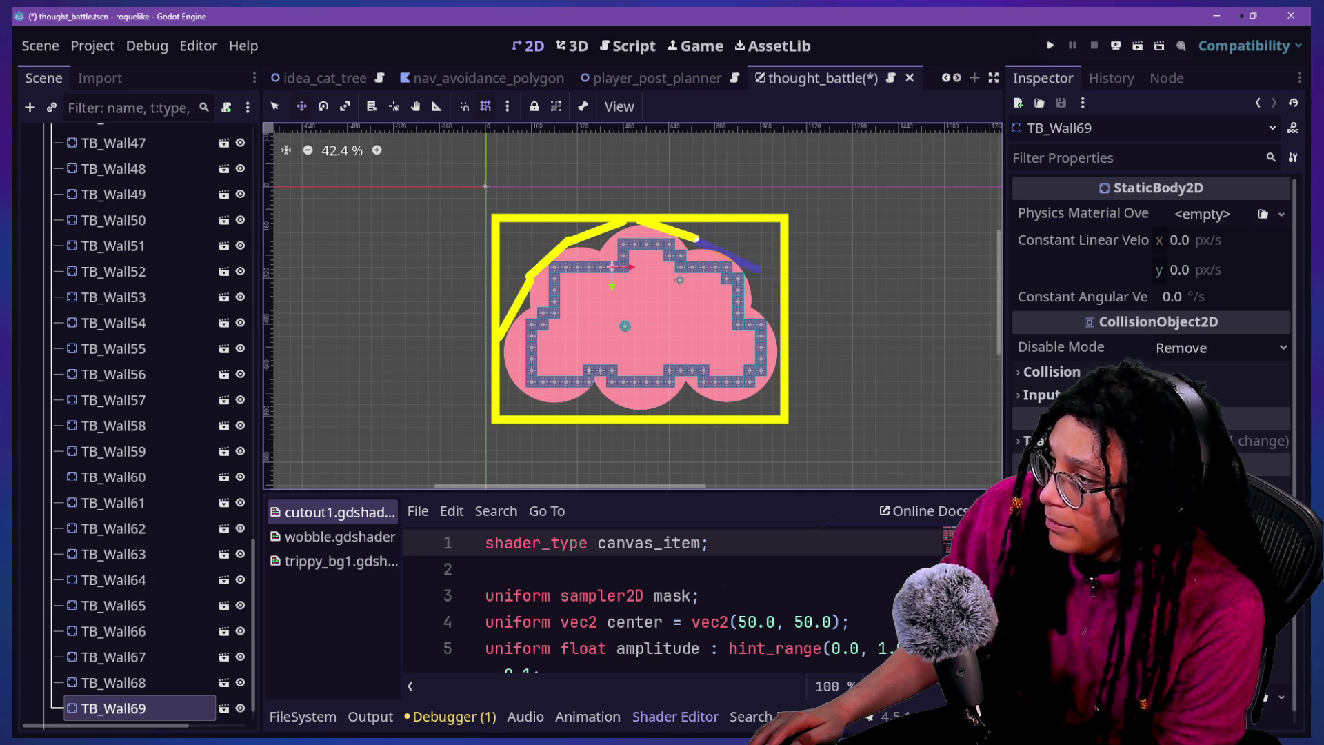
{"action": "left_click_drag", "start_coordinate": [764, 279], "coordinate": [785, 346]}
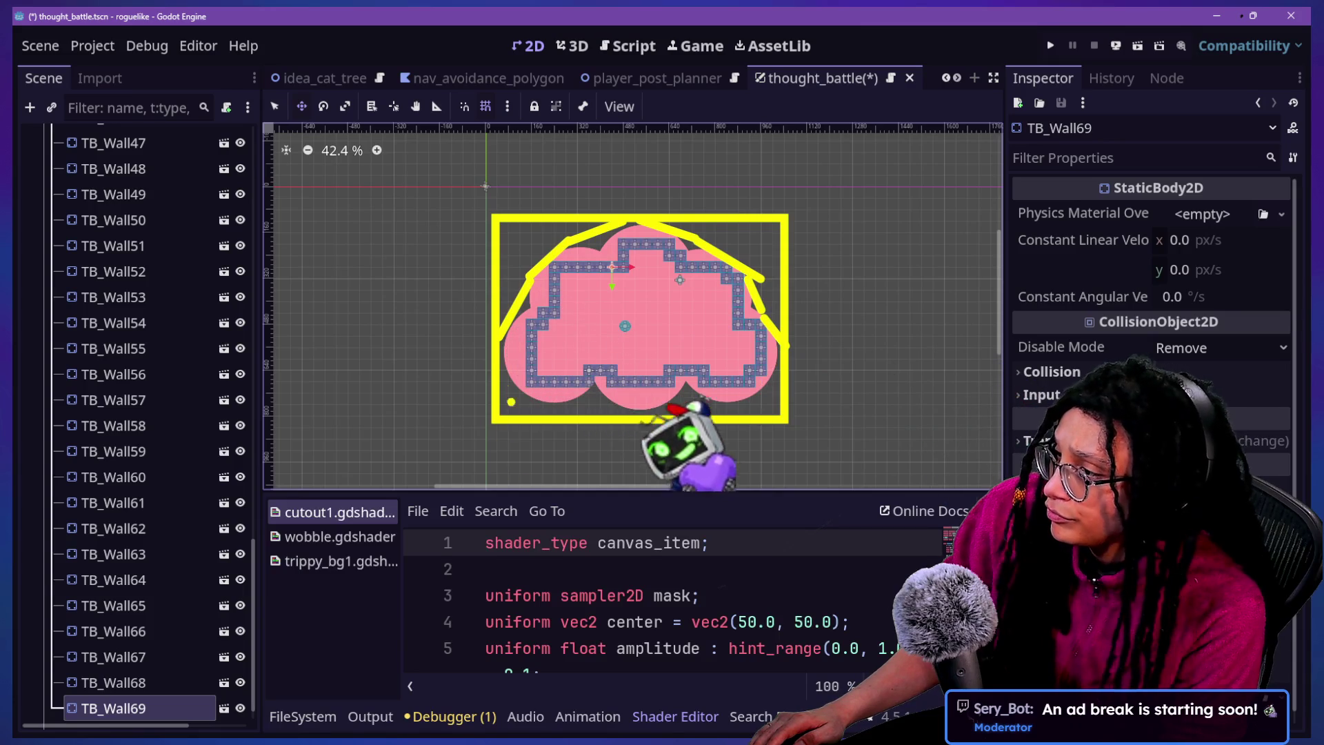
{"action": "mouse_move", "coordinate": [545, 406]}
{"action": "left_mouse_down"}
{"action": "mouse_move", "coordinate": [564, 413]}
{"action": "mouse_move", "coordinate": [601, 383]}
{"action": "mouse_move", "coordinate": [642, 412]}
{"action": "mouse_move", "coordinate": [692, 386]}
{"action": "mouse_move", "coordinate": [734, 413]}
{"action": "mouse_move", "coordinate": [782, 373]}
{"action": "left_mouse_up"}
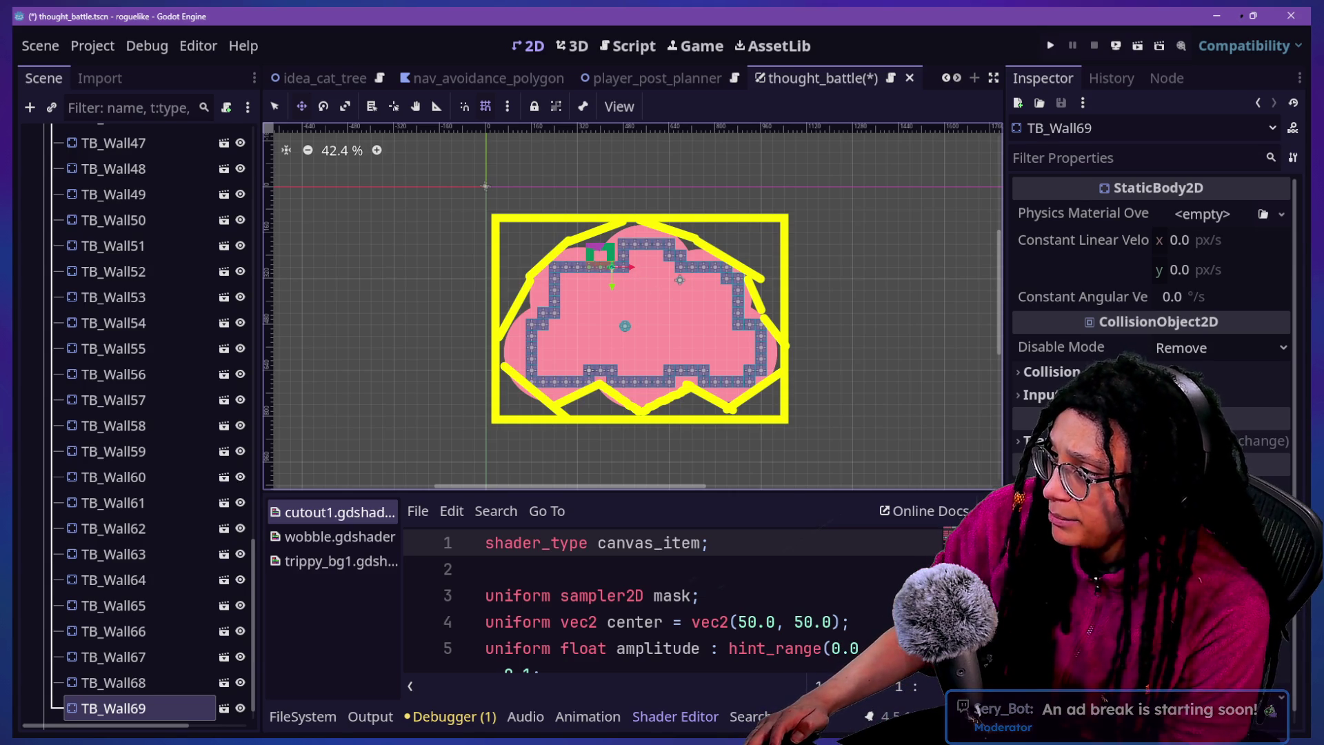
Nudge two more blocks, undo the last move, then save and run the project
{"action": "left_click_drag", "start_coordinate": [629, 267], "coordinate": [682, 264]}
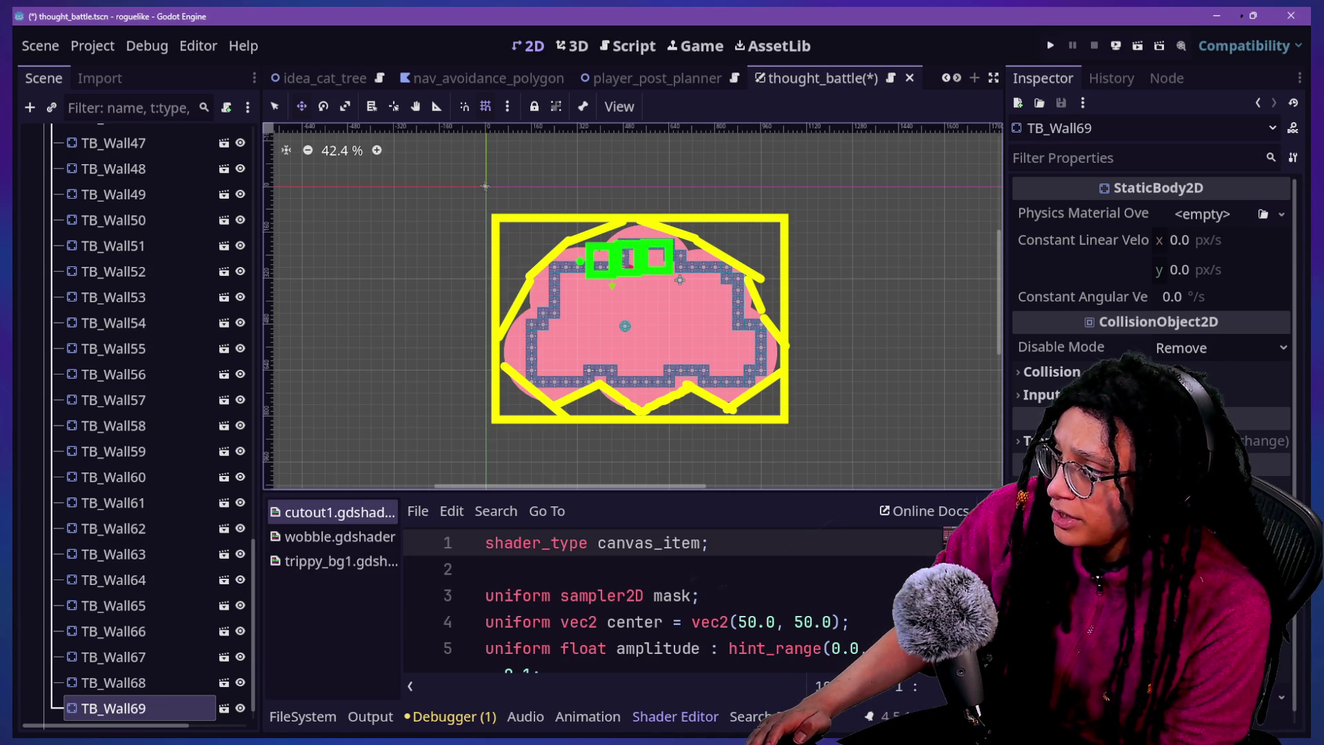
{"action": "left_click_drag", "start_coordinate": [578, 303], "coordinate": [543, 304]}
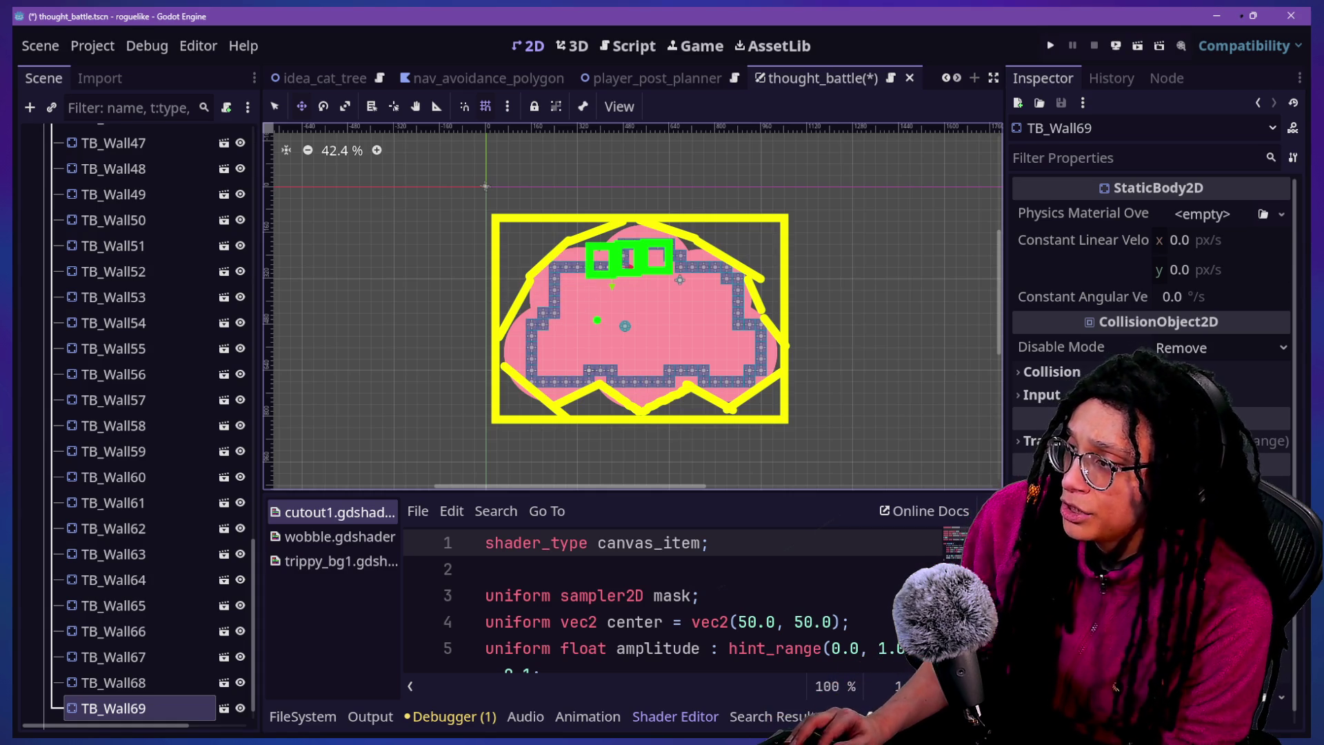
{"action": "key", "text": "ctrl+z"}
{"action": "key", "text": "ctrl+z"}
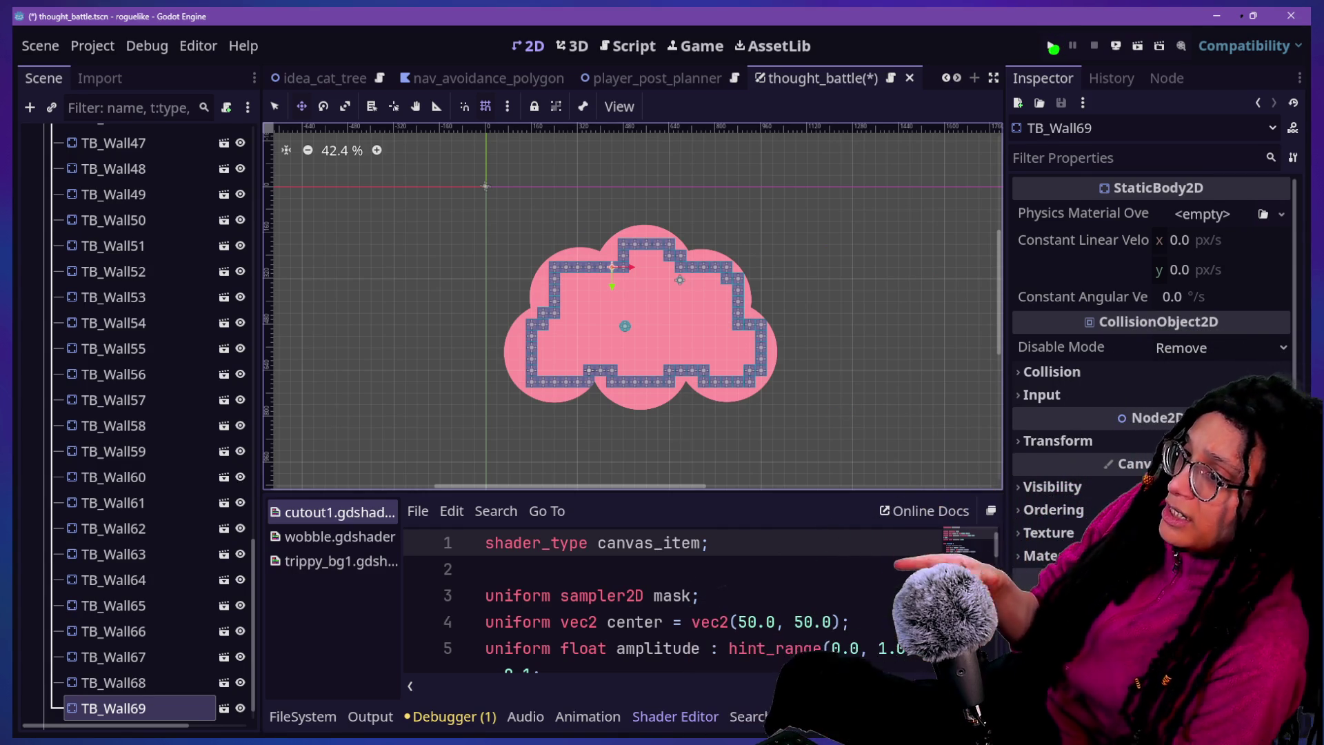
{"action": "left_click", "coordinate": [1052, 49]}
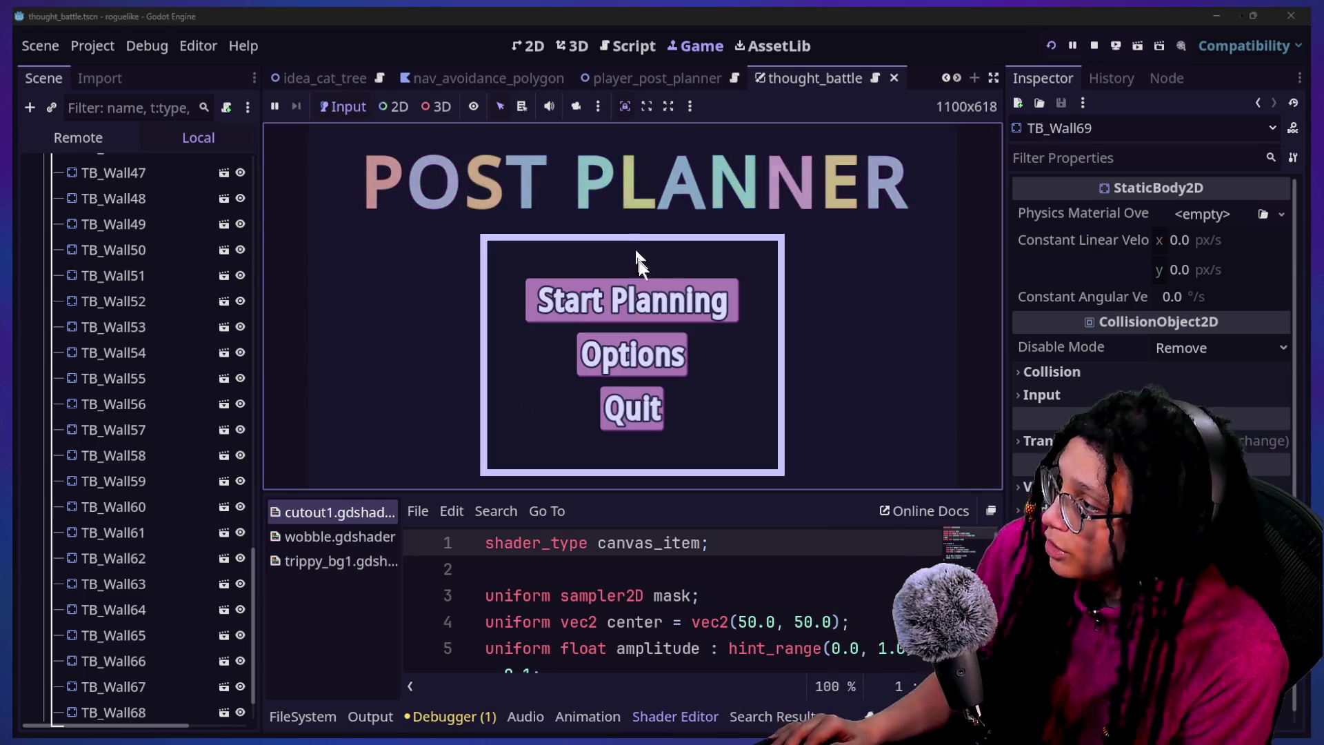
Start planning from the main menu, enter a platform's level to view the walls, then stop the game
{"action": "left_click", "coordinate": [649, 300]}
{"action": "left_click", "coordinate": [676, 312]}
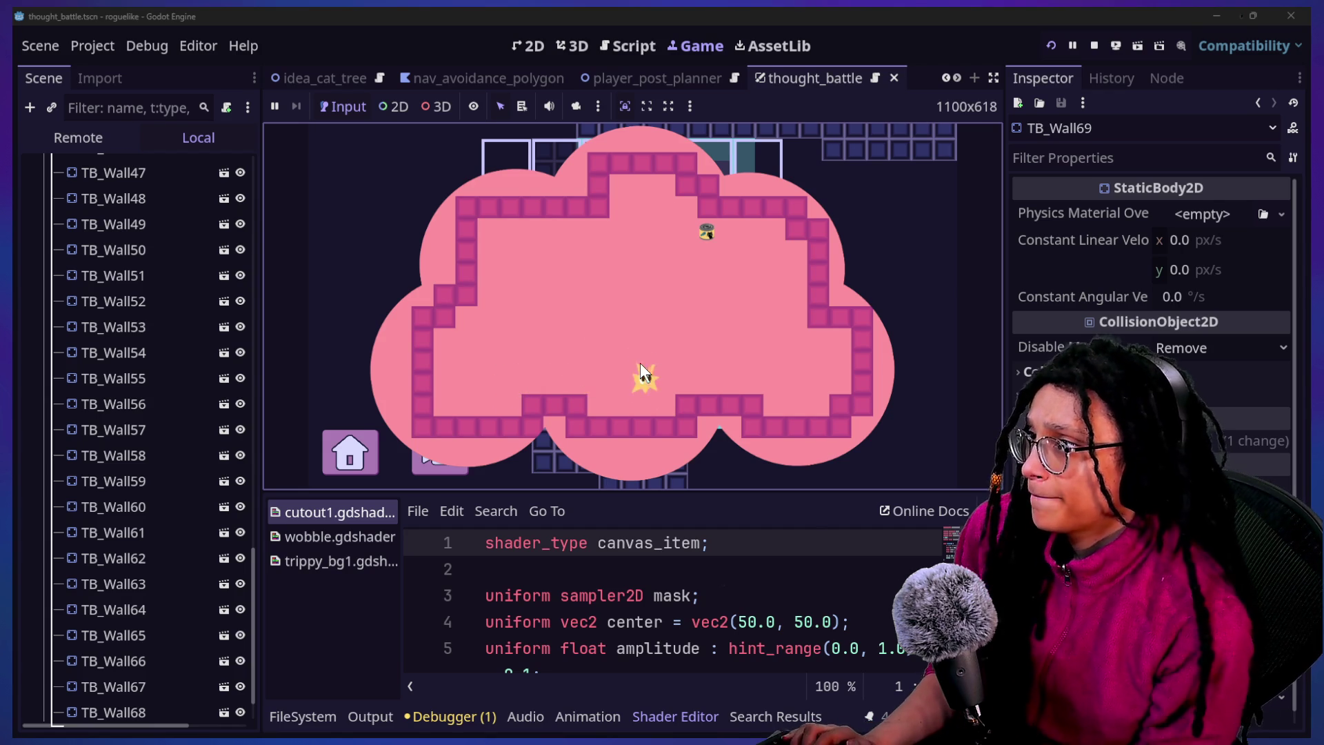
{"action": "left_click", "coordinate": [1093, 45]}
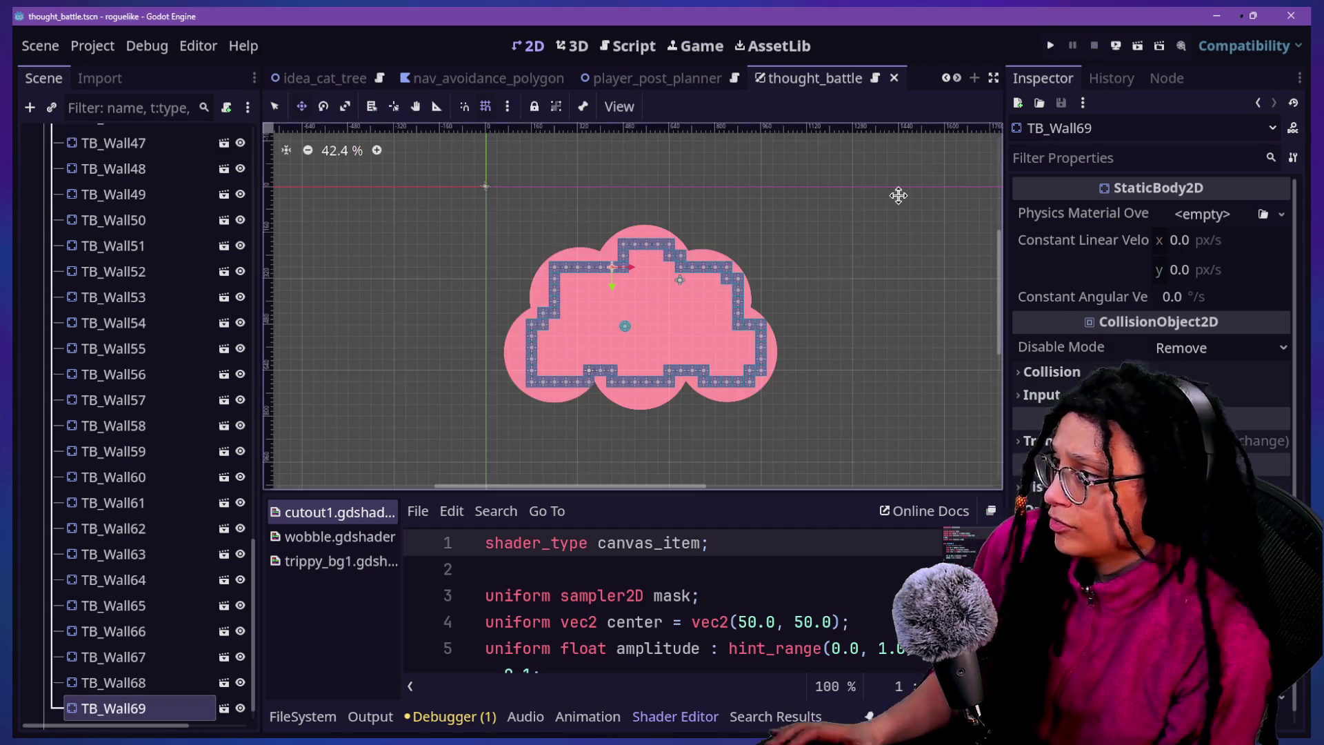
With the Select tool, delete TB_Wall23 from the bottom wall and fill the gap
{"action": "scroll", "coordinate": [541, 421], "scroll_direction": "up", "scroll_amount": 8}
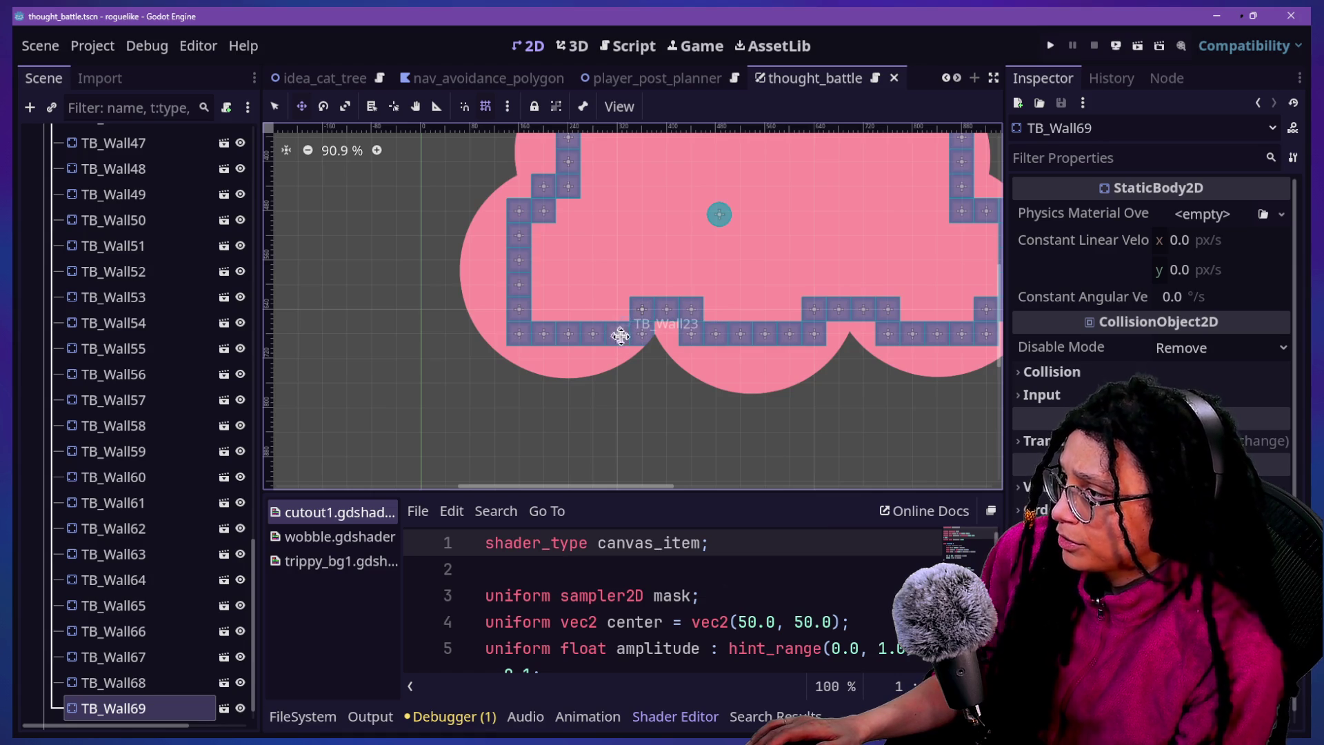
{"action": "left_click", "coordinate": [276, 107]}
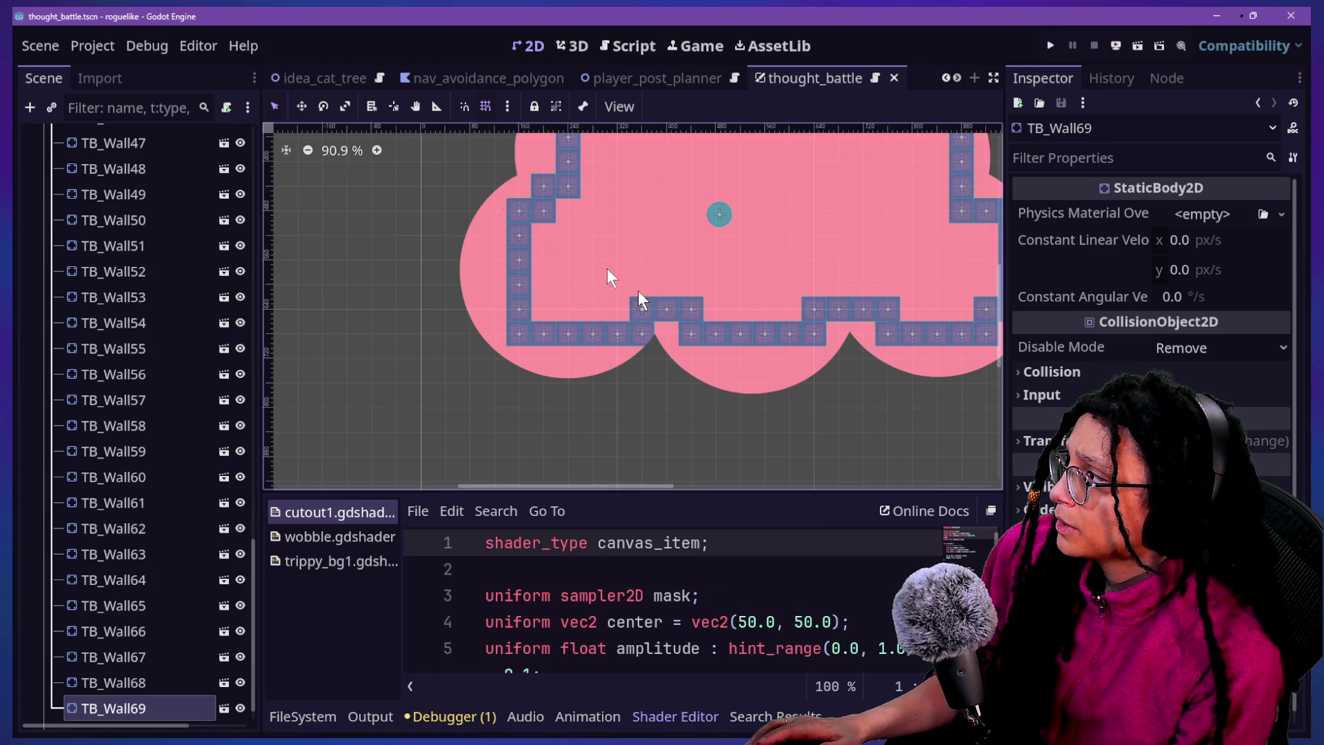
{"action": "left_click", "coordinate": [617, 334]}
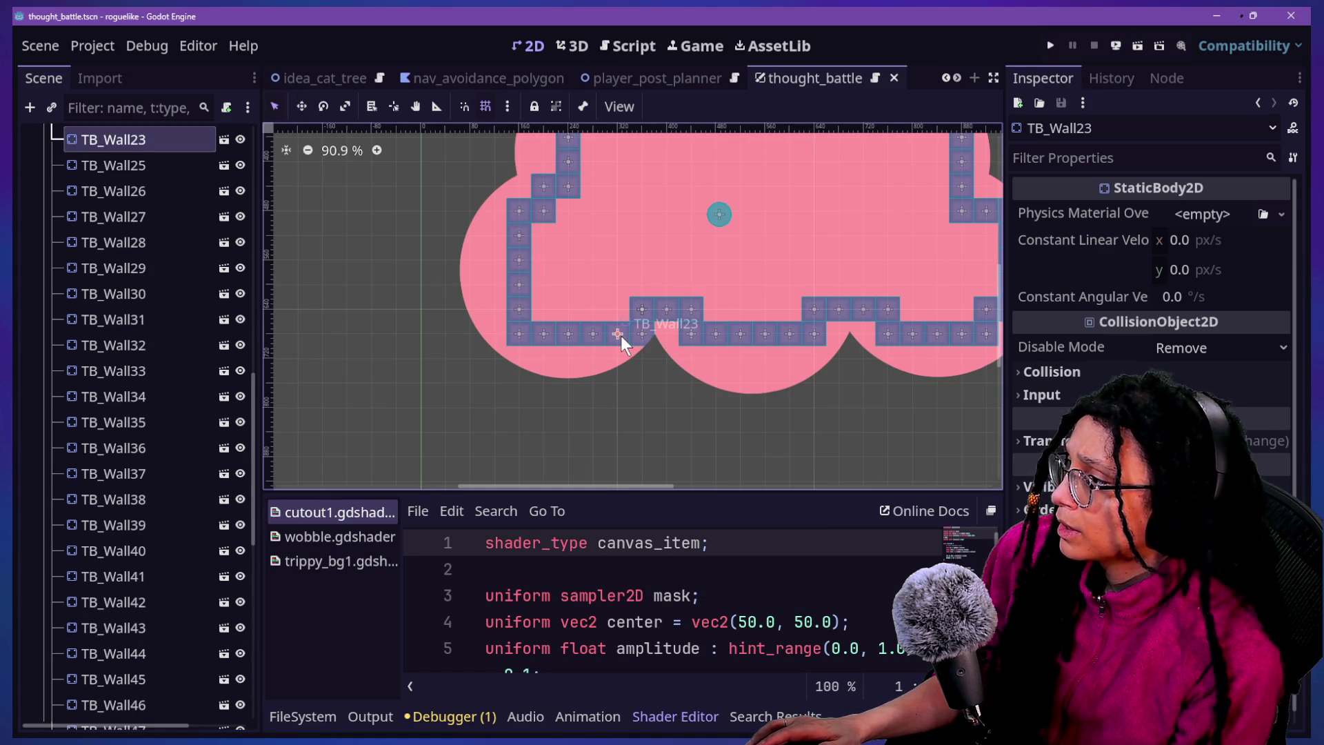
{"action": "key", "text": "Delete"}
{"action": "left_click", "coordinate": [640, 386]}
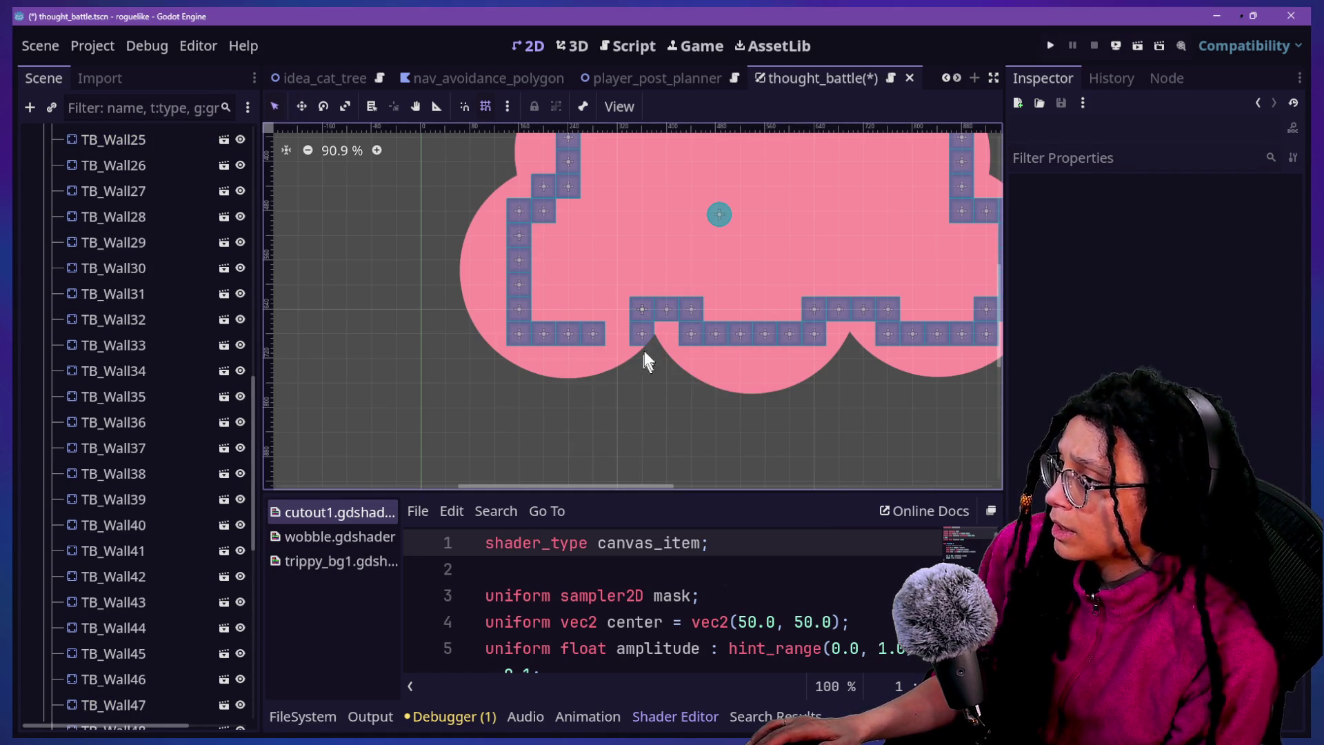
{"action": "left_click", "coordinate": [641, 335]}
{"action": "left_click_drag", "start_coordinate": [641, 333], "coordinate": [617, 334]}
{"action": "key", "text": "ctrl+z"}
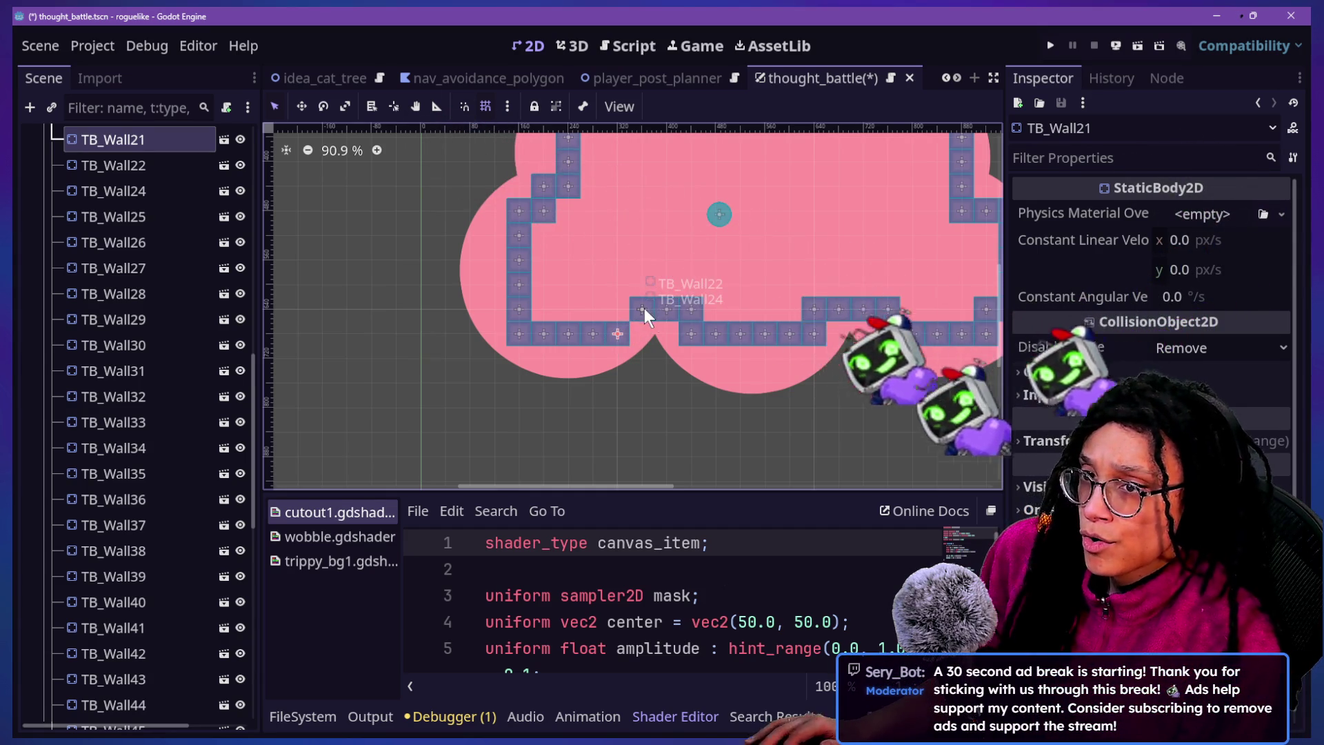
{"action": "mouse_move", "coordinate": [632, 329]}
{"action": "left_mouse_down"}
{"action": "mouse_move", "coordinate": [615, 333]}
{"action": "mouse_move", "coordinate": [618, 312]}
{"action": "mouse_move", "coordinate": [617, 334]}
{"action": "left_mouse_up"}
Move TB_Wall42 into the lower-right corner and TB_Wall49 one cell up-right, leaving TB_Wall17 unchanged
{"action": "mouse_move", "coordinate": [634, 485]}
{"action": "left_mouse_down"}
{"action": "mouse_move", "coordinate": [677, 486]}
{"action": "mouse_move", "coordinate": [646, 485]}
{"action": "left_mouse_up"}
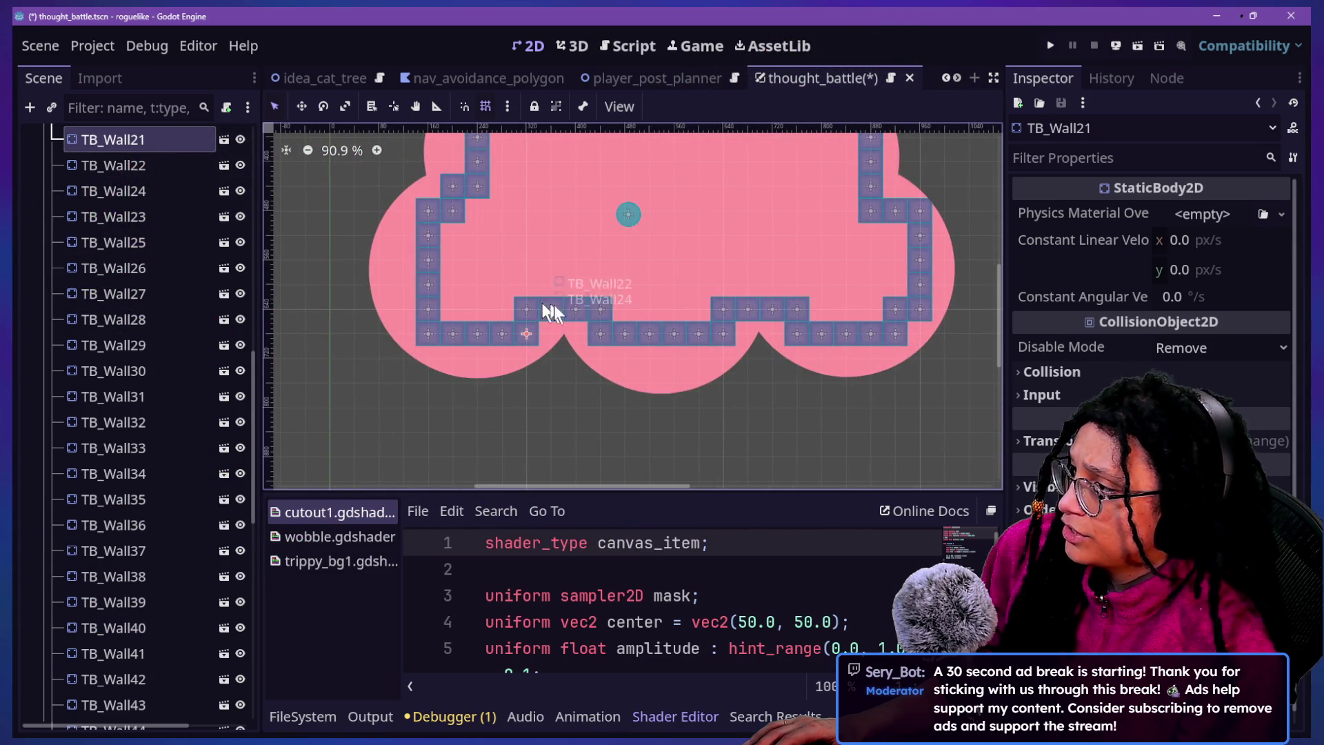
{"action": "scroll", "coordinate": [558, 325], "scroll_direction": "up", "scroll_amount": 4}
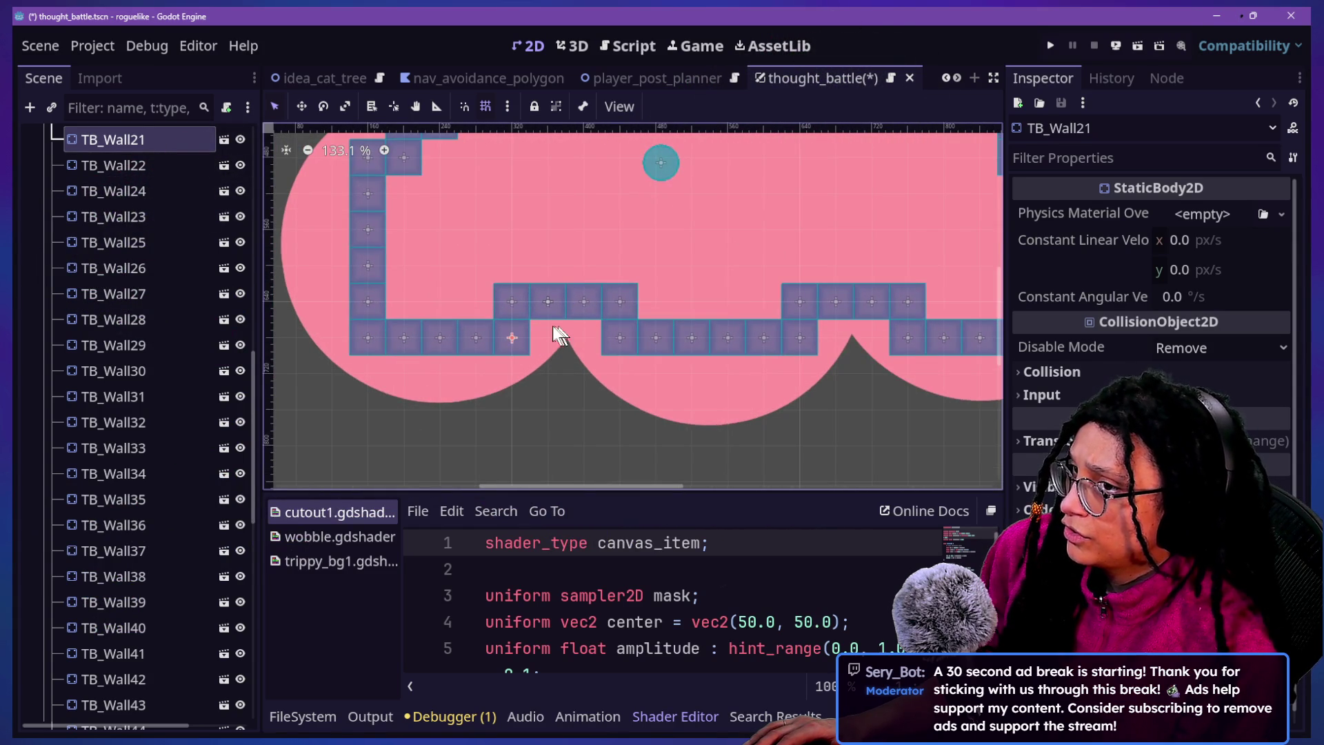
{"action": "scroll", "coordinate": [711, 351], "scroll_direction": "down", "scroll_amount": 9}
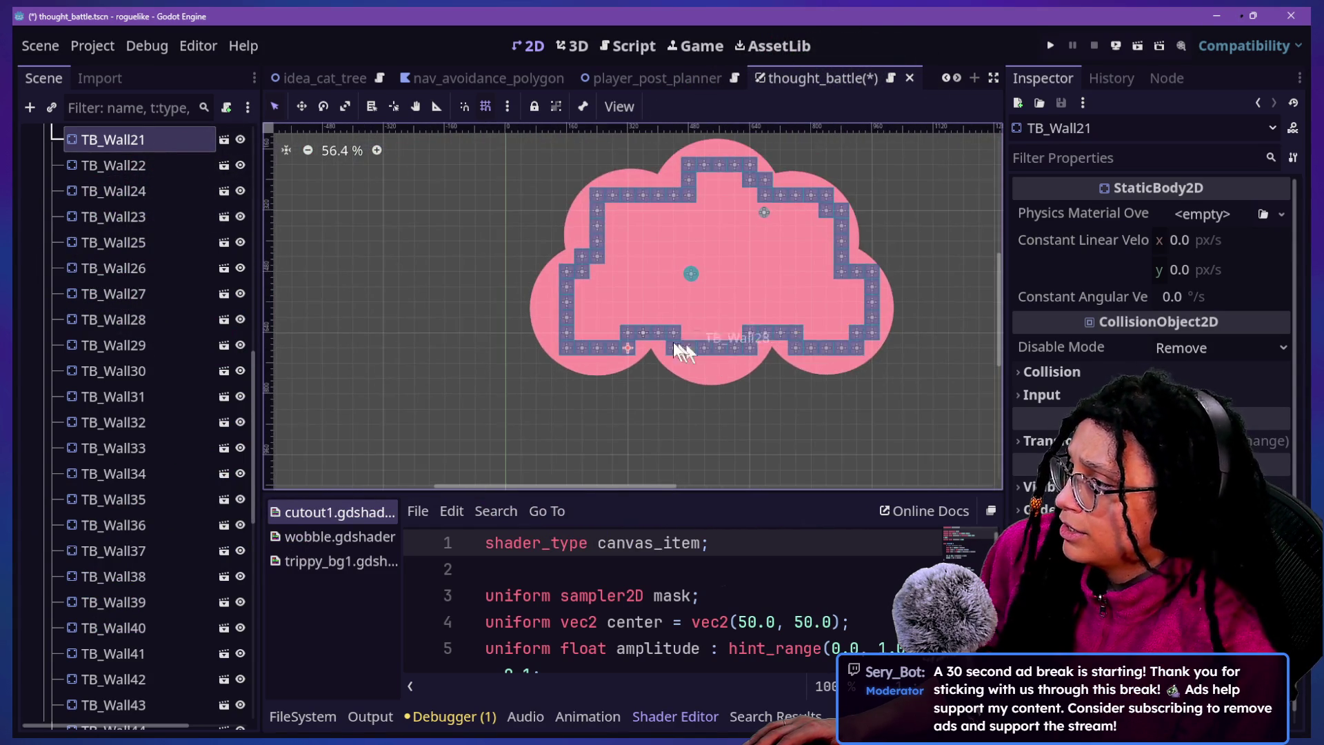
{"action": "left_click_drag", "start_coordinate": [570, 350], "coordinate": [584, 336]}
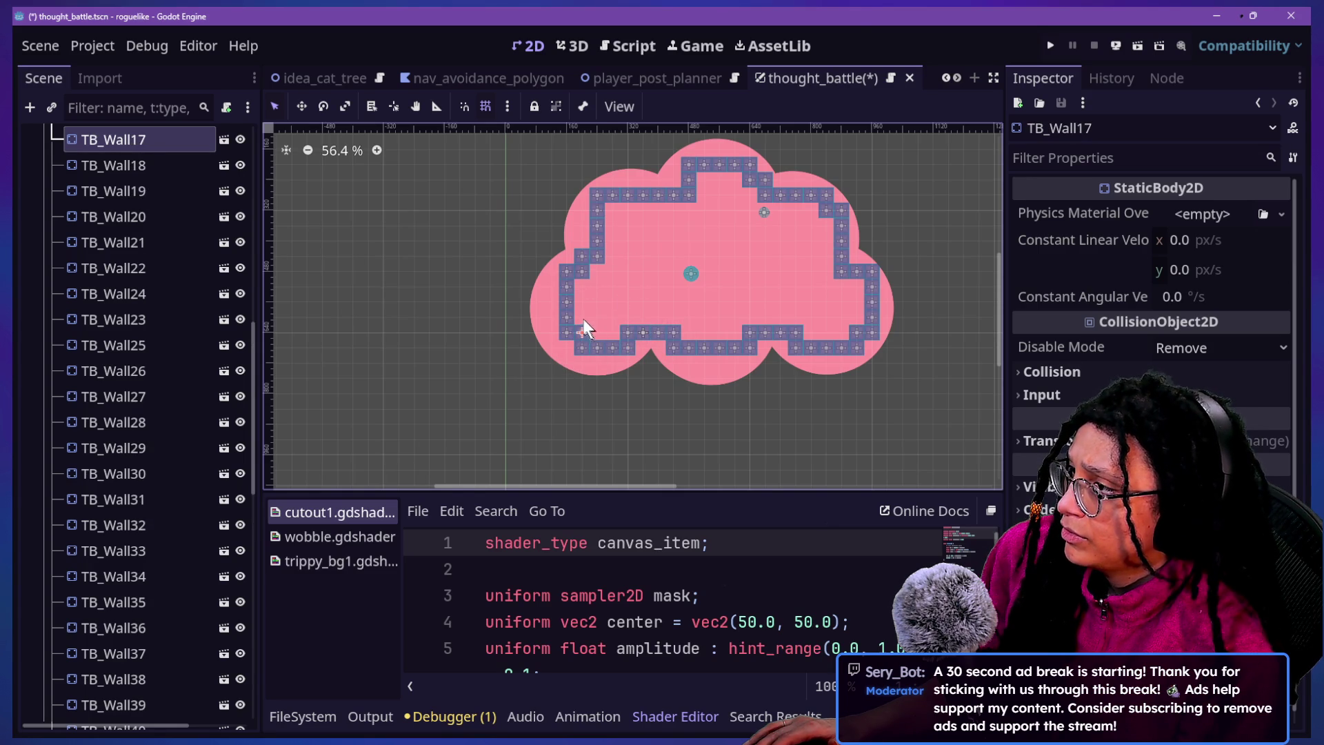
{"action": "left_click_drag", "start_coordinate": [582, 334], "coordinate": [575, 352]}
{"action": "left_click_drag", "start_coordinate": [855, 338], "coordinate": [870, 353]}
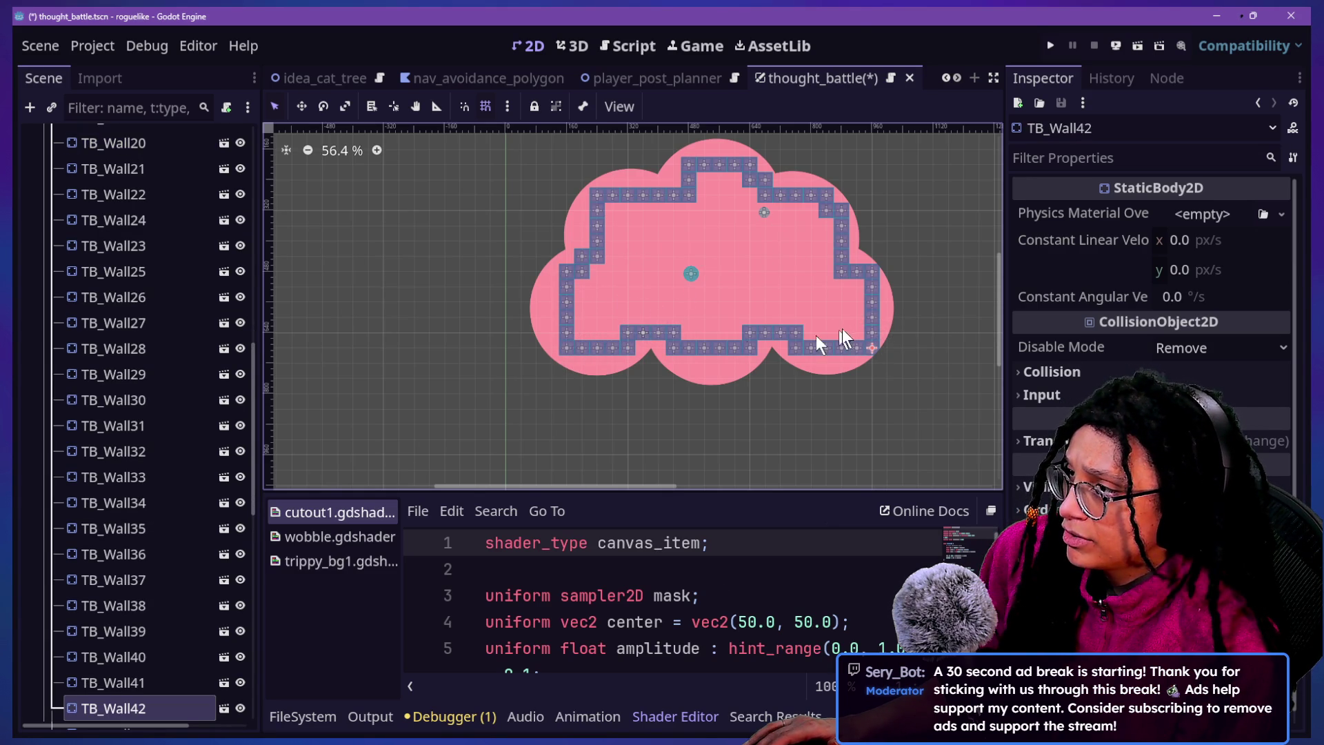
{"action": "scroll", "coordinate": [588, 222], "scroll_direction": "up", "scroll_amount": 1}
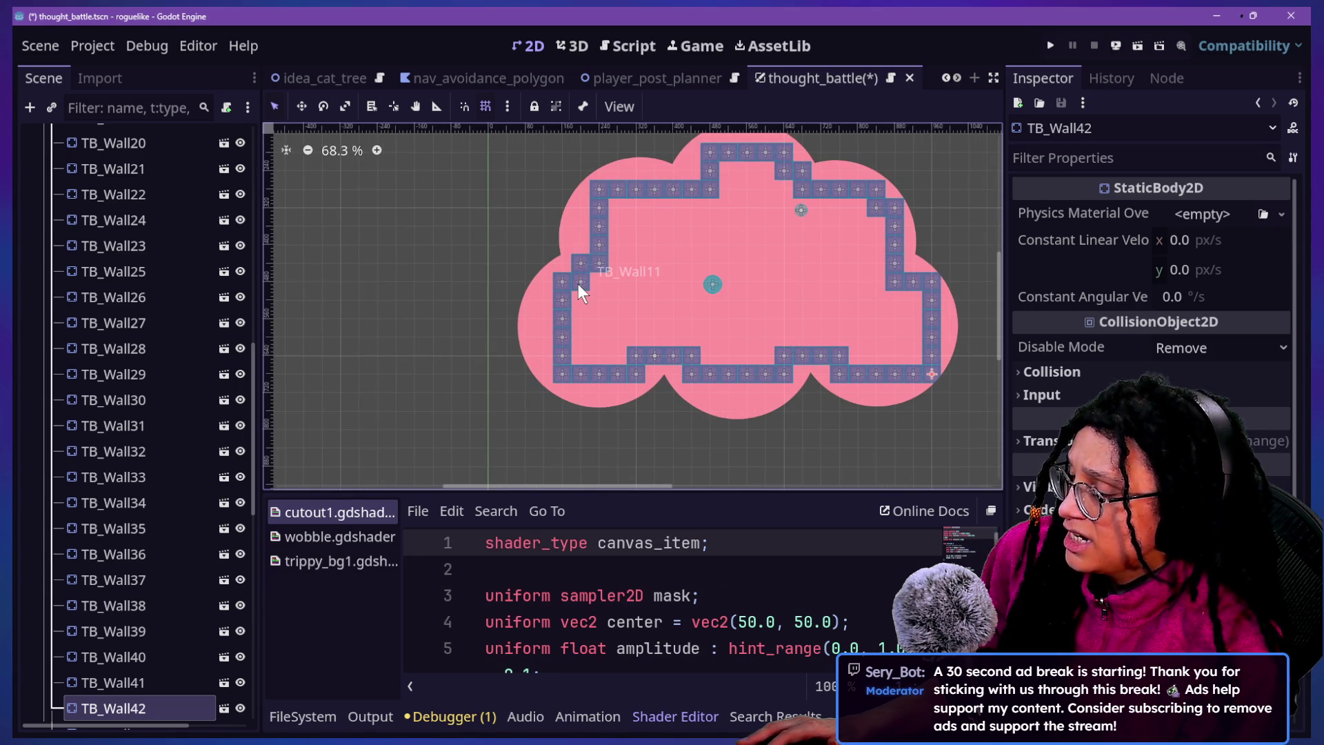
{"action": "left_click_drag", "start_coordinate": [895, 282], "coordinate": [909, 270]}
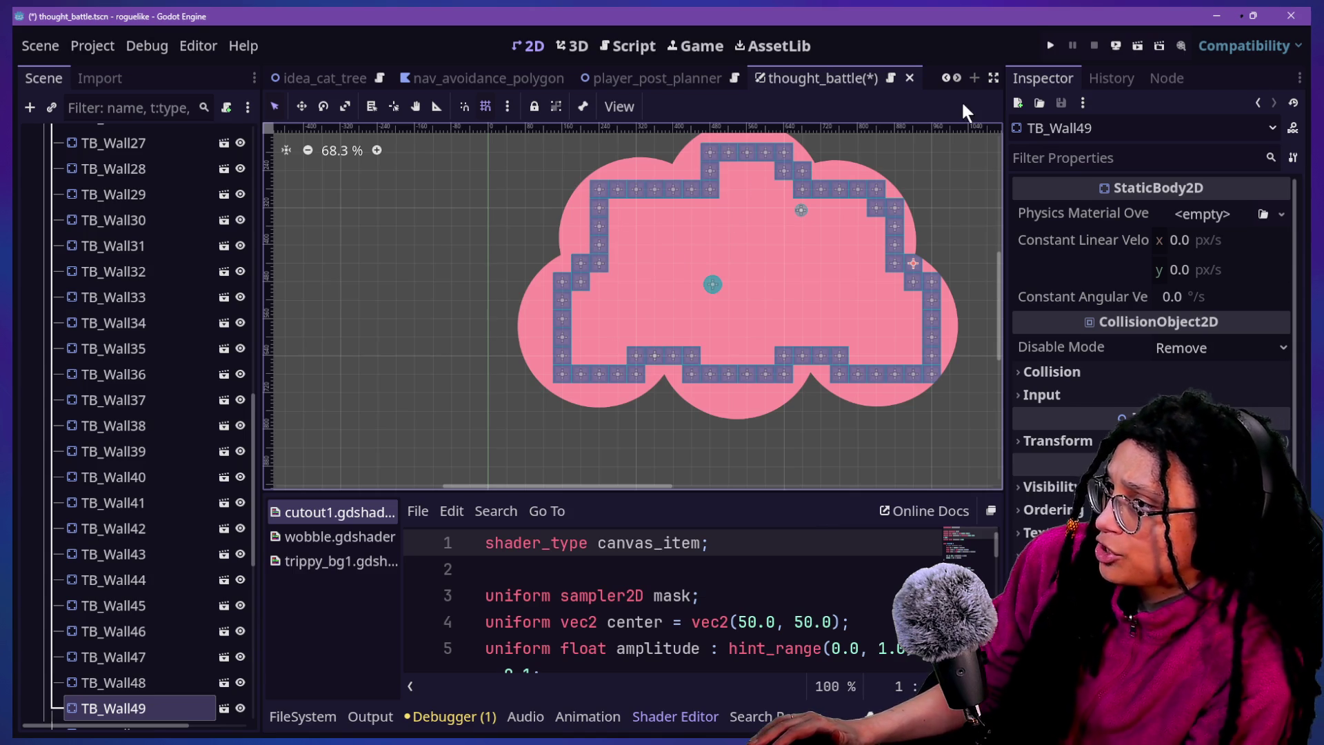
Move top-left corner block TB_Wall5 and TB_Wall68 one grid cell diagonally inward
{"action": "scroll", "coordinate": [901, 151], "scroll_direction": "up", "scroll_amount": 2}
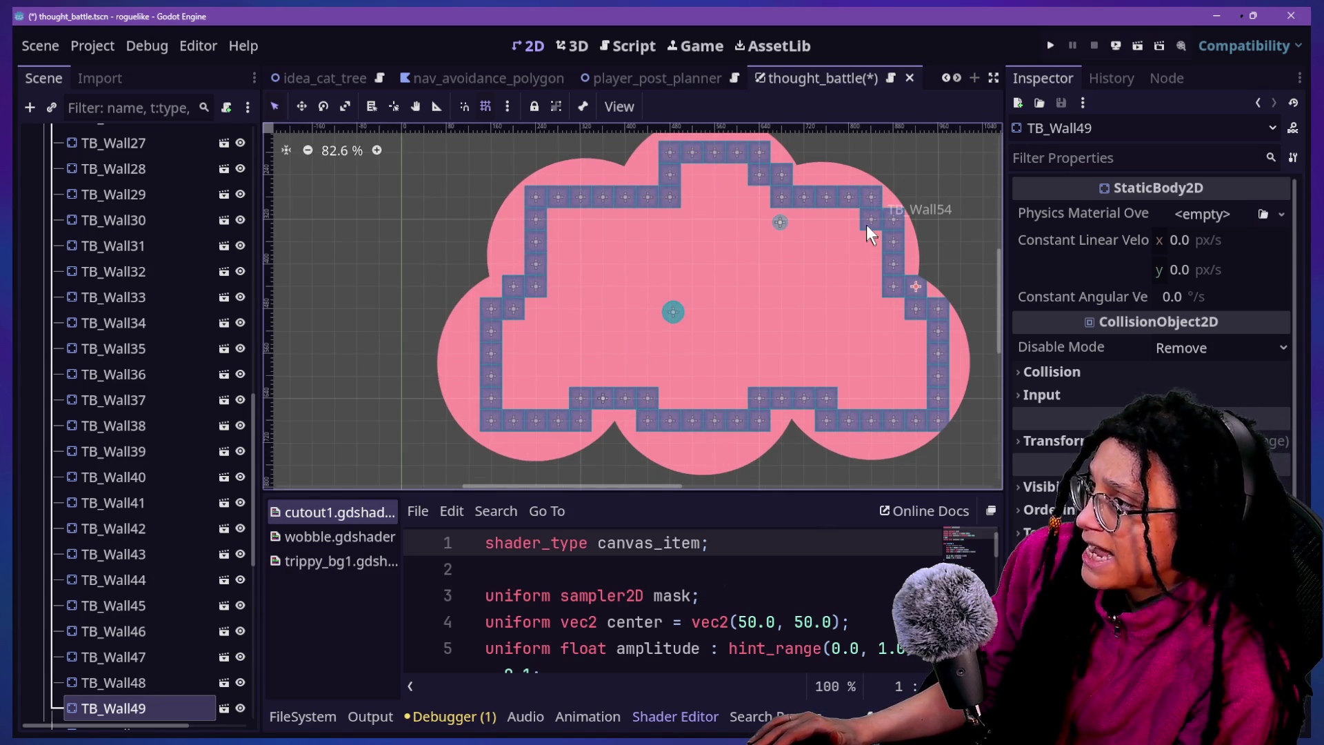
{"action": "left_click_drag", "start_coordinate": [531, 197], "coordinate": [554, 220]}
{"action": "mouse_move", "coordinate": [754, 181]}
{"action": "left_mouse_down"}
{"action": "mouse_move", "coordinate": [774, 147]}
{"action": "mouse_move", "coordinate": [745, 197]}
{"action": "left_mouse_up"}
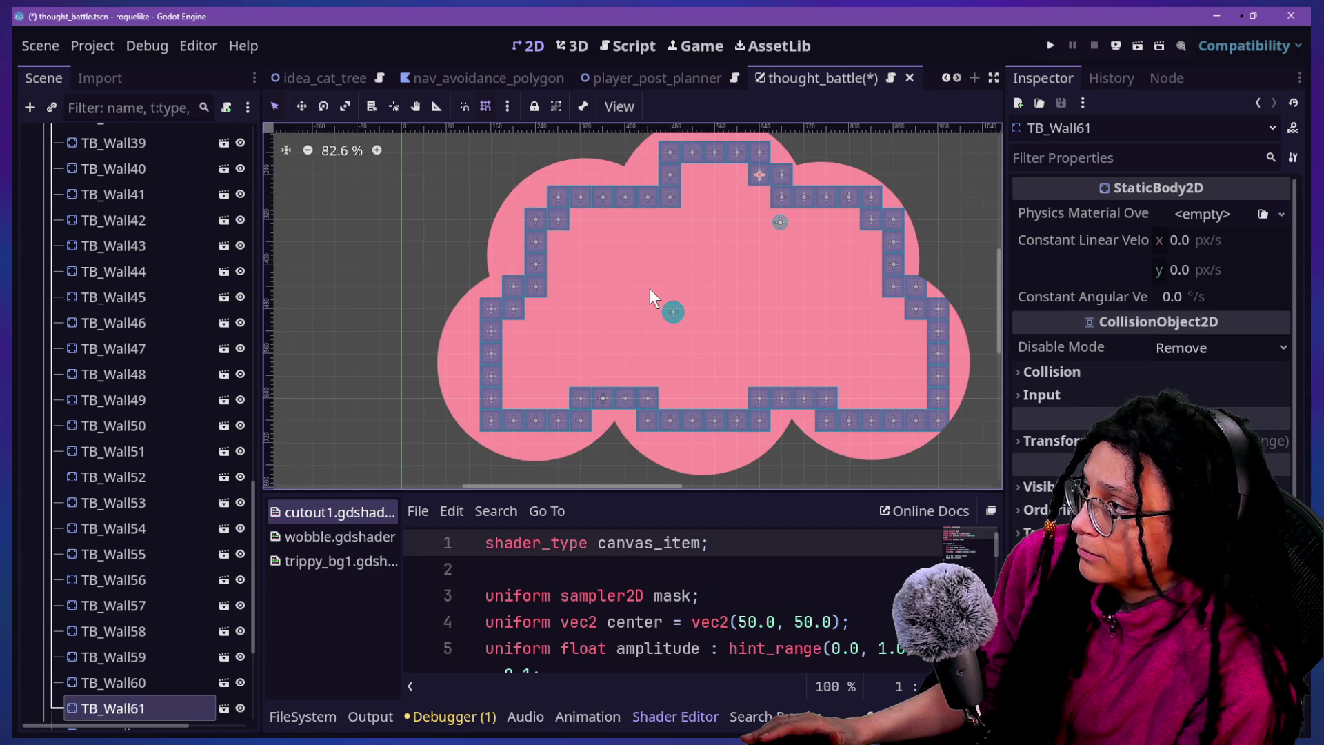
{"action": "scroll", "coordinate": [650, 288], "scroll_direction": "down", "scroll_amount": 2}
{"action": "left_click_drag", "start_coordinate": [667, 212], "coordinate": [648, 194]}
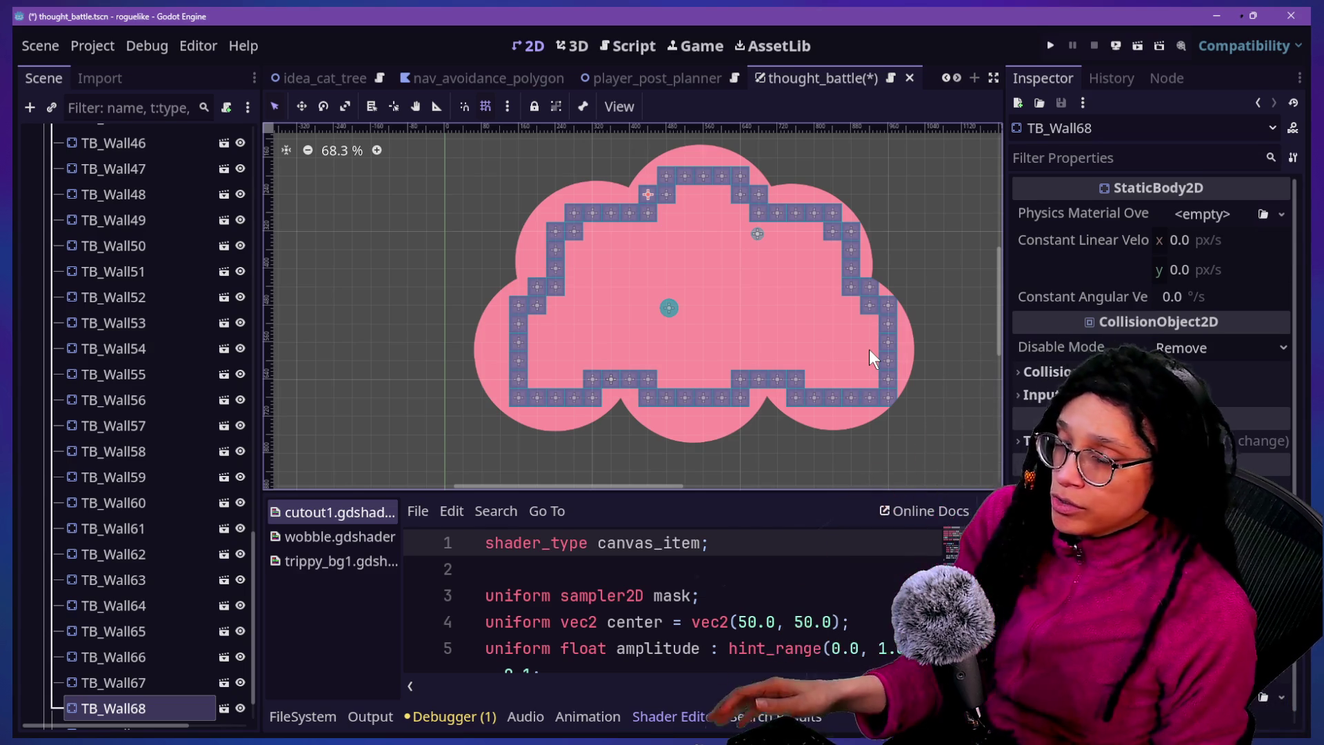
Delete the TB_Wall40 block at the bottom right of the outline
{"action": "left_click", "coordinate": [855, 388]}
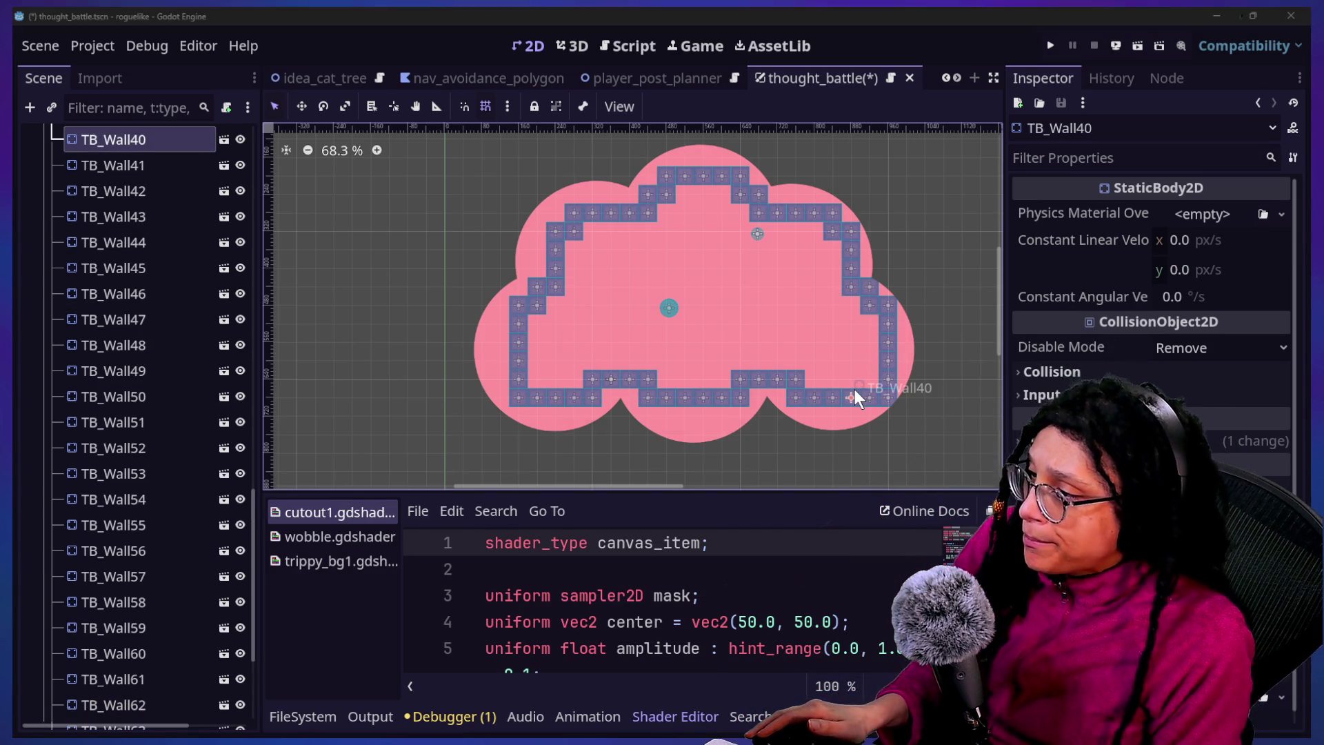
{"action": "key", "text": "Delete"}
{"action": "key", "text": "Return"}
Shift TB_Wall43 one tile to the left, next to TB_Wall41 and TB_Wall42
{"action": "left_click", "coordinate": [868, 399]}
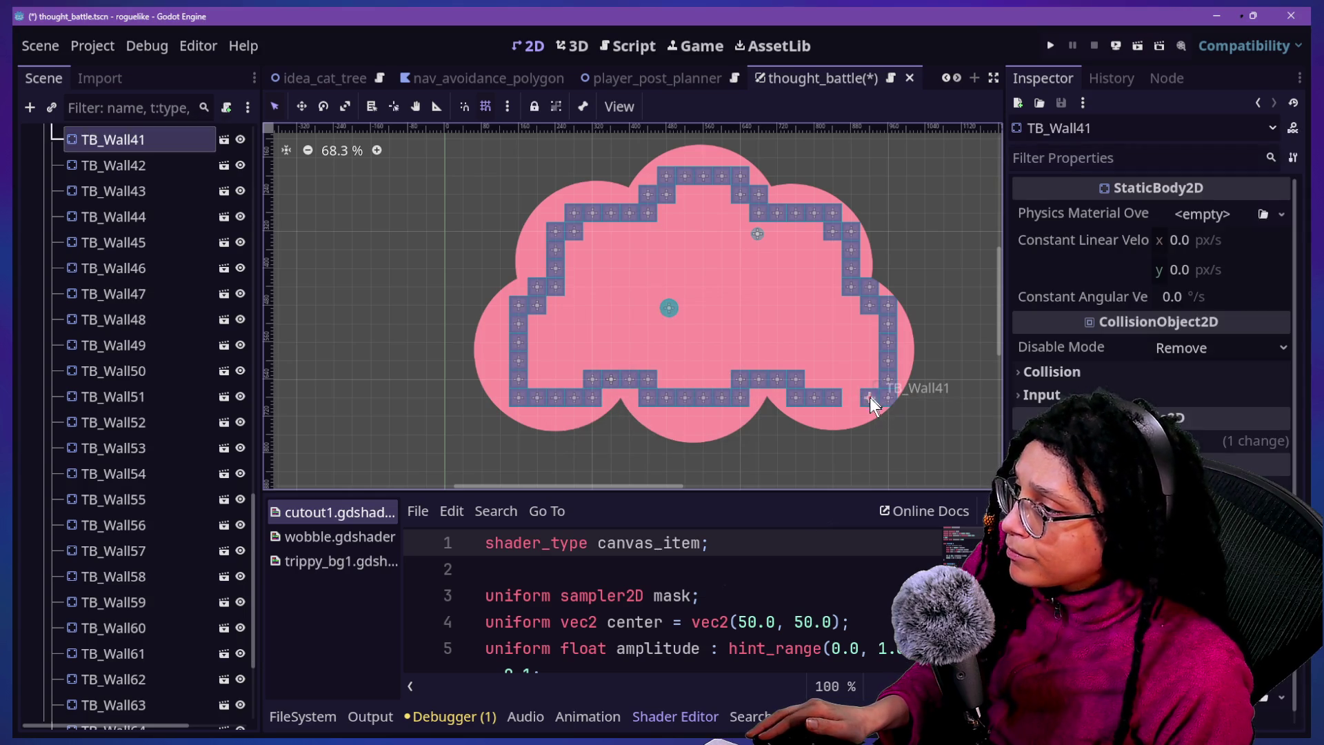
{"action": "left_click", "coordinate": [872, 400]}
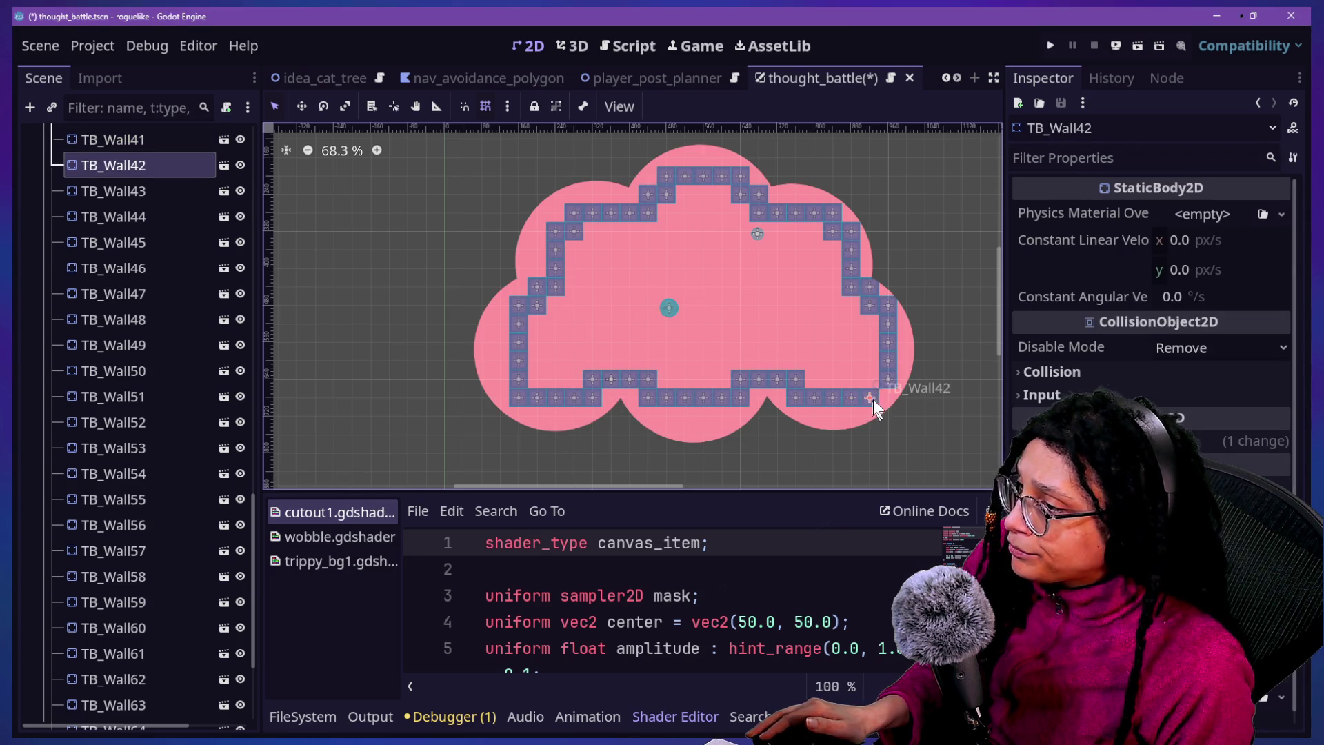
{"action": "left_click_drag", "start_coordinate": [889, 380], "coordinate": [871, 380]}
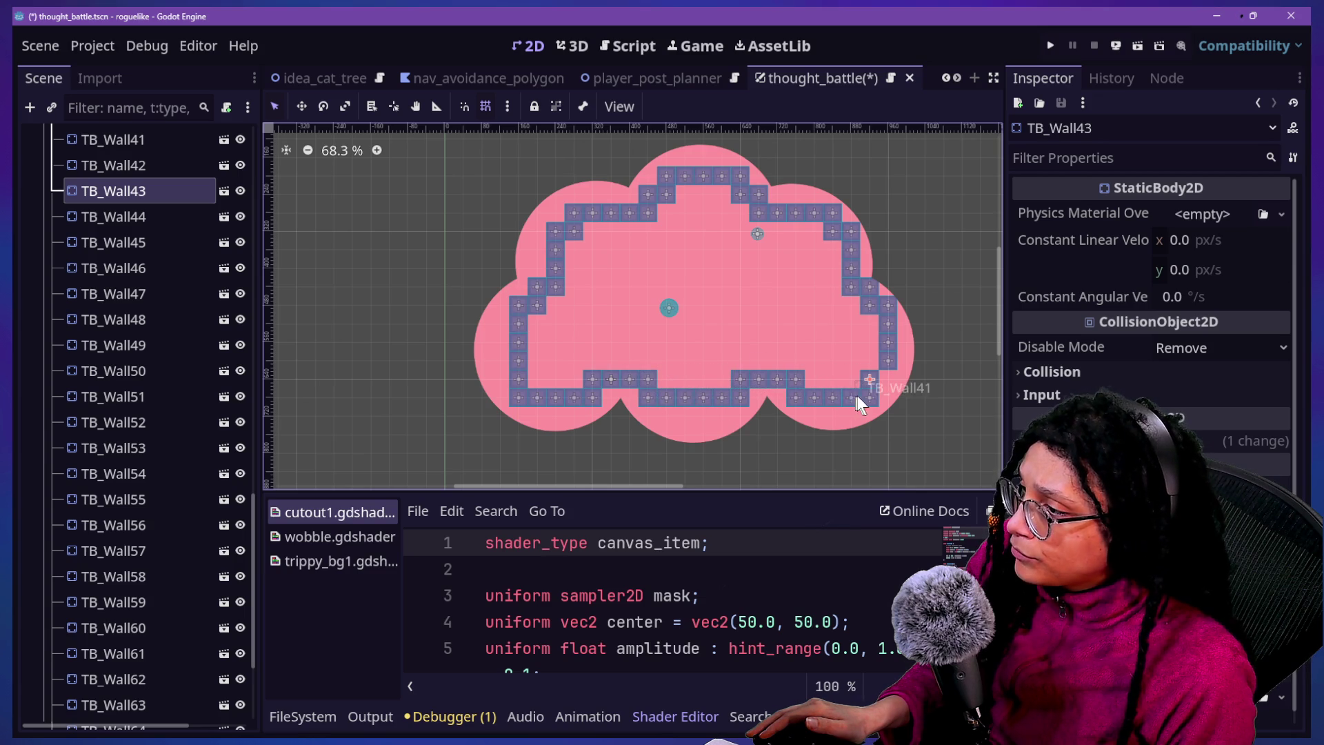
Review the right-side walls TB_Wall44 to TB_Wall46, then save the thought_battle scene
{"action": "left_click", "coordinate": [886, 362]}
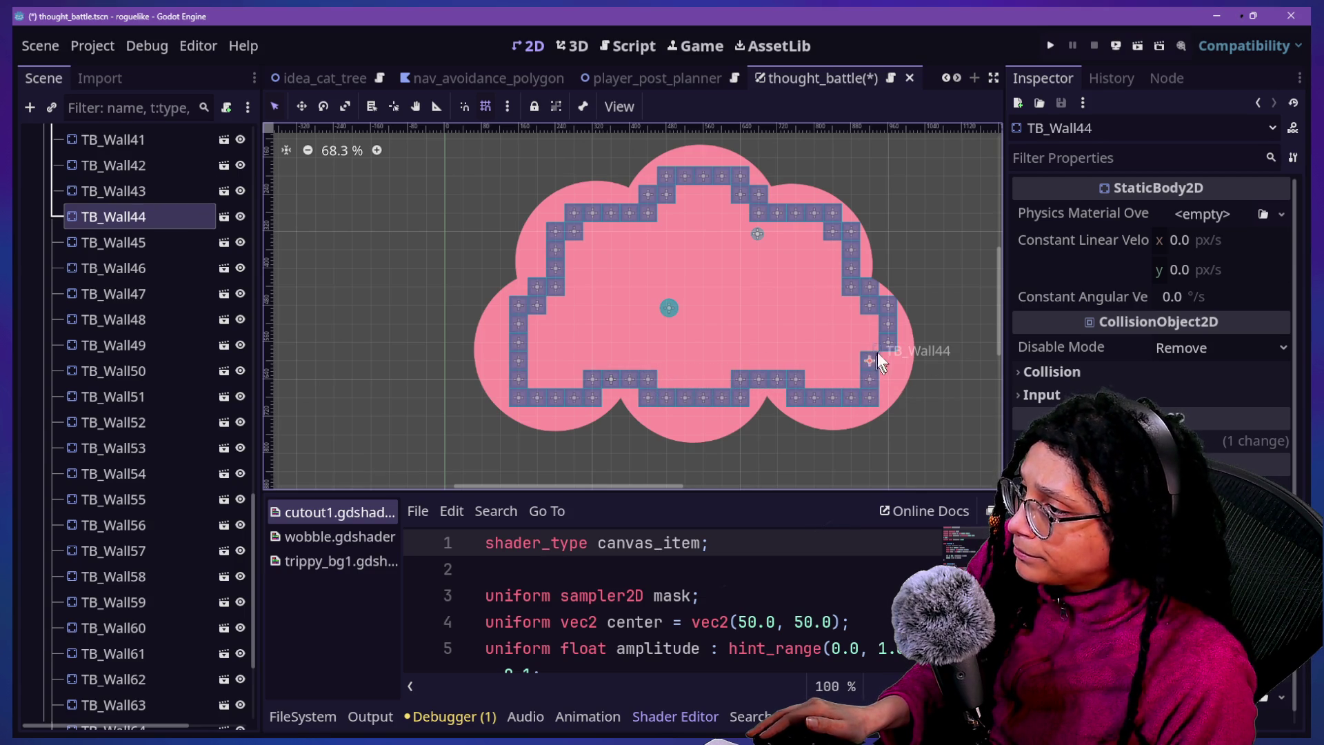
{"action": "left_click", "coordinate": [872, 337]}
{"action": "left_click", "coordinate": [869, 323]}
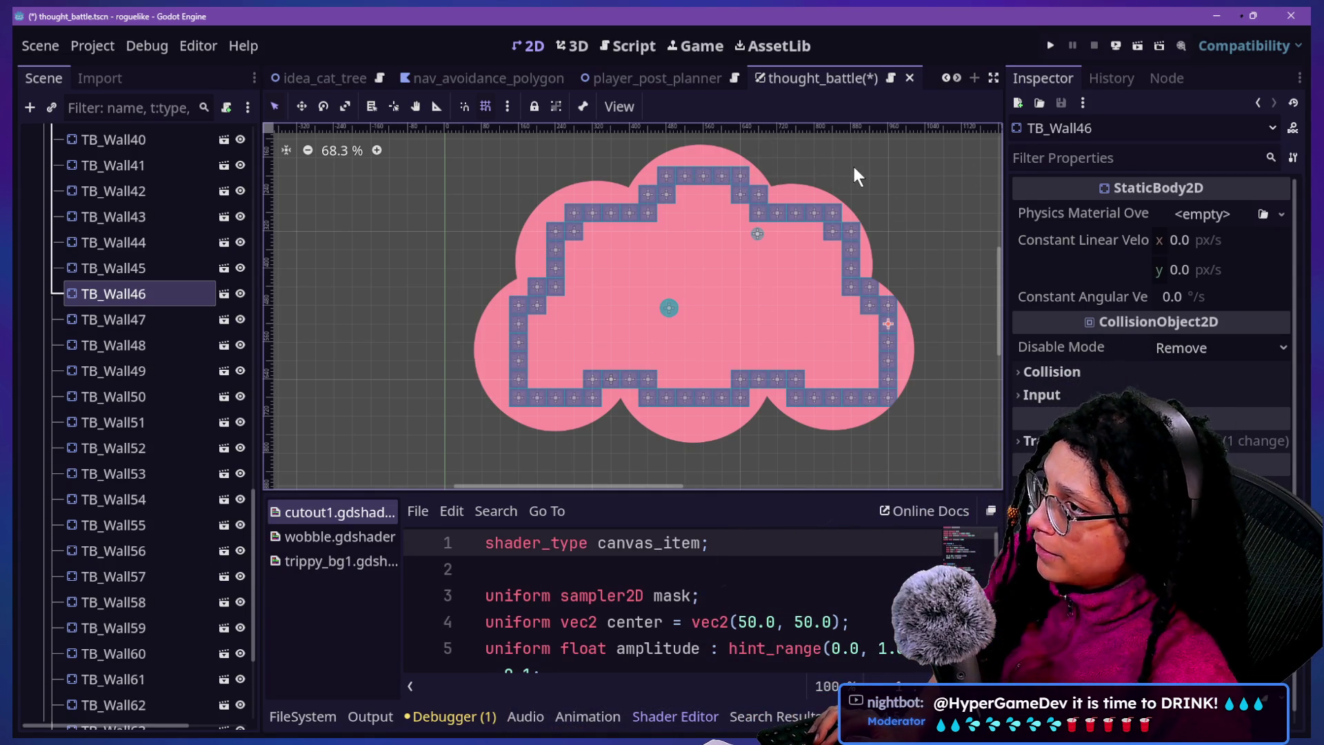
{"action": "key", "text": "ctrl+s"}
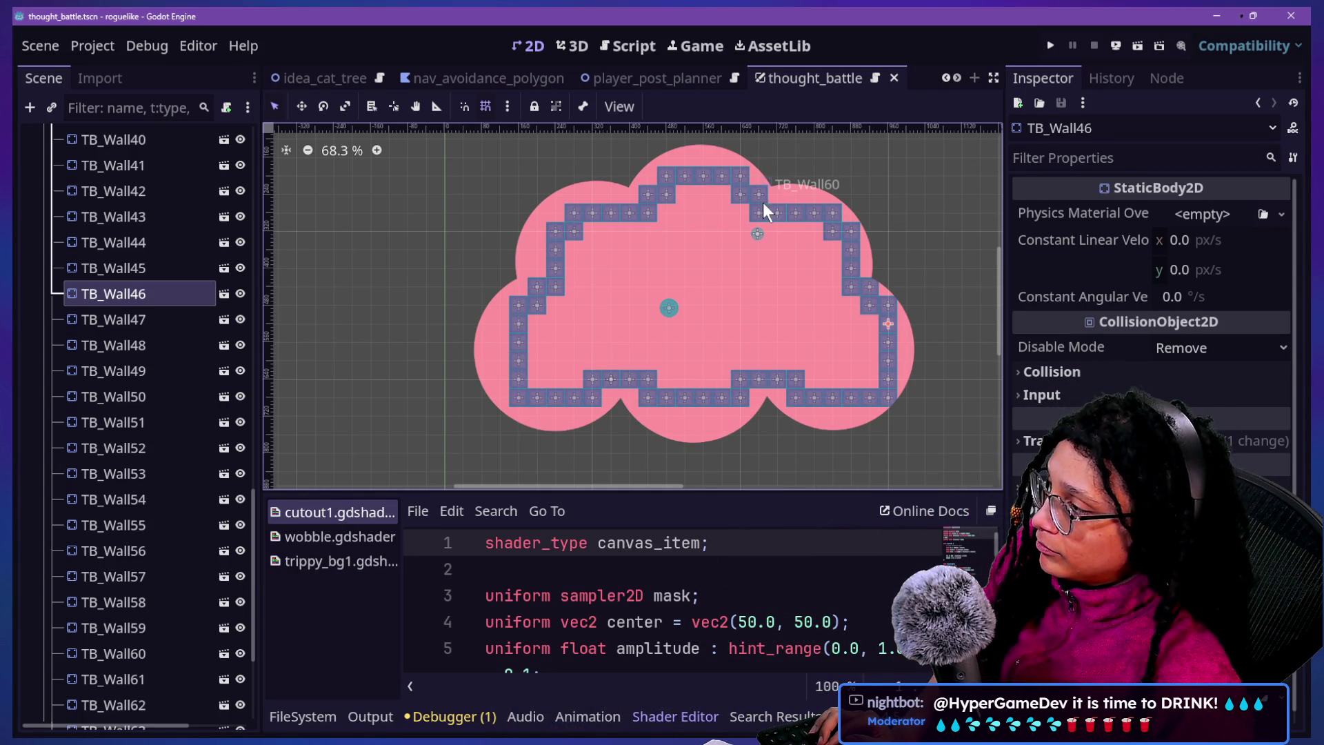